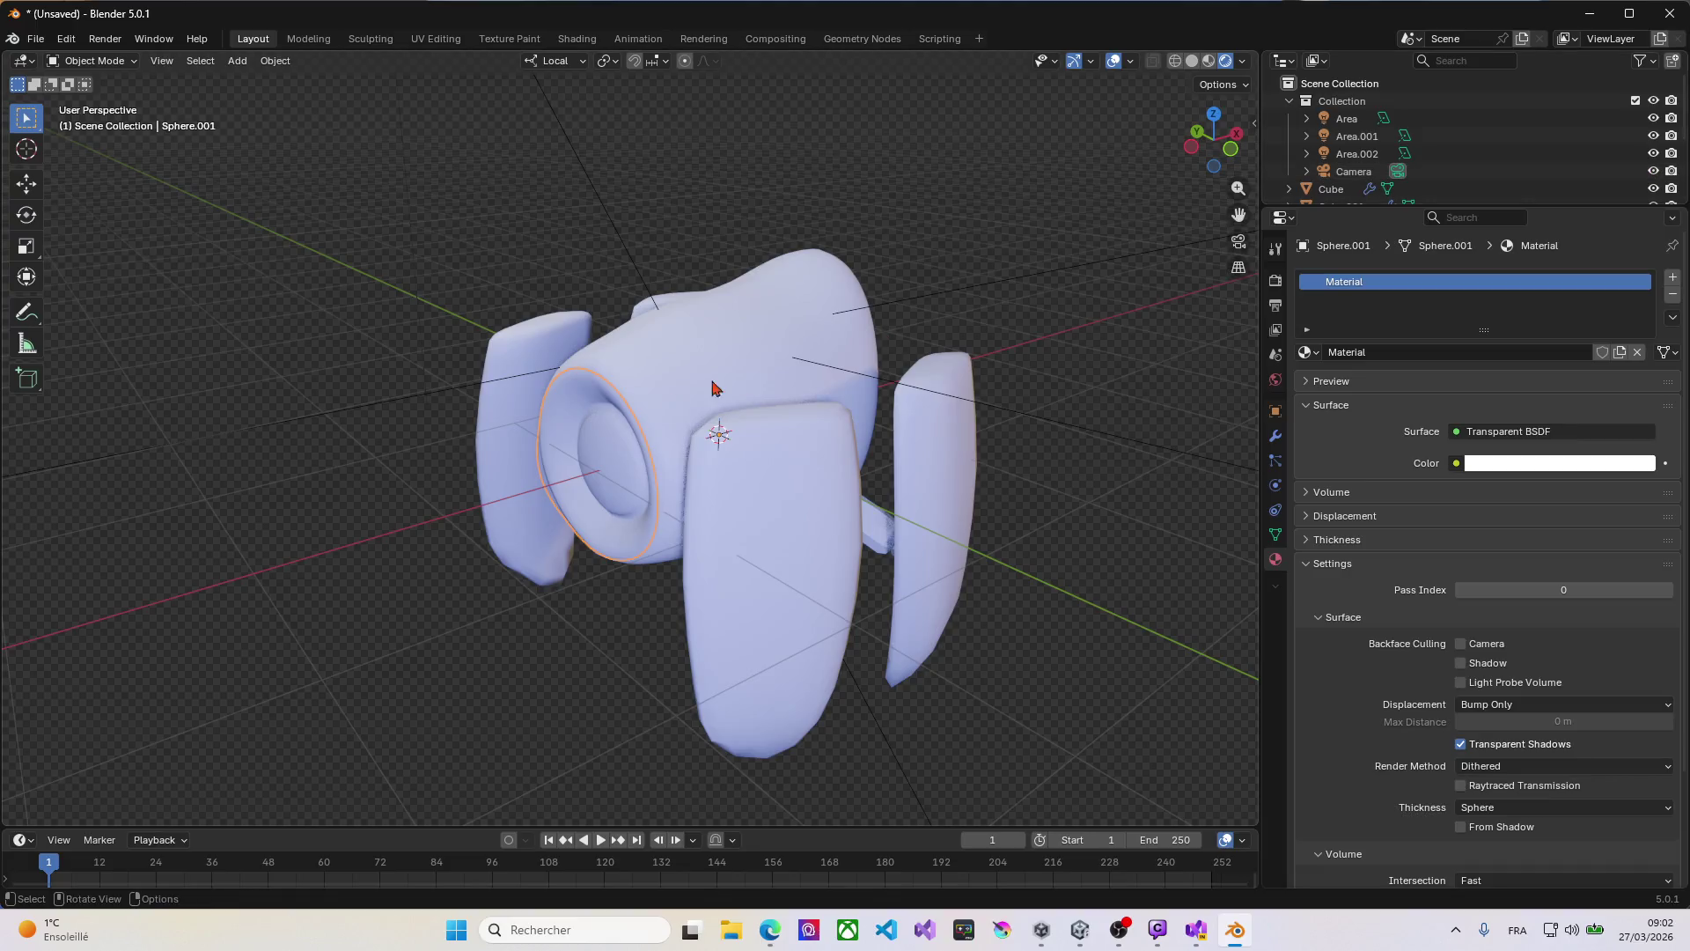
Step: Try a different tint for the ring's colour and check its volume and displacement settings
{"action": "scroll", "coordinate": [839, 451], "scroll_direction": "up", "scroll_amount": 7}
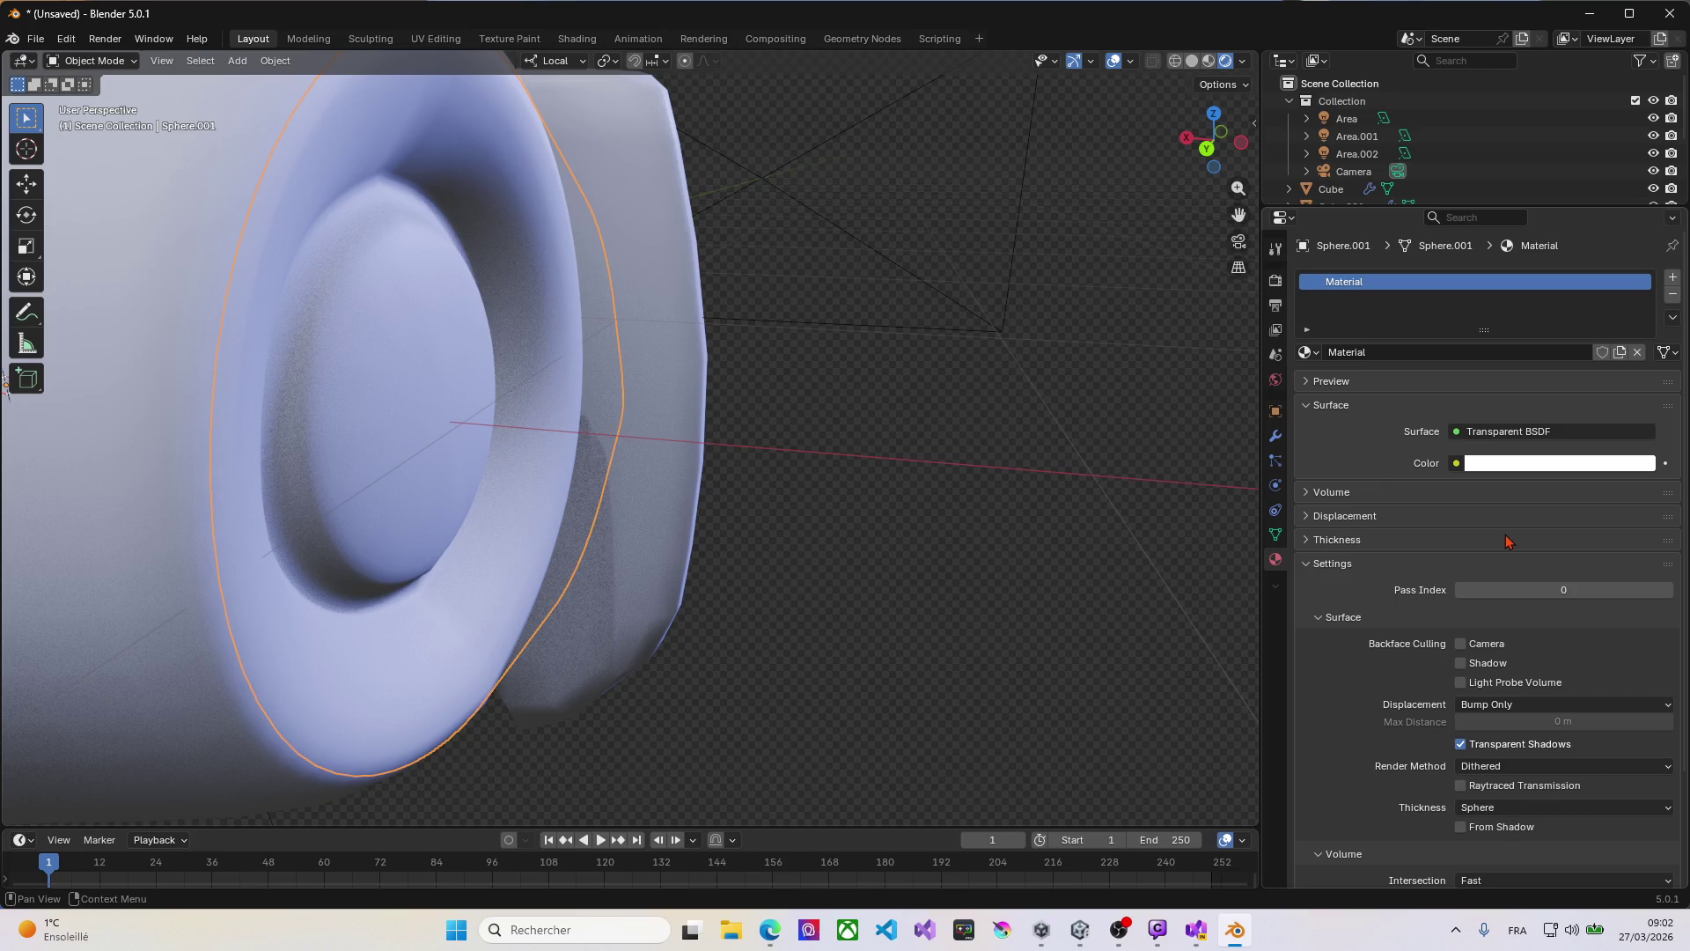
{"action": "scroll", "coordinate": [1506, 540], "scroll_direction": "down", "scroll_amount": 4}
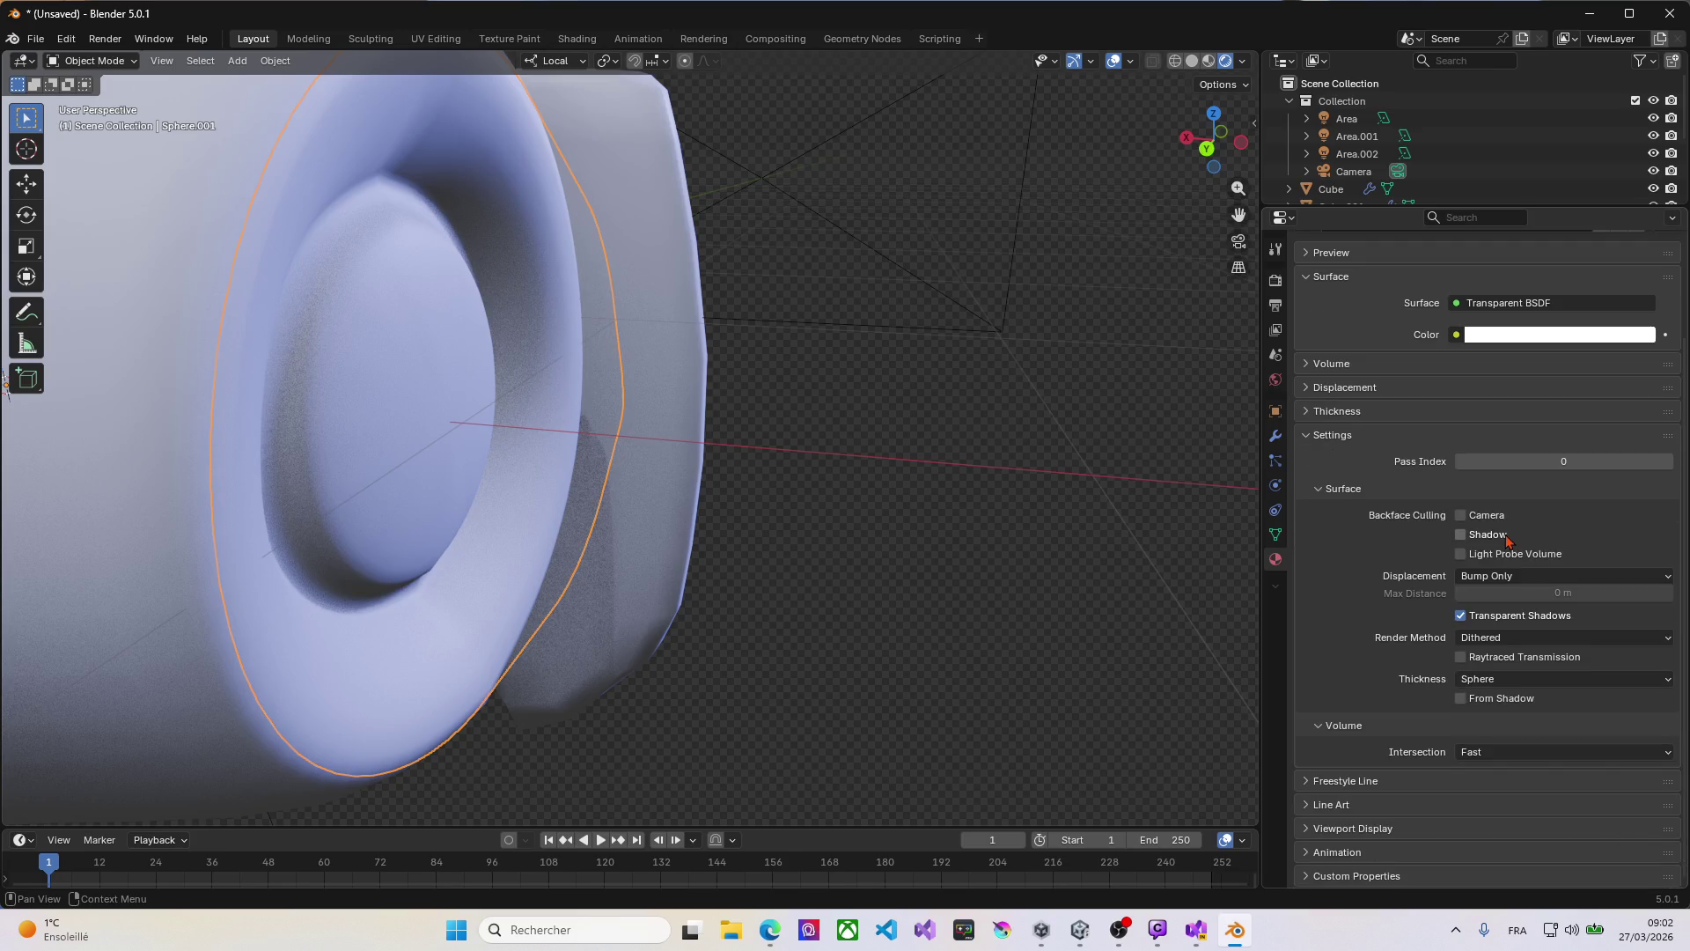
{"action": "left_click", "coordinate": [1523, 343]}
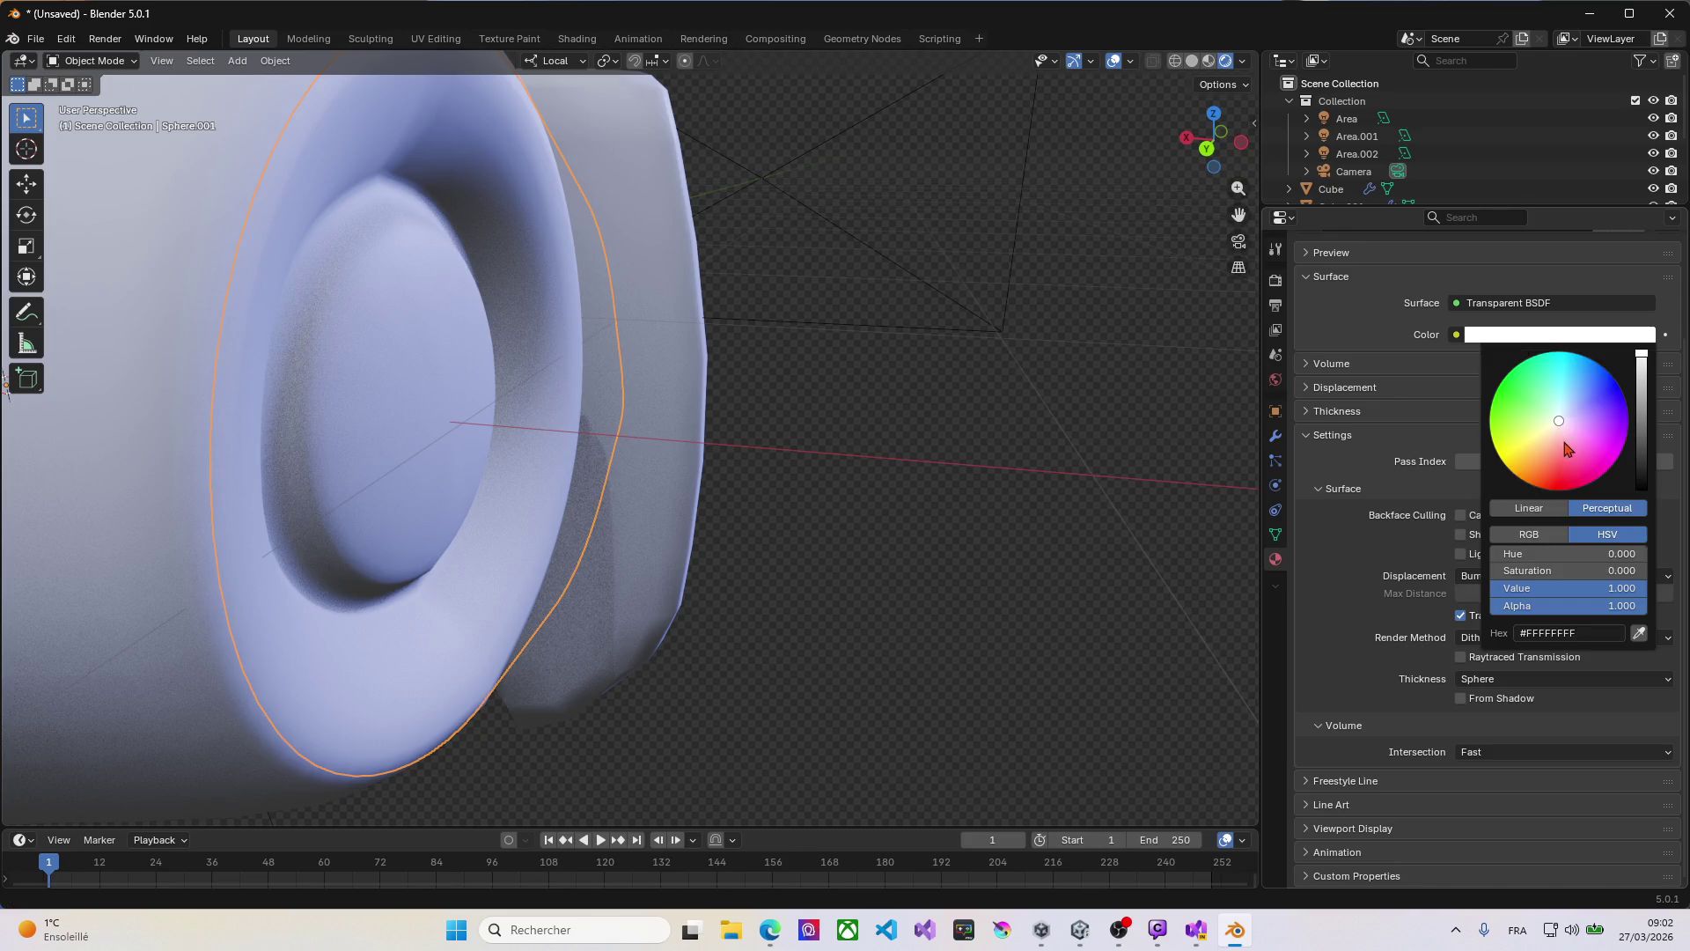
{"action": "mouse_move", "coordinate": [1536, 482]}
{"action": "left_mouse_down"}
{"action": "mouse_move", "coordinate": [1509, 464]}
{"action": "mouse_move", "coordinate": [1559, 424]}
{"action": "left_mouse_up"}
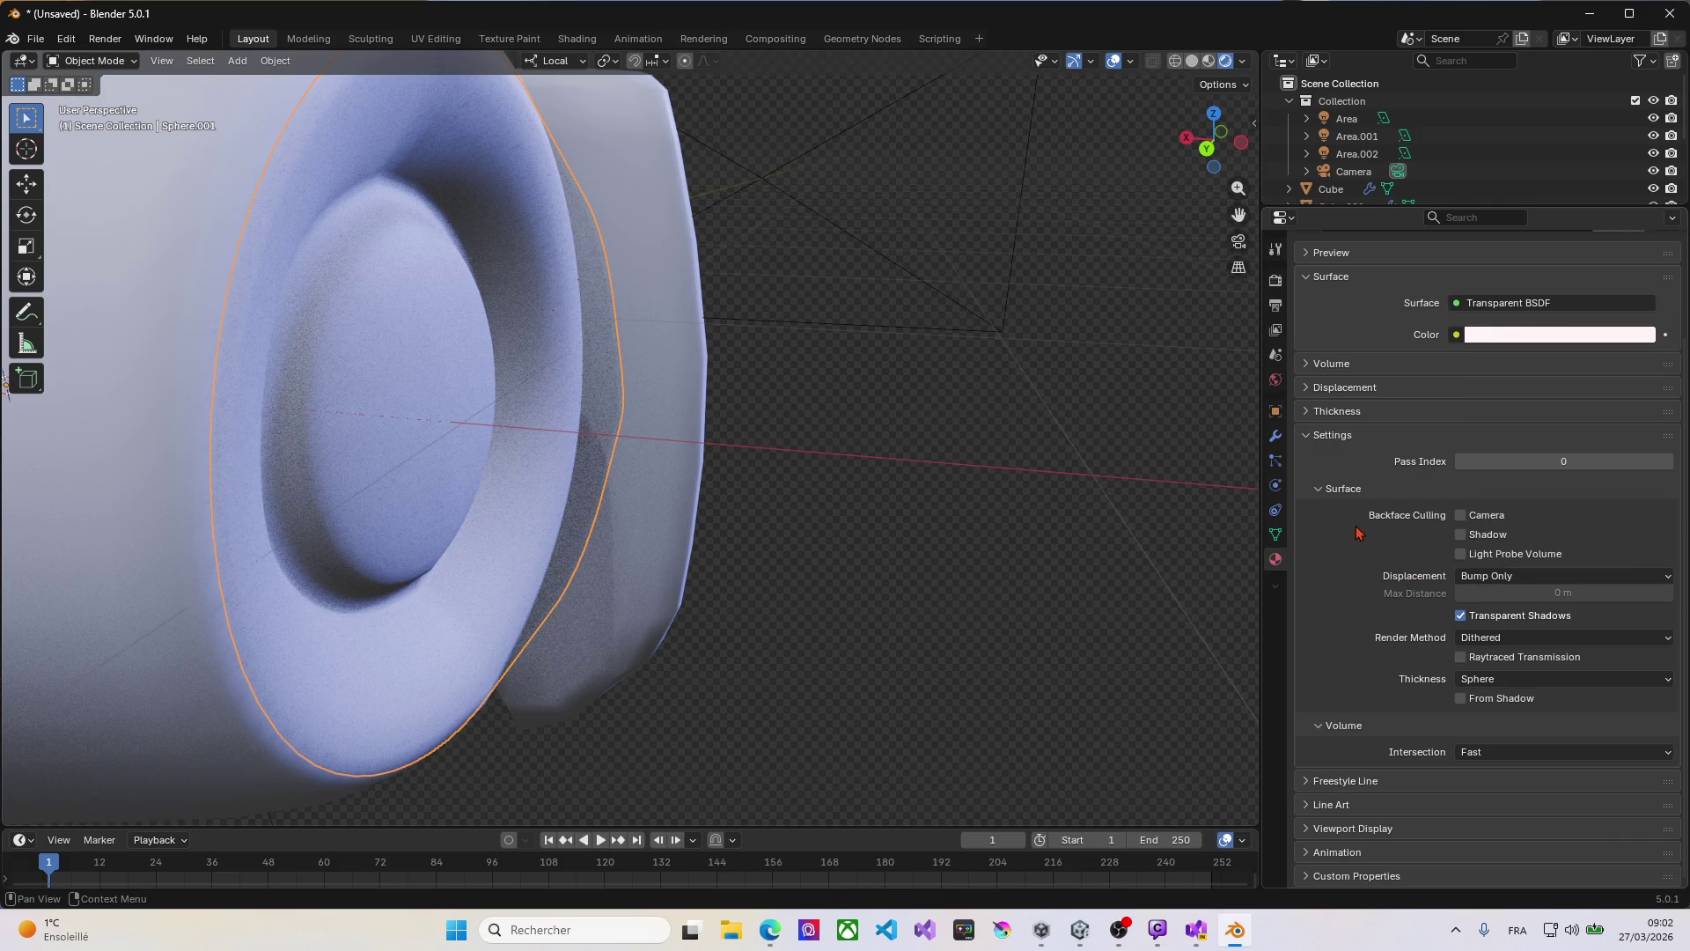
{"action": "left_click", "coordinate": [1306, 365]}
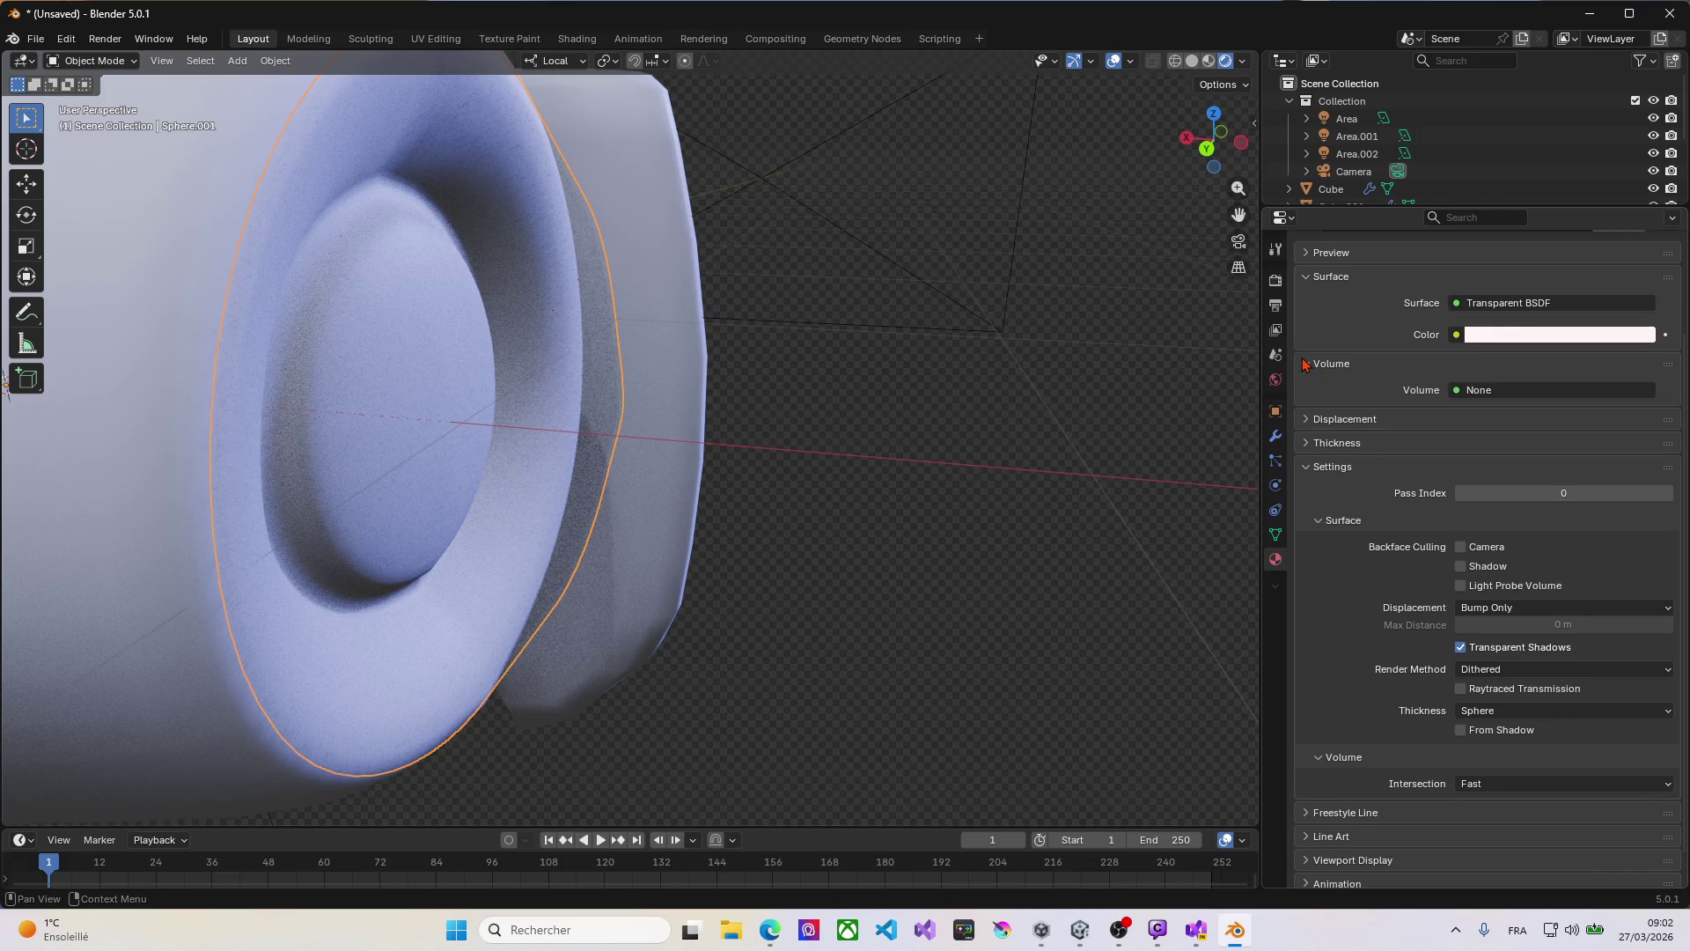
{"action": "left_click", "coordinate": [1306, 364]}
{"action": "left_click", "coordinate": [1305, 364]}
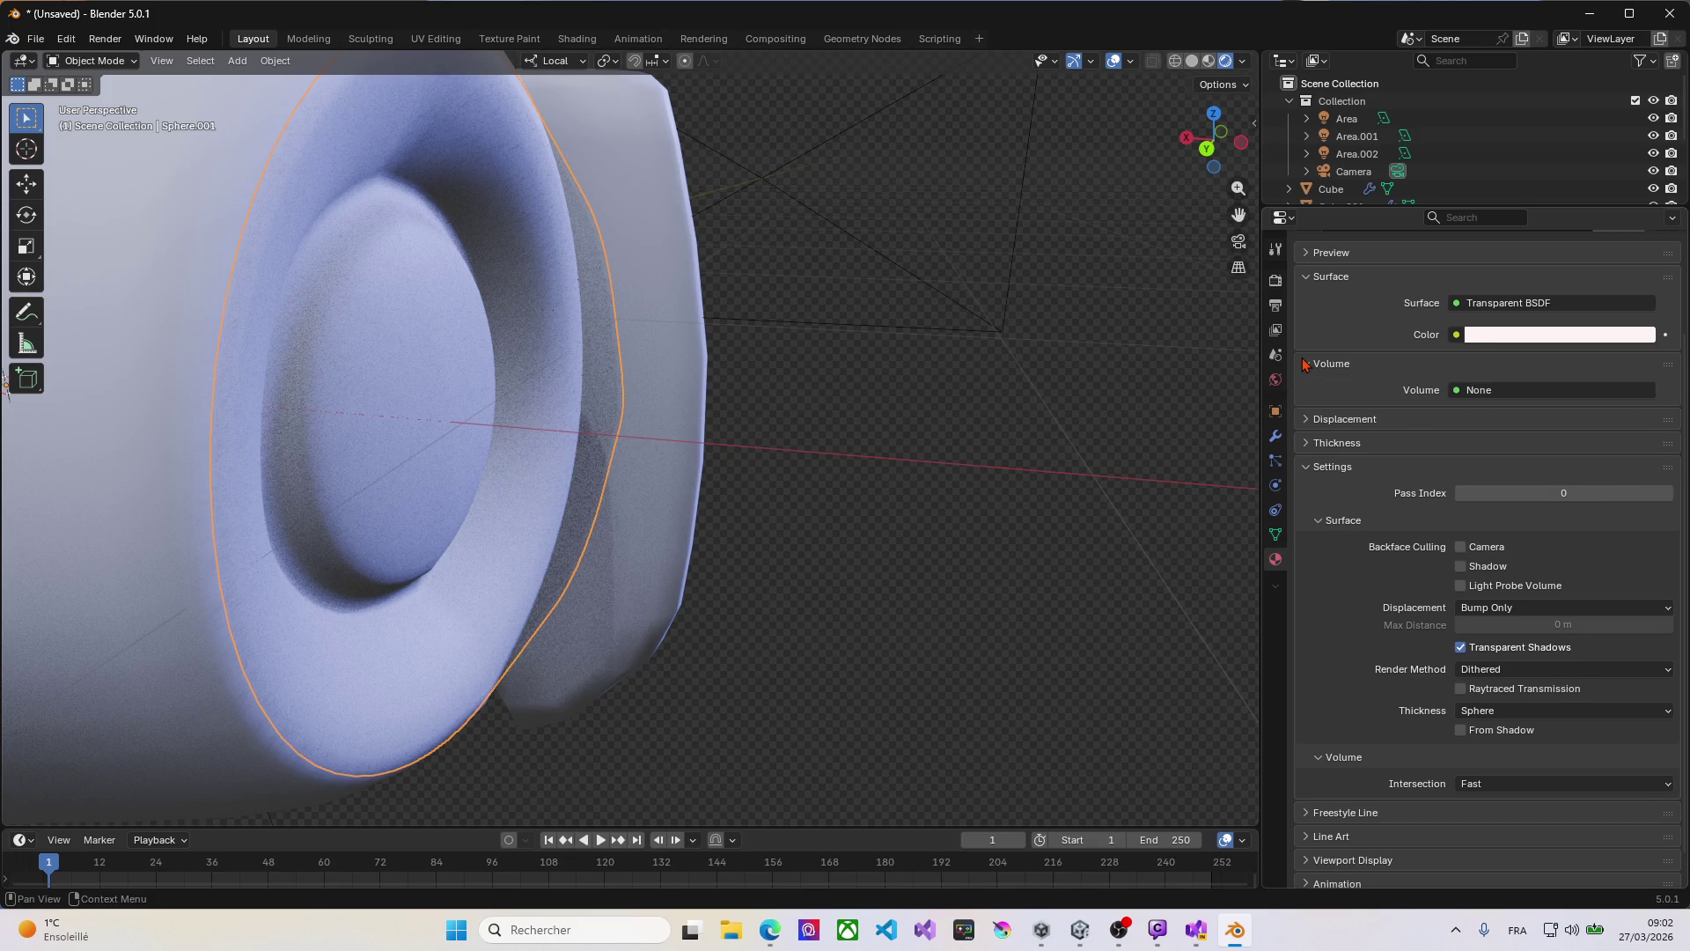
{"action": "left_click", "coordinate": [1308, 420]}
{"action": "left_click", "coordinate": [1308, 421]}
{"action": "left_click", "coordinate": [771, 930]}
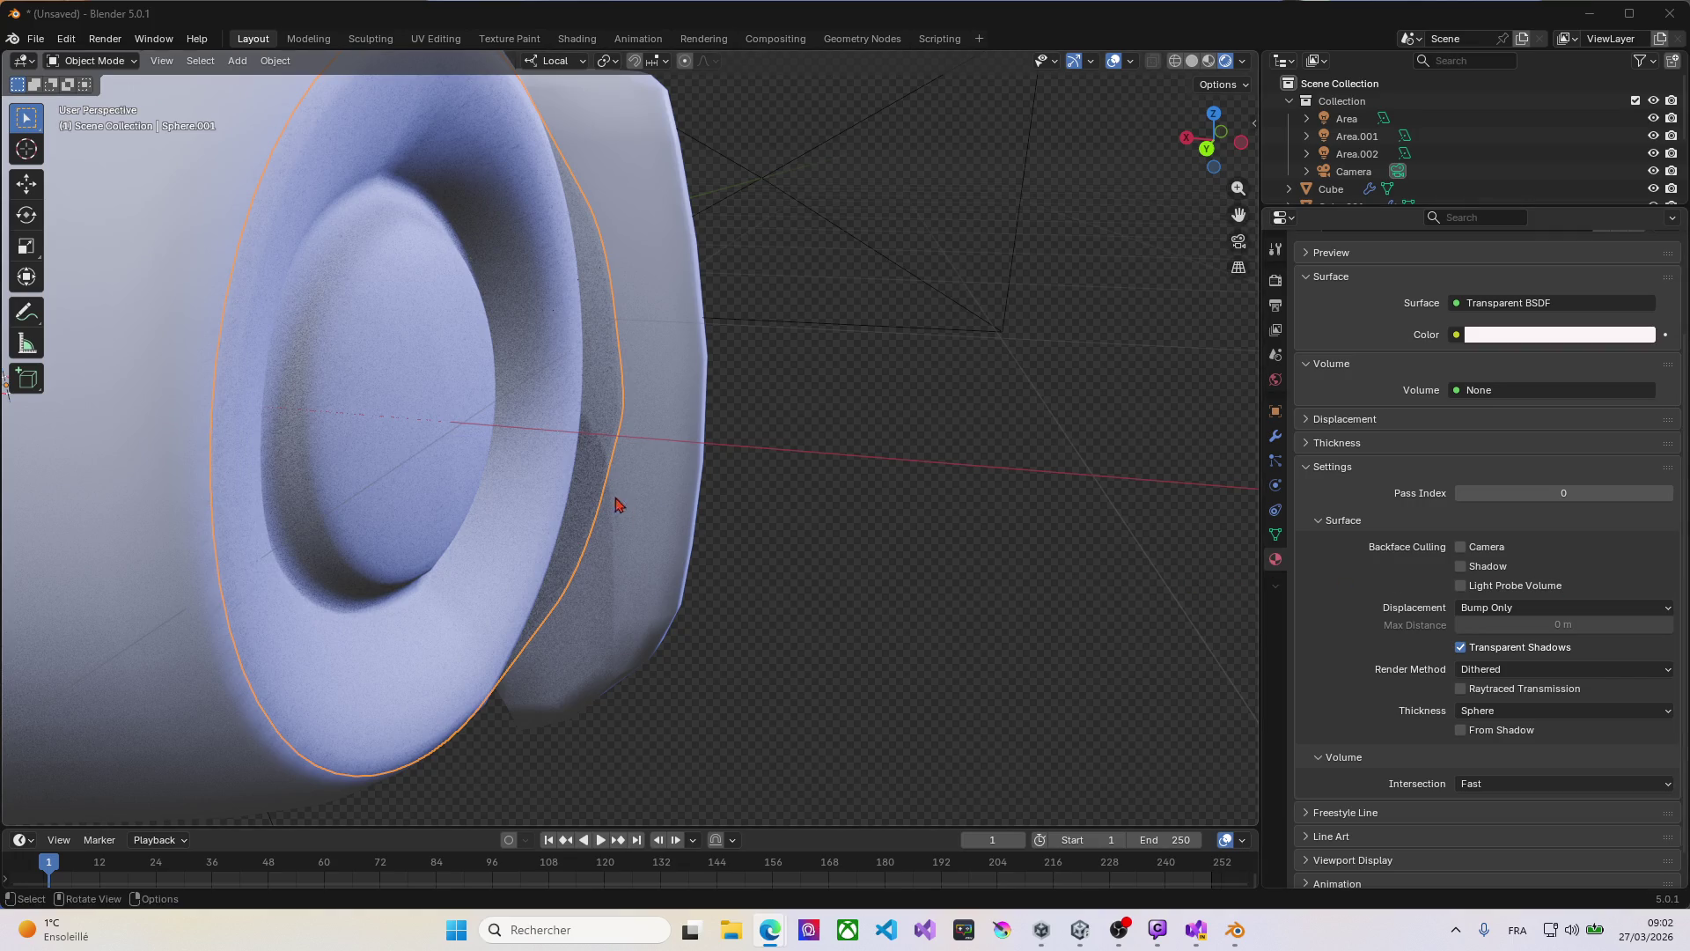
Step: Select the head's body sphere and enter Edit Mode, facing the front of the head
{"action": "mouse_move", "coordinate": [718, 464]}
{"action": "middle_mouse_down"}
{"action": "mouse_move", "coordinate": [740, 479]}
{"action": "mouse_move", "coordinate": [585, 446]}
{"action": "mouse_move", "coordinate": [479, 456]}
{"action": "mouse_move", "coordinate": [613, 483]}
{"action": "mouse_move", "coordinate": [593, 460]}
{"action": "mouse_move", "coordinate": [684, 491]}
{"action": "mouse_move", "coordinate": [837, 483]}
{"action": "mouse_move", "coordinate": [683, 461]}
{"action": "mouse_move", "coordinate": [608, 481]}
{"action": "middle_mouse_up"}
{"action": "scroll", "coordinate": [614, 483], "scroll_direction": "down", "scroll_amount": 5}
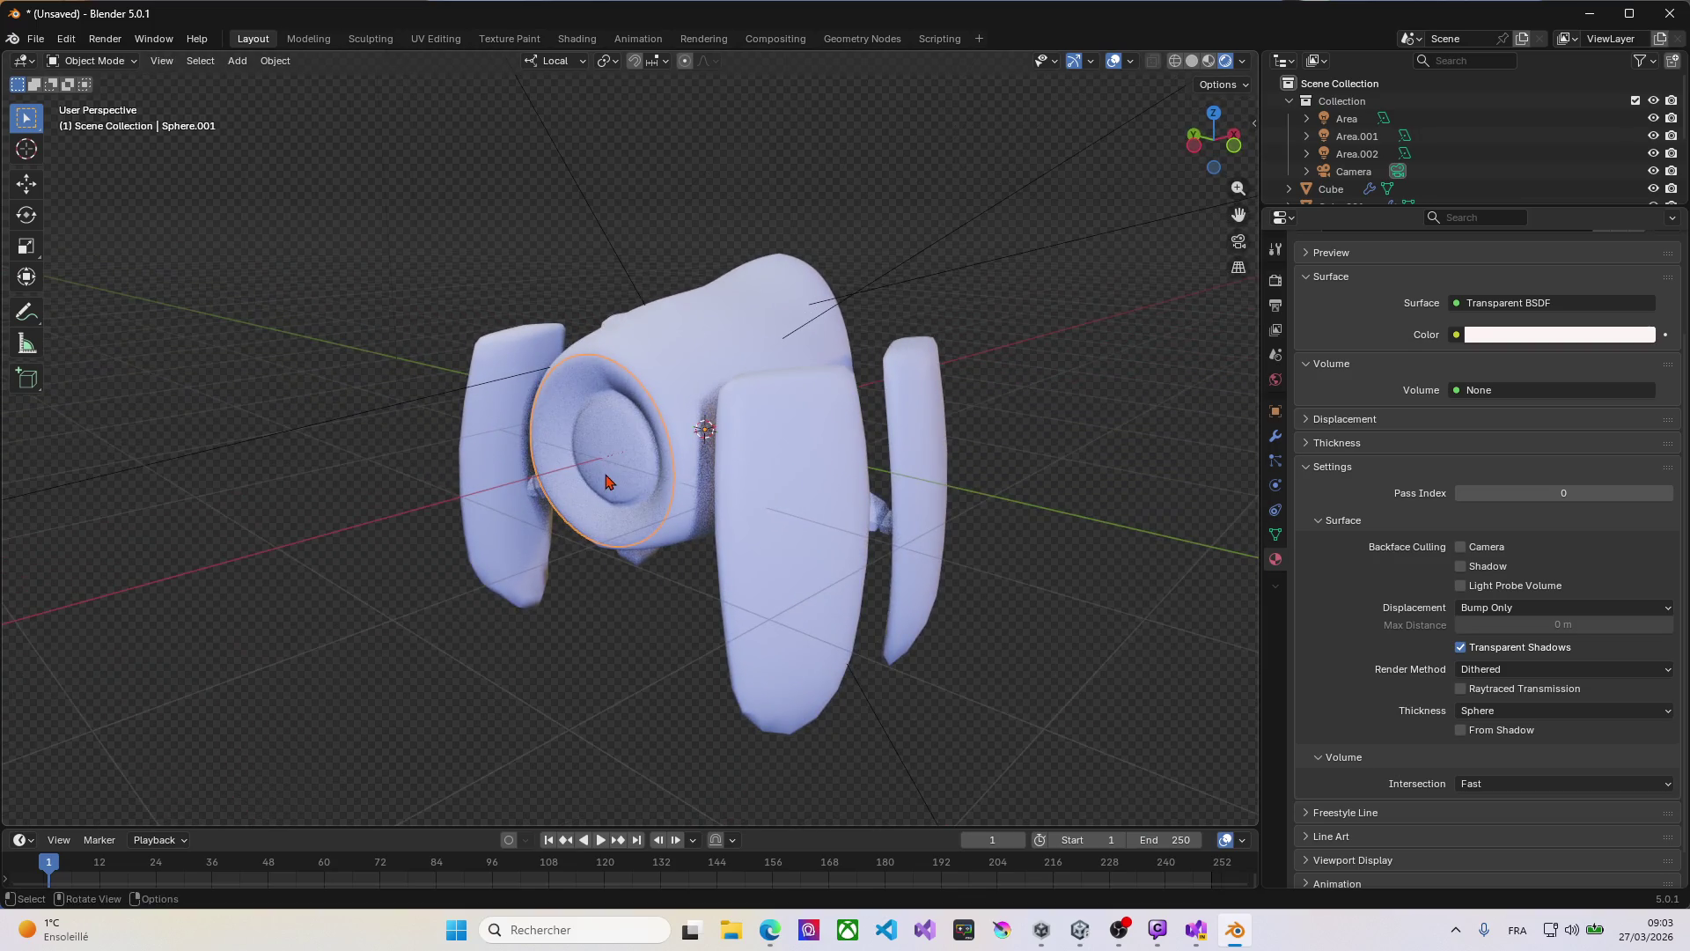
{"action": "left_click", "coordinate": [605, 481]}
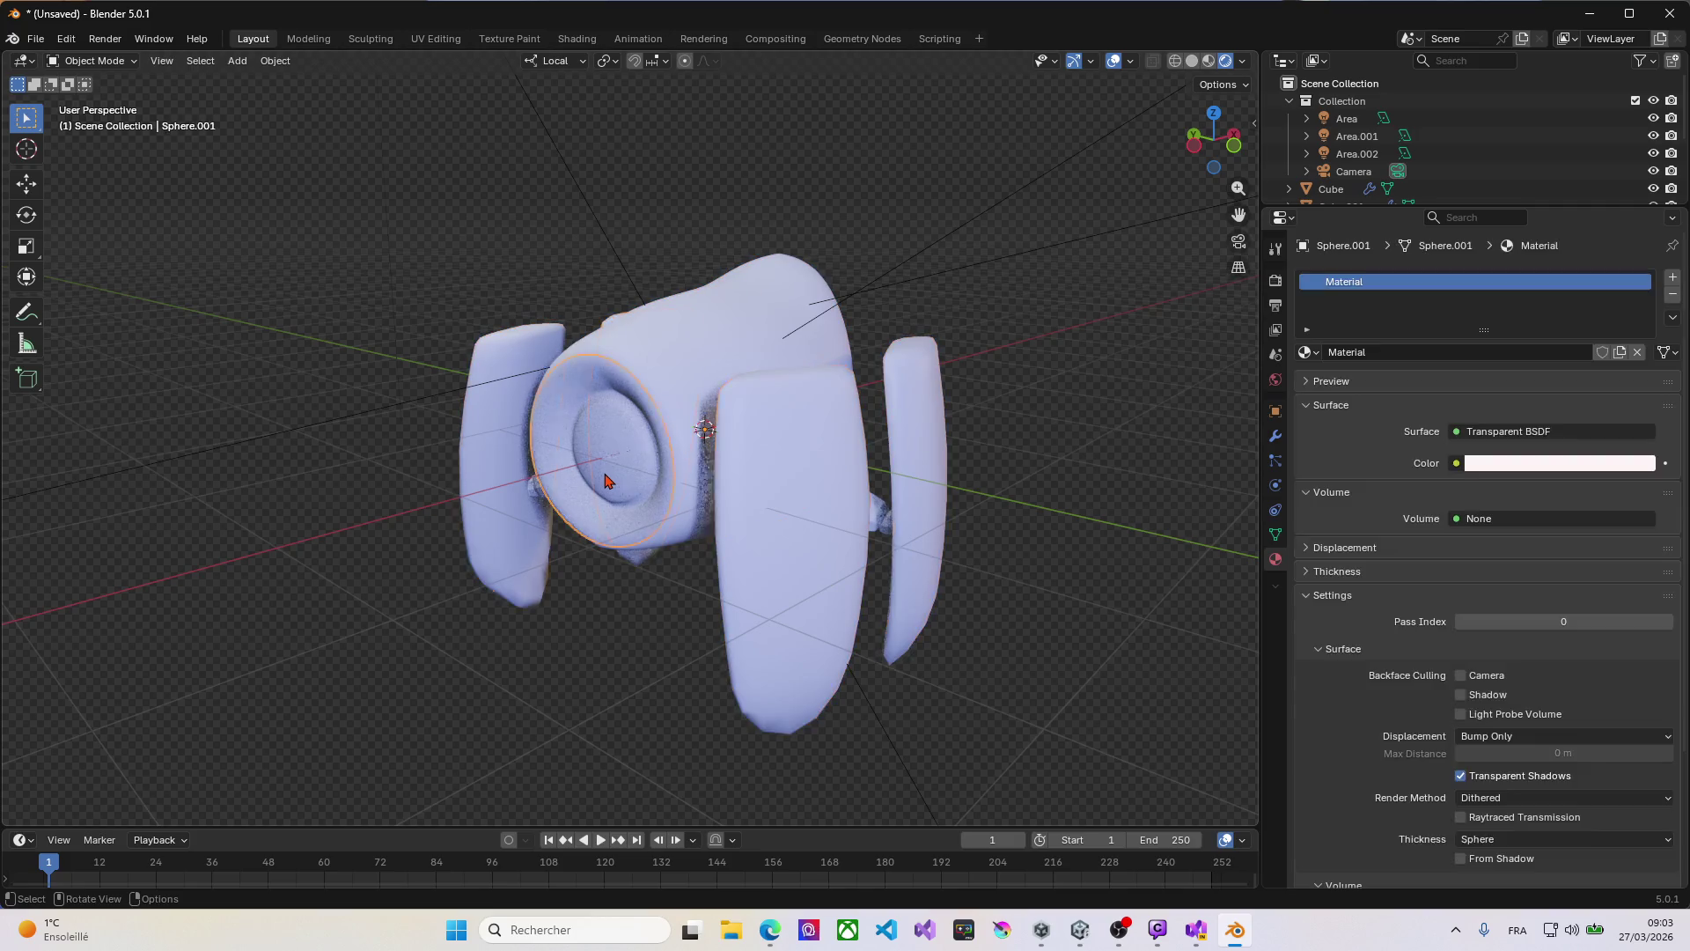
{"action": "key", "text": "Tab"}
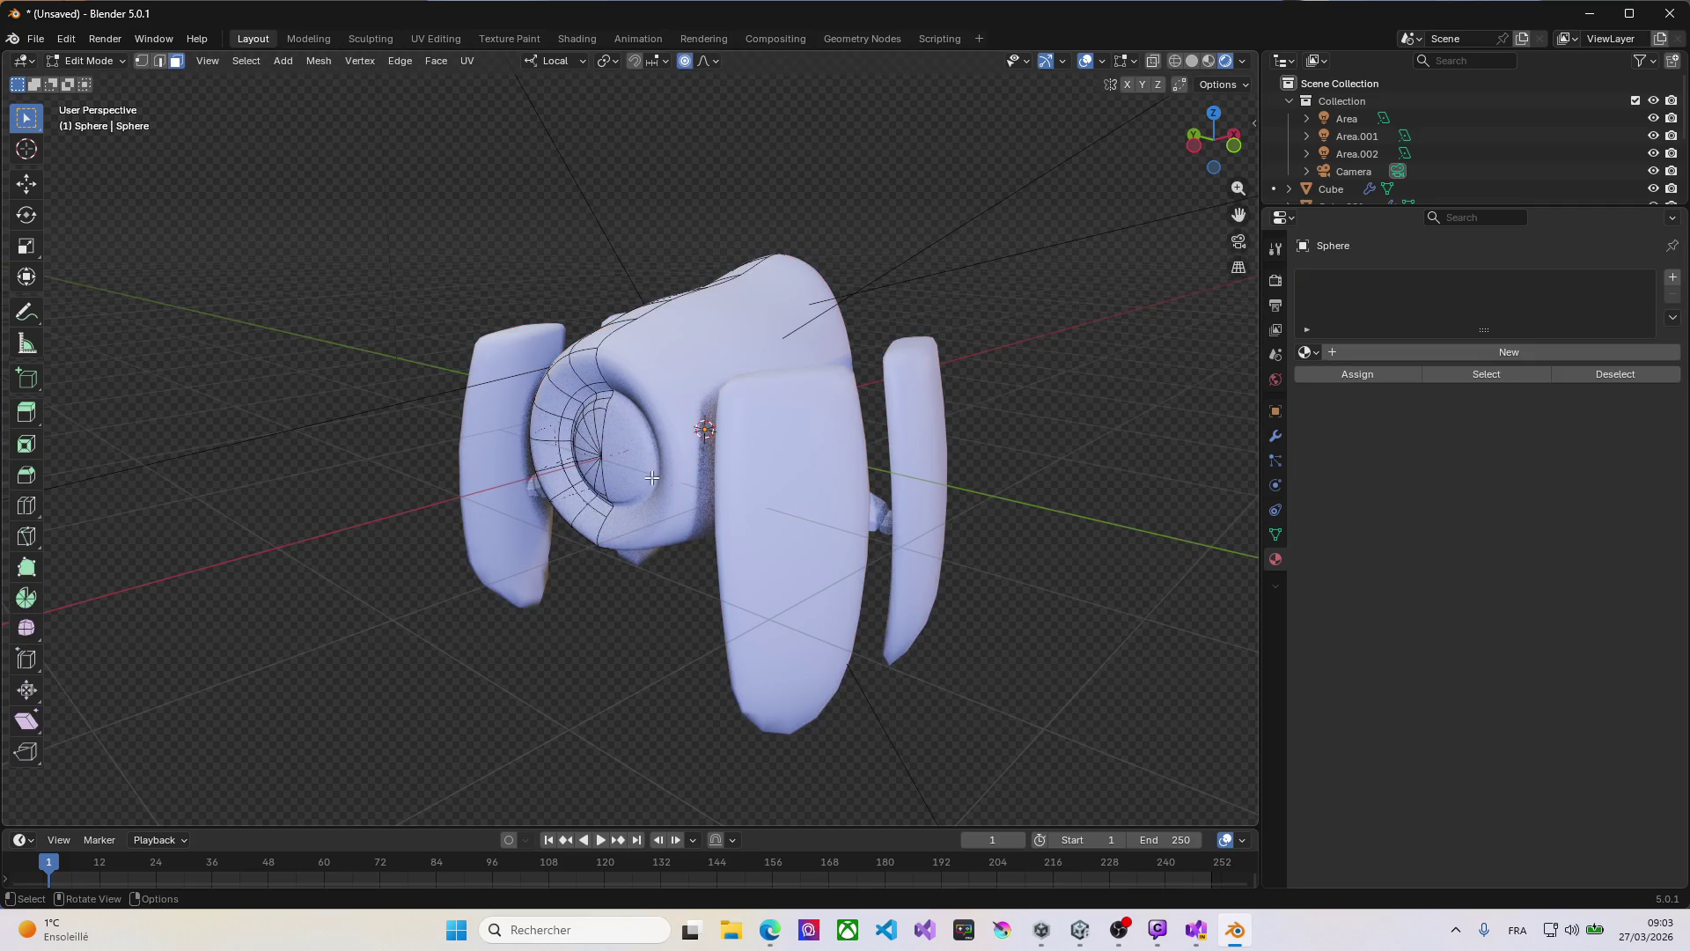
{"action": "scroll", "coordinate": [622, 482], "scroll_direction": "up", "scroll_amount": 3}
{"action": "middle_click_drag", "start_coordinate": [622, 482], "coordinate": [625, 433]}
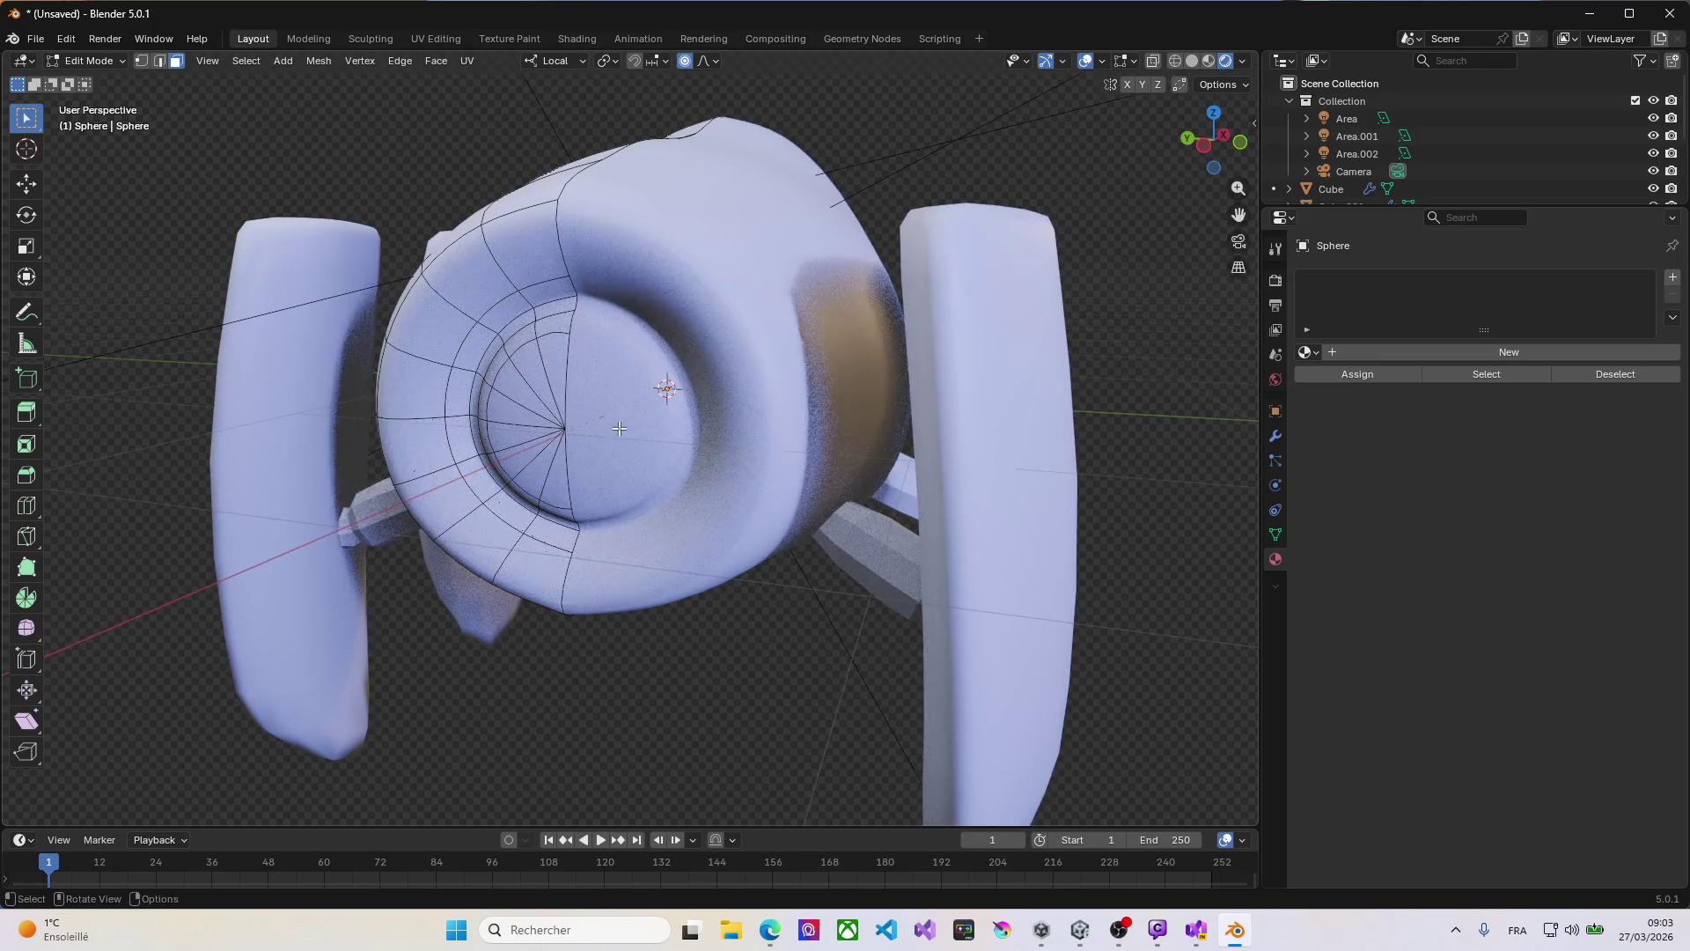
Step: Select the eight pie-wedge faces at the front centre of the opening
{"action": "left_click", "coordinate": [561, 380]}
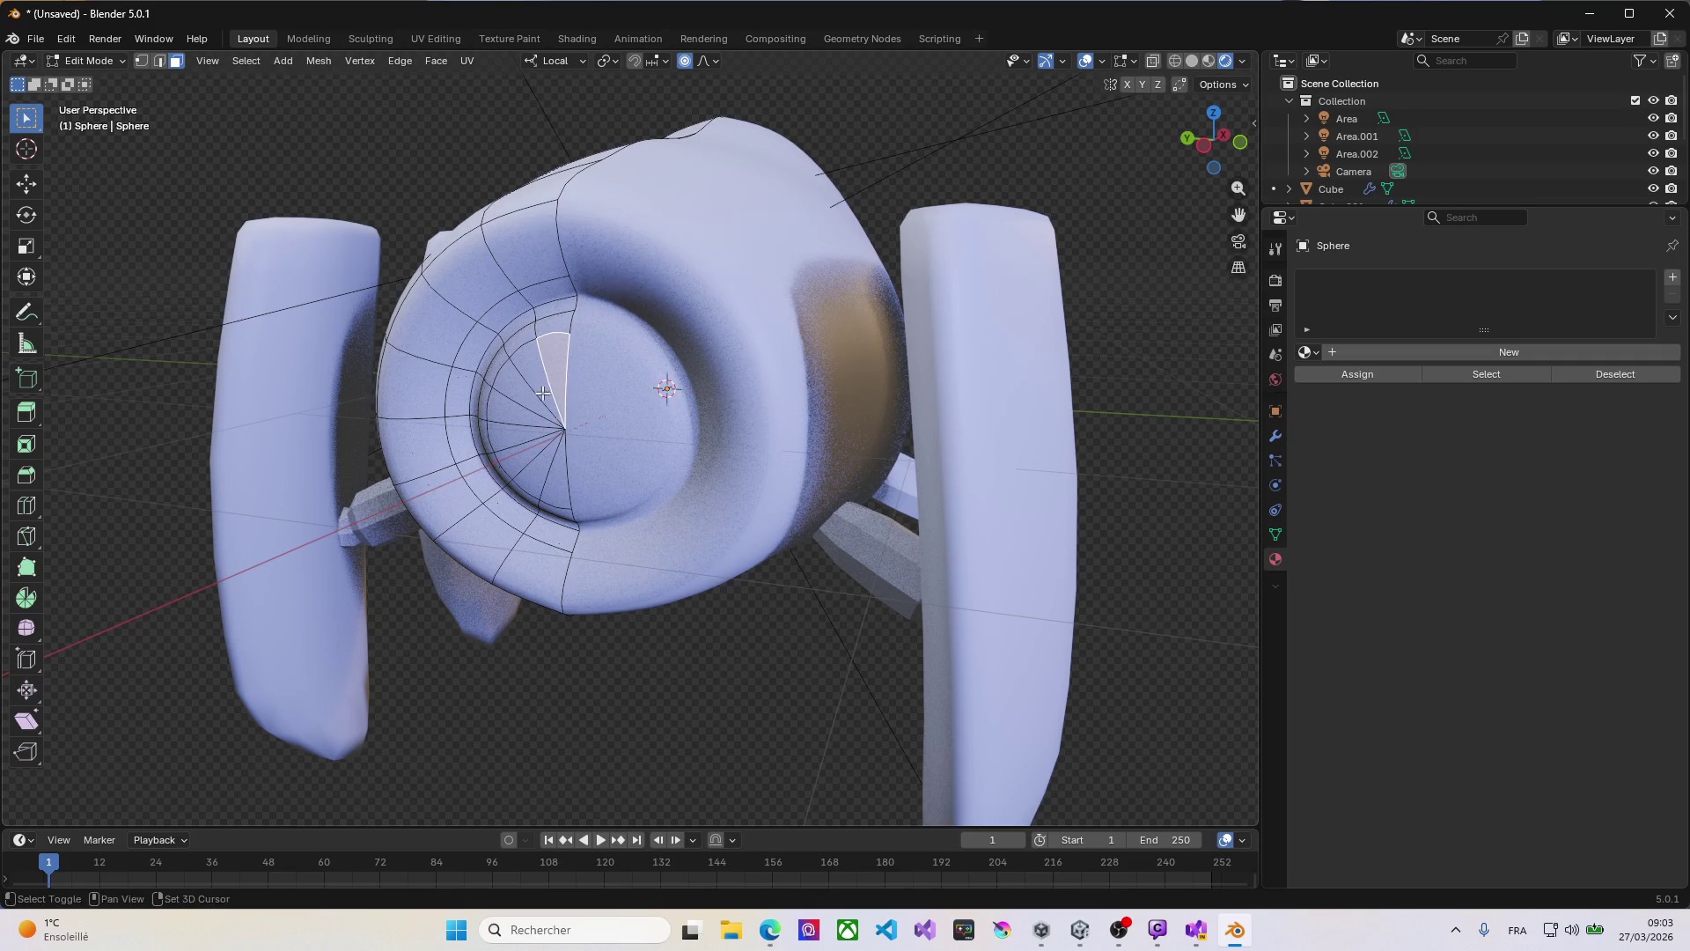
{"action": "left_click", "coordinate": [544, 392], "text": "shift"}
{"action": "left_click", "coordinate": [524, 412], "text": "shift"}
{"action": "left_click", "coordinate": [513, 419], "text": "shift"}
{"action": "left_click", "coordinate": [519, 444], "text": "shift"}
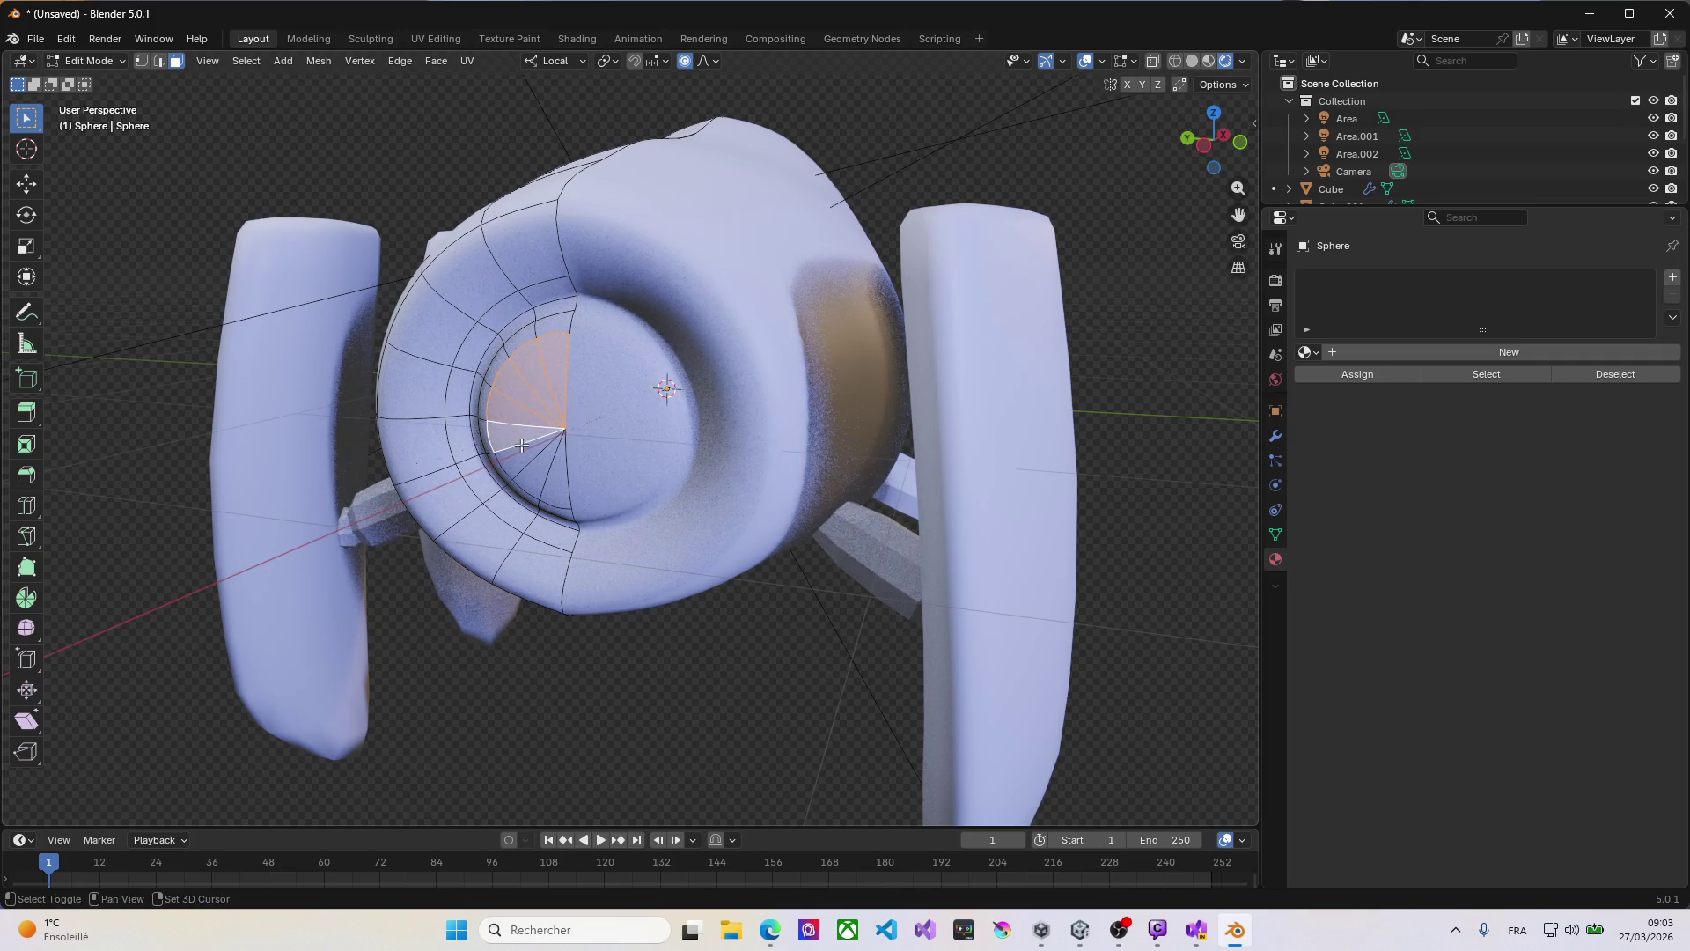
{"action": "left_click", "coordinate": [525, 457], "text": "shift"}
{"action": "left_click", "coordinate": [536, 473], "text": "shift"}
{"action": "left_click", "coordinate": [553, 485], "text": "shift"}
{"action": "middle_click_drag", "start_coordinate": [553, 486], "coordinate": [605, 476]}
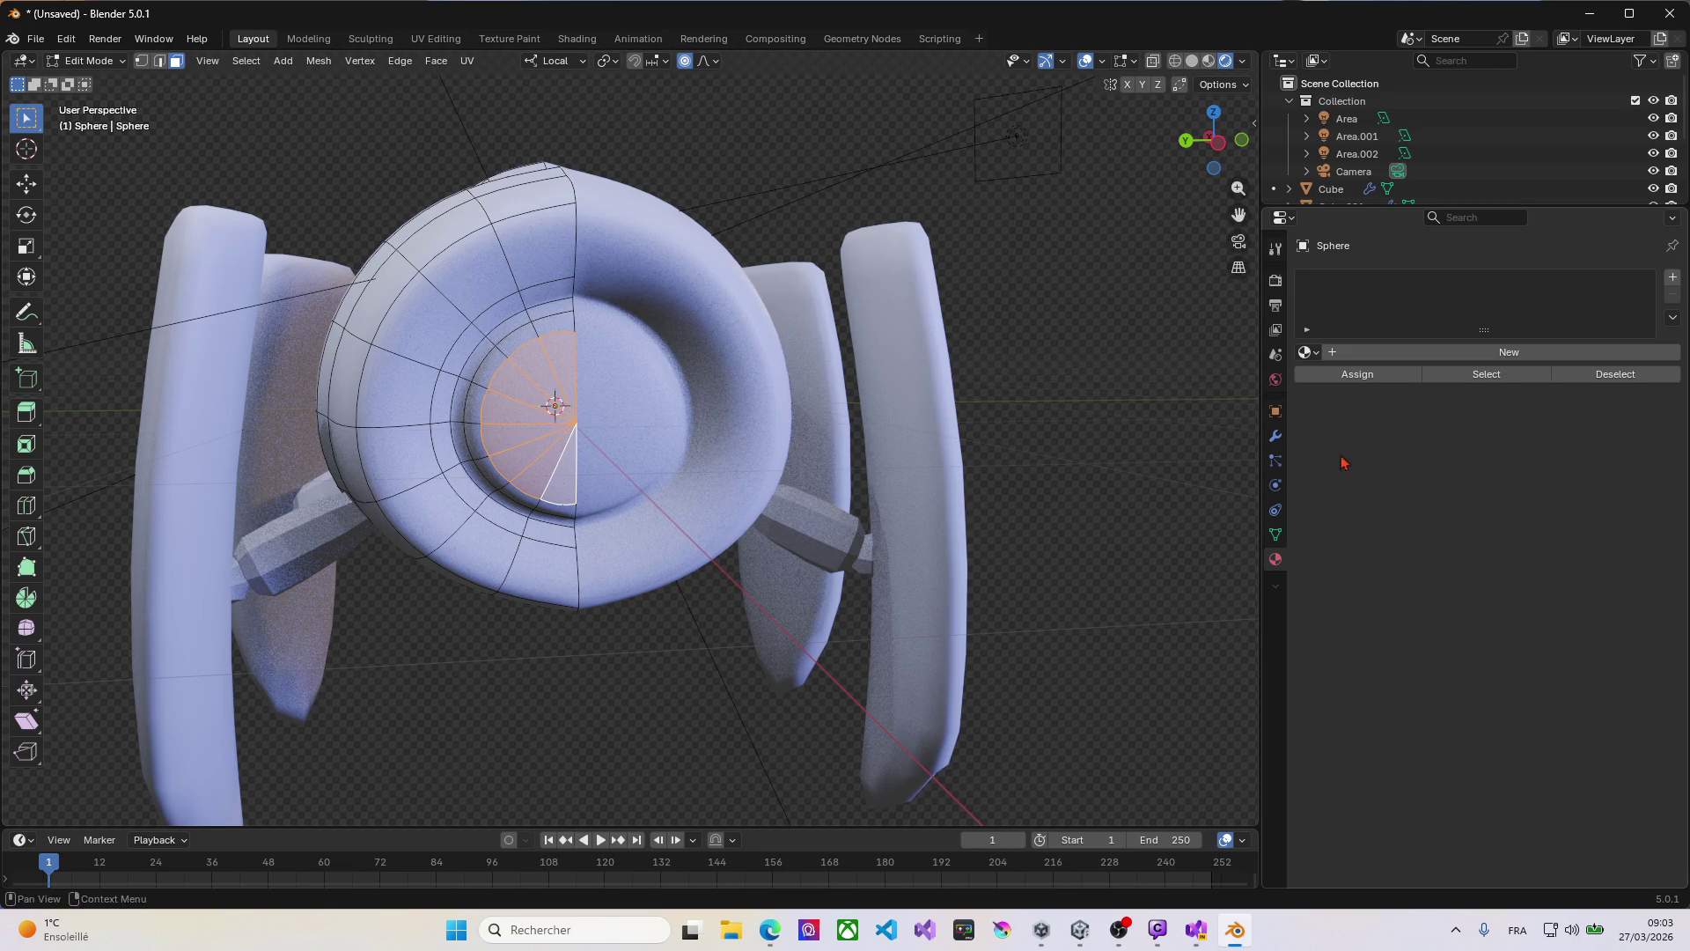
Step: Create Material.001 with an orange-red base colour (#E75505) and add a second empty slot
{"action": "left_click", "coordinate": [1311, 353]}
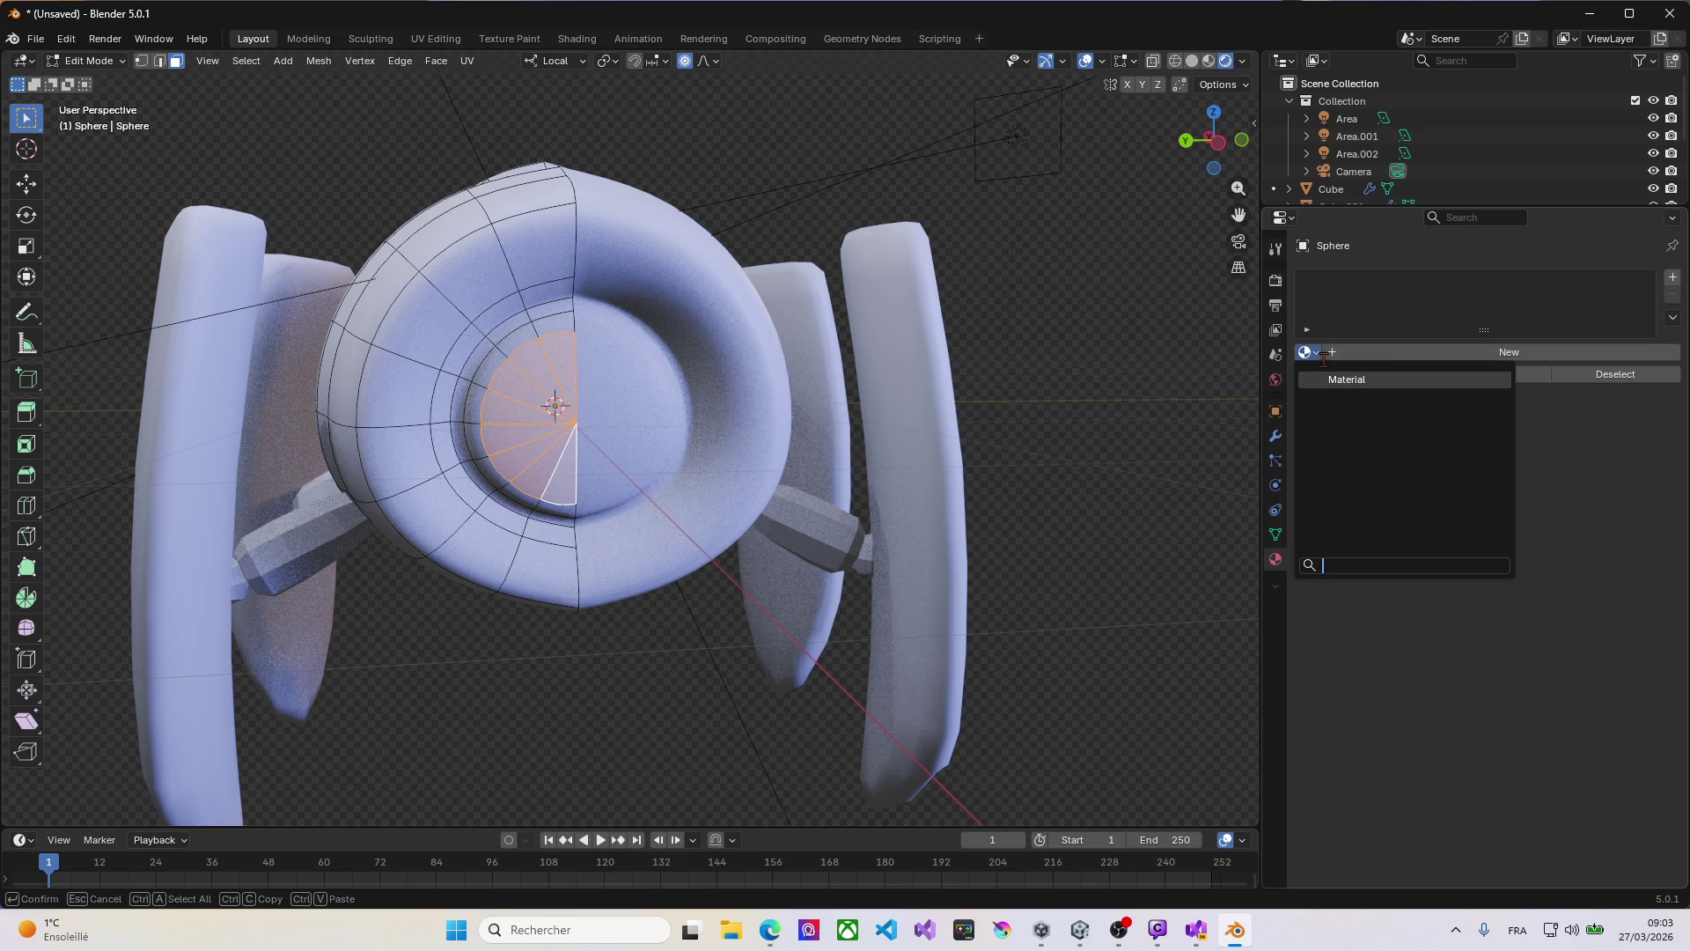
{"action": "left_click", "coordinate": [1344, 352]}
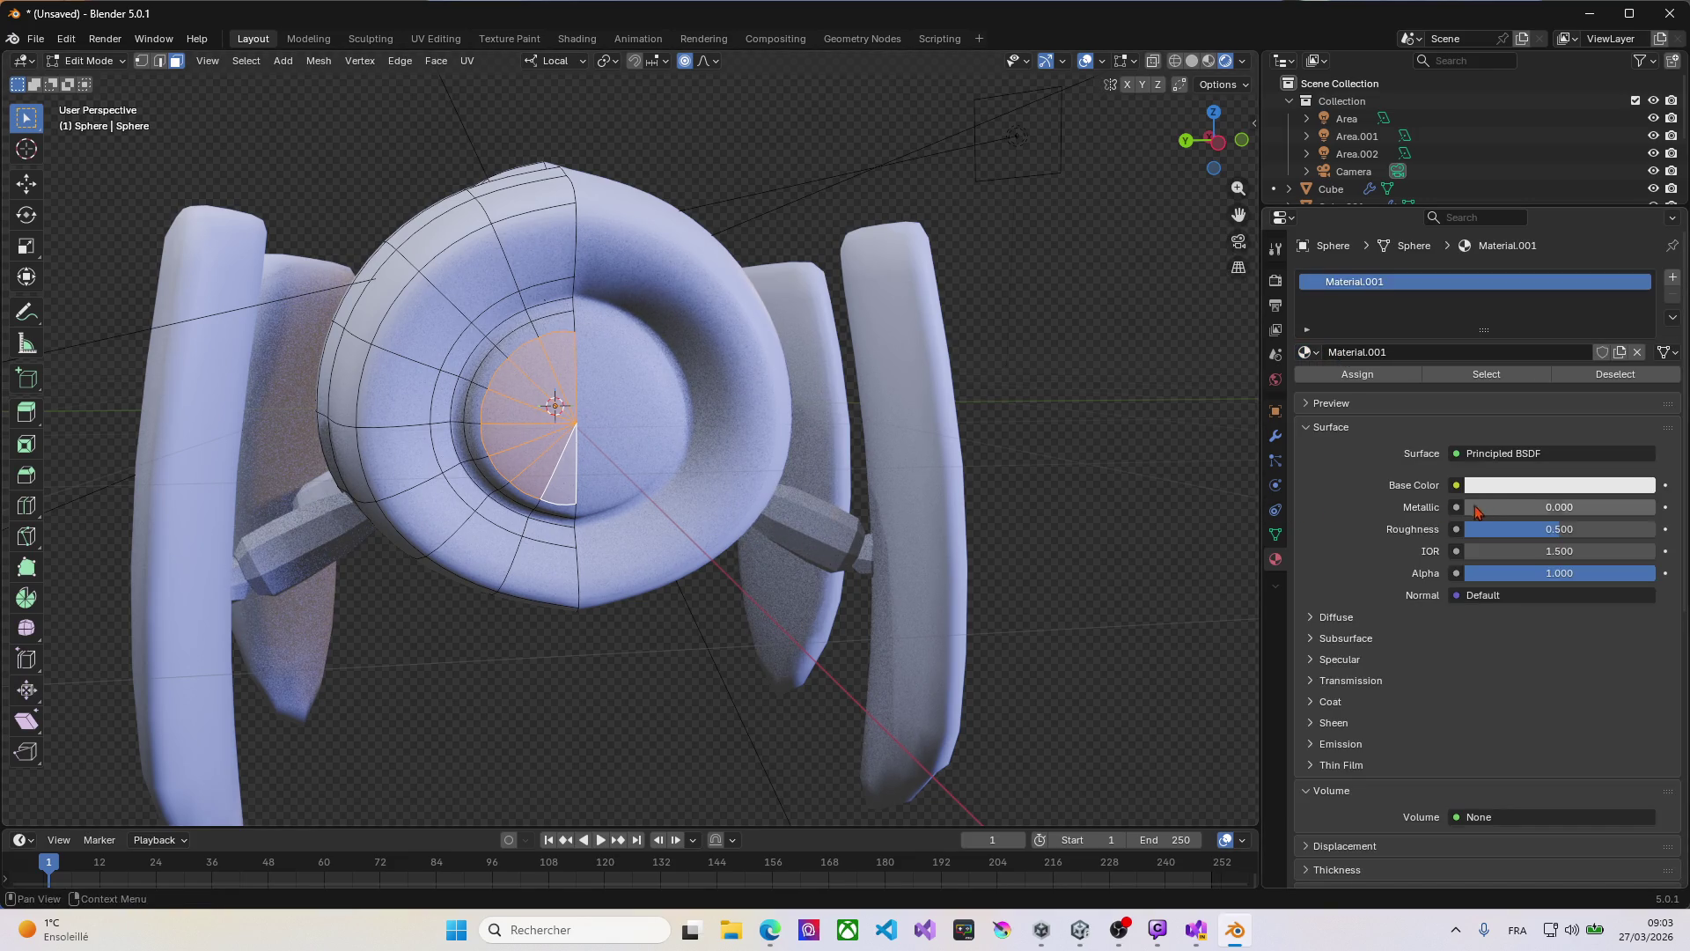
{"action": "left_click", "coordinate": [1511, 487]}
{"action": "mouse_move", "coordinate": [1561, 256]}
{"action": "left_mouse_down"}
{"action": "mouse_move", "coordinate": [1527, 308]}
{"action": "mouse_move", "coordinate": [1553, 317]}
{"action": "mouse_move", "coordinate": [1531, 313]}
{"action": "left_mouse_up"}
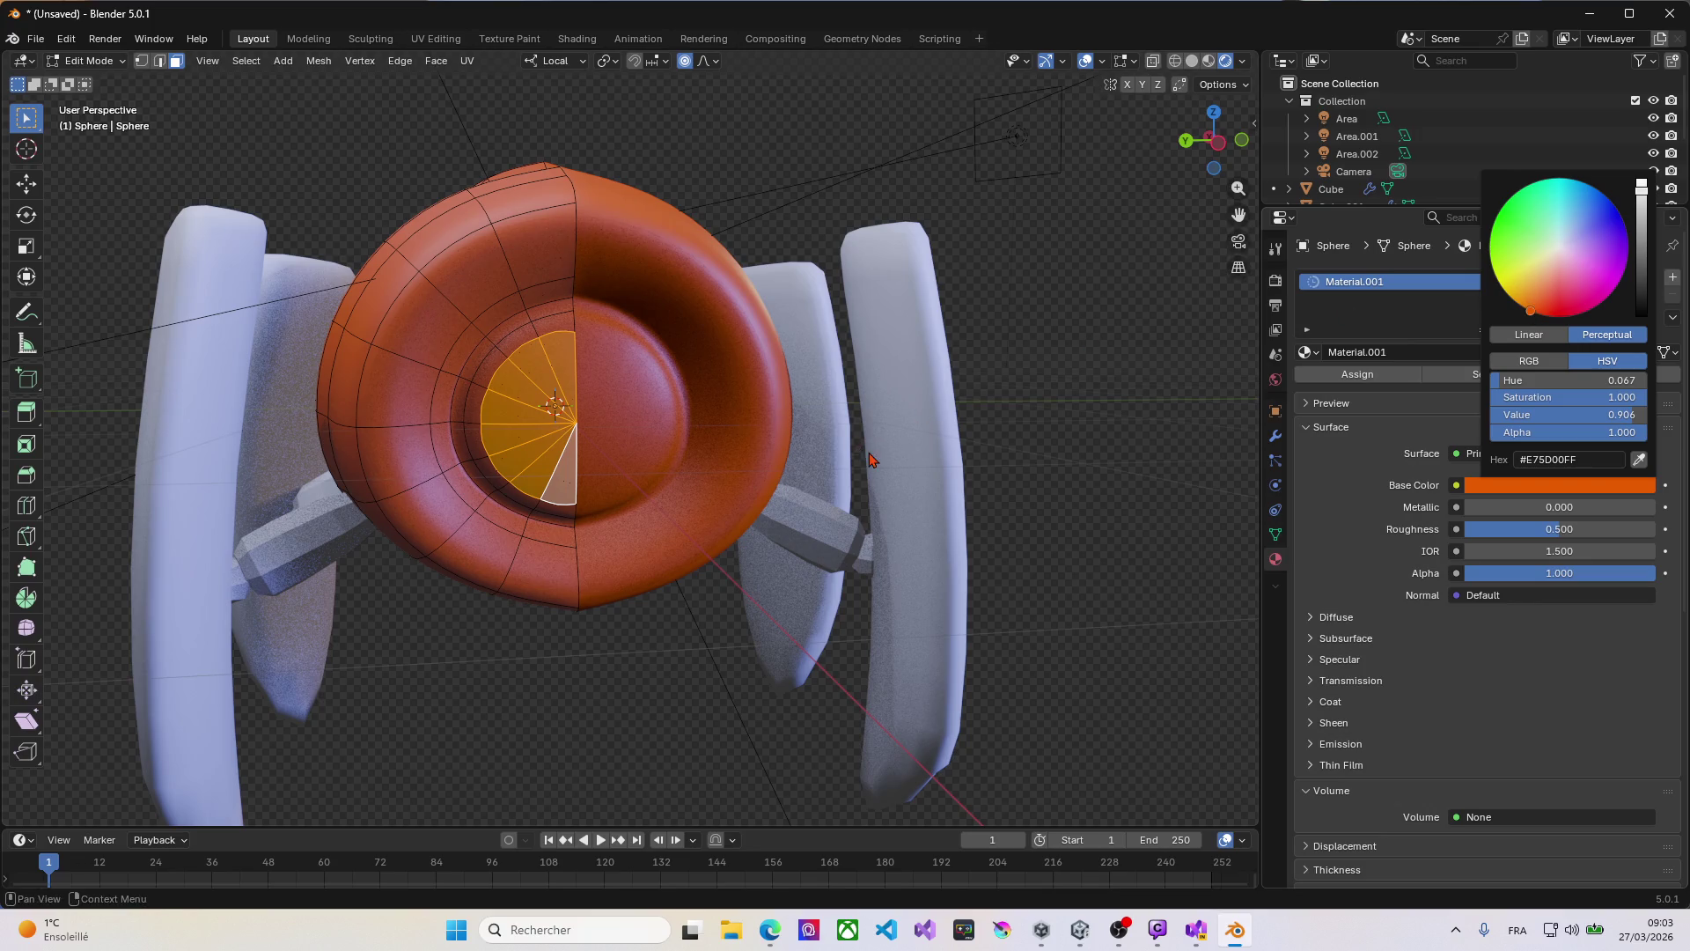
{"action": "mouse_move", "coordinate": [826, 456]}
{"action": "middle_mouse_down"}
{"action": "mouse_move", "coordinate": [739, 440]}
{"action": "mouse_move", "coordinate": [873, 423]}
{"action": "mouse_move", "coordinate": [739, 413]}
{"action": "mouse_move", "coordinate": [652, 471]}
{"action": "mouse_move", "coordinate": [669, 465]}
{"action": "middle_mouse_up"}
{"action": "left_click", "coordinate": [1672, 277]}
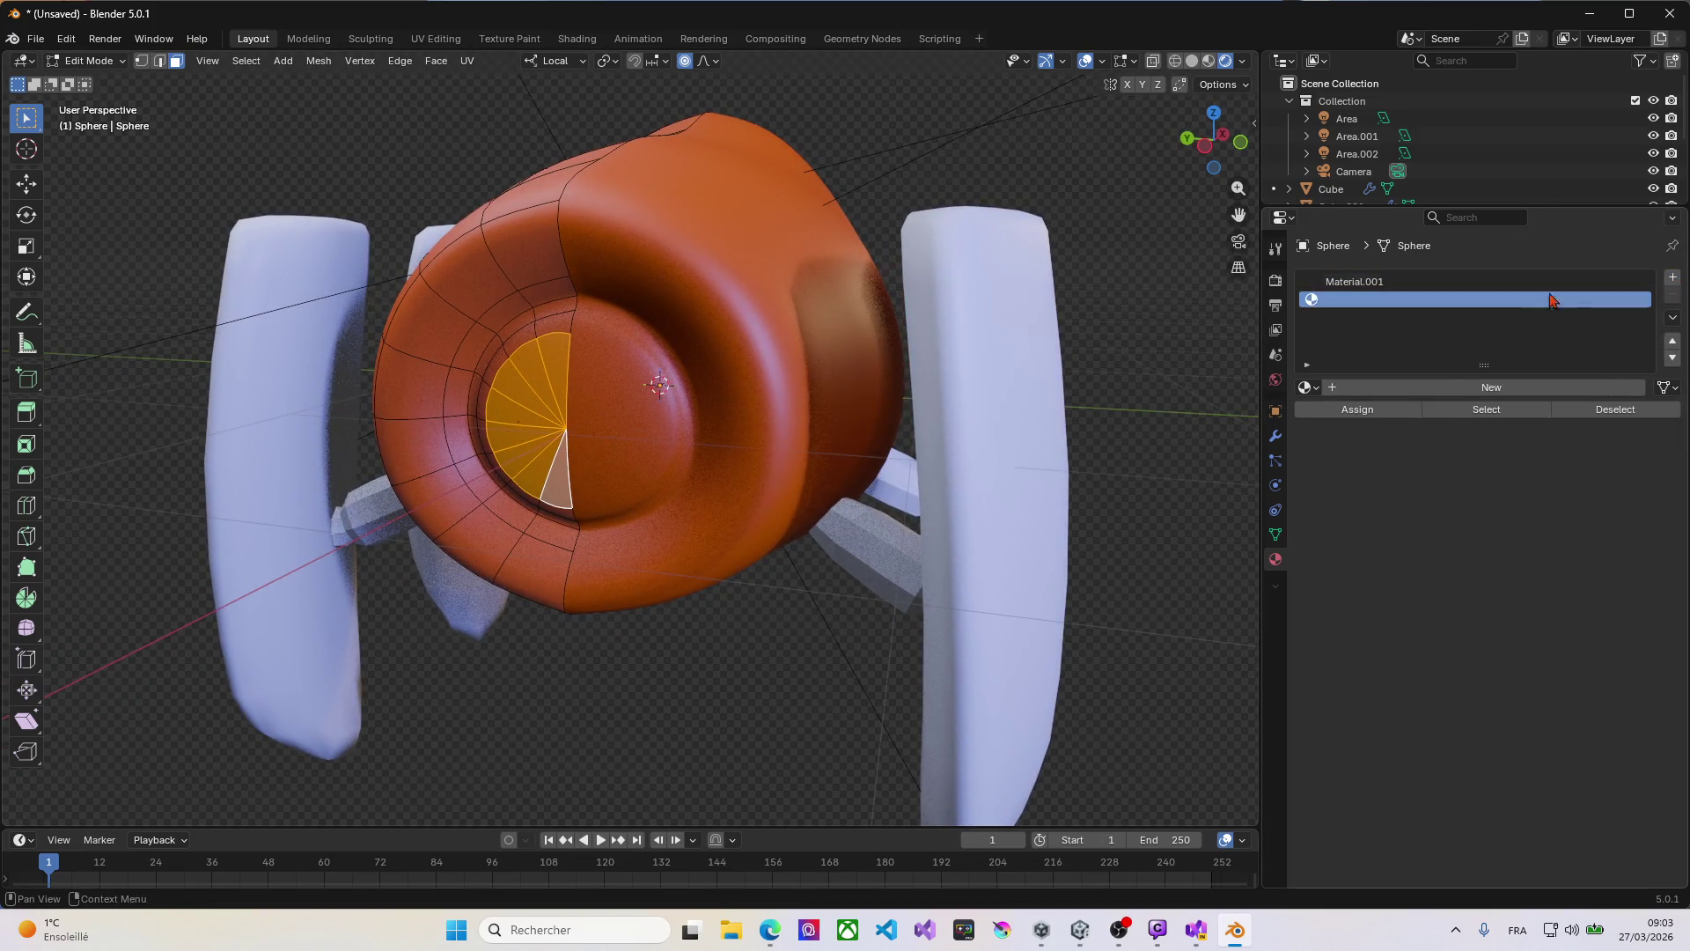
Step: Create Material.002 in the second slot with a deep blue base colour (#151999)
{"action": "left_click", "coordinate": [1496, 387]}
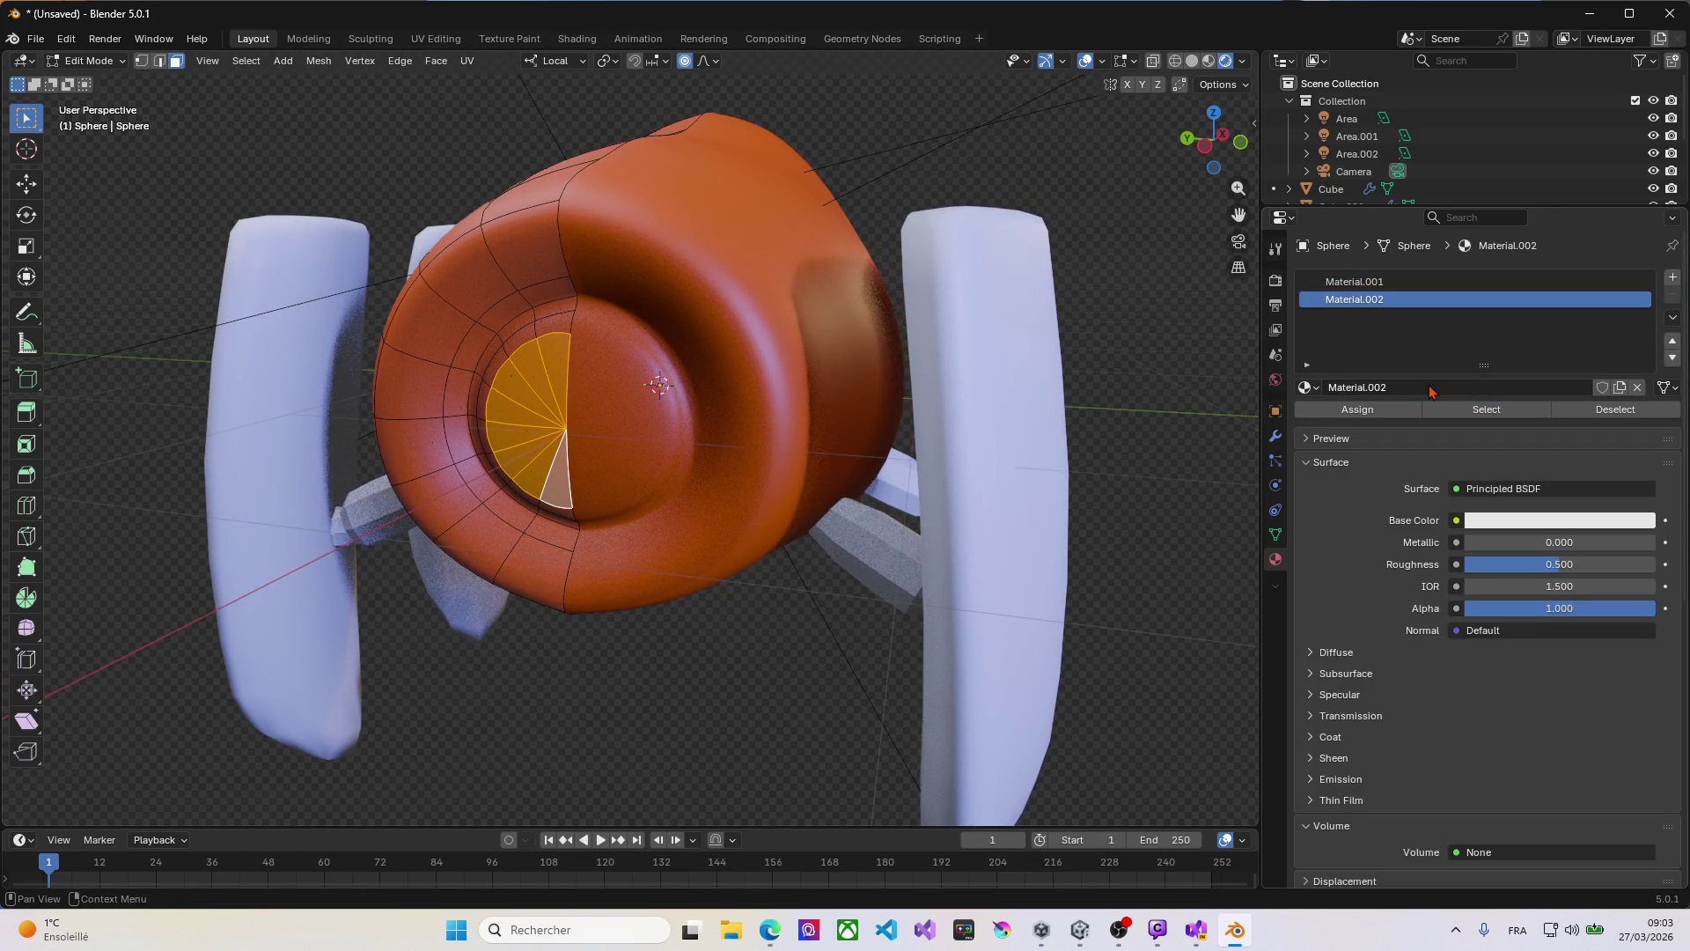
{"action": "left_click", "coordinate": [1515, 523]}
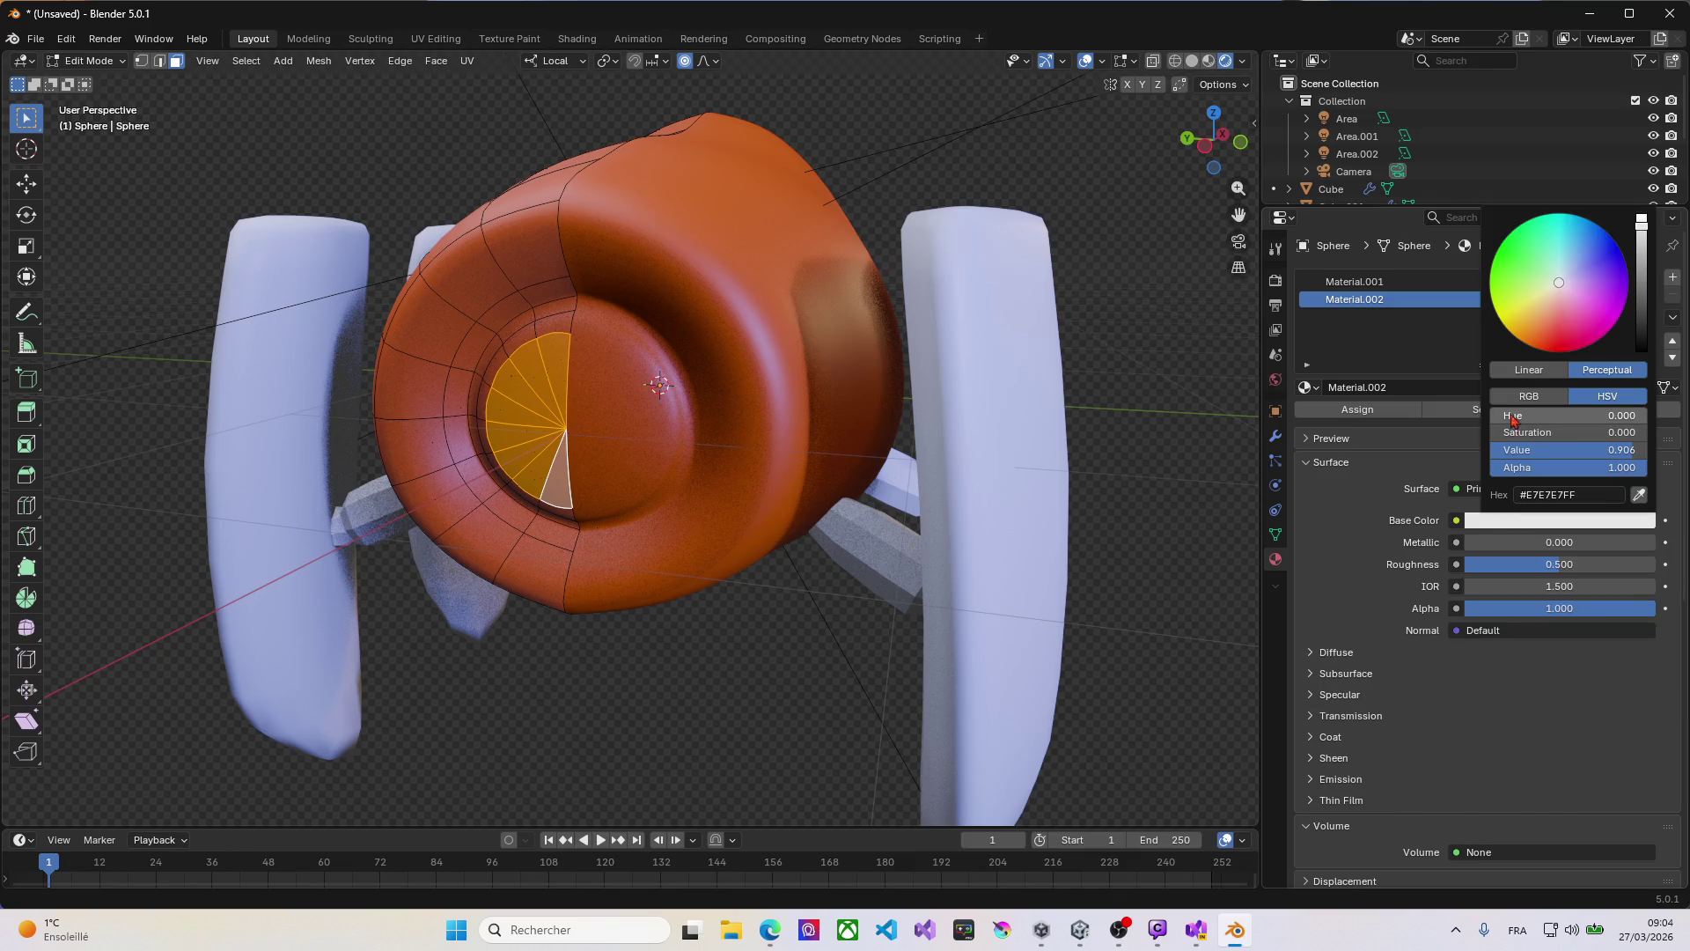
{"action": "mouse_move", "coordinate": [1646, 233]}
{"action": "left_mouse_down"}
{"action": "mouse_move", "coordinate": [1642, 268]}
{"action": "mouse_move", "coordinate": [1584, 269]}
{"action": "mouse_move", "coordinate": [1608, 252]}
{"action": "left_mouse_up"}
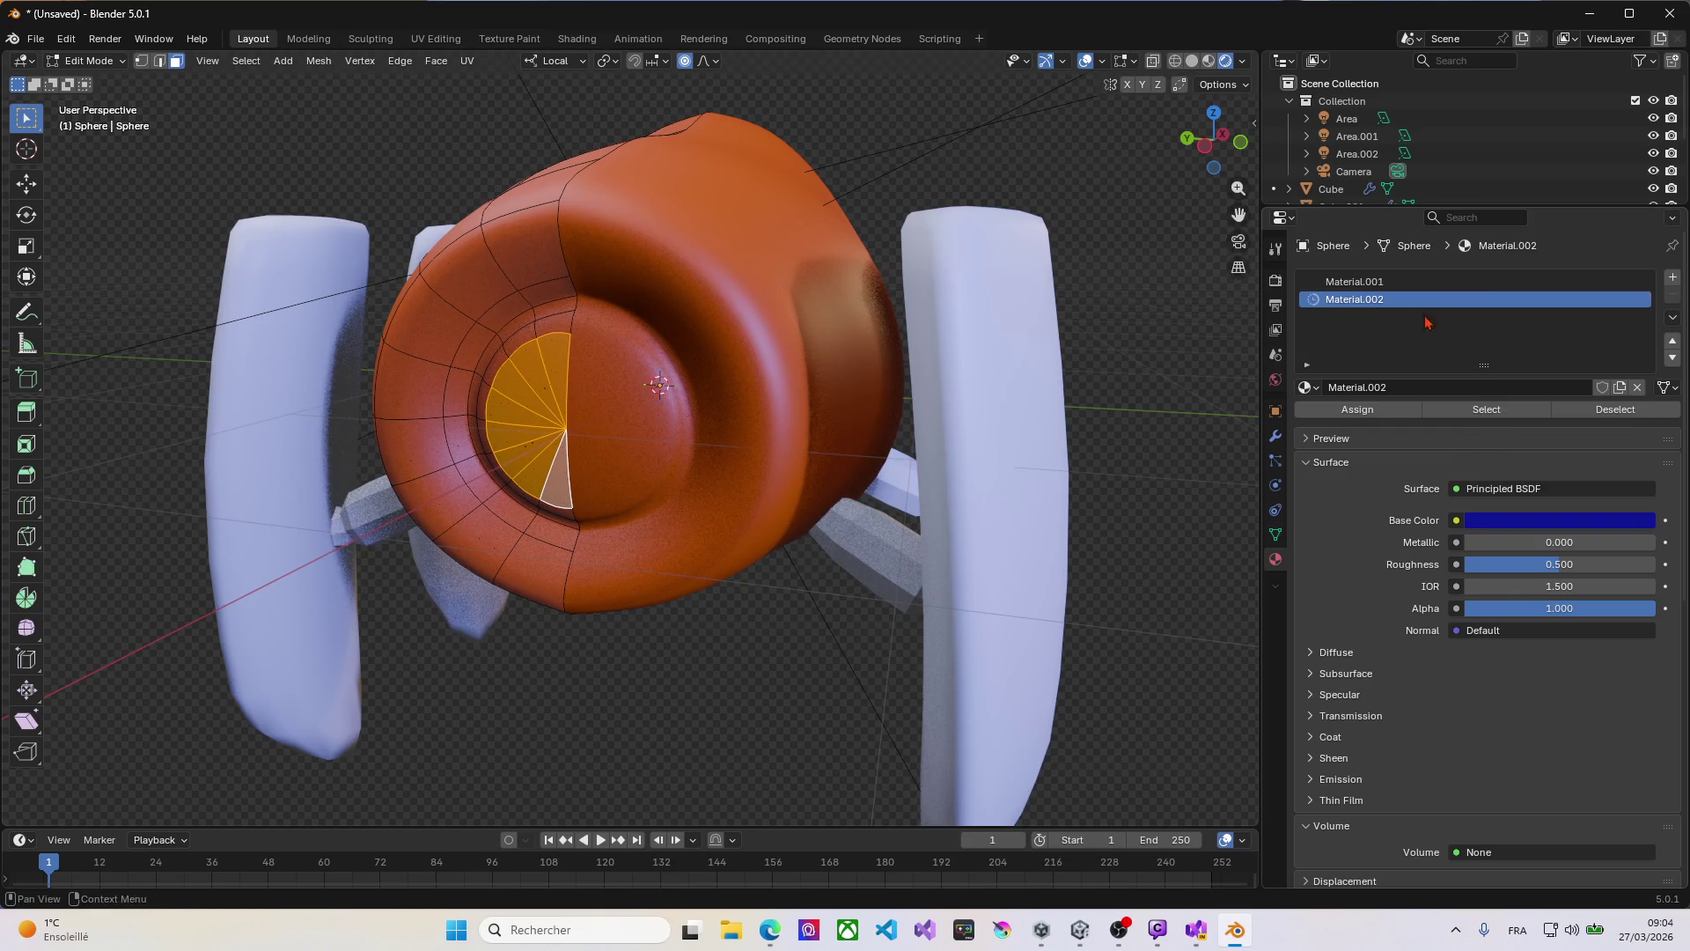
{"action": "middle_click_drag", "start_coordinate": [753, 436], "coordinate": [588, 354]}
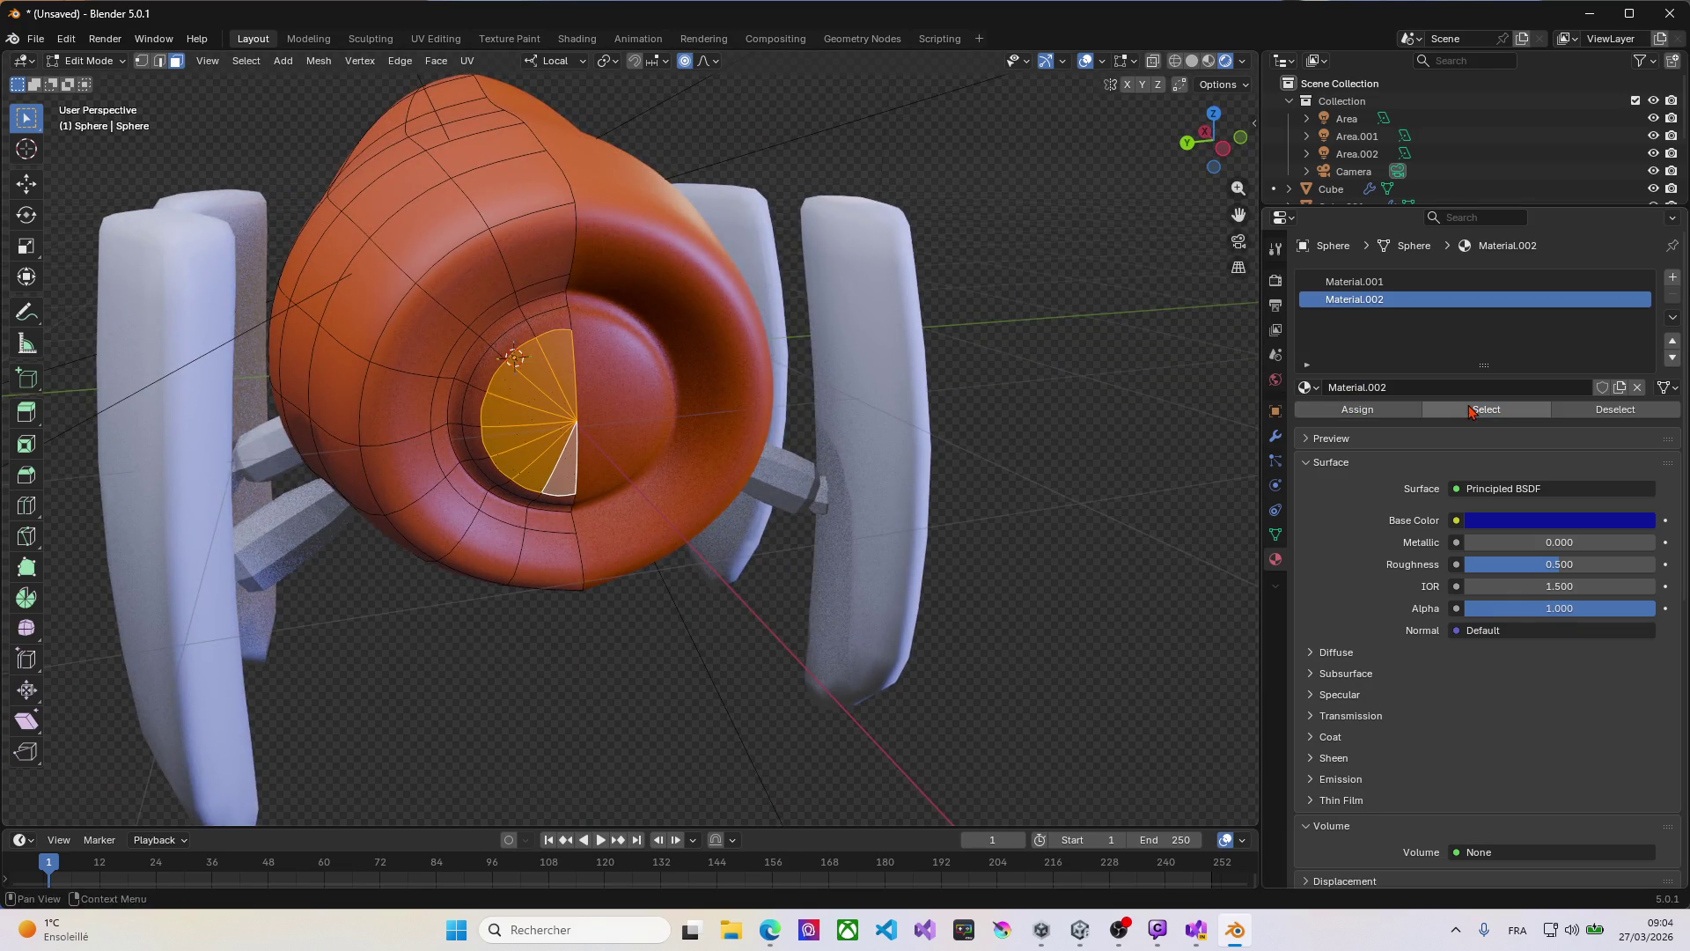
Step: Select every face using the orange Material.001, then make Material.002 the active slot
{"action": "left_click", "coordinate": [1391, 282]}
{"action": "left_click", "coordinate": [1466, 416]}
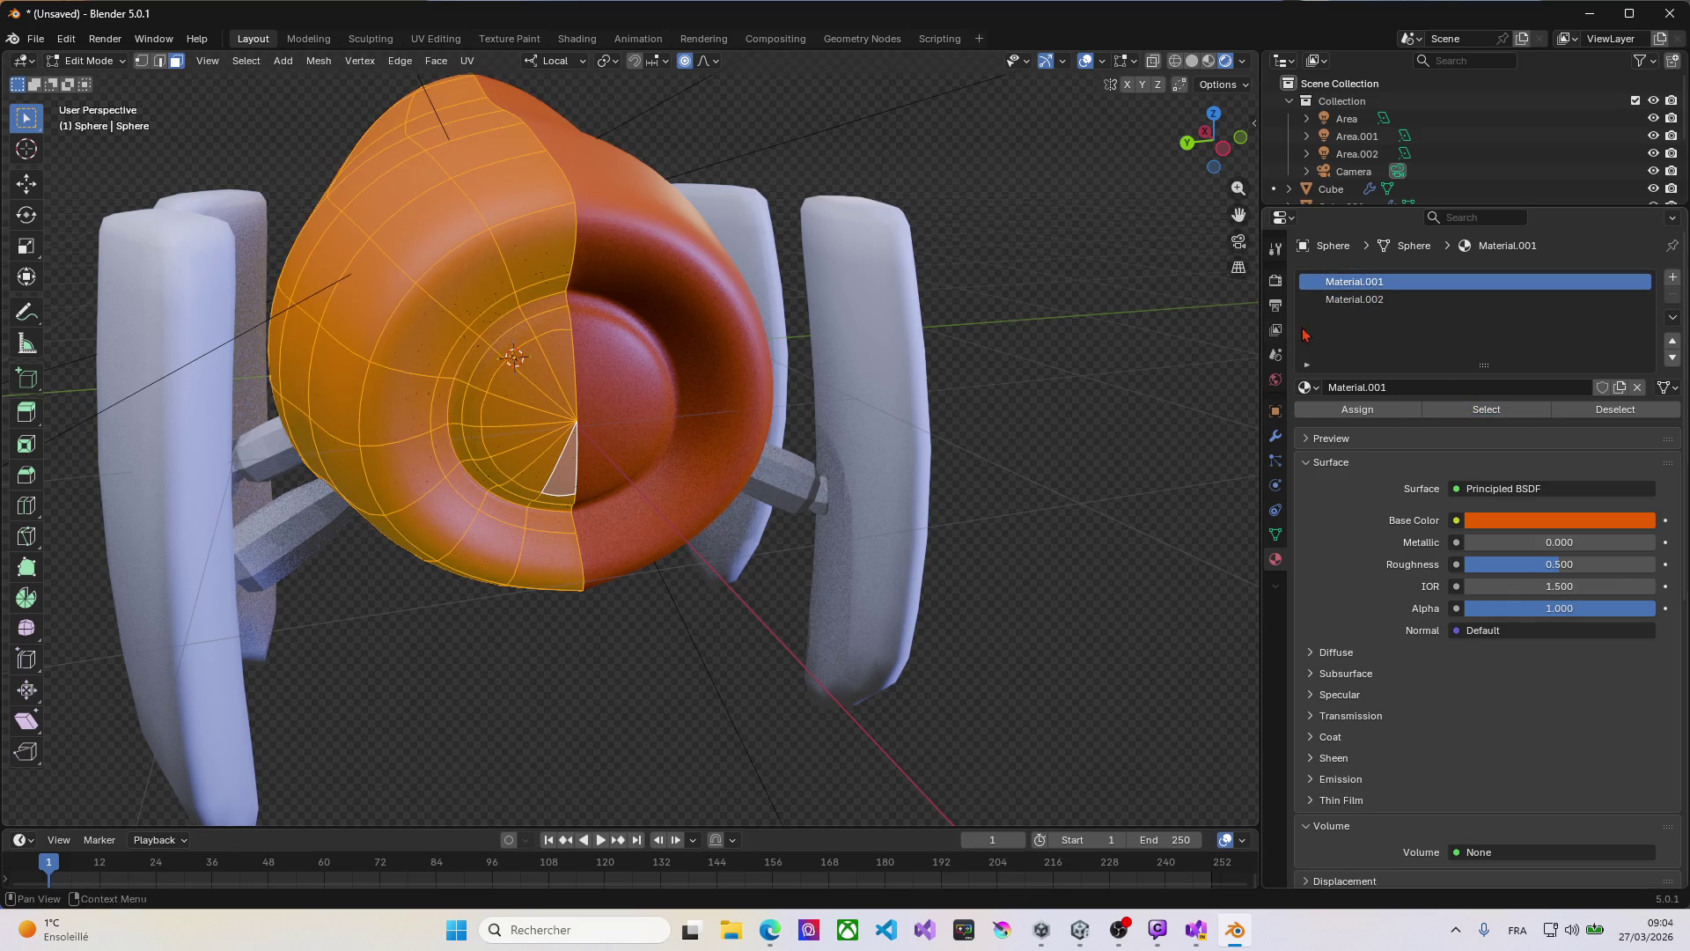
{"action": "left_click", "coordinate": [1359, 299]}
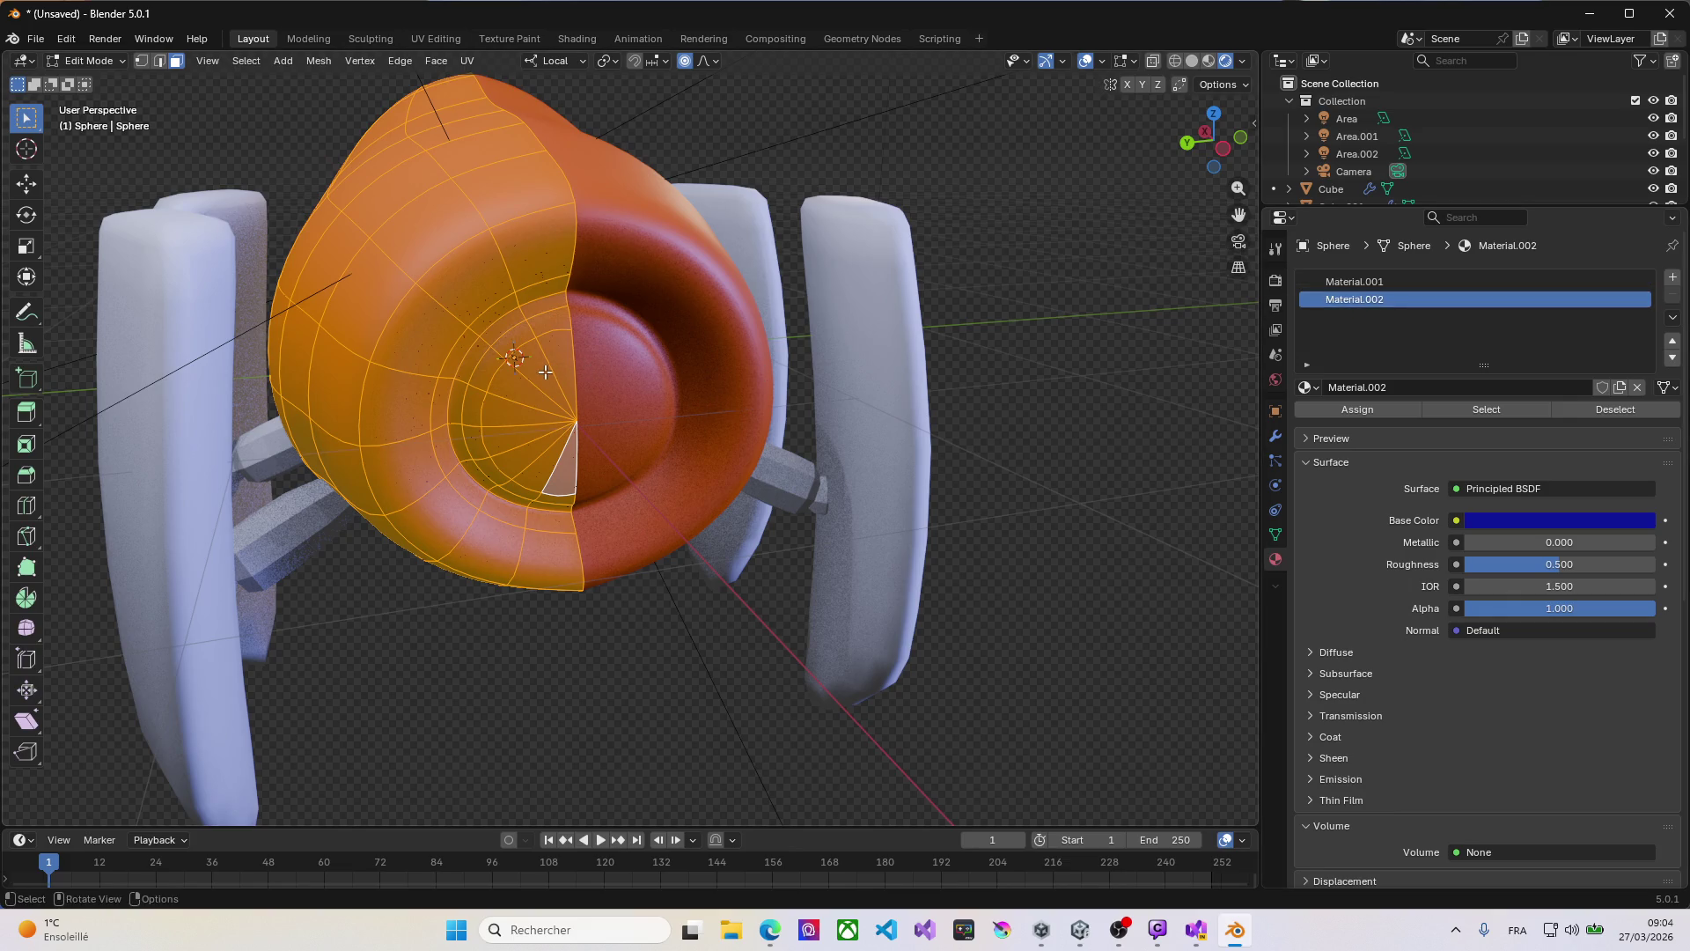
Step: Remove the inner cavity wedge faces and surrounding face rings from the selection
{"action": "key", "text": "shift"}
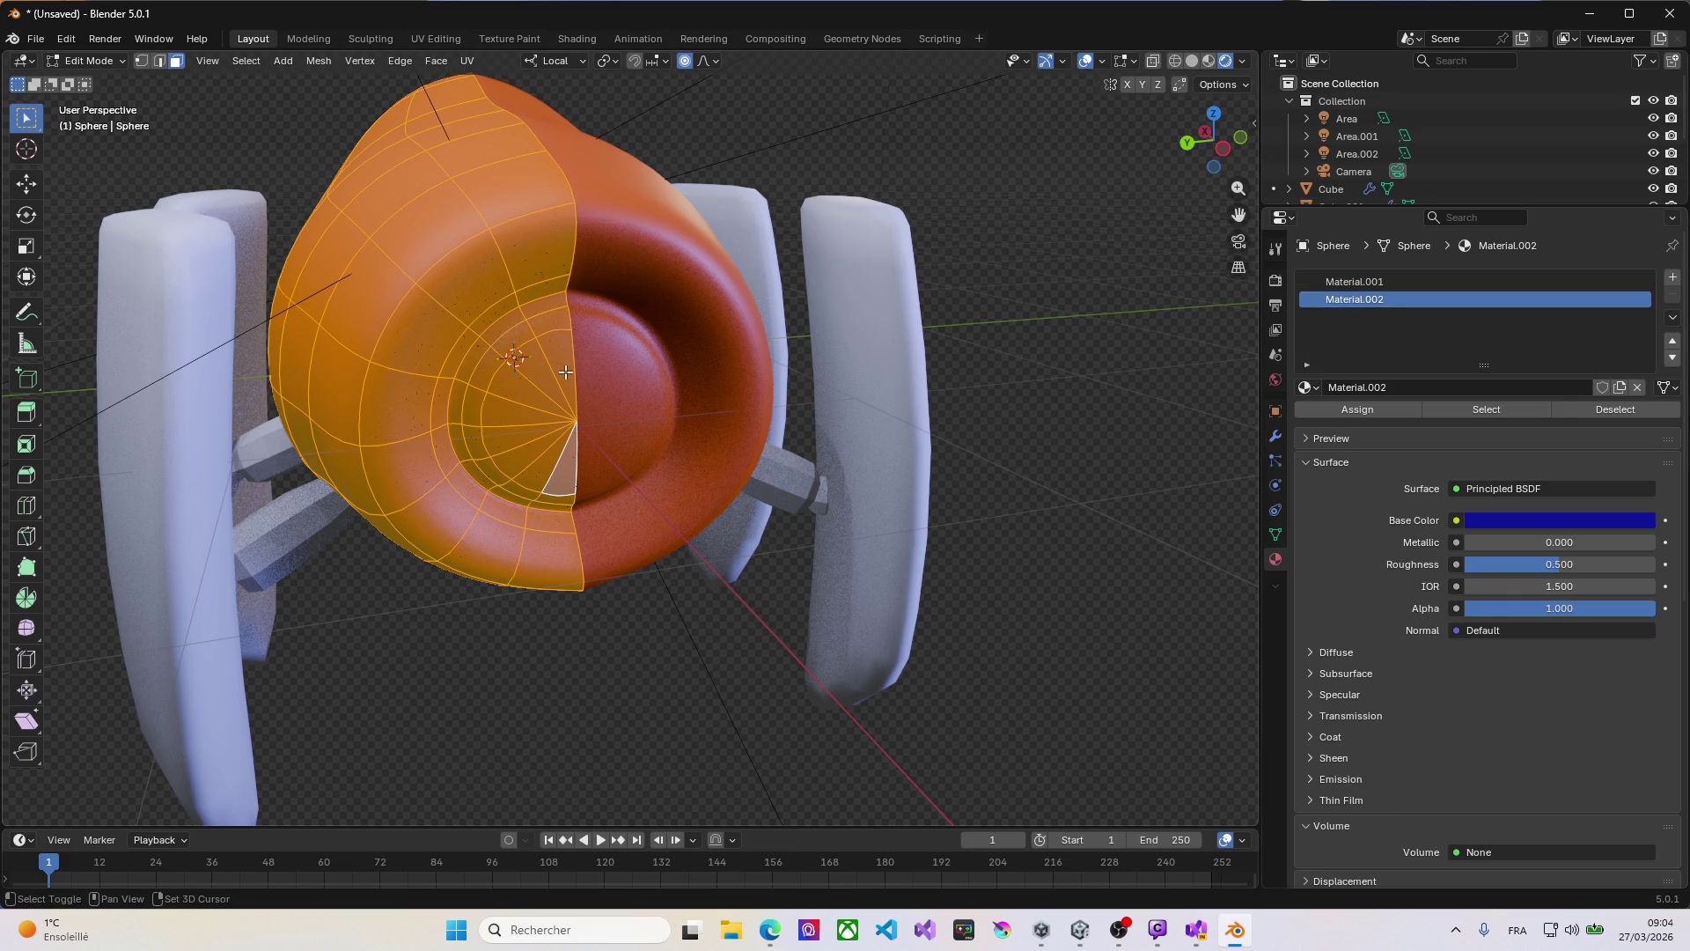
{"action": "left_click", "coordinate": [565, 373], "text": "shift"}
{"action": "left_click", "coordinate": [546, 384], "text": "shift"}
{"action": "left_click", "coordinate": [534, 401], "text": "shift"}
{"action": "left_click", "coordinate": [513, 425], "text": "shift"}
{"action": "left_click", "coordinate": [513, 440], "text": "shift"}
{"action": "left_click", "coordinate": [542, 472], "text": "shift"}
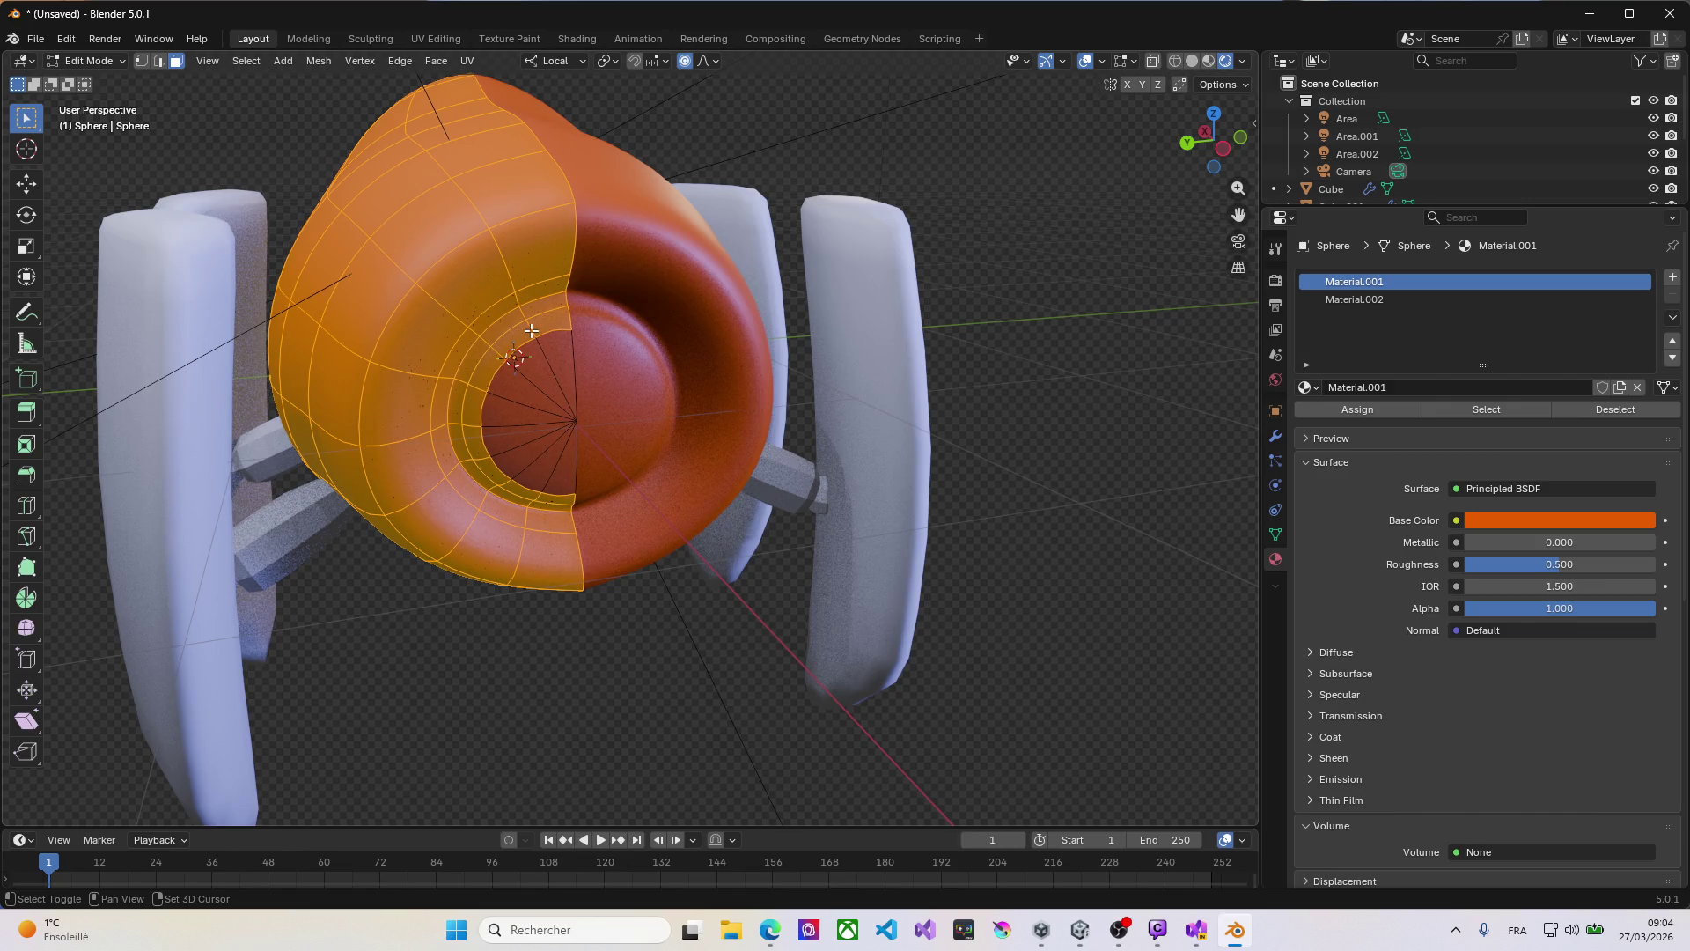
{"action": "left_click", "coordinate": [485, 386], "text": "alt+shift"}
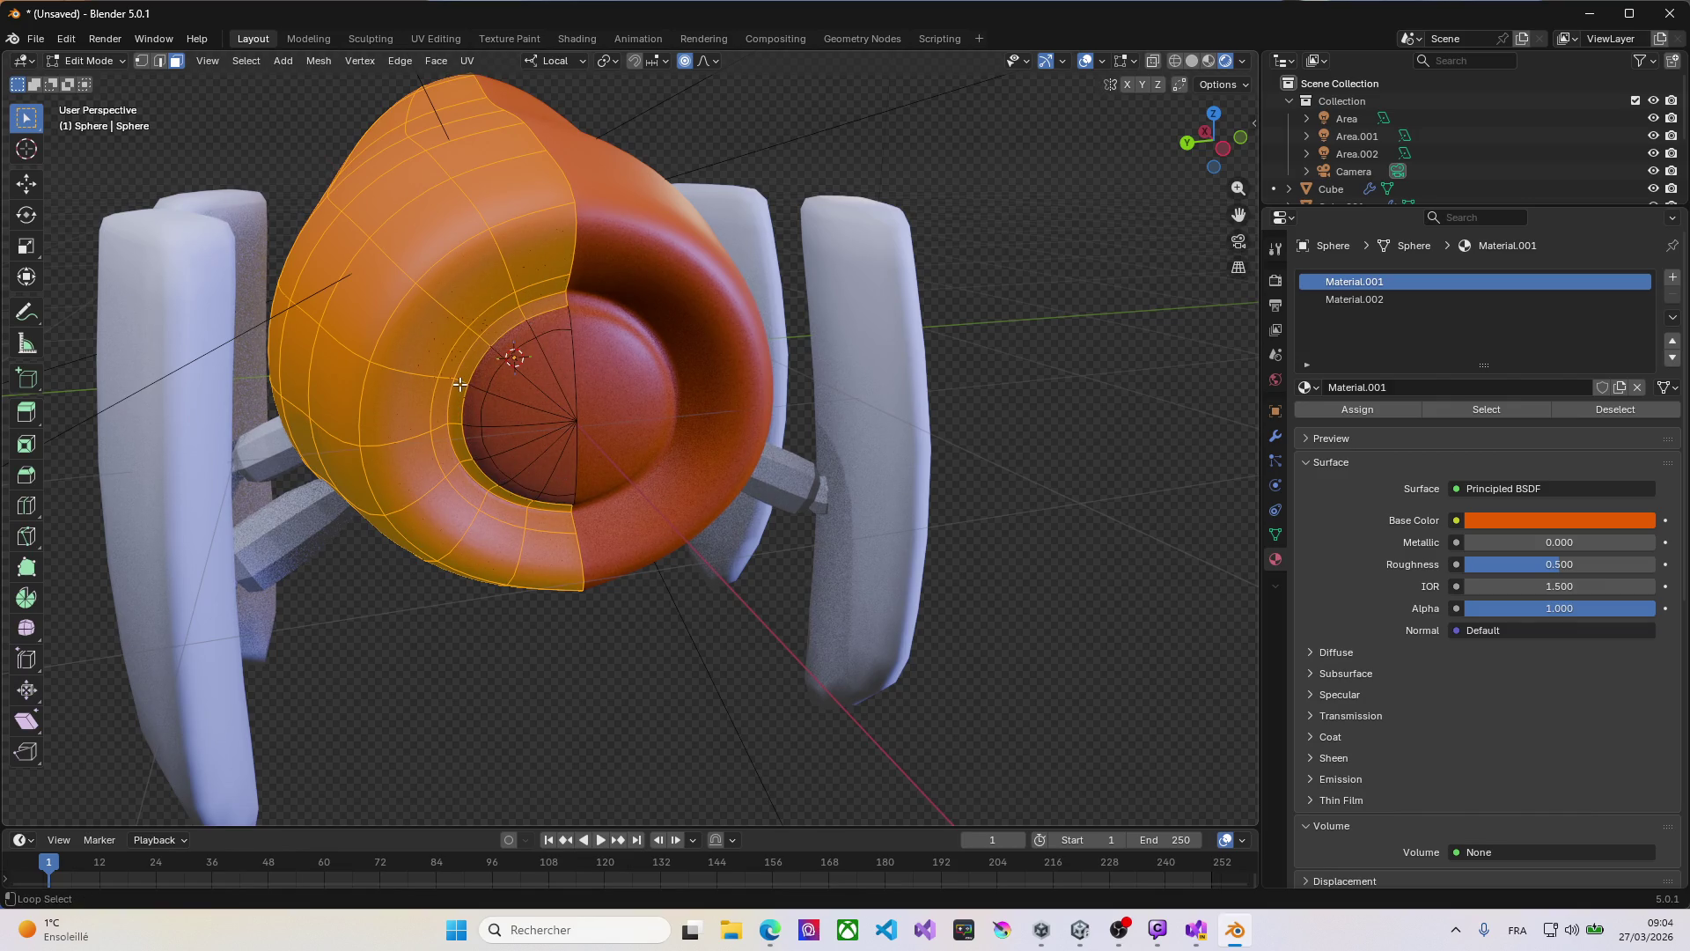
{"action": "left_click", "coordinate": [459, 384], "text": "alt+shift"}
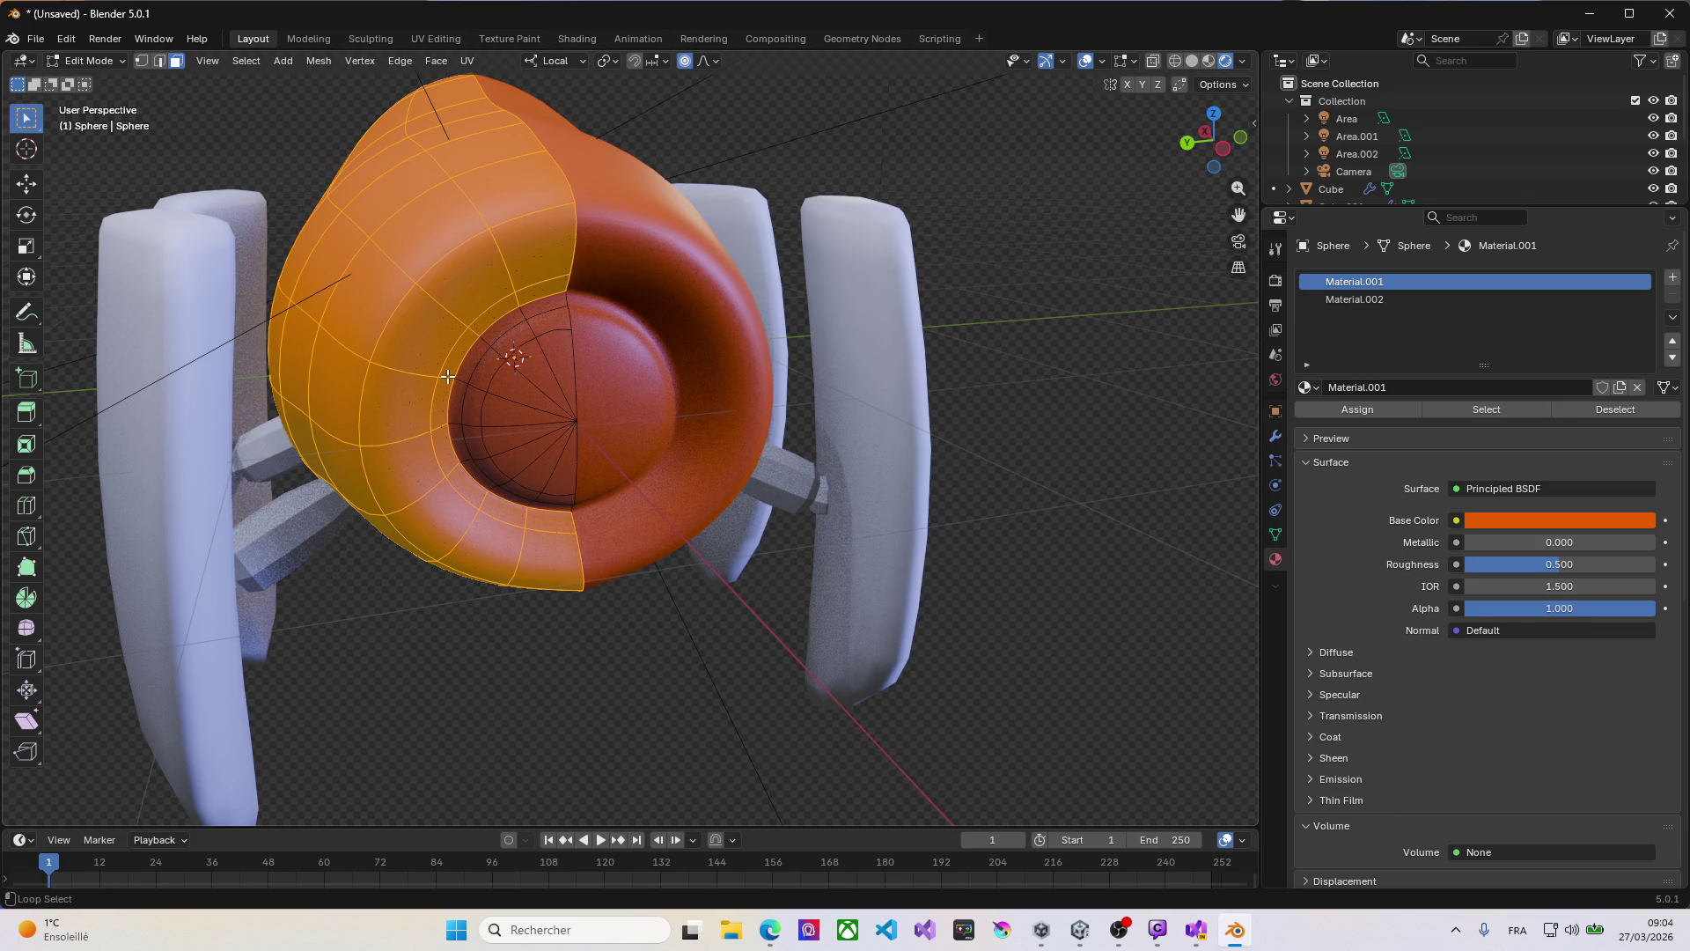
{"action": "left_click", "coordinate": [449, 376], "text": "alt+shift"}
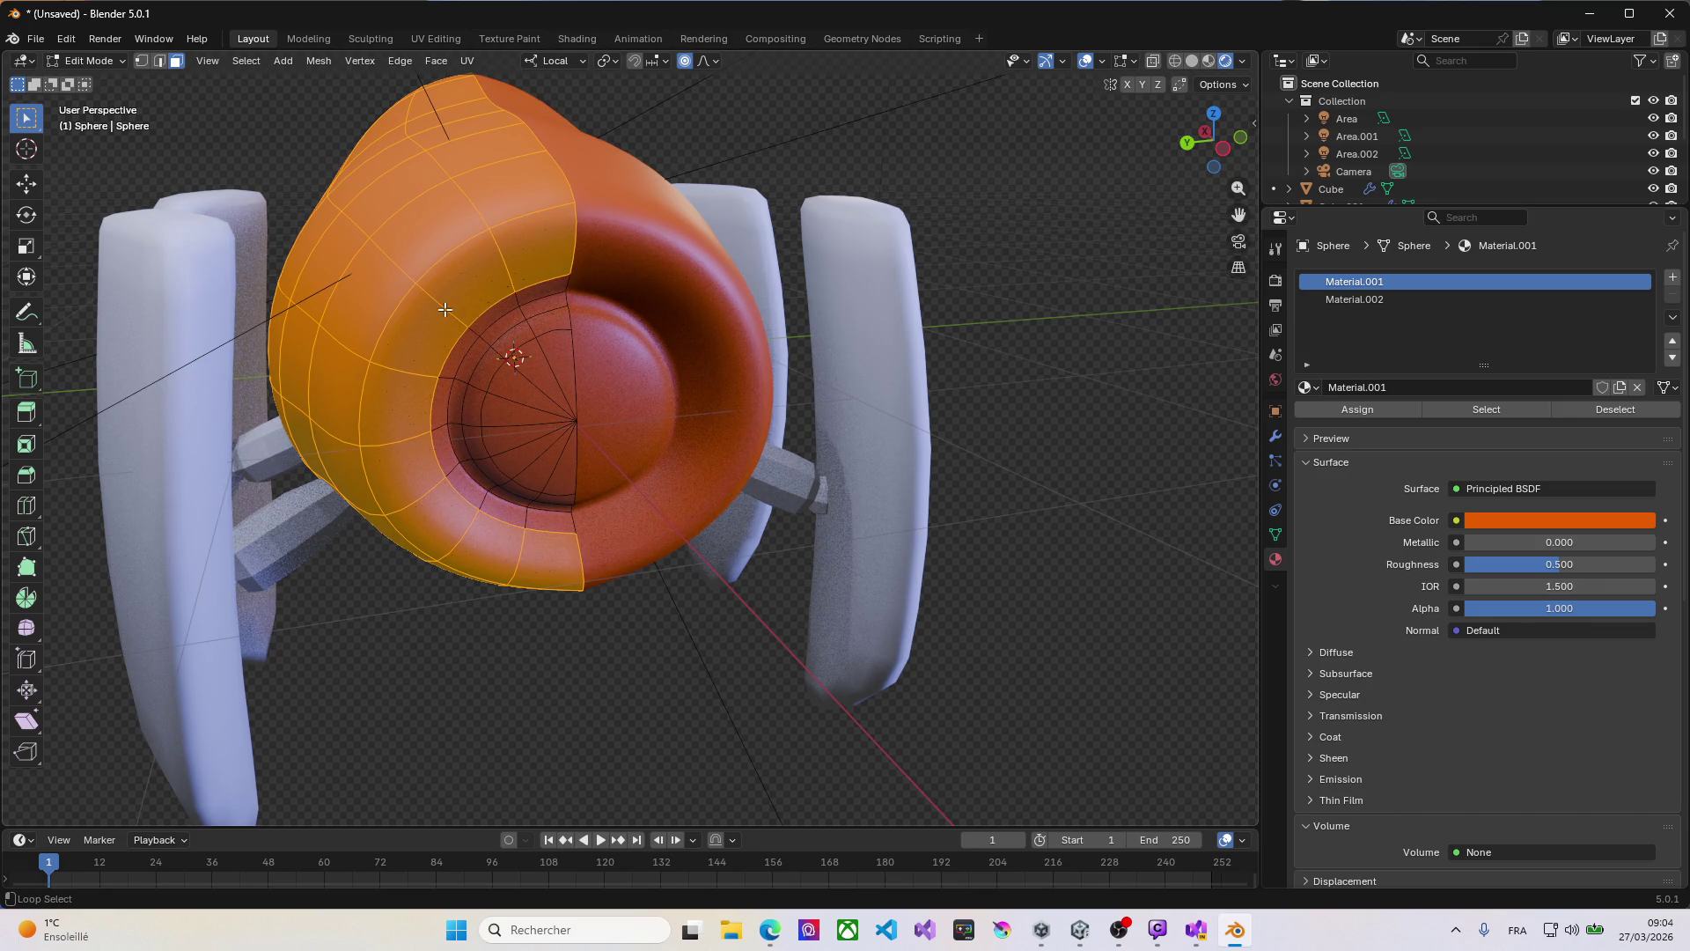
{"action": "middle_click_drag", "start_coordinate": [445, 309], "coordinate": [537, 312]}
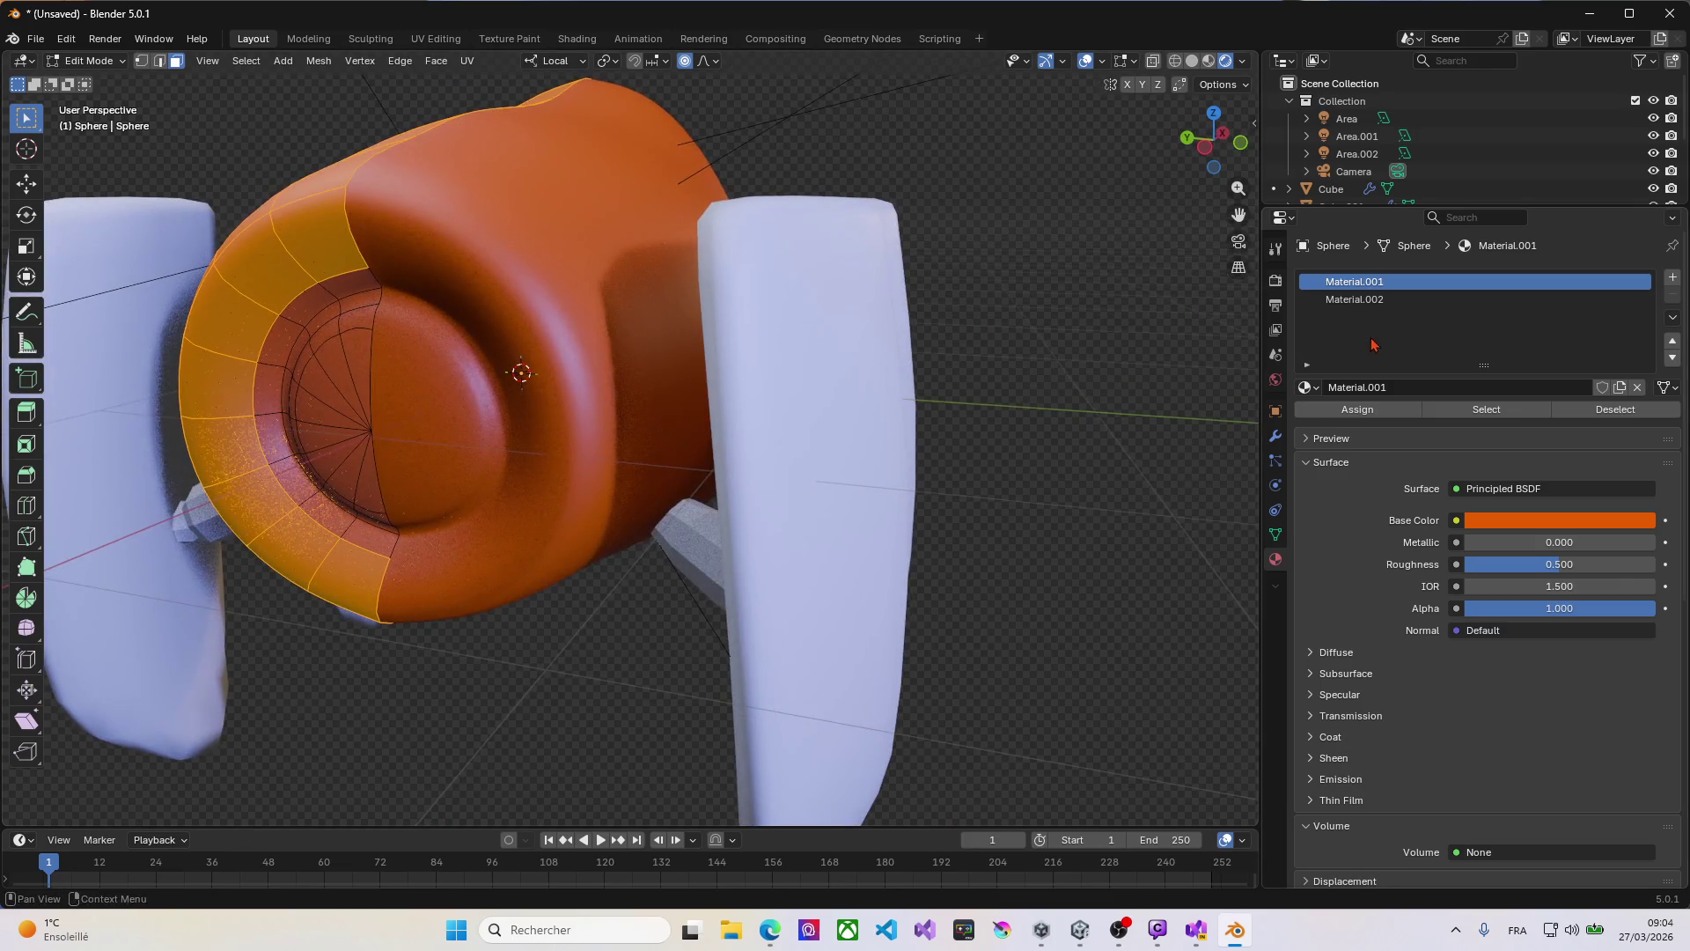
Step: Assign the blue Material.002 to the remaining outer-shell faces
{"action": "left_click", "coordinate": [1360, 300]}
{"action": "left_click", "coordinate": [1357, 409]}
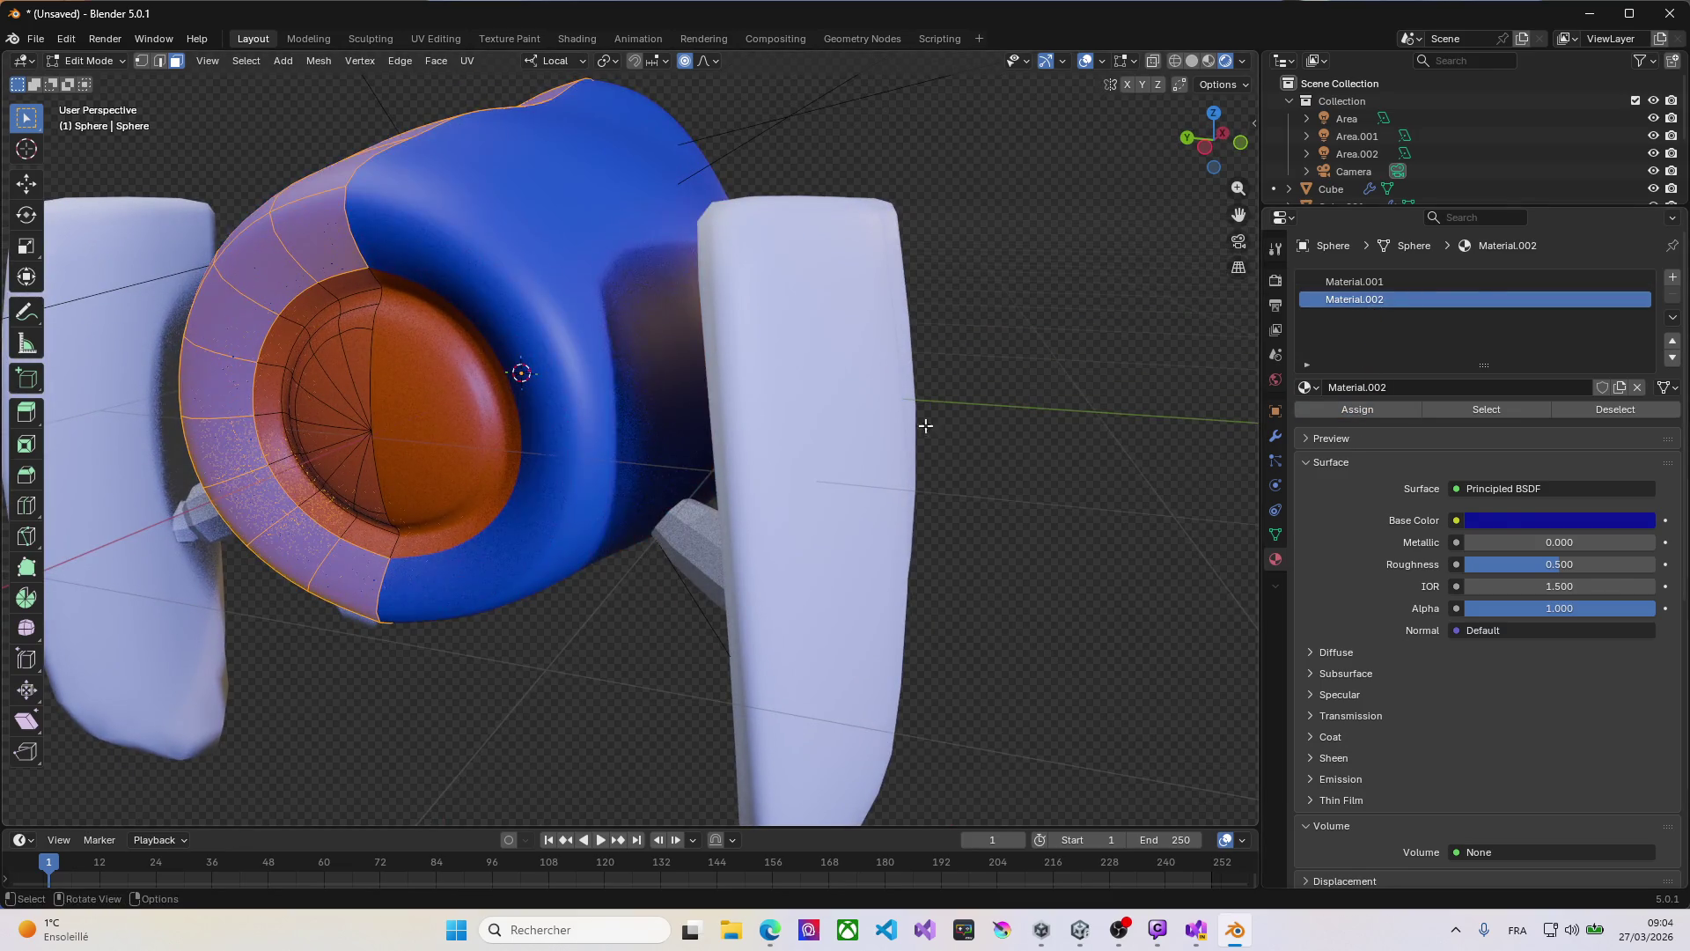
{"action": "mouse_move", "coordinate": [336, 441]}
{"action": "middle_mouse_down"}
{"action": "mouse_move", "coordinate": [847, 432]}
{"action": "mouse_move", "coordinate": [461, 381]}
{"action": "mouse_move", "coordinate": [599, 378]}
{"action": "middle_mouse_up"}
Step: Desaturate and darken the blue to navy, with Roughness 1.000 and IOR 1.000
{"action": "left_click", "coordinate": [1549, 520]}
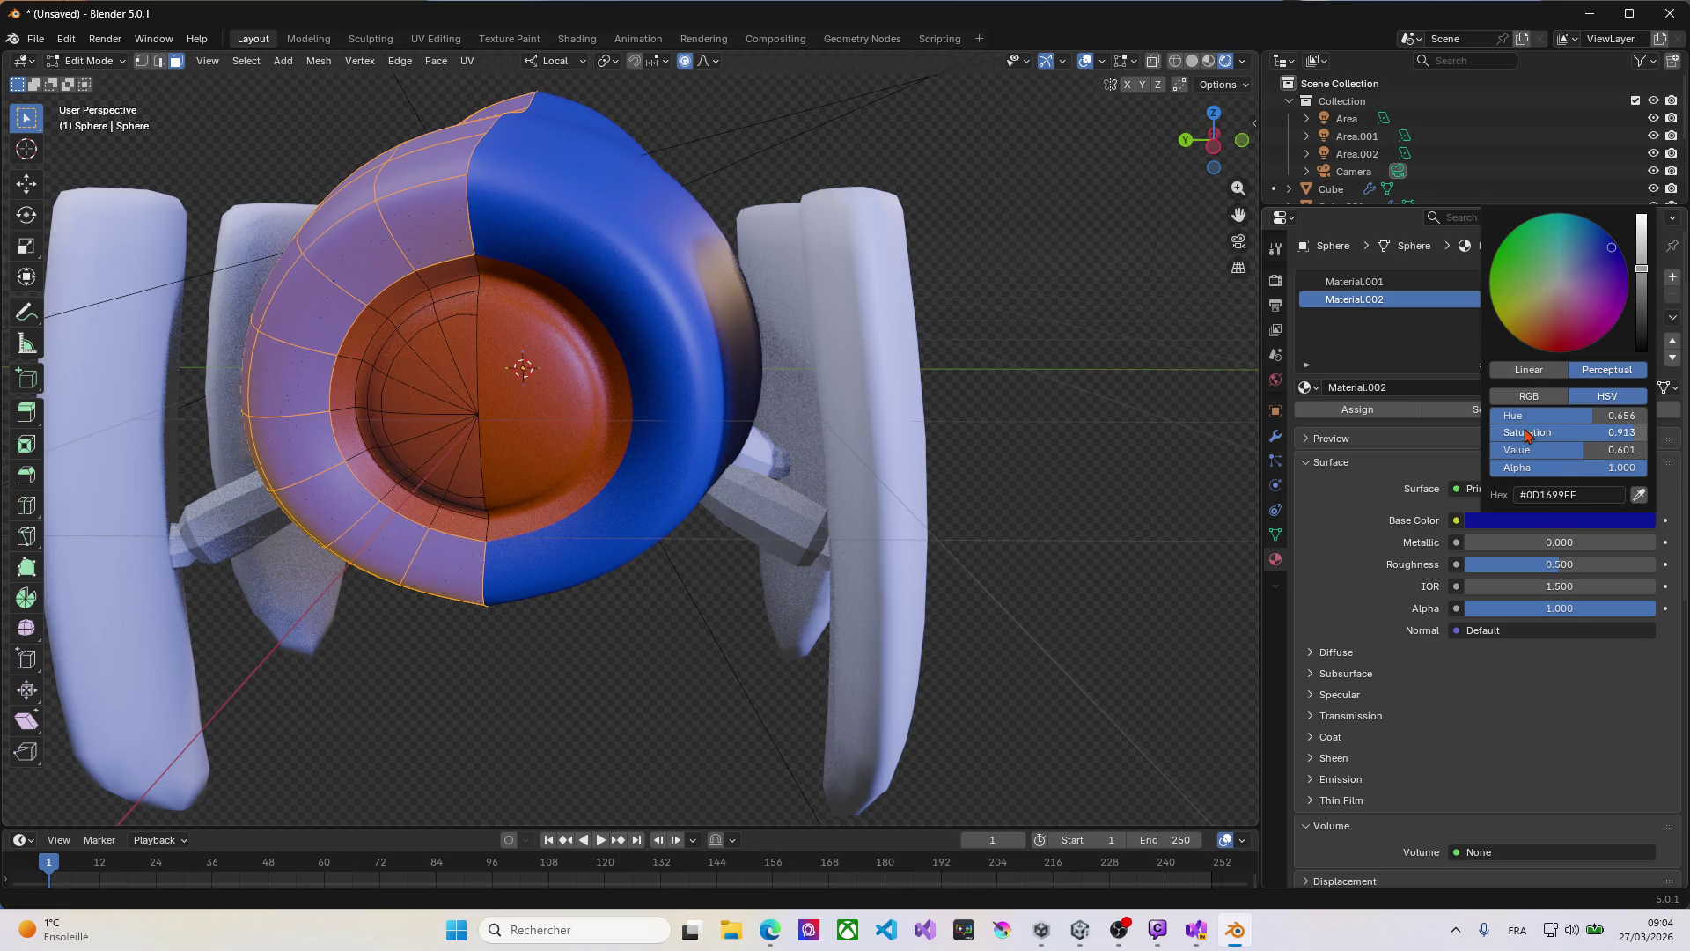
{"action": "left_click_drag", "start_coordinate": [1609, 249], "coordinate": [1579, 264]}
{"action": "mouse_move", "coordinate": [669, 423]}
{"action": "middle_mouse_down"}
{"action": "mouse_move", "coordinate": [493, 458]}
{"action": "mouse_move", "coordinate": [883, 494]}
{"action": "mouse_move", "coordinate": [743, 524]}
{"action": "mouse_move", "coordinate": [634, 453]}
{"action": "middle_mouse_up"}
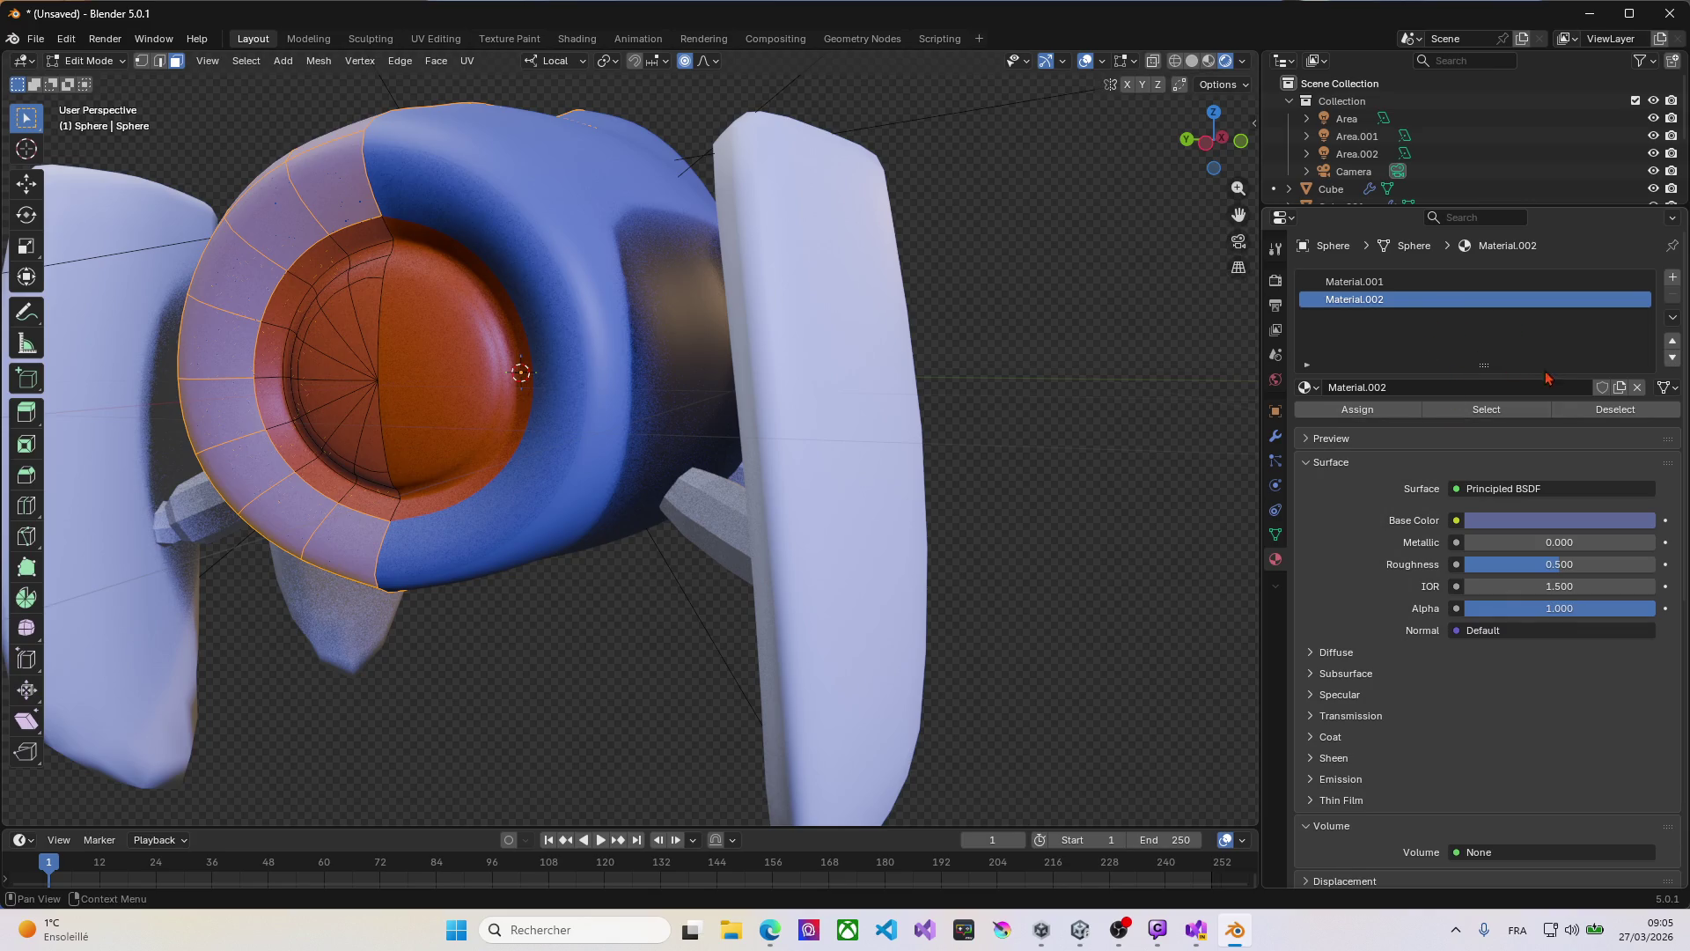
{"action": "left_click", "coordinate": [1549, 521]}
{"action": "left_click_drag", "start_coordinate": [1648, 278], "coordinate": [1642, 313]}
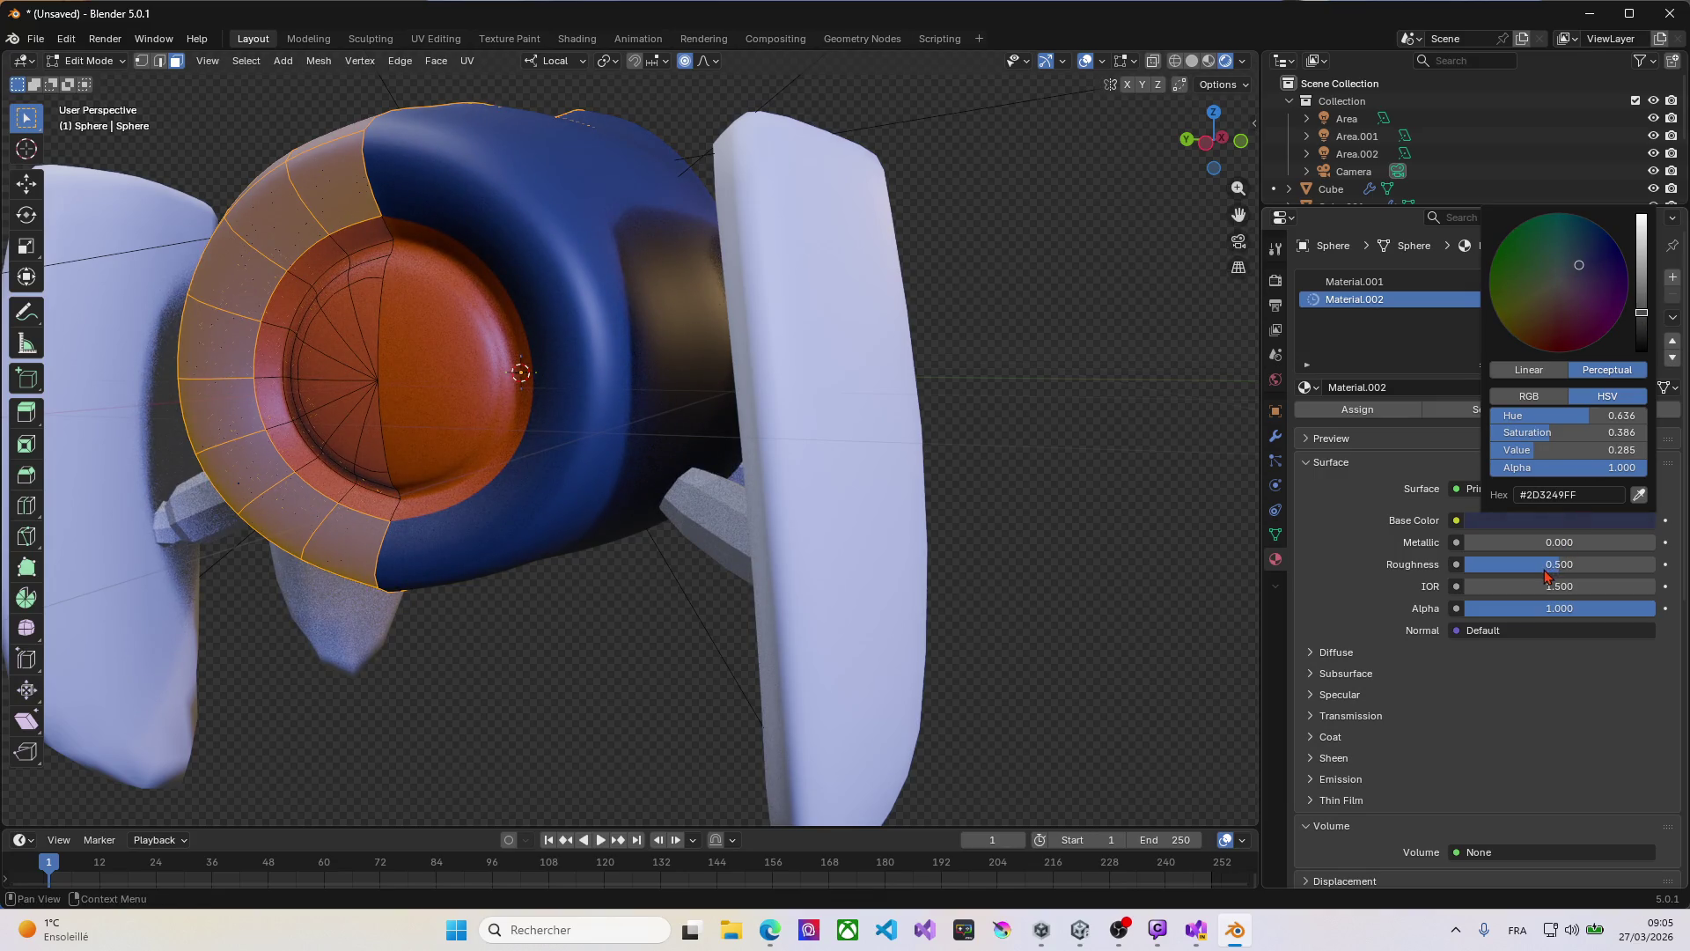
{"action": "mouse_move", "coordinate": [1559, 566]}
{"action": "left_mouse_down"}
{"action": "mouse_move", "coordinate": [1653, 566]}
{"action": "mouse_move", "coordinate": [1514, 586]}
{"action": "left_mouse_up"}
{"action": "mouse_move", "coordinate": [401, 383]}
{"action": "middle_mouse_down"}
{"action": "mouse_move", "coordinate": [506, 377]}
{"action": "mouse_move", "coordinate": [426, 378]}
{"action": "mouse_move", "coordinate": [336, 446]}
{"action": "mouse_move", "coordinate": [283, 399]}
{"action": "mouse_move", "coordinate": [308, 352]}
{"action": "mouse_move", "coordinate": [509, 362]}
{"action": "mouse_move", "coordinate": [404, 351]}
{"action": "mouse_move", "coordinate": [445, 355]}
{"action": "mouse_move", "coordinate": [463, 387]}
{"action": "mouse_move", "coordinate": [388, 368]}
{"action": "mouse_move", "coordinate": [564, 388]}
{"action": "middle_mouse_up"}
Step: Select the inner and outer face rings around the eye and add a third empty material slot
{"action": "scroll", "coordinate": [564, 389], "scroll_direction": "up", "scroll_amount": 6}
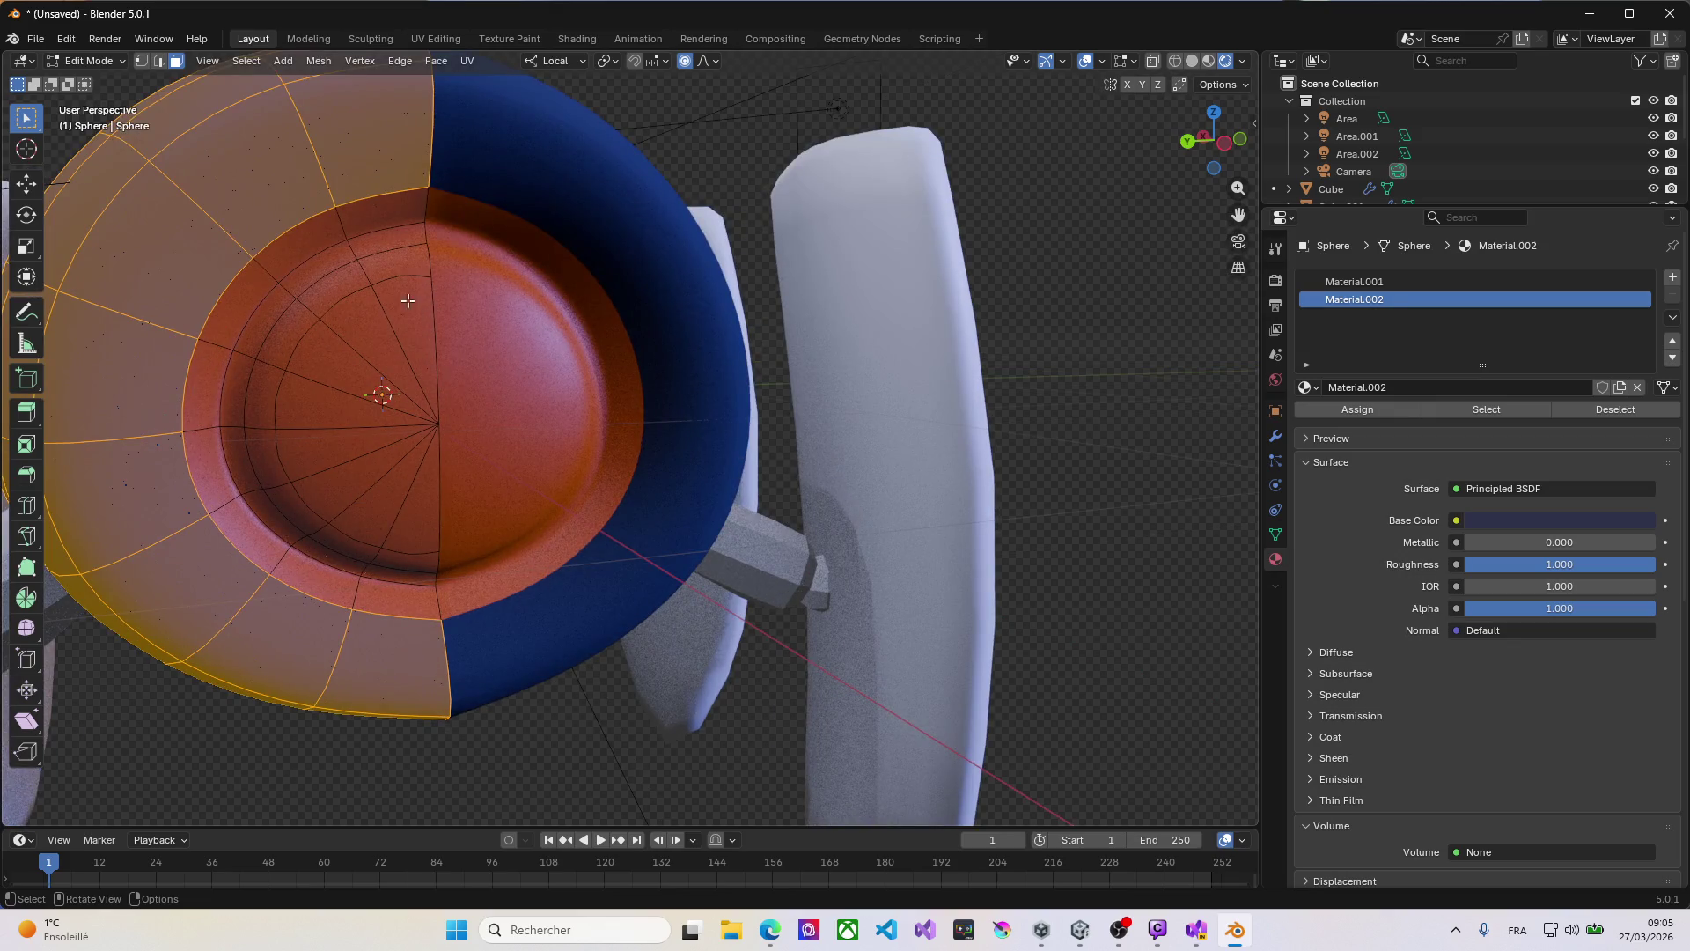
{"action": "key", "text": "alt+a"}
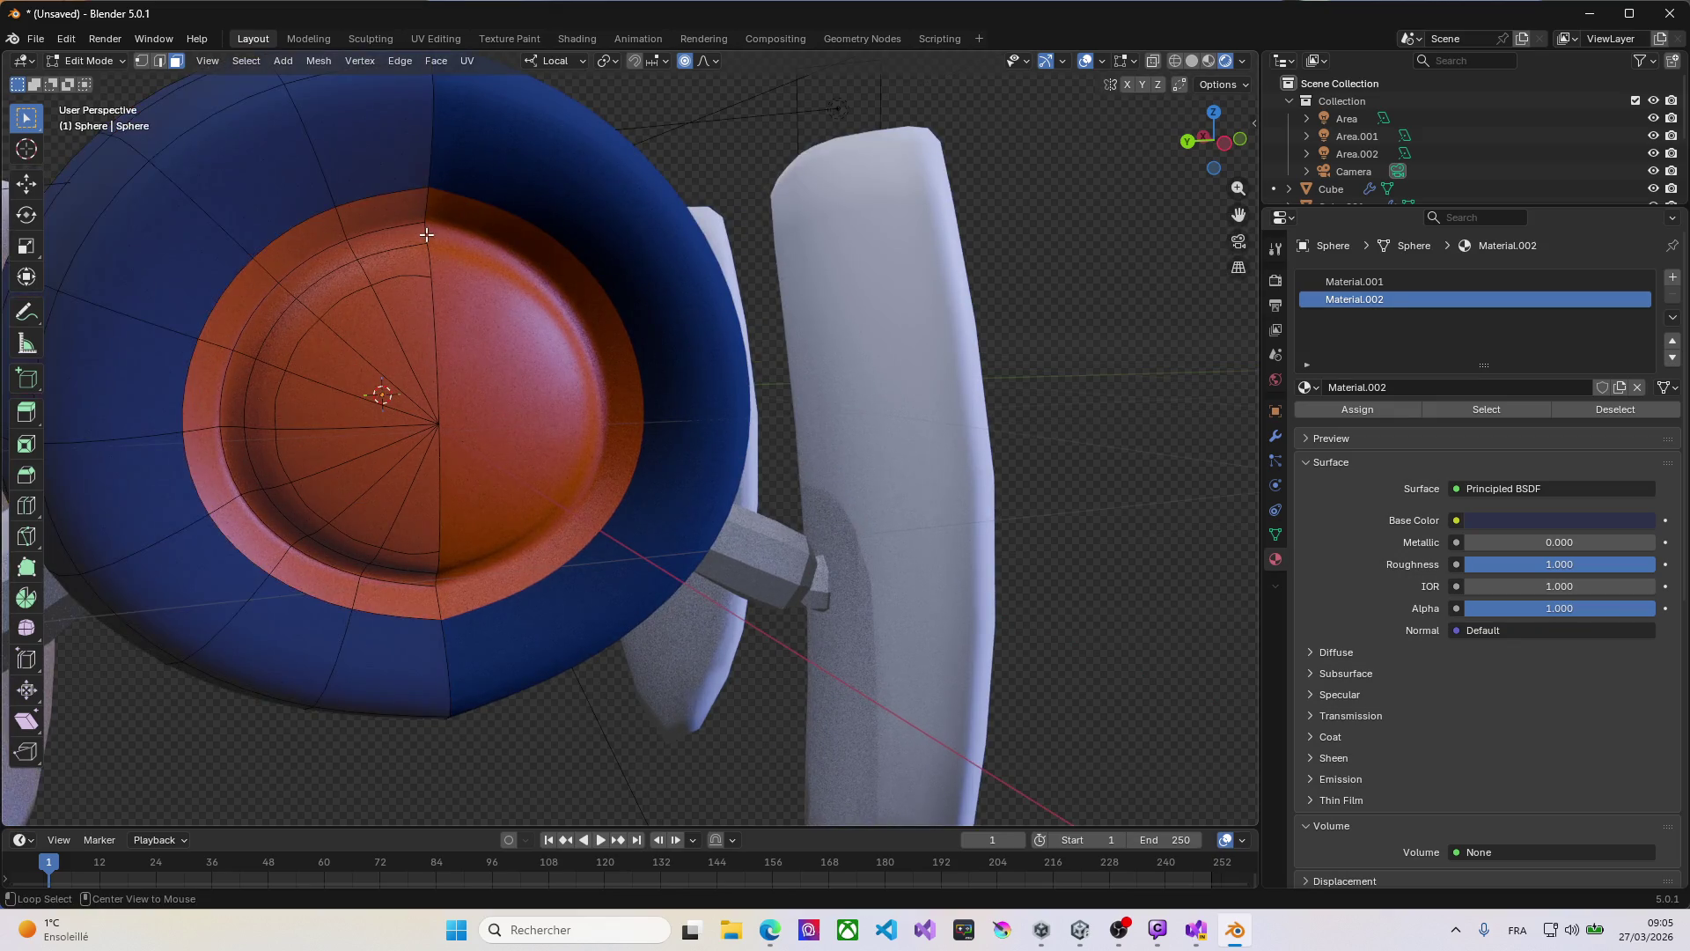
{"action": "key", "text": "2"}
{"action": "left_click", "coordinate": [422, 235], "text": "alt"}
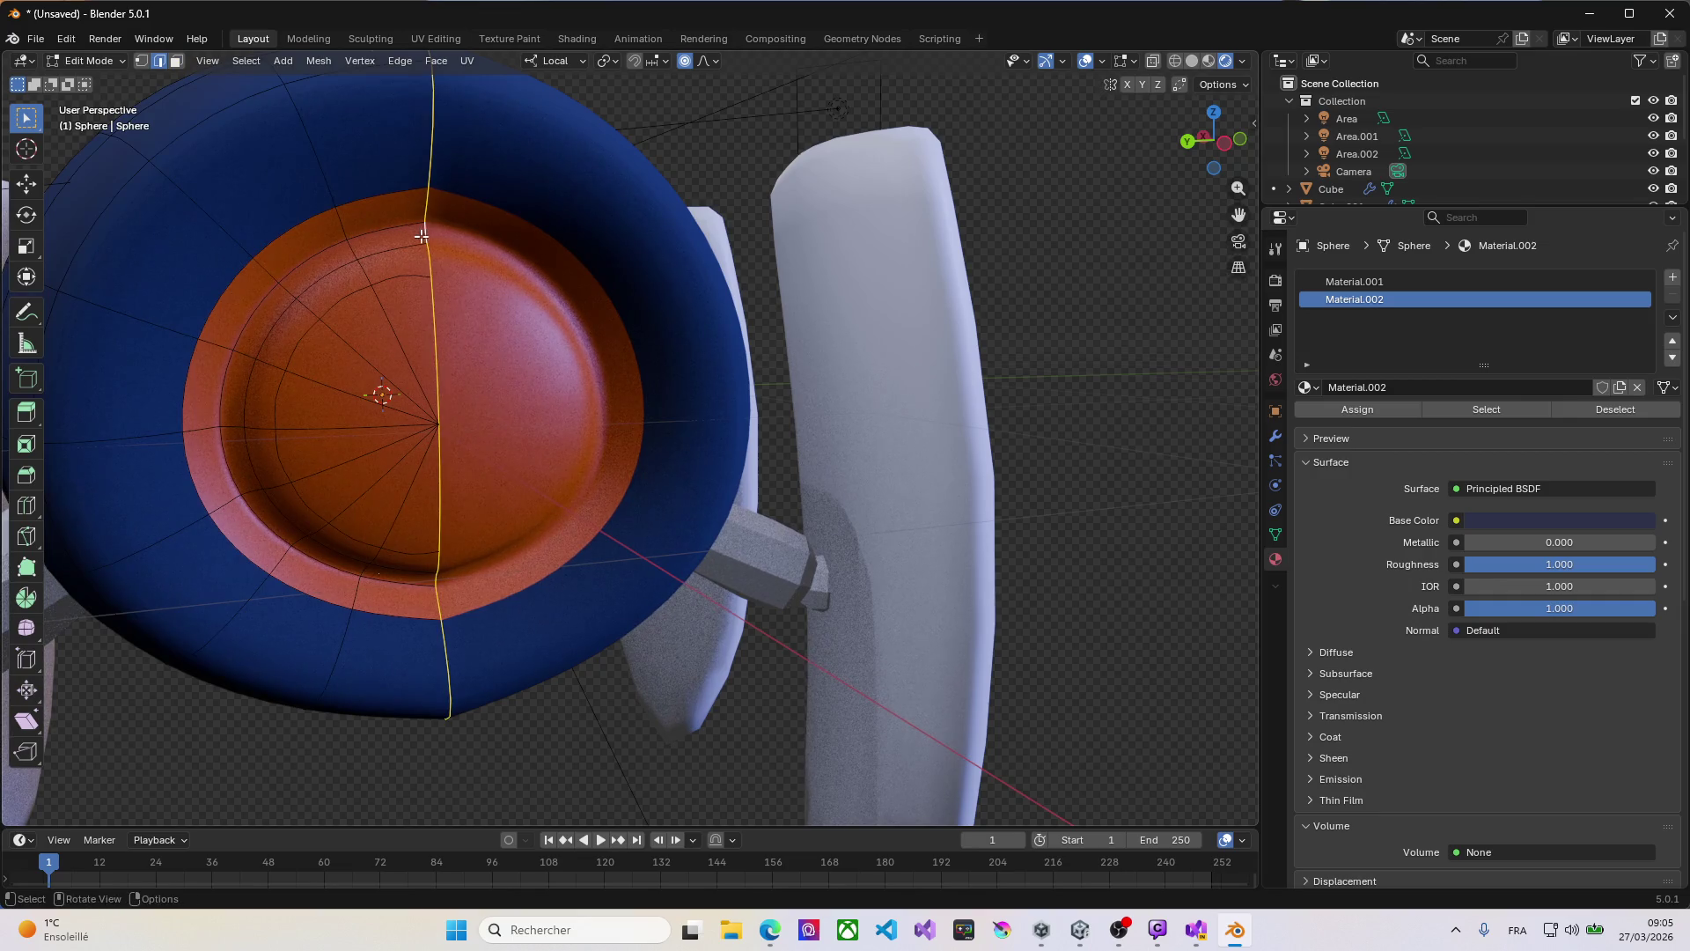
{"action": "key", "text": "3"}
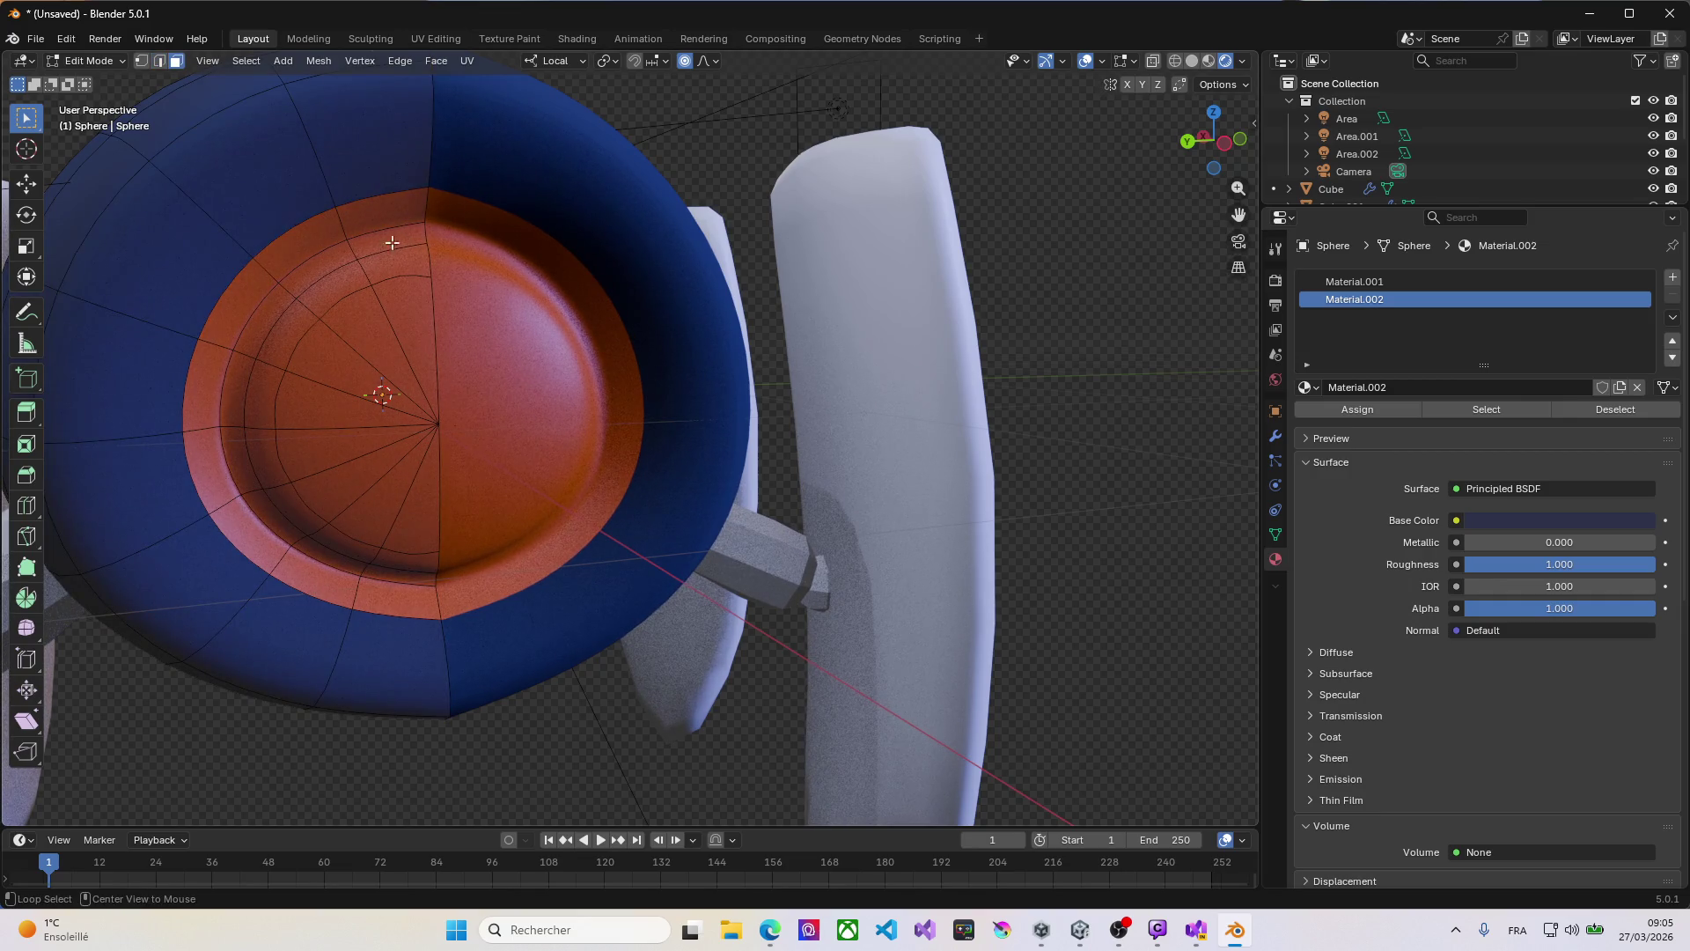
{"action": "left_click", "coordinate": [353, 249], "text": "alt"}
{"action": "middle_click_drag", "start_coordinate": [351, 266], "coordinate": [337, 235]}
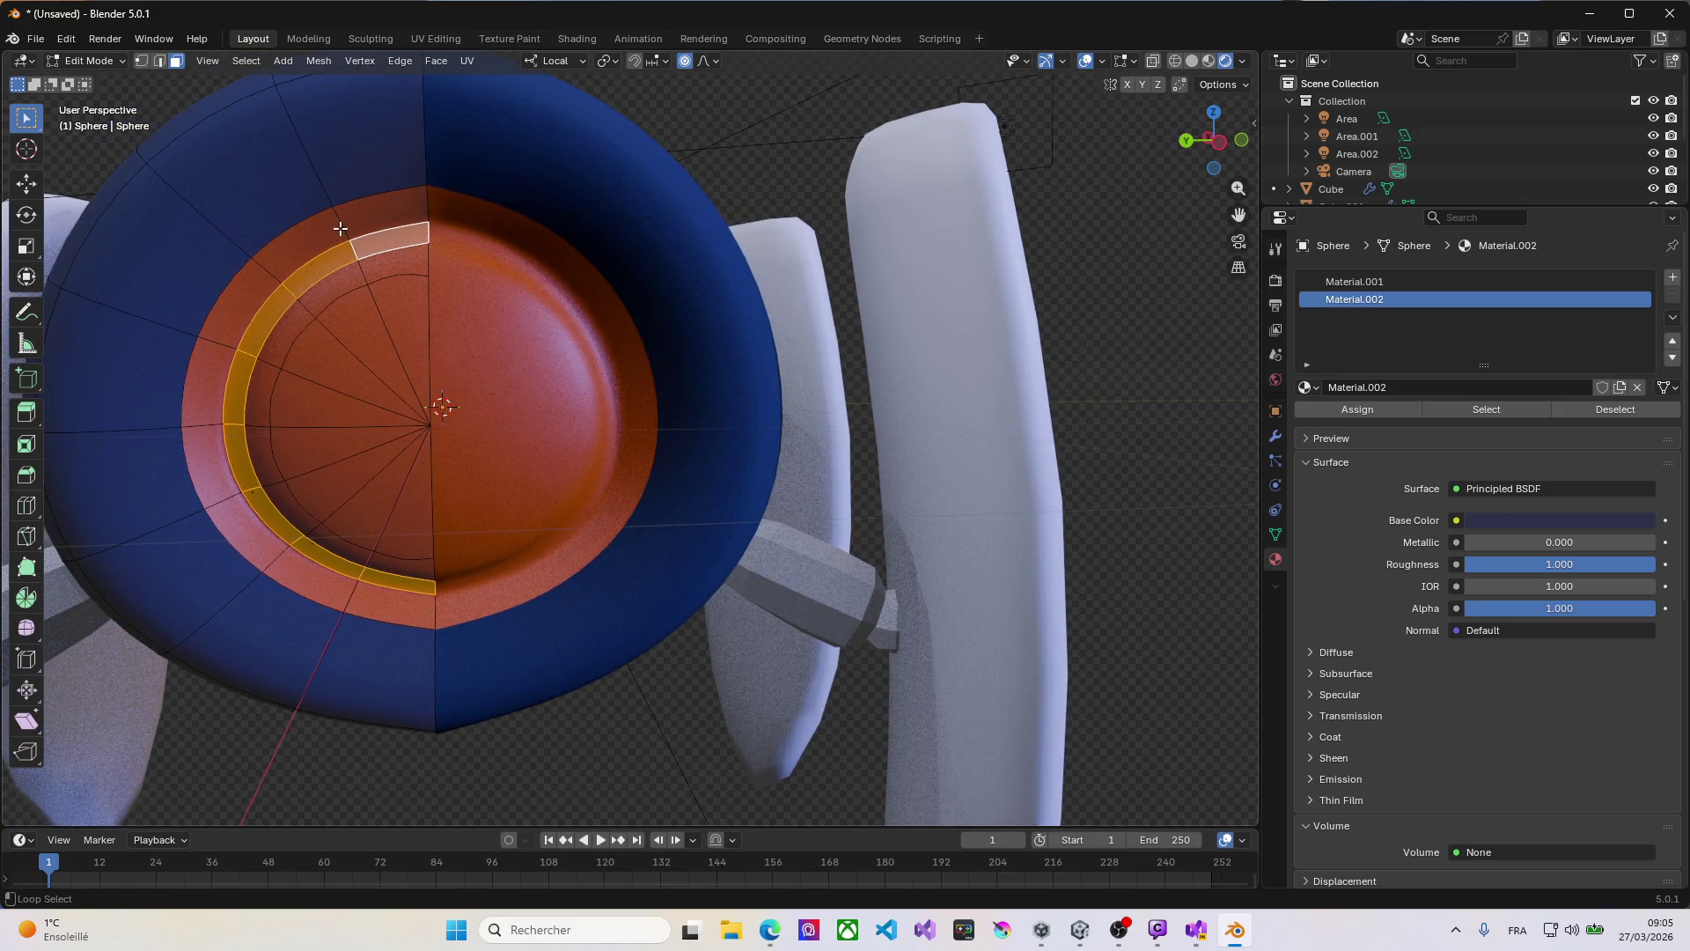
{"action": "left_click", "coordinate": [340, 228], "text": "alt+shift"}
{"action": "mouse_move", "coordinate": [726, 331]}
{"action": "middle_mouse_down"}
{"action": "mouse_move", "coordinate": [639, 343]}
{"action": "mouse_move", "coordinate": [726, 348]}
{"action": "middle_mouse_up"}
{"action": "left_click", "coordinate": [1673, 277]}
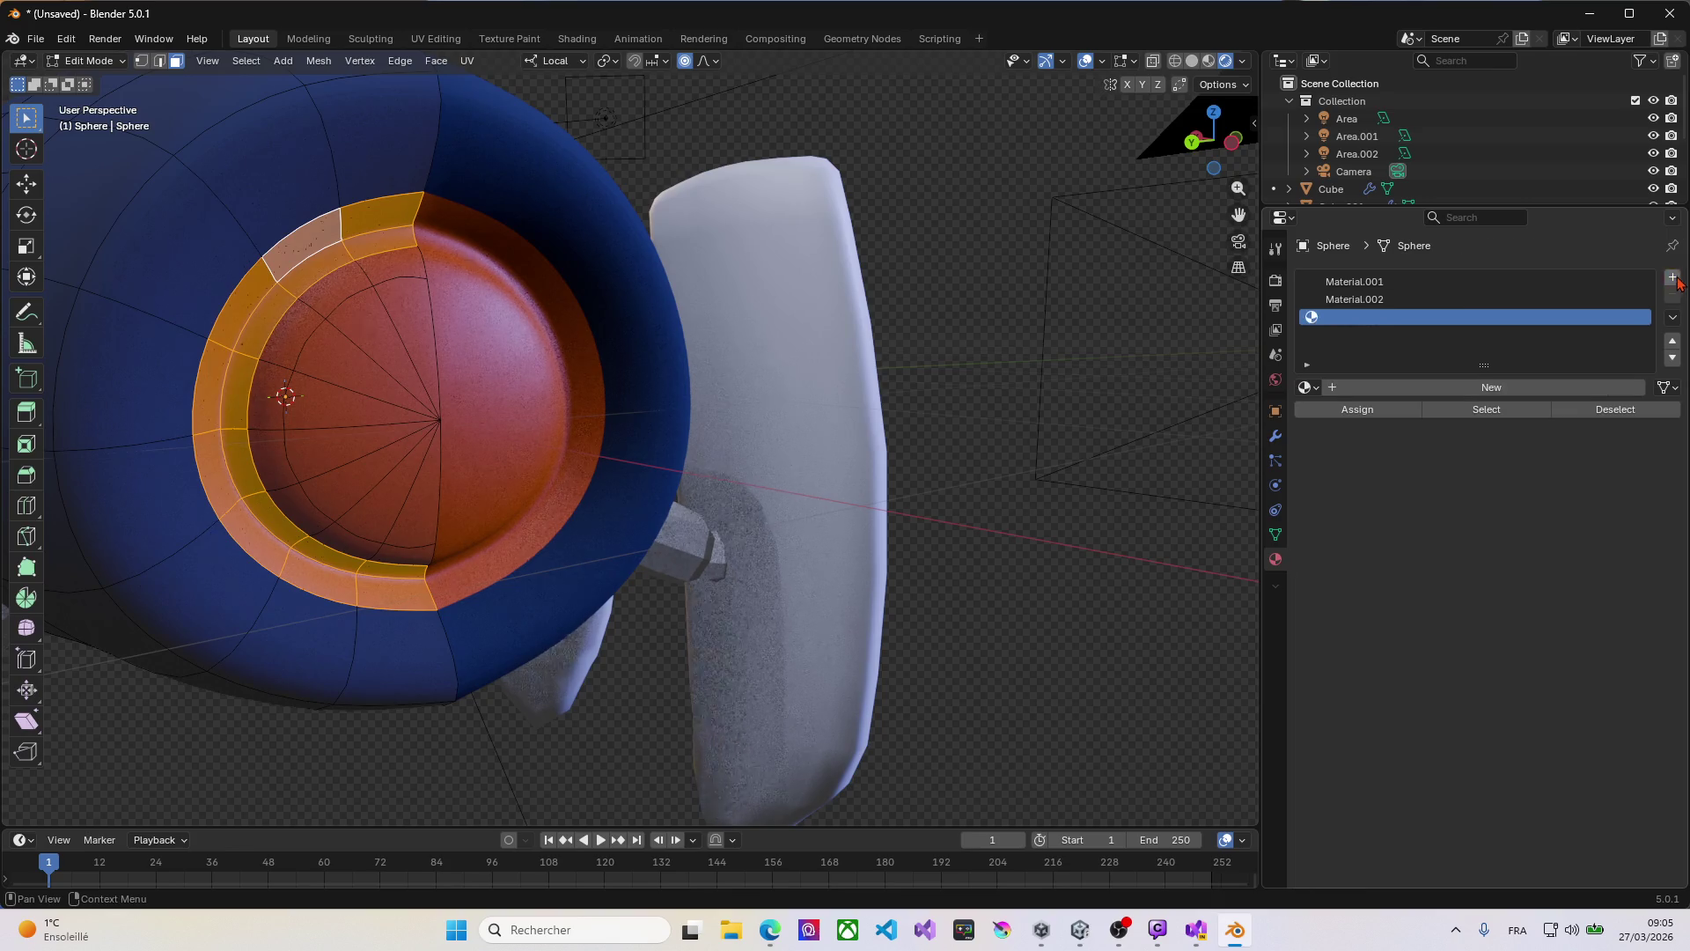
Step: Create a black Material.003 and assign it to the eye-ring faces
{"action": "left_click", "coordinate": [1369, 388]}
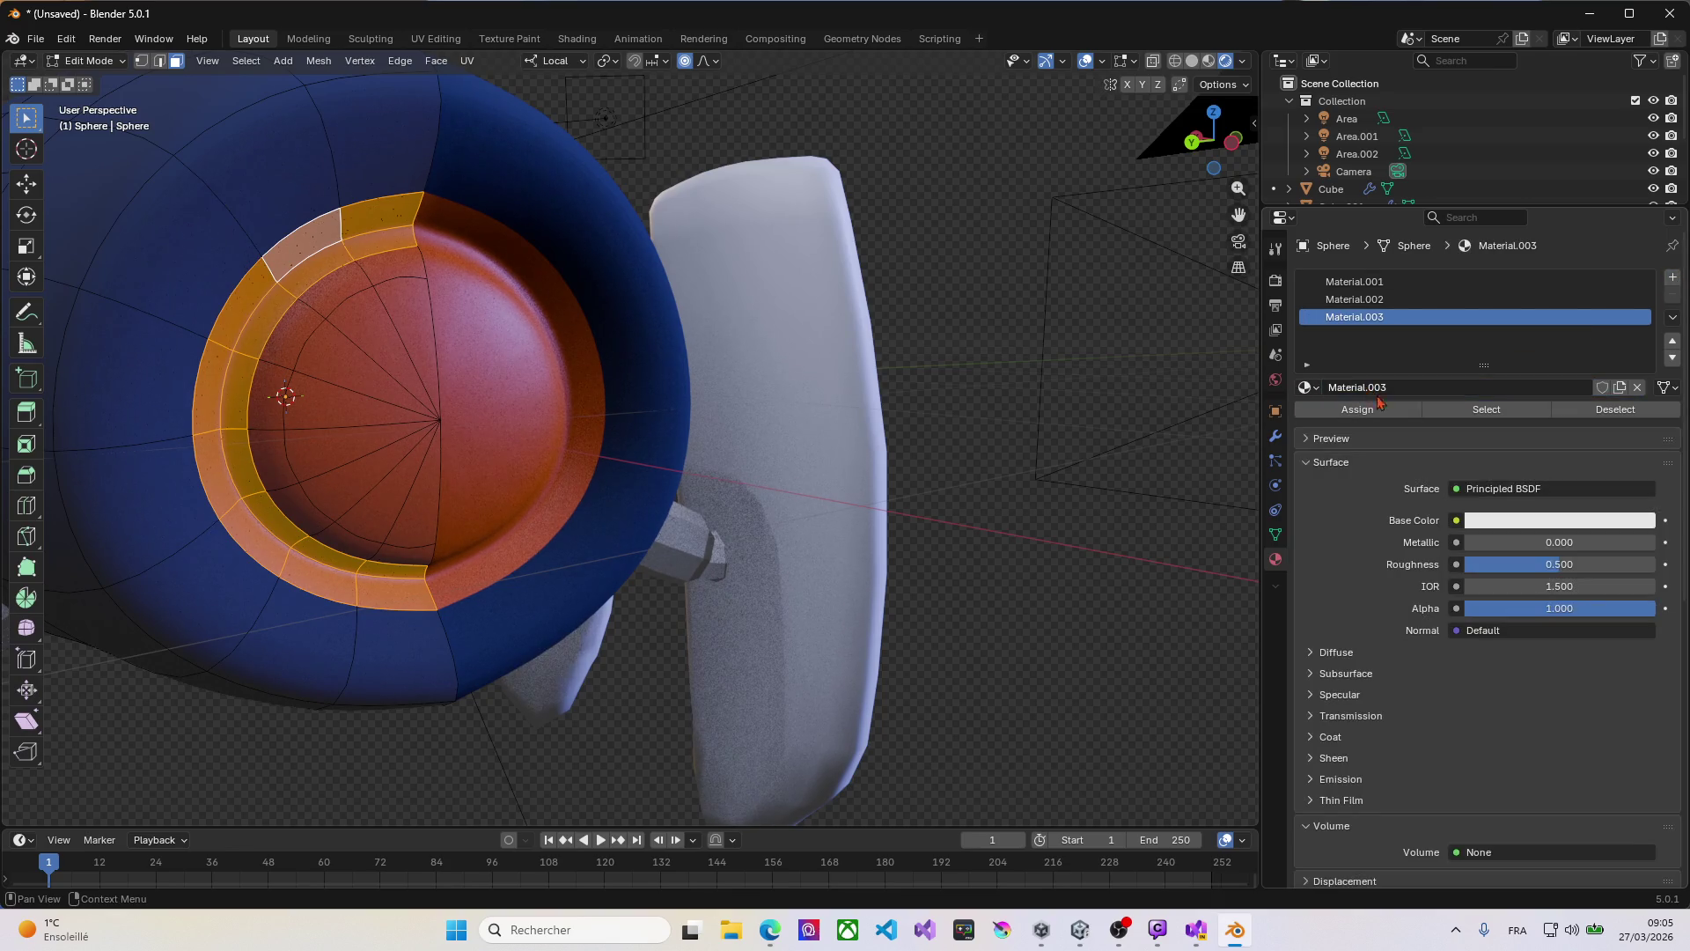
{"action": "left_click", "coordinate": [1508, 522]}
{"action": "left_click_drag", "start_coordinate": [1636, 250], "coordinate": [1639, 350]}
{"action": "left_click", "coordinate": [1377, 412]}
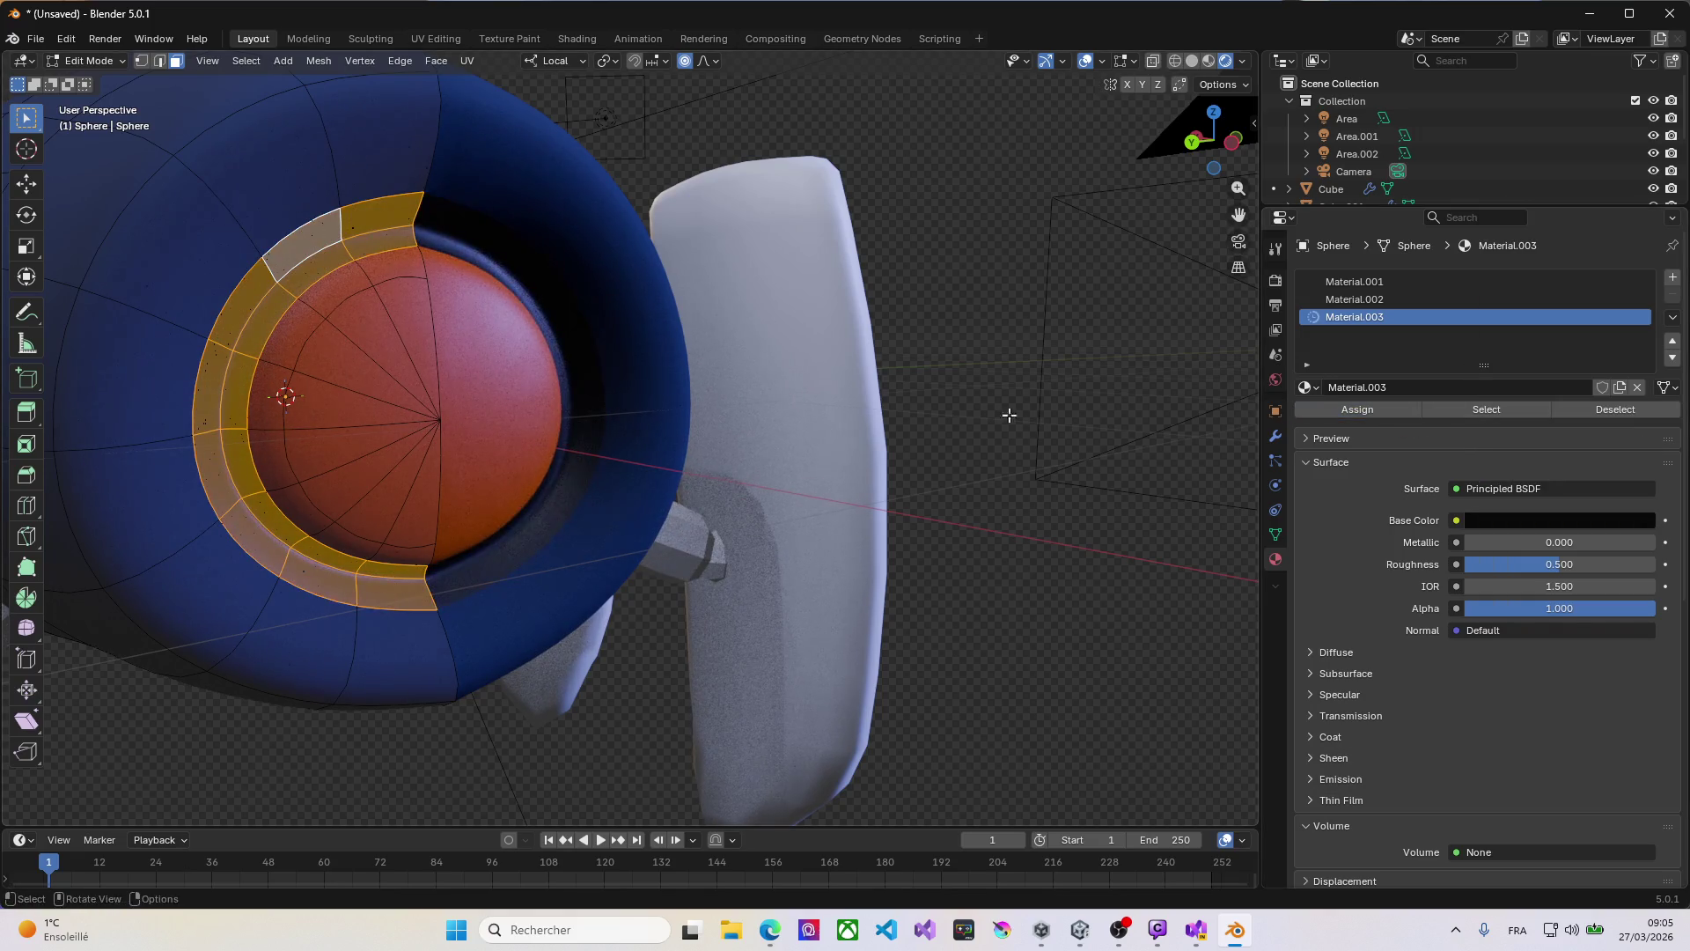
Step: Return to Object Mode and select the white fins object Cube.004
{"action": "mouse_move", "coordinate": [909, 405]}
{"action": "middle_mouse_down"}
{"action": "mouse_move", "coordinate": [676, 426]}
{"action": "mouse_move", "coordinate": [894, 347]}
{"action": "middle_mouse_up"}
{"action": "scroll", "coordinate": [696, 436], "scroll_direction": "down", "scroll_amount": 5}
{"action": "key", "text": "Tab"}
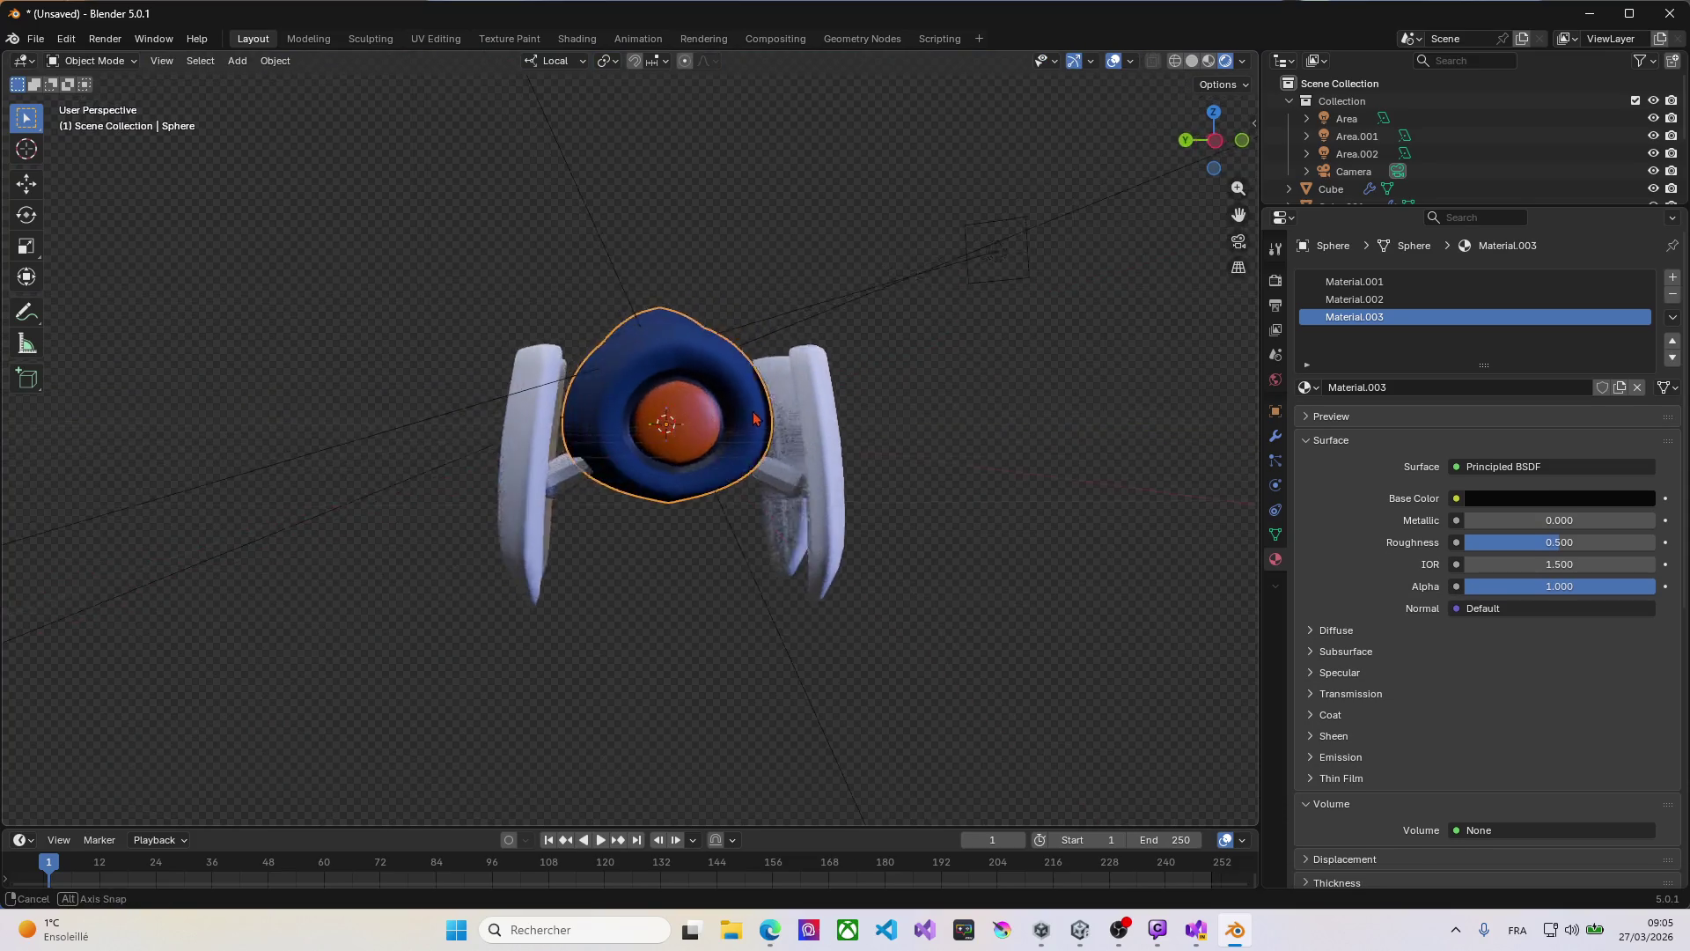
{"action": "middle_click_drag", "start_coordinate": [801, 468], "coordinate": [721, 410]}
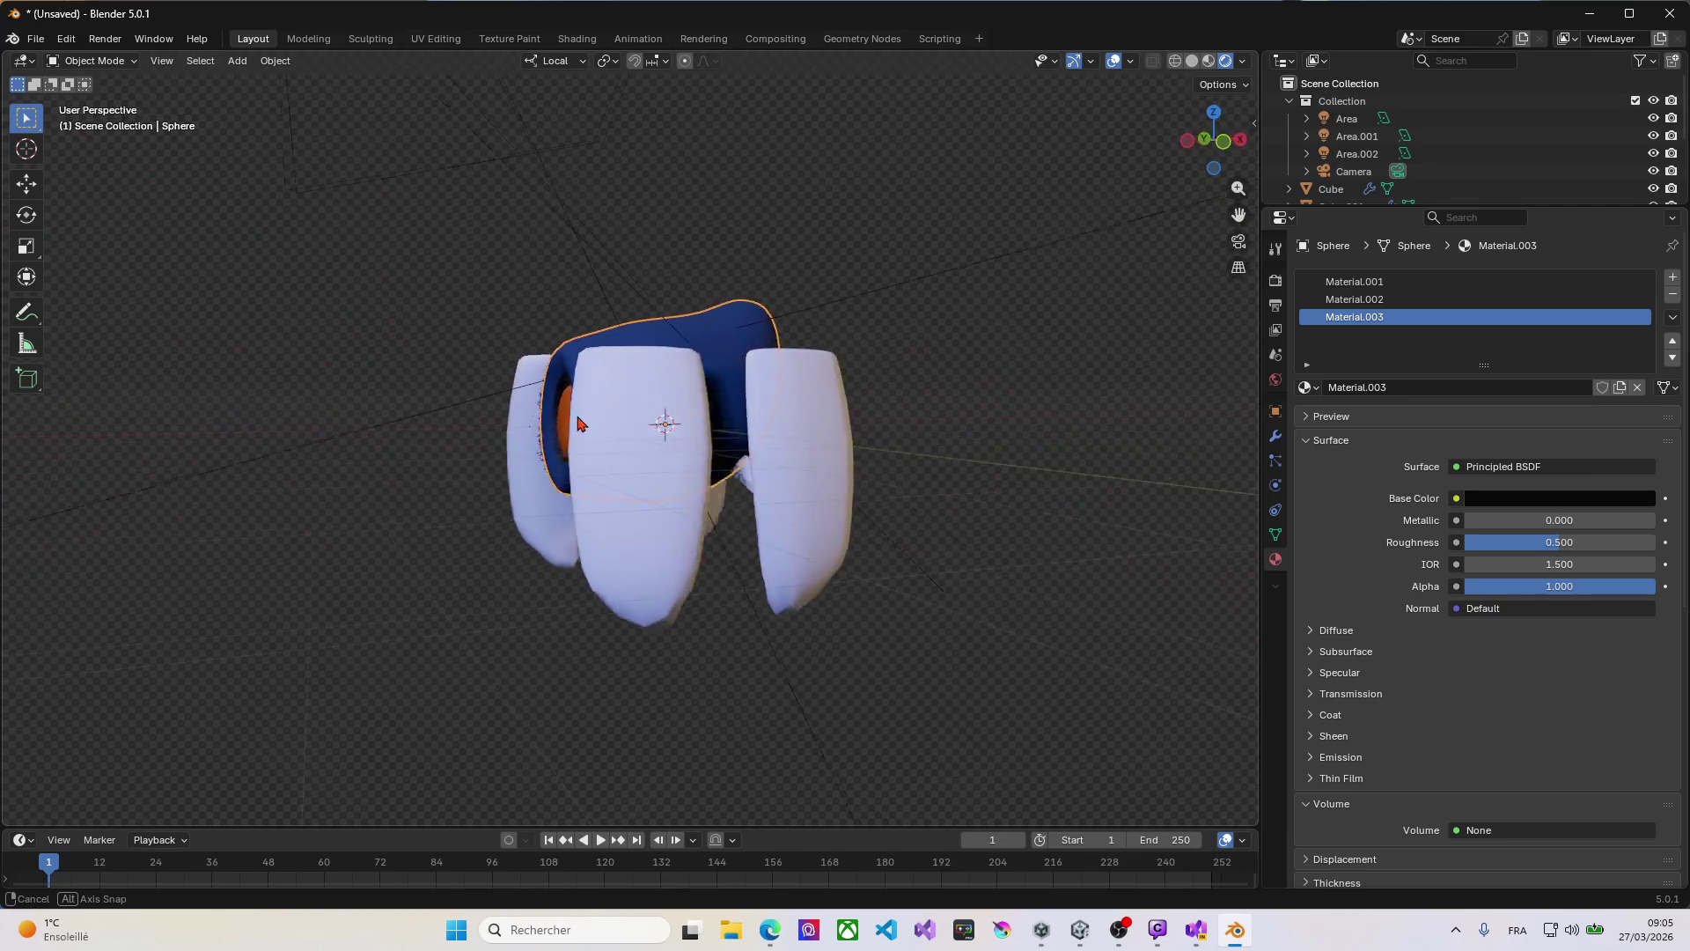
{"action": "key", "text": "Tab"}
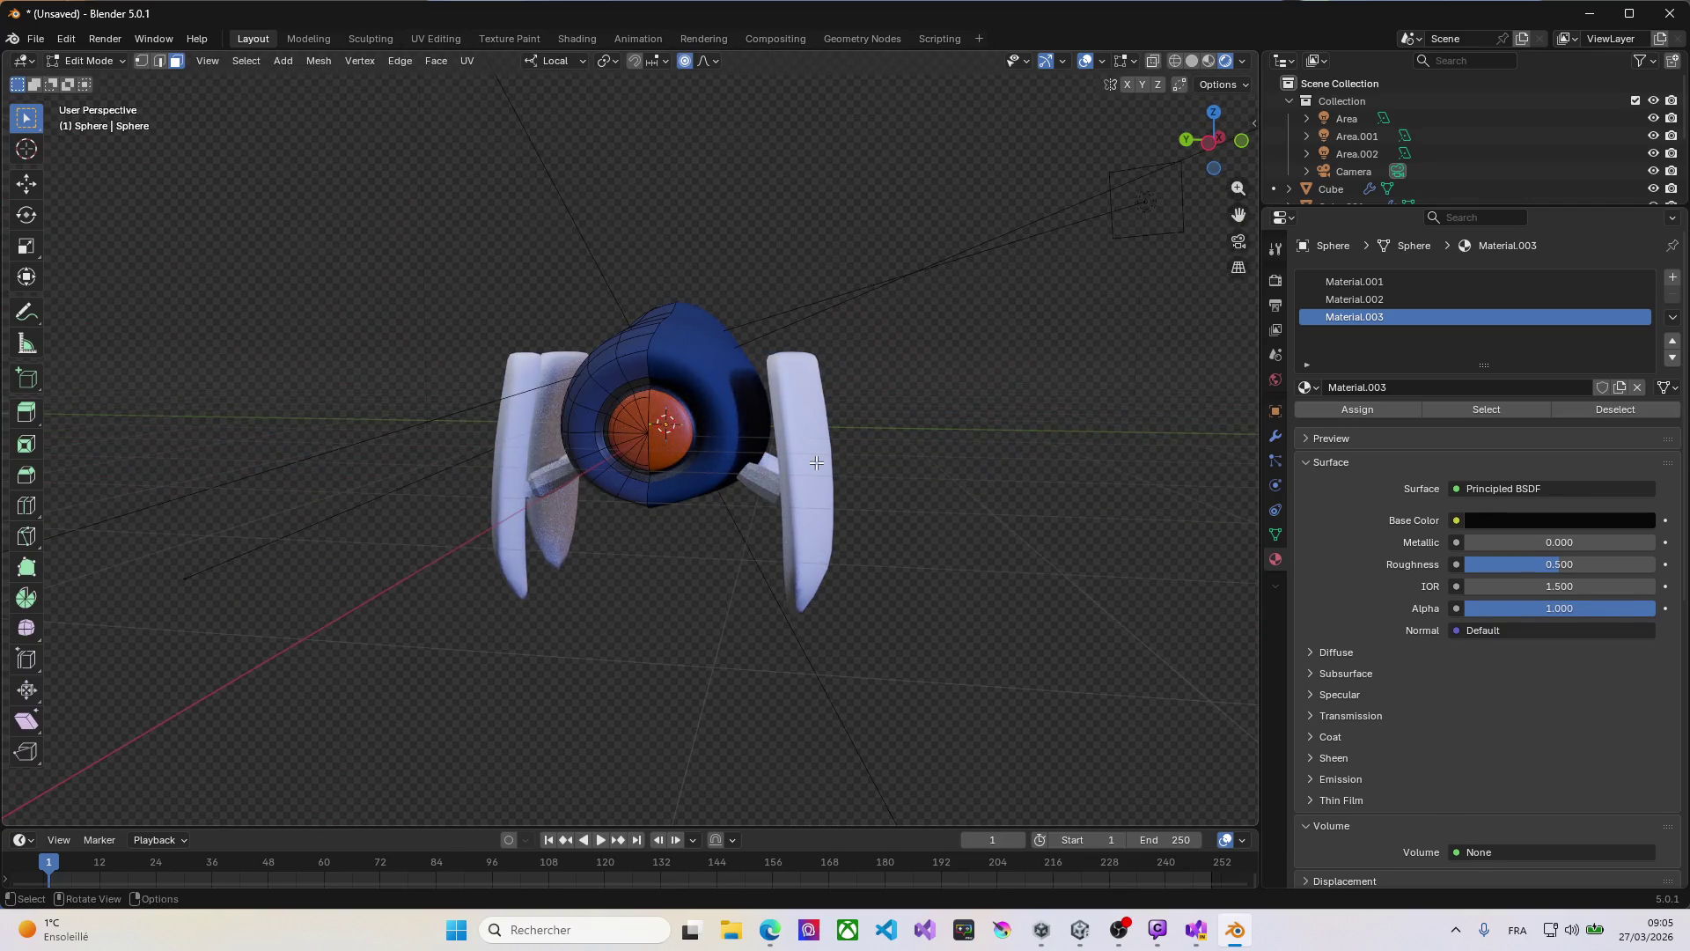
{"action": "key", "text": "Tab"}
{"action": "left_click", "coordinate": [817, 467]}
{"action": "mouse_move", "coordinate": [853, 459]}
{"action": "middle_mouse_down"}
{"action": "mouse_move", "coordinate": [886, 493]}
{"action": "mouse_move", "coordinate": [890, 426]}
{"action": "mouse_move", "coordinate": [667, 433]}
{"action": "mouse_move", "coordinate": [881, 459]}
{"action": "middle_mouse_up"}
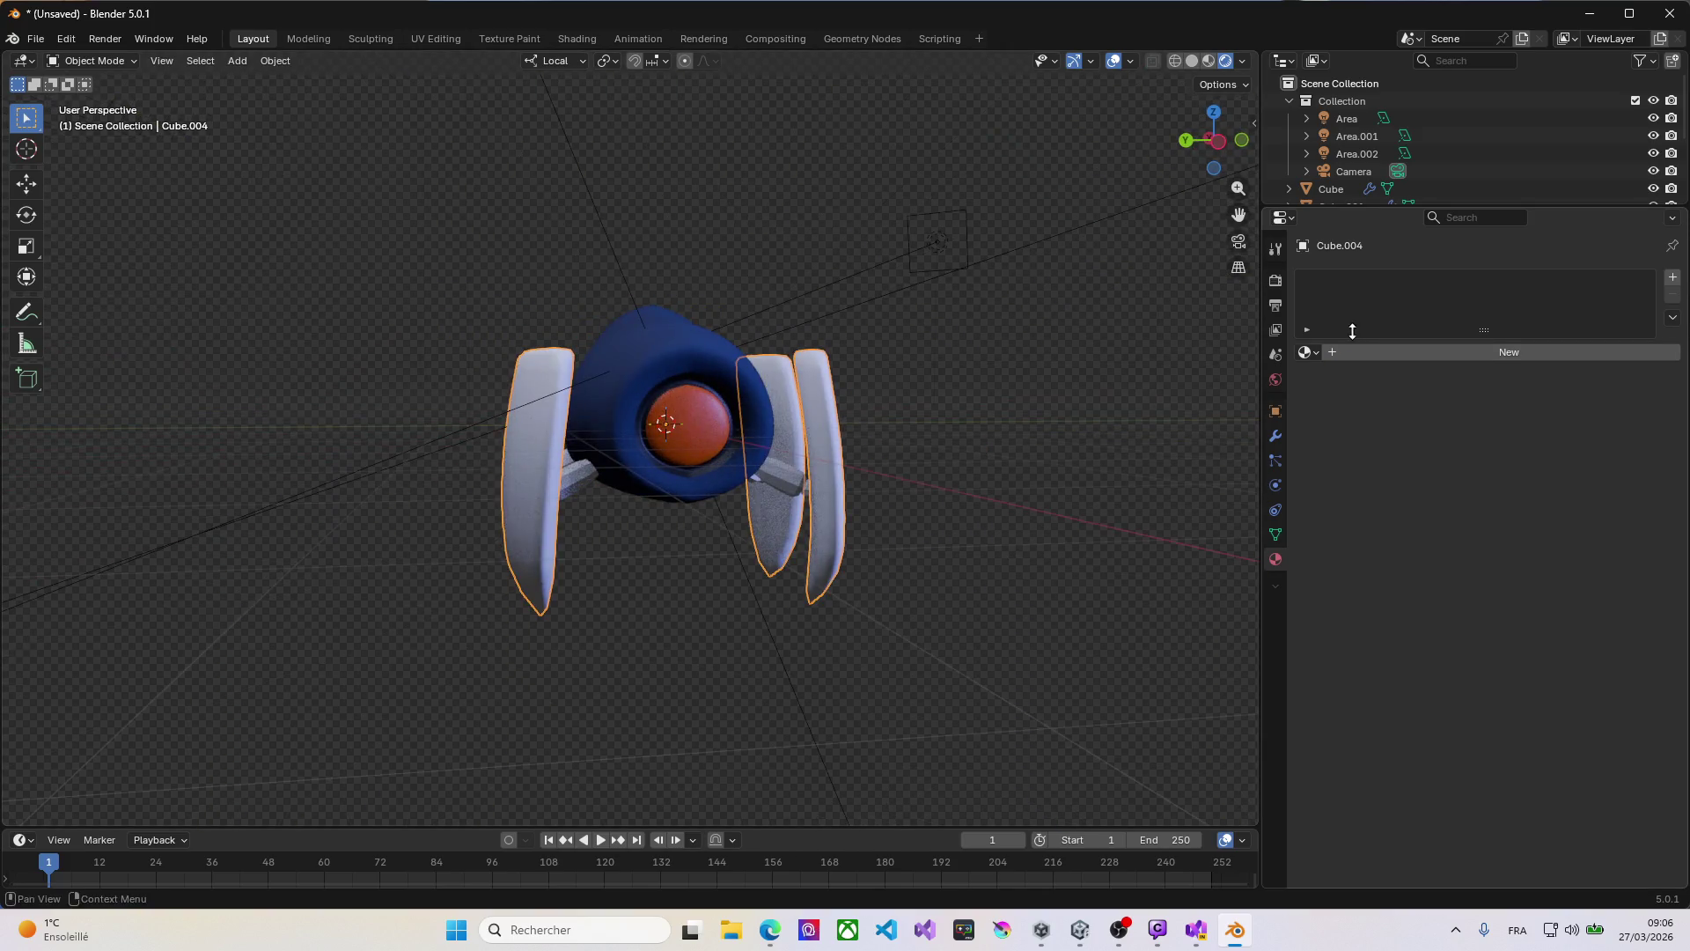
Step: Try Material.001 and Material on fins Cube.004, settling on the blue Material.002
{"action": "left_click", "coordinate": [1310, 351]}
{"action": "left_click", "coordinate": [1357, 399]}
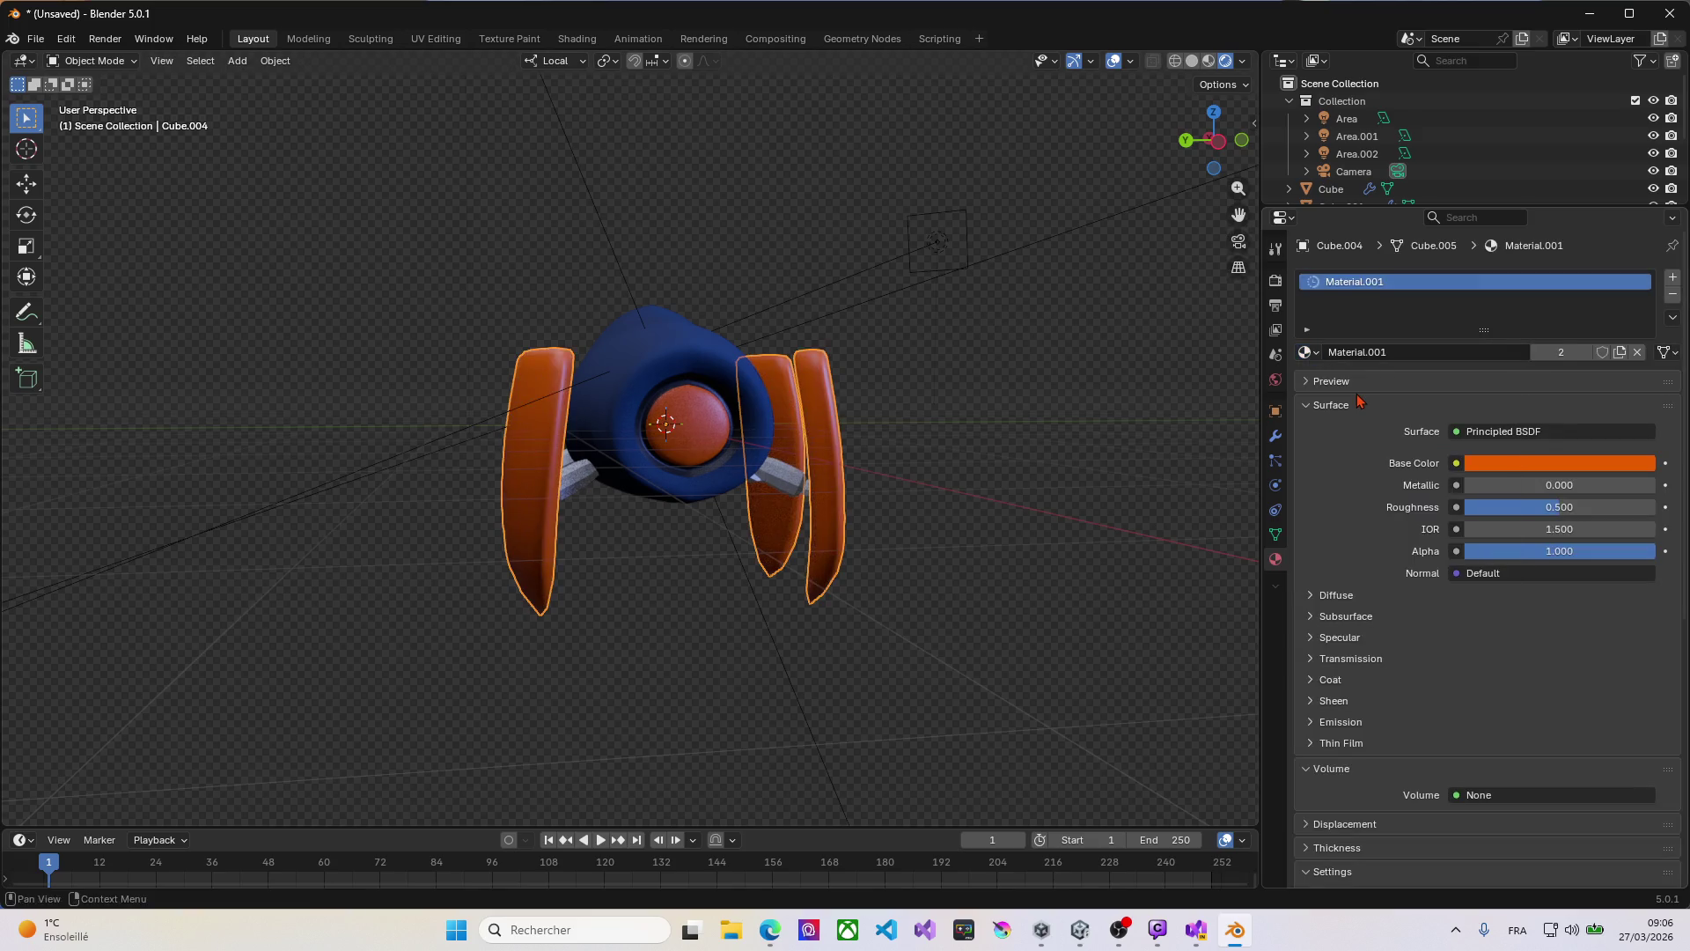
{"action": "mouse_move", "coordinate": [1082, 428]}
{"action": "middle_mouse_down"}
{"action": "mouse_move", "coordinate": [853, 453]}
{"action": "mouse_move", "coordinate": [1037, 426]}
{"action": "mouse_move", "coordinate": [811, 491]}
{"action": "mouse_move", "coordinate": [903, 433]}
{"action": "mouse_move", "coordinate": [767, 434]}
{"action": "mouse_move", "coordinate": [906, 426]}
{"action": "middle_mouse_up"}
{"action": "left_click", "coordinate": [1318, 353]}
{"action": "left_click", "coordinate": [1360, 416]}
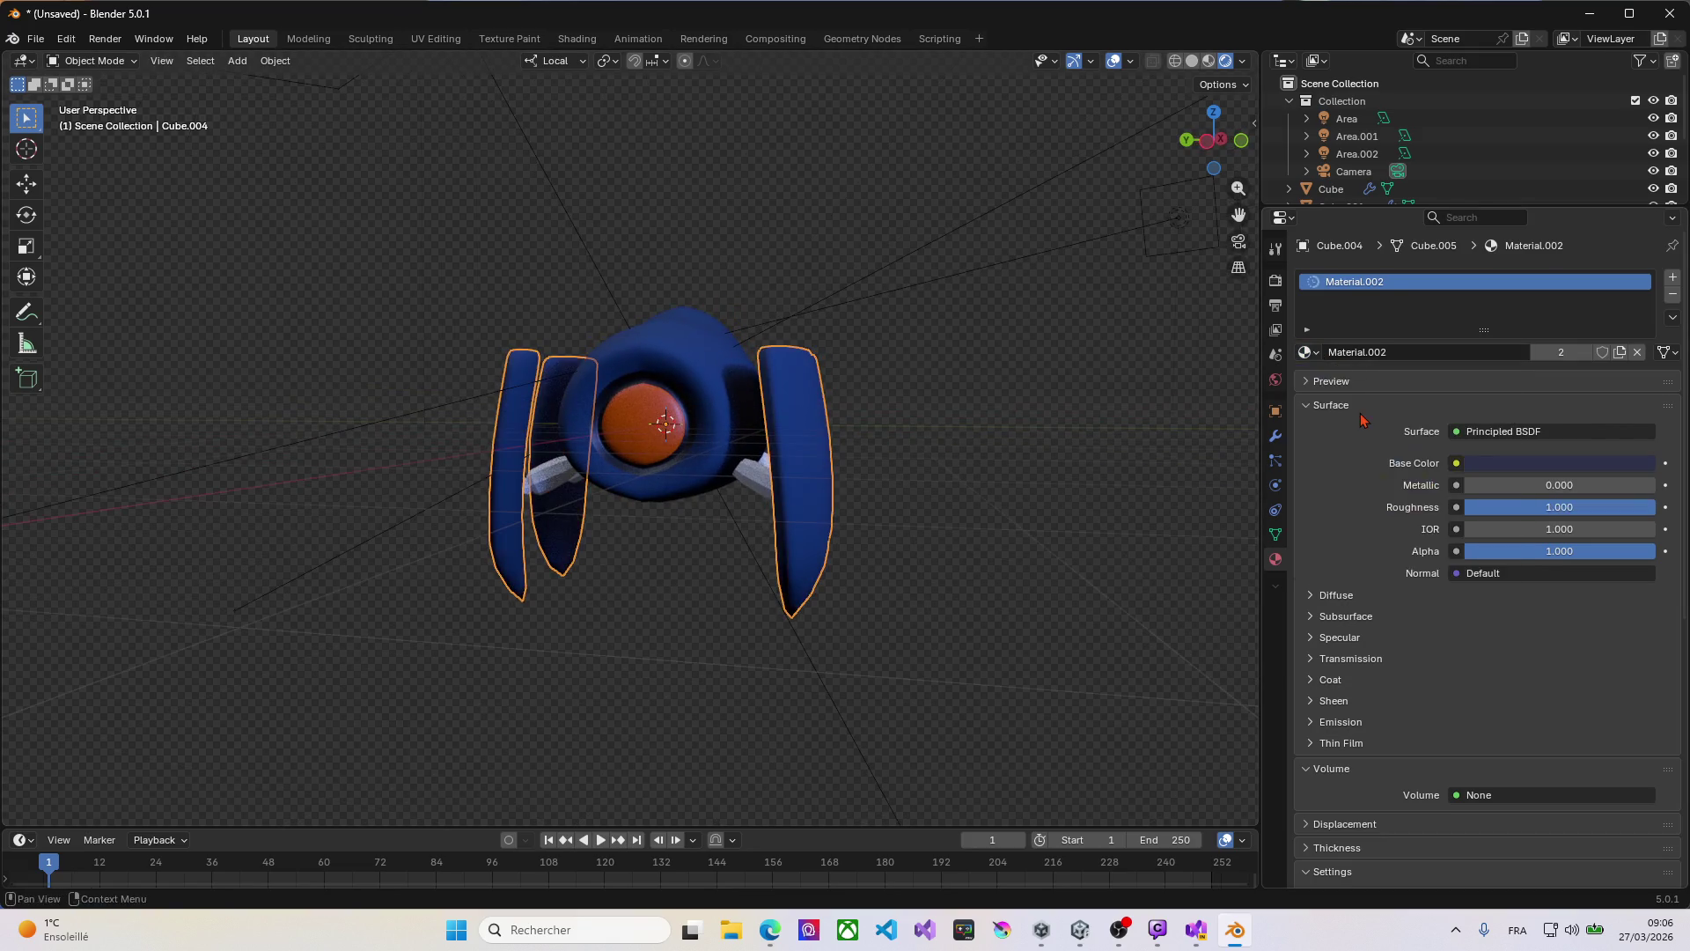
{"action": "left_click", "coordinate": [1311, 352]}
{"action": "left_click", "coordinate": [1333, 379]}
{"action": "middle_click_drag", "start_coordinate": [867, 427], "coordinate": [1146, 391]}
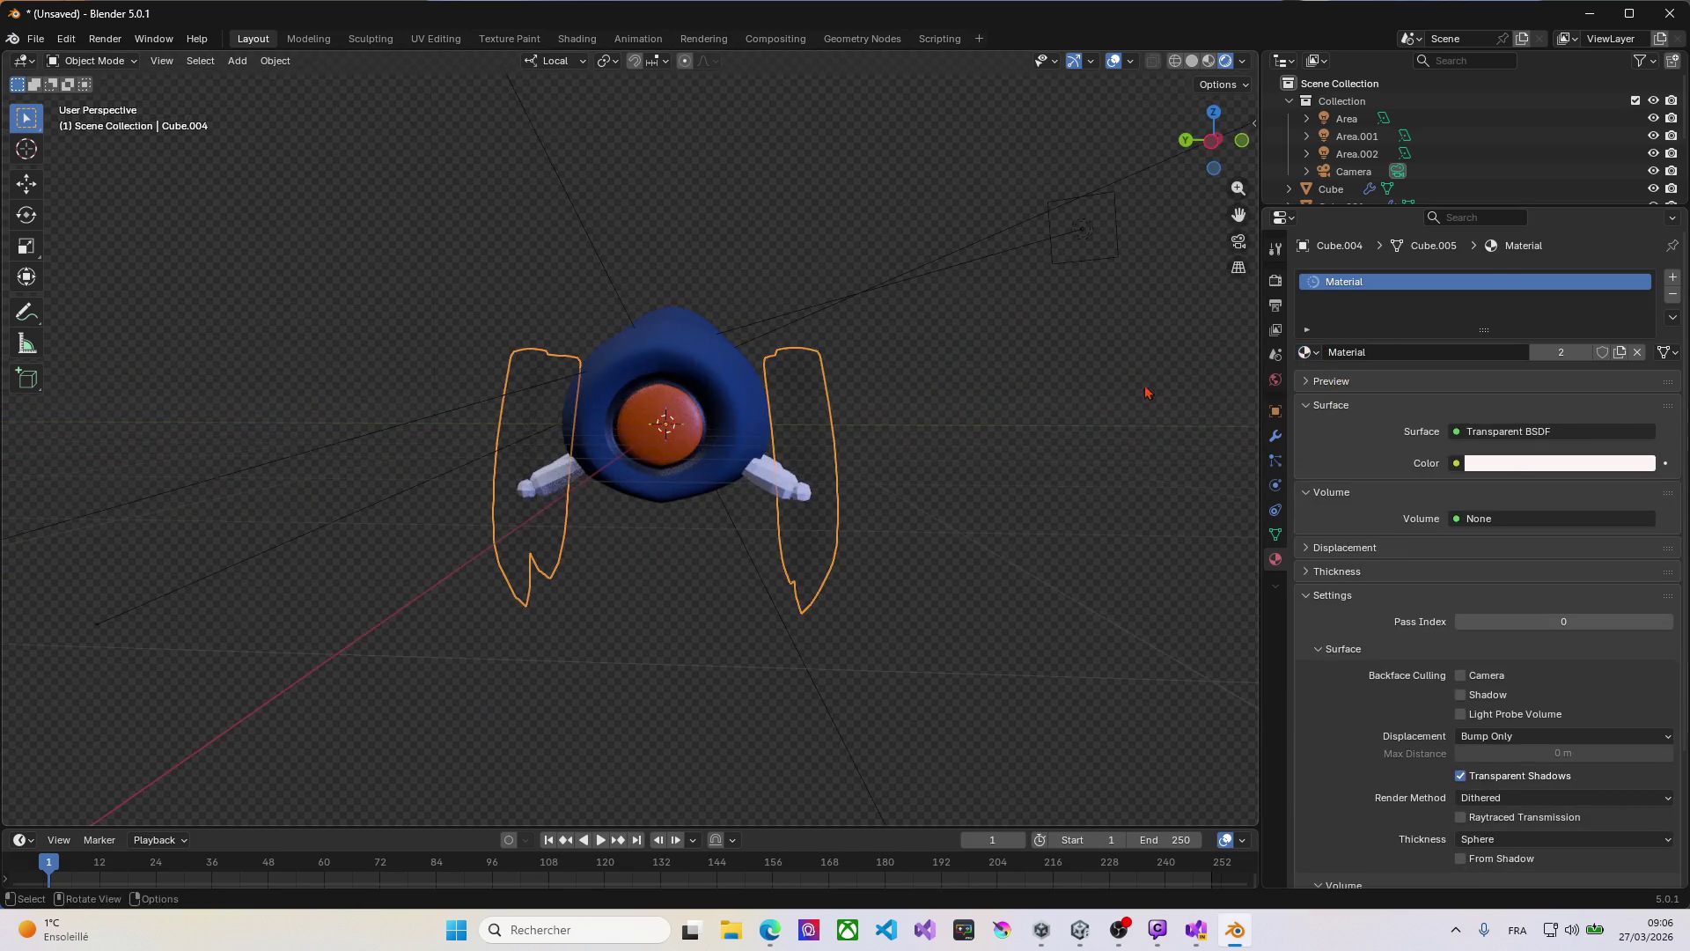
{"action": "left_click", "coordinate": [1311, 352]}
{"action": "left_click", "coordinate": [1356, 416]}
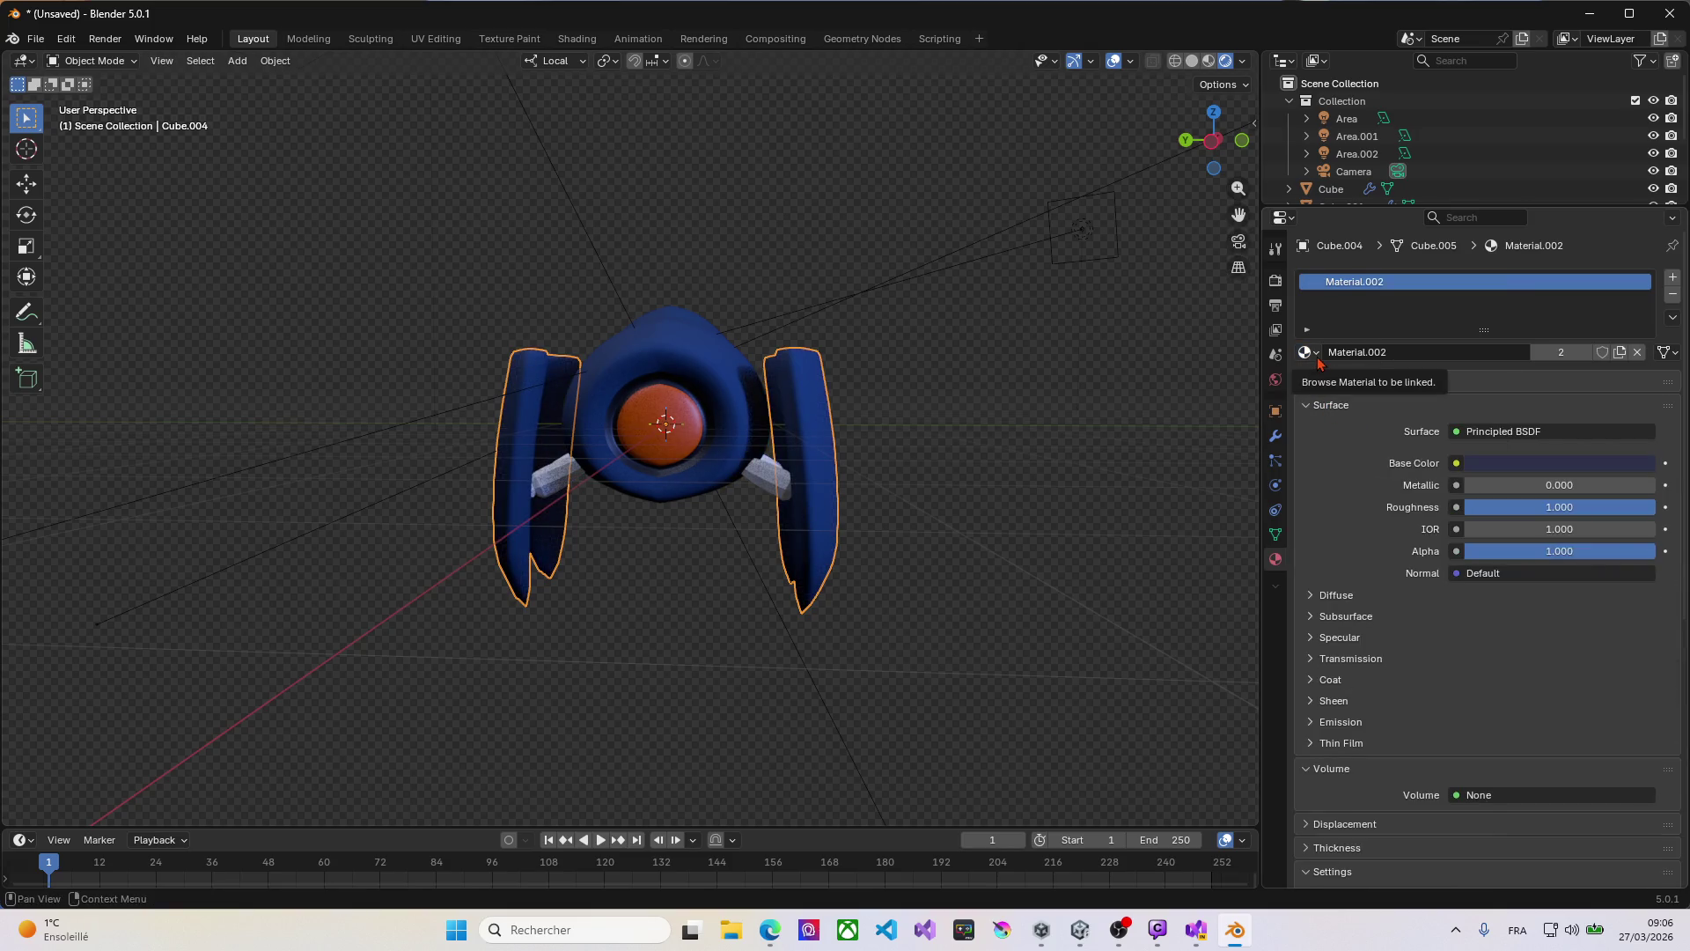
{"action": "left_click", "coordinate": [759, 478]}
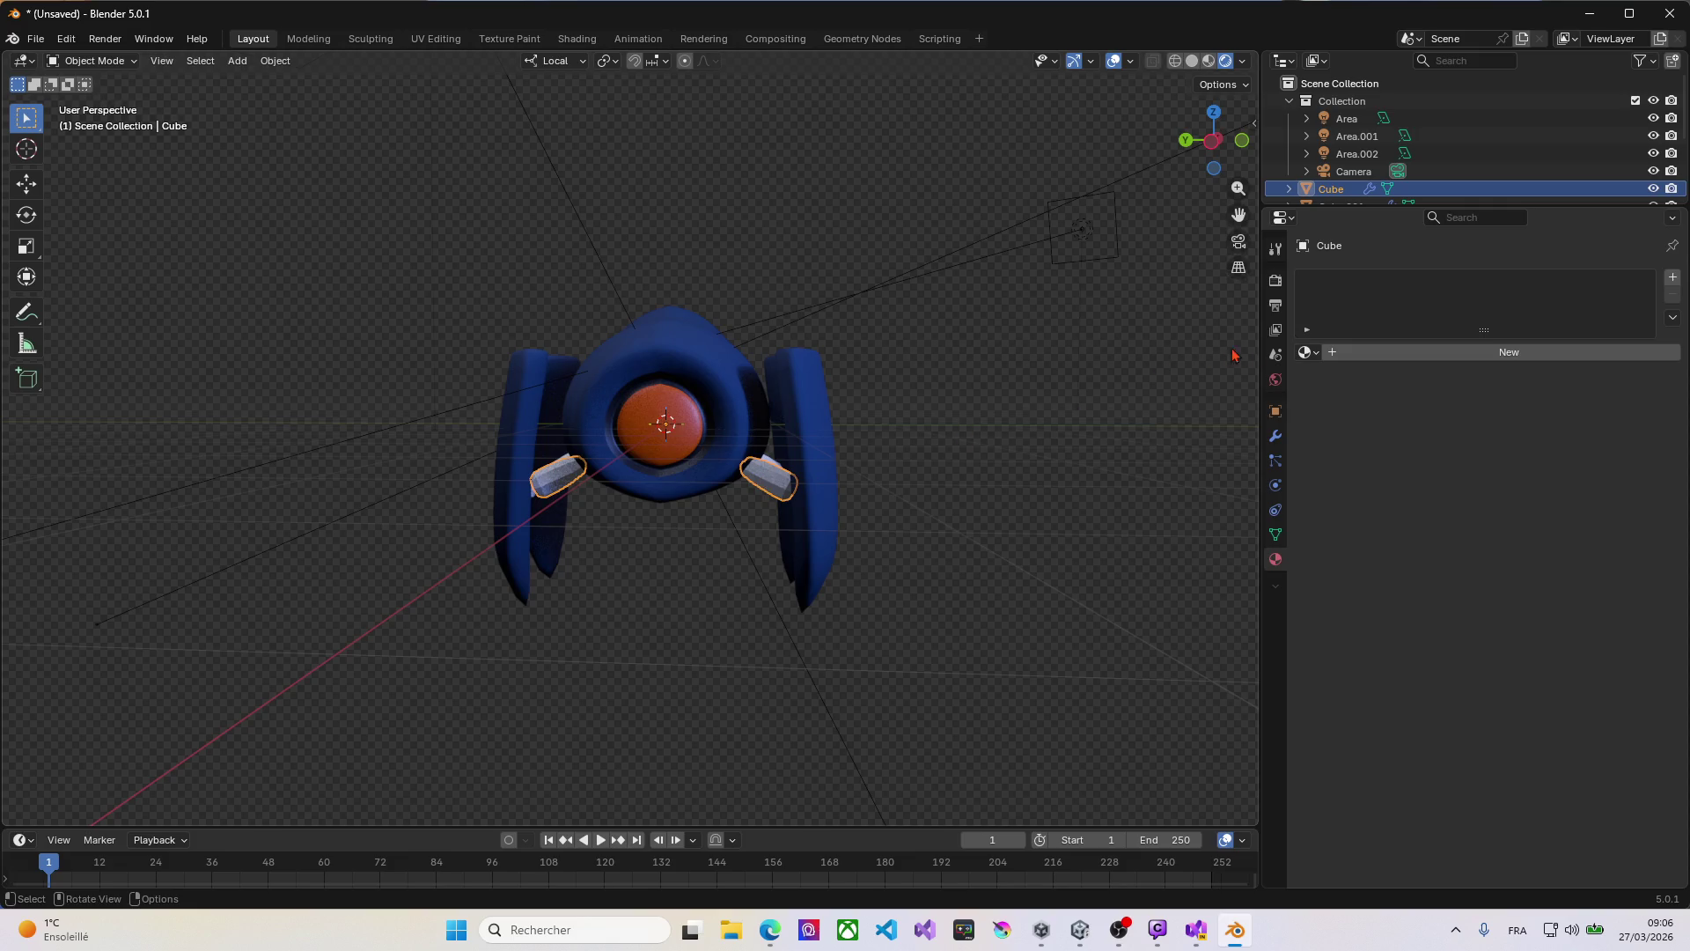
Step: Give arm pieces Cube and Cube.001 the orange Material.001
{"action": "left_click", "coordinate": [1308, 356]}
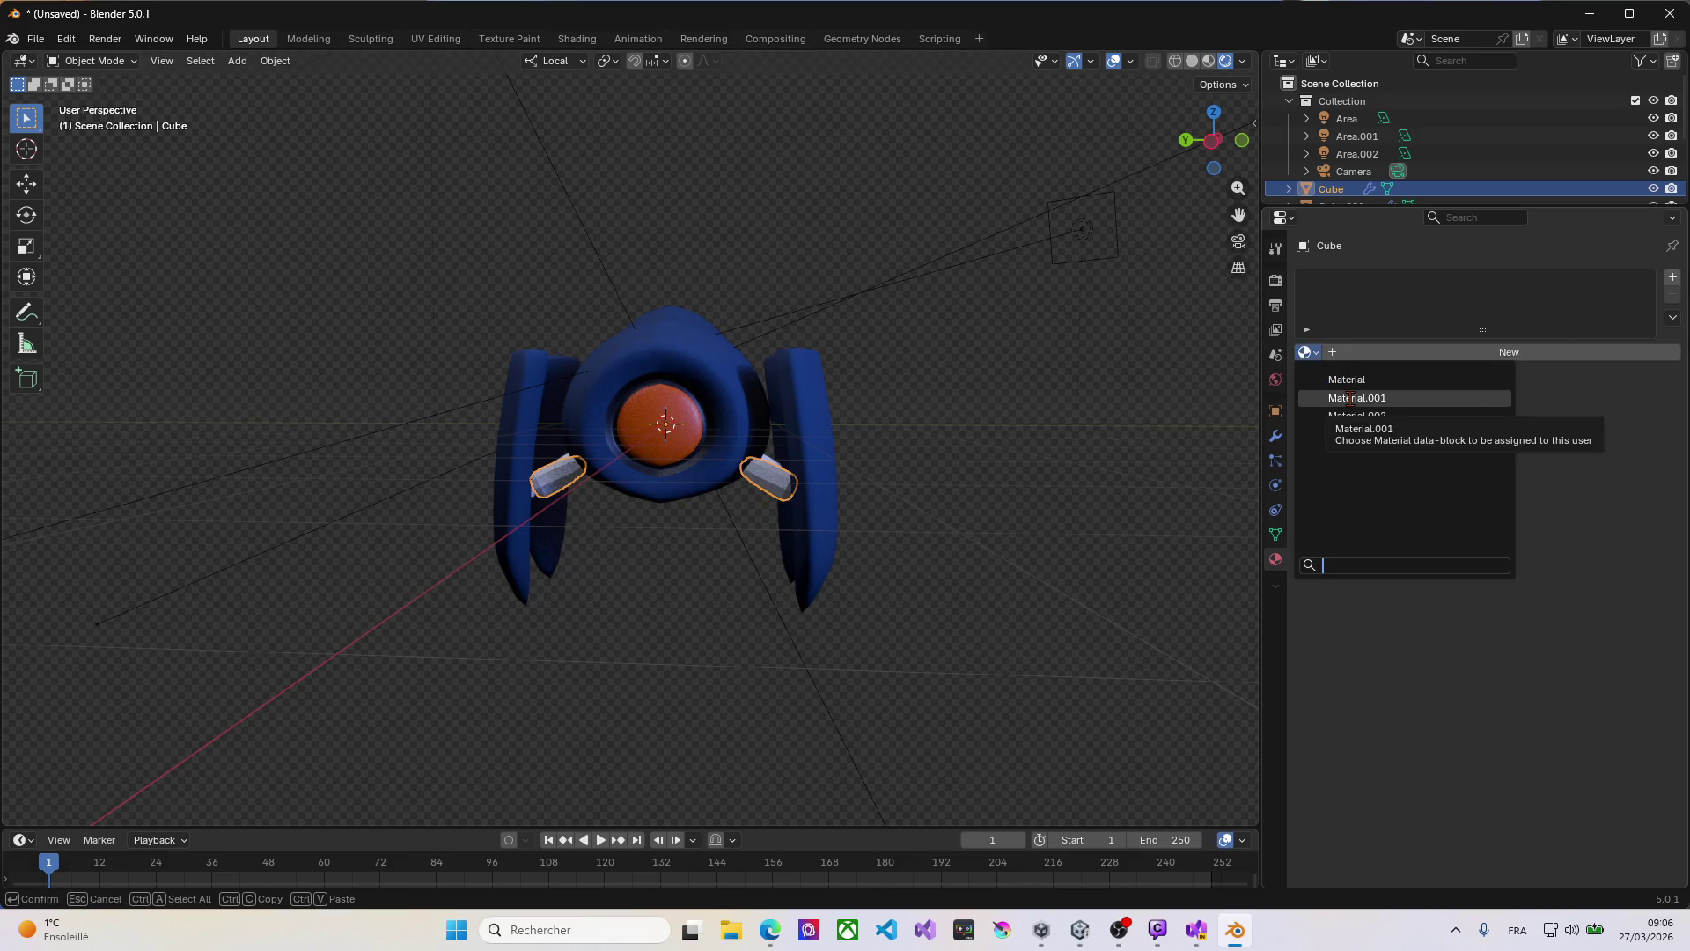
{"action": "left_click", "coordinate": [1349, 398]}
{"action": "middle_click_drag", "start_coordinate": [913, 483], "coordinate": [811, 605]}
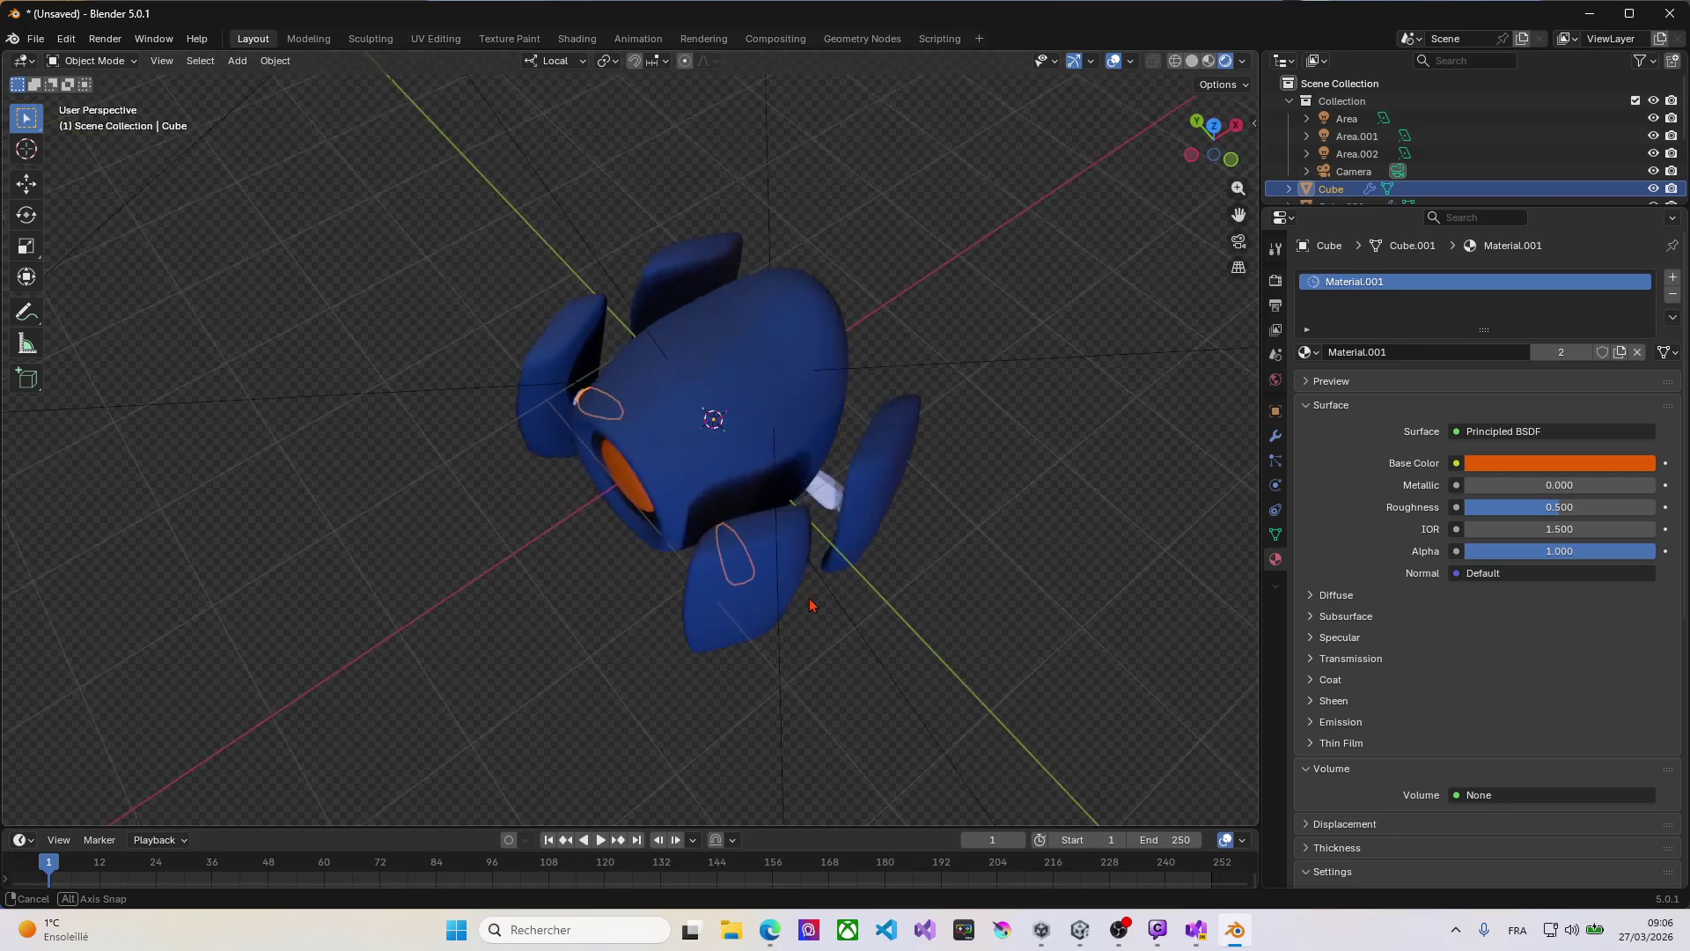
{"action": "left_click", "coordinate": [824, 500]}
{"action": "left_click", "coordinate": [1308, 352]}
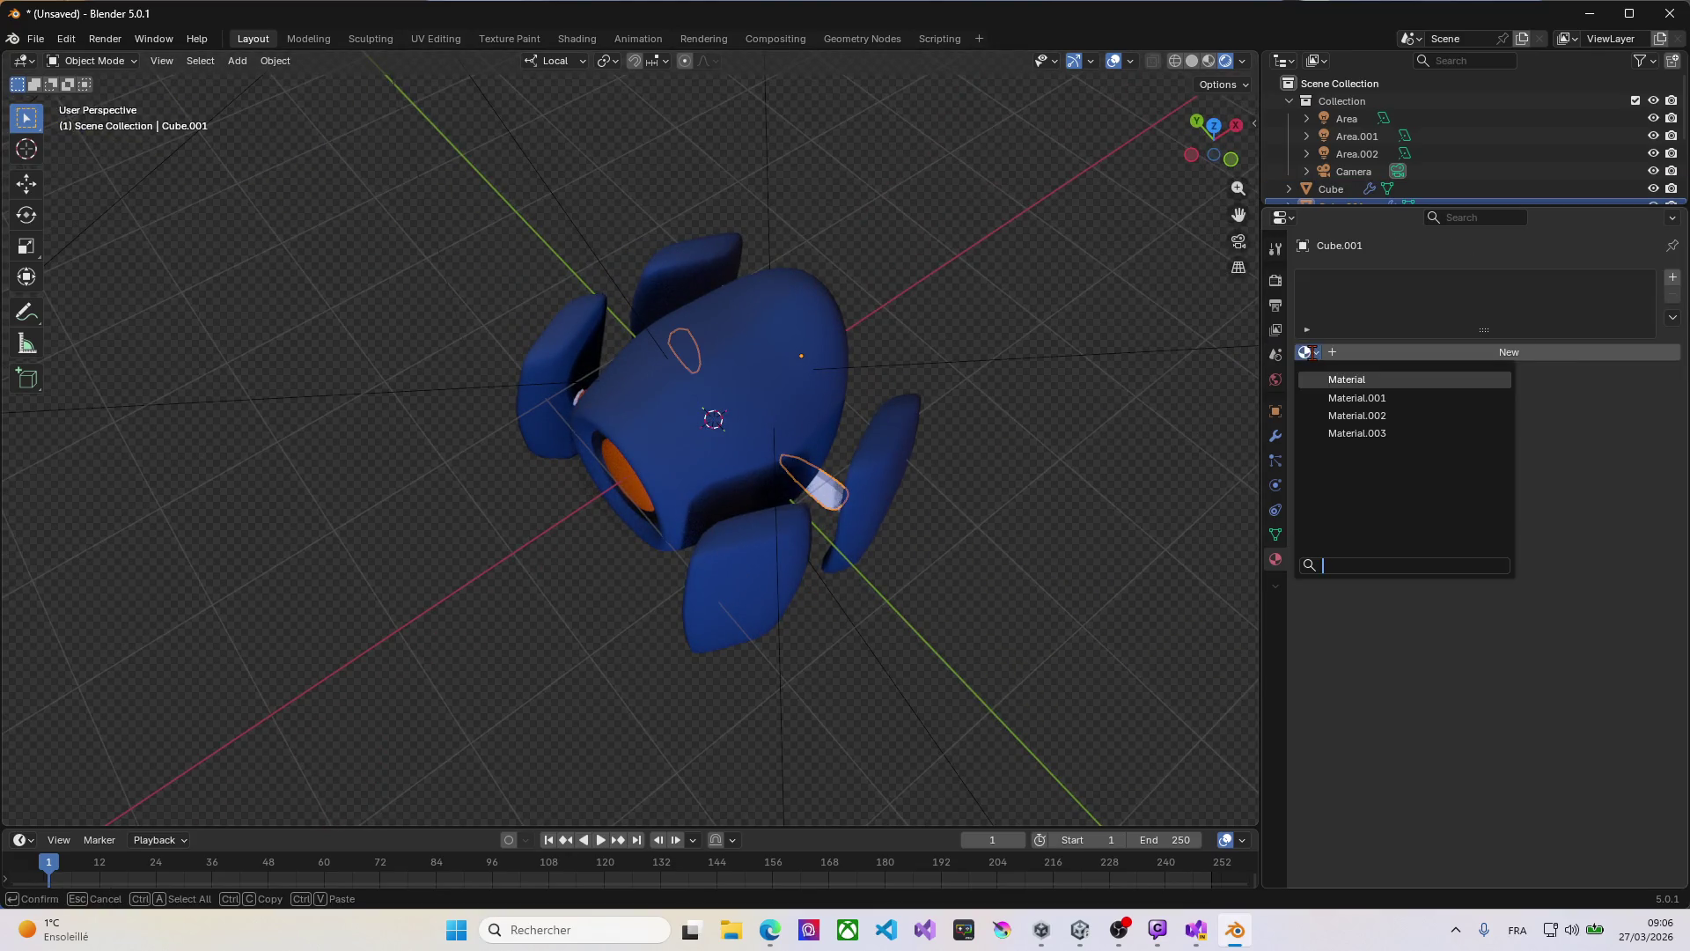
{"action": "left_click", "coordinate": [1349, 389]}
{"action": "mouse_move", "coordinate": [774, 449]}
{"action": "middle_mouse_down"}
{"action": "mouse_move", "coordinate": [759, 466]}
{"action": "mouse_move", "coordinate": [814, 394]}
{"action": "middle_mouse_up"}
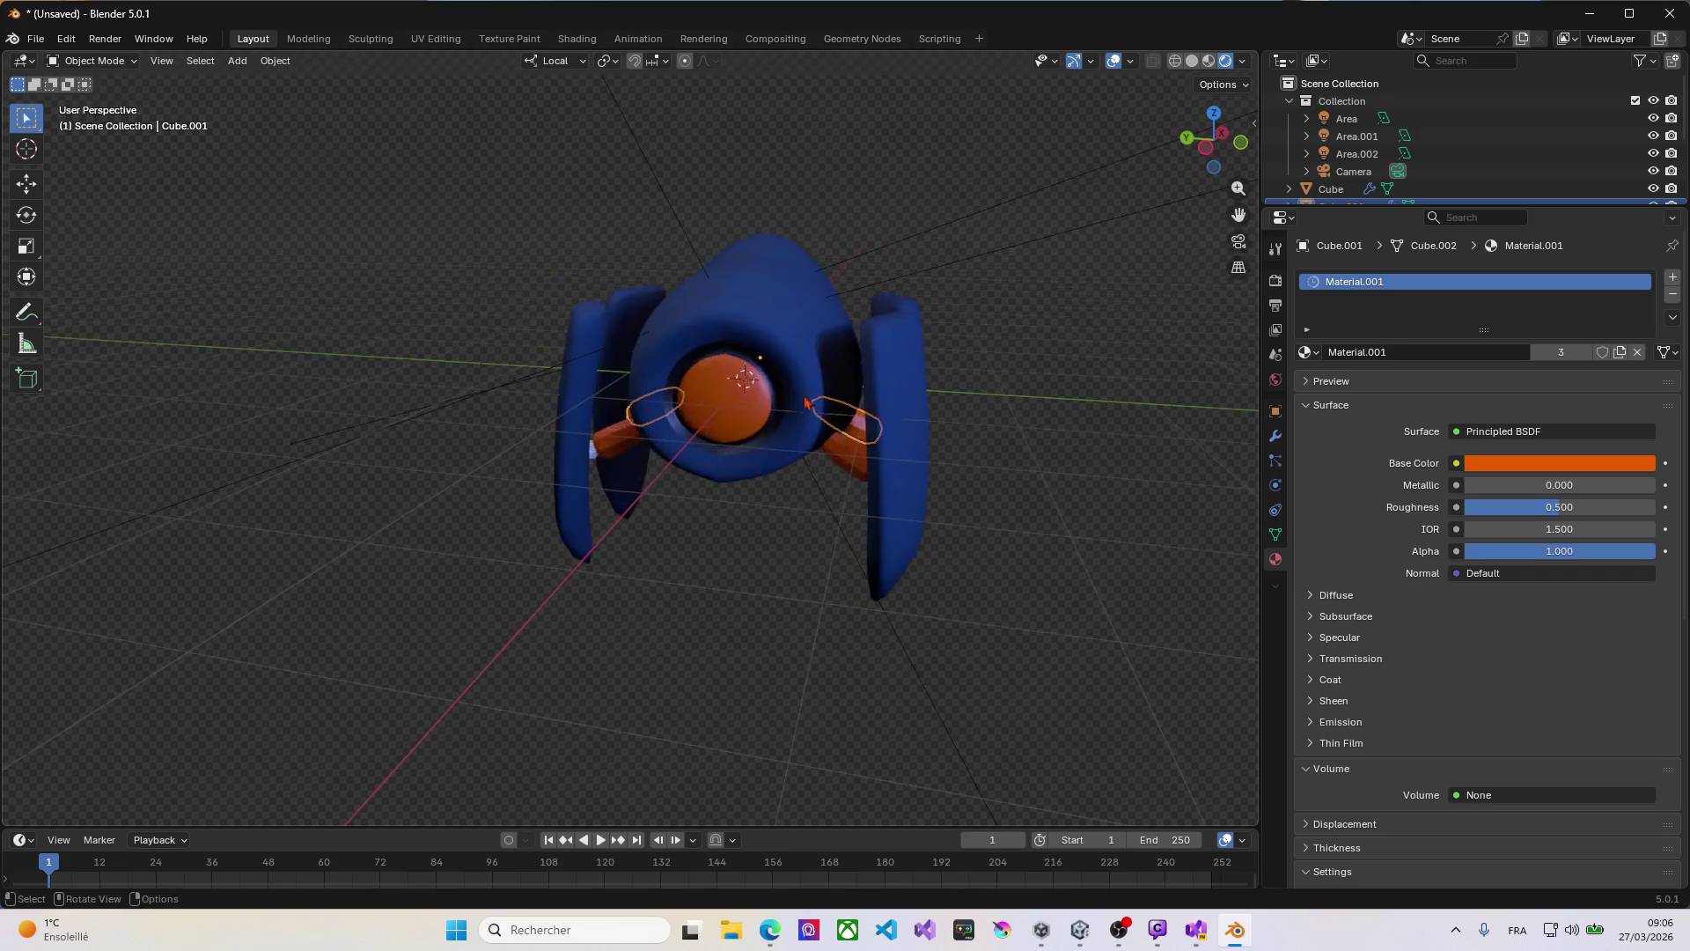
{"action": "middle_click_drag", "start_coordinate": [814, 466], "coordinate": [810, 475]}
{"action": "scroll", "coordinate": [810, 478], "scroll_direction": "up", "scroll_amount": 4}
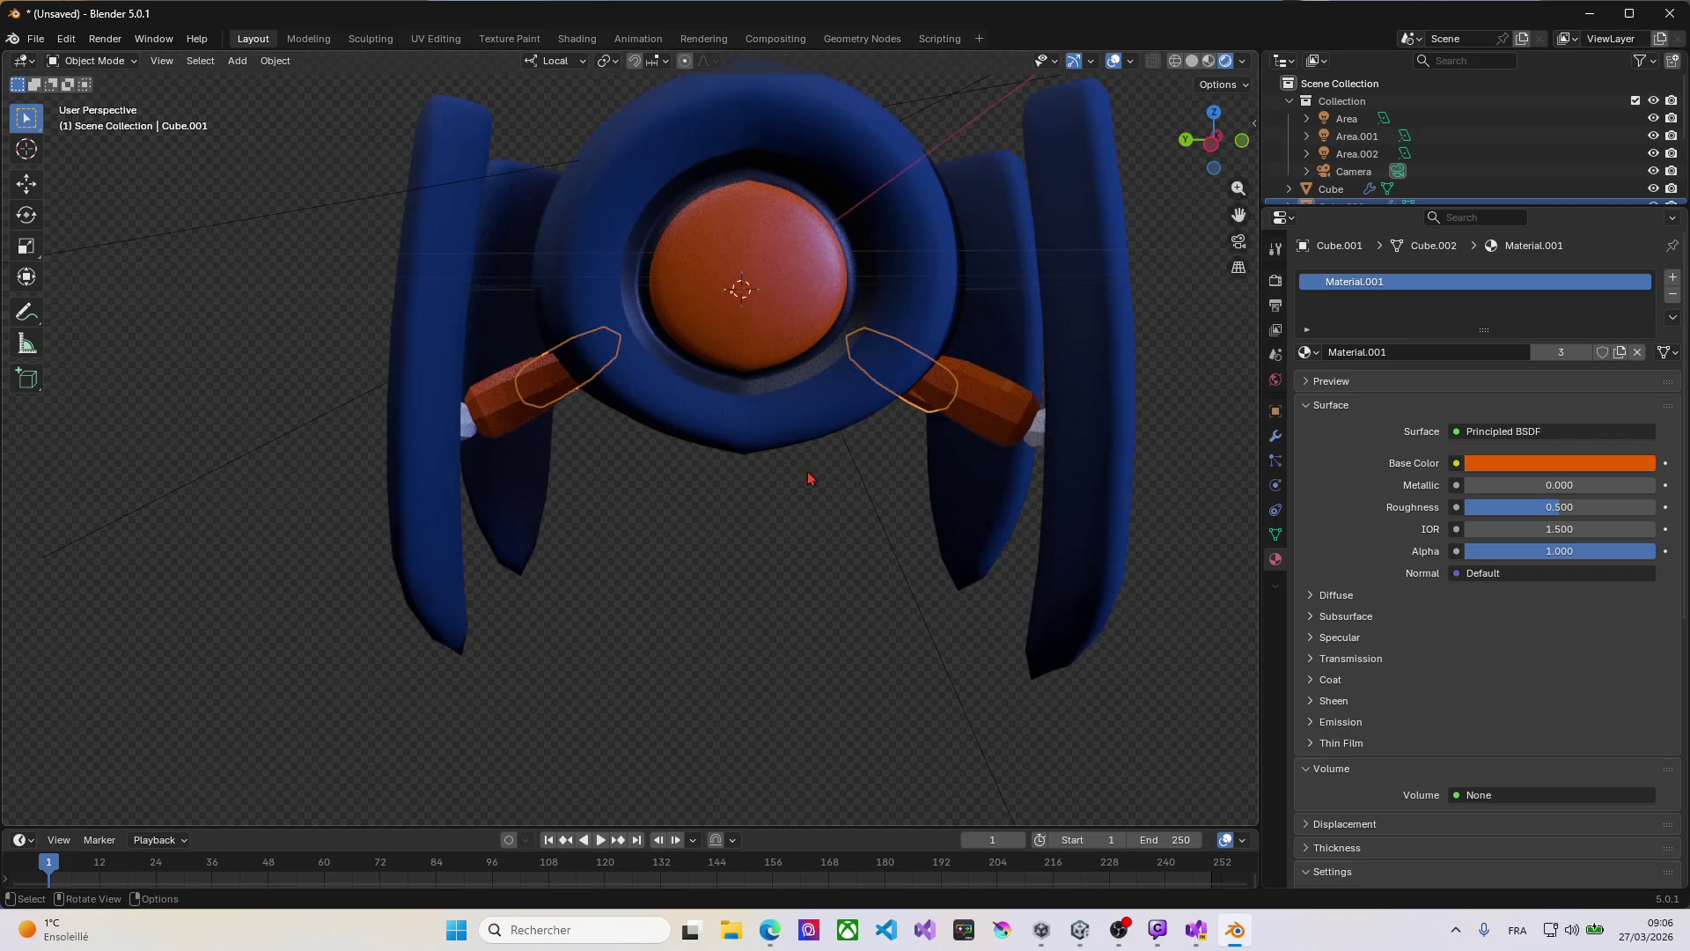
Step: Give end caps Cube.003 and Cube.002 the orange Material.001
{"action": "left_click", "coordinate": [1040, 437]}
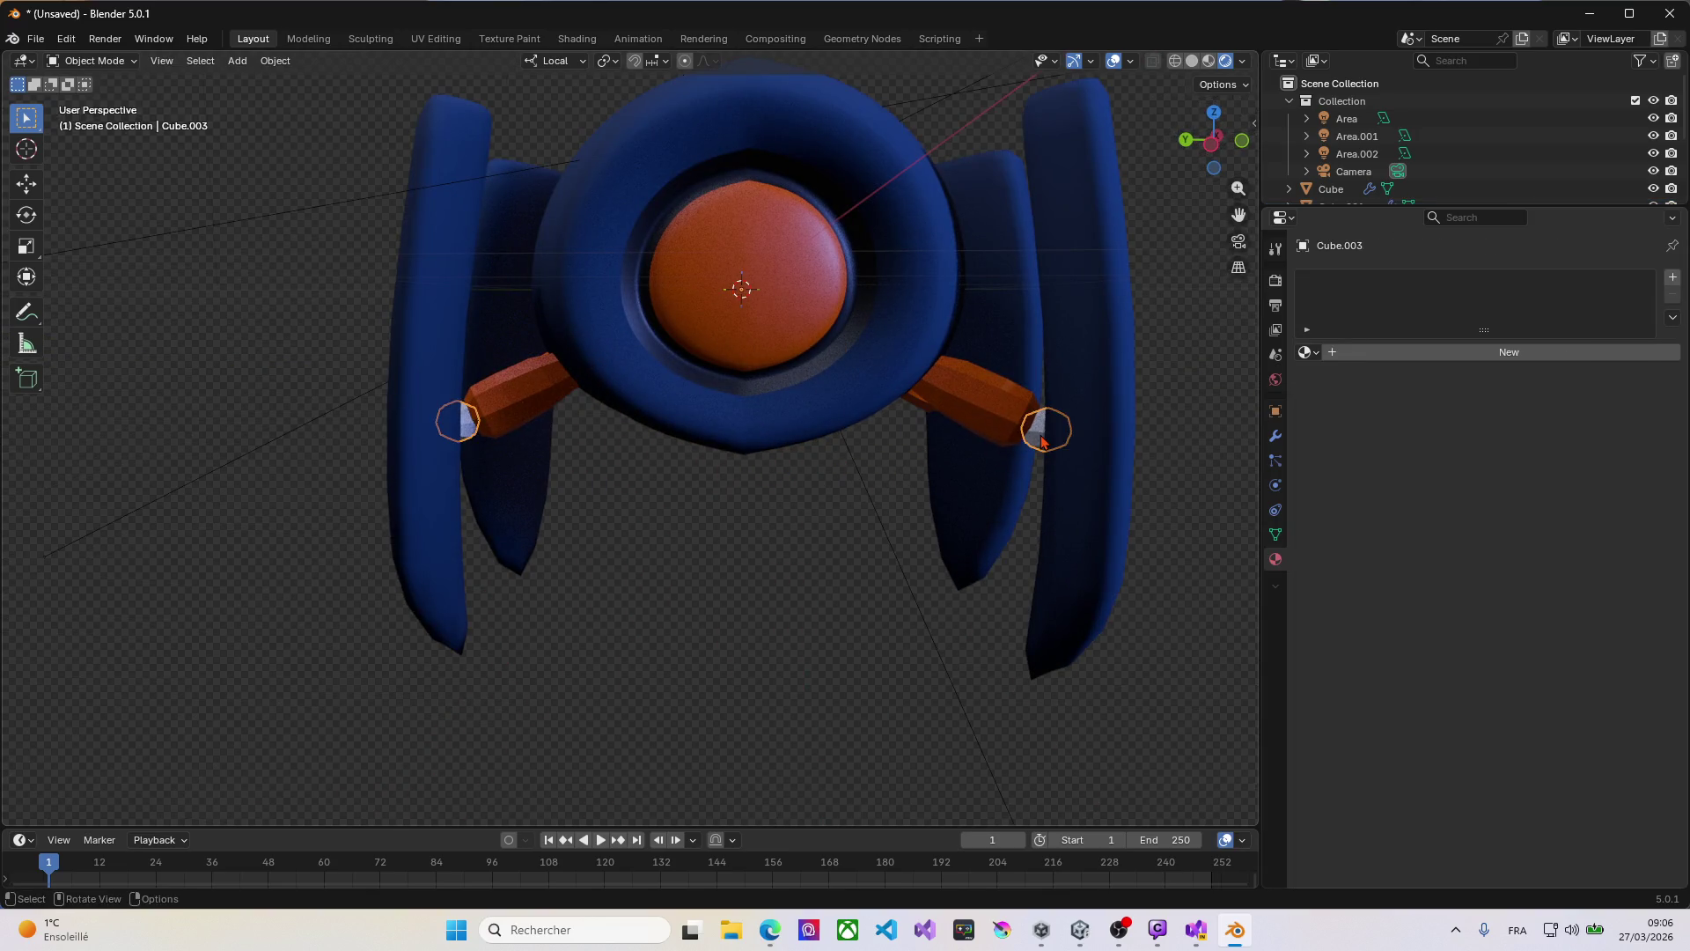
{"action": "left_click", "coordinate": [1321, 352]}
{"action": "left_click", "coordinate": [1359, 502]}
{"action": "mouse_move", "coordinate": [968, 493]}
{"action": "middle_mouse_down"}
{"action": "mouse_move", "coordinate": [885, 494]}
{"action": "mouse_move", "coordinate": [972, 387]}
{"action": "middle_mouse_up"}
{"action": "left_click", "coordinate": [1007, 343]}
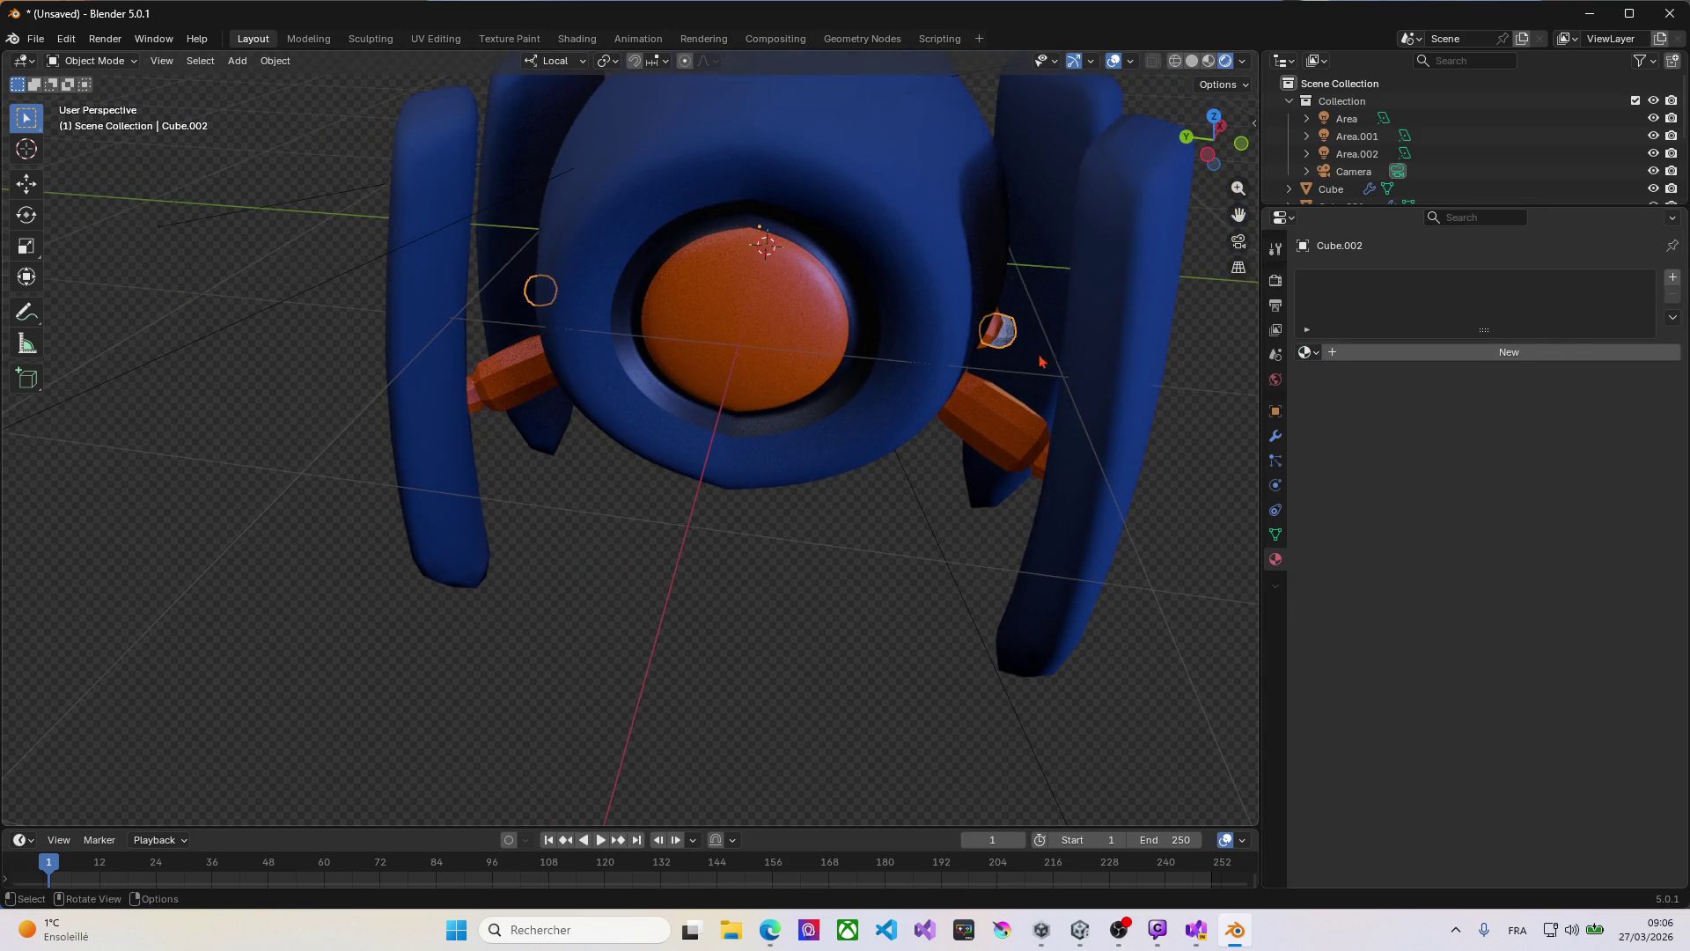
{"action": "left_click", "coordinate": [1309, 352]}
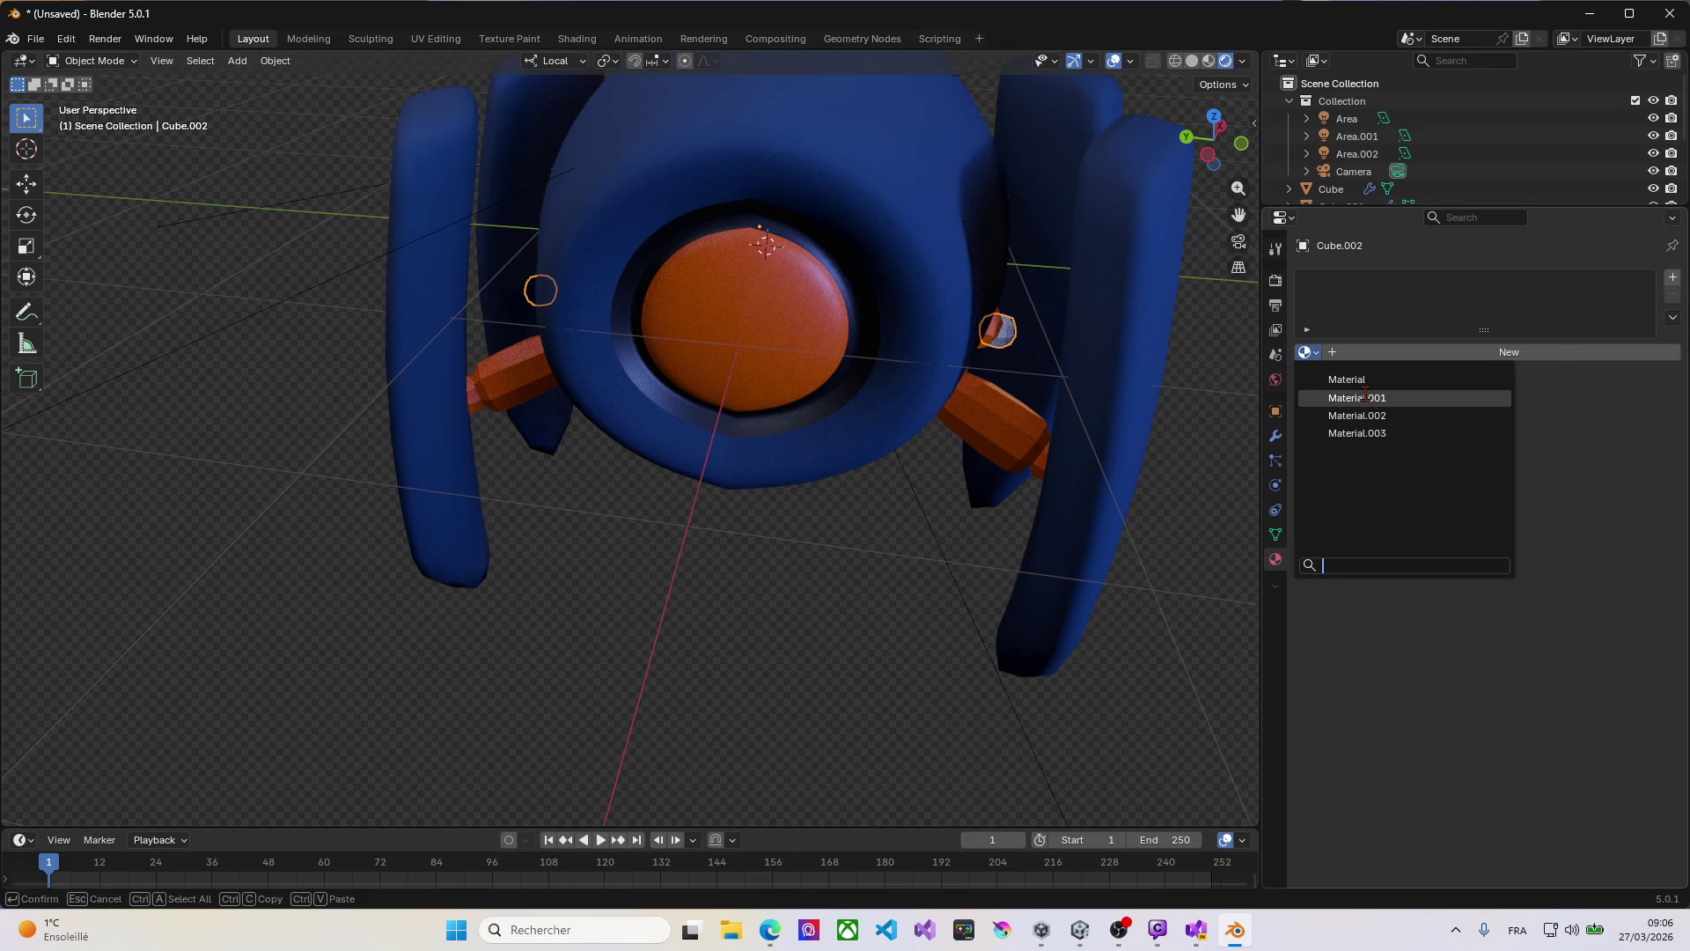
{"action": "left_click", "coordinate": [1356, 398]}
{"action": "middle_click_drag", "start_coordinate": [880, 440], "coordinate": [690, 452]}
{"action": "scroll", "coordinate": [600, 455], "scroll_direction": "down", "scroll_amount": 5}
{"action": "middle_click_drag", "start_coordinate": [532, 462], "coordinate": [671, 457]}
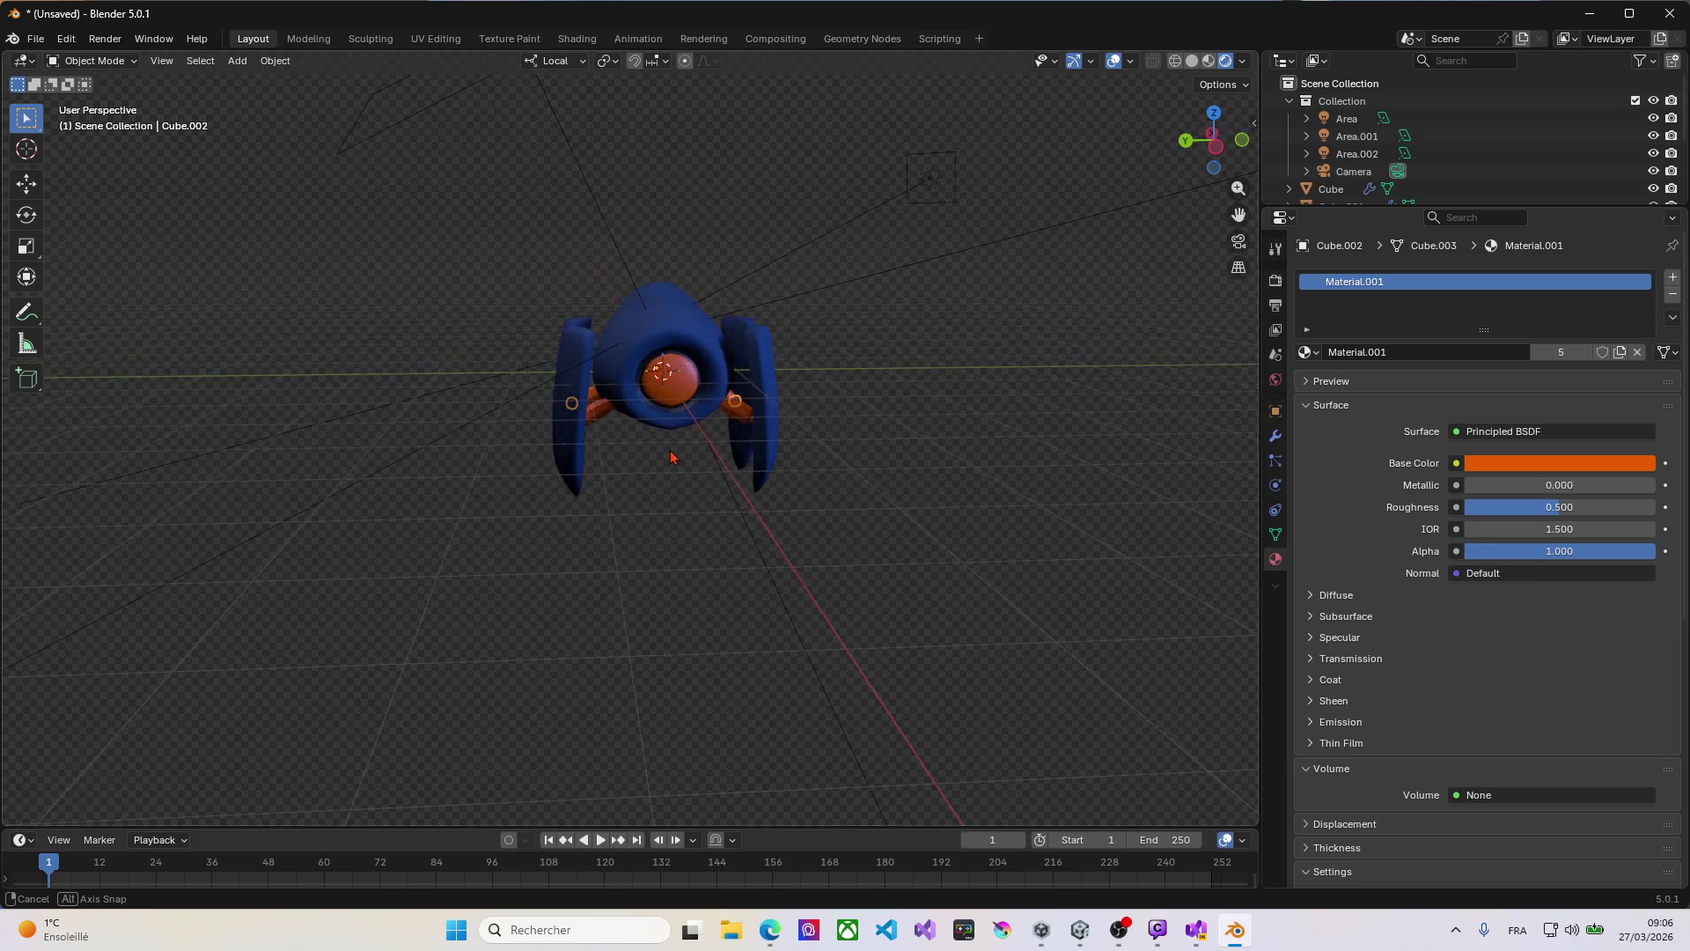
Step: Add an empty second material slot to the fins object Cube.004
{"action": "key", "text": "Tab"}
{"action": "key", "text": "Tab"}
{"action": "left_click", "coordinate": [769, 410]}
{"action": "middle_click_drag", "start_coordinate": [769, 410], "coordinate": [1236, 355]}
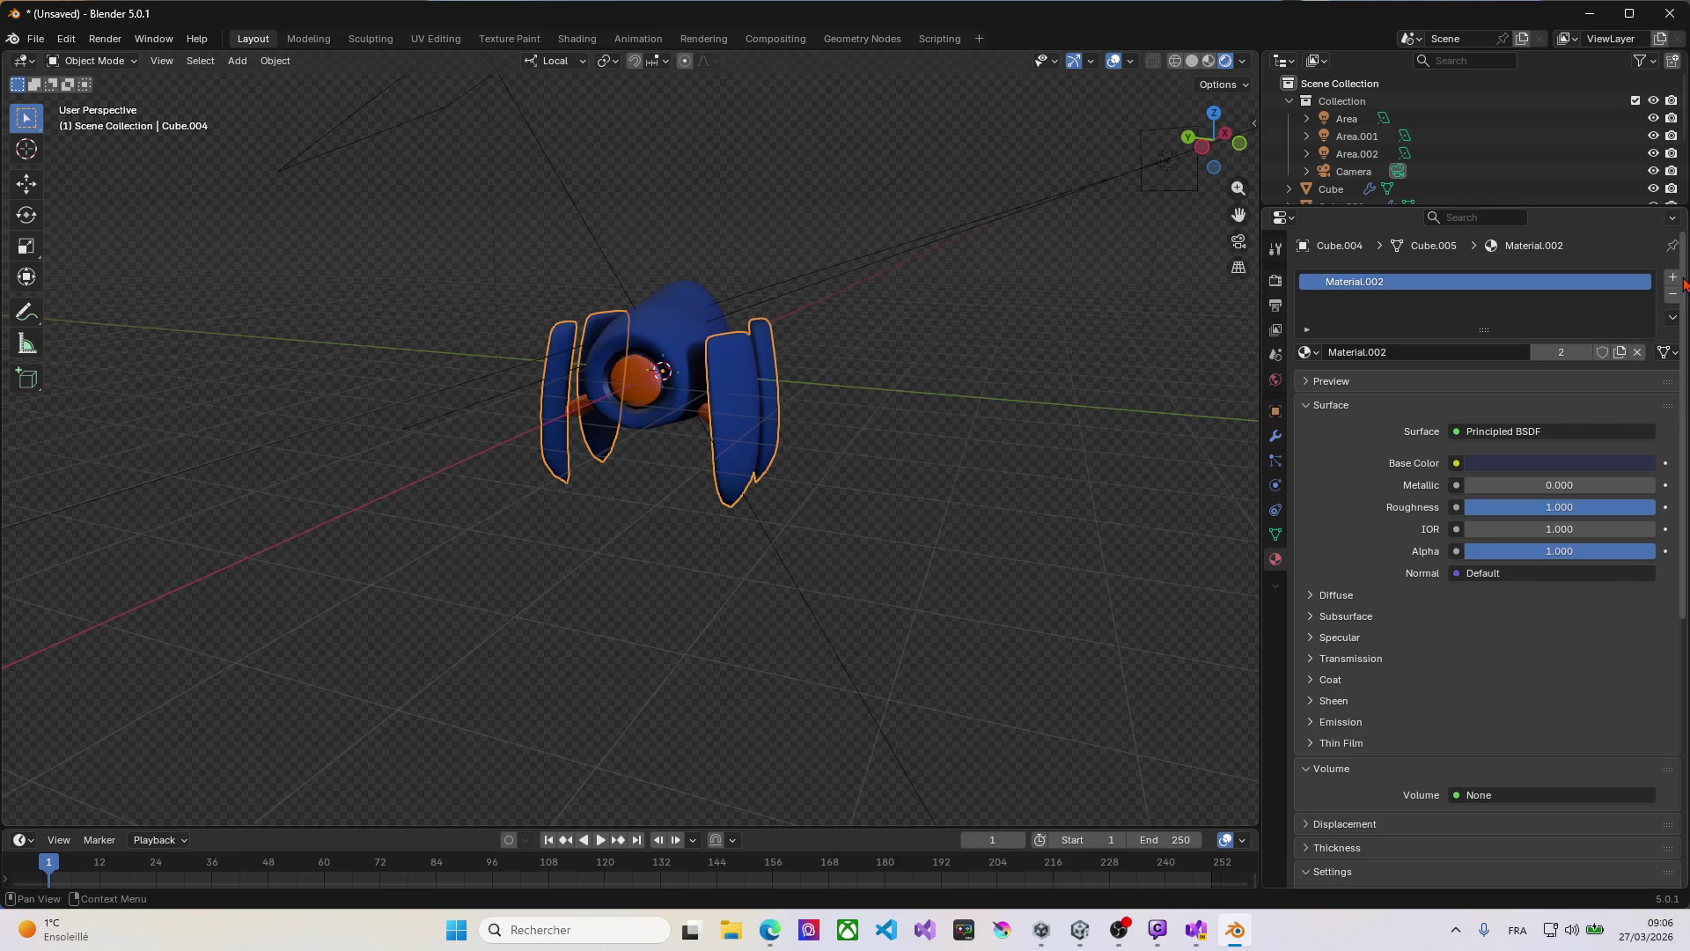
{"action": "left_click", "coordinate": [1673, 279]}
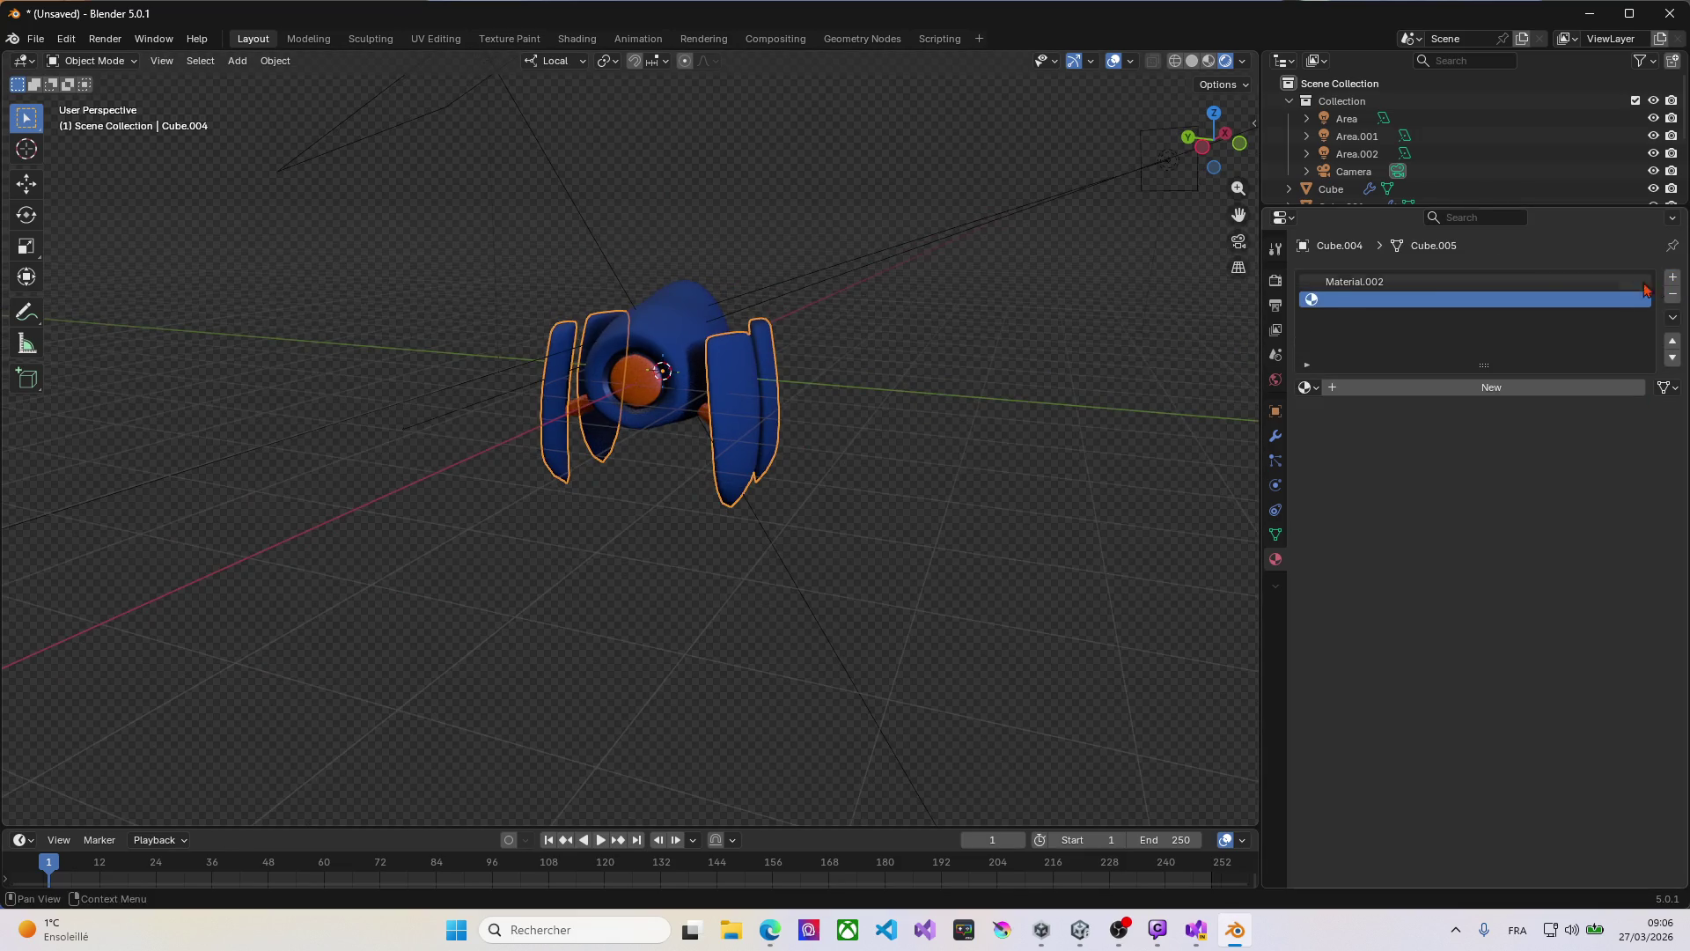
Step: Enter Edit Mode on fin Cube.004 and loop-select the vertical edge down the right fin
{"action": "mouse_move", "coordinate": [915, 369]}
{"action": "middle_mouse_down"}
{"action": "mouse_move", "coordinate": [684, 416]}
{"action": "mouse_move", "coordinate": [624, 355]}
{"action": "mouse_move", "coordinate": [660, 352]}
{"action": "mouse_move", "coordinate": [627, 363]}
{"action": "mouse_move", "coordinate": [635, 388]}
{"action": "mouse_move", "coordinate": [841, 404]}
{"action": "mouse_move", "coordinate": [811, 415]}
{"action": "middle_mouse_up"}
{"action": "key", "text": "Tab"}
{"action": "scroll", "coordinate": [682, 419], "scroll_direction": "up", "scroll_amount": 5}
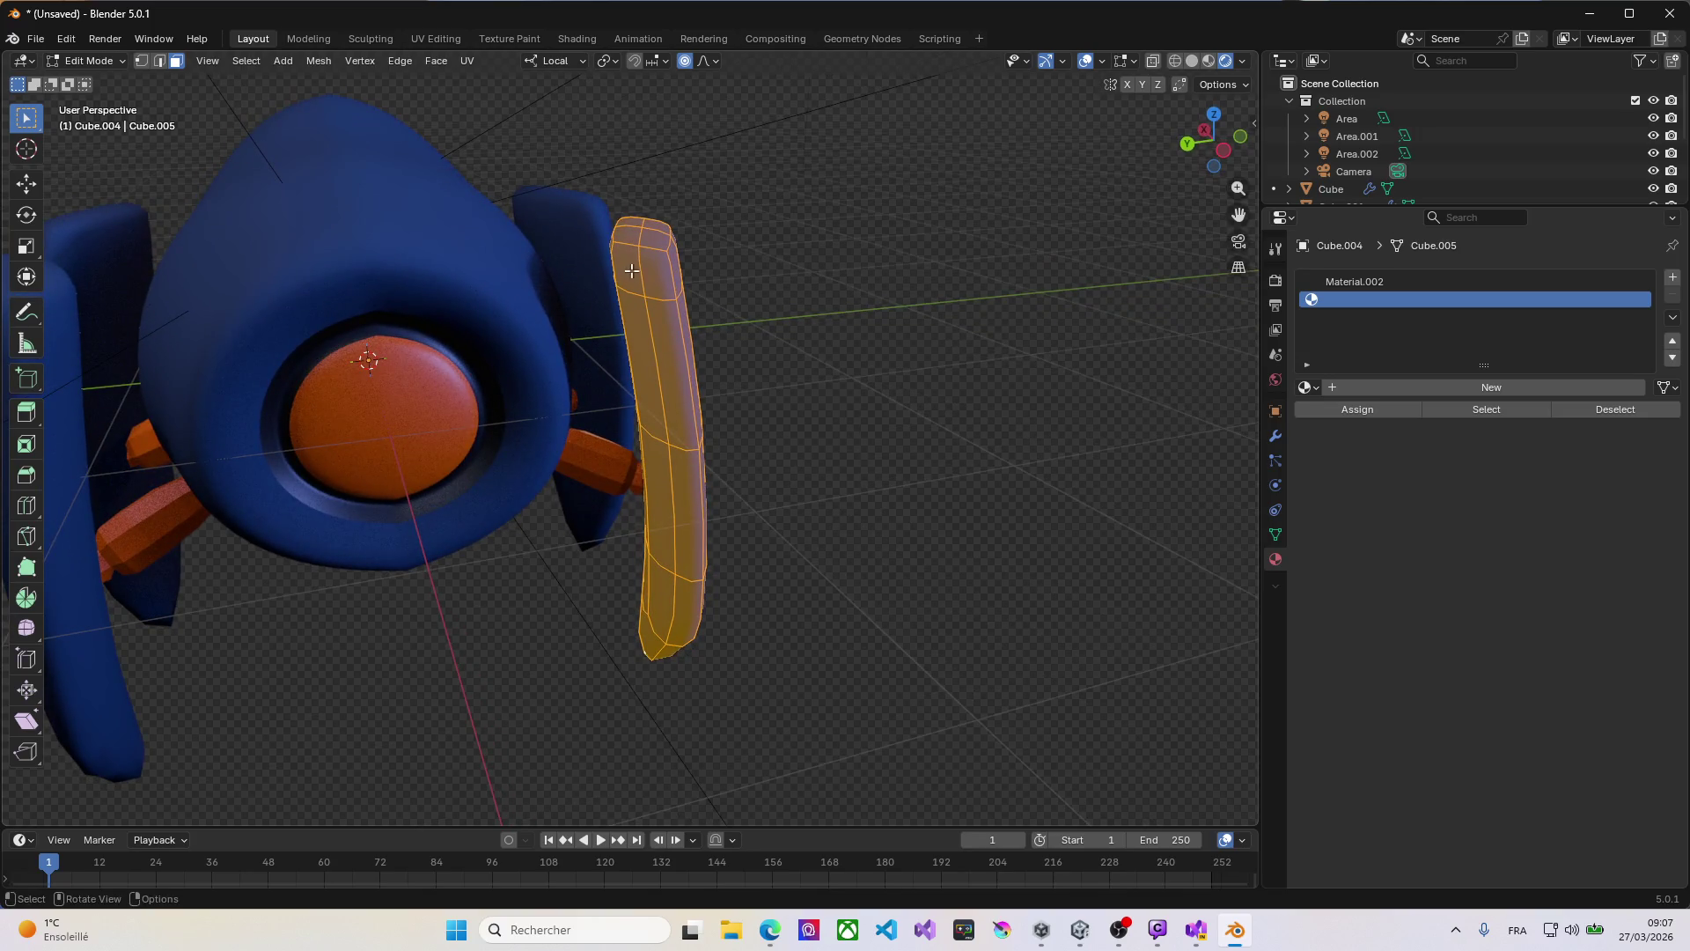
{"action": "middle_click_drag", "start_coordinate": [695, 313], "coordinate": [684, 311]}
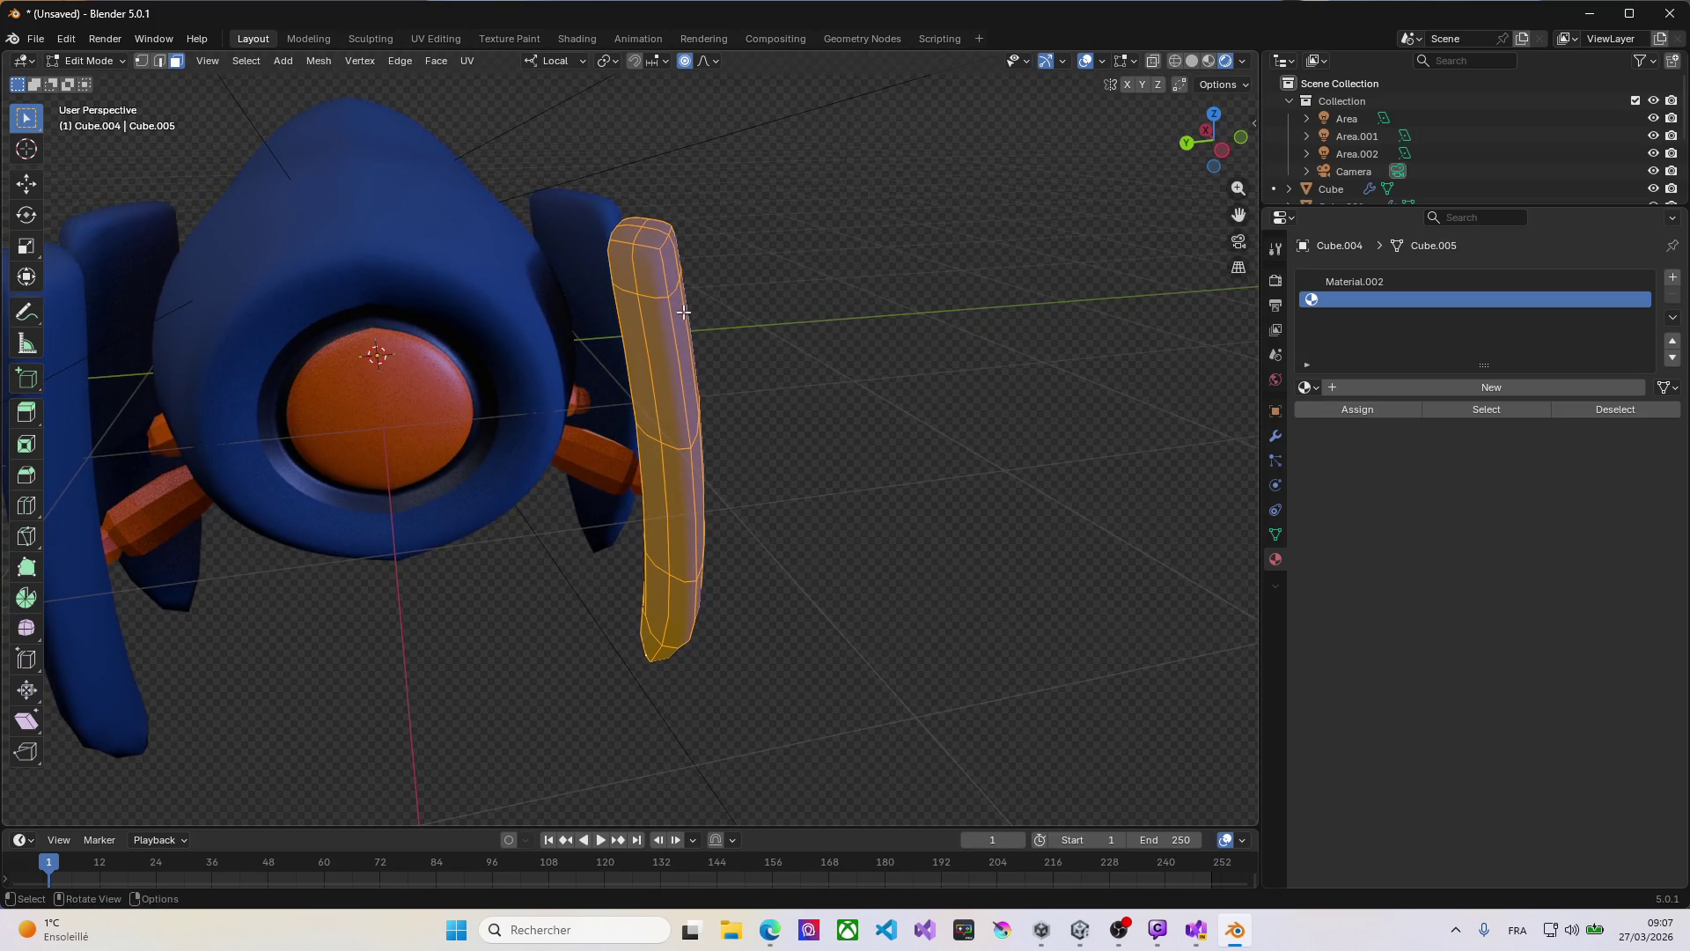
{"action": "left_click", "coordinate": [677, 356], "text": "alt"}
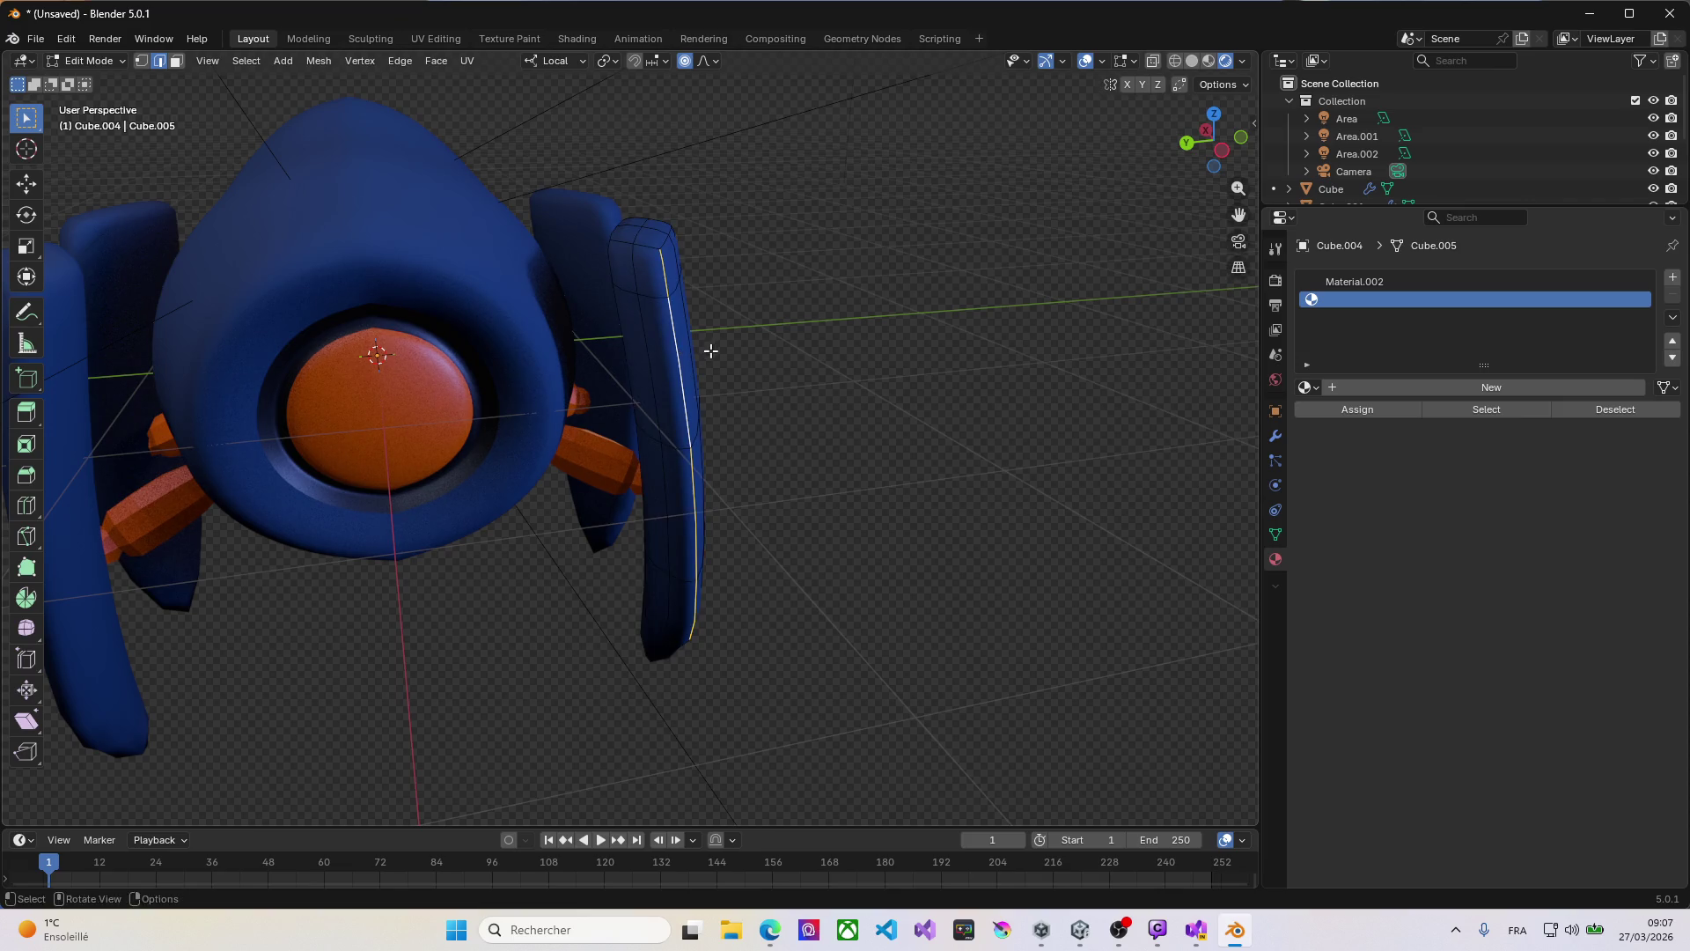
{"action": "middle_click_drag", "start_coordinate": [710, 353], "coordinate": [585, 294]}
{"action": "scroll", "coordinate": [427, 283], "scroll_direction": "up", "scroll_amount": 5}
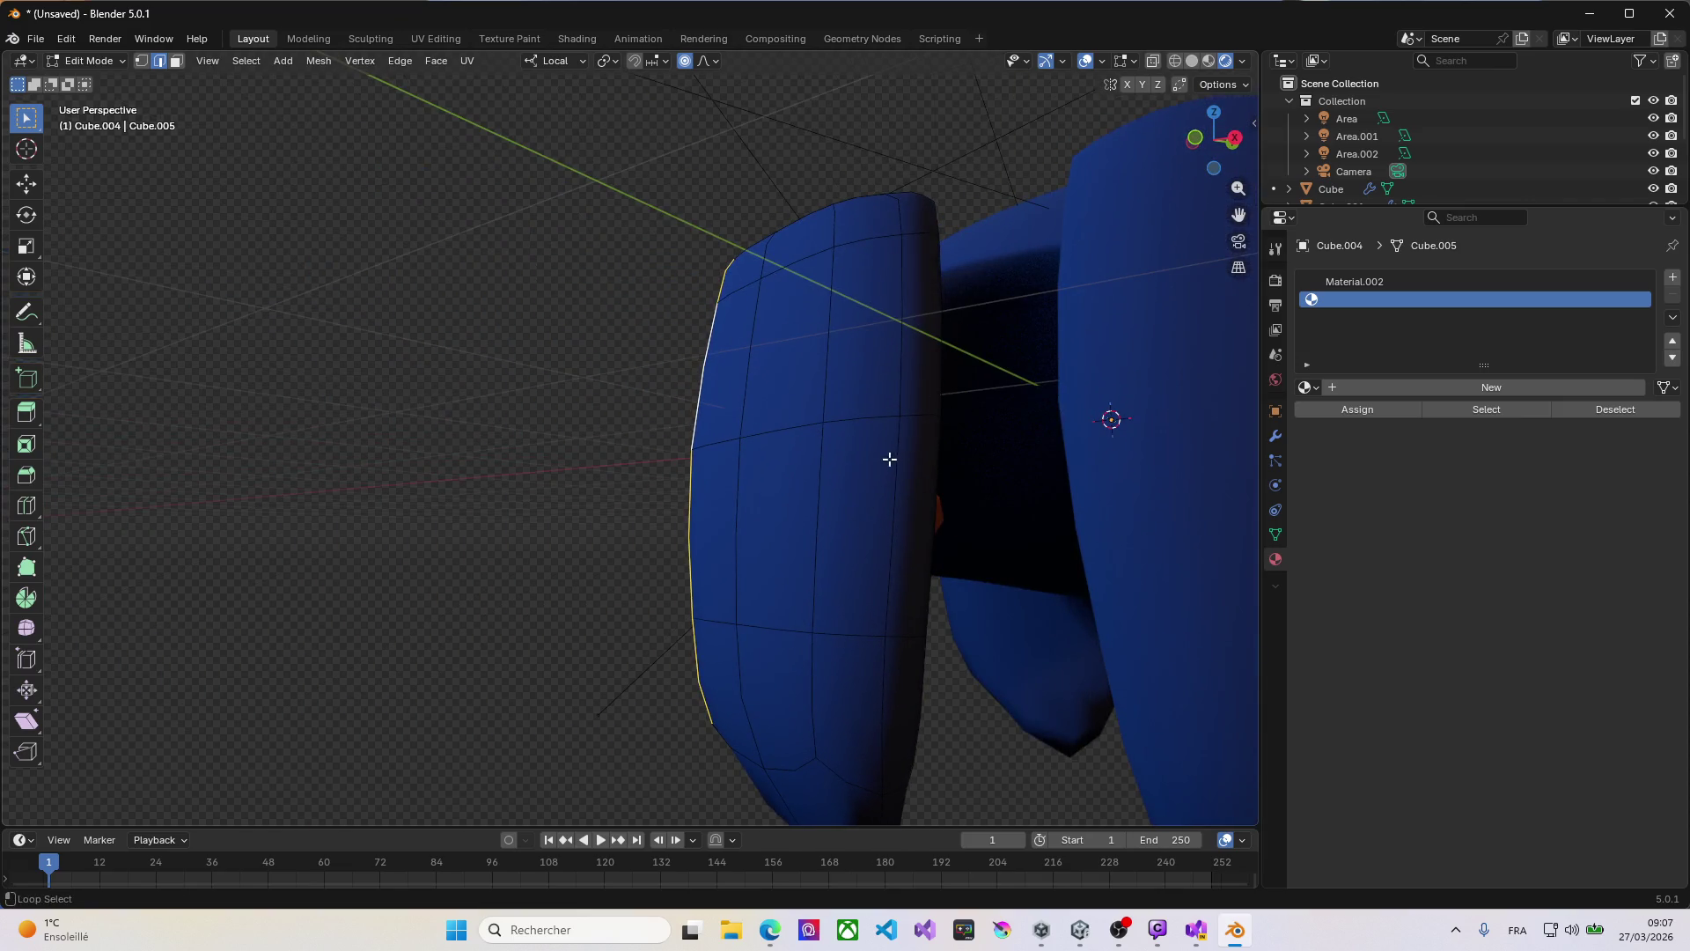
{"action": "mouse_move", "coordinate": [895, 467]}
{"action": "middle_mouse_down"}
{"action": "mouse_move", "coordinate": [912, 502]}
{"action": "mouse_move", "coordinate": [856, 434]}
{"action": "mouse_move", "coordinate": [1042, 400]}
{"action": "mouse_move", "coordinate": [1041, 355]}
{"action": "mouse_move", "coordinate": [767, 377]}
{"action": "mouse_move", "coordinate": [789, 343]}
{"action": "mouse_move", "coordinate": [765, 294]}
{"action": "mouse_move", "coordinate": [917, 332]}
{"action": "mouse_move", "coordinate": [933, 356]}
{"action": "middle_mouse_up"}
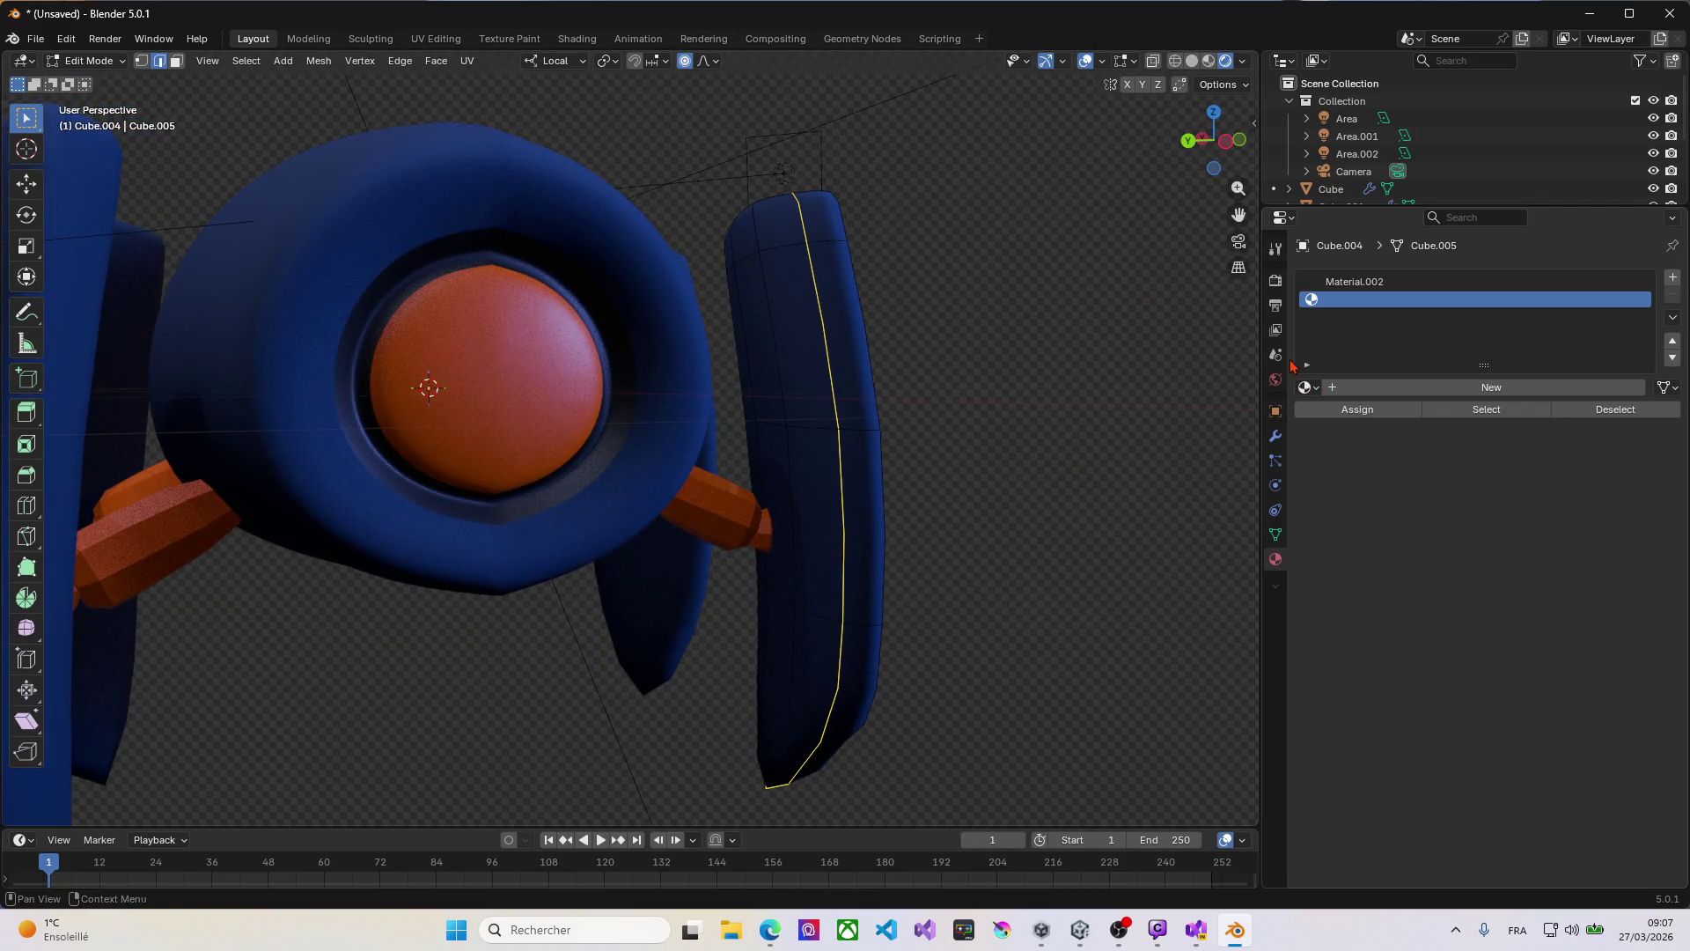
Step: Add a Bevel modifier to the fin after its Subdivision and Mirror modifiers
{"action": "left_click", "coordinate": [1277, 438]}
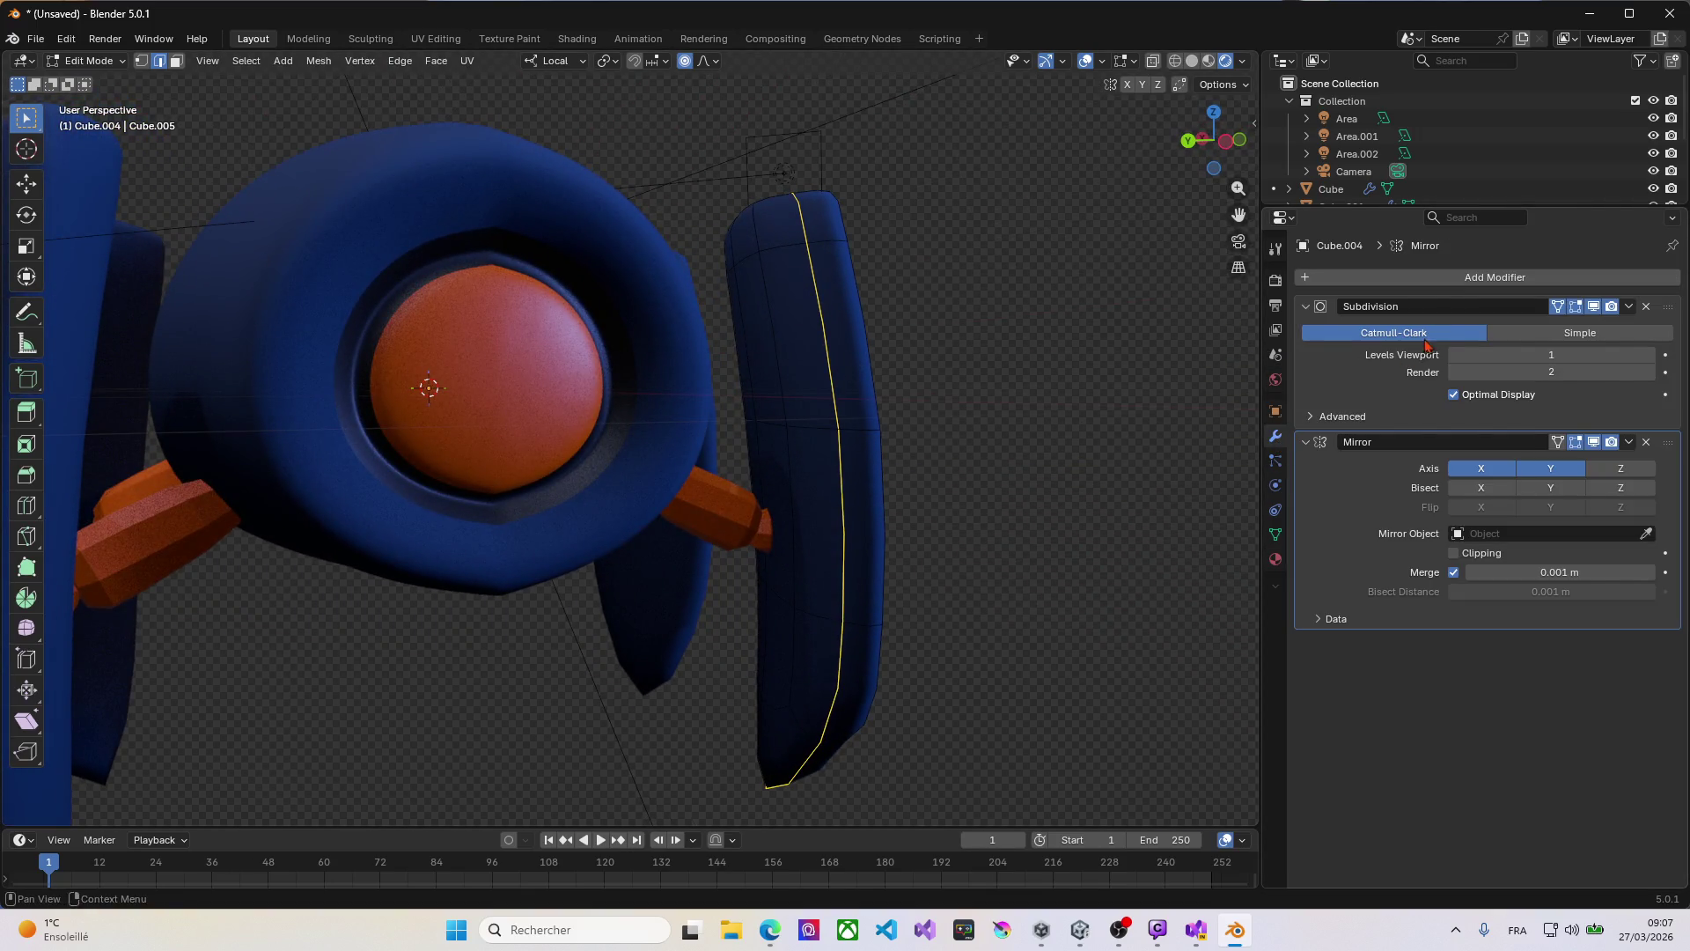
{"action": "left_click", "coordinate": [1495, 278]}
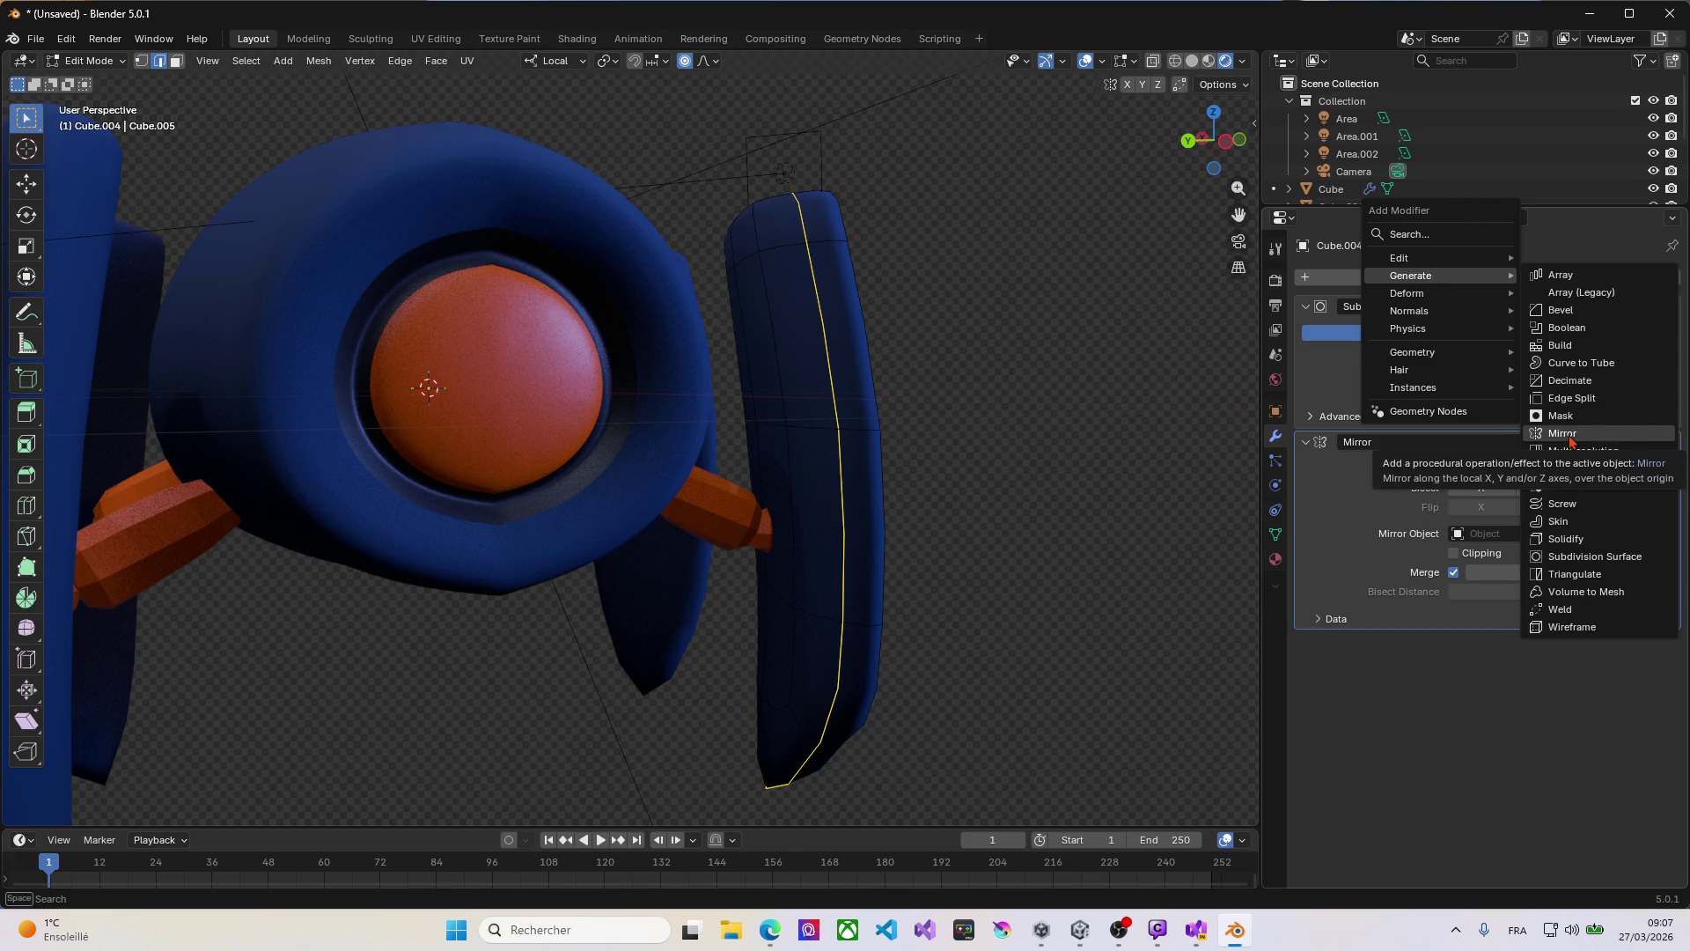
{"action": "left_click", "coordinate": [1557, 313]}
Step: Edge-slide two vertical loops to new spots on the fin, then select its outline loop
{"action": "mouse_move", "coordinate": [1034, 404]}
{"action": "middle_mouse_down"}
{"action": "mouse_move", "coordinate": [786, 426]}
{"action": "mouse_move", "coordinate": [709, 479]}
{"action": "mouse_move", "coordinate": [743, 502]}
{"action": "mouse_move", "coordinate": [902, 494]}
{"action": "mouse_move", "coordinate": [854, 509]}
{"action": "mouse_move", "coordinate": [736, 441]}
{"action": "mouse_move", "coordinate": [667, 459]}
{"action": "mouse_move", "coordinate": [1022, 438]}
{"action": "mouse_move", "coordinate": [942, 467]}
{"action": "mouse_move", "coordinate": [725, 422]}
{"action": "middle_mouse_up"}
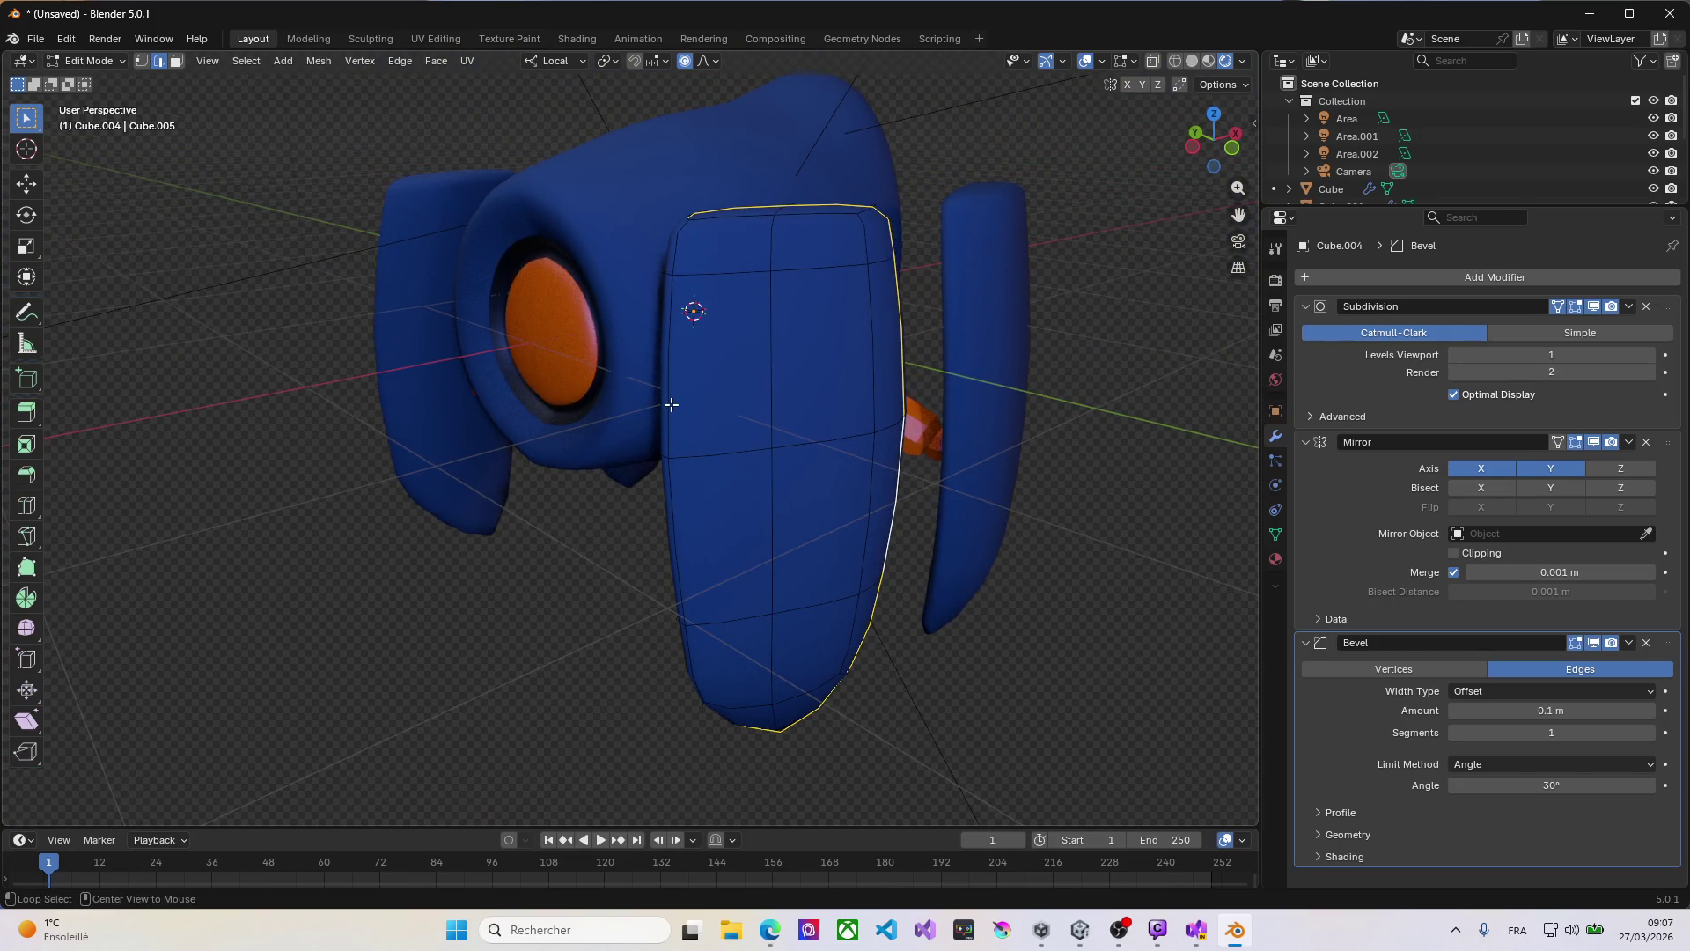
{"action": "key", "text": "g"}
{"action": "key", "text": "g"}
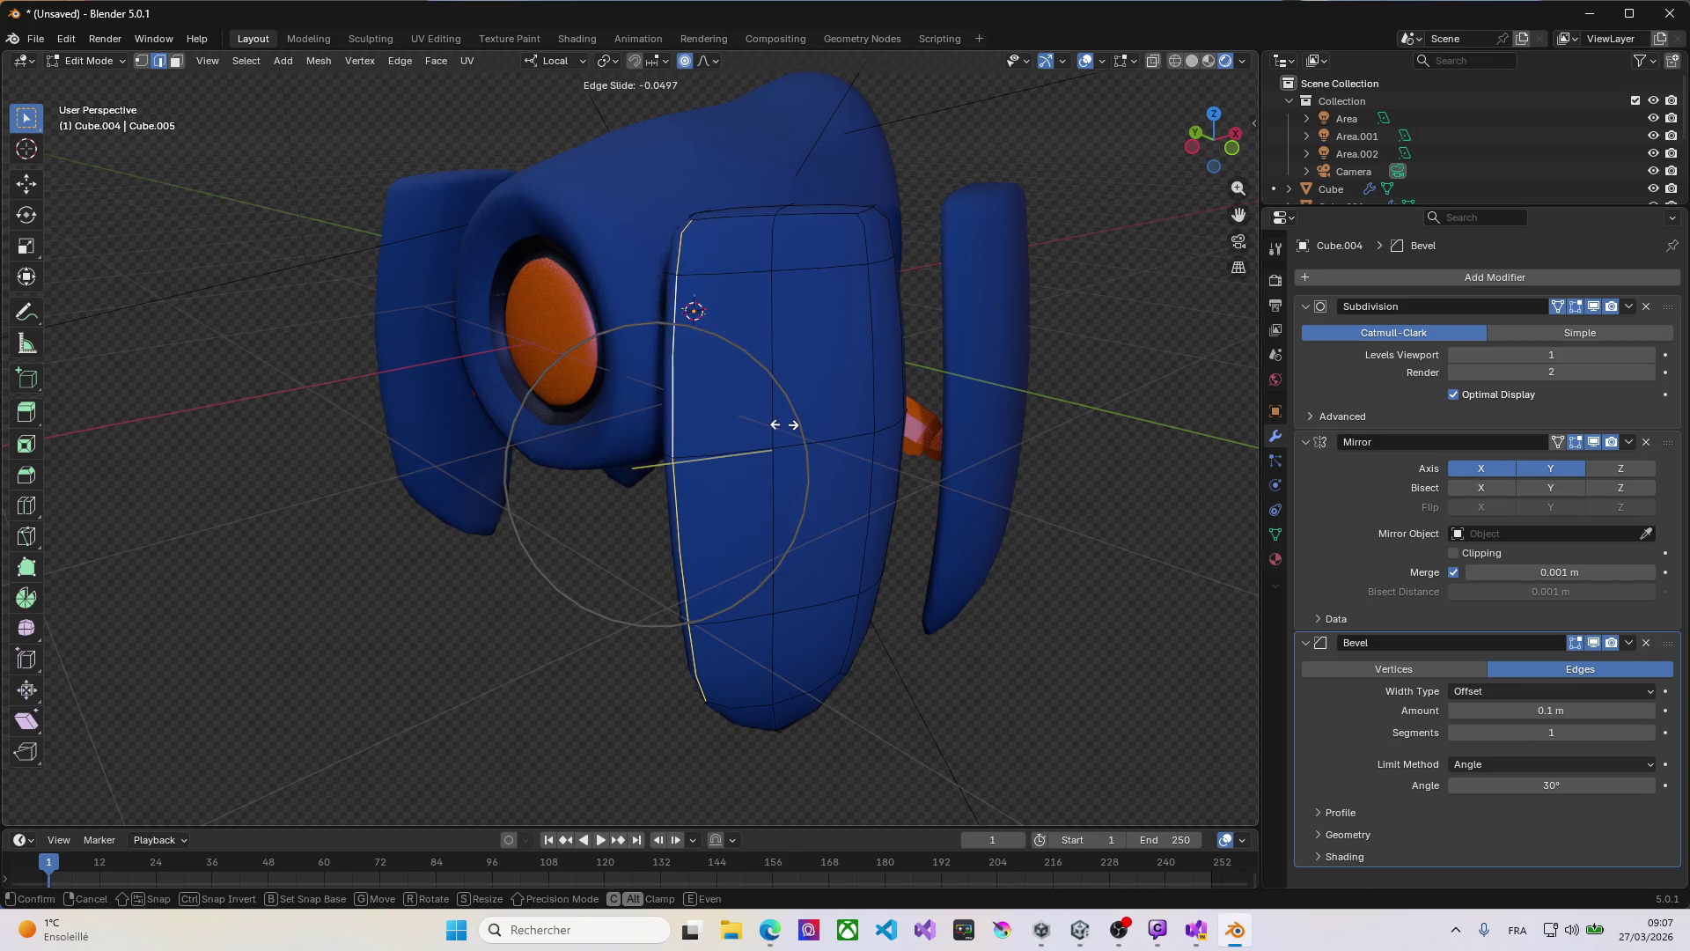
{"action": "left_click", "coordinate": [783, 424]}
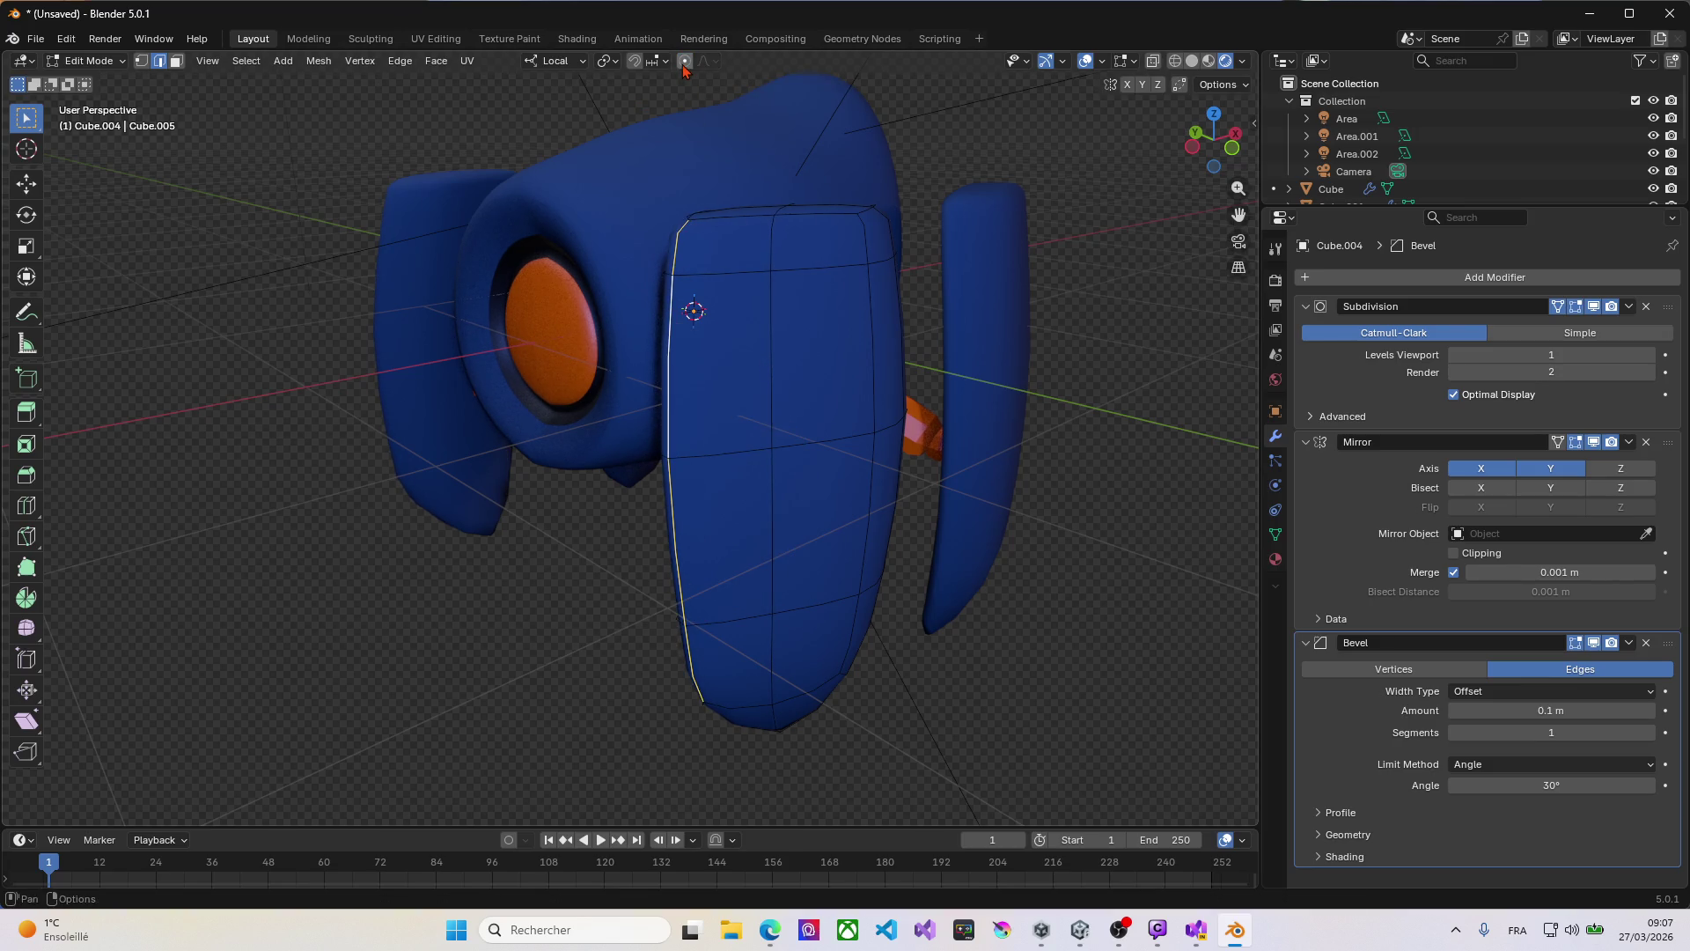
{"action": "key", "text": "g"}
{"action": "key", "text": "g"}
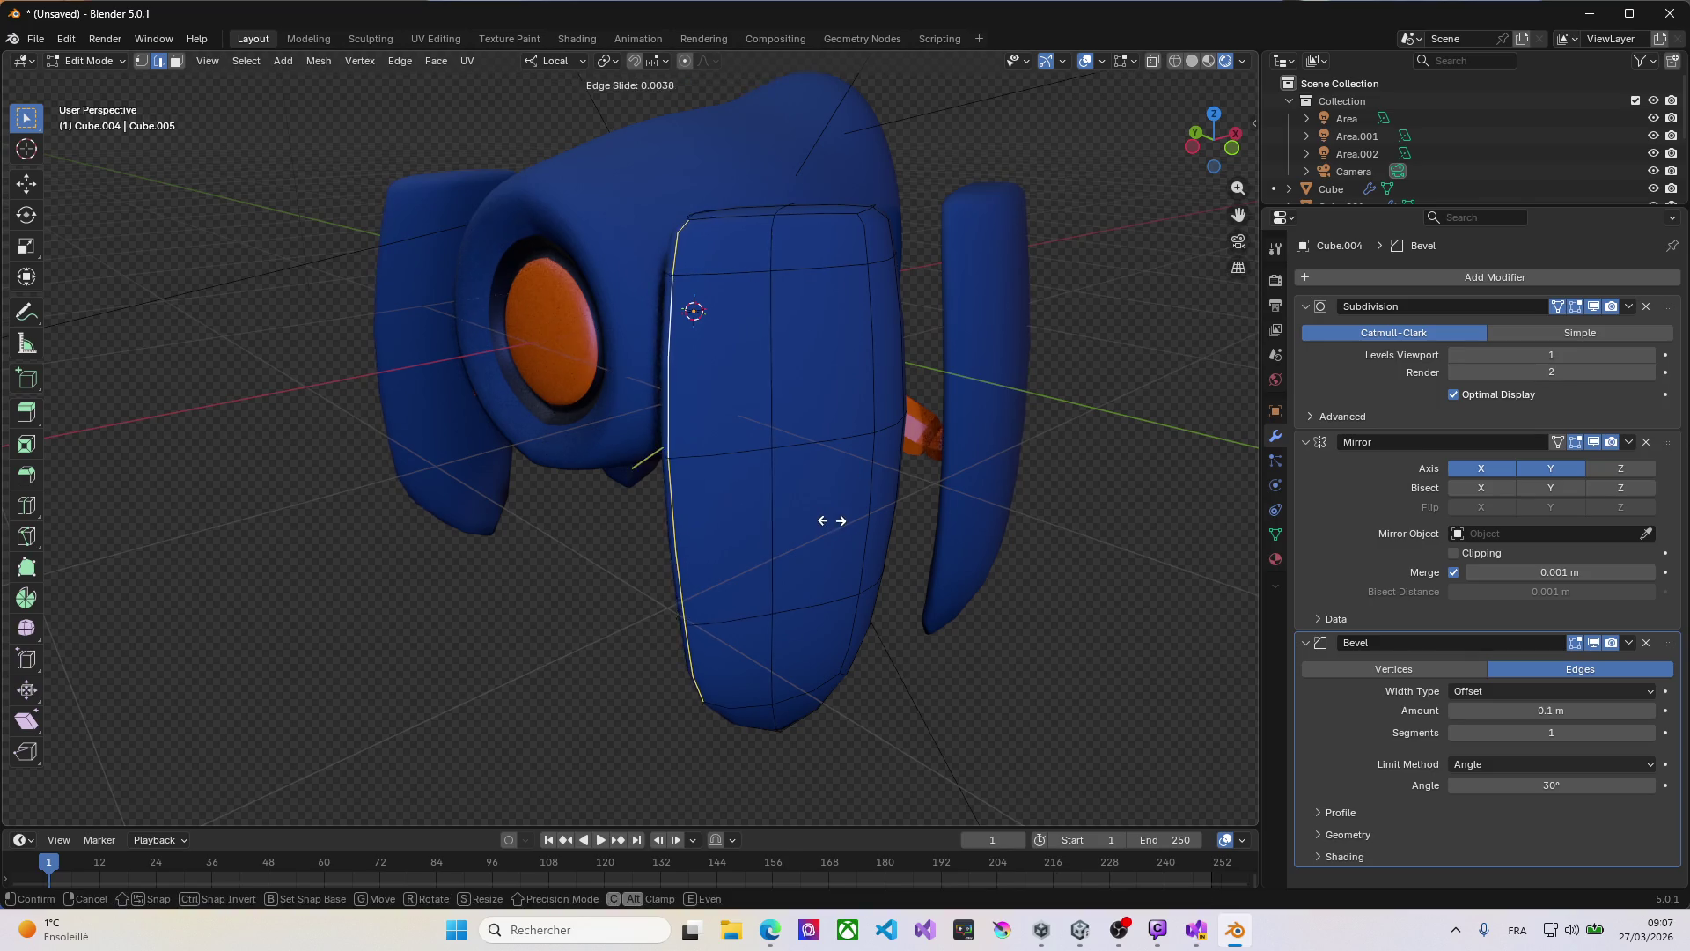
{"action": "left_click", "coordinate": [889, 504]}
{"action": "mouse_move", "coordinate": [893, 502]}
{"action": "middle_mouse_down"}
{"action": "mouse_move", "coordinate": [864, 490]}
{"action": "mouse_move", "coordinate": [868, 452]}
{"action": "mouse_move", "coordinate": [928, 444]}
{"action": "mouse_move", "coordinate": [804, 622]}
{"action": "mouse_move", "coordinate": [566, 516]}
{"action": "mouse_move", "coordinate": [908, 413]}
{"action": "mouse_move", "coordinate": [868, 422]}
{"action": "mouse_move", "coordinate": [916, 393]}
{"action": "mouse_move", "coordinate": [882, 490]}
{"action": "middle_mouse_up"}
{"action": "left_click", "coordinate": [968, 390], "text": "alt"}
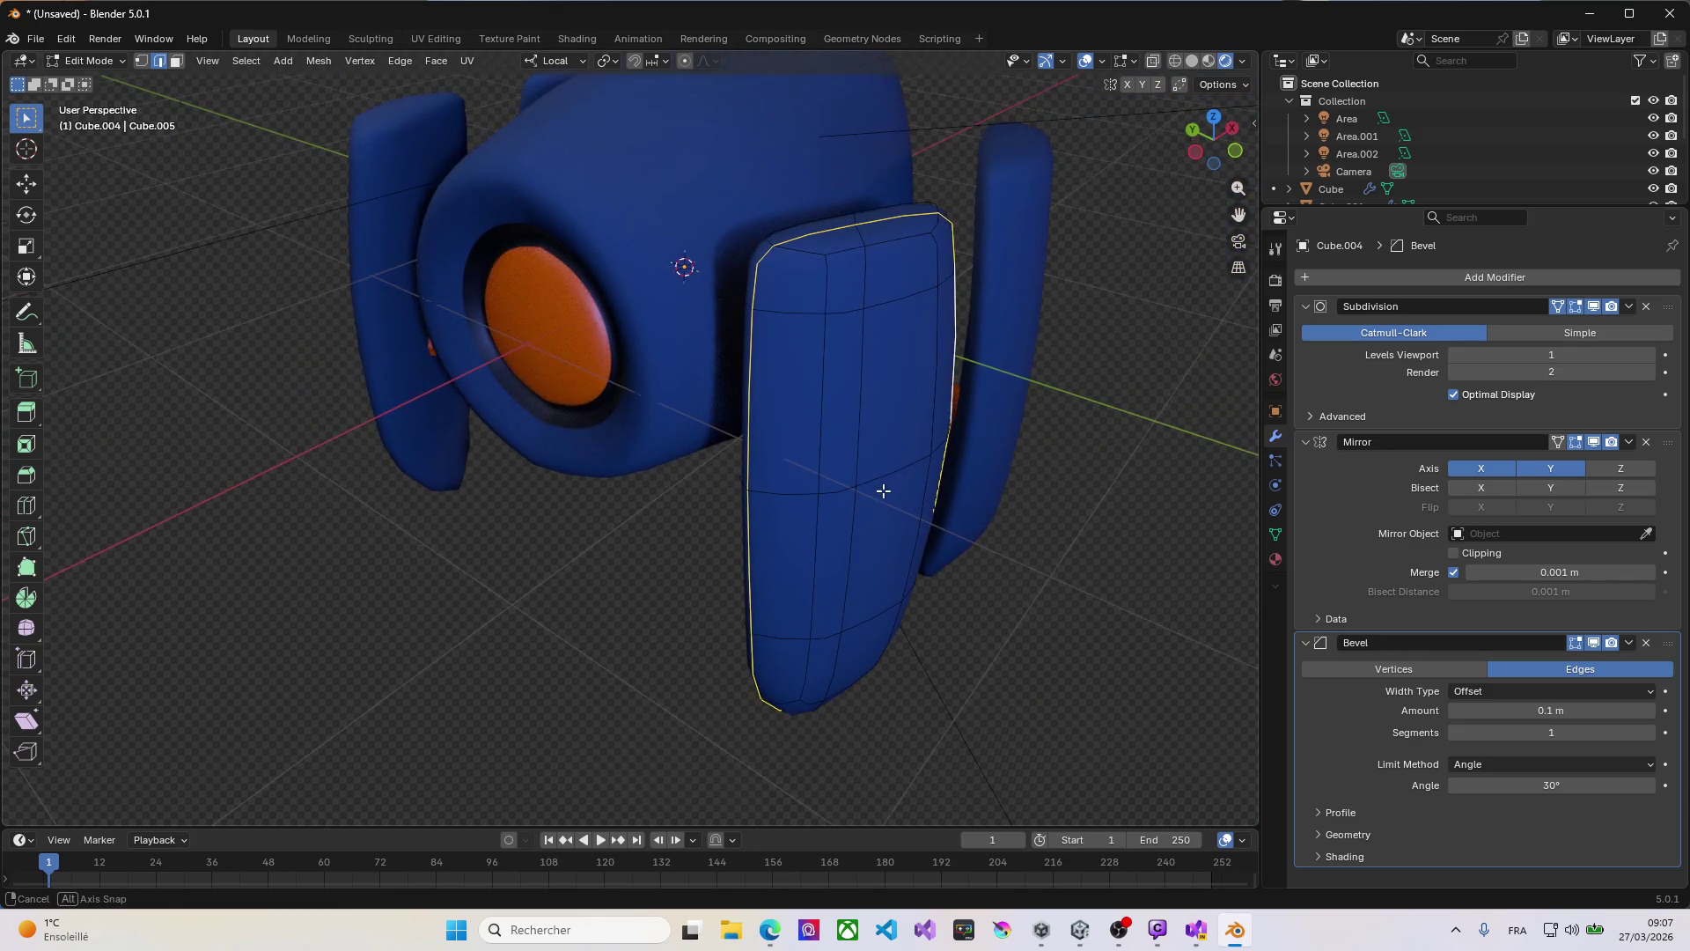
Step: Bevel the fin's selected outline loop into a narrow strip
{"action": "key", "text": "ctrl+b"}
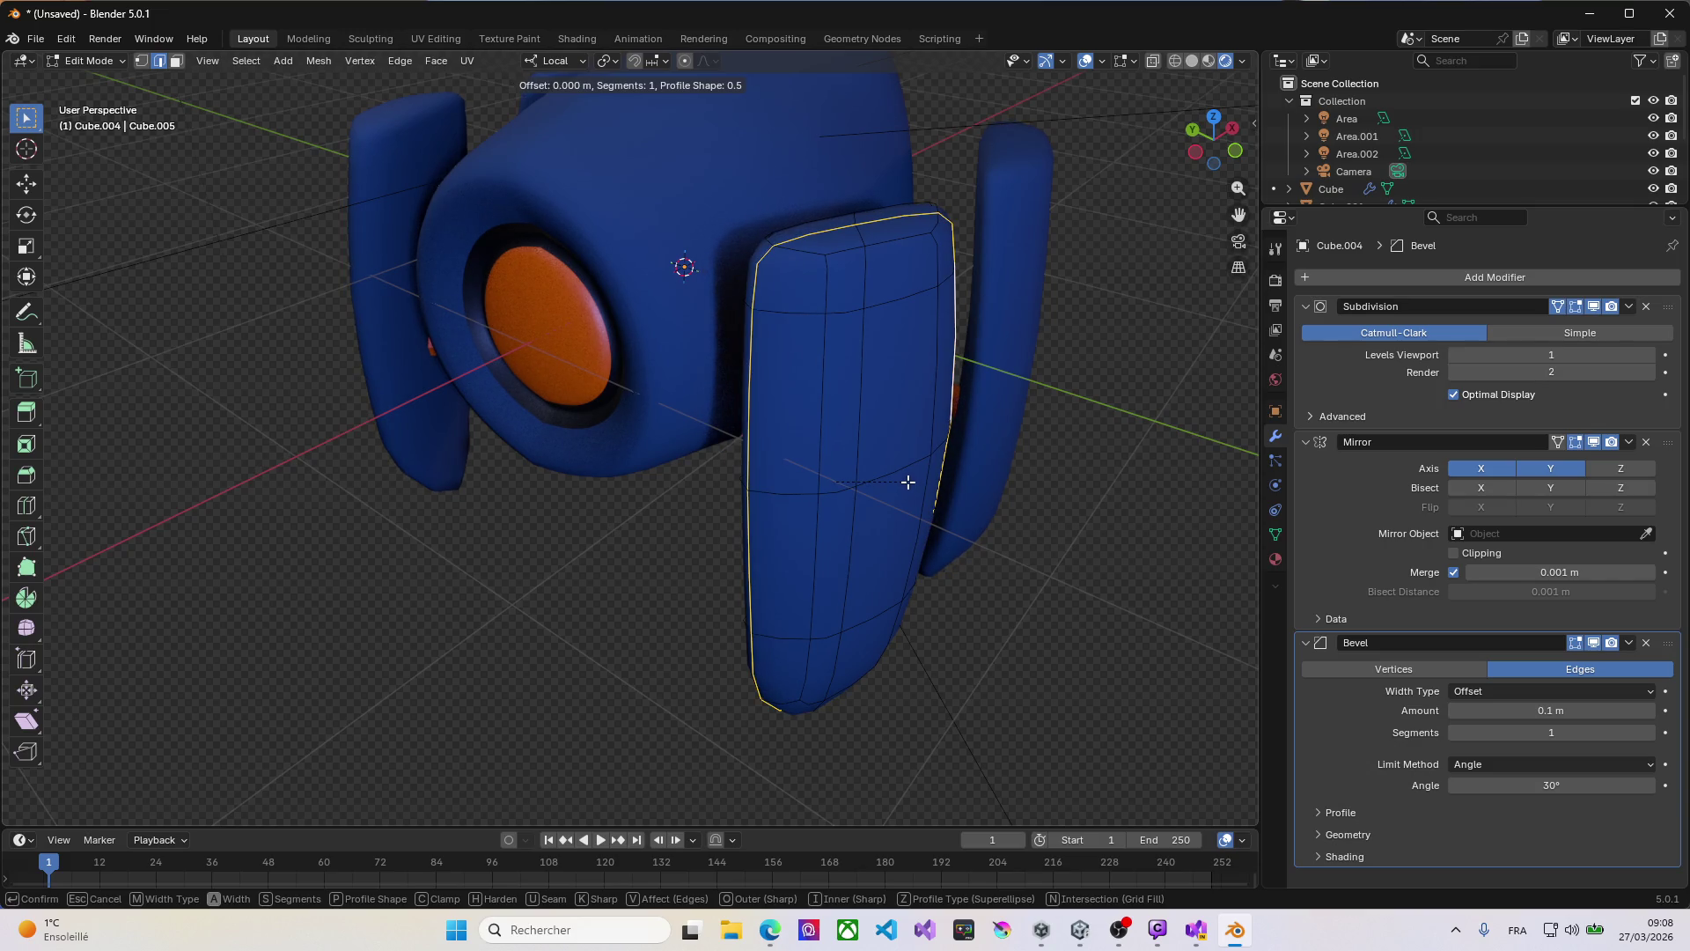
{"action": "left_click", "coordinate": [913, 484]}
{"action": "mouse_move", "coordinate": [822, 483]}
{"action": "middle_mouse_down"}
{"action": "mouse_move", "coordinate": [960, 469]}
{"action": "mouse_move", "coordinate": [931, 468]}
{"action": "mouse_move", "coordinate": [1005, 550]}
{"action": "middle_mouse_up"}
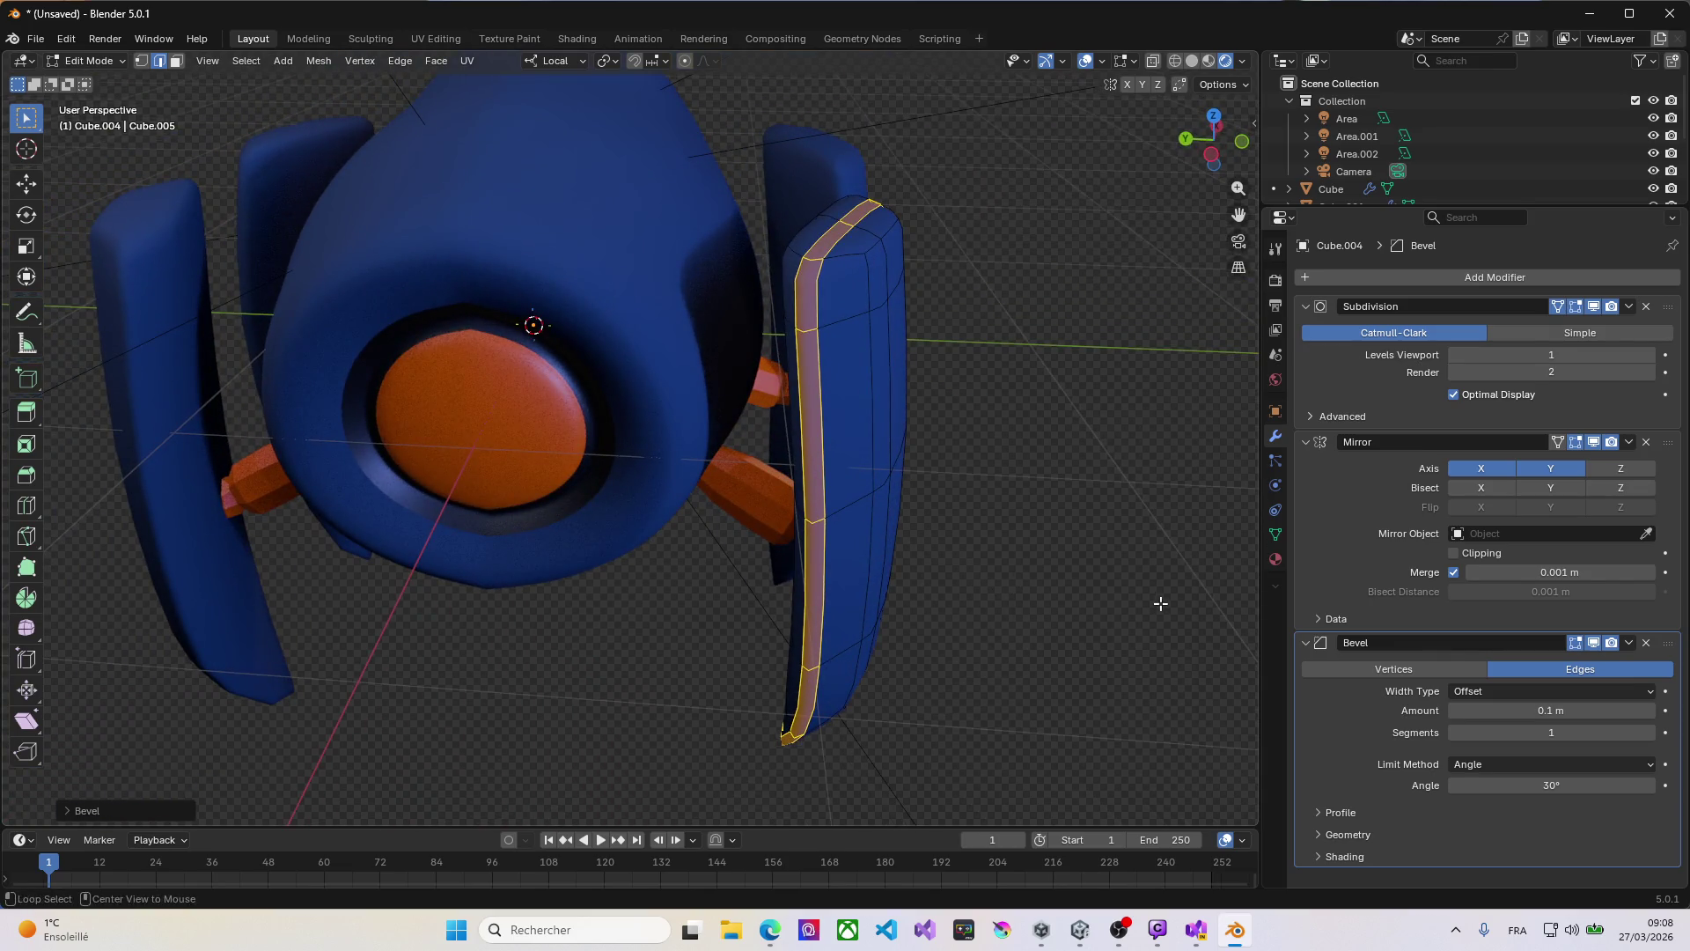
Step: Extrude the bevelled strip inward along its normals by -0.08767 m to form a groove
{"action": "key", "text": "alt+e"}
{"action": "left_click", "coordinate": [1136, 620]}
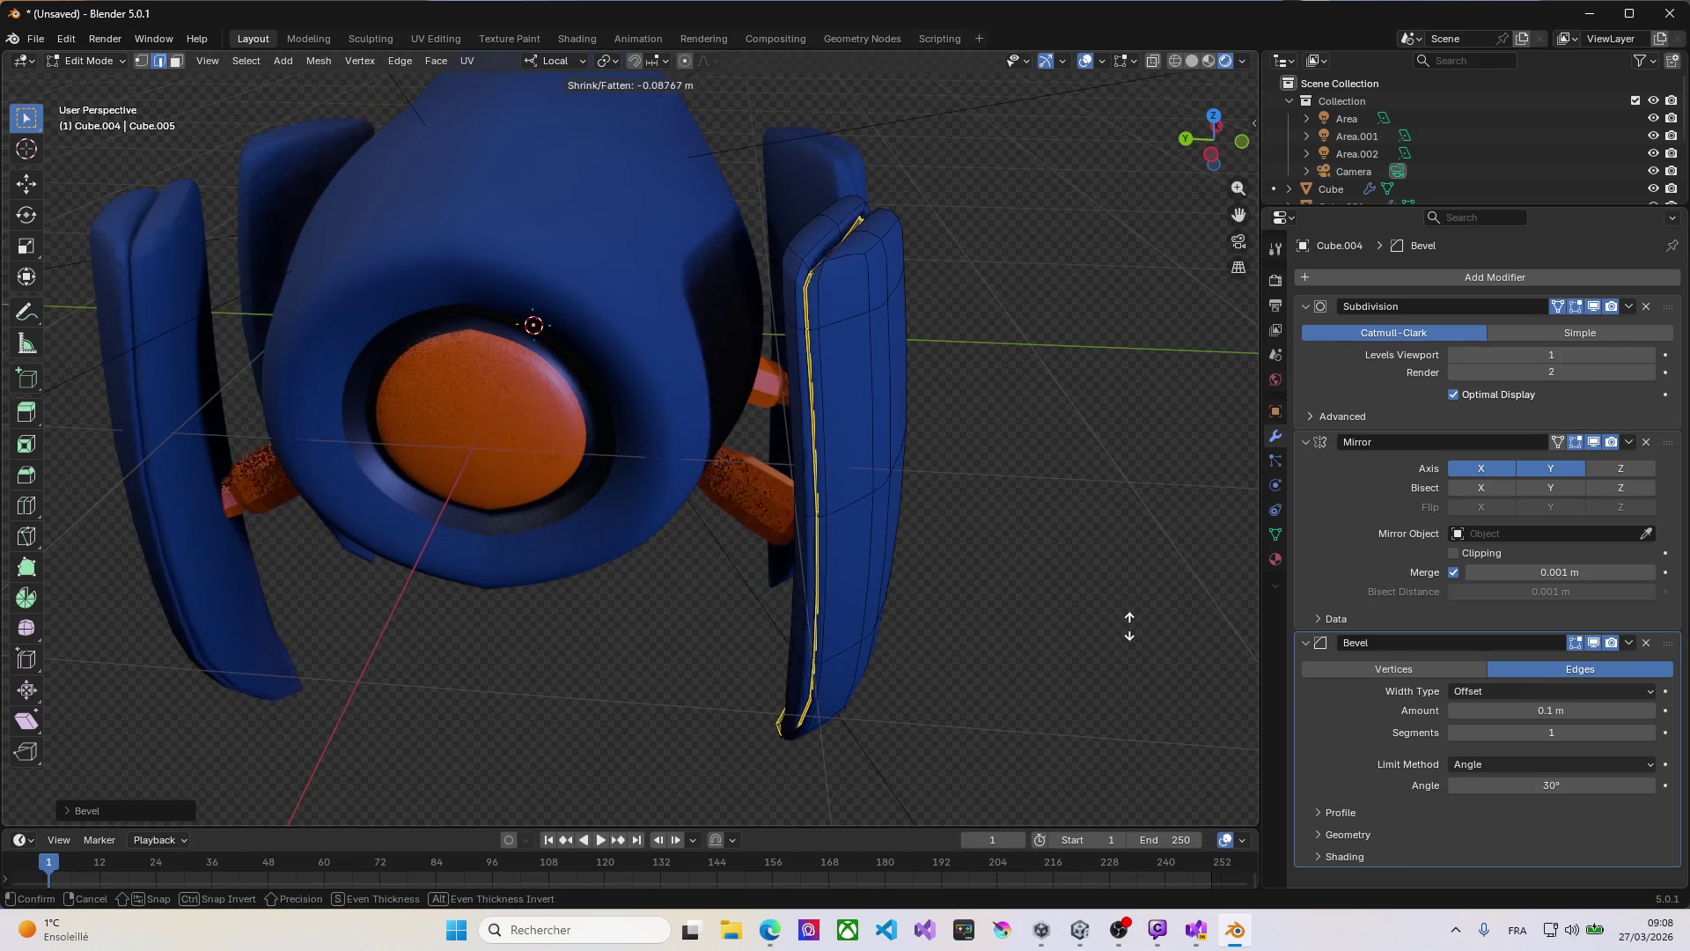
{"action": "left_click", "coordinate": [1122, 621]}
{"action": "middle_click_drag", "start_coordinate": [1121, 621], "coordinate": [848, 441]}
{"action": "scroll", "coordinate": [848, 441], "scroll_direction": "down", "scroll_amount": 5}
{"action": "mouse_move", "coordinate": [853, 679]}
{"action": "middle_mouse_down"}
{"action": "mouse_move", "coordinate": [867, 679]}
{"action": "mouse_move", "coordinate": [715, 570]}
{"action": "mouse_move", "coordinate": [694, 672]}
{"action": "mouse_move", "coordinate": [837, 721]}
{"action": "middle_mouse_up"}
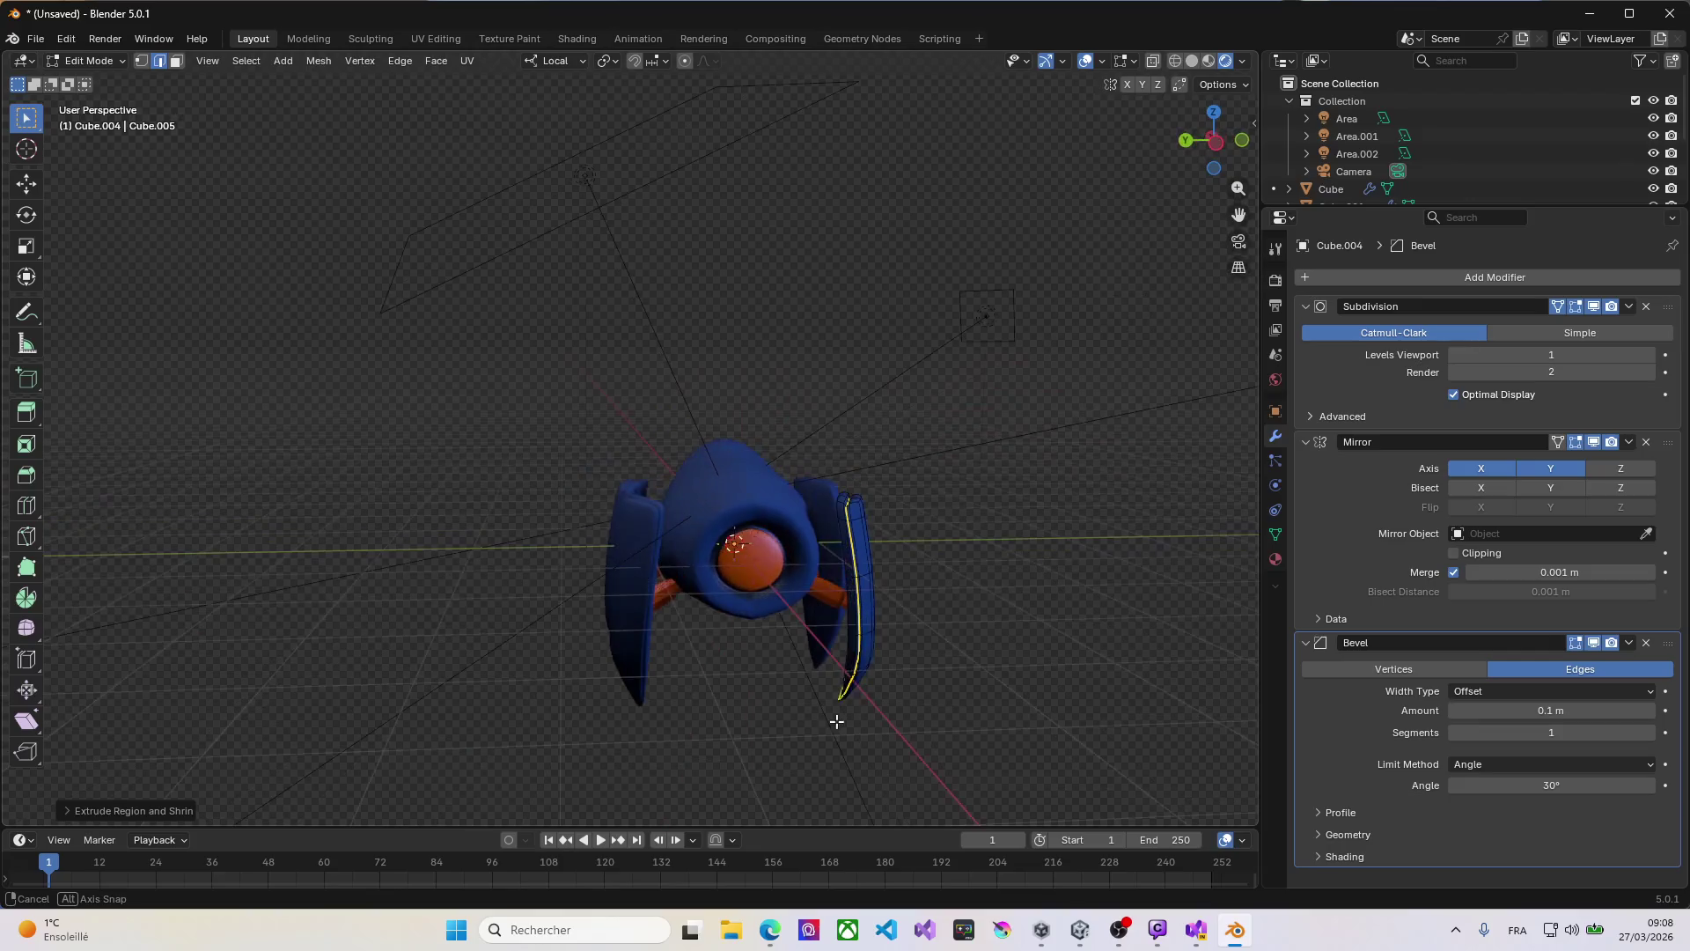
Step: Add a new material slot to the fin and assign Material.001 to it
{"action": "left_click", "coordinate": [1276, 412]}
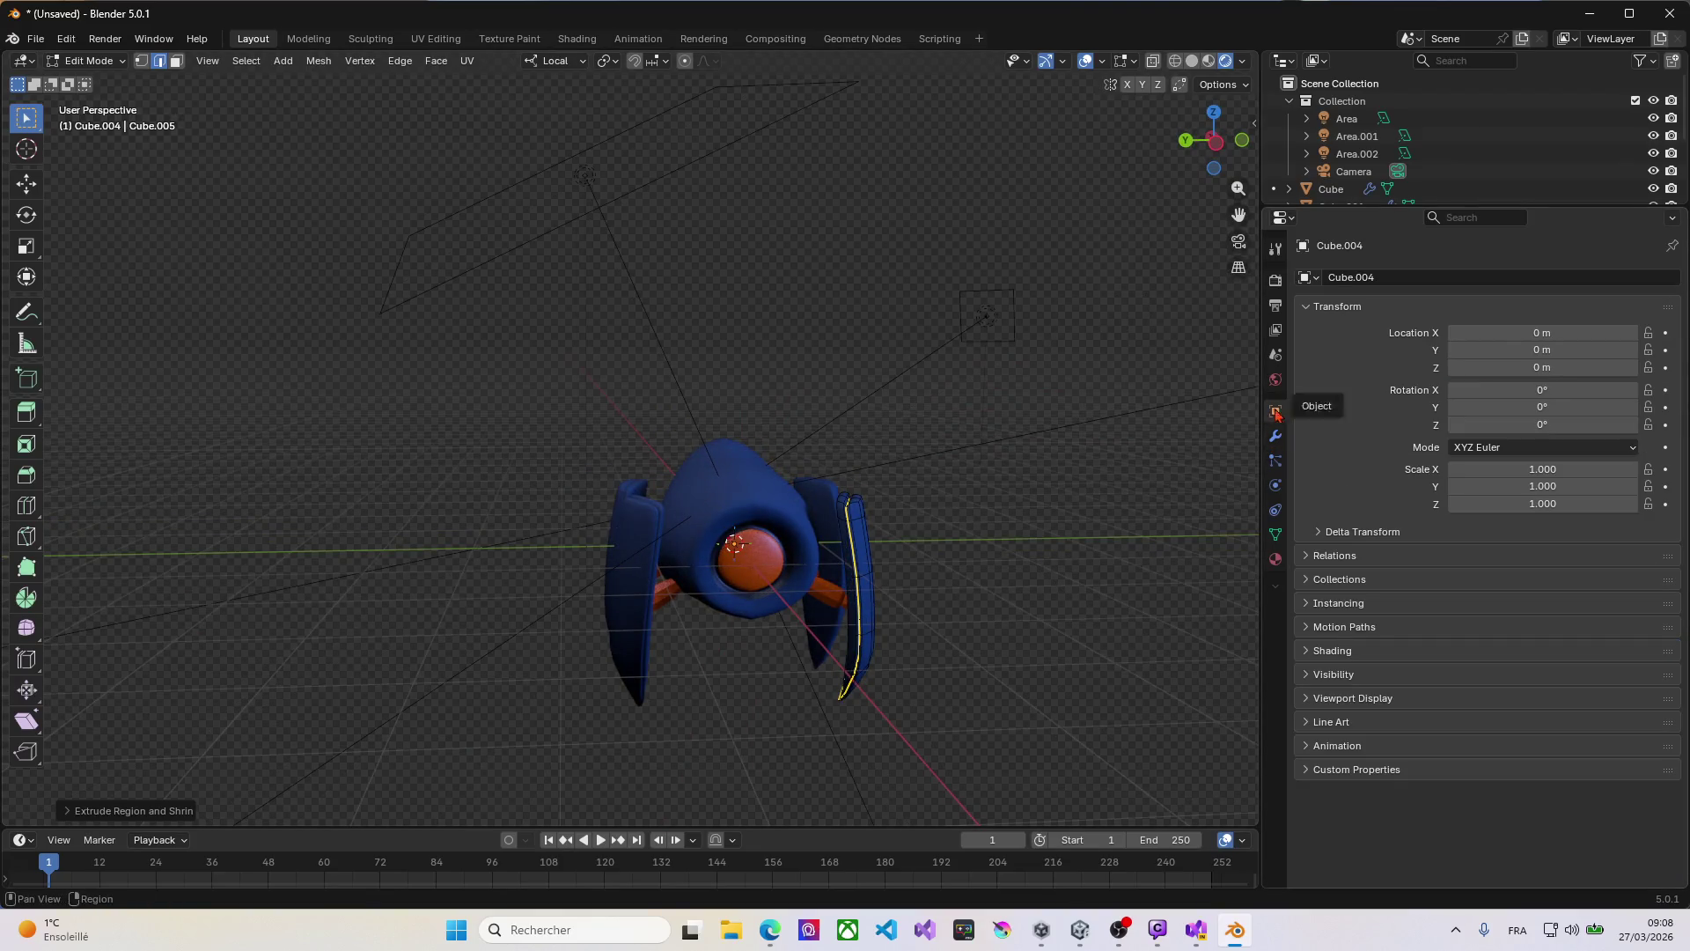
{"action": "left_click", "coordinate": [1276, 560]}
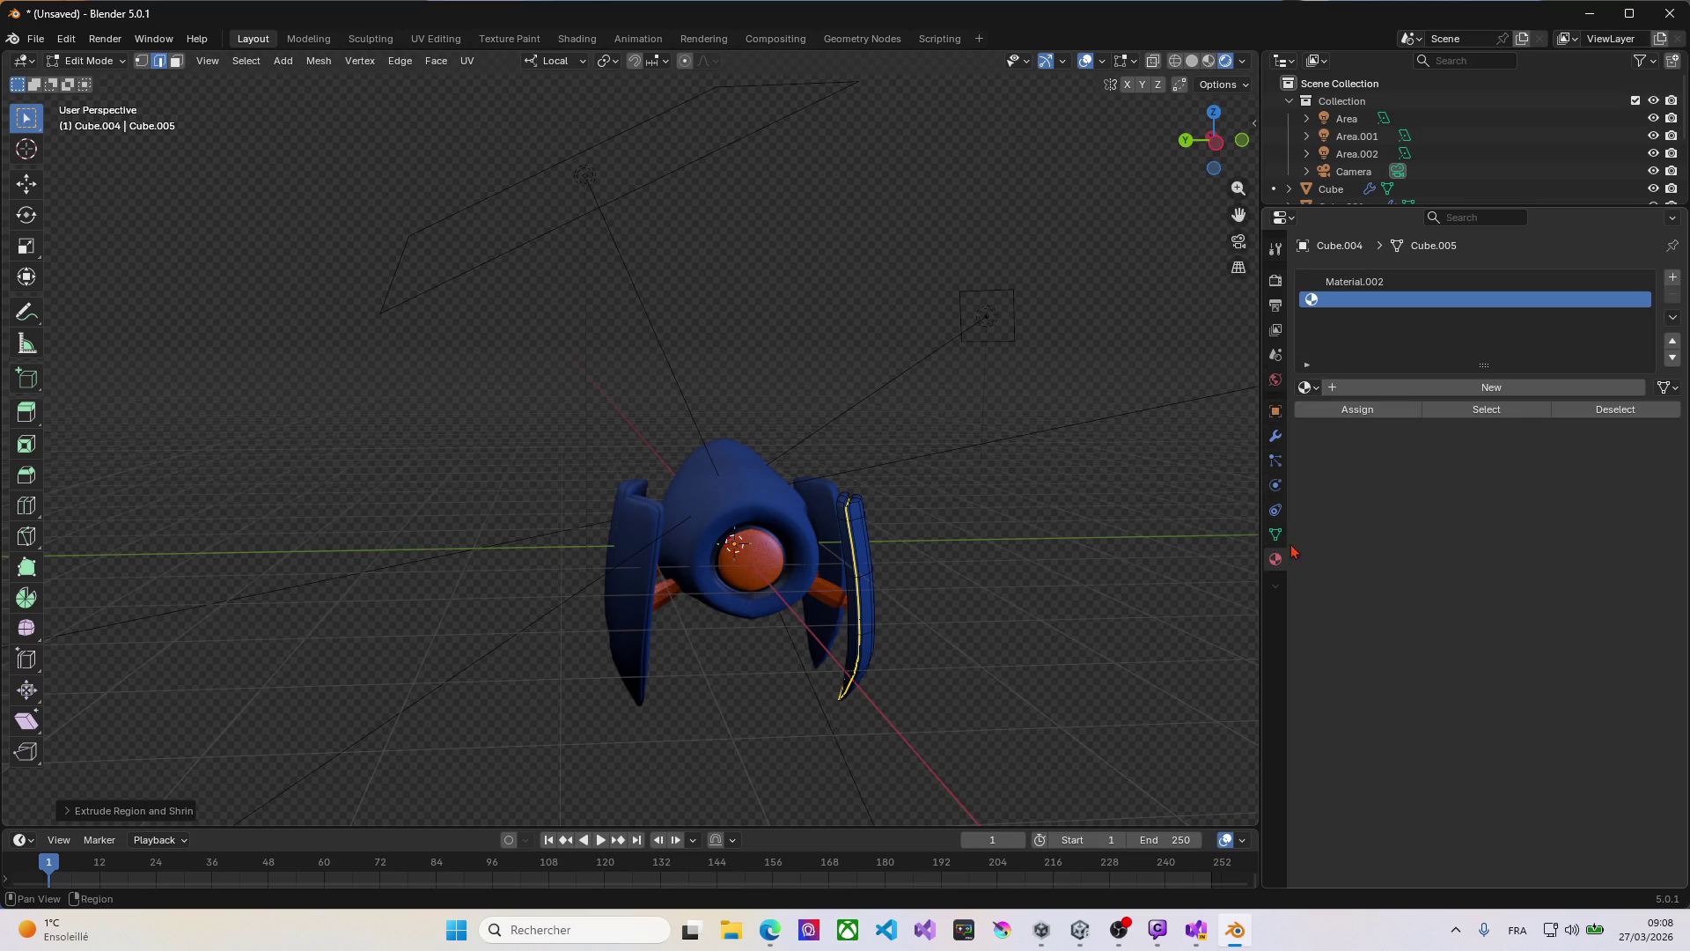
{"action": "left_click", "coordinate": [1674, 278]}
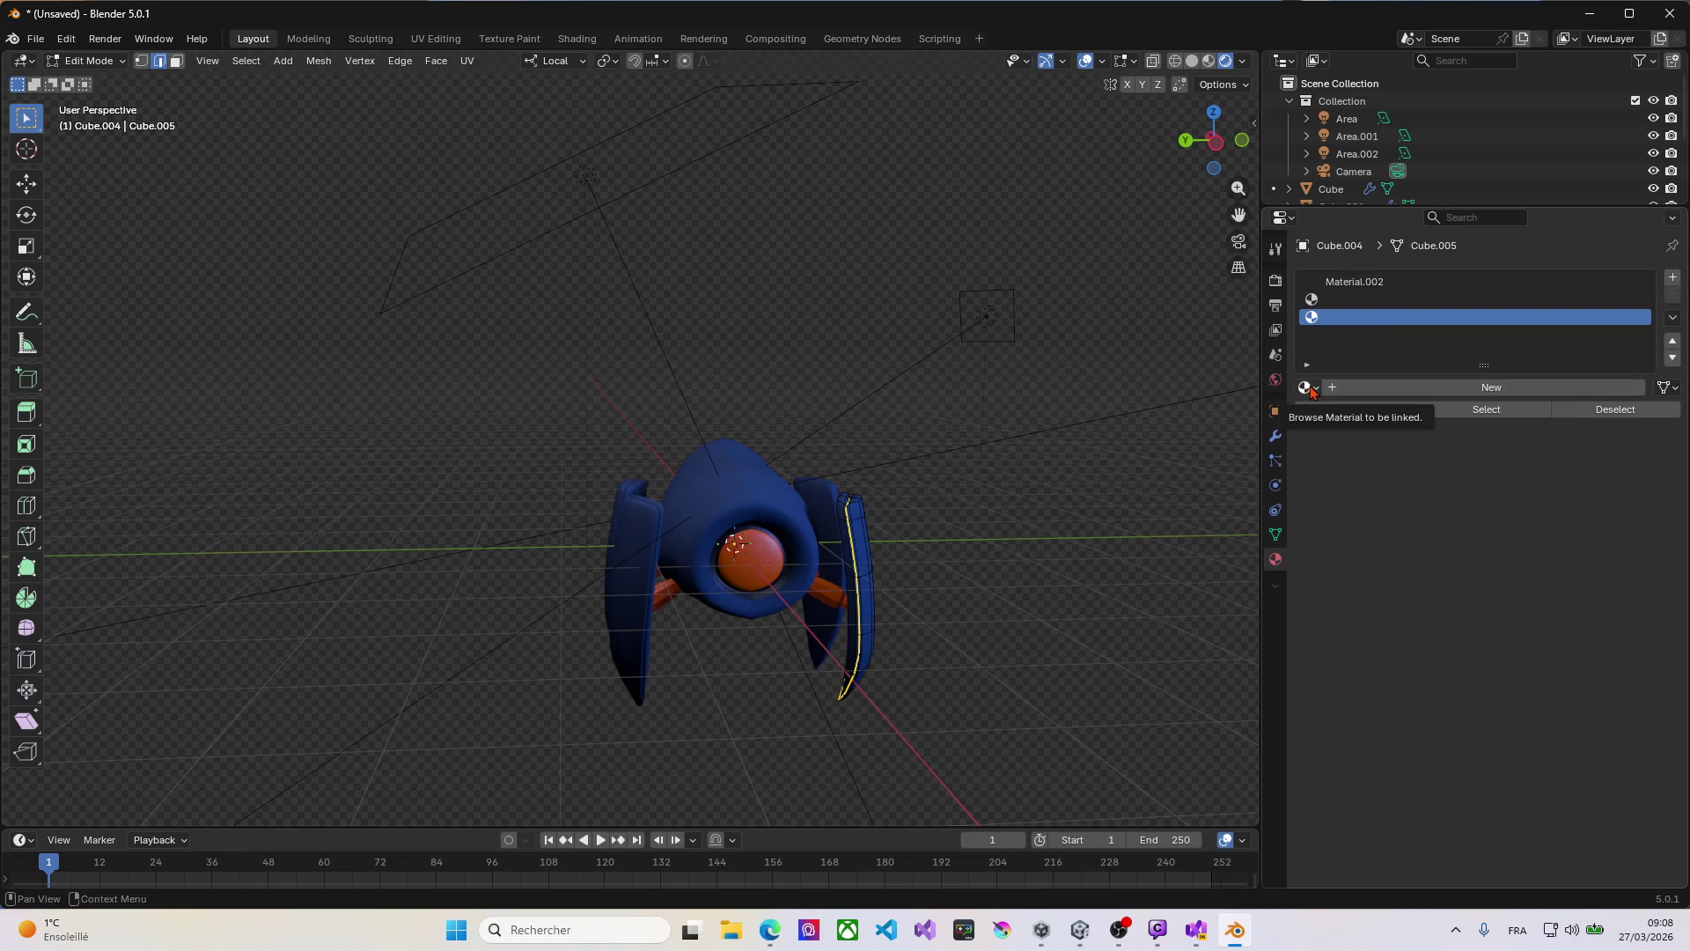
{"action": "left_click", "coordinate": [1329, 301]}
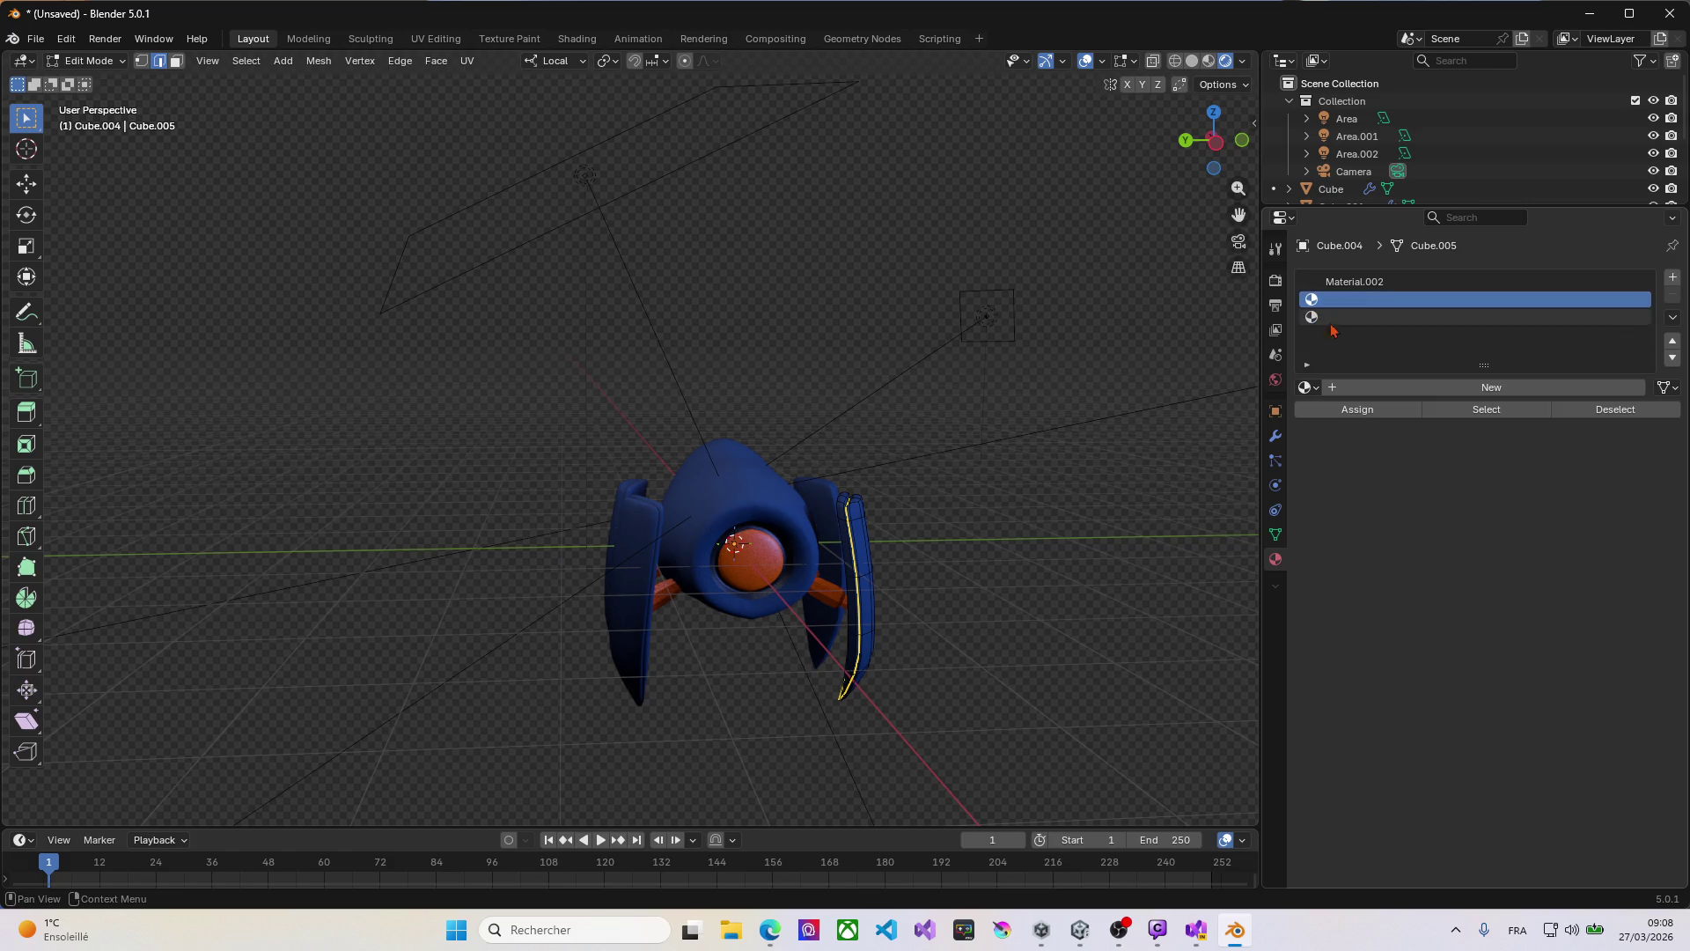
{"action": "left_click", "coordinate": [1307, 387]}
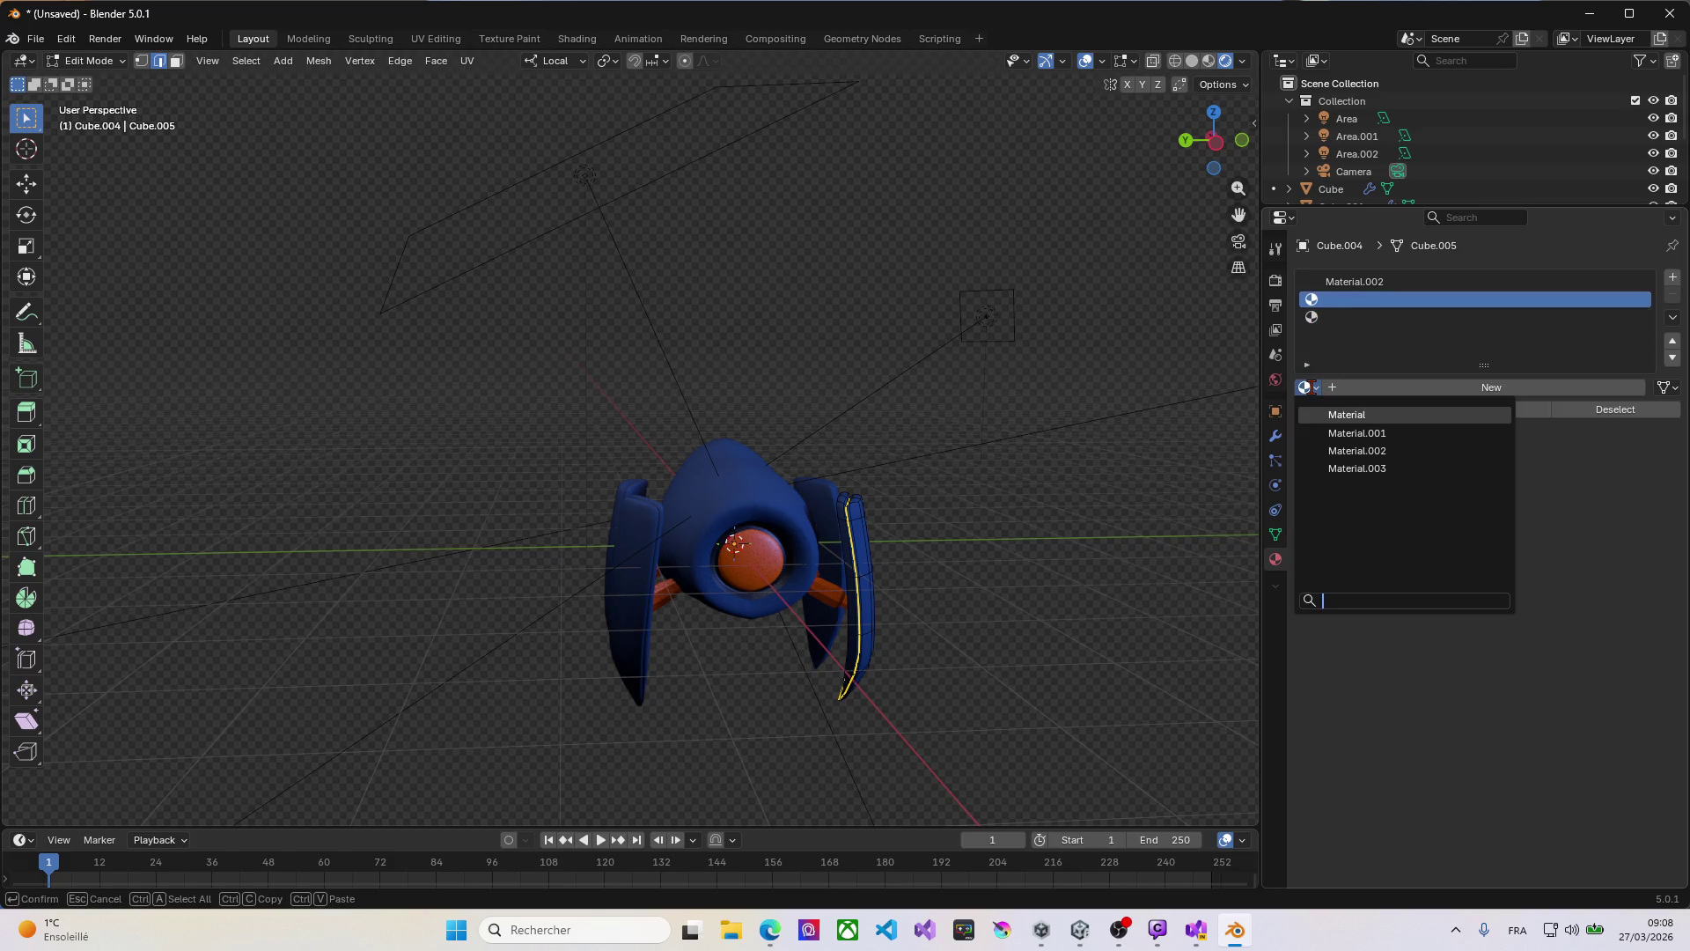
{"action": "left_click", "coordinate": [1363, 435]}
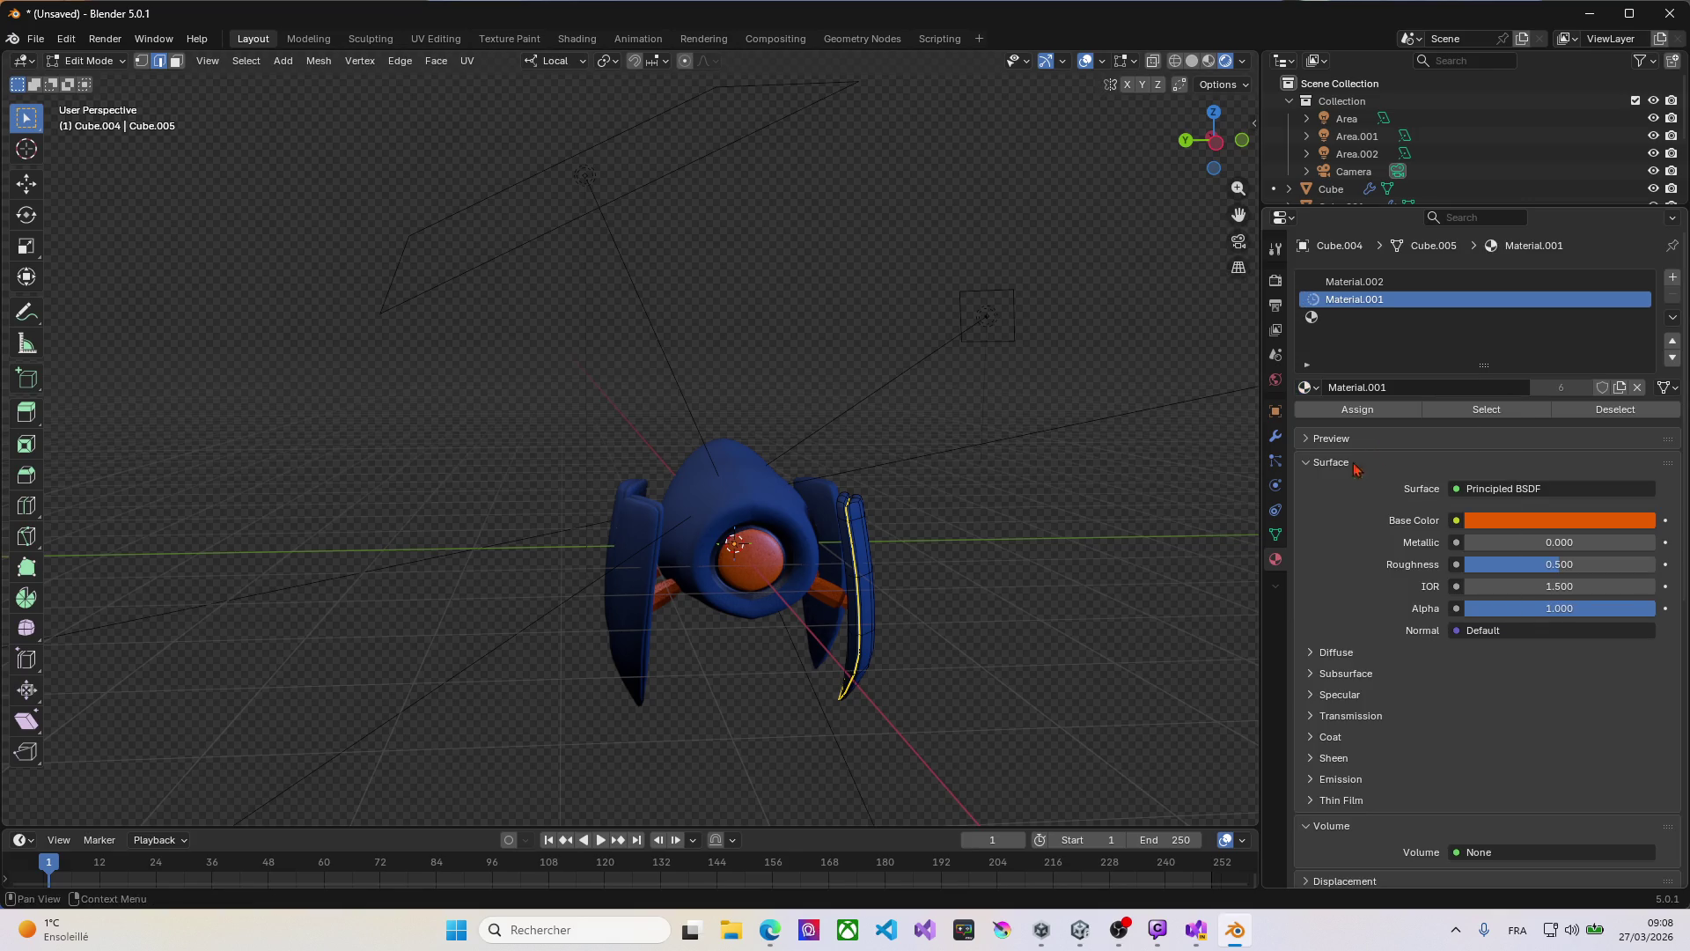
Step: Switch to face selection and select a face along the fin's groove
{"action": "mouse_move", "coordinate": [973, 557]}
{"action": "middle_mouse_down"}
{"action": "mouse_move", "coordinate": [721, 555]}
{"action": "mouse_move", "coordinate": [977, 577]}
{"action": "middle_mouse_up"}
{"action": "scroll", "coordinate": [869, 571], "scroll_direction": "up", "scroll_amount": 5}
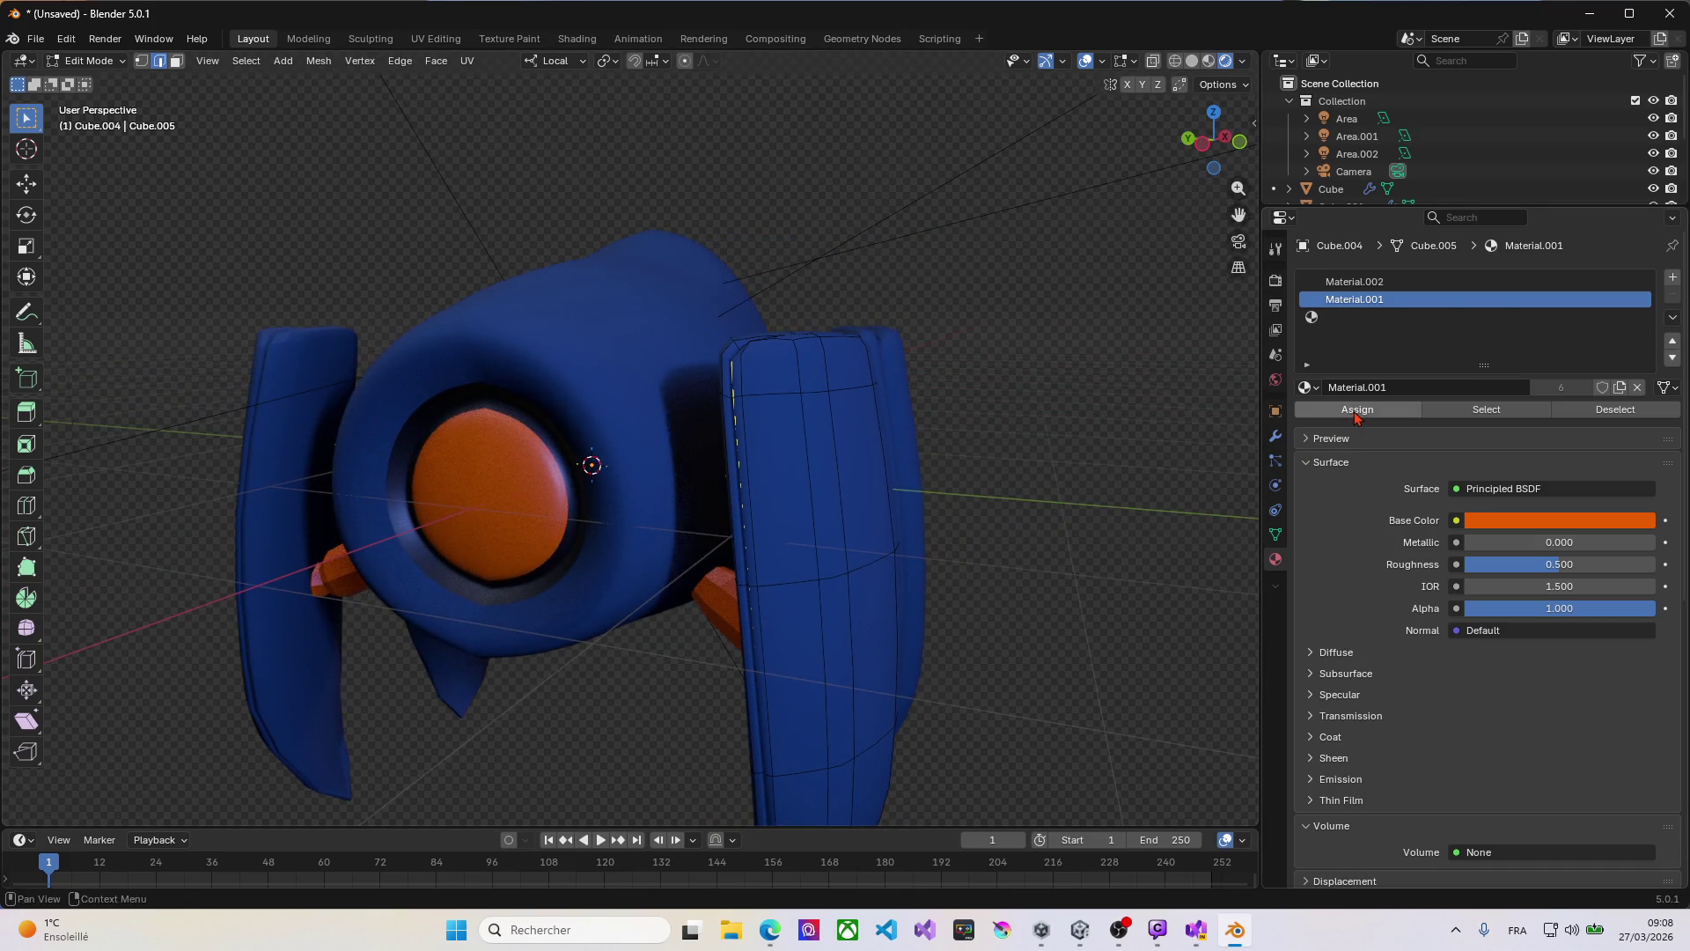
{"action": "mouse_move", "coordinate": [960, 520]}
{"action": "middle_mouse_down"}
{"action": "mouse_move", "coordinate": [883, 532]}
{"action": "mouse_move", "coordinate": [880, 566]}
{"action": "mouse_move", "coordinate": [916, 584]}
{"action": "mouse_move", "coordinate": [859, 528]}
{"action": "mouse_move", "coordinate": [871, 471]}
{"action": "mouse_move", "coordinate": [959, 467]}
{"action": "mouse_move", "coordinate": [1000, 491]}
{"action": "mouse_move", "coordinate": [1012, 532]}
{"action": "mouse_move", "coordinate": [935, 570]}
{"action": "mouse_move", "coordinate": [837, 543]}
{"action": "mouse_move", "coordinate": [800, 501]}
{"action": "mouse_move", "coordinate": [849, 546]}
{"action": "mouse_move", "coordinate": [874, 511]}
{"action": "mouse_move", "coordinate": [943, 539]}
{"action": "mouse_move", "coordinate": [947, 561]}
{"action": "mouse_move", "coordinate": [856, 558]}
{"action": "mouse_move", "coordinate": [1007, 554]}
{"action": "mouse_move", "coordinate": [878, 531]}
{"action": "middle_mouse_up"}
{"action": "mouse_move", "coordinate": [884, 539]}
{"action": "middle_mouse_down"}
{"action": "mouse_move", "coordinate": [901, 540]}
{"action": "mouse_move", "coordinate": [822, 536]}
{"action": "mouse_move", "coordinate": [947, 531]}
{"action": "mouse_move", "coordinate": [903, 536]}
{"action": "mouse_move", "coordinate": [894, 520]}
{"action": "mouse_move", "coordinate": [909, 584]}
{"action": "mouse_move", "coordinate": [985, 611]}
{"action": "mouse_move", "coordinate": [936, 543]}
{"action": "mouse_move", "coordinate": [1015, 551]}
{"action": "mouse_move", "coordinate": [985, 531]}
{"action": "middle_mouse_up"}
{"action": "scroll", "coordinate": [987, 494], "scroll_direction": "up", "scroll_amount": 5}
{"action": "middle_click_drag", "start_coordinate": [861, 476], "coordinate": [890, 542]}
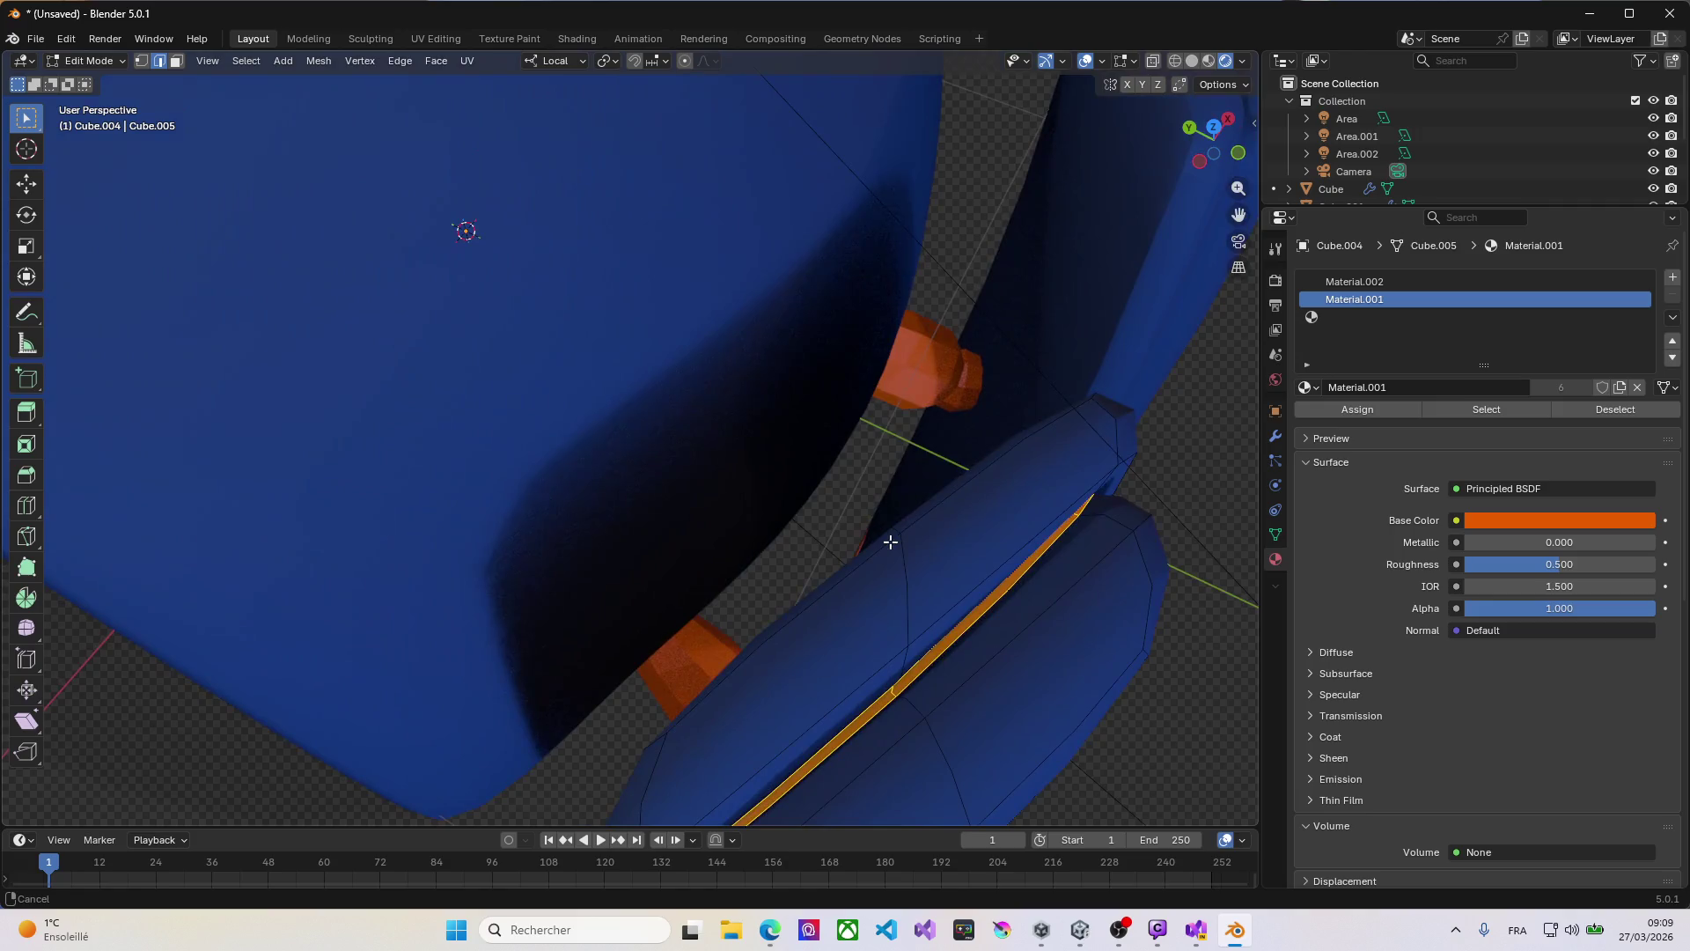
{"action": "key", "text": "3"}
{"action": "left_click", "coordinate": [1072, 642]}
Step: Inspect the head from the front and side orthographic views
{"action": "middle_click_drag", "start_coordinate": [1125, 626], "coordinate": [1098, 610]}
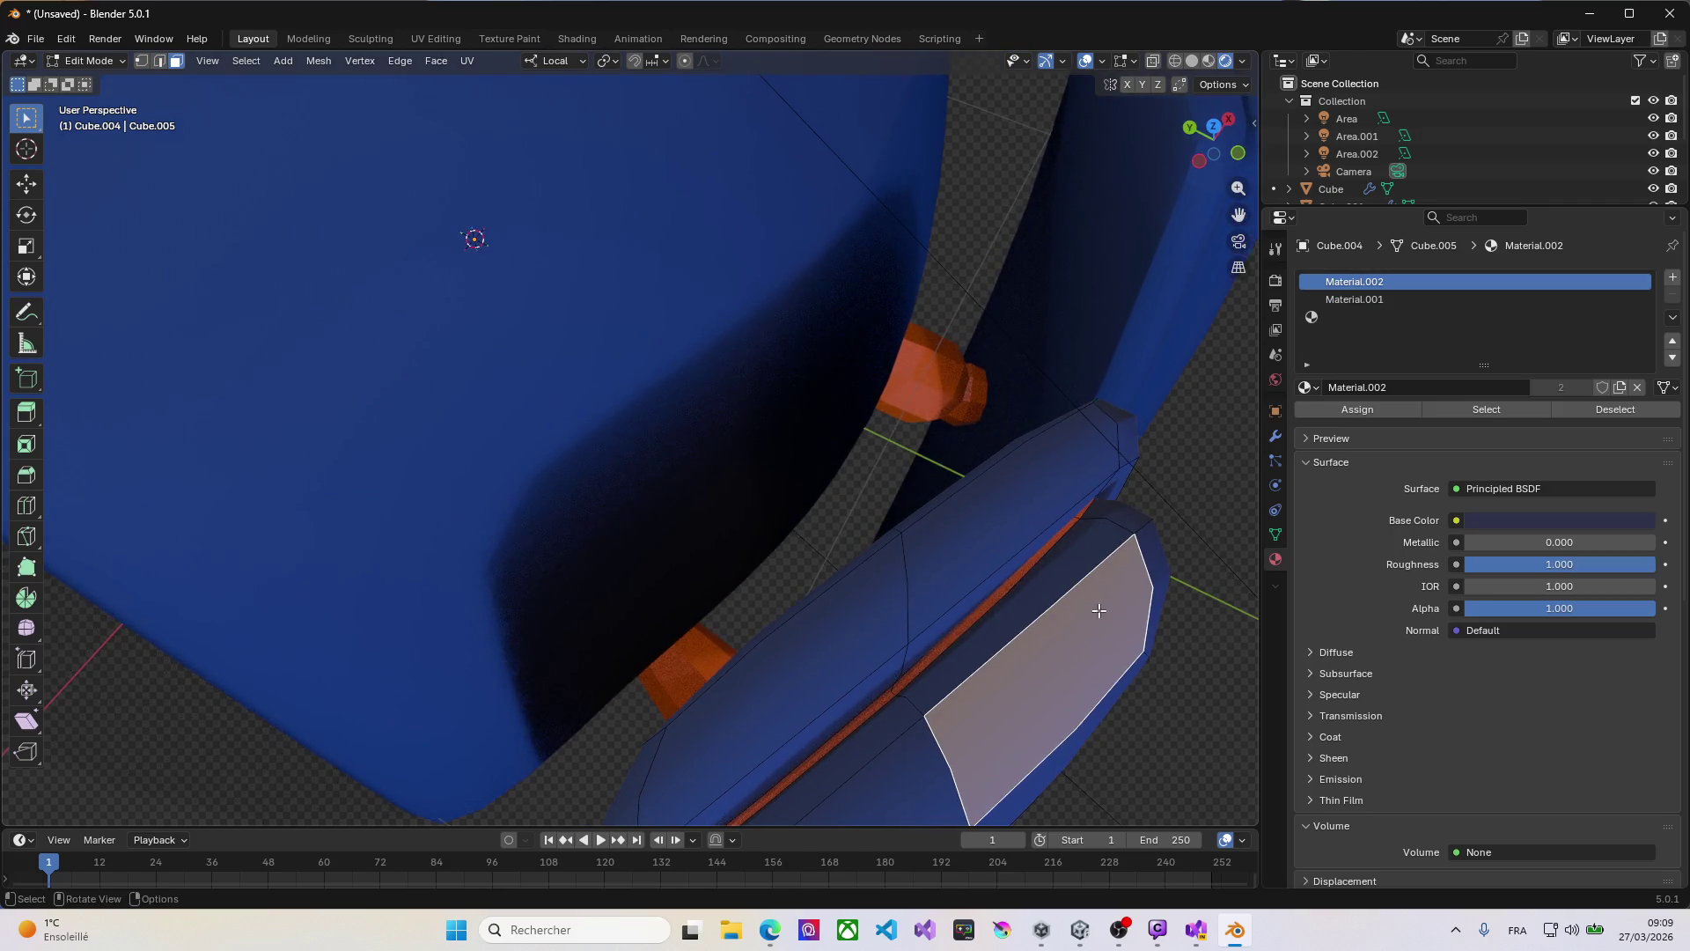
{"action": "scroll", "coordinate": [1092, 556], "scroll_direction": "down", "scroll_amount": 8}
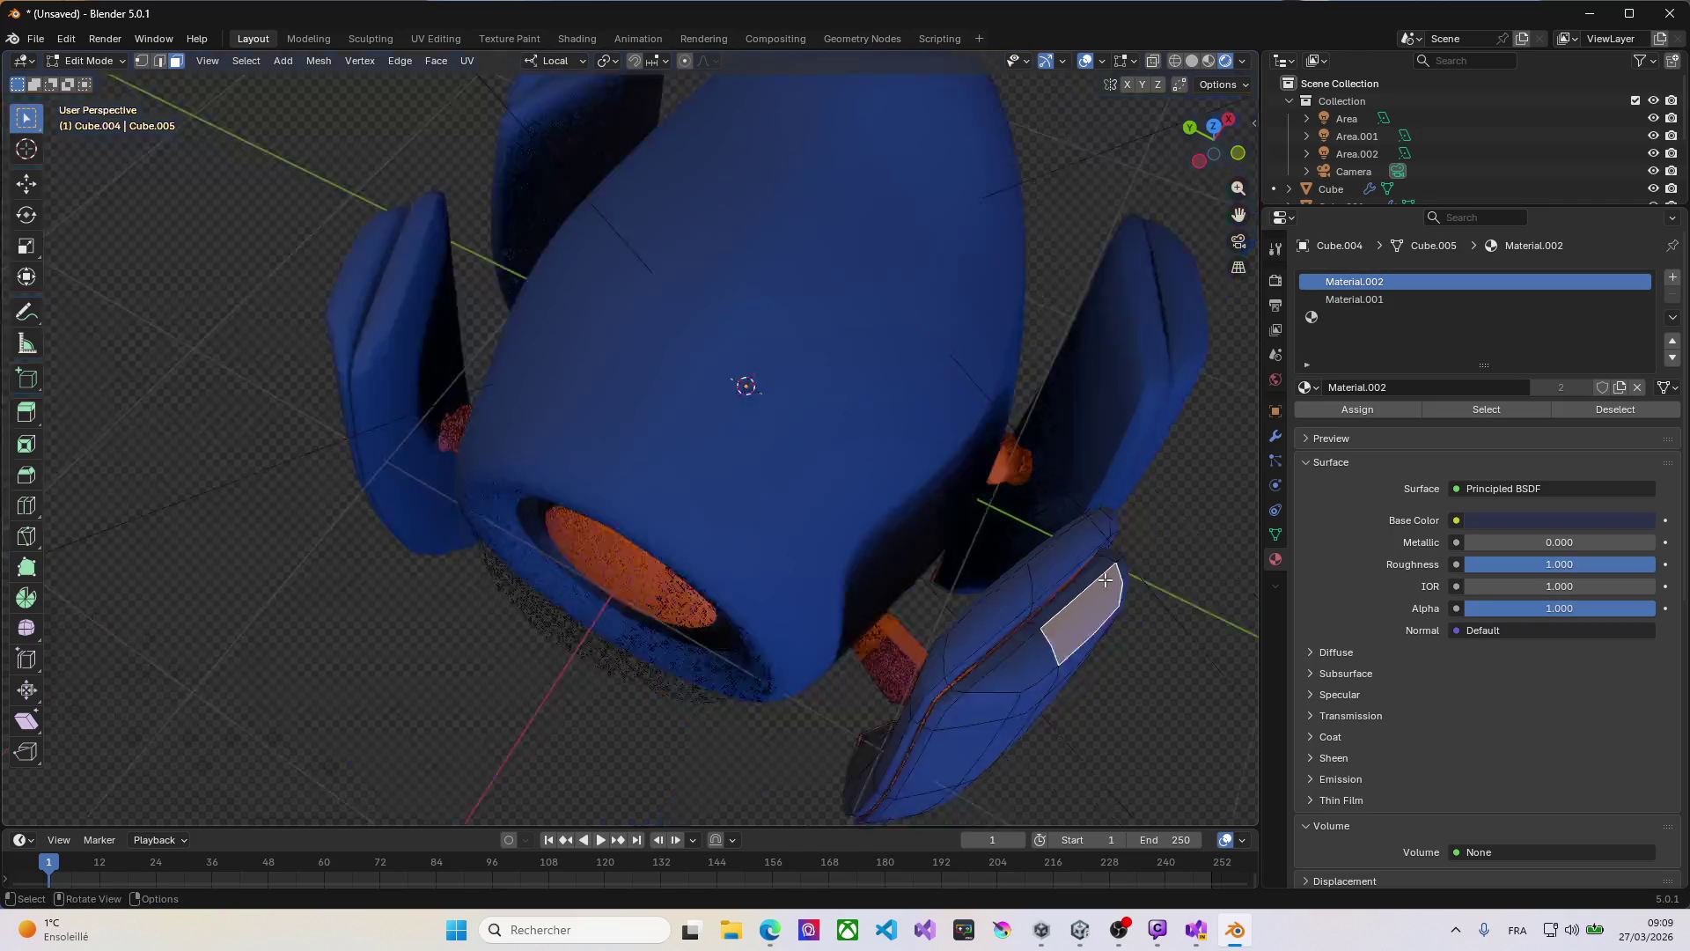
{"action": "mouse_move", "coordinate": [1132, 615]}
{"action": "middle_mouse_down"}
{"action": "mouse_move", "coordinate": [1075, 551]}
{"action": "mouse_move", "coordinate": [1012, 528]}
{"action": "mouse_move", "coordinate": [1113, 528]}
{"action": "mouse_move", "coordinate": [1097, 568]}
{"action": "mouse_move", "coordinate": [1143, 551]}
{"action": "middle_mouse_up"}
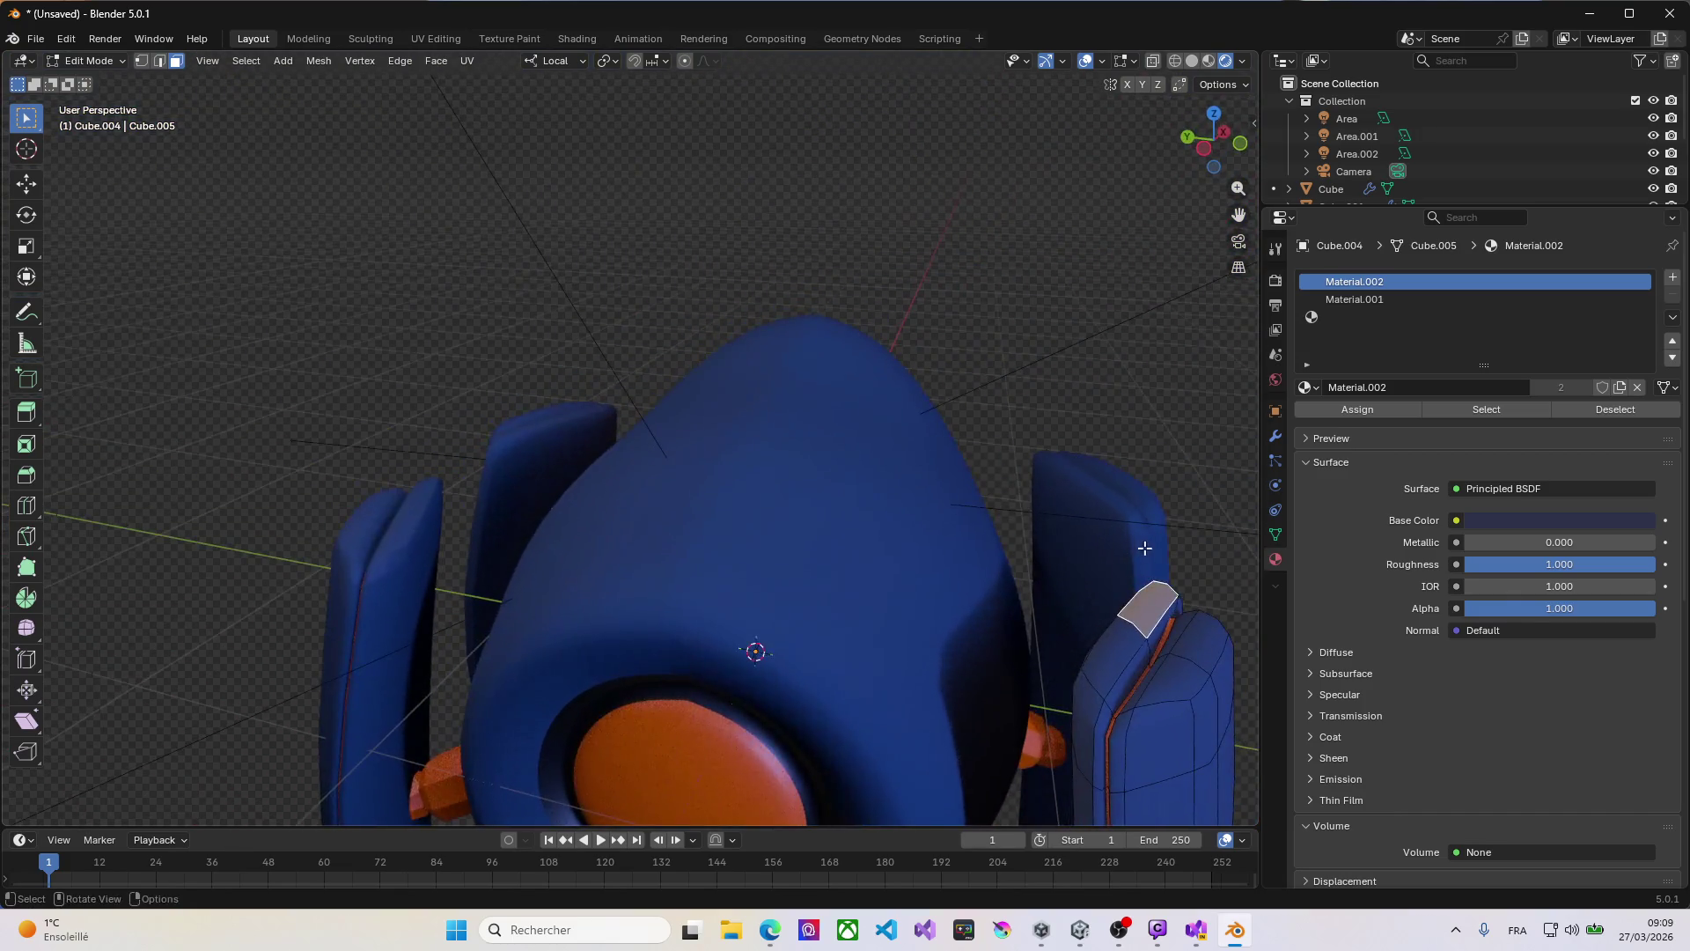
{"action": "scroll", "coordinate": [1111, 580], "scroll_direction": "down", "scroll_amount": 3}
{"action": "key", "text": "KP_1"}
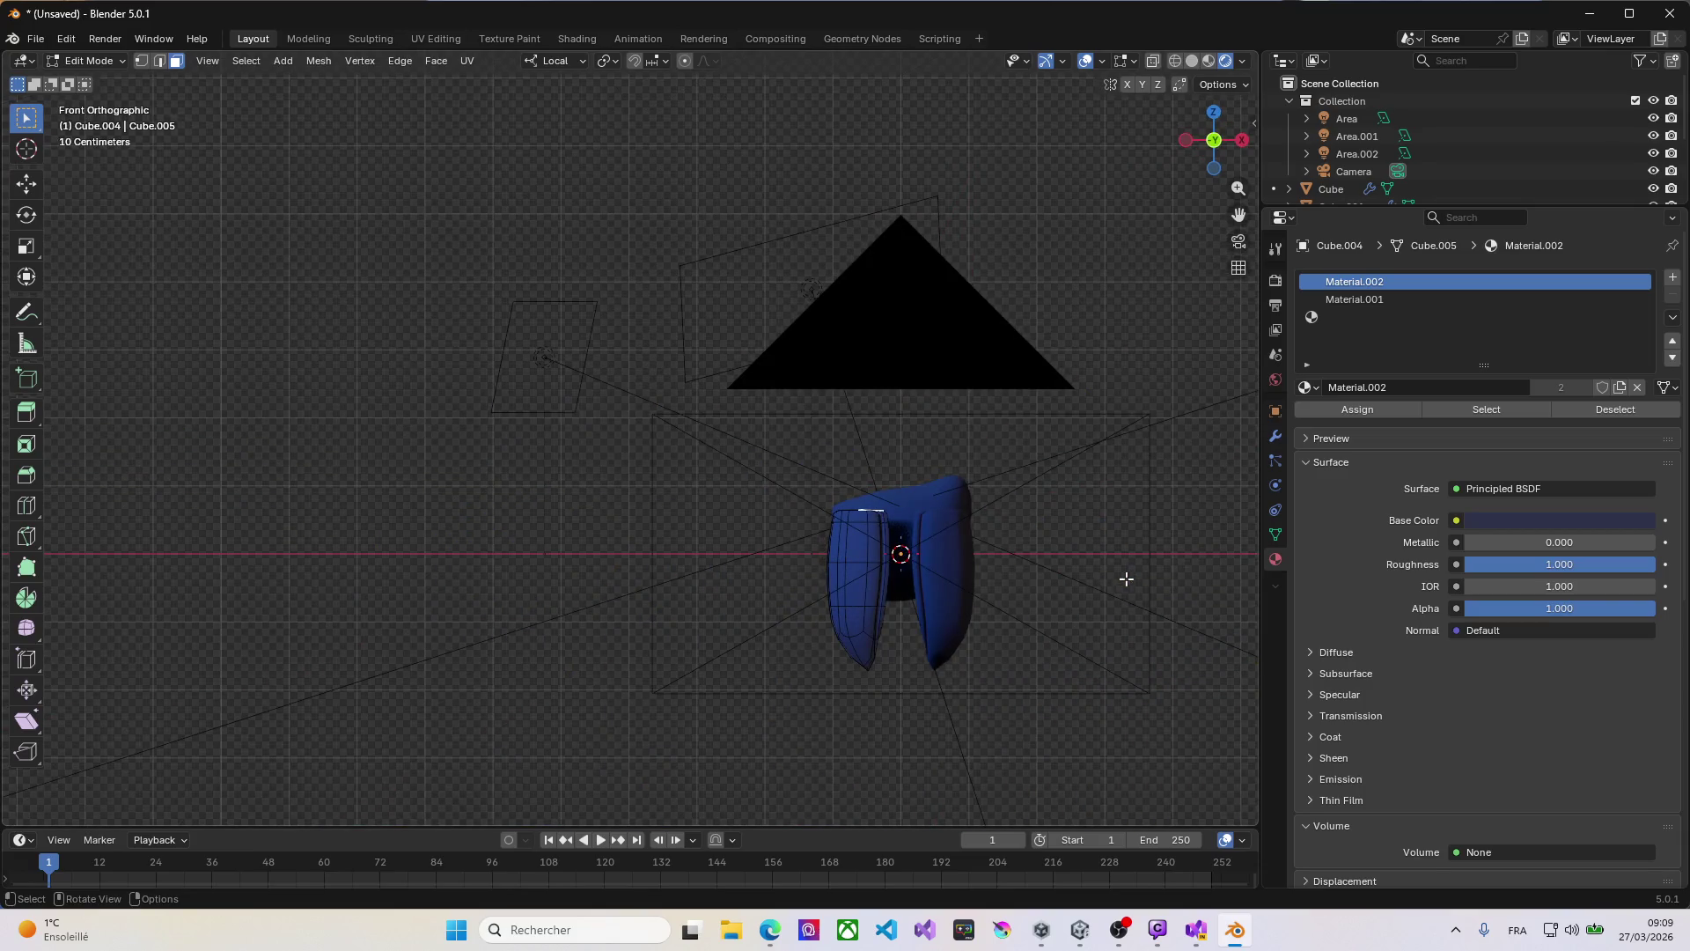
{"action": "key", "text": "KP_3"}
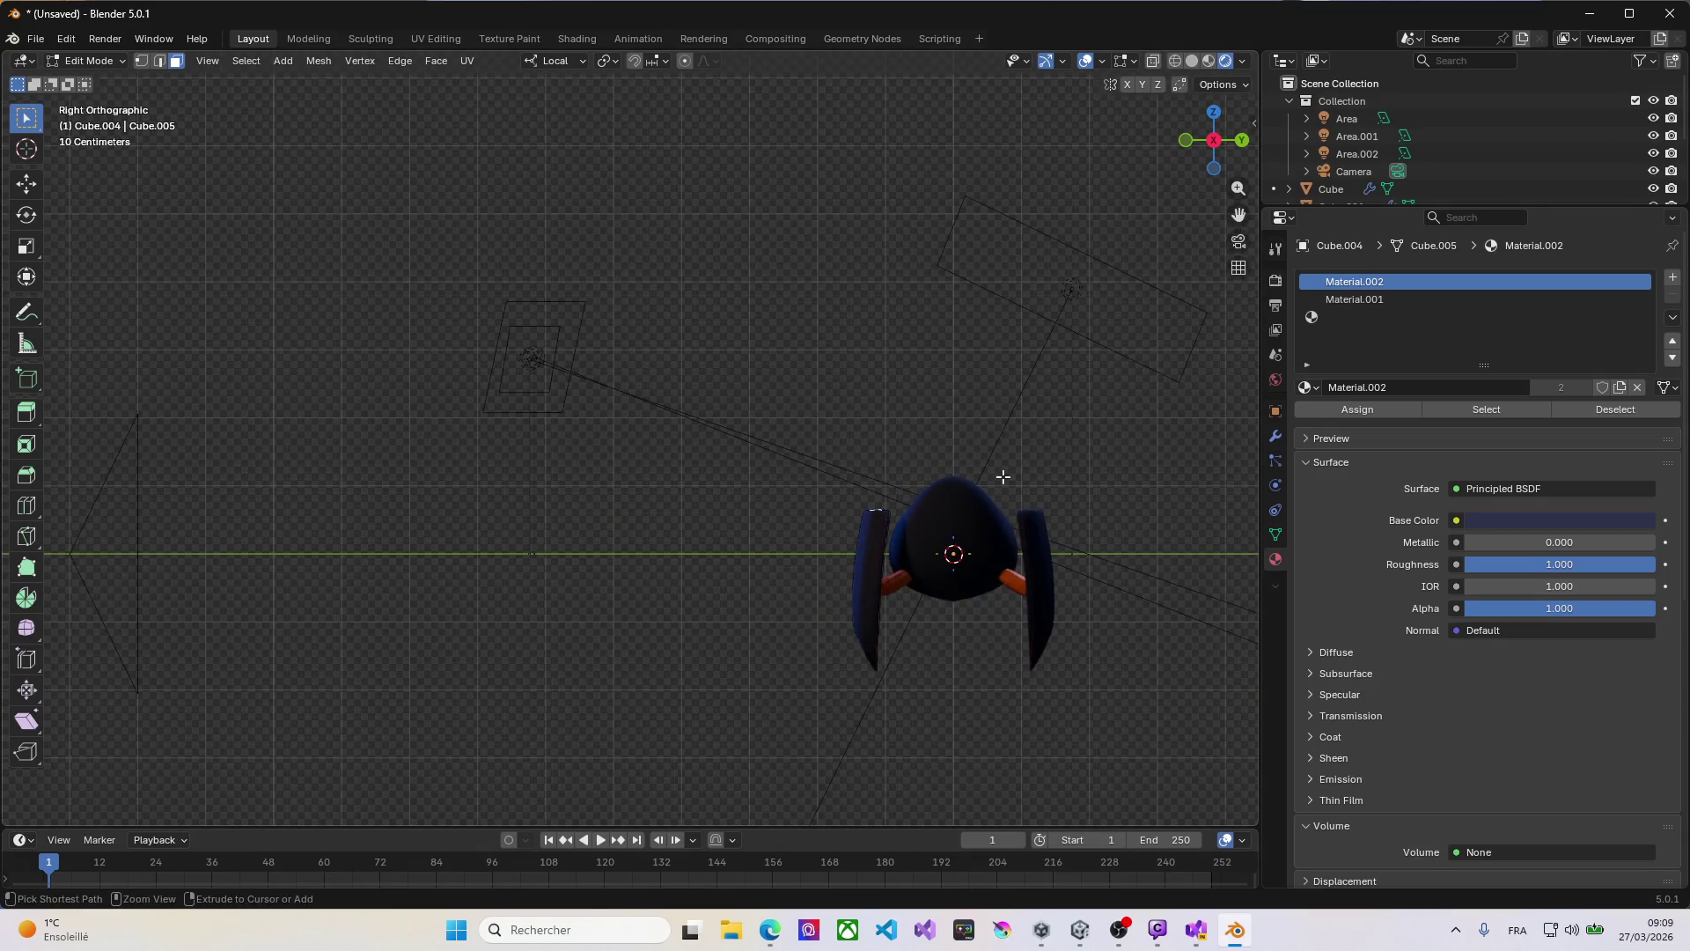
{"action": "key", "text": "ctrl+KP_3"}
{"action": "middle_click_drag", "start_coordinate": [1015, 500], "coordinate": [877, 532]}
Step: Rotate the selected geometry, then cancel the stray Z move so no spike remains
{"action": "key", "text": "r"}
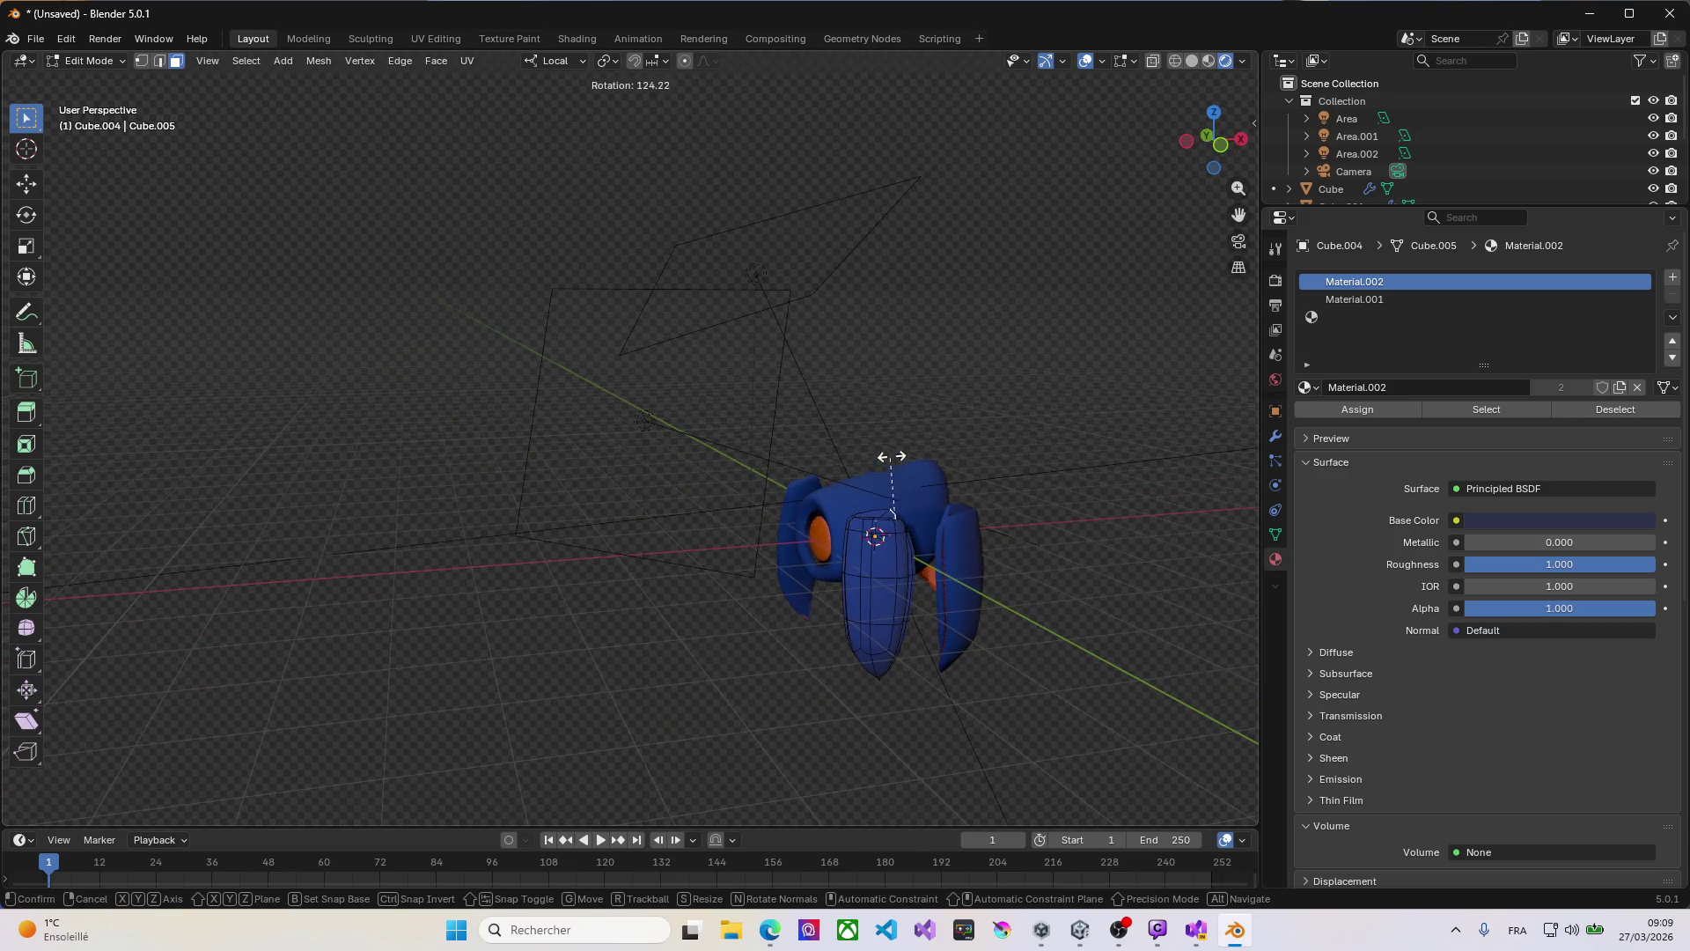
{"action": "left_click", "coordinate": [902, 386]}
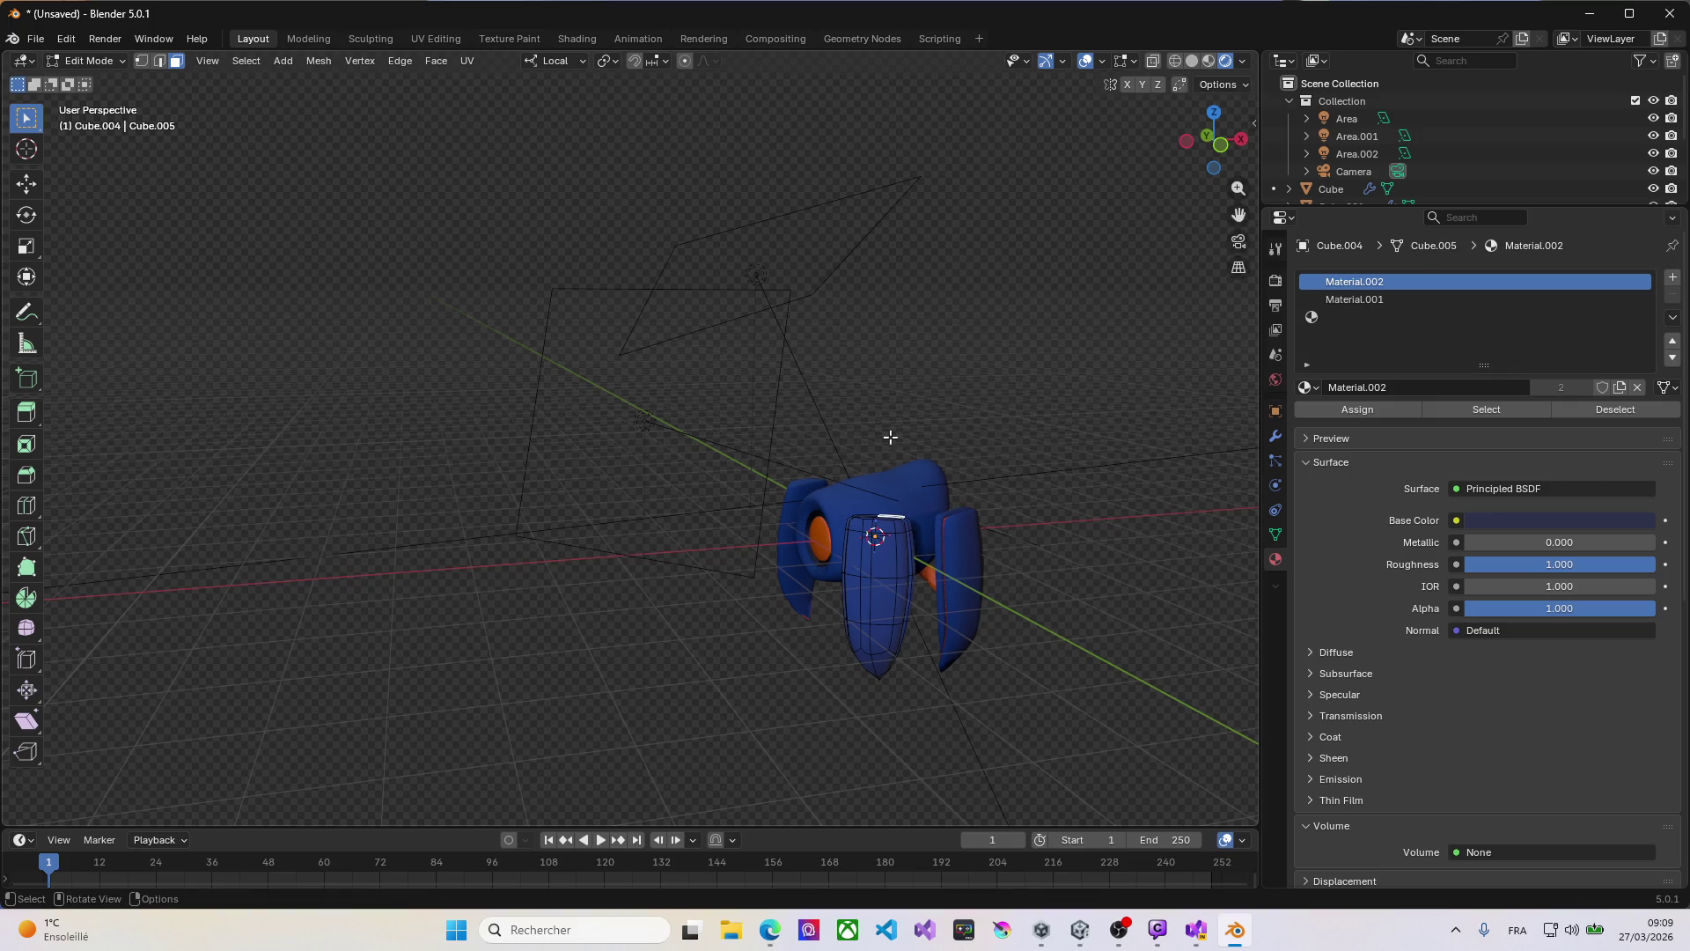
{"action": "key", "text": "g"}
{"action": "key", "text": "z"}
{"action": "key", "text": "z"}
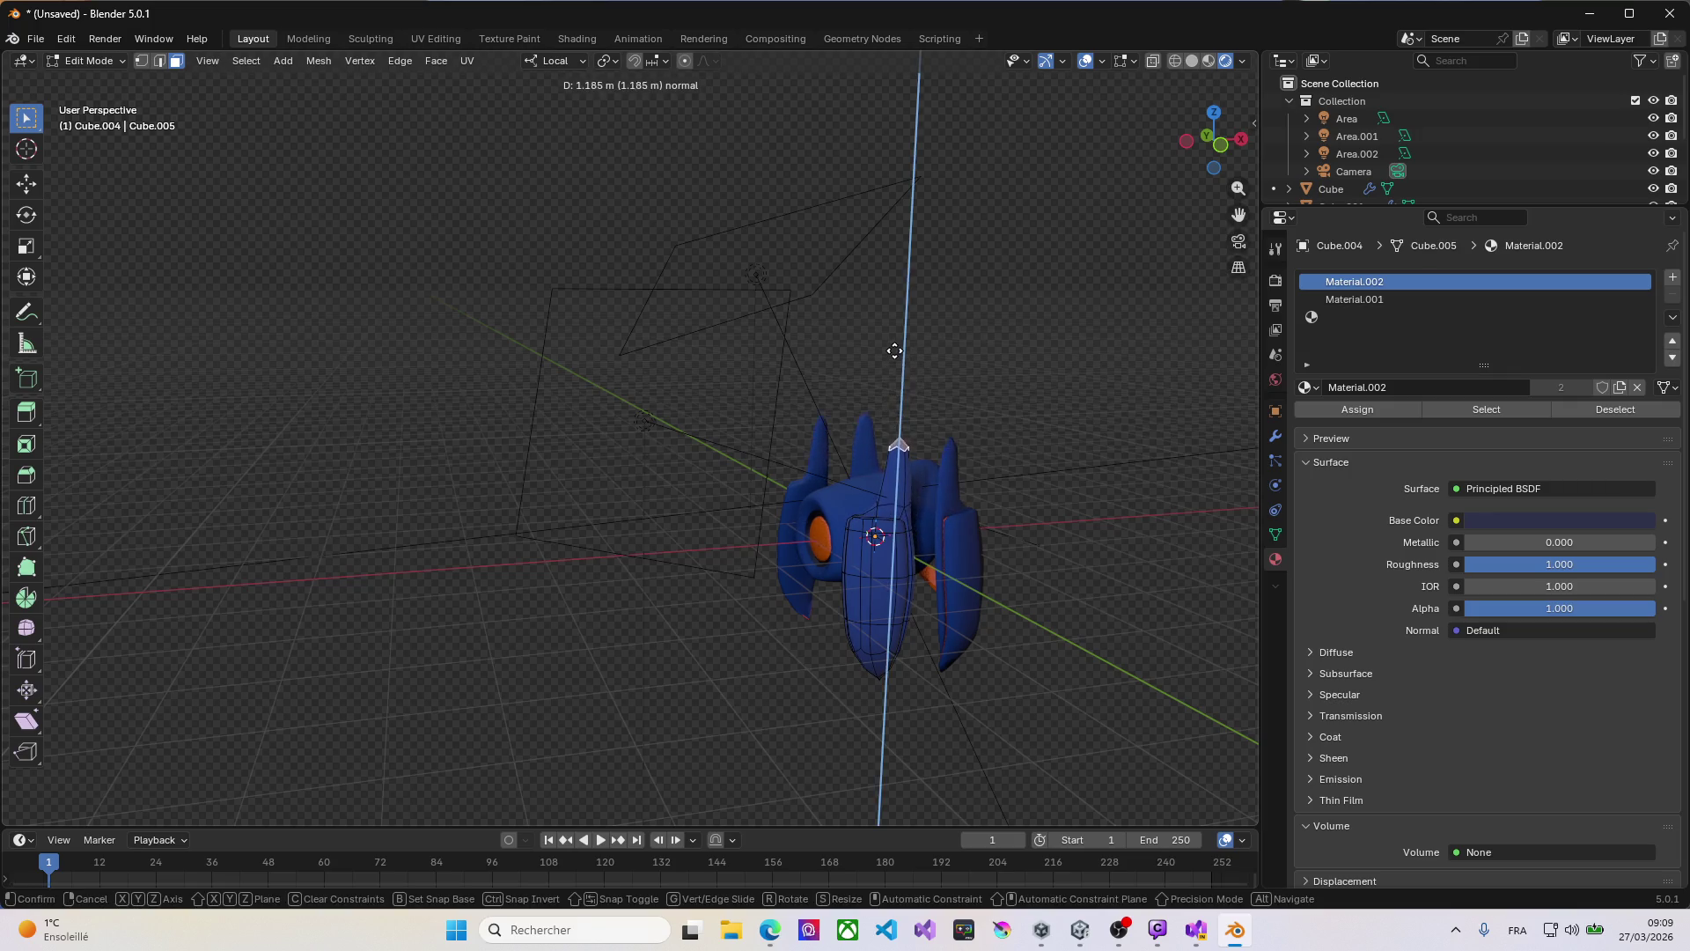
{"action": "right_click", "coordinate": [894, 341]}
{"action": "mouse_move", "coordinate": [784, 408]}
{"action": "middle_mouse_down"}
{"action": "mouse_move", "coordinate": [825, 442]}
{"action": "mouse_move", "coordinate": [841, 576]}
{"action": "middle_mouse_up"}
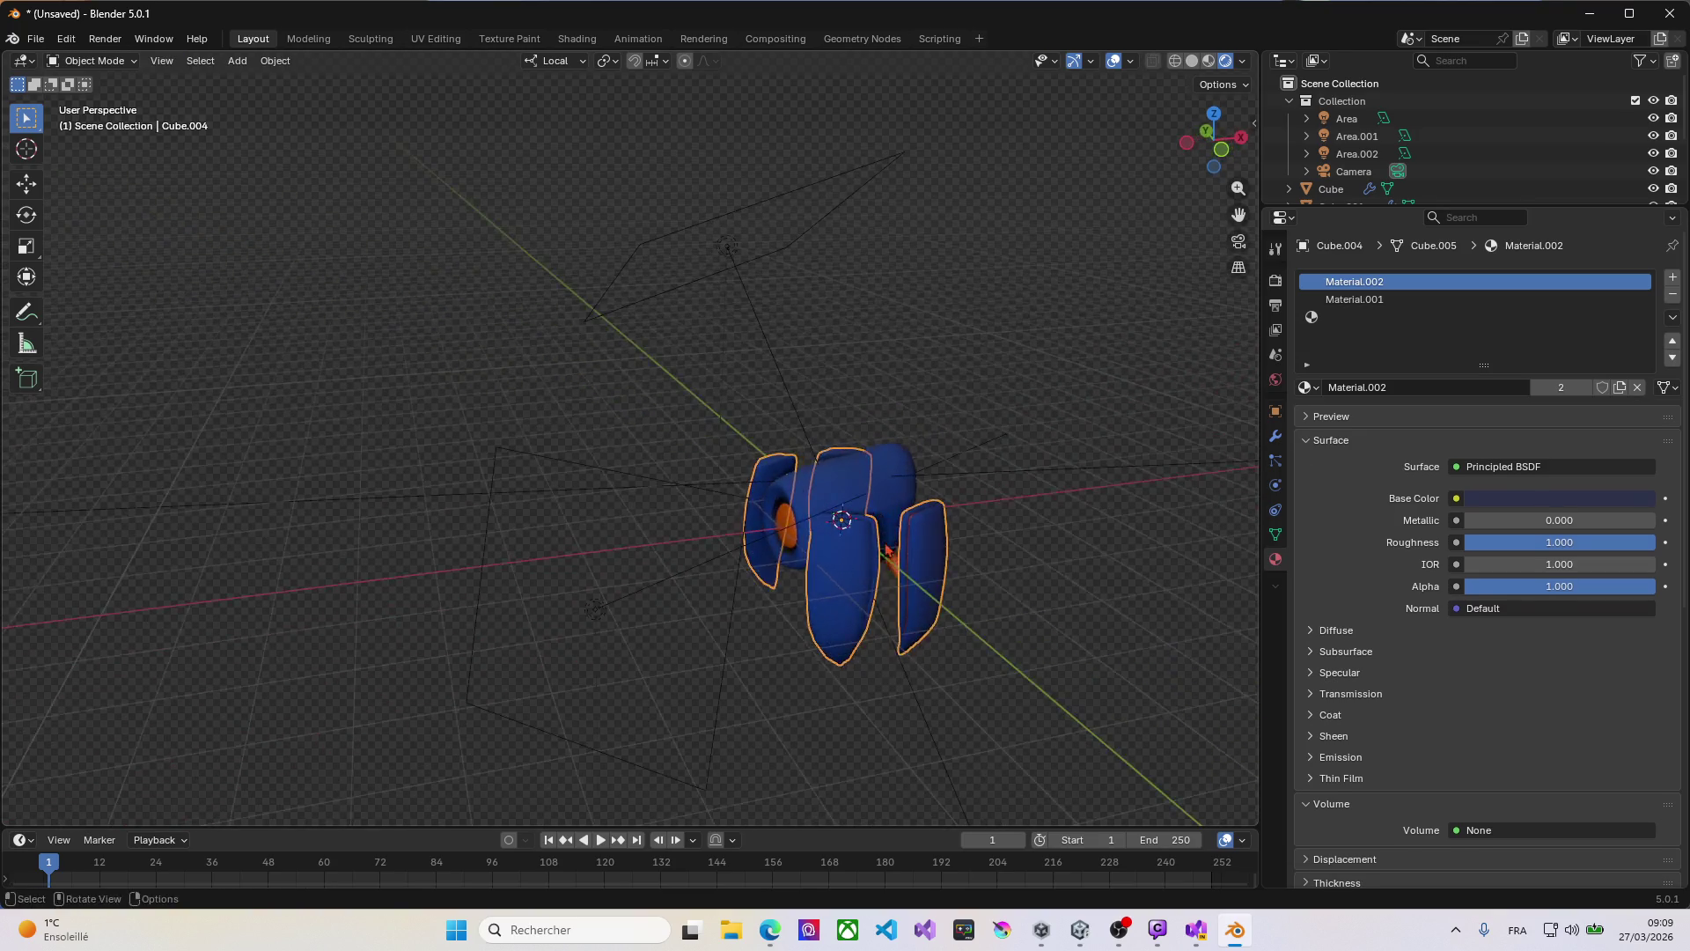
Step: Grow the selection to the whole front panel and separate it into its own object
{"action": "key", "text": "ctrl+KP_Add"}
{"action": "key", "text": "ctrl+KP_Add"}
{"action": "key", "text": "ctrl+KP_Add"}
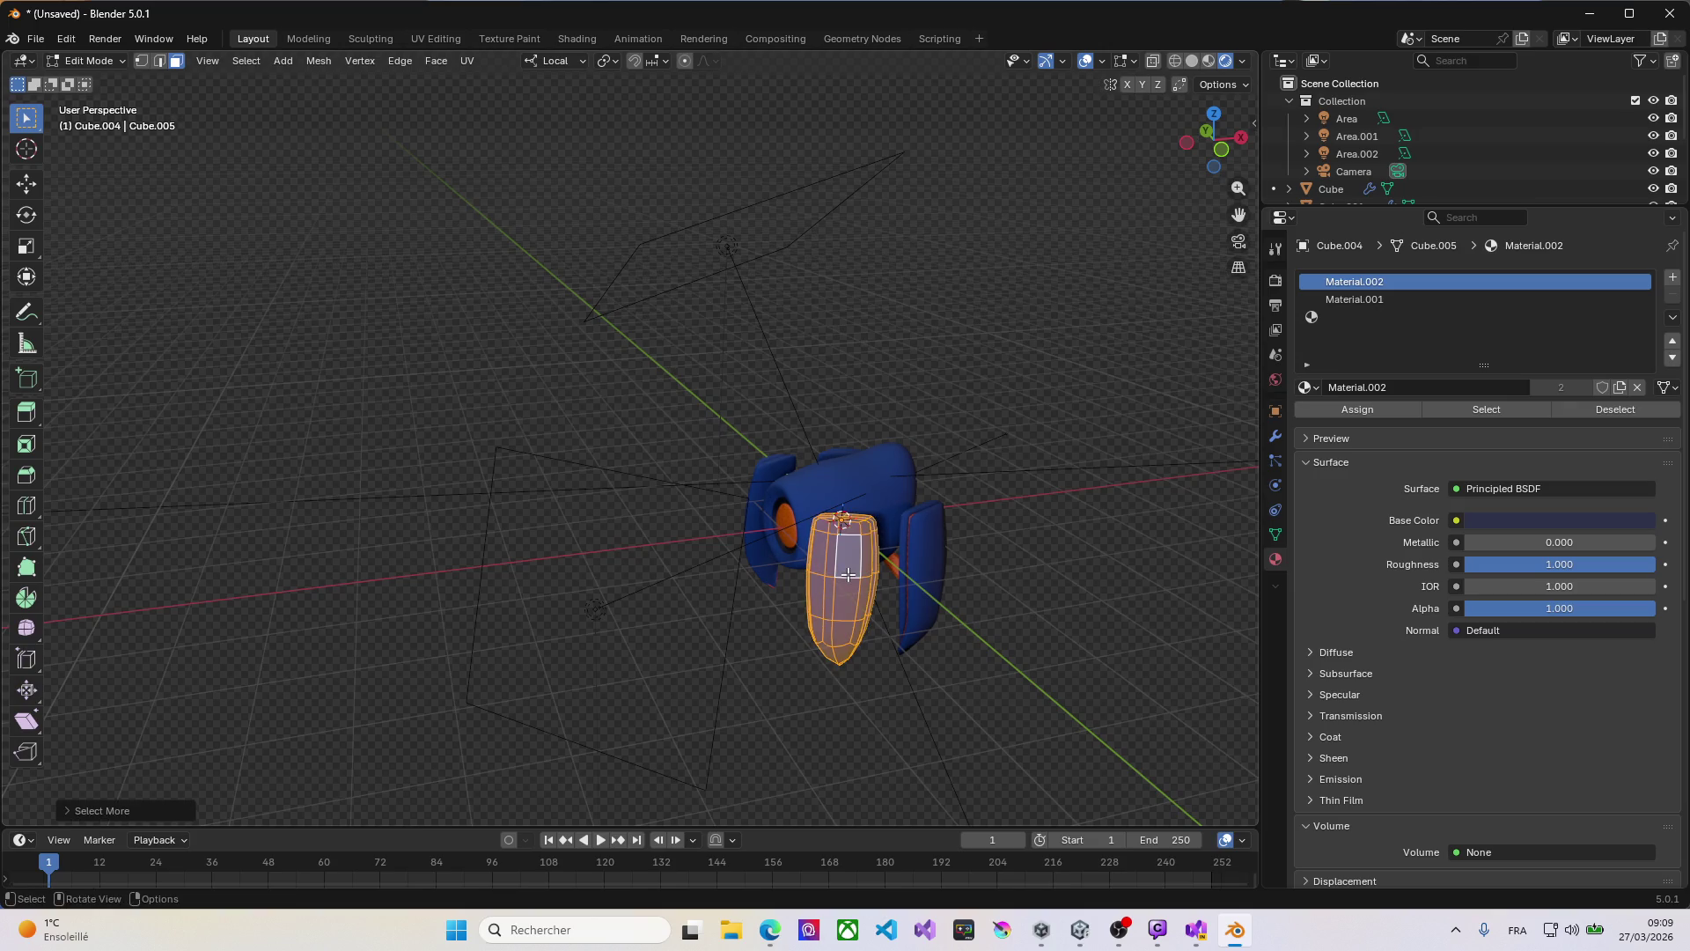
{"action": "key", "text": "p"}
{"action": "left_click", "coordinate": [848, 573]}
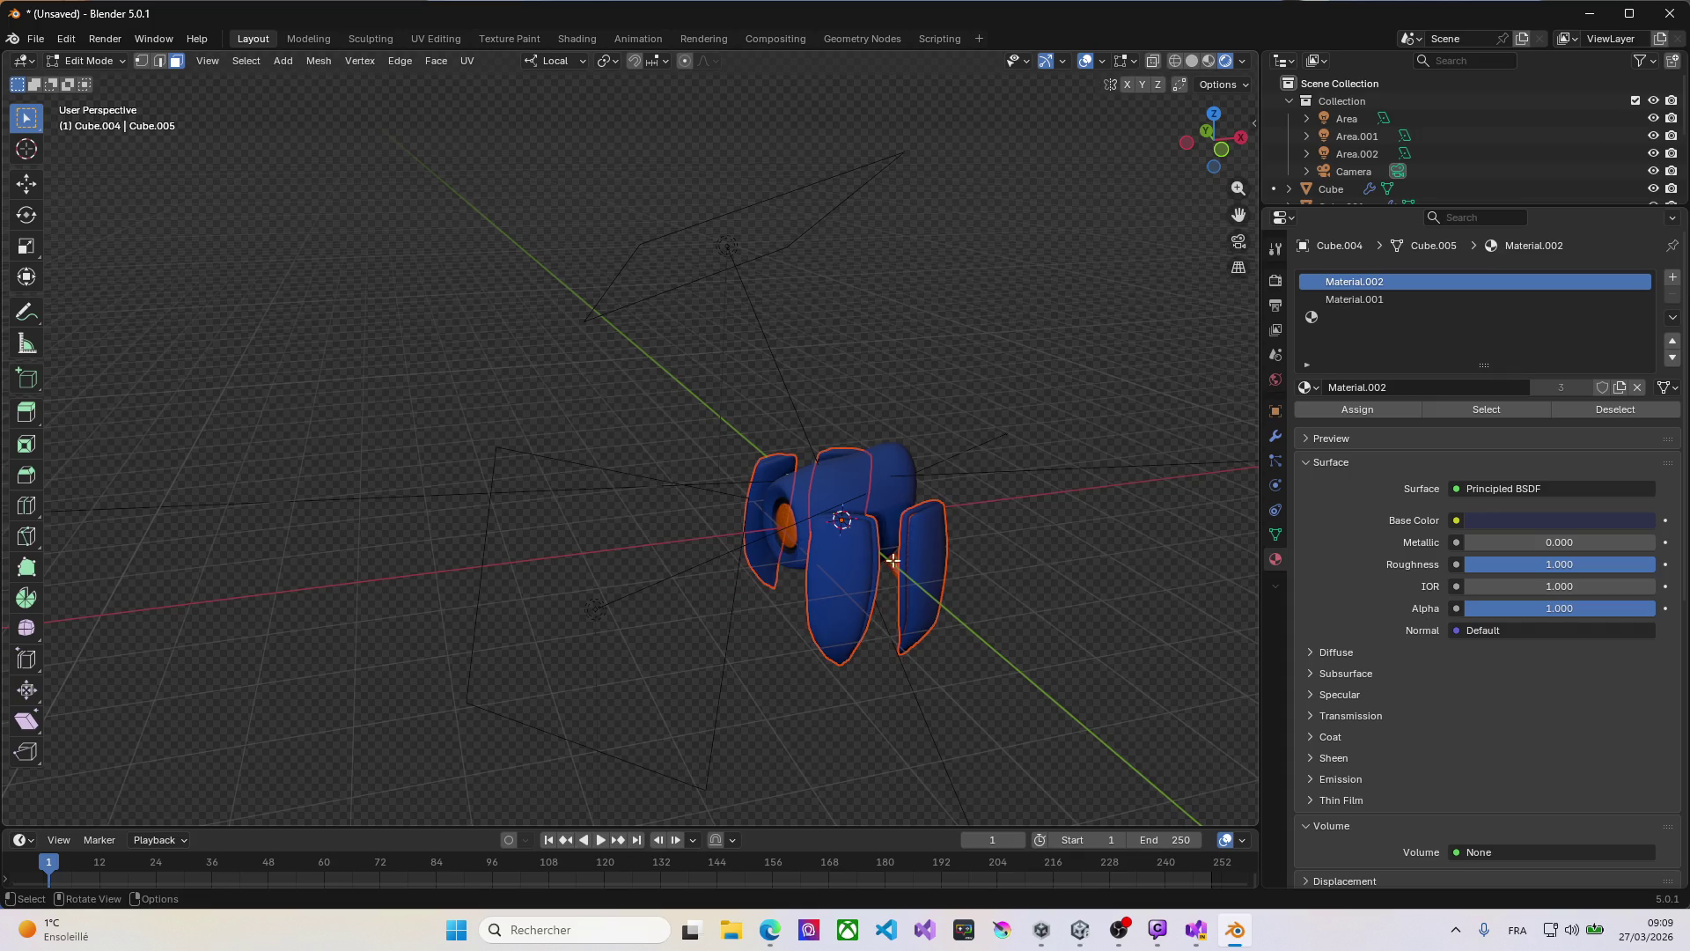
{"action": "key", "text": "Tab"}
Step: Select the side fin and toggle in and out of Edit Mode on its mesh
{"action": "key", "text": "Tab"}
{"action": "mouse_move", "coordinate": [780, 585]}
{"action": "middle_mouse_down"}
{"action": "mouse_move", "coordinate": [694, 551]}
{"action": "mouse_move", "coordinate": [880, 572]}
{"action": "middle_mouse_up"}
{"action": "key", "text": "Tab"}
{"action": "left_click", "coordinate": [912, 581]}
{"action": "key", "text": "Tab"}
{"action": "key", "text": "Tab"}
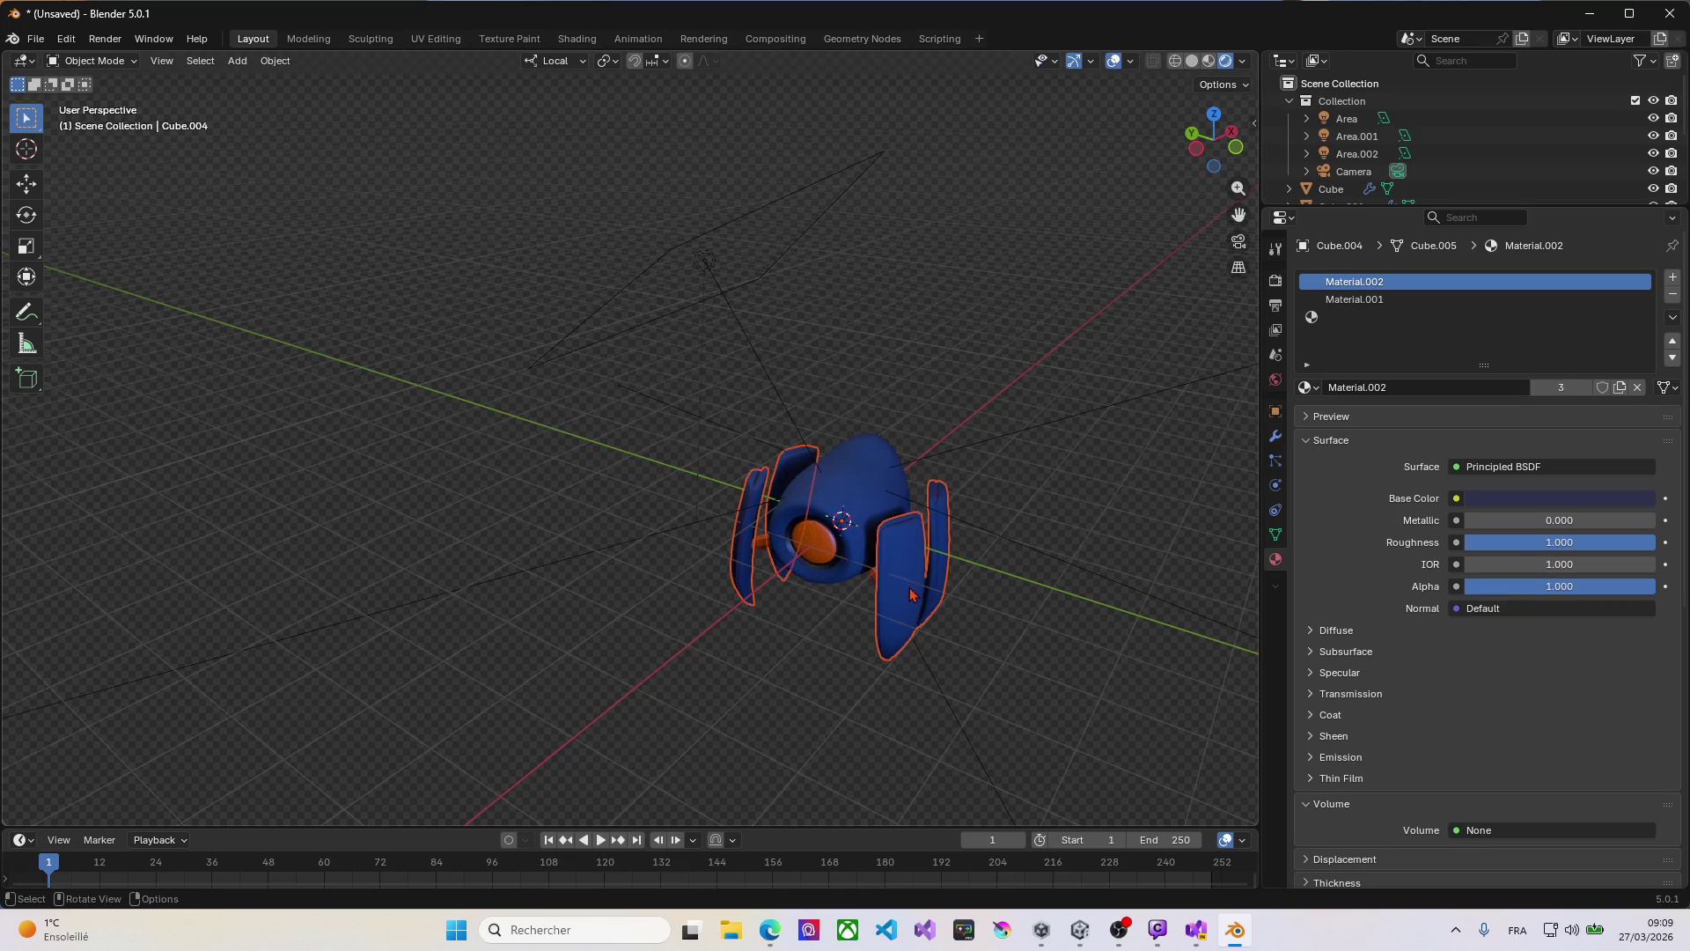
{"action": "key", "text": "Tab"}
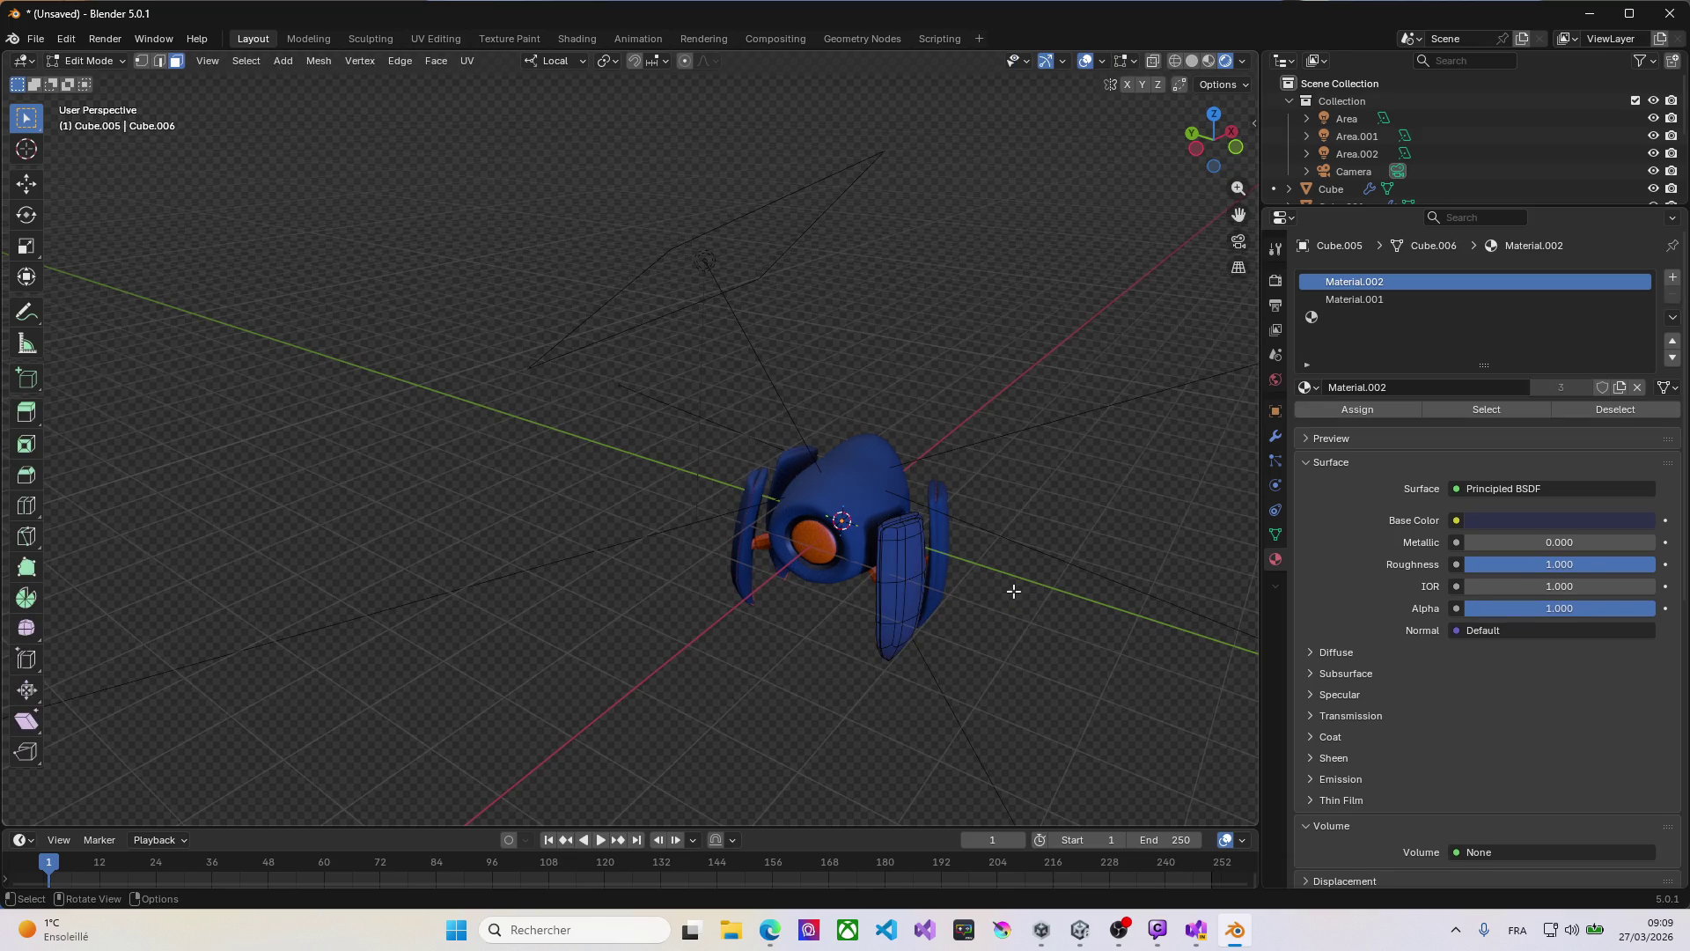
{"action": "mouse_move", "coordinate": [938, 584]}
{"action": "middle_mouse_down"}
{"action": "mouse_move", "coordinate": [716, 532]}
{"action": "mouse_move", "coordinate": [716, 555]}
{"action": "mouse_move", "coordinate": [833, 576]}
{"action": "mouse_move", "coordinate": [1038, 558]}
{"action": "mouse_move", "coordinate": [944, 452]}
{"action": "mouse_move", "coordinate": [794, 560]}
{"action": "mouse_move", "coordinate": [954, 558]}
{"action": "mouse_move", "coordinate": [937, 586]}
{"action": "mouse_move", "coordinate": [906, 532]}
{"action": "mouse_move", "coordinate": [947, 528]}
{"action": "mouse_move", "coordinate": [980, 484]}
{"action": "mouse_move", "coordinate": [951, 472]}
{"action": "mouse_move", "coordinate": [897, 491]}
{"action": "mouse_move", "coordinate": [829, 541]}
{"action": "middle_mouse_up"}
{"action": "scroll", "coordinate": [907, 572], "scroll_direction": "up", "scroll_amount": 5}
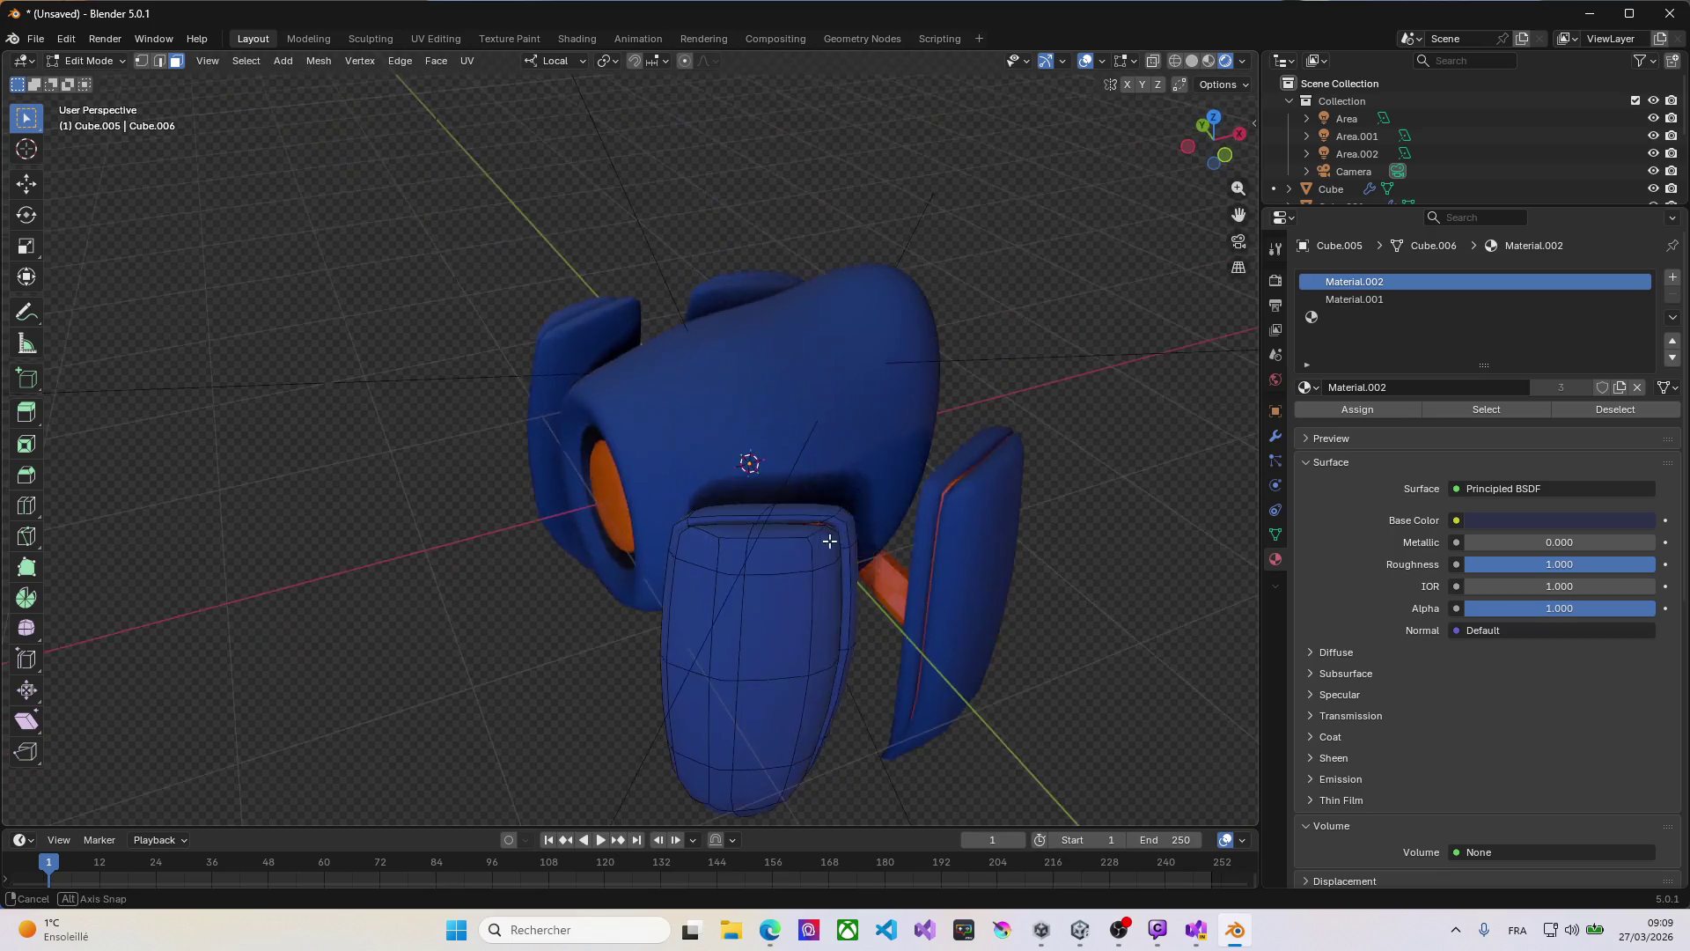
Step: Select the blue head body, toggle Edit Mode on it, and face the robot's front
{"action": "key", "text": "Tab"}
{"action": "left_click", "coordinate": [825, 411]}
{"action": "middle_click_drag", "start_coordinate": [827, 408], "coordinate": [861, 421]}
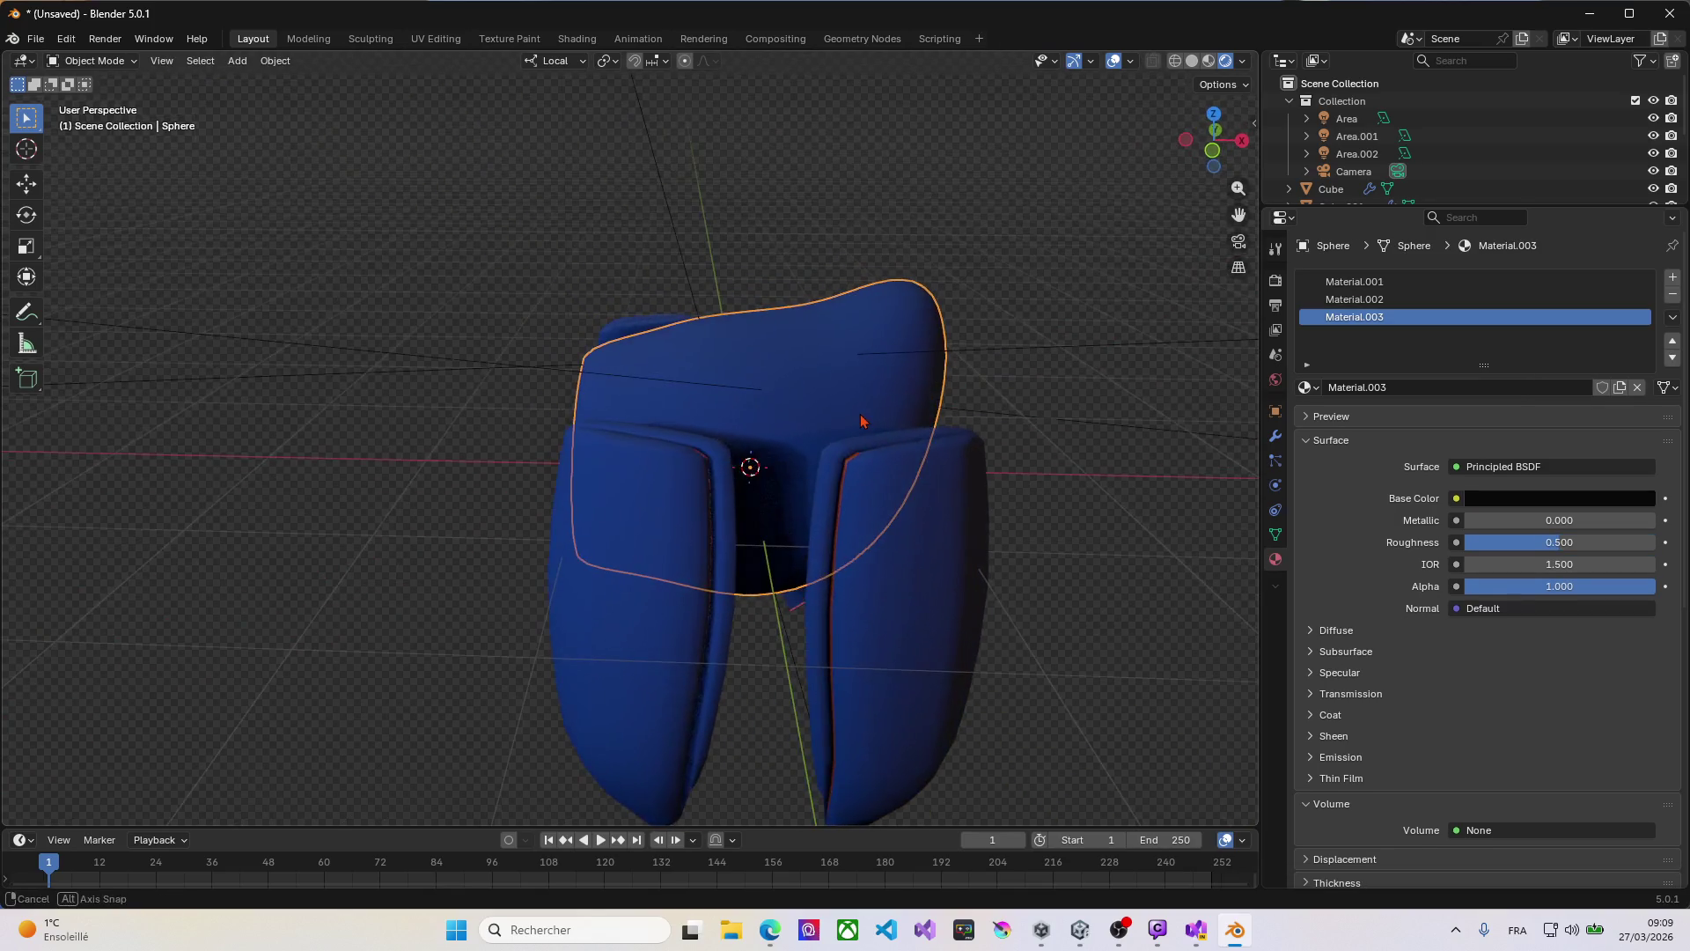
{"action": "key", "text": "Tab"}
{"action": "key", "text": "Tab"}
{"action": "middle_click_drag", "start_coordinate": [799, 409], "coordinate": [848, 399]}
{"action": "key", "text": "Tab"}
{"action": "mouse_move", "coordinate": [739, 399]}
{"action": "middle_mouse_down"}
{"action": "mouse_move", "coordinate": [1024, 384]}
{"action": "mouse_move", "coordinate": [751, 358]}
{"action": "mouse_move", "coordinate": [648, 273]}
{"action": "mouse_move", "coordinate": [558, 279]}
{"action": "mouse_move", "coordinate": [555, 340]}
{"action": "mouse_move", "coordinate": [709, 362]}
{"action": "mouse_move", "coordinate": [750, 404]}
{"action": "mouse_move", "coordinate": [614, 361]}
{"action": "mouse_move", "coordinate": [664, 305]}
{"action": "mouse_move", "coordinate": [853, 347]}
{"action": "middle_mouse_up"}
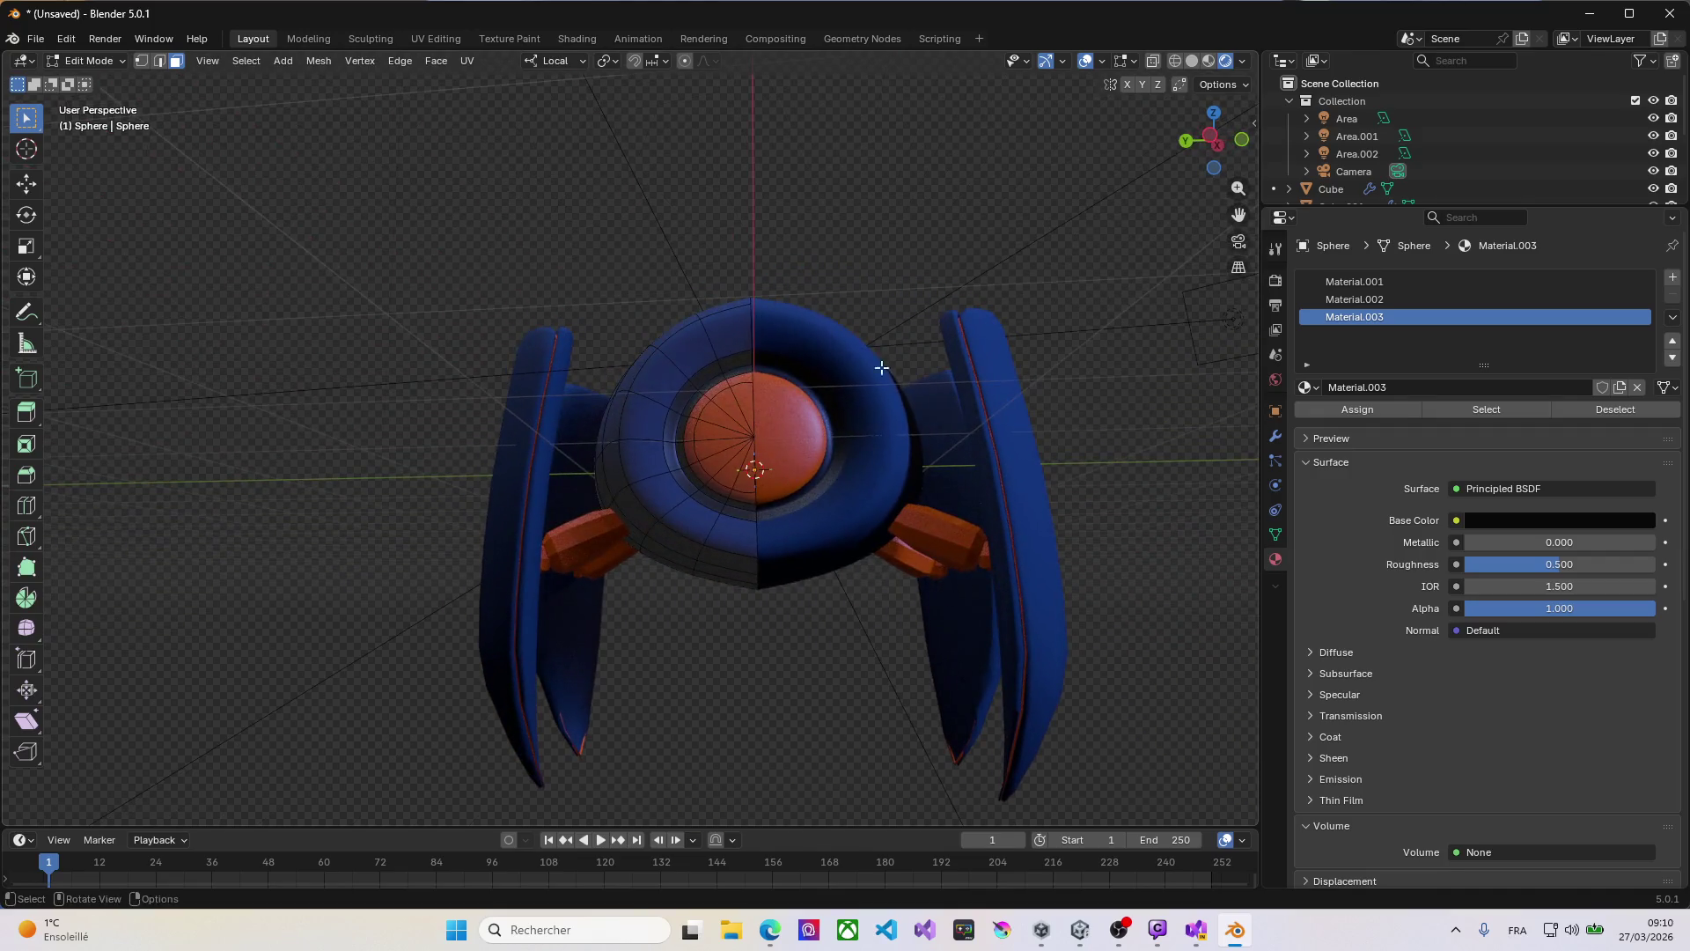
Step: Shade the first two orange arm pieces smooth
{"action": "key", "text": "Tab"}
{"action": "left_click", "coordinate": [959, 548]}
{"action": "right_click", "coordinate": [959, 548]}
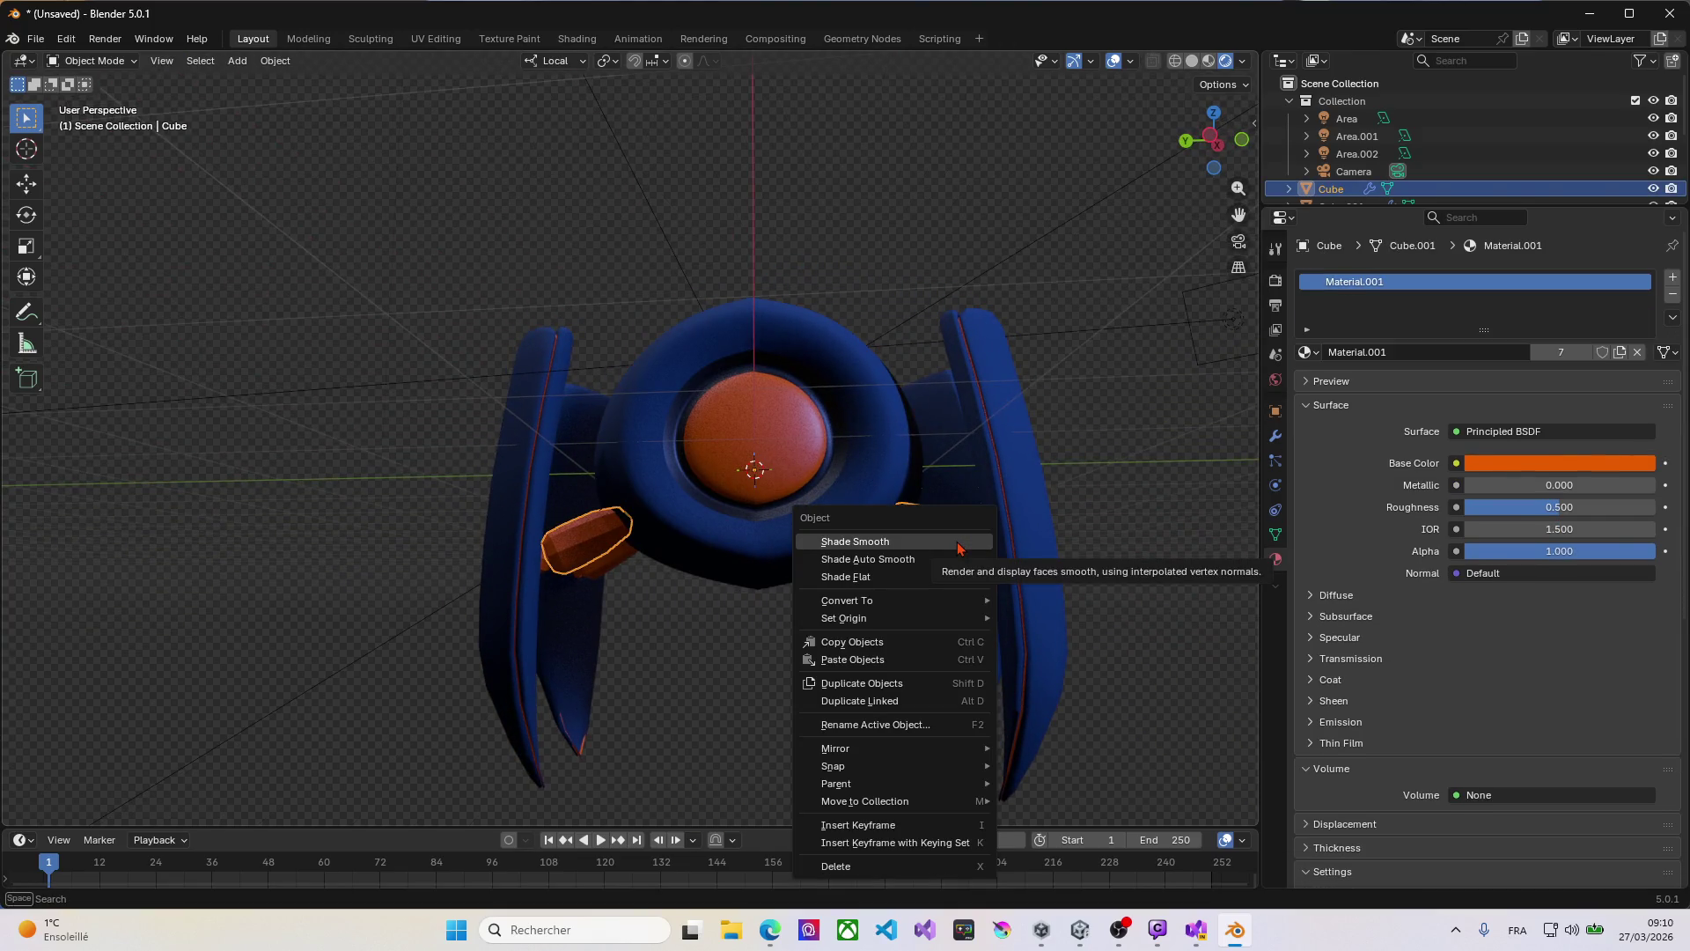
{"action": "left_click", "coordinate": [959, 543]}
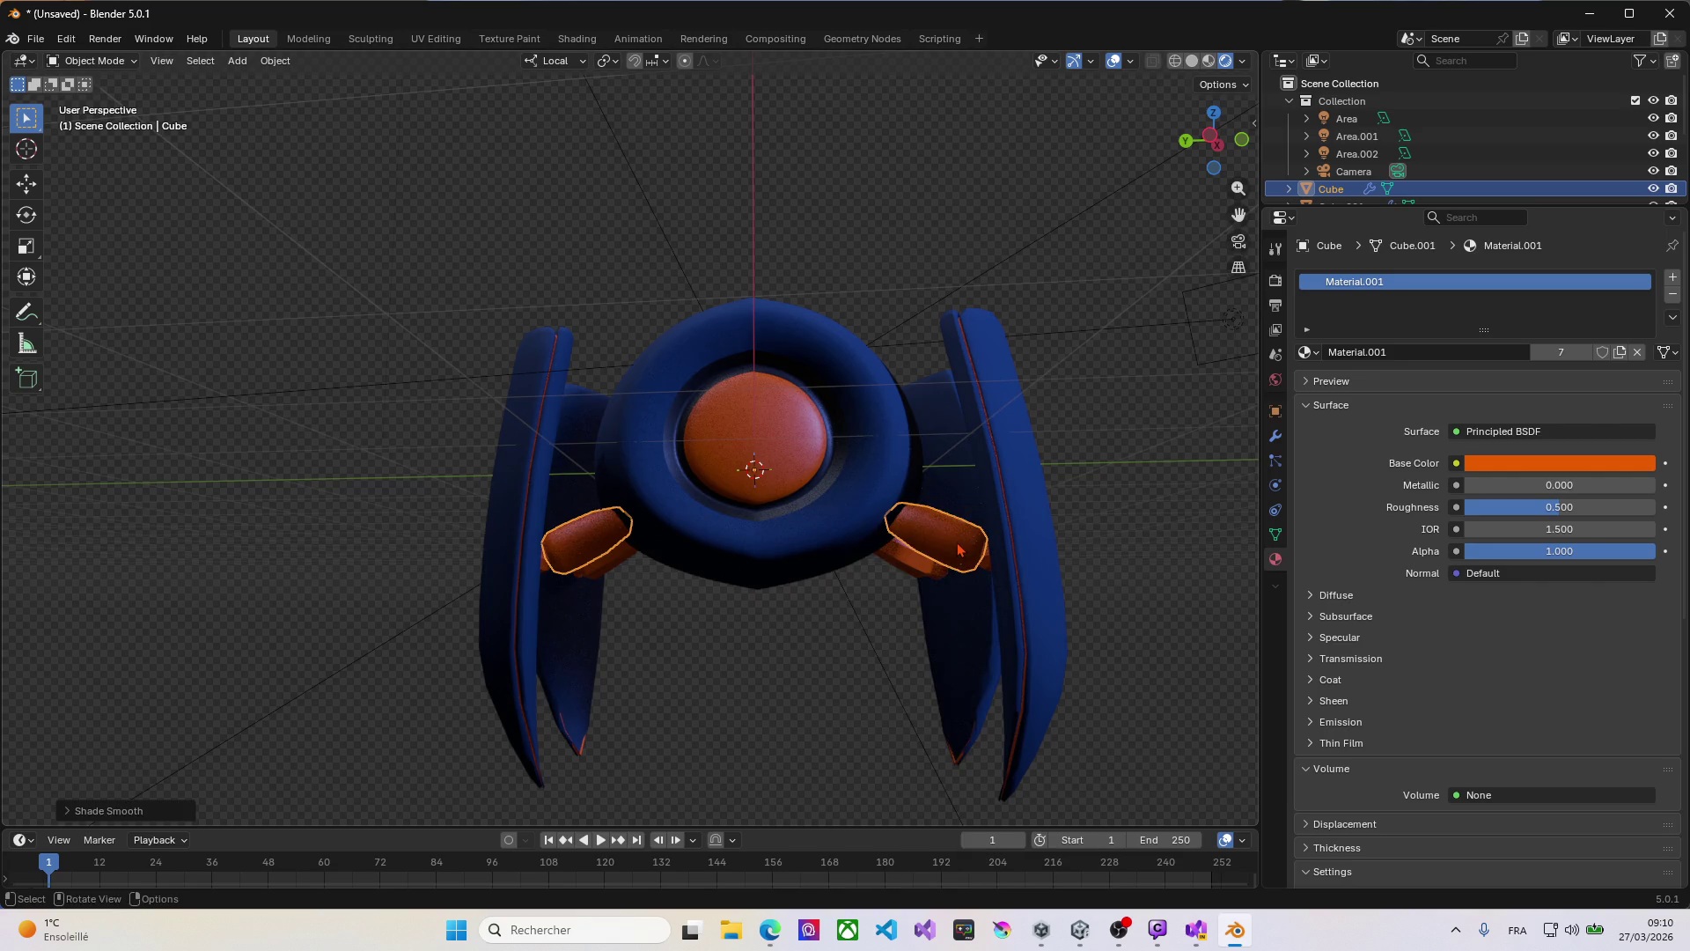
{"action": "left_click", "coordinate": [911, 576]}
{"action": "right_click", "coordinate": [911, 572]}
{"action": "left_click", "coordinate": [911, 563]}
Step: Shade a third arm piece smooth, undoing an accidental Shade Auto Smooth
{"action": "middle_click_drag", "start_coordinate": [911, 564], "coordinate": [898, 554]}
{"action": "left_click", "coordinate": [513, 574]}
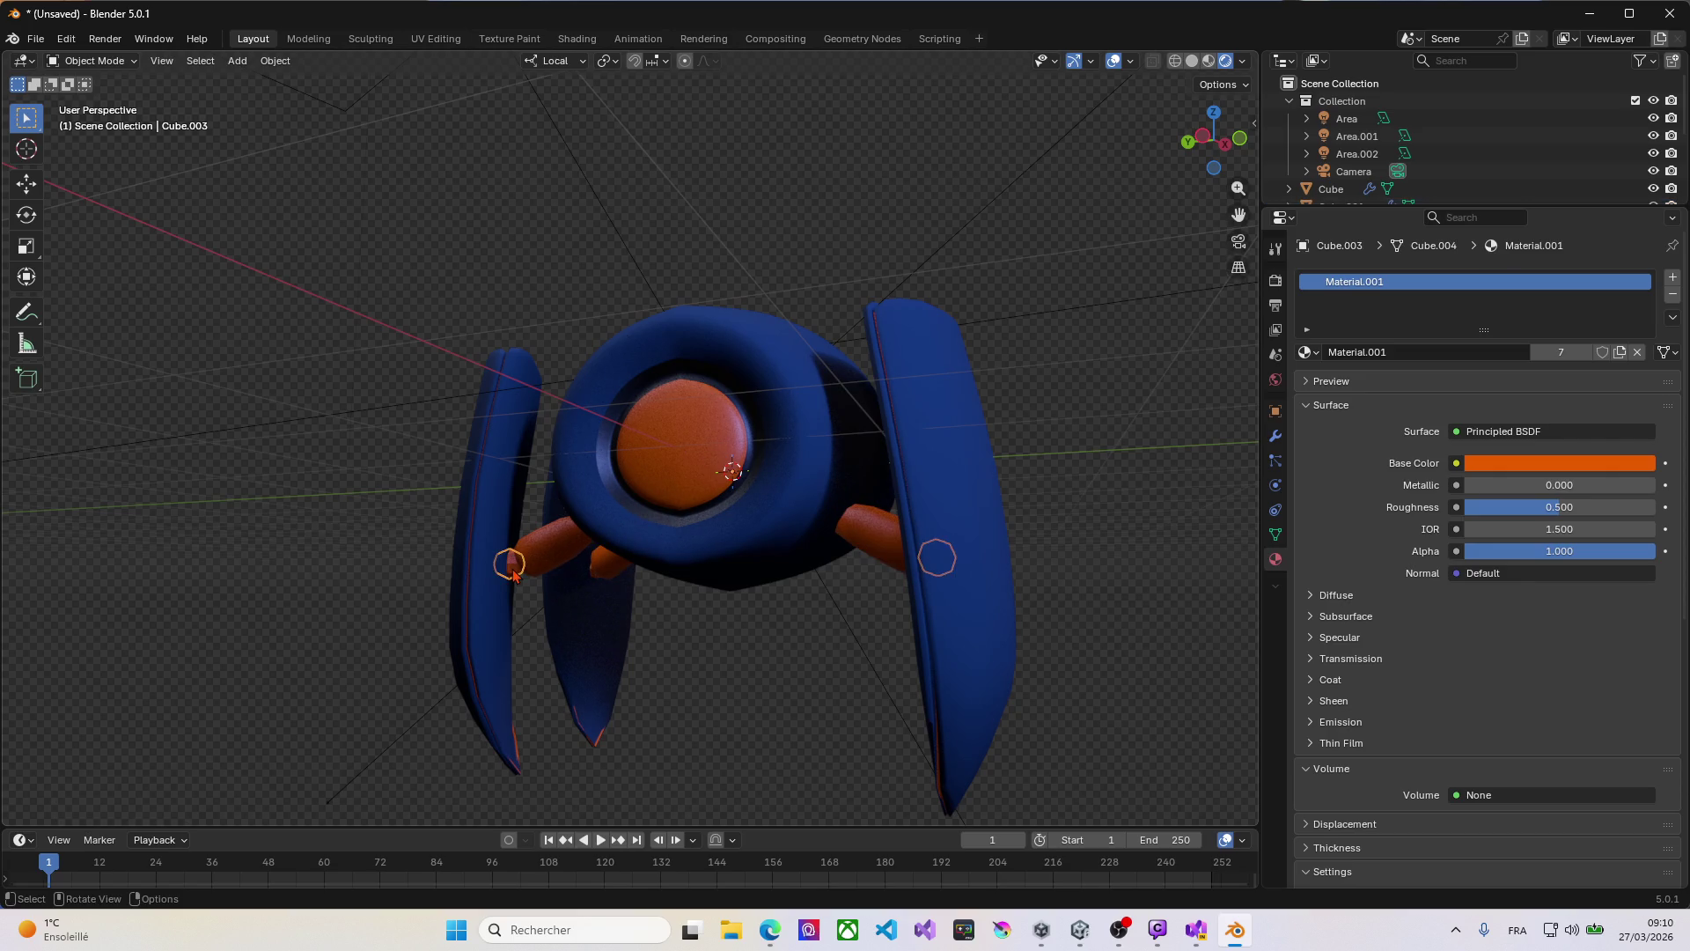
{"action": "right_click", "coordinate": [513, 565]}
{"action": "left_click", "coordinate": [515, 577]}
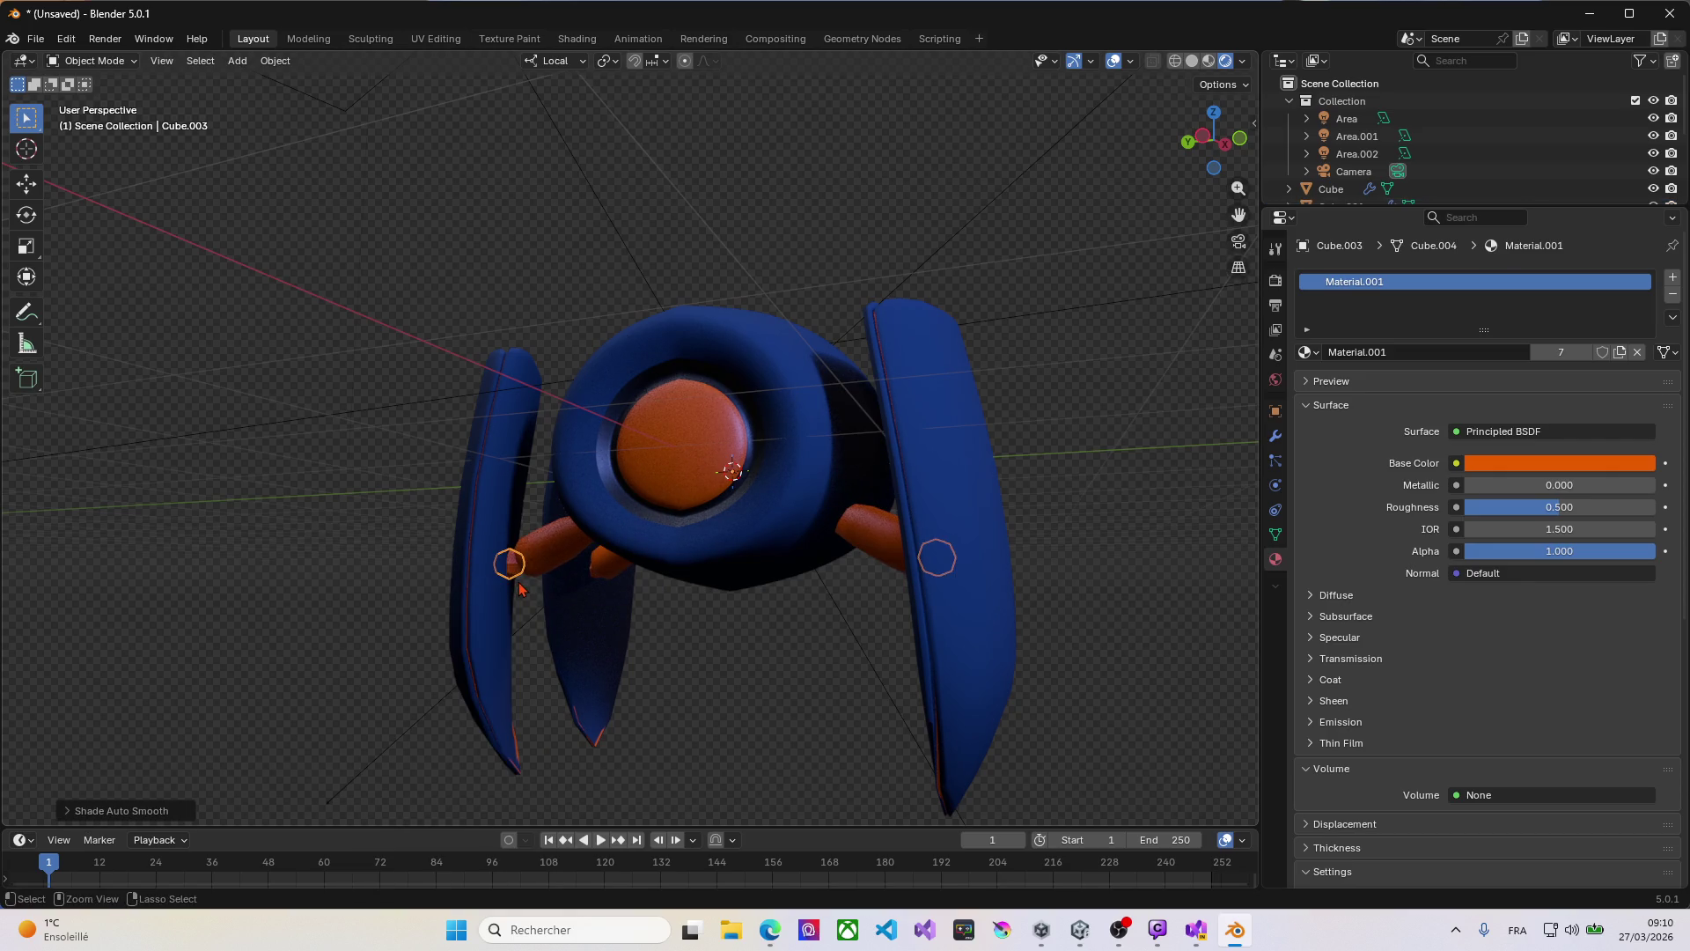
{"action": "key", "text": "ctrl+z"}
{"action": "right_click", "coordinate": [513, 573]}
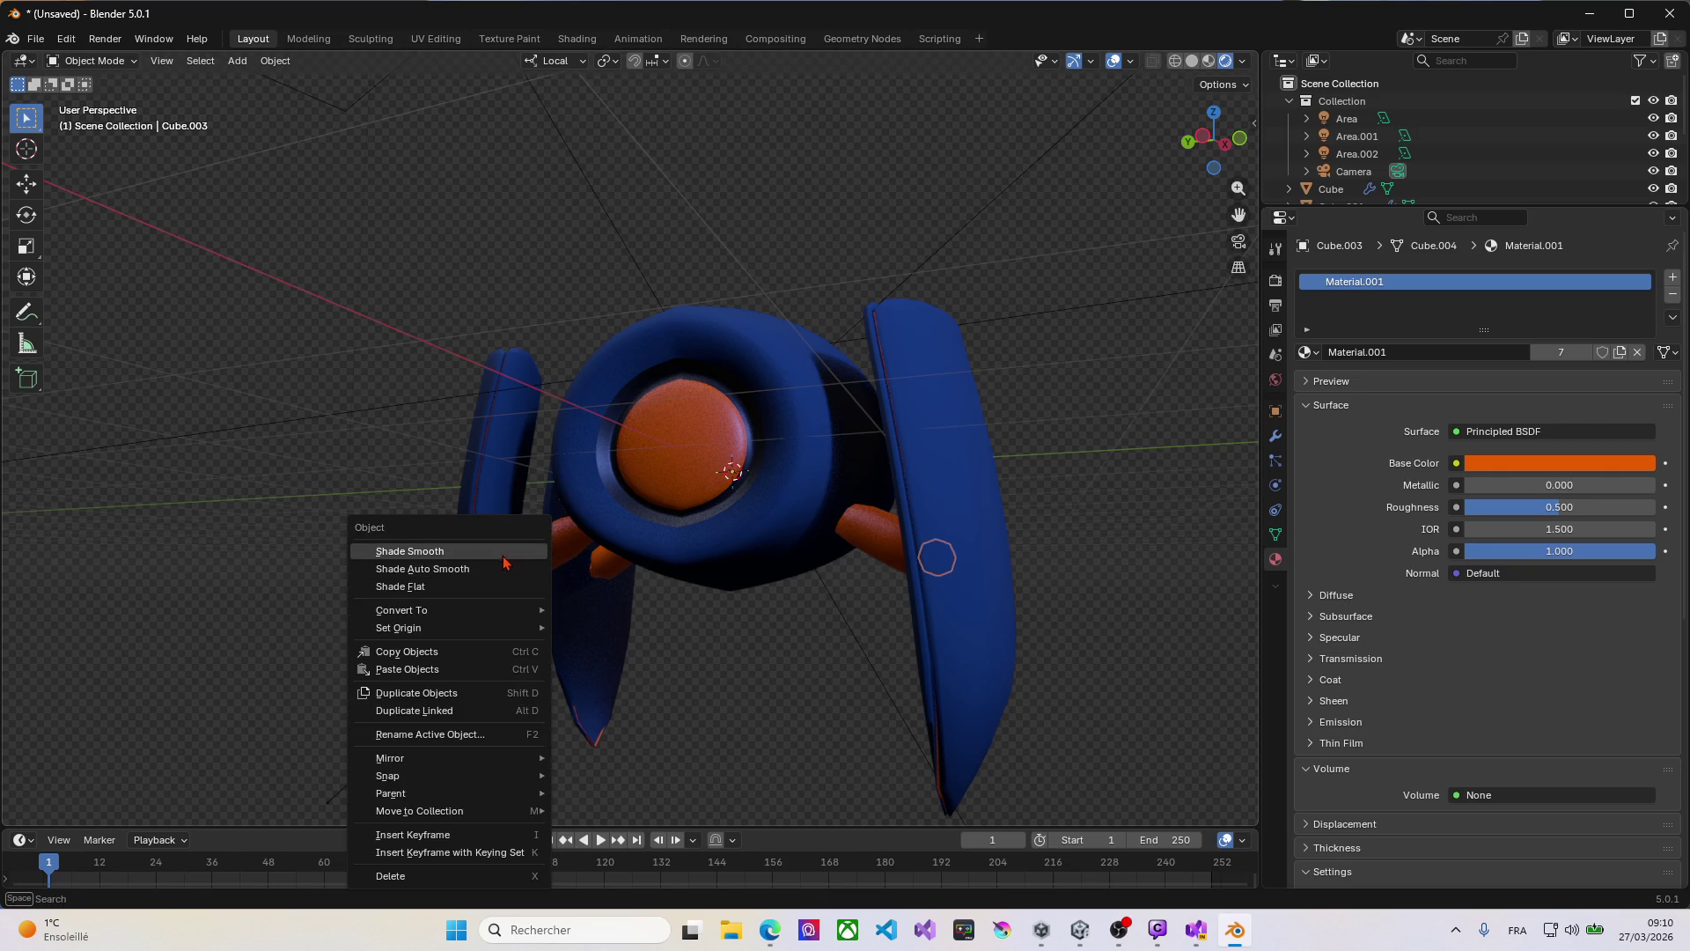
{"action": "left_click", "coordinate": [508, 554]}
Step: Shade the lowest remaining orange arm piece smooth
{"action": "mouse_move", "coordinate": [563, 528]}
{"action": "middle_mouse_down"}
{"action": "mouse_move", "coordinate": [617, 503]}
{"action": "mouse_move", "coordinate": [612, 517]}
{"action": "middle_mouse_up"}
{"action": "middle_click_drag", "start_coordinate": [734, 585], "coordinate": [792, 616]}
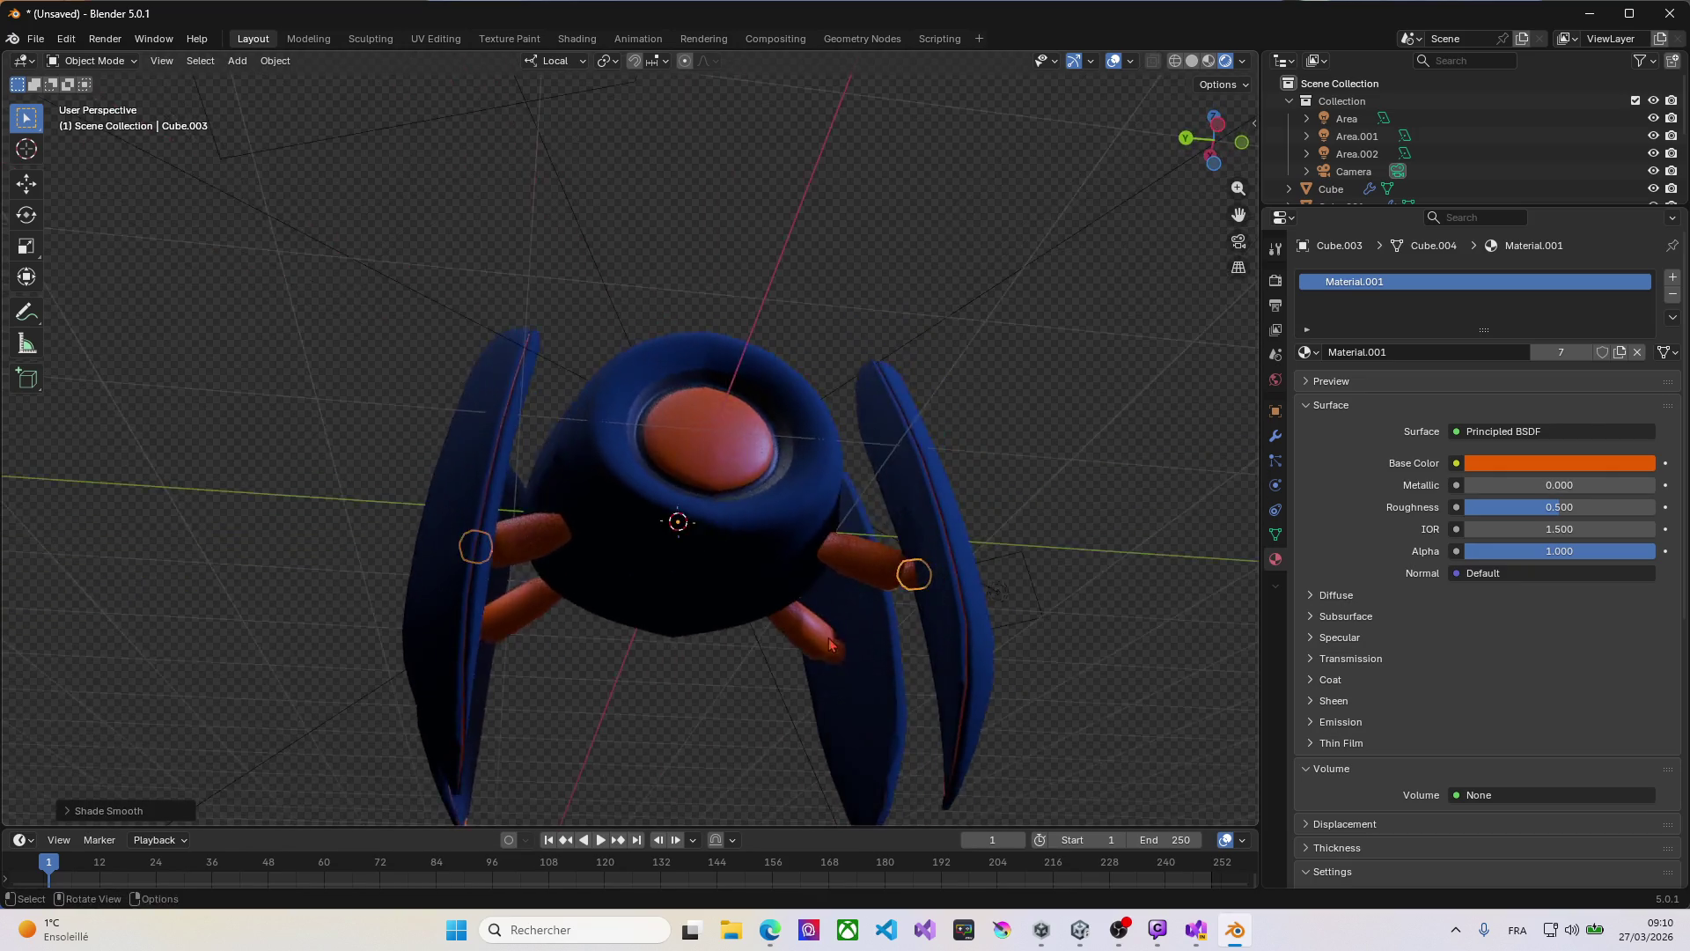
{"action": "scroll", "coordinate": [792, 616], "scroll_direction": "up", "scroll_amount": 6}
{"action": "left_click", "coordinate": [848, 678]}
{"action": "right_click", "coordinate": [847, 678]}
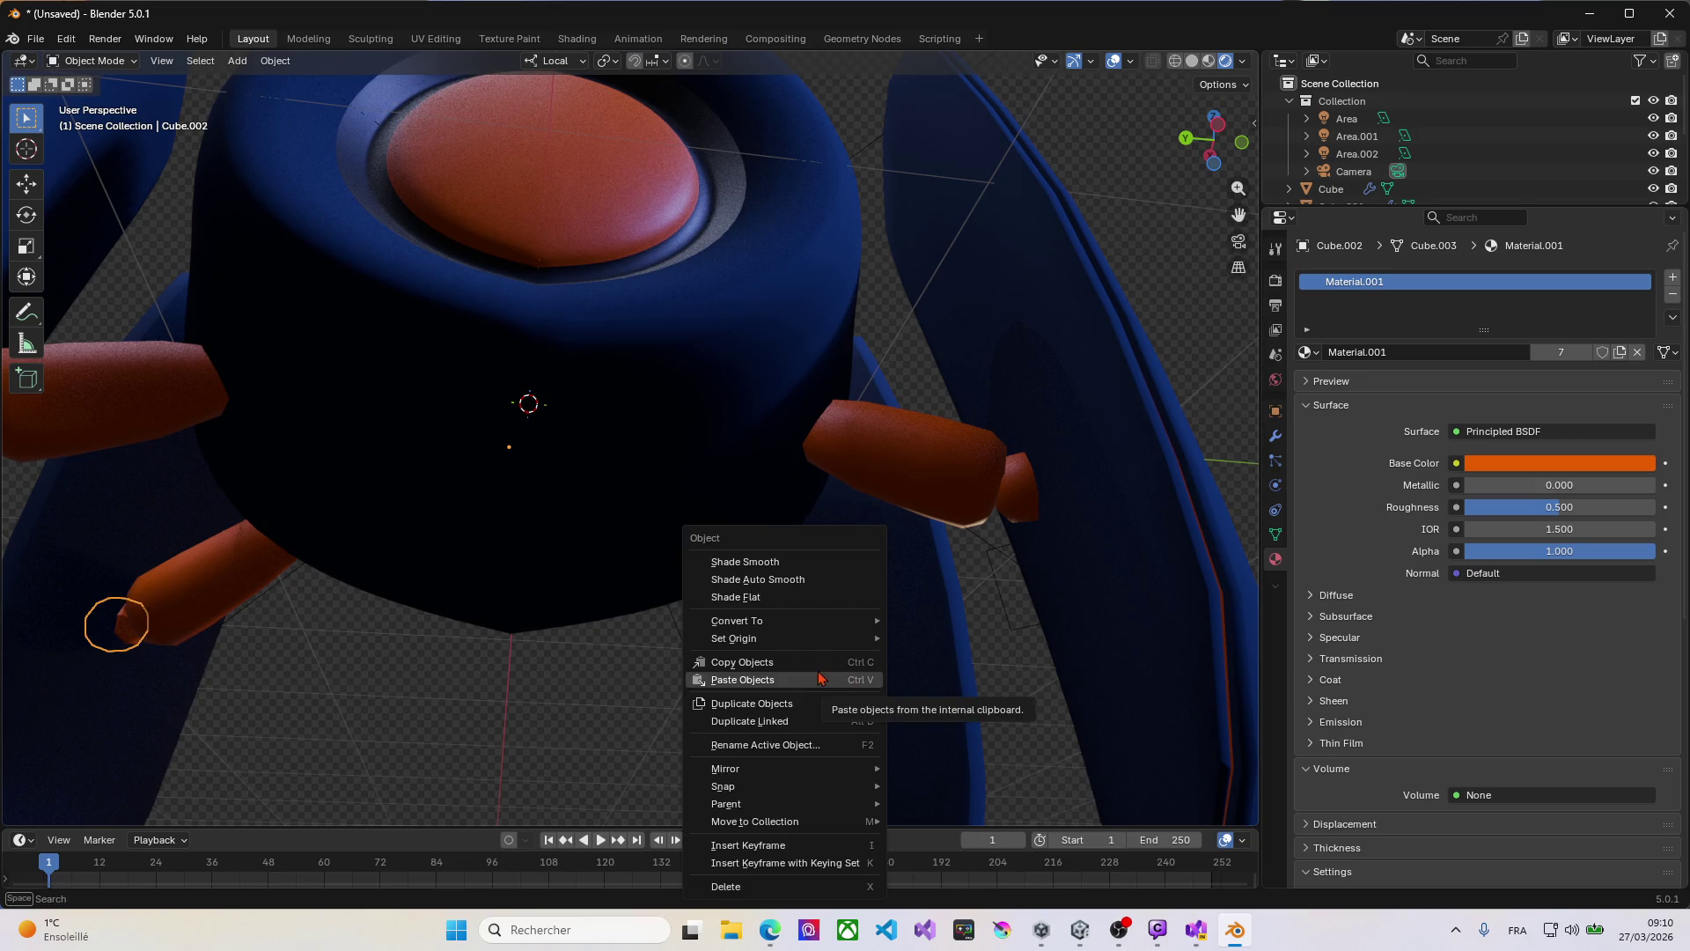
{"action": "left_click", "coordinate": [746, 562]}
{"action": "scroll", "coordinate": [747, 562], "scroll_direction": "down", "scroll_amount": 5}
{"action": "mouse_move", "coordinate": [746, 563]}
{"action": "middle_mouse_down"}
{"action": "mouse_move", "coordinate": [647, 542]}
{"action": "mouse_move", "coordinate": [517, 431]}
{"action": "middle_mouse_up"}
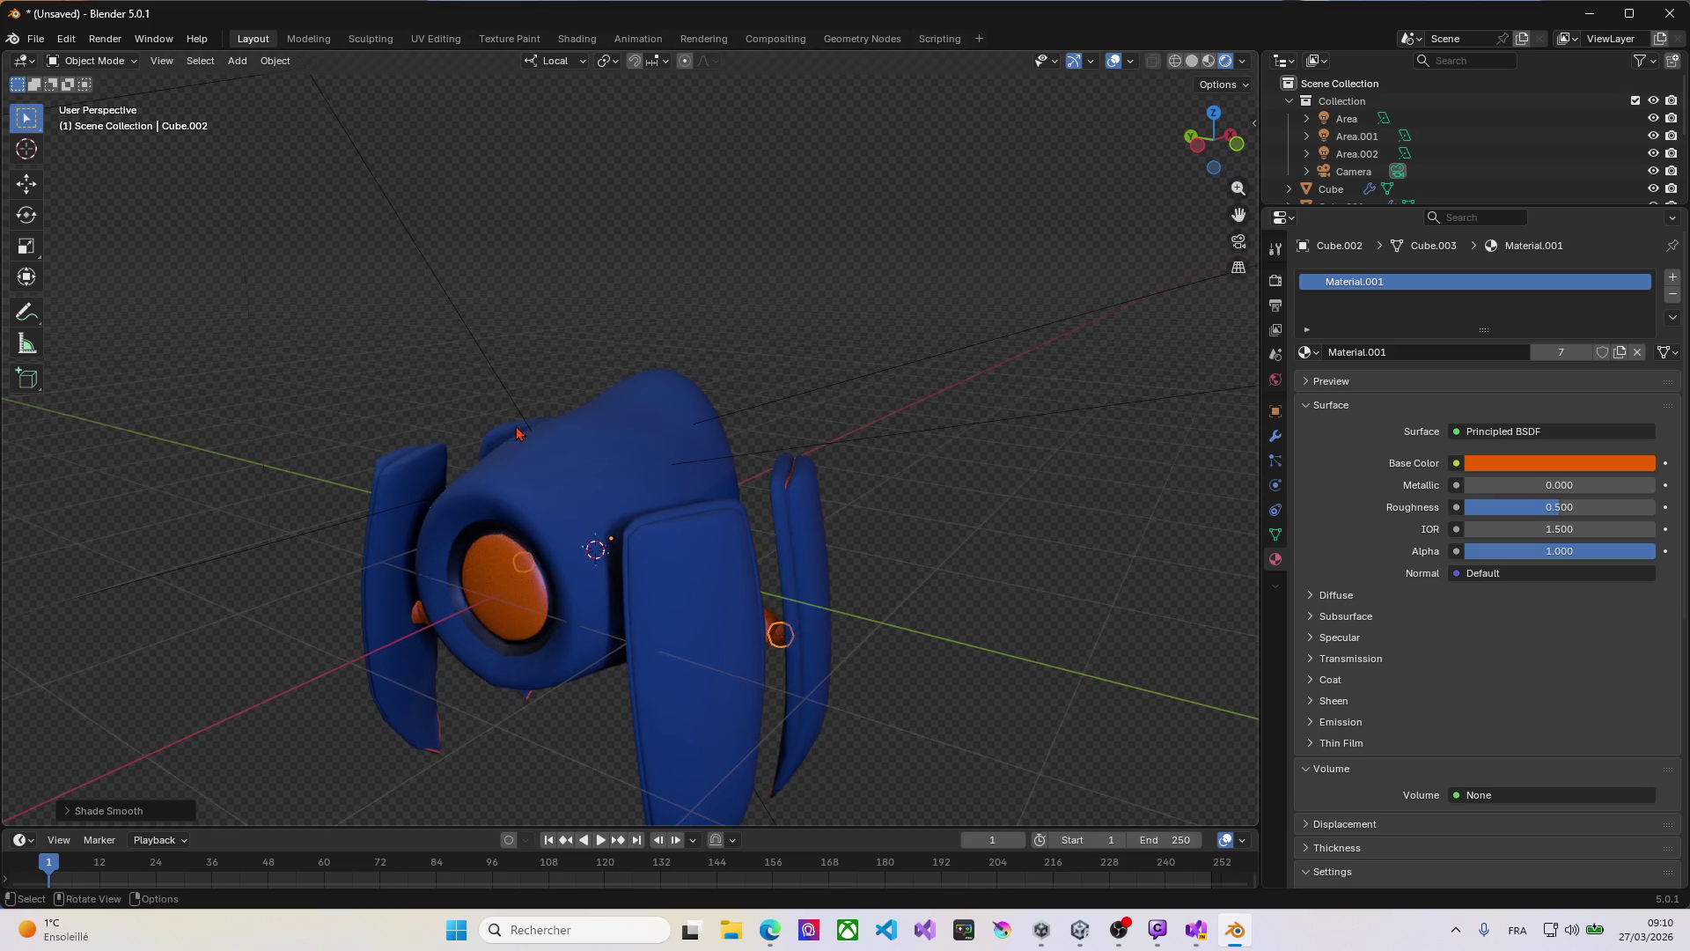
Step: Select the eye sphere Sphere.001 and bring up its surface shader choices
{"action": "left_click", "coordinate": [488, 583]}
{"action": "middle_click_drag", "start_coordinate": [486, 583], "coordinate": [749, 555]}
{"action": "left_click", "coordinate": [1486, 433]}
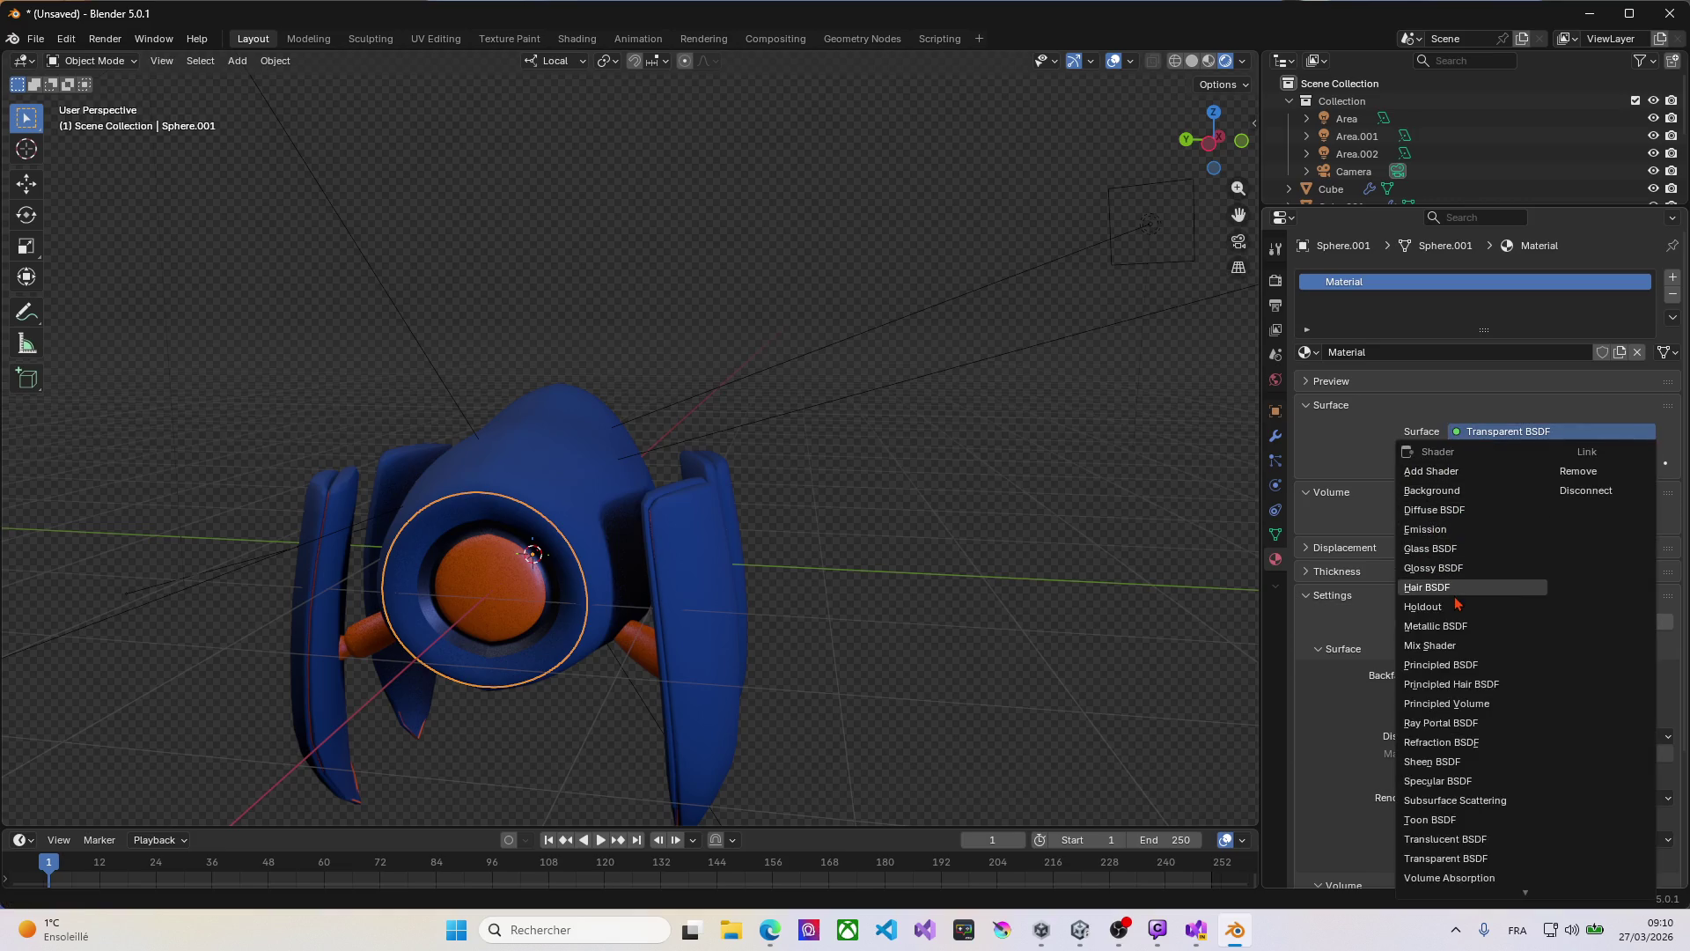
Step: Make Sphere.001 a Glass BSDF with roughness 0.289 and IOR 2.400, then select the head
{"action": "left_click", "coordinate": [1428, 551]}
{"action": "middle_click_drag", "start_coordinate": [528, 558], "coordinate": [968, 554]}
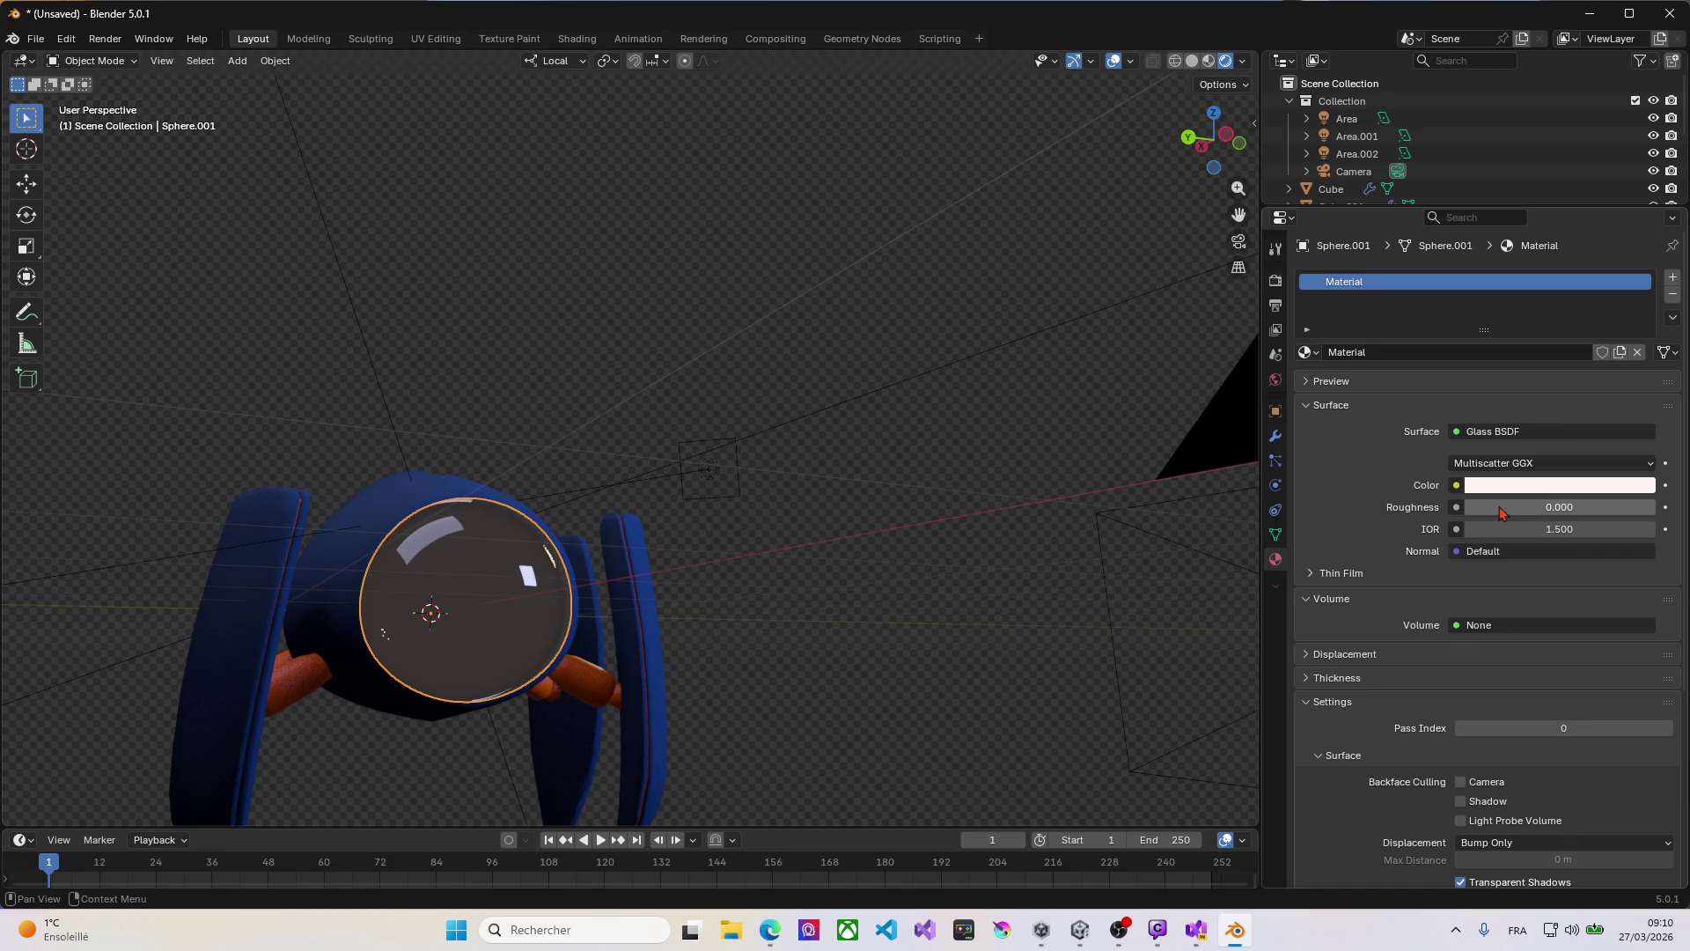
{"action": "mouse_move", "coordinate": [1493, 511]}
{"action": "left_mouse_down"}
{"action": "mouse_move", "coordinate": [1541, 509]}
{"action": "mouse_move", "coordinate": [1519, 509]}
{"action": "mouse_move", "coordinate": [1559, 529]}
{"action": "mouse_move", "coordinate": [1496, 529]}
{"action": "mouse_move", "coordinate": [1620, 529]}
{"action": "mouse_move", "coordinate": [1541, 529]}
{"action": "left_mouse_up"}
{"action": "mouse_move", "coordinate": [584, 525]}
{"action": "middle_mouse_down"}
{"action": "mouse_move", "coordinate": [467, 535]}
{"action": "mouse_move", "coordinate": [556, 590]}
{"action": "mouse_move", "coordinate": [520, 570]}
{"action": "middle_mouse_up"}
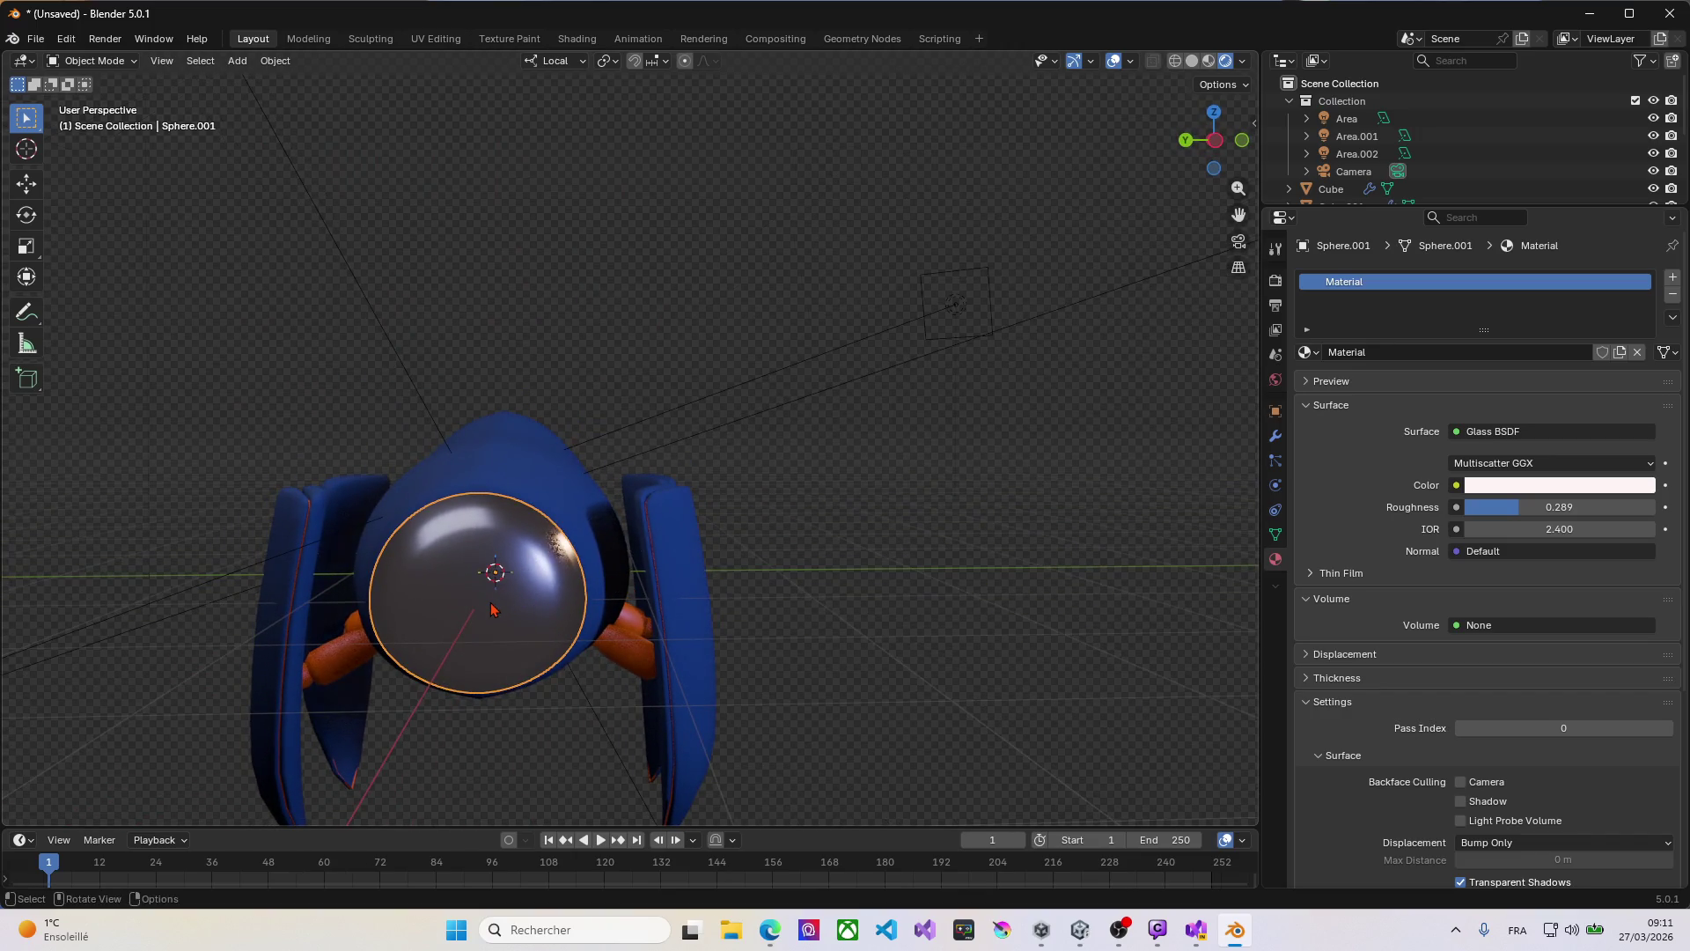
{"action": "left_click", "coordinate": [555, 587]}
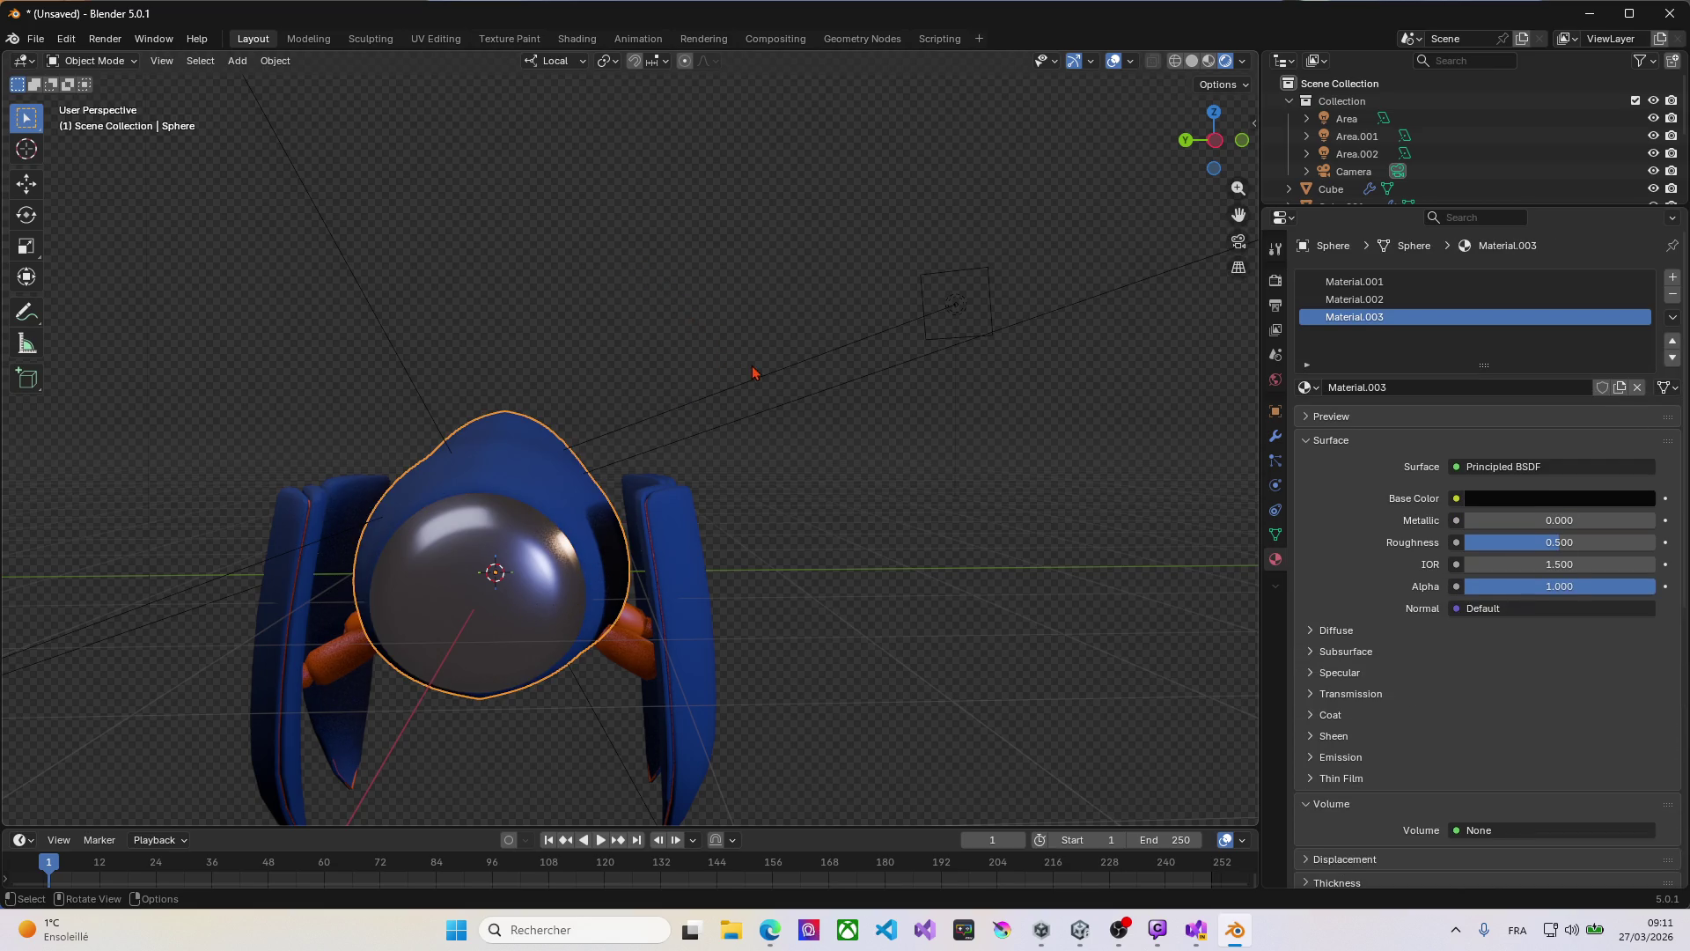
Step: Isolate the head body in Local View in Edit Mode and add an empty material slot
{"action": "key", "text": "Tab"}
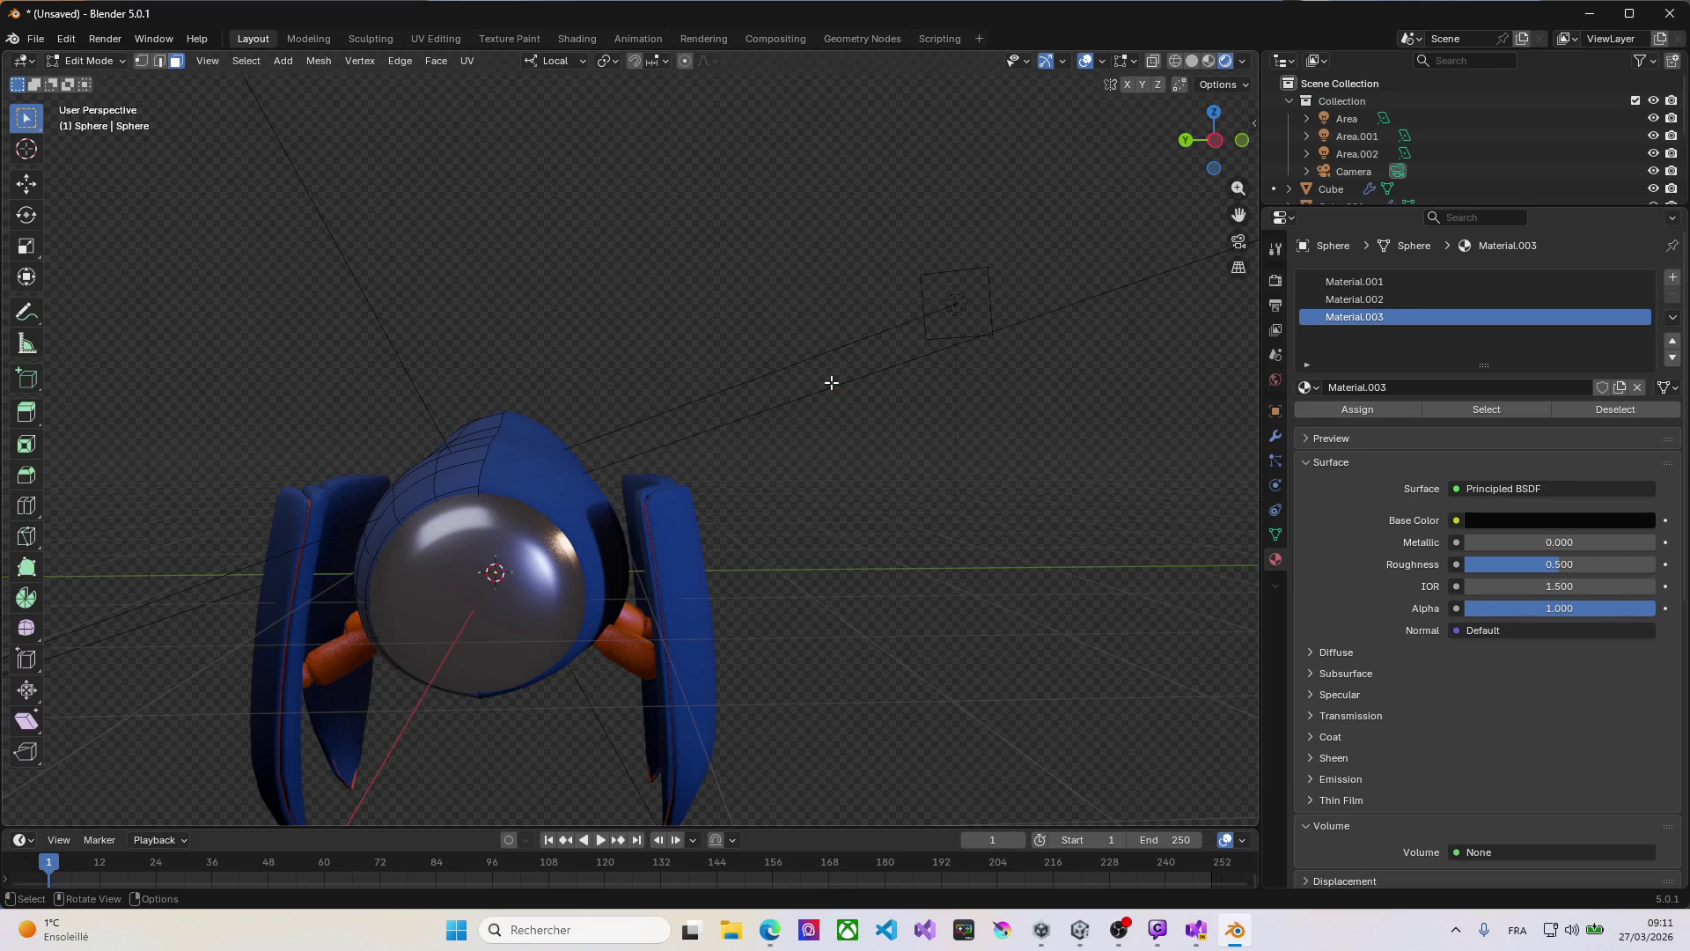
{"action": "key", "text": "KP_Divide"}
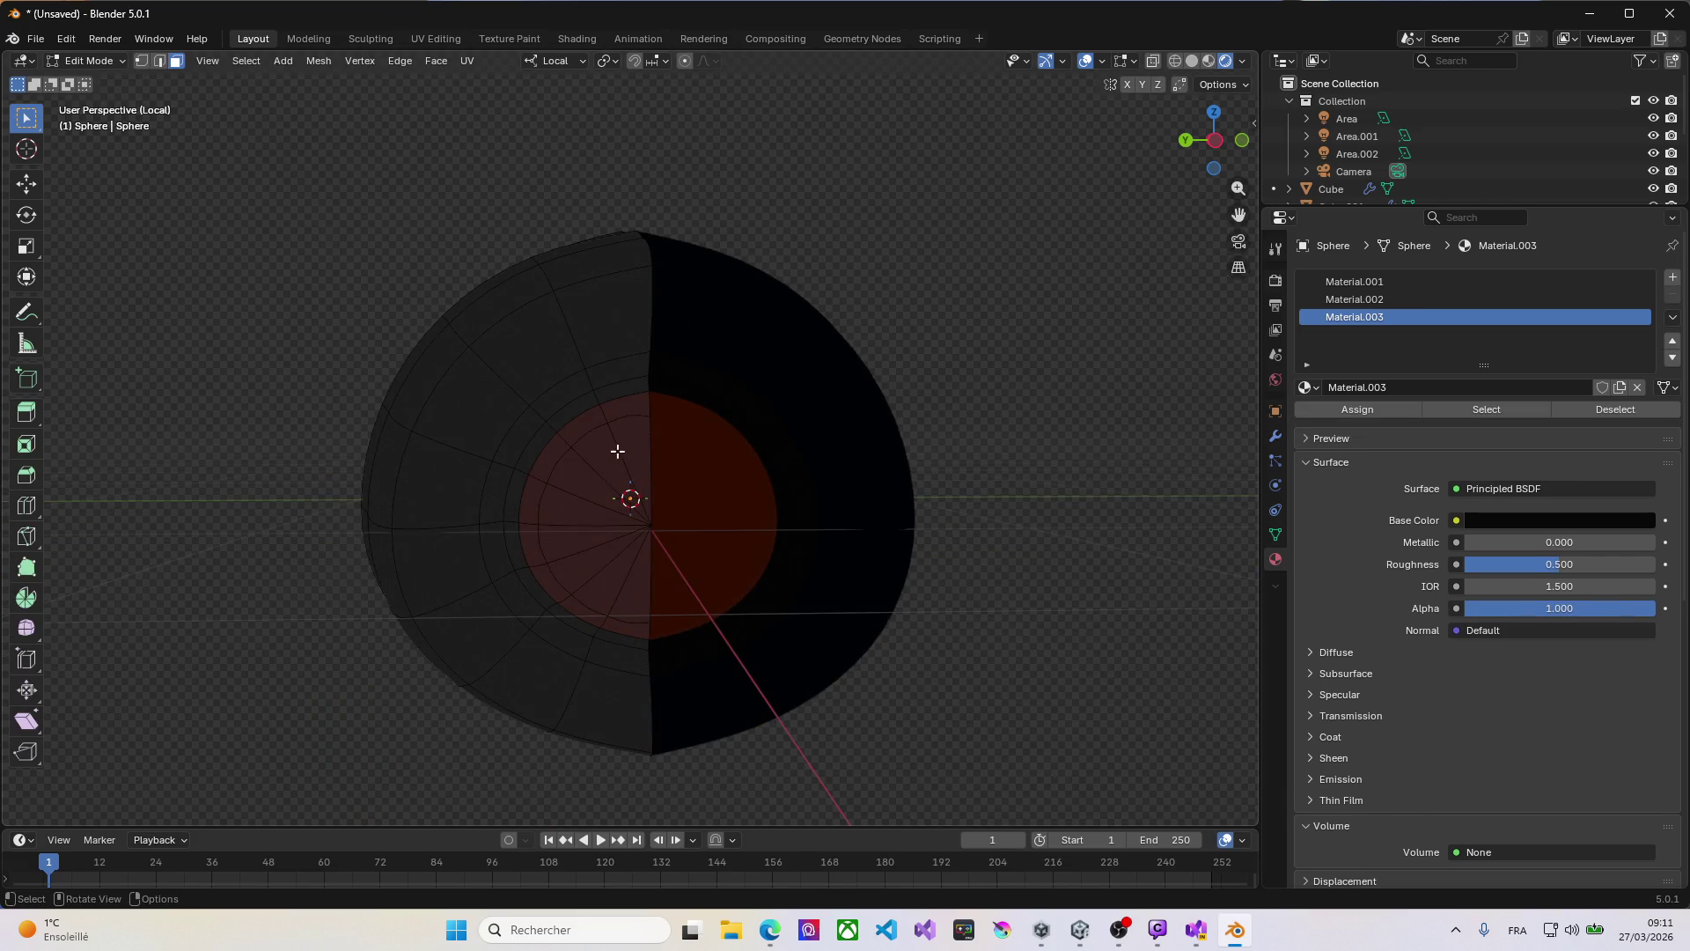
{"action": "left_click", "coordinate": [620, 456]}
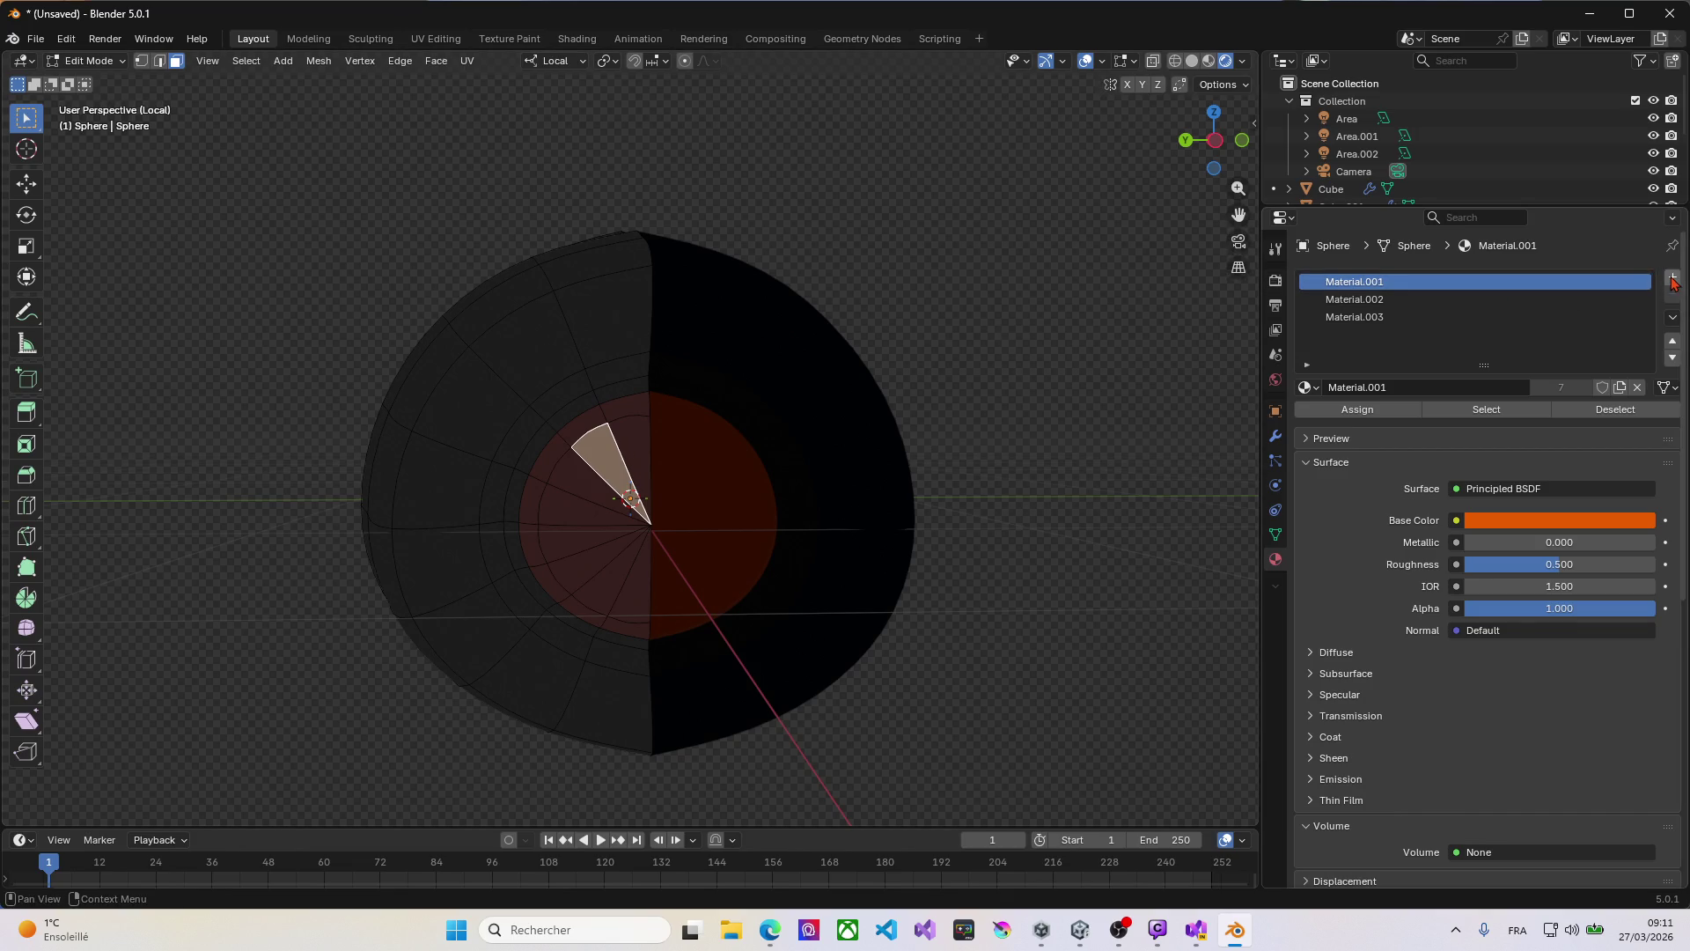
{"action": "left_click", "coordinate": [1673, 277]}
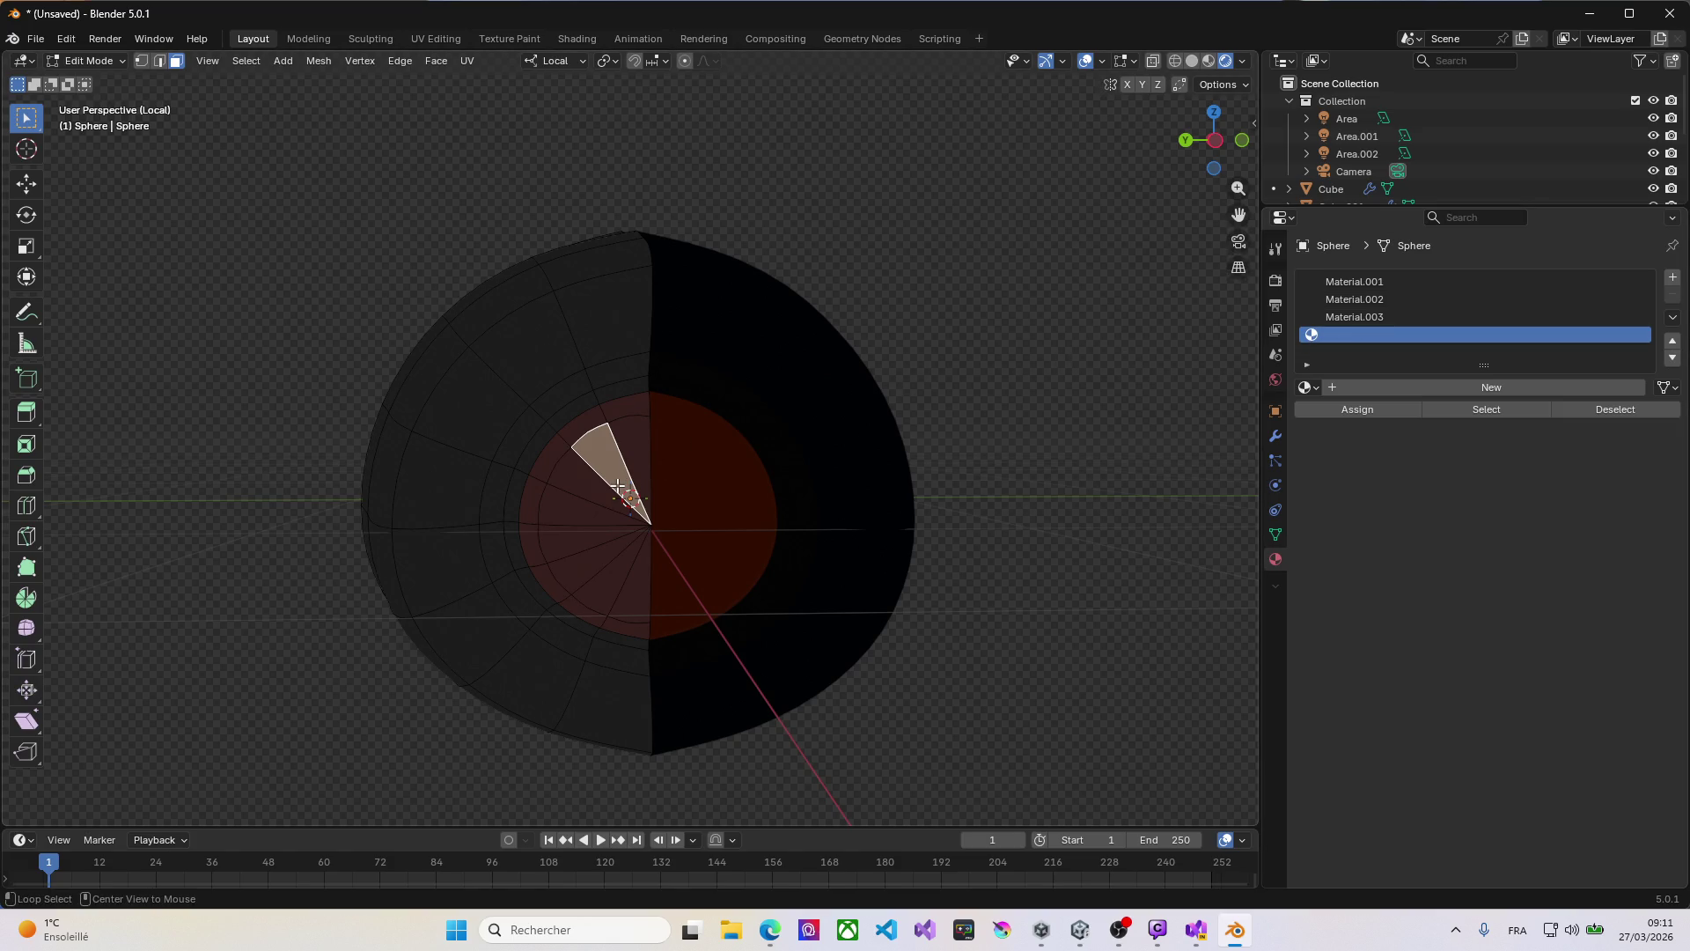
Step: Select the faces along the left half of the inner orange disc
{"action": "left_click", "coordinate": [619, 486], "text": "alt"}
{"action": "left_click", "coordinate": [632, 476]}
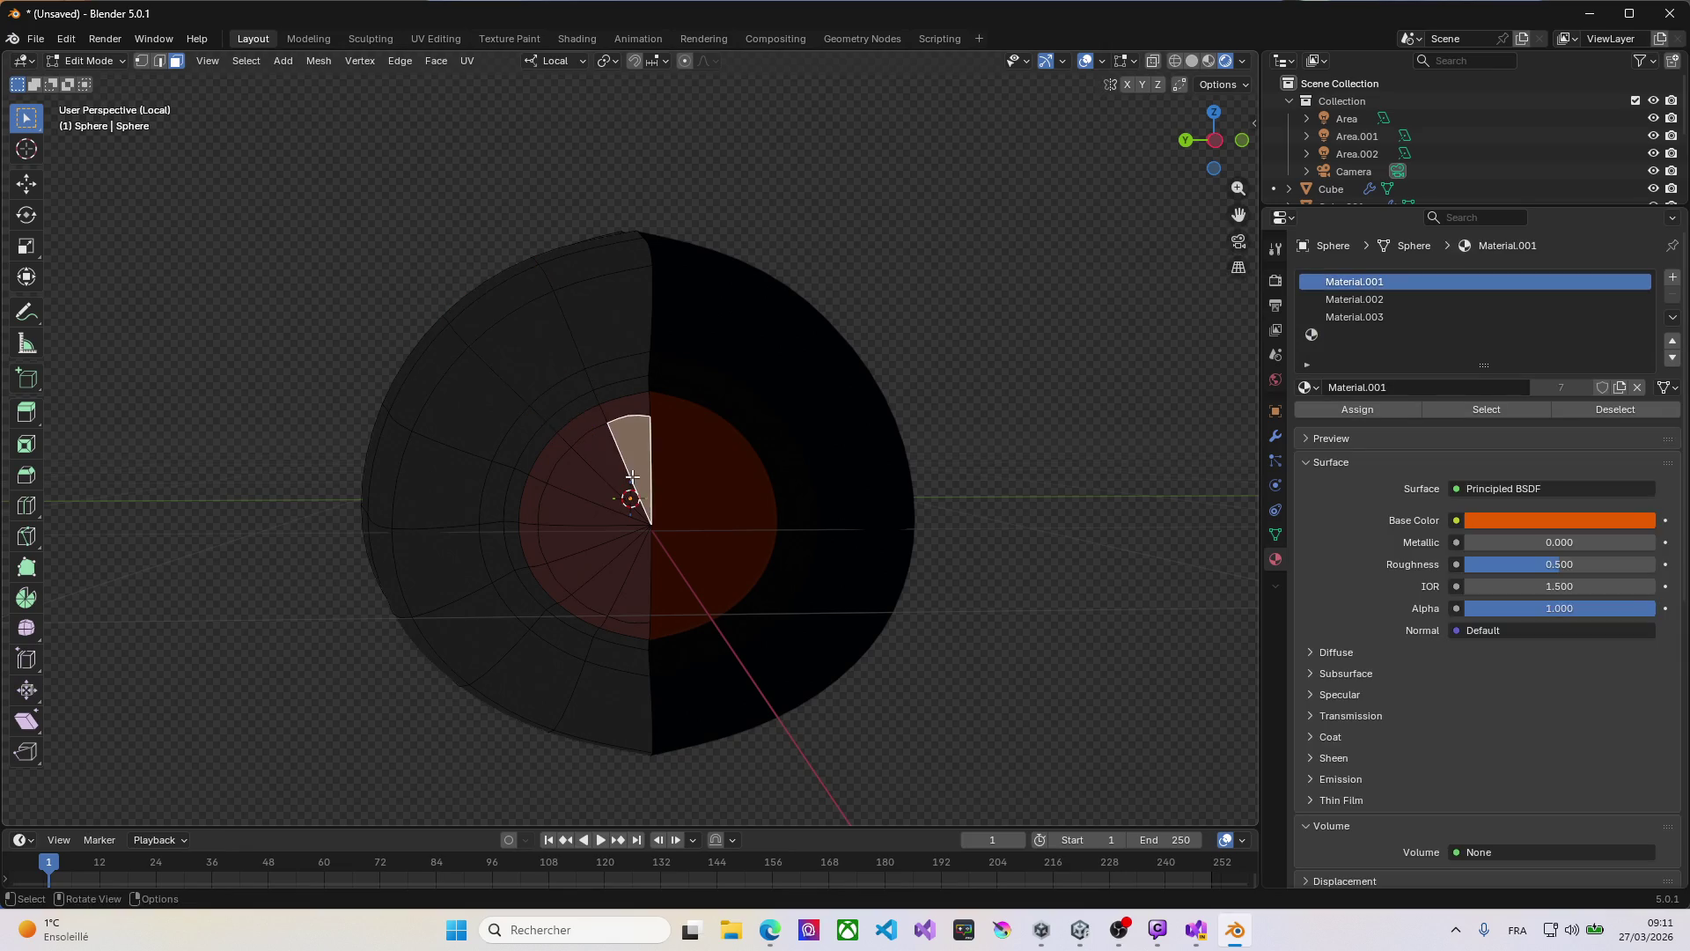
{"action": "left_click", "coordinate": [608, 483], "text": "shift"}
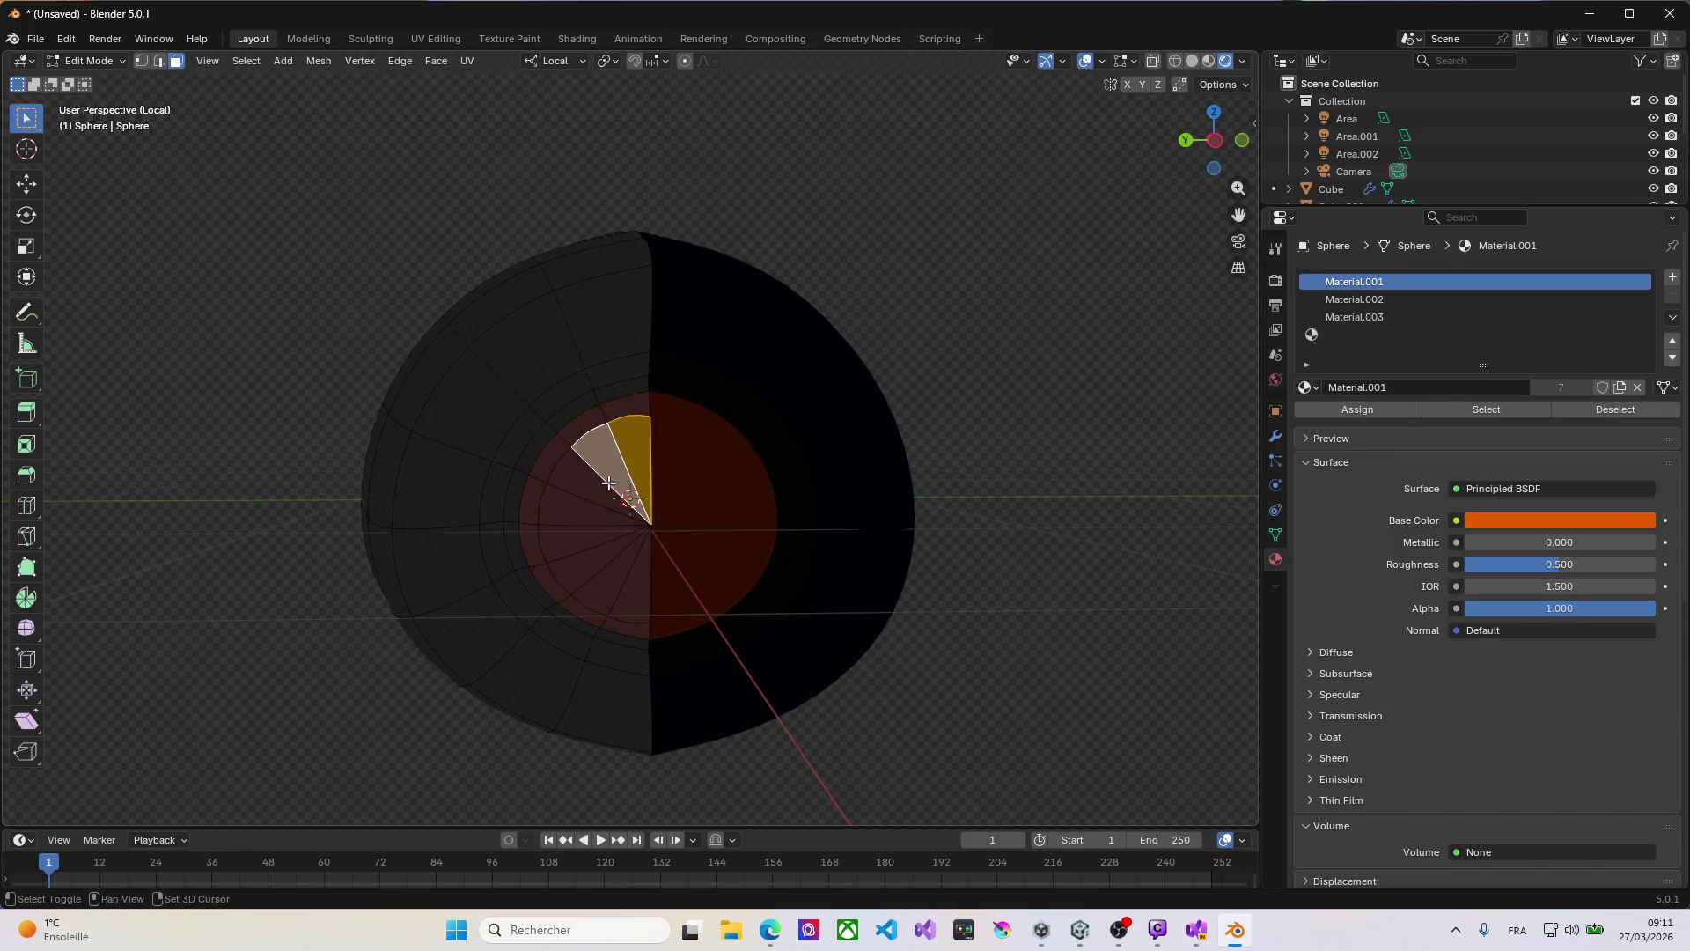
{"action": "left_click", "coordinate": [590, 497], "text": "shift"}
{"action": "left_click", "coordinate": [586, 511], "text": "shift"}
{"action": "left_click", "coordinate": [584, 543], "text": "shift"}
{"action": "left_click", "coordinate": [587, 571], "text": "shift"}
{"action": "left_click", "coordinate": [599, 587], "text": "shift"}
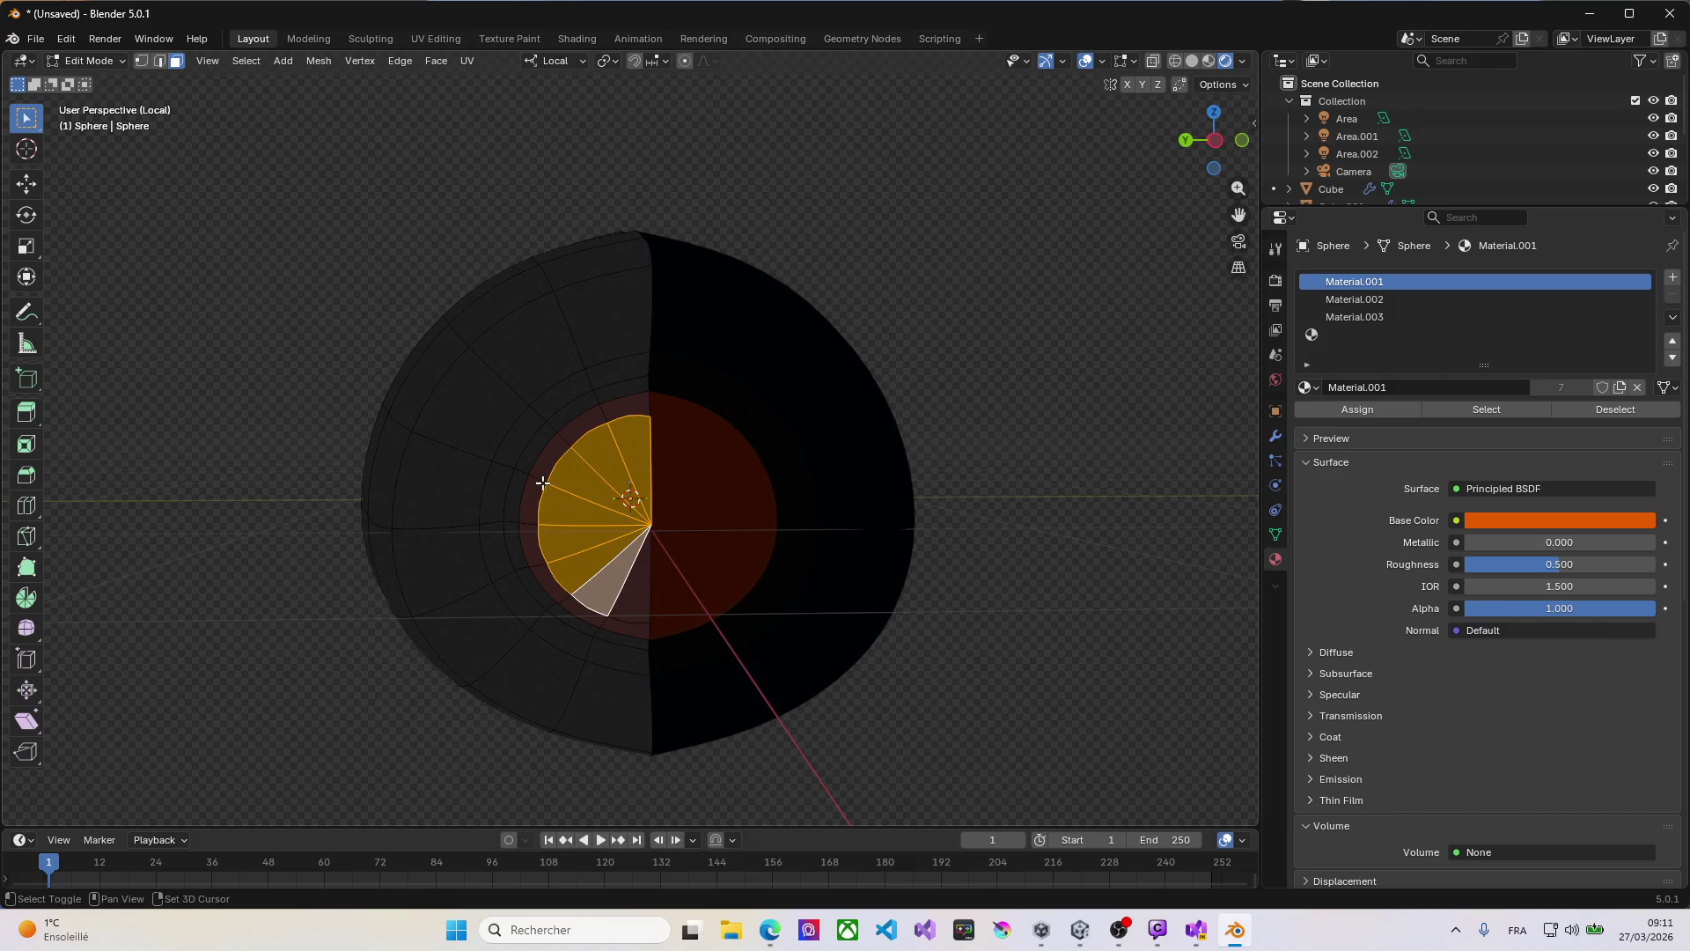
{"action": "mouse_move", "coordinate": [588, 442]}
{"action": "middle_mouse_down"}
{"action": "mouse_move", "coordinate": [663, 449]}
{"action": "mouse_move", "coordinate": [610, 483]}
{"action": "mouse_move", "coordinate": [690, 460]}
{"action": "mouse_move", "coordinate": [647, 620]}
{"action": "middle_mouse_up"}
{"action": "scroll", "coordinate": [564, 457], "scroll_direction": "up", "scroll_amount": 1}
{"action": "left_click", "coordinate": [645, 632], "text": "shift"}
{"action": "middle_click_drag", "start_coordinate": [808, 500], "coordinate": [1046, 399]}
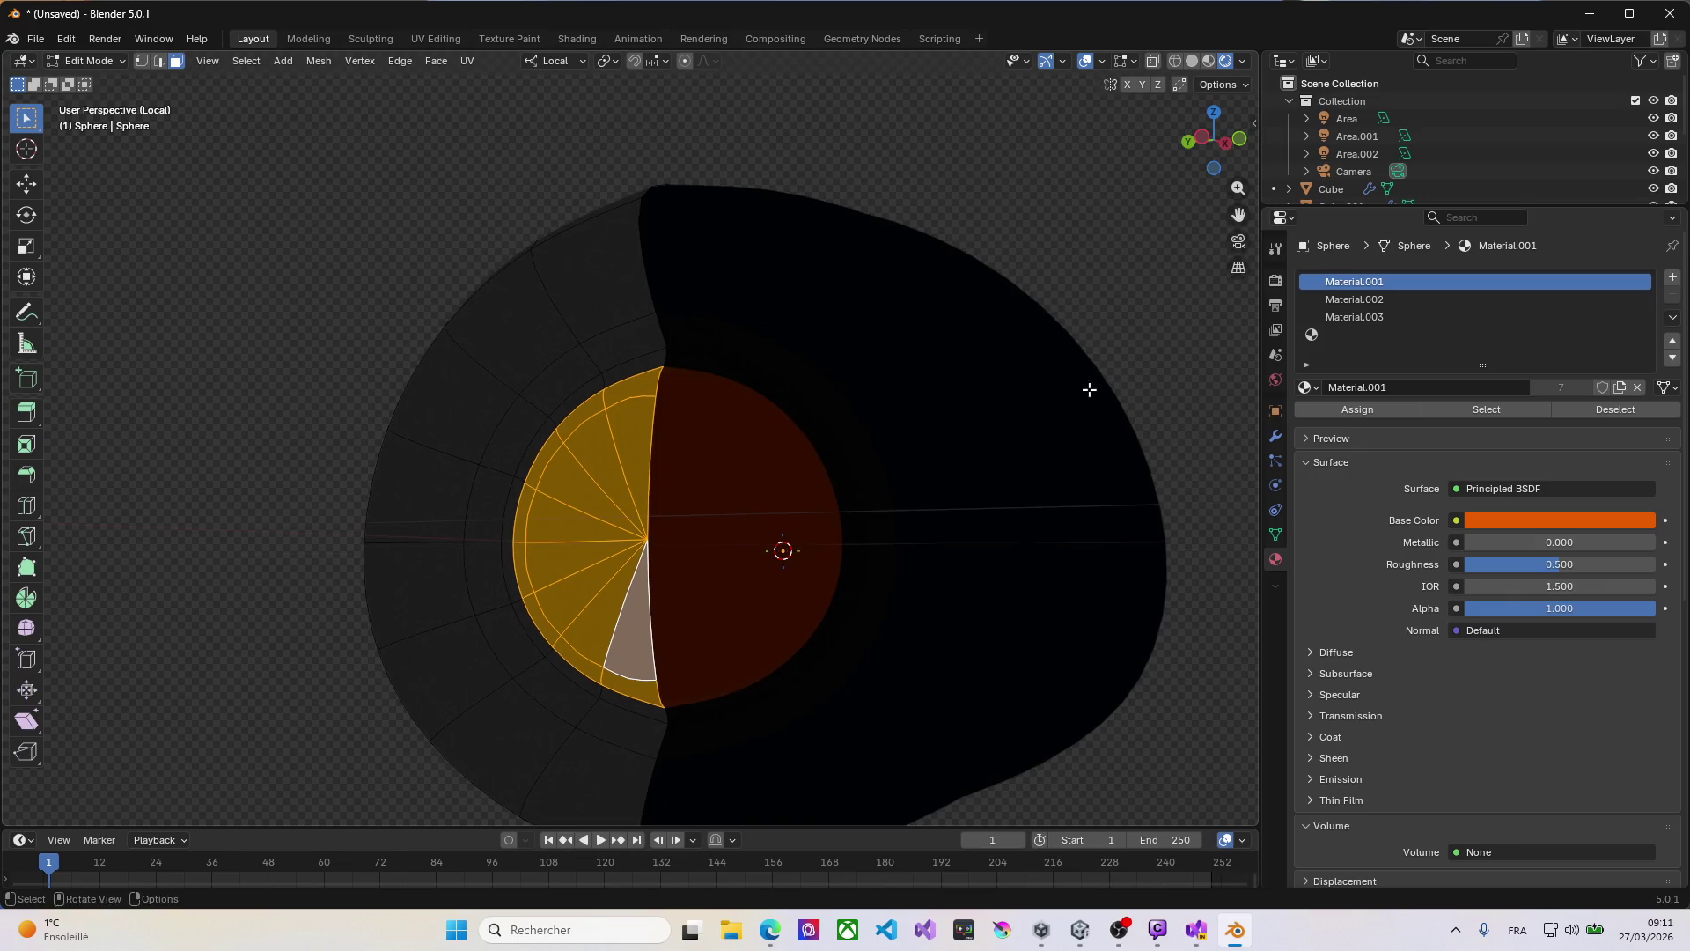
Step: Create a new material in the empty slot with an Emission surface
{"action": "left_click", "coordinate": [1327, 336]}
{"action": "left_click", "coordinate": [1370, 389]}
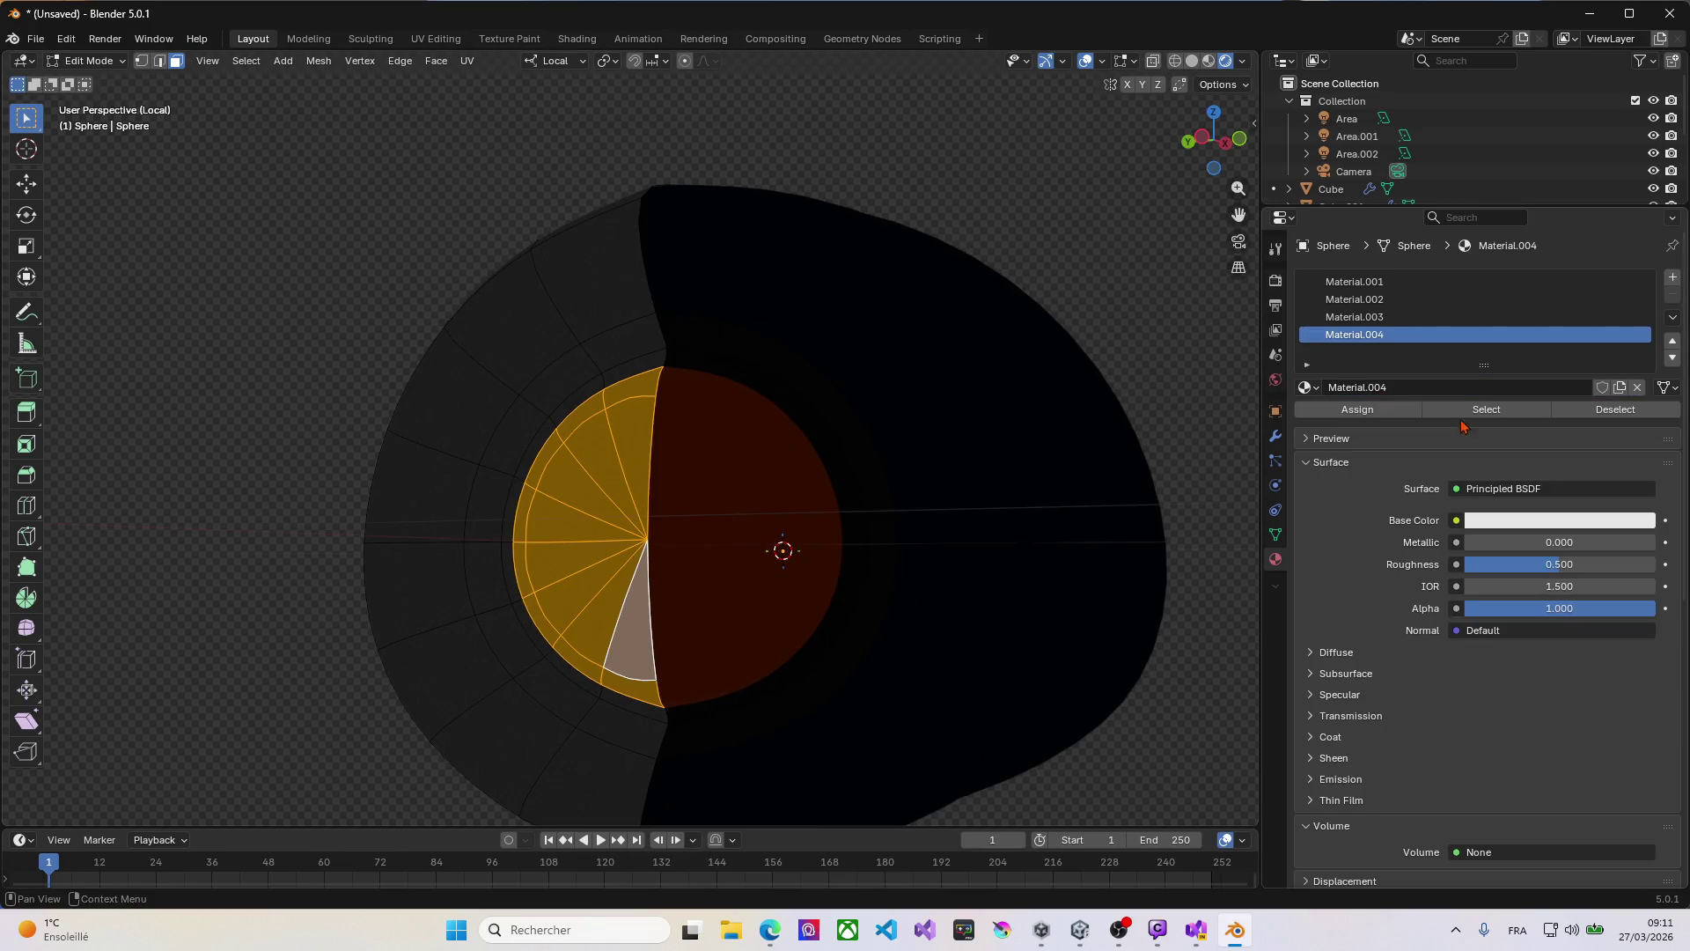
{"action": "left_click", "coordinate": [1520, 496]}
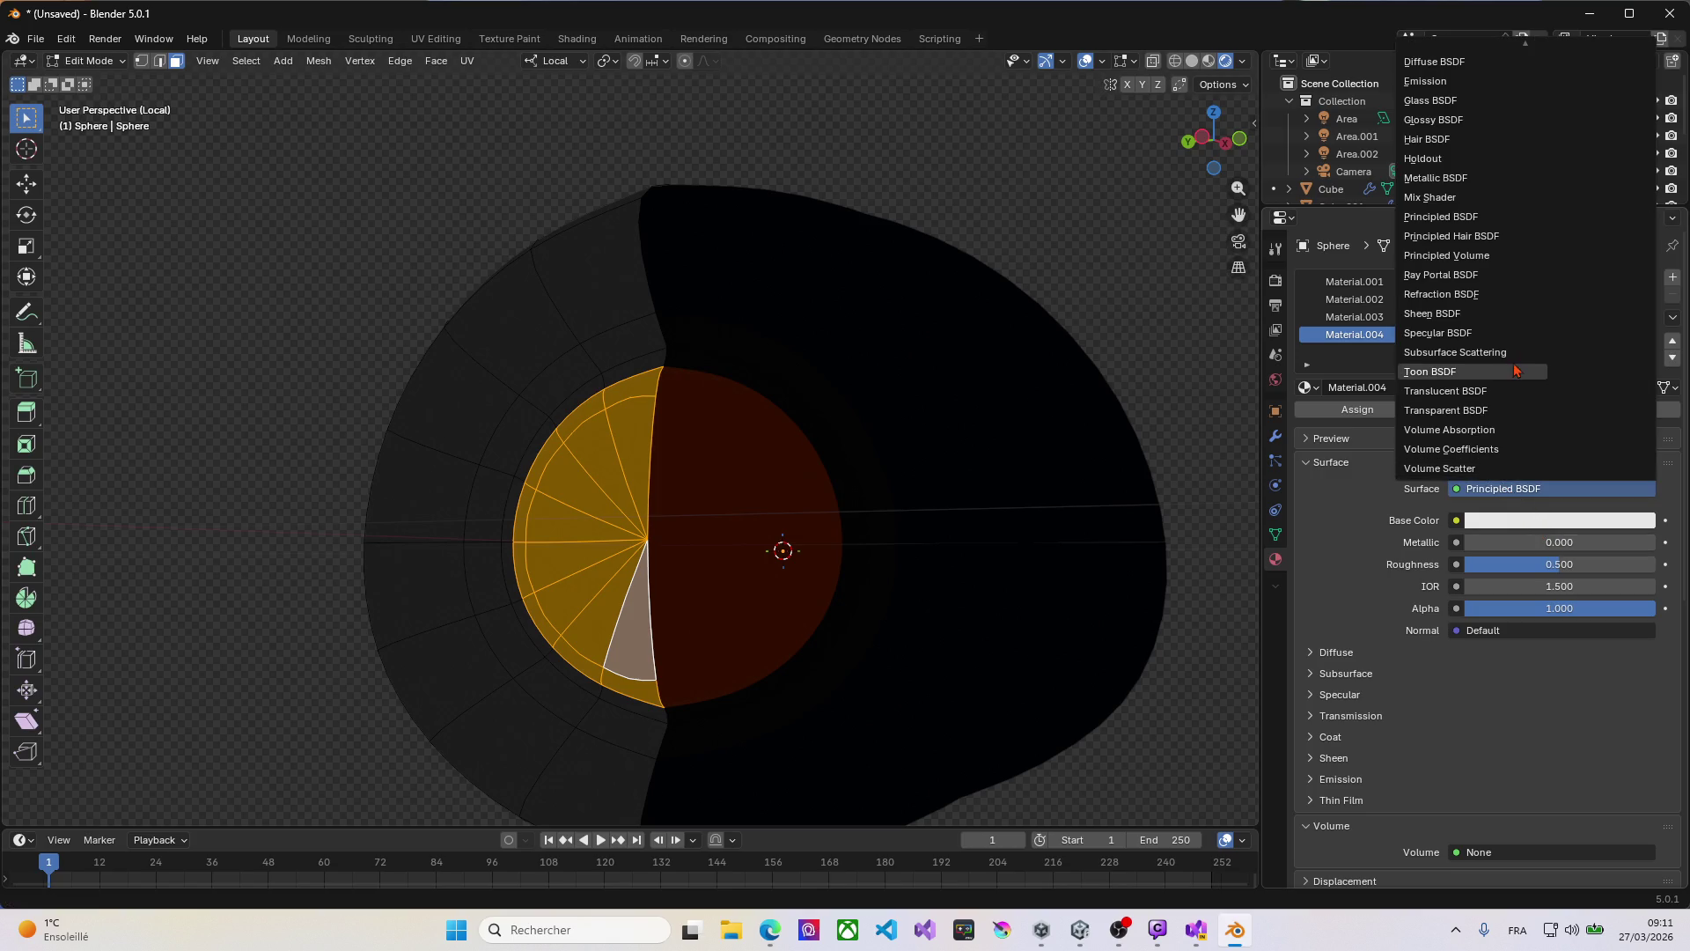
{"action": "left_click", "coordinate": [1421, 82]}
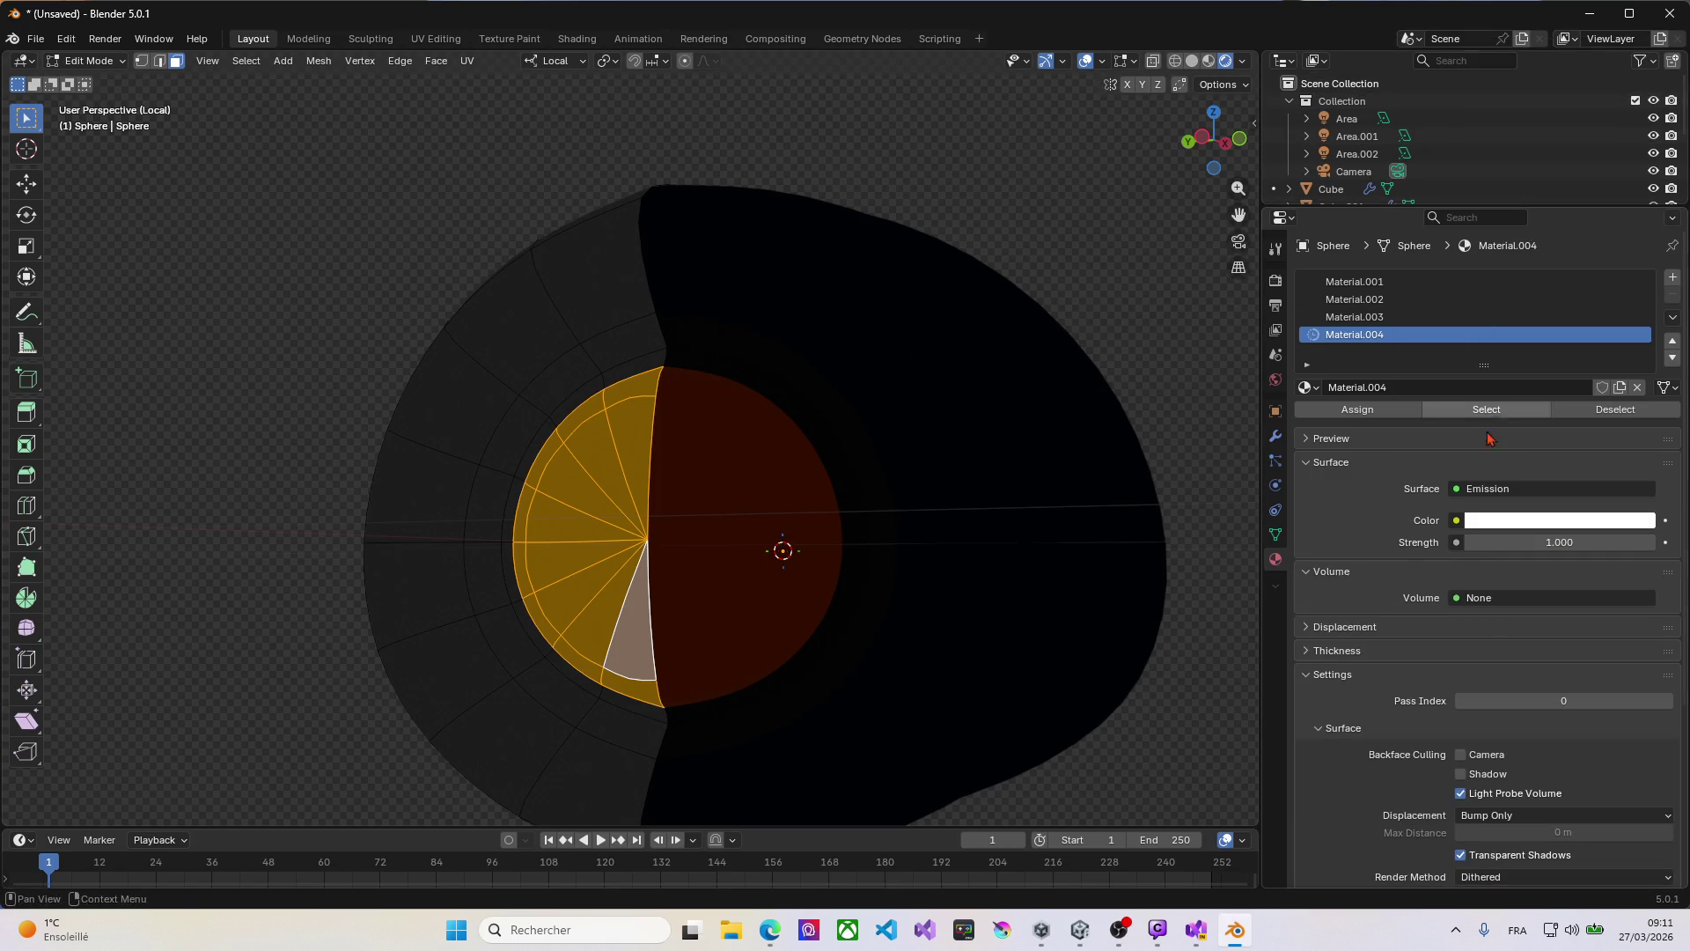
Step: Color the glow orange-red at strength 18.4 and exit Local View to show the whole robot
{"action": "left_click", "coordinate": [1513, 520]}
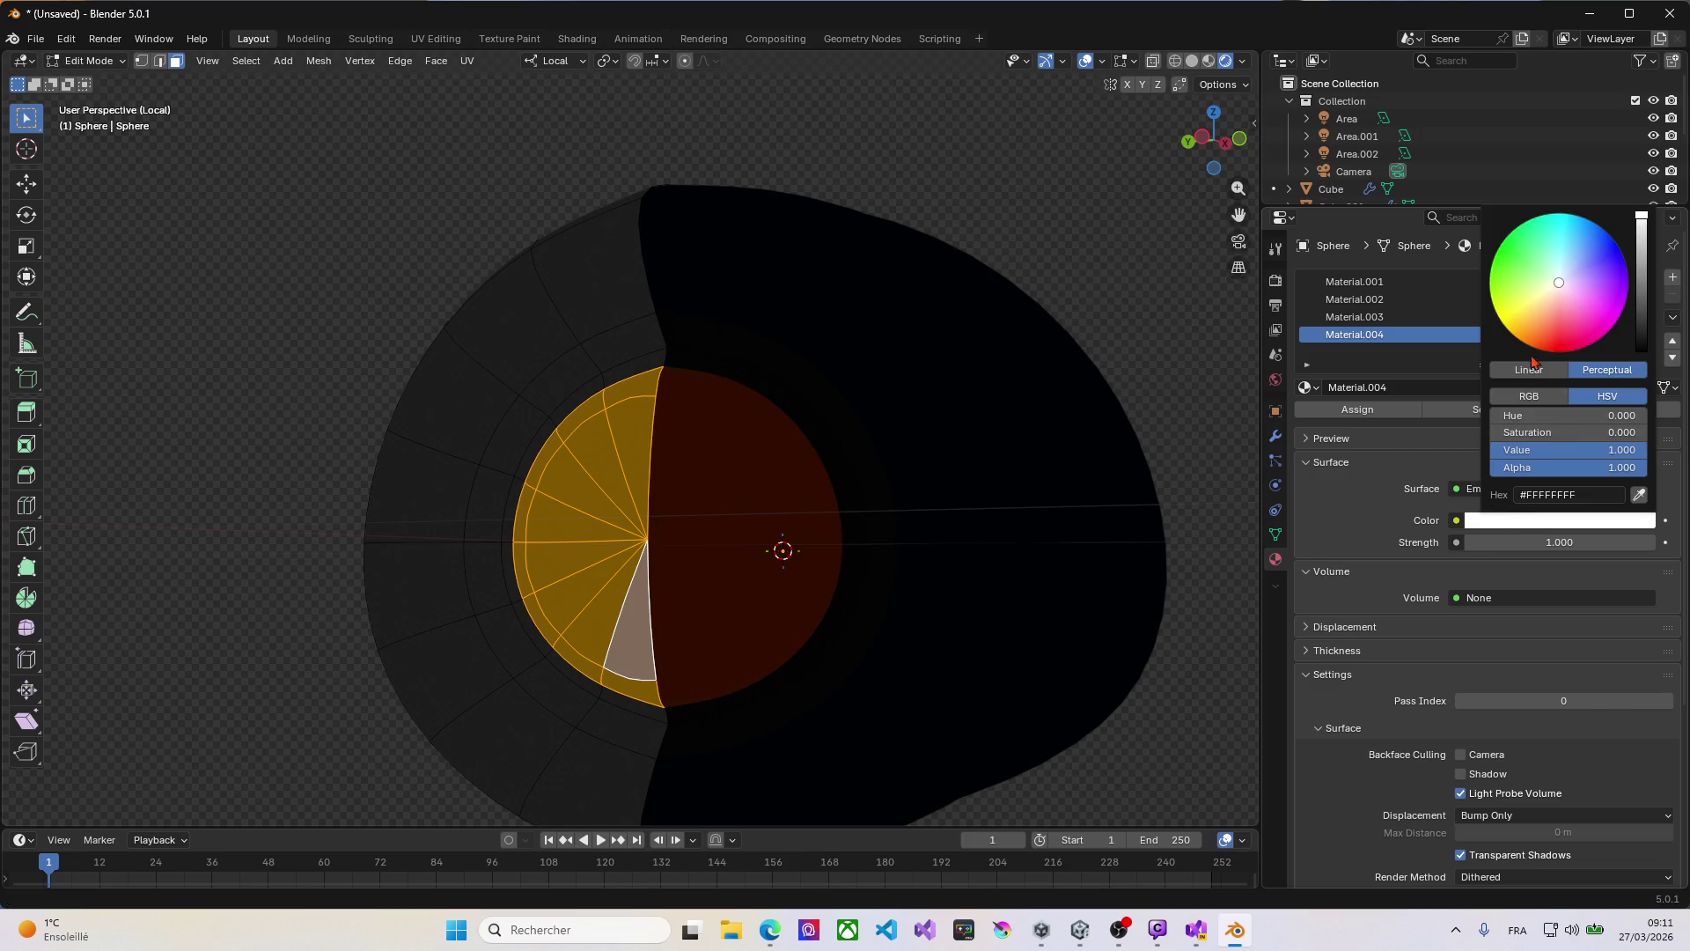
{"action": "left_click_drag", "start_coordinate": [1559, 288], "coordinate": [1537, 345]}
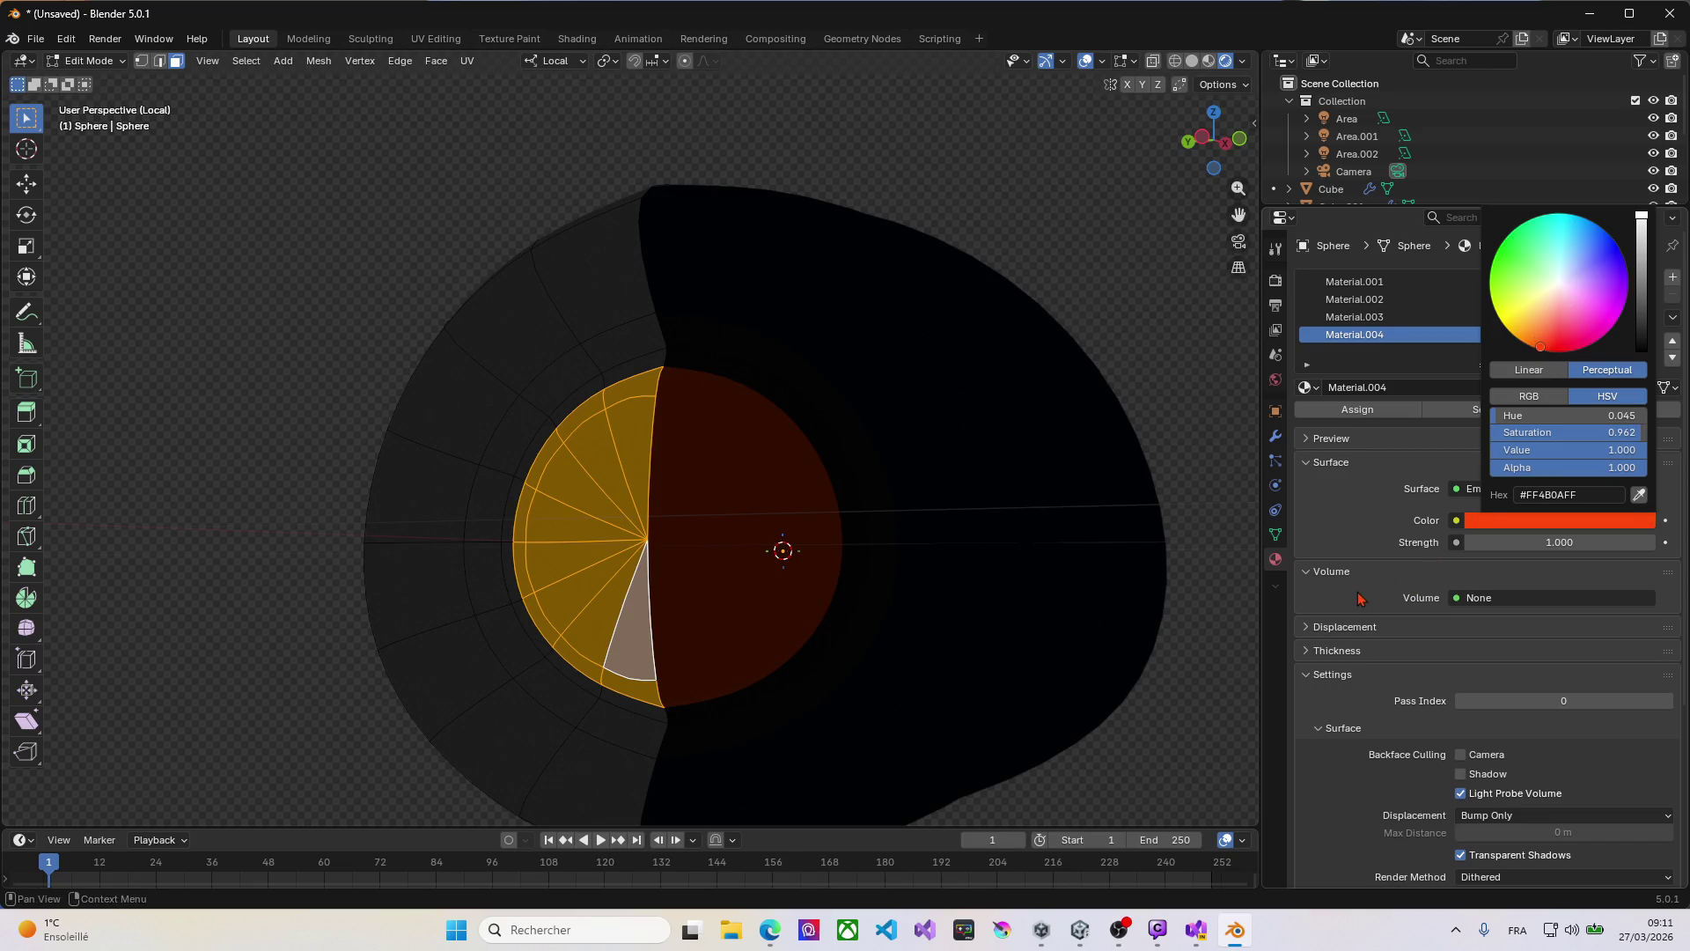
{"action": "left_click_drag", "start_coordinate": [1478, 543], "coordinate": [1490, 543]}
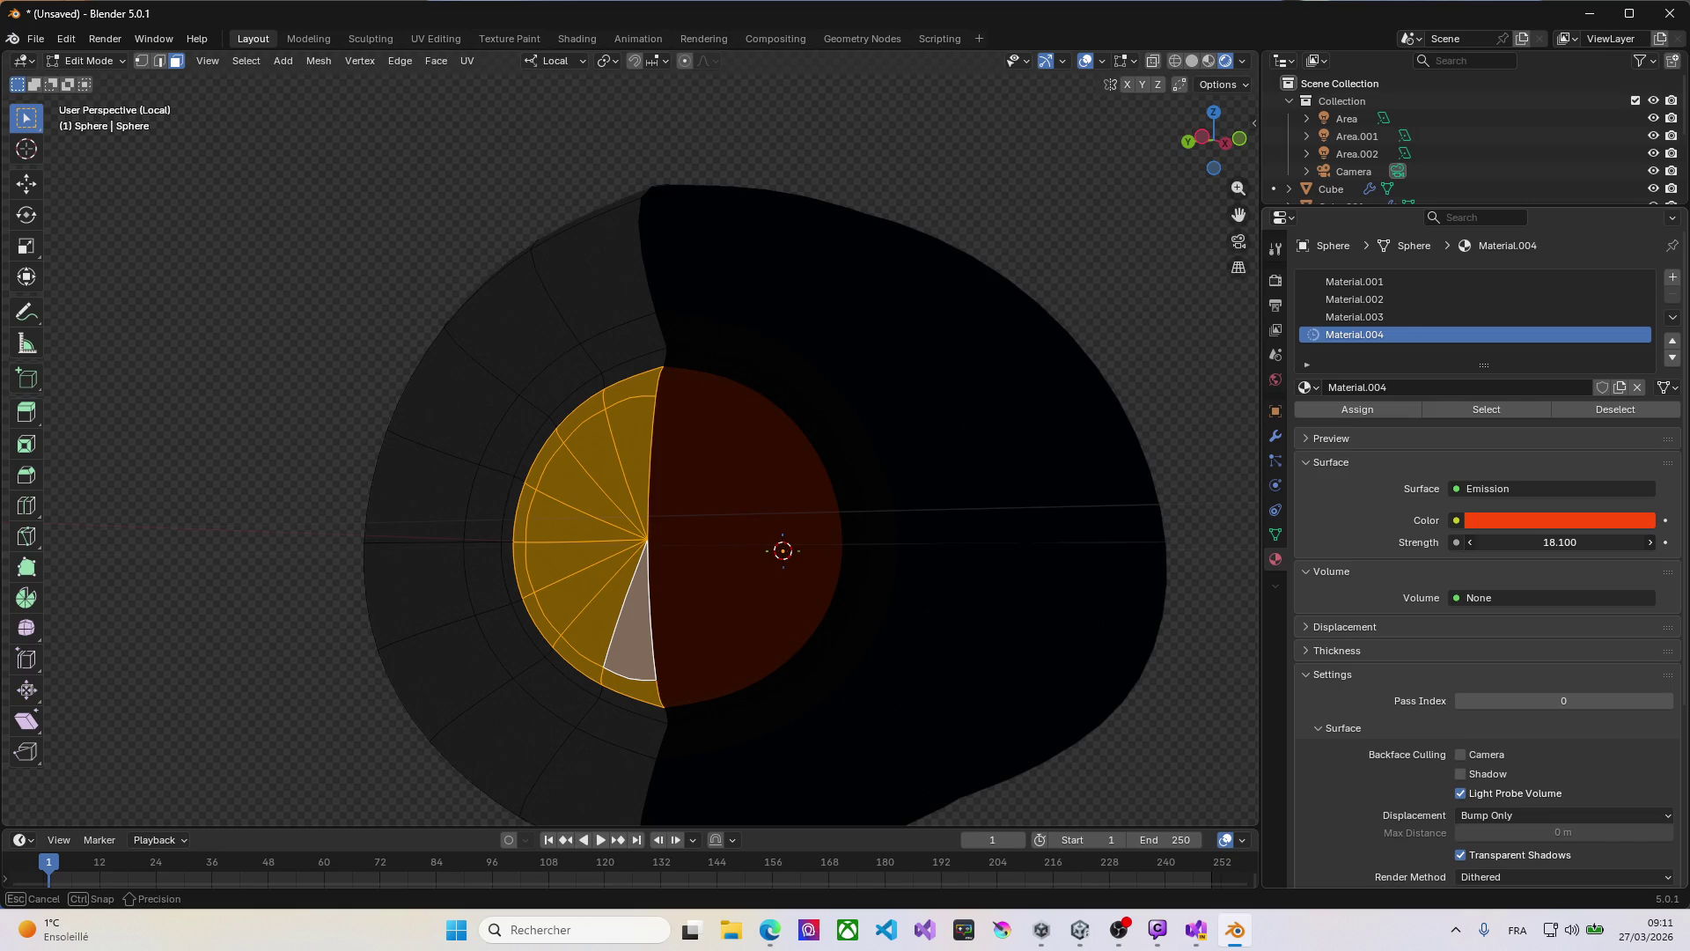
{"action": "scroll", "coordinate": [898, 509], "scroll_direction": "down", "scroll_amount": 6}
{"action": "middle_click_drag", "start_coordinate": [897, 517], "coordinate": [824, 546]}
{"action": "key", "text": "KP_Divide"}
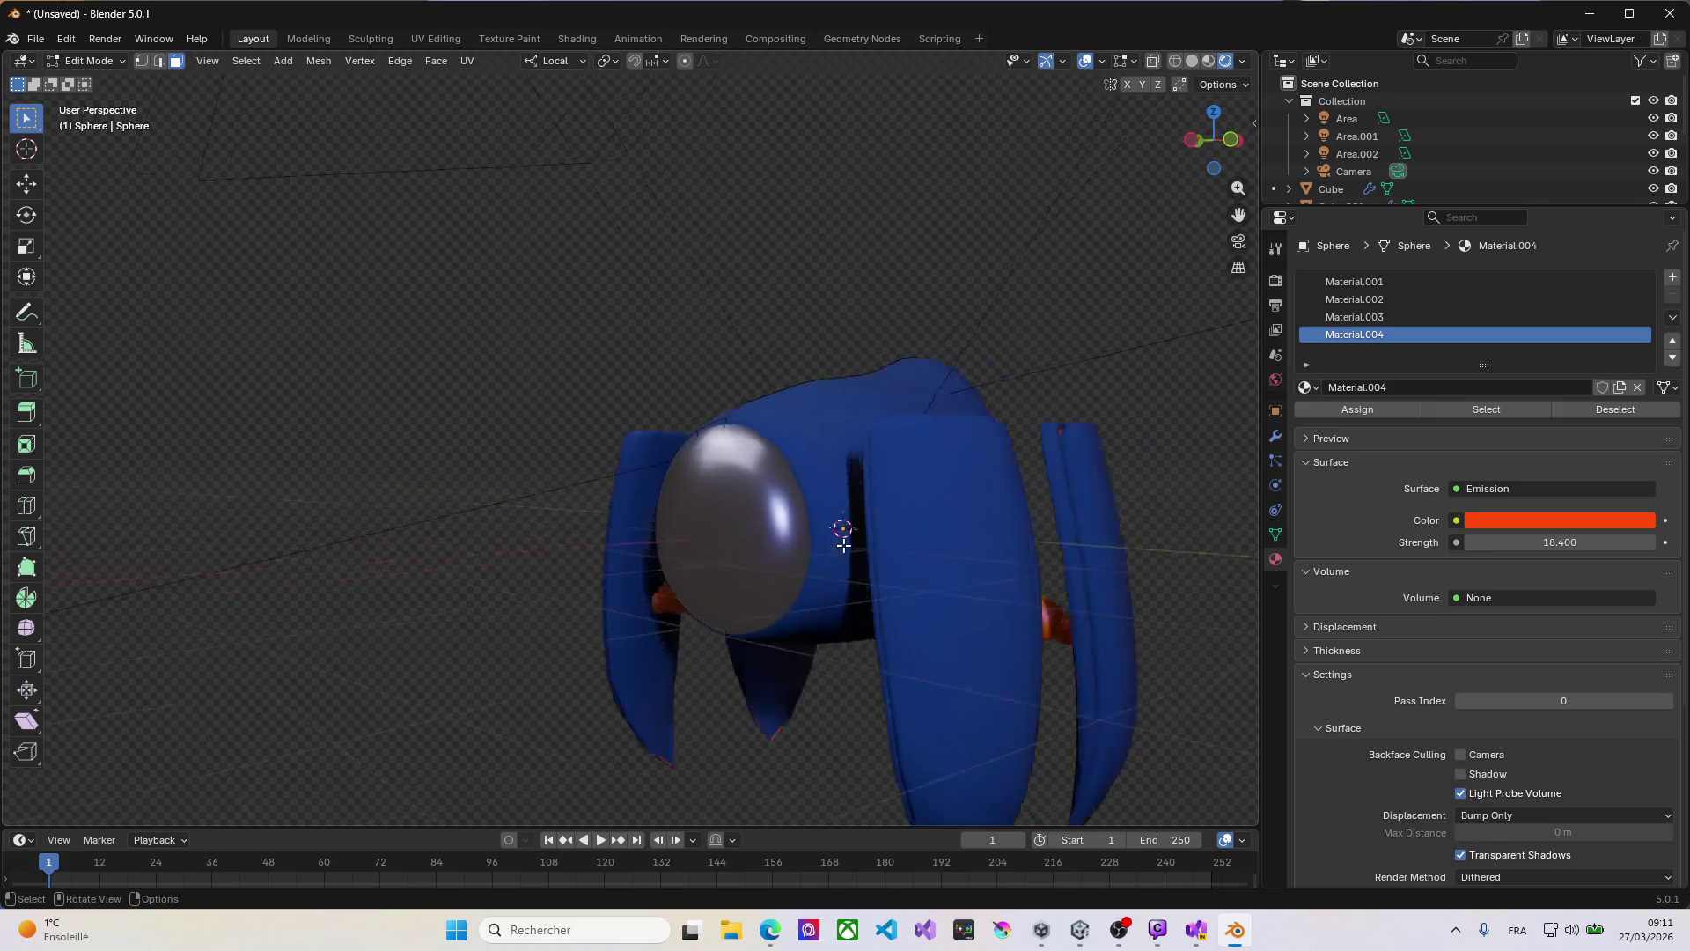
{"action": "left_click_drag", "start_coordinate": [1553, 542], "coordinate": [1633, 542]}
Step: Raise the eye glow strength to 31.9 and select the glass eye dome
{"action": "mouse_move", "coordinate": [425, 563]}
{"action": "middle_mouse_down"}
{"action": "mouse_move", "coordinate": [577, 563]}
{"action": "mouse_move", "coordinate": [440, 590]}
{"action": "mouse_move", "coordinate": [554, 599]}
{"action": "middle_mouse_up"}
{"action": "key", "text": "Tab"}
{"action": "left_click", "coordinate": [560, 601]}
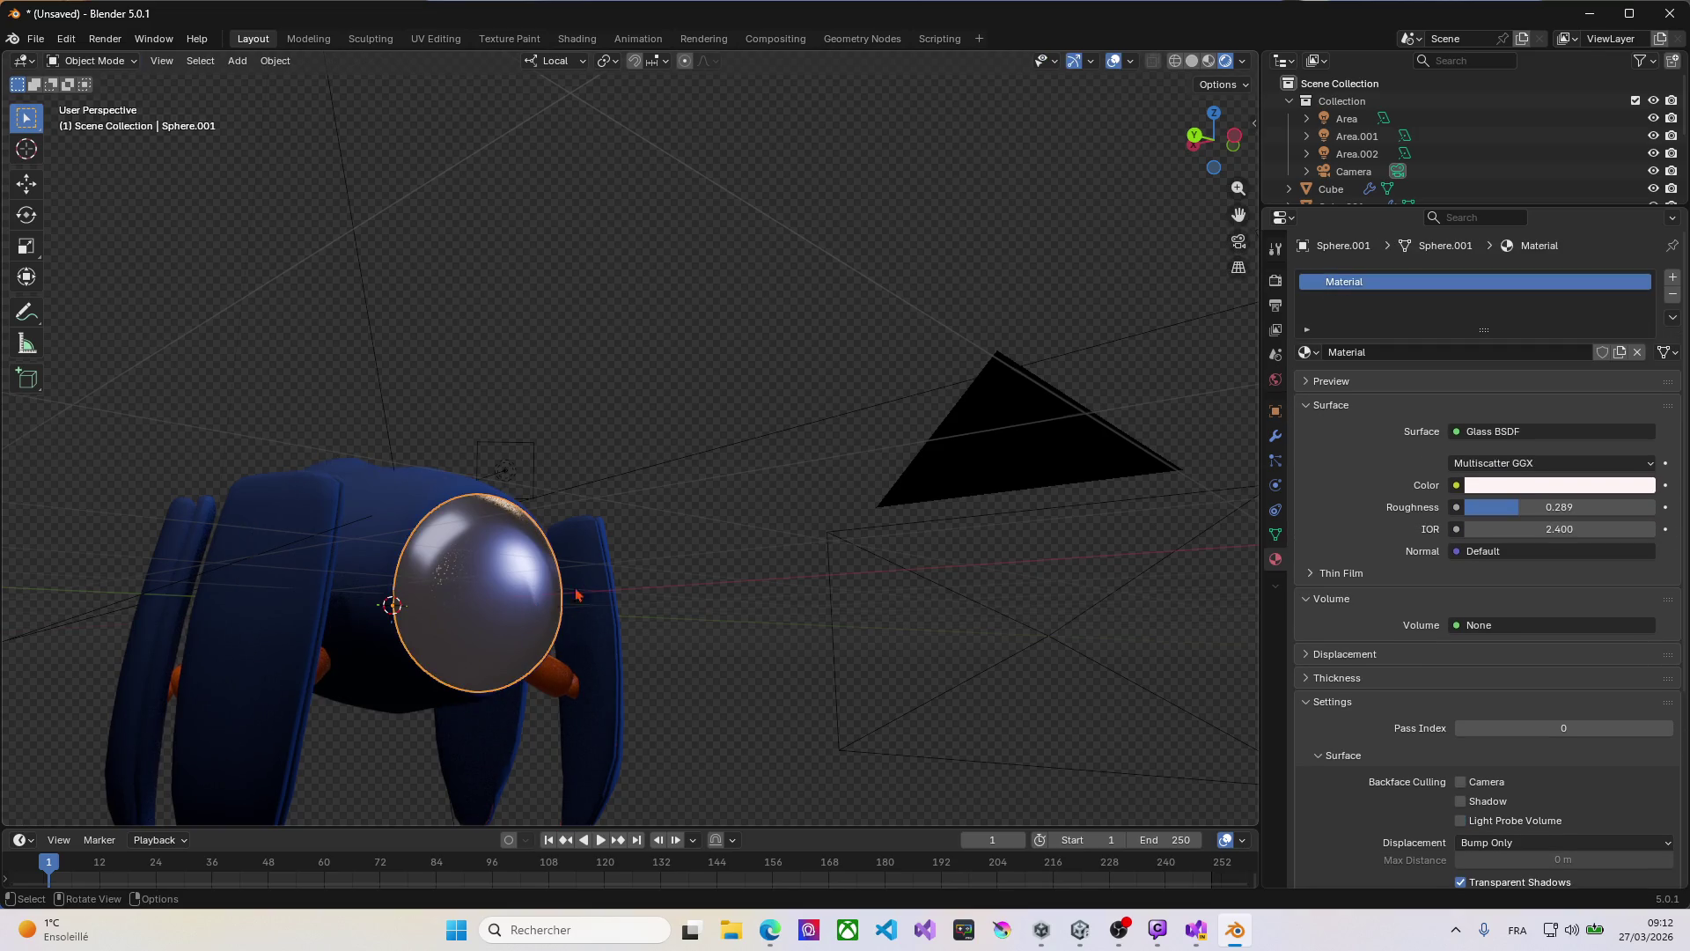
Step: Set the glass dome's roughness to 0.284 and its IOR to 24.4
{"action": "left_click", "coordinate": [1495, 487]}
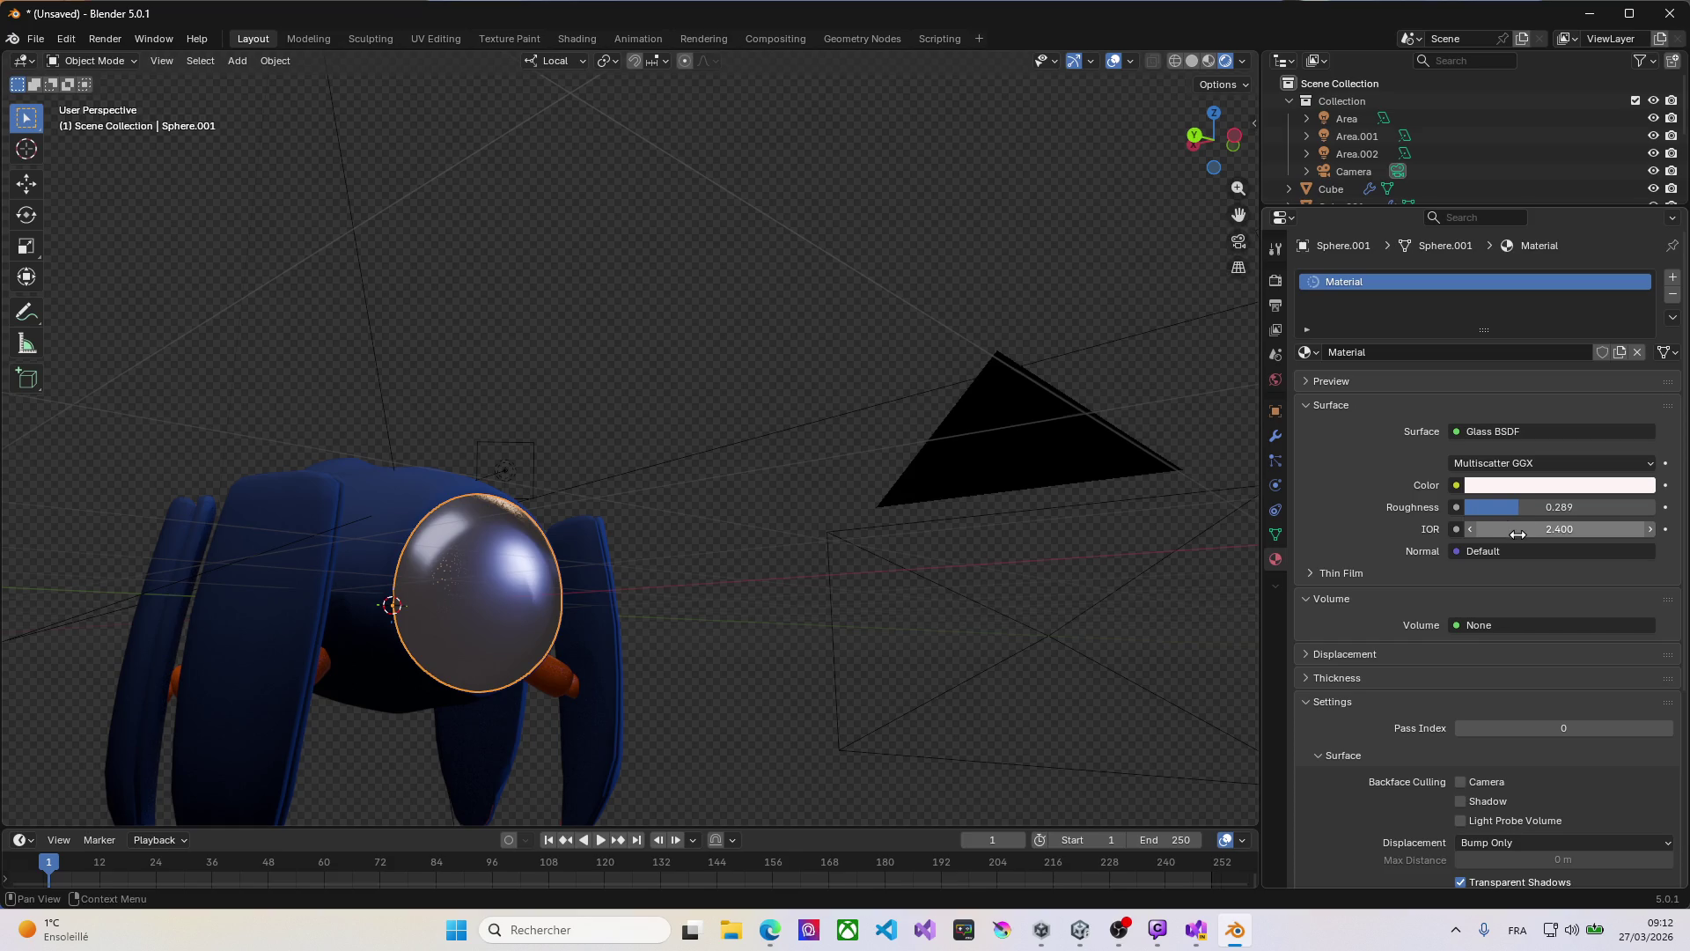
{"action": "mouse_move", "coordinate": [1518, 508]}
{"action": "left_mouse_down"}
{"action": "mouse_move", "coordinate": [1535, 508]}
{"action": "mouse_move", "coordinate": [1497, 508]}
{"action": "mouse_move", "coordinate": [1517, 508]}
{"action": "mouse_move", "coordinate": [1497, 529]}
{"action": "left_mouse_up"}
{"action": "mouse_move", "coordinate": [1558, 528]}
{"action": "left_mouse_down"}
{"action": "mouse_move", "coordinate": [1610, 529]}
{"action": "mouse_move", "coordinate": [1562, 528]}
{"action": "left_mouse_up"}
{"action": "type", "text": "24.400"}
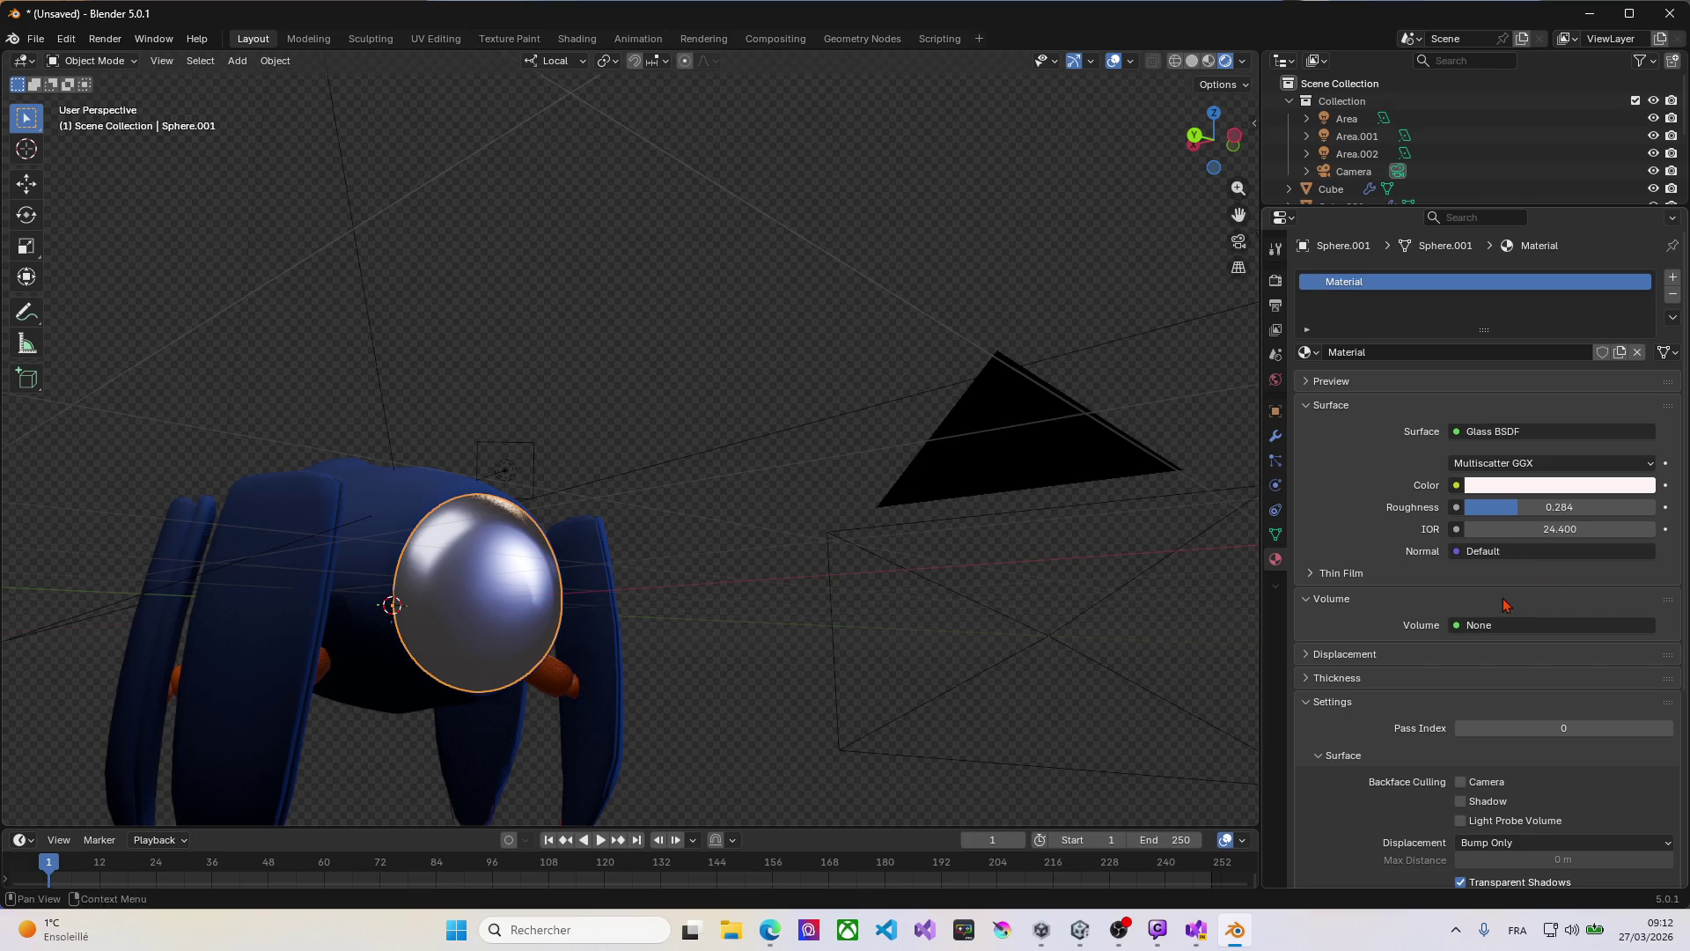
{"action": "left_click", "coordinate": [1485, 431]}
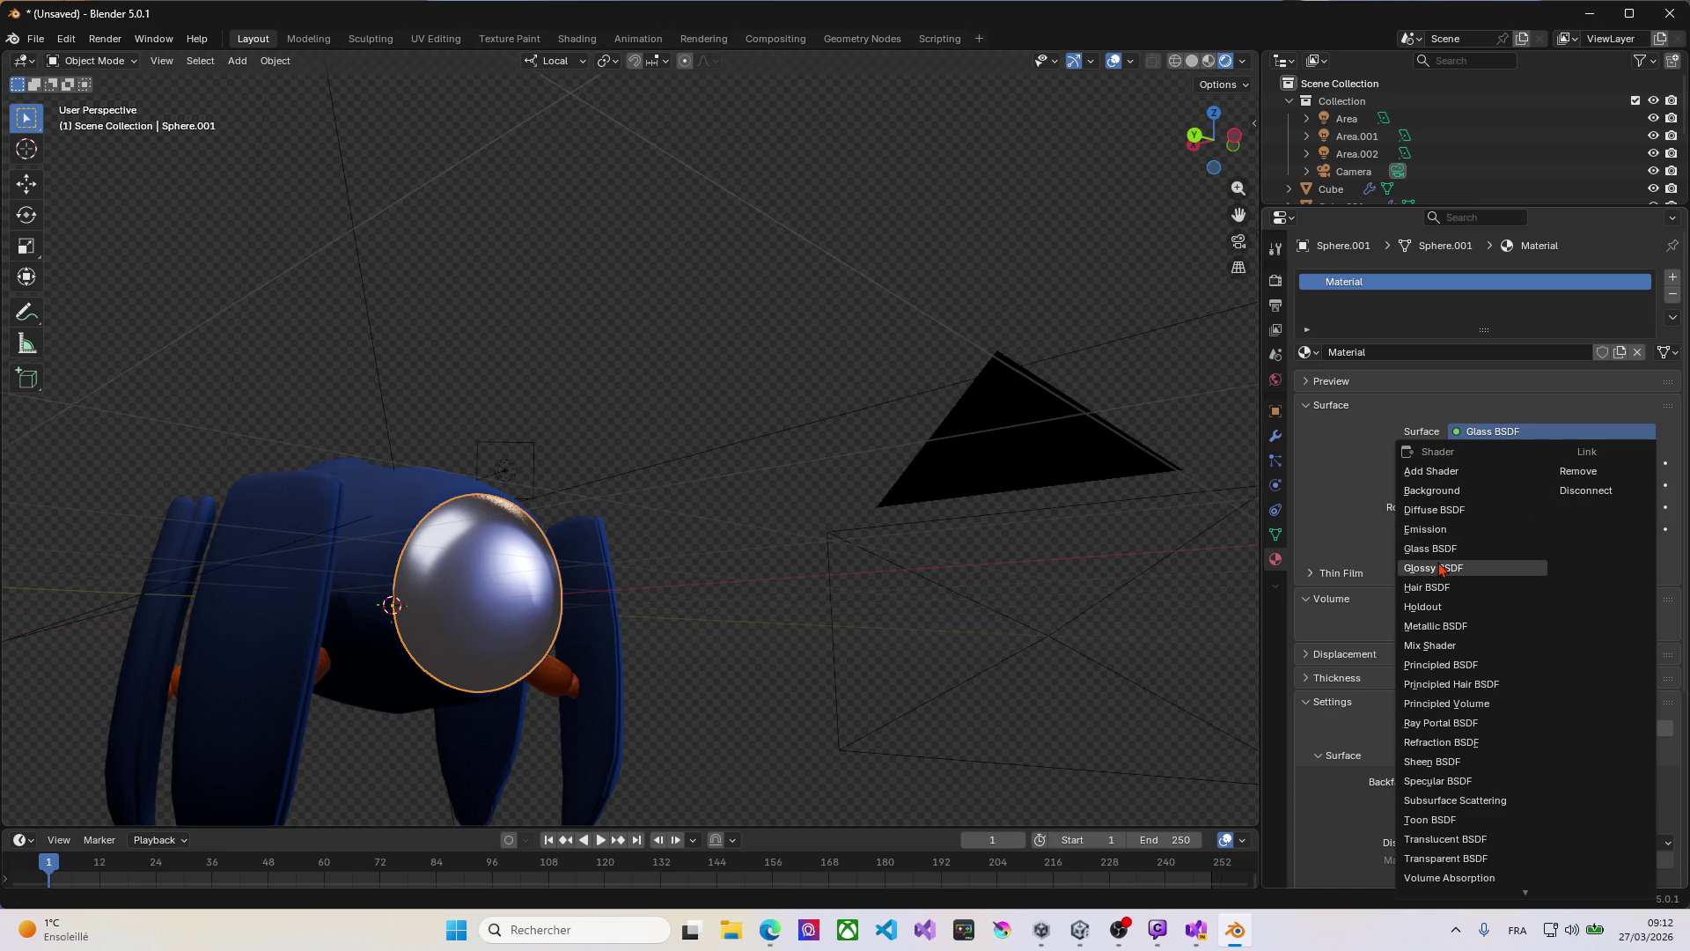
{"action": "middle_click_drag", "start_coordinate": [772, 530], "coordinate": [474, 539]}
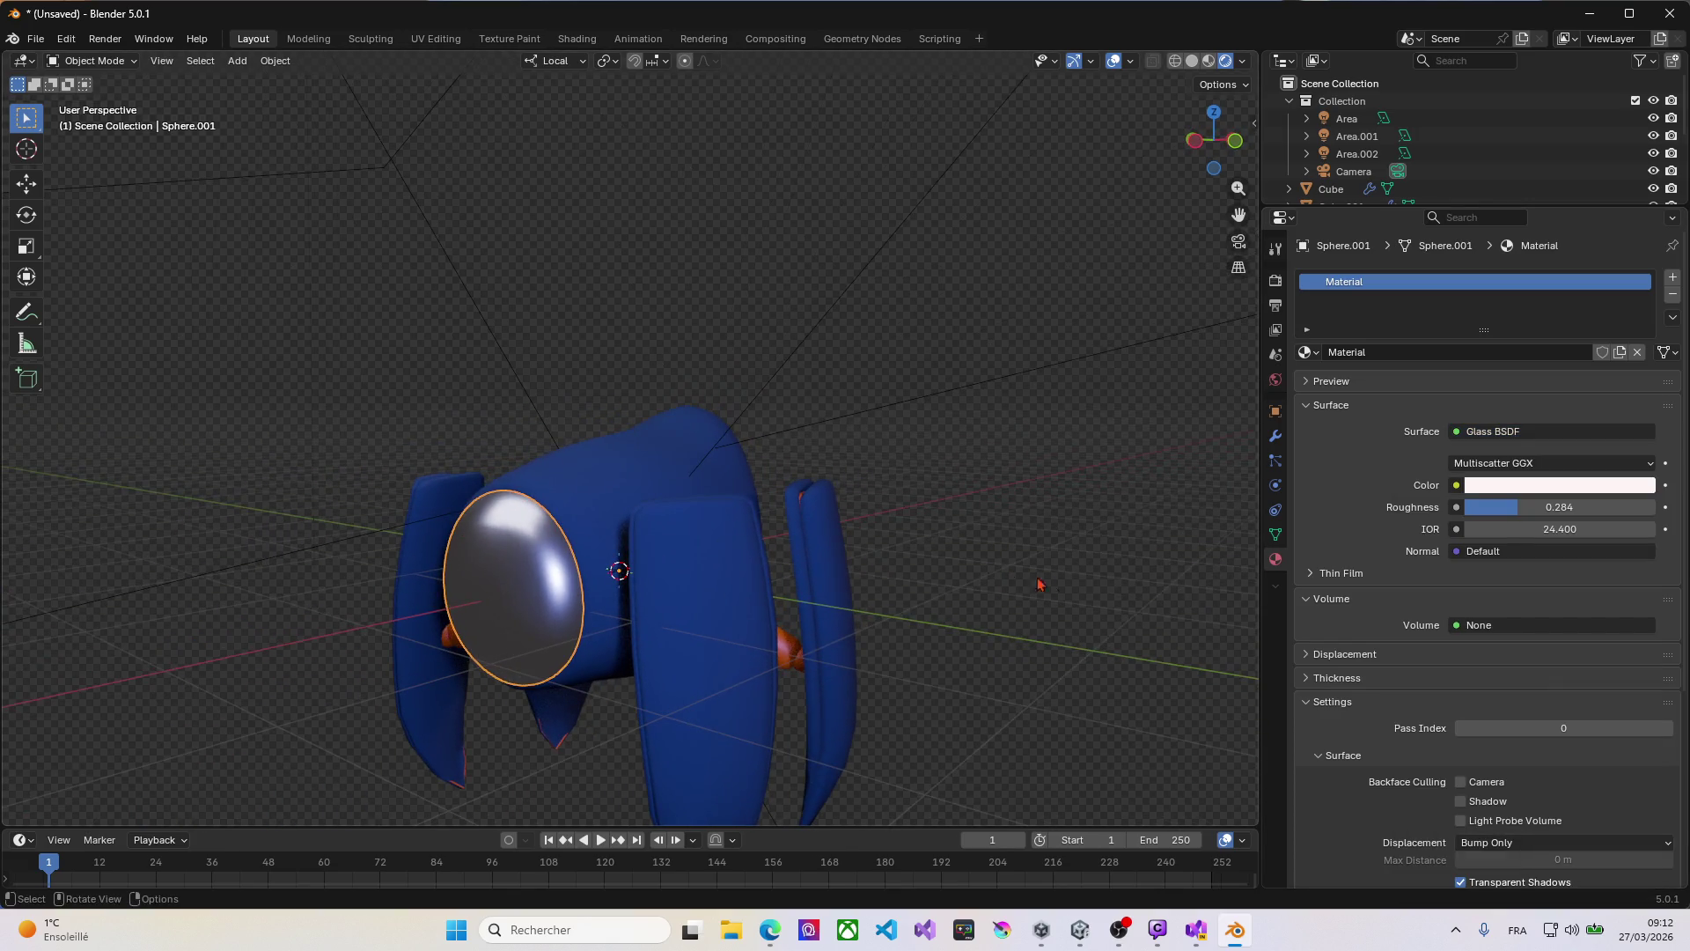
Step: Tint the glass dome pale pink (#FFD4CE) and render the front view with F12
{"action": "left_click", "coordinate": [1496, 491]}
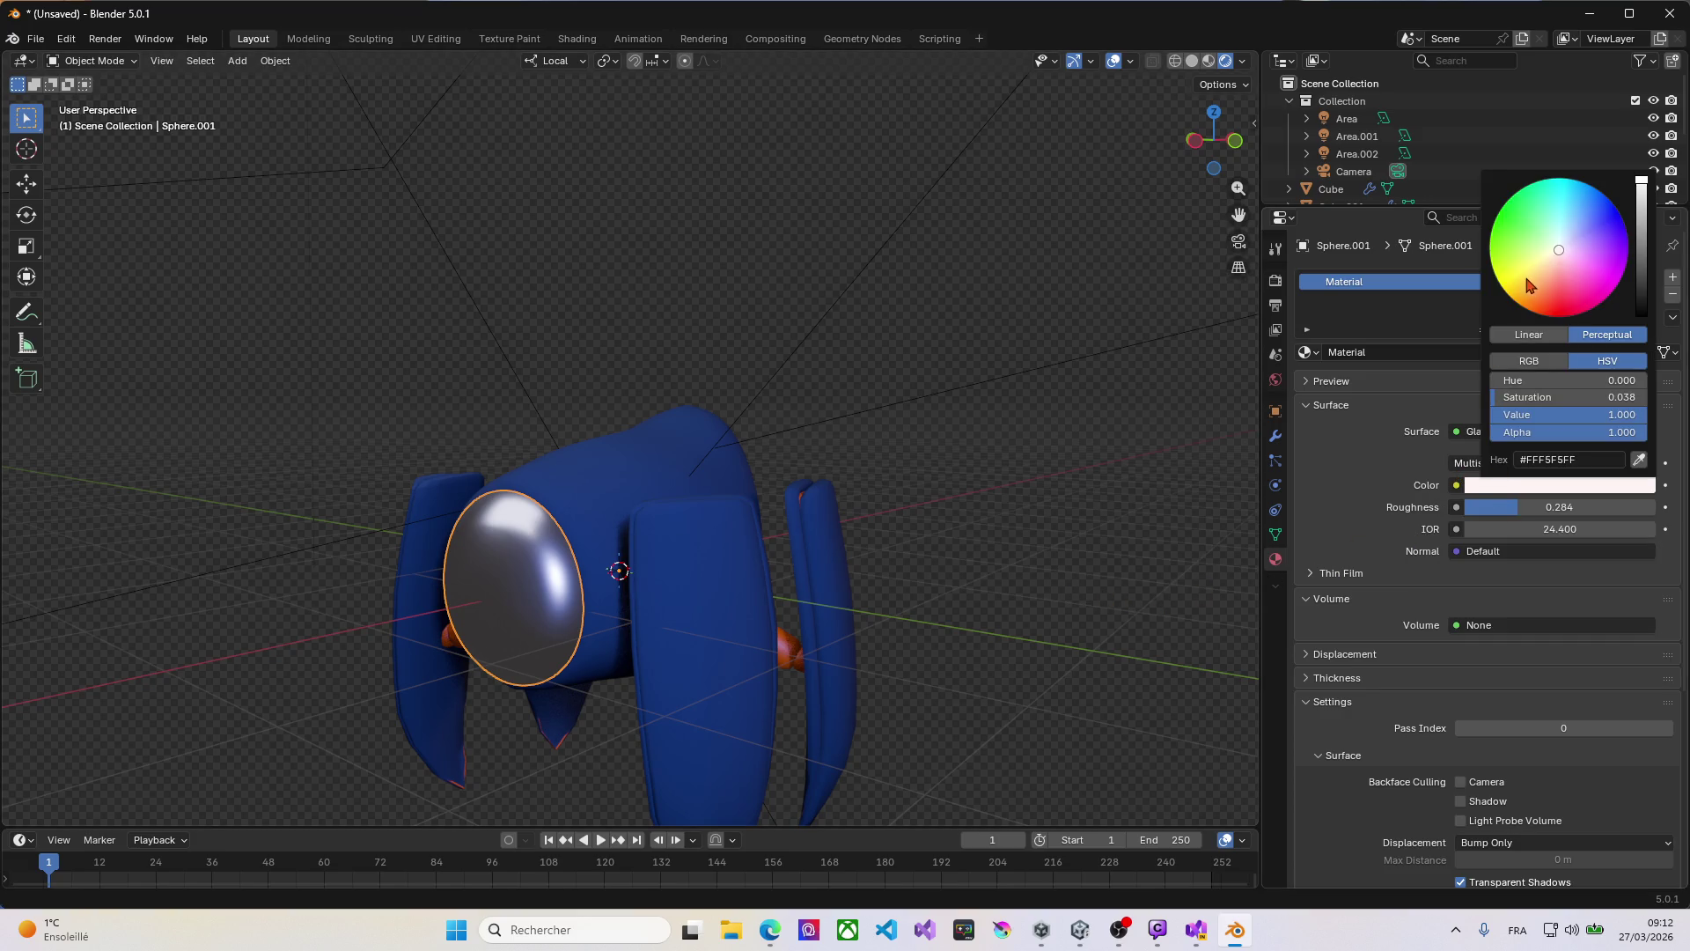
{"action": "mouse_move", "coordinate": [1560, 257]}
{"action": "left_mouse_down"}
{"action": "mouse_move", "coordinate": [1556, 296]}
{"action": "mouse_move", "coordinate": [1561, 255]}
{"action": "left_mouse_up"}
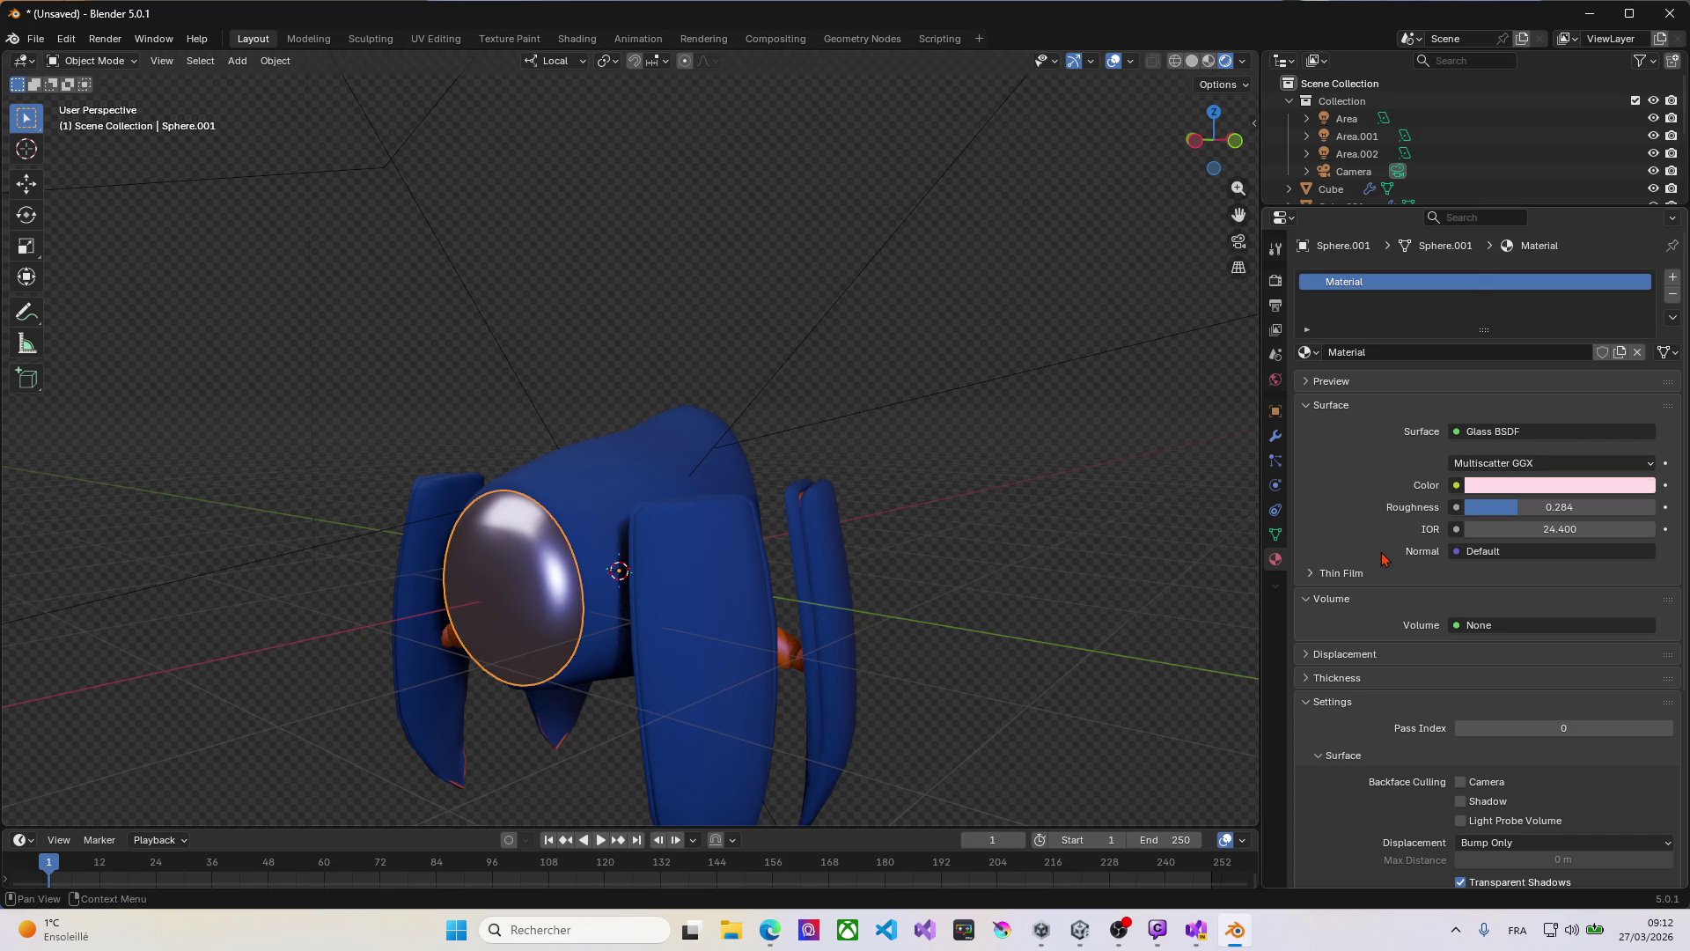
{"action": "scroll", "coordinate": [1406, 669], "scroll_direction": "down", "scroll_amount": 4}
{"action": "scroll", "coordinate": [1396, 679], "scroll_direction": "down", "scroll_amount": 4}
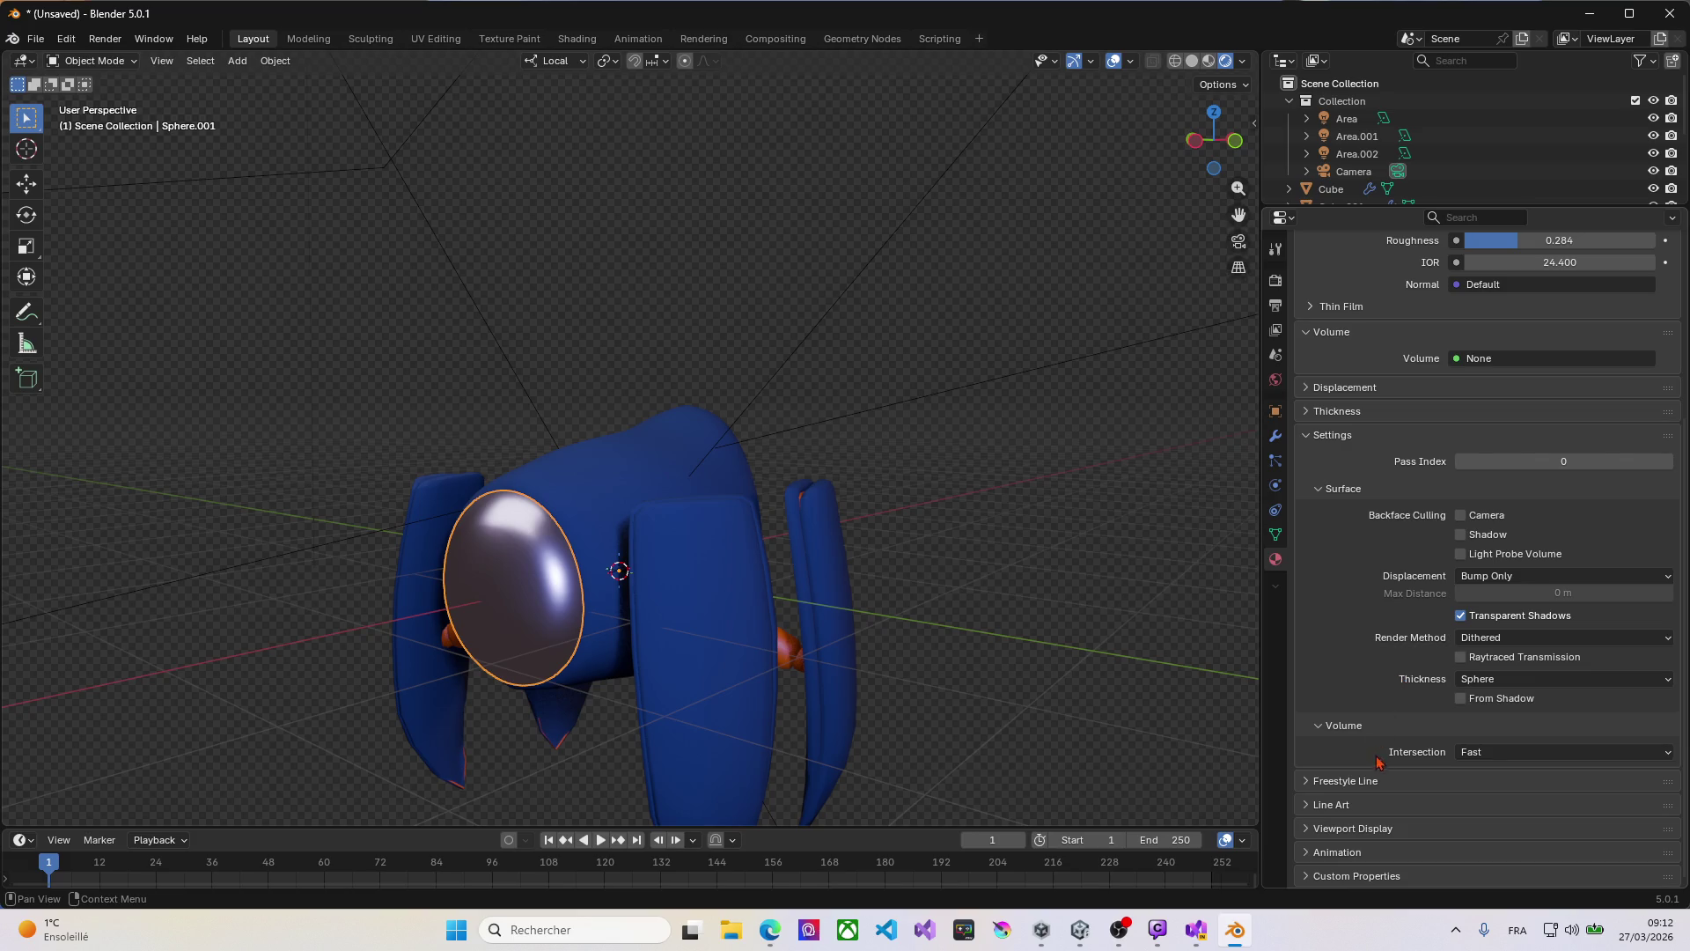
{"action": "mouse_move", "coordinate": [497, 565]}
{"action": "middle_mouse_down"}
{"action": "mouse_move", "coordinate": [669, 547]}
{"action": "mouse_move", "coordinate": [558, 565]}
{"action": "middle_mouse_up"}
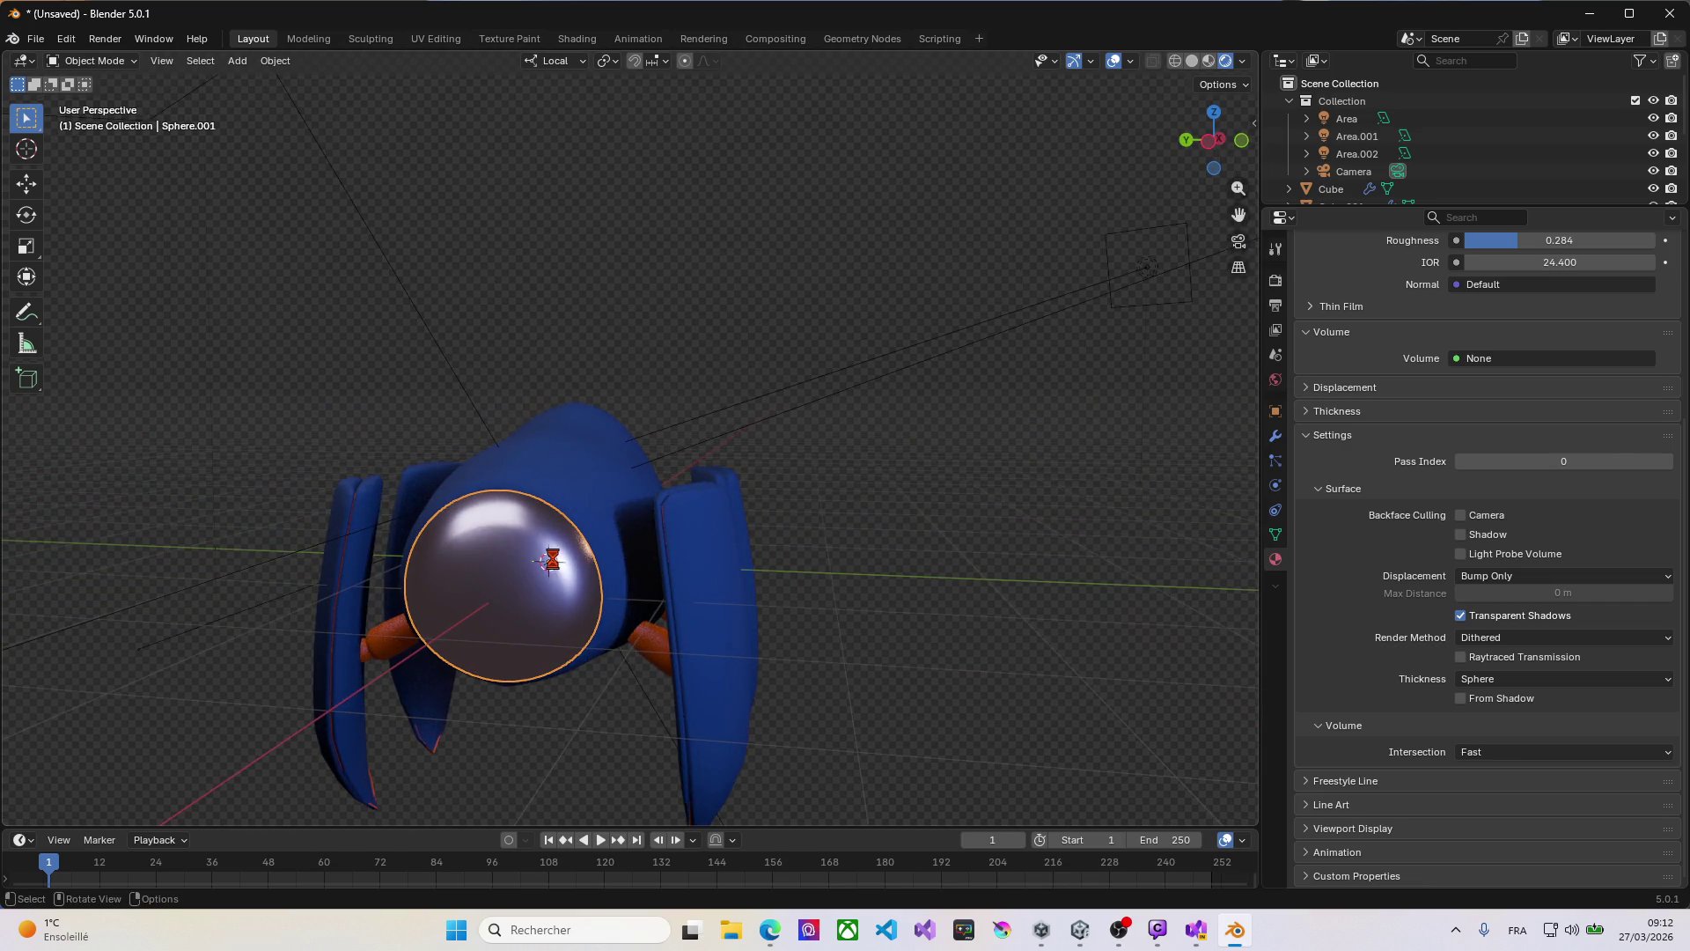
{"action": "key", "text": "F12"}
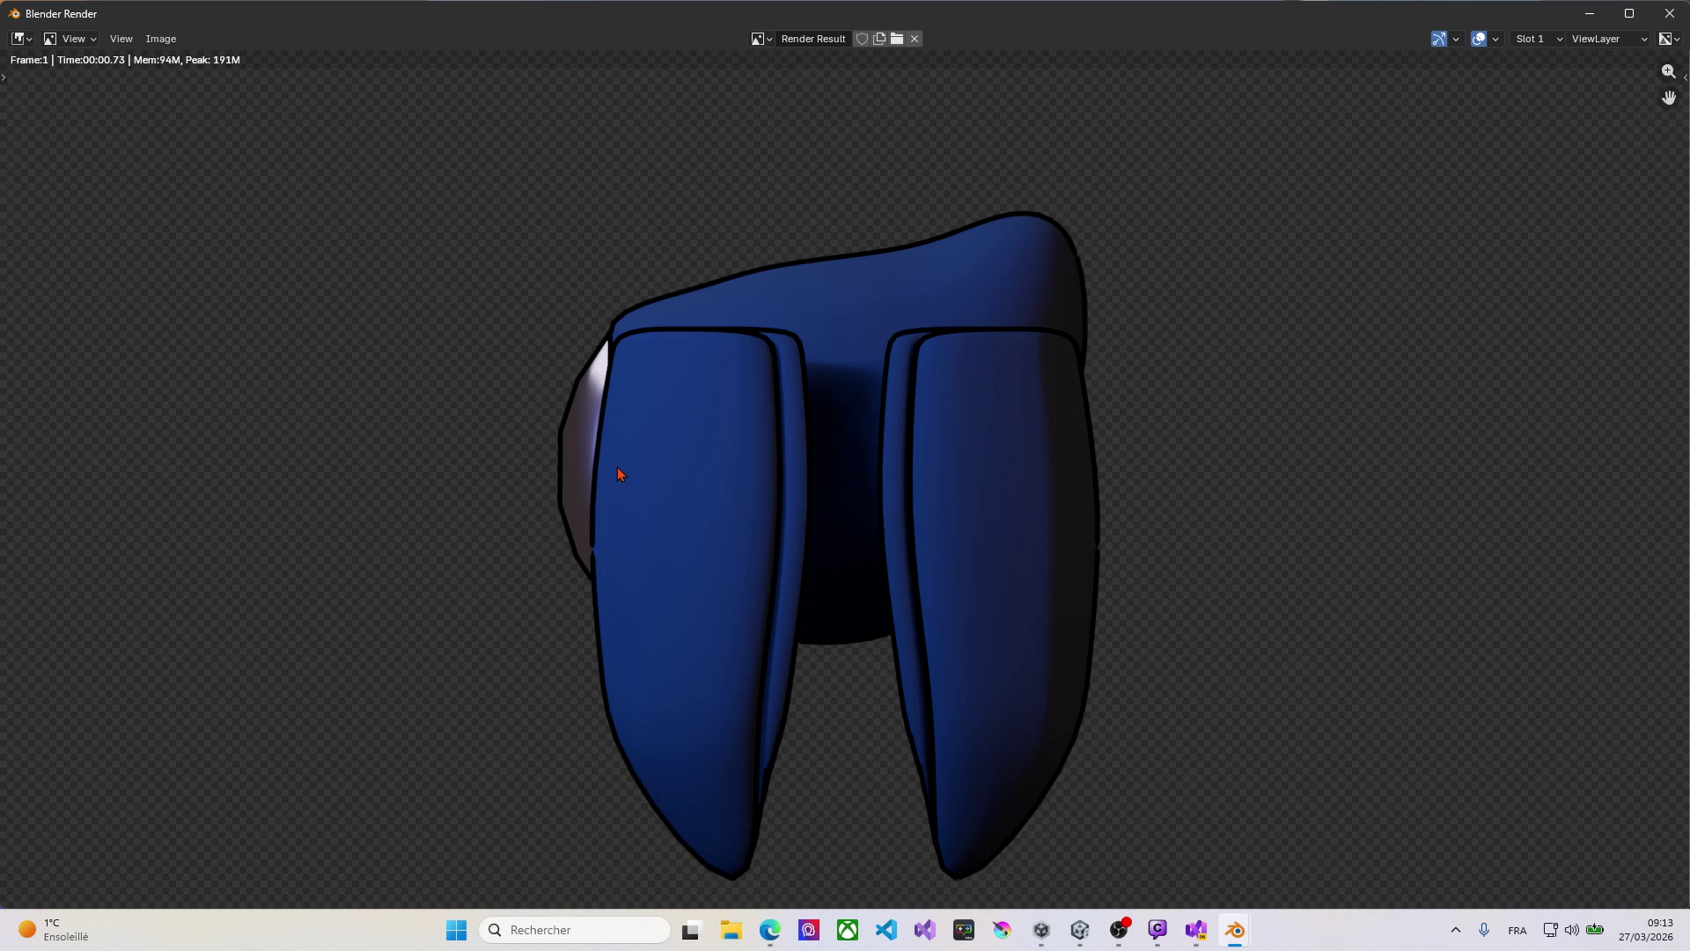
Step: Dismiss the render result and orbit the viewport around the robot head
{"action": "key", "text": "Escape"}
{"action": "mouse_move", "coordinate": [662, 471]}
{"action": "middle_mouse_down"}
{"action": "mouse_move", "coordinate": [409, 469]}
{"action": "mouse_move", "coordinate": [467, 528]}
{"action": "mouse_move", "coordinate": [457, 490]}
{"action": "mouse_move", "coordinate": [398, 435]}
{"action": "mouse_move", "coordinate": [578, 392]}
{"action": "mouse_move", "coordinate": [698, 453]}
{"action": "mouse_move", "coordinate": [720, 498]}
{"action": "mouse_move", "coordinate": [822, 502]}
{"action": "mouse_move", "coordinate": [784, 524]}
{"action": "mouse_move", "coordinate": [709, 501]}
{"action": "mouse_move", "coordinate": [588, 457]}
{"action": "mouse_move", "coordinate": [1016, 546]}
{"action": "middle_mouse_up"}
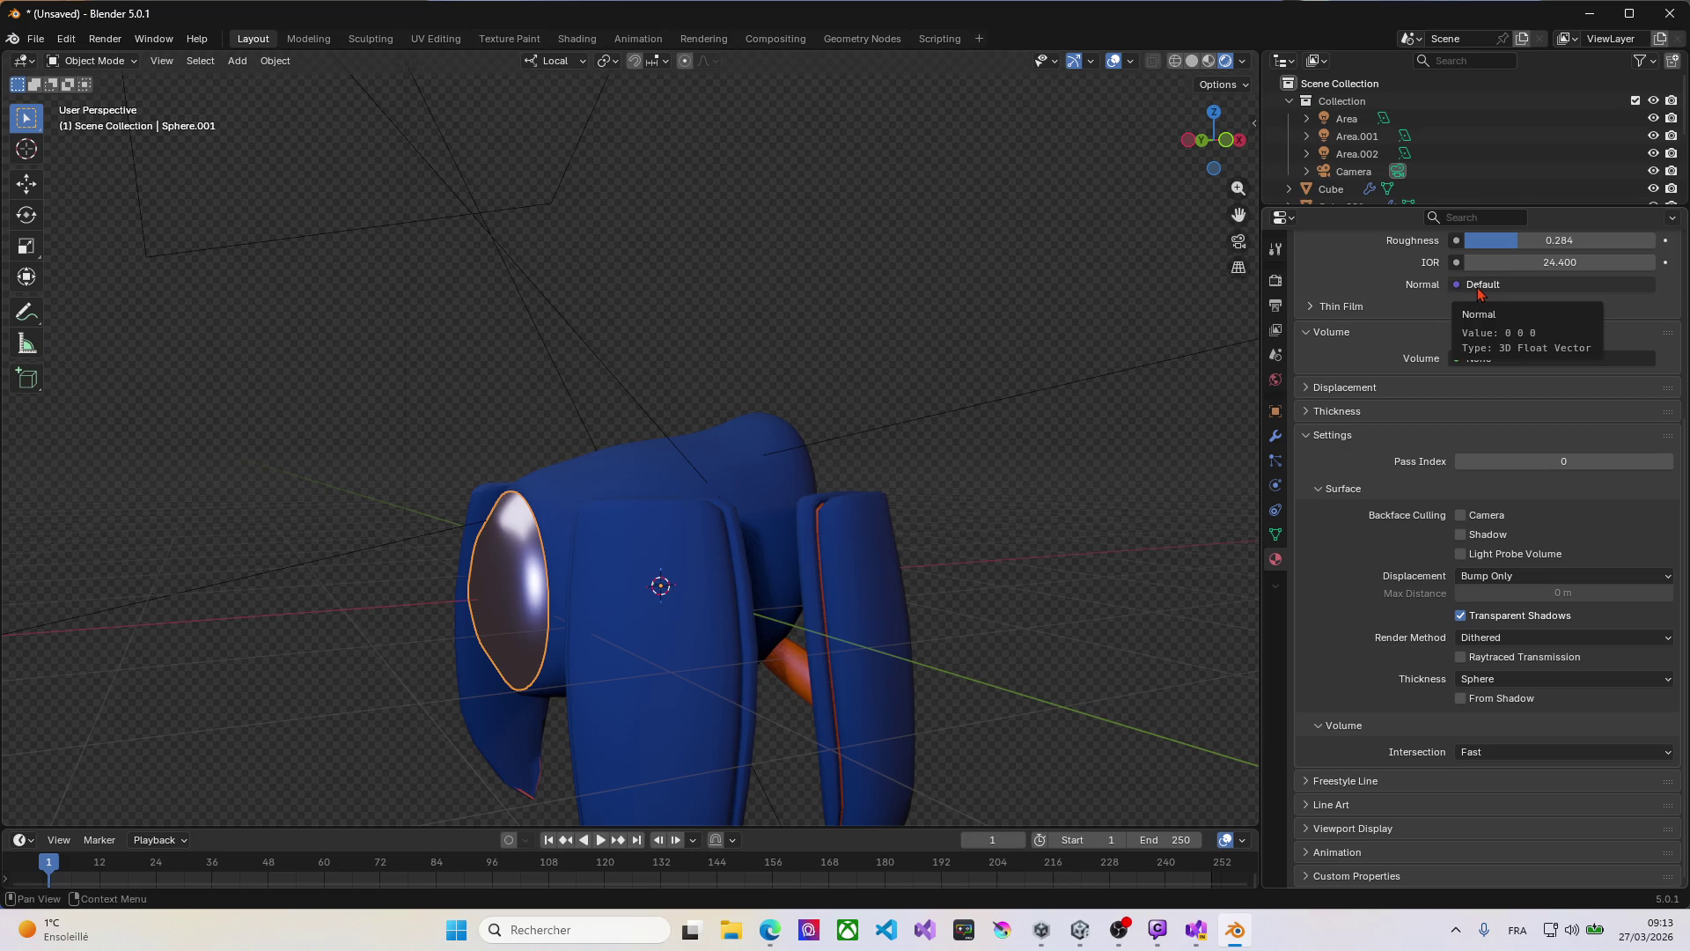
Step: Raise the glass dome Sphere.001's IOR to 35.000
{"action": "left_click", "coordinate": [1507, 262]}
{"action": "type", "text": "35"}
{"action": "key", "text": "Return"}
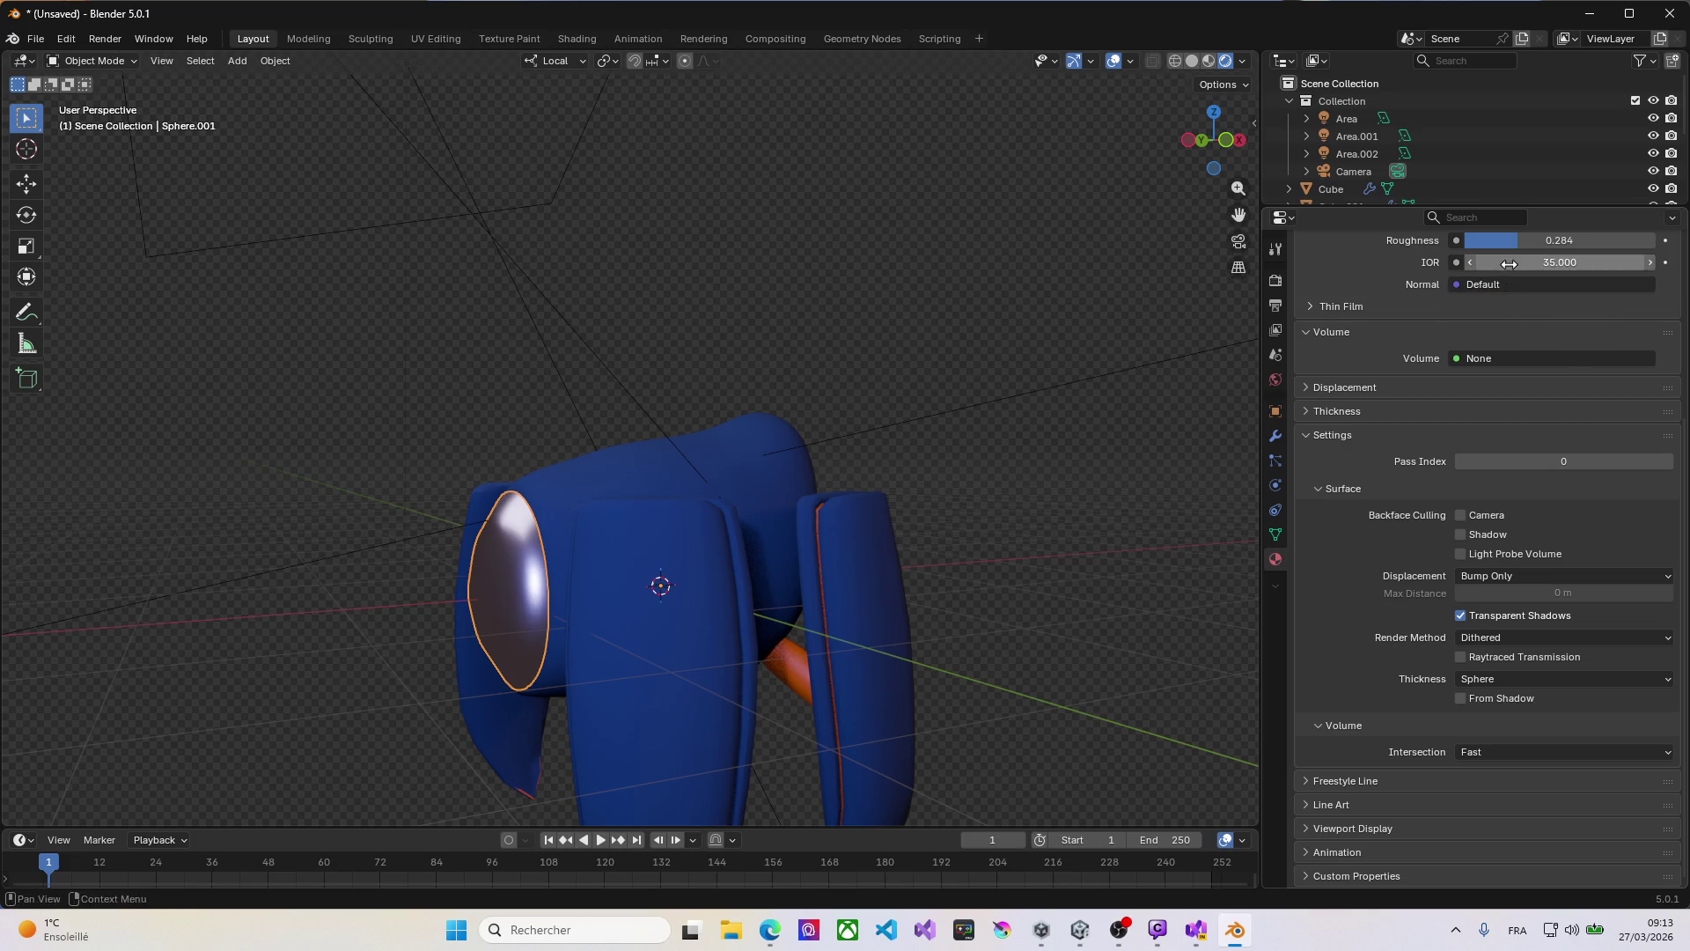
{"action": "key", "text": "alt+Tab"}
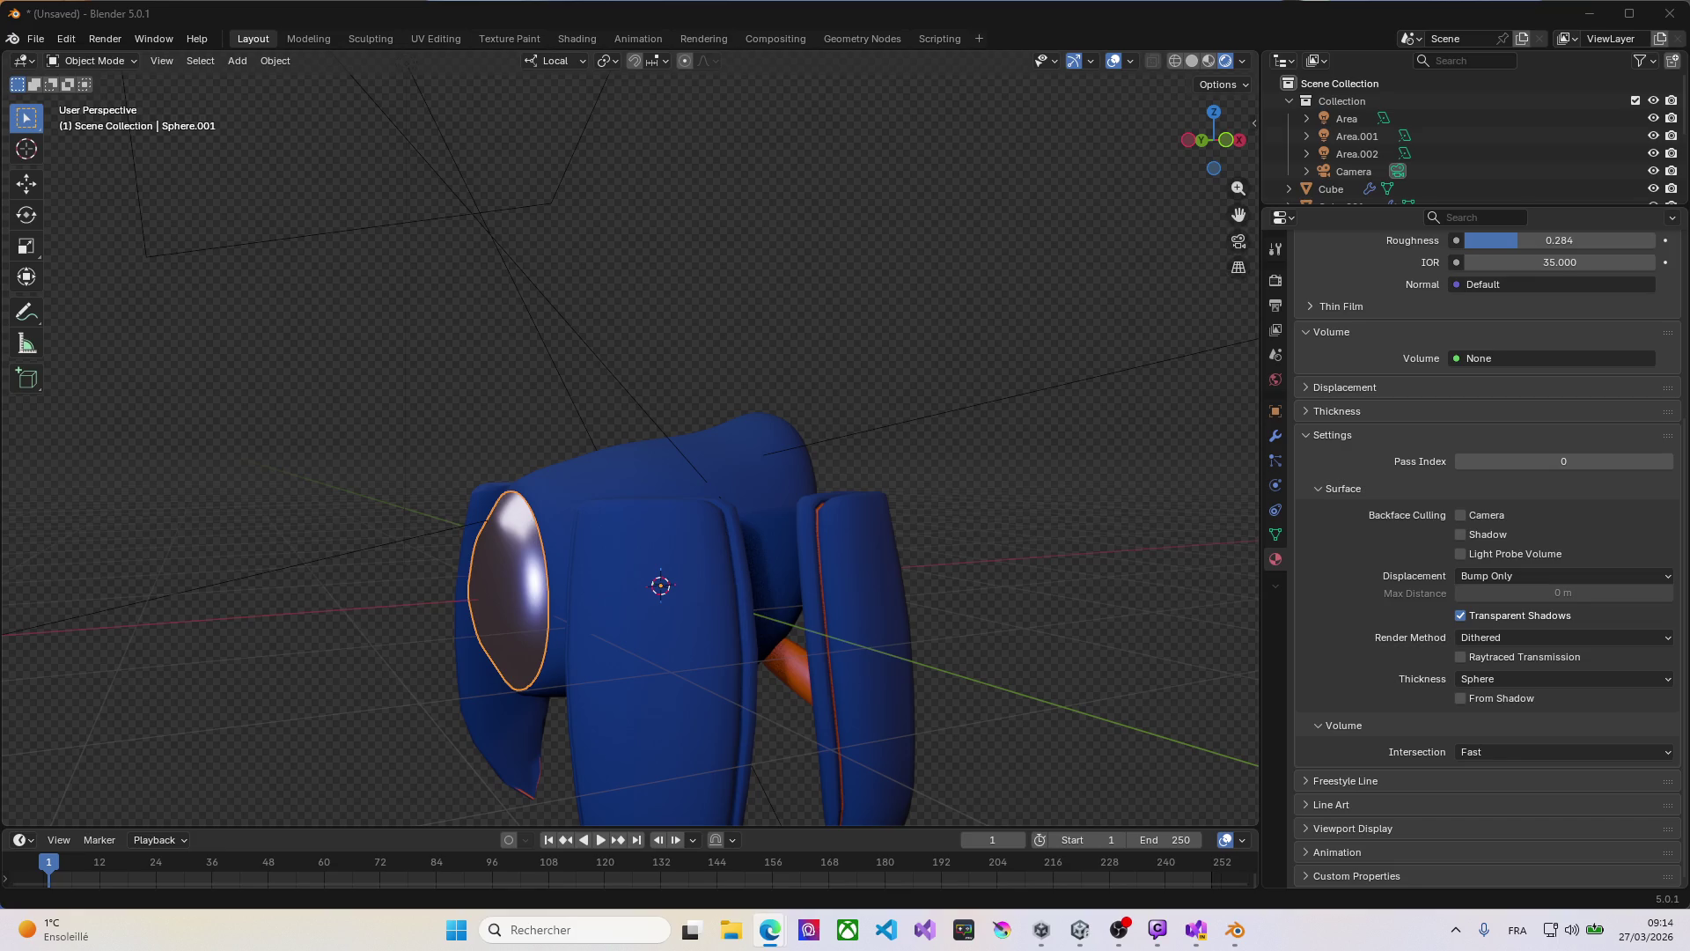
{"action": "scroll", "coordinate": [1525, 397], "scroll_direction": "up", "scroll_amount": 4}
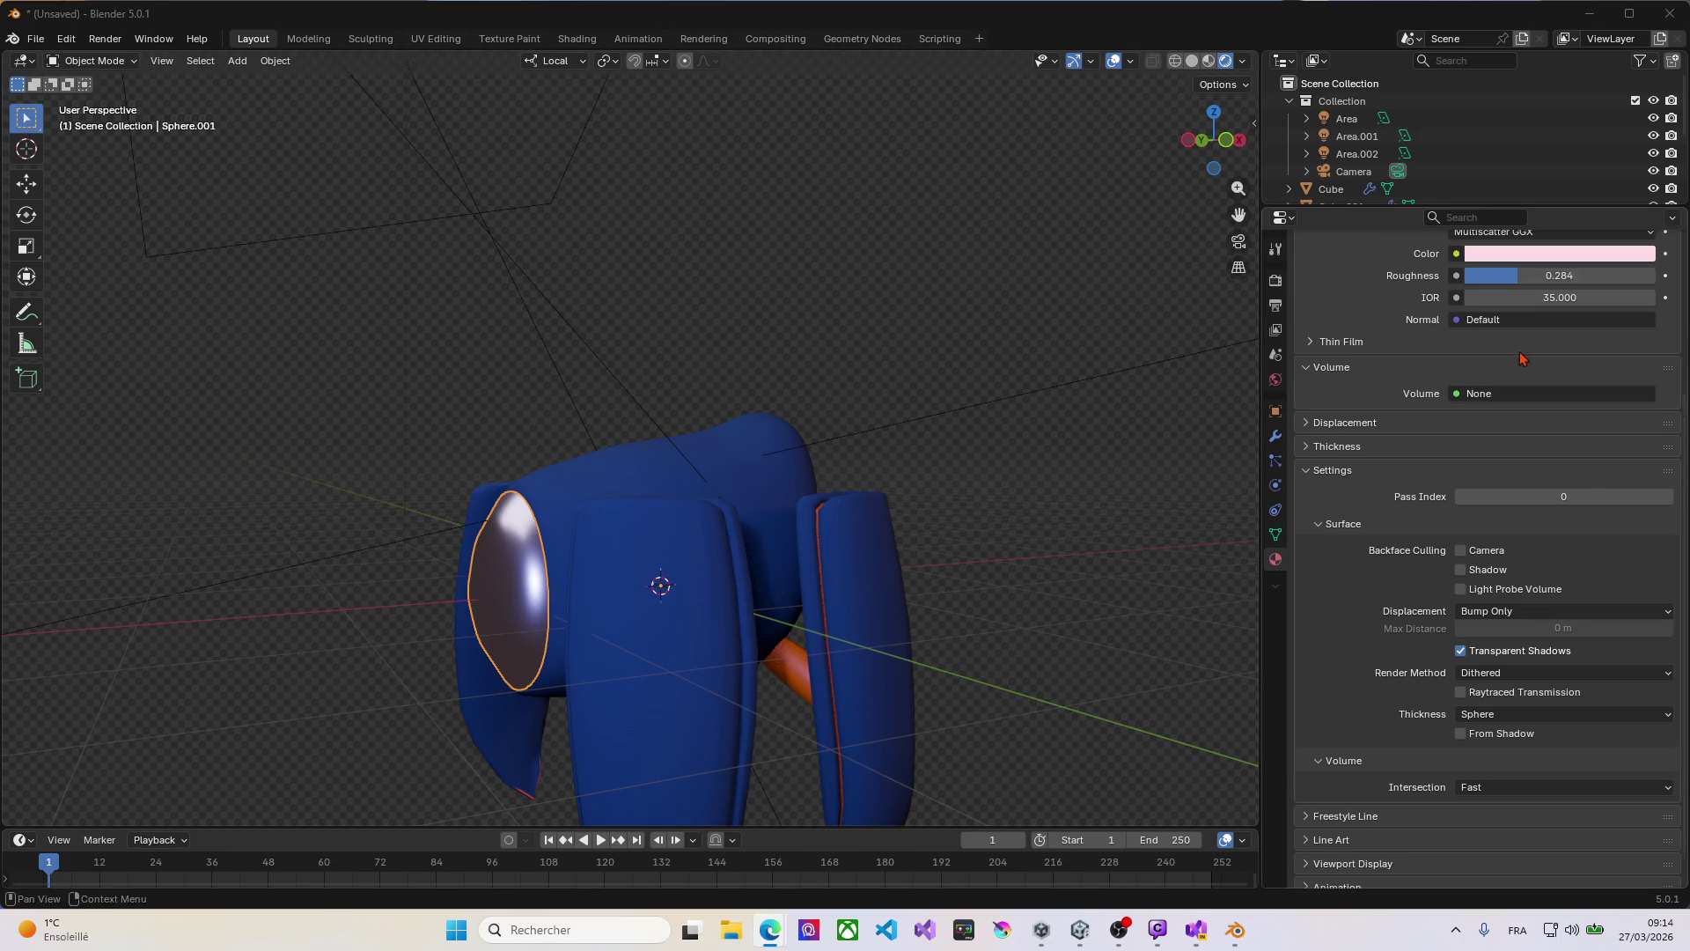
Step: Make the glass colour more transparent and lower the dome's IOR to 2.8
{"action": "scroll", "coordinate": [1532, 407], "scroll_direction": "up", "scroll_amount": 3}
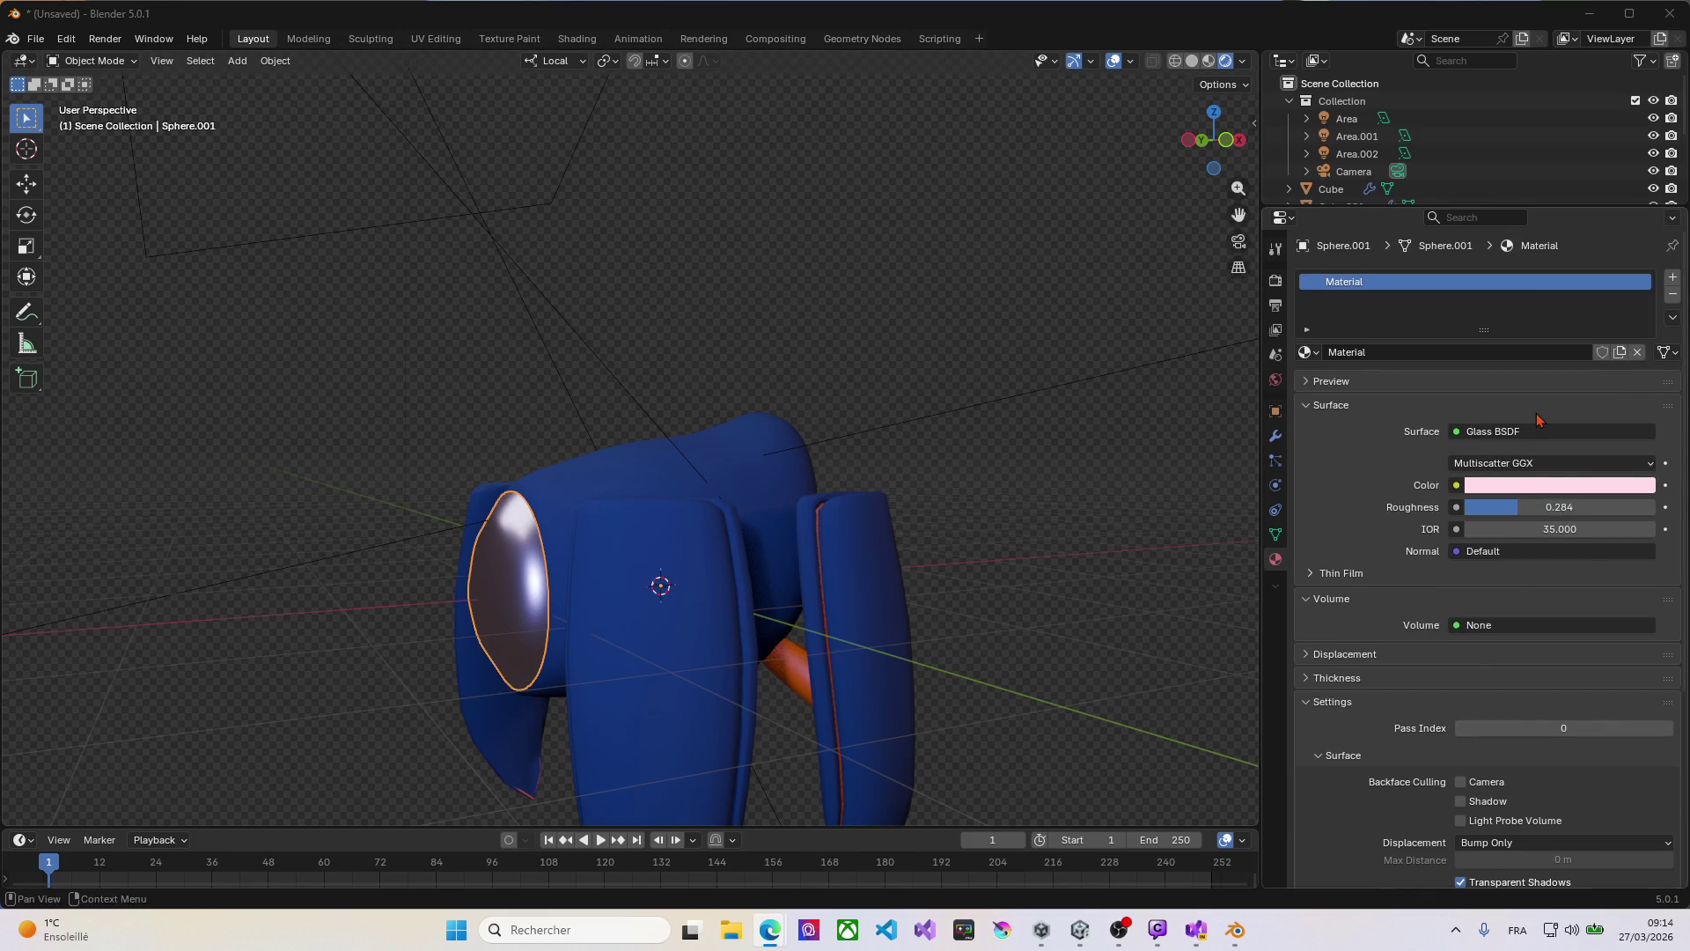
{"action": "left_click", "coordinate": [1557, 486]}
{"action": "mouse_move", "coordinate": [1609, 440]}
{"action": "left_mouse_down"}
{"action": "mouse_move", "coordinate": [1513, 432]}
{"action": "mouse_move", "coordinate": [1650, 432]}
{"action": "left_mouse_up"}
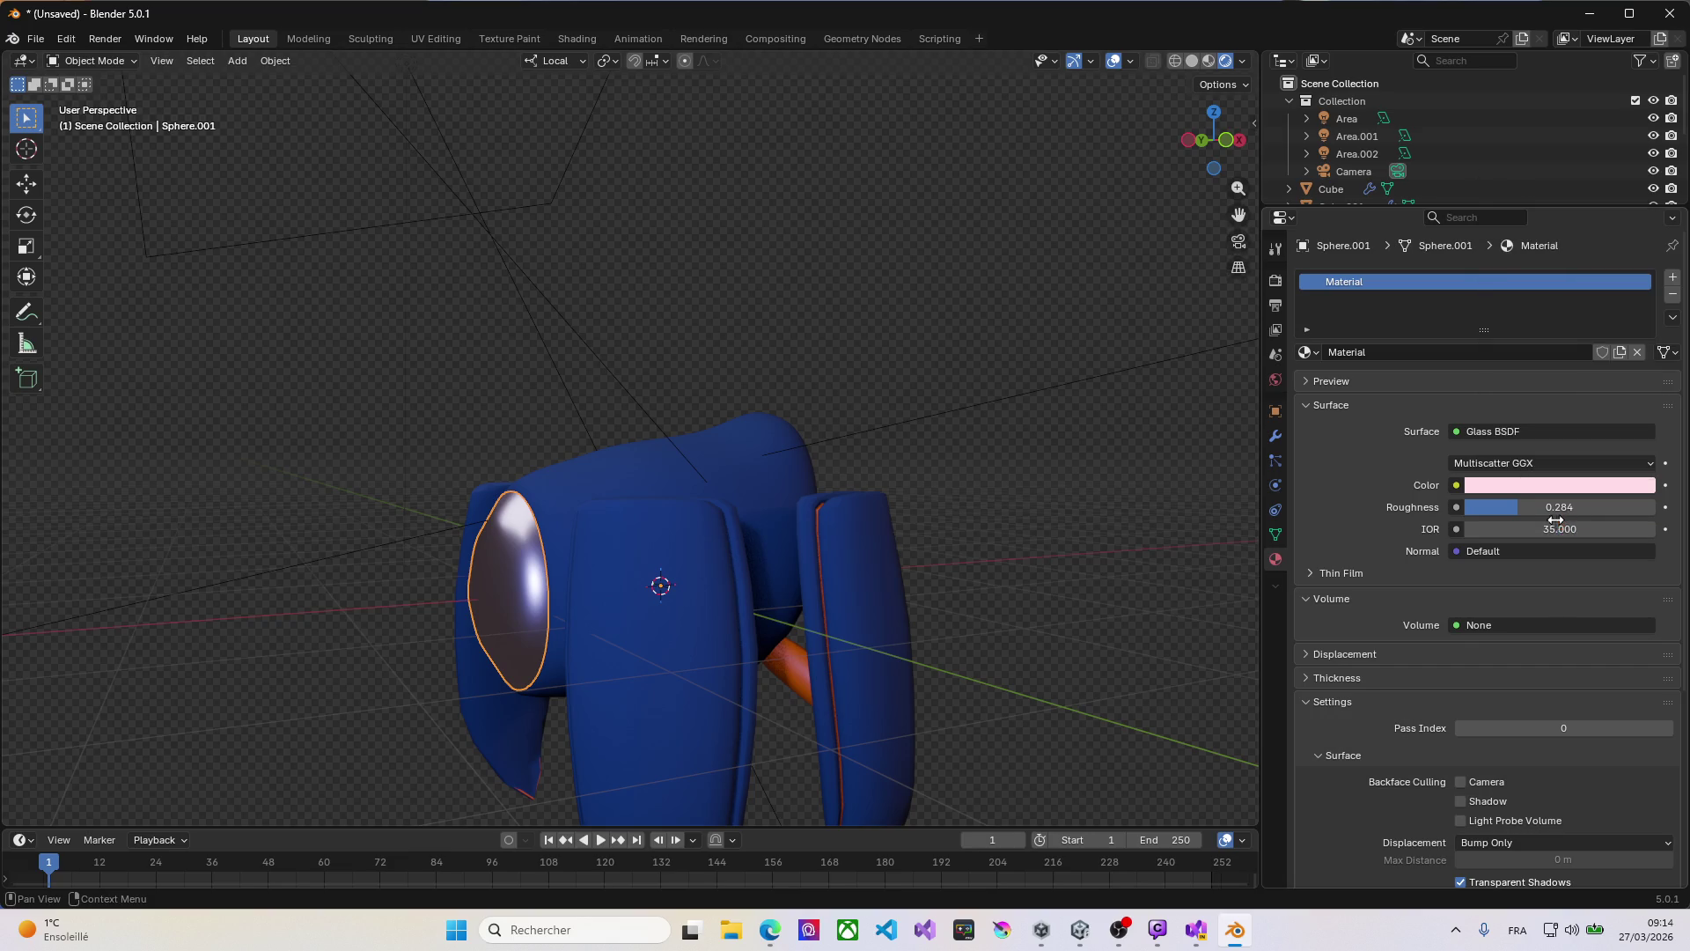
{"action": "mouse_move", "coordinate": [1556, 527]}
{"action": "left_mouse_down"}
{"action": "mouse_move", "coordinate": [1497, 526]}
{"action": "mouse_move", "coordinate": [1512, 528]}
{"action": "left_mouse_up"}
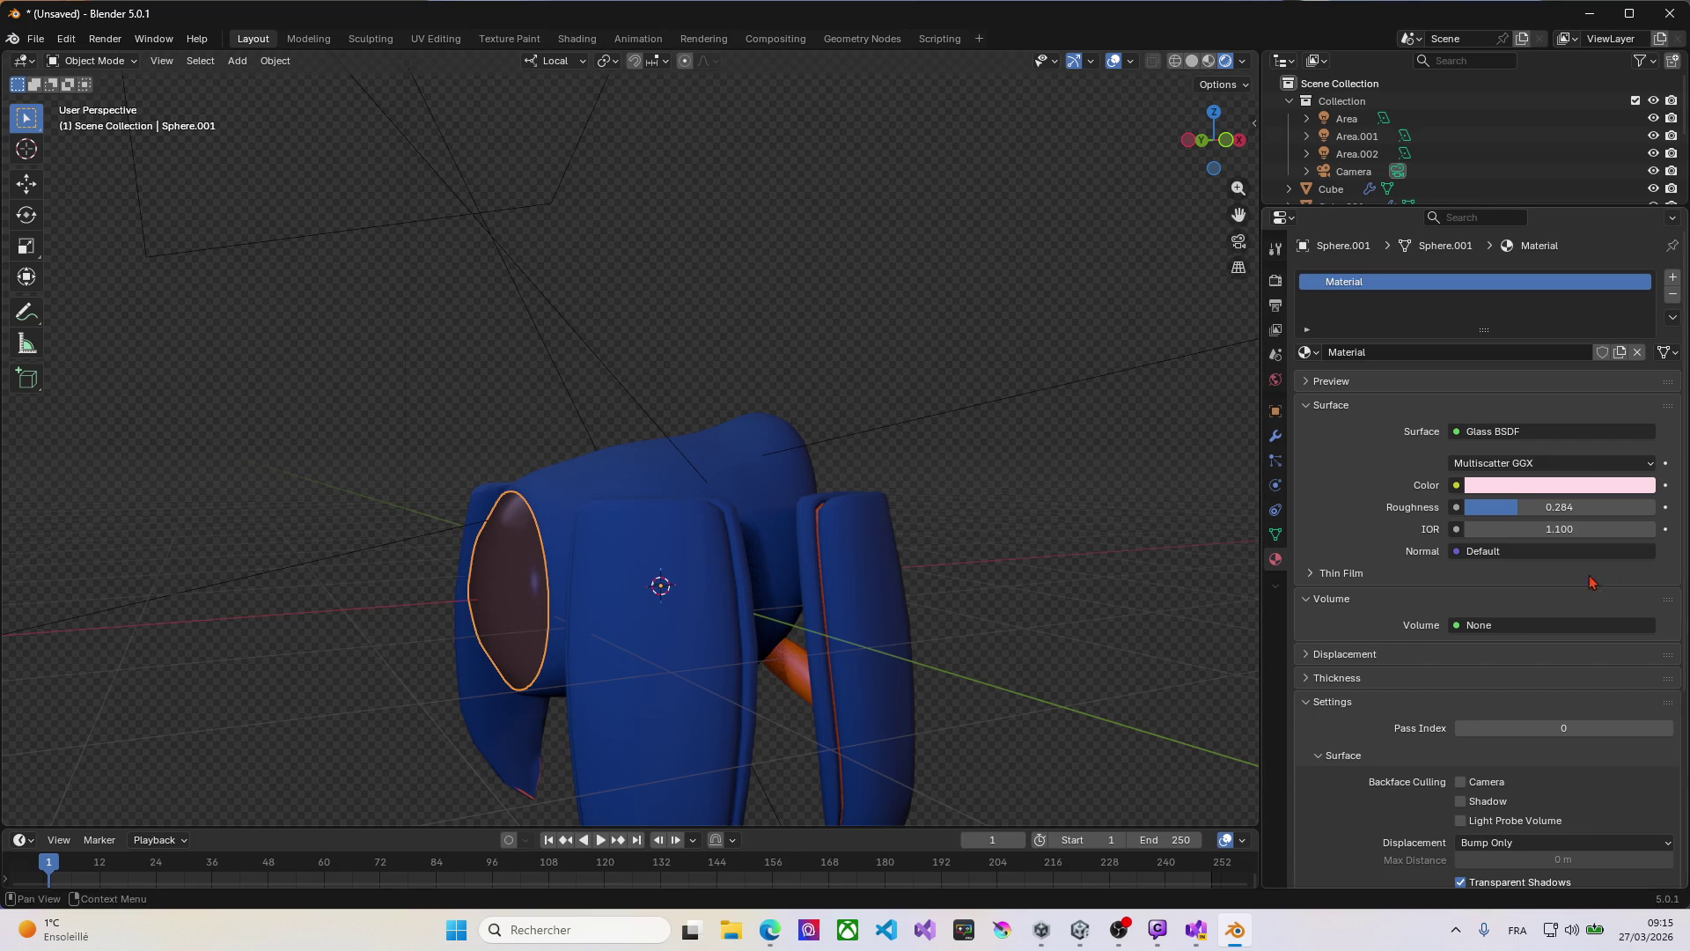
{"action": "mouse_move", "coordinate": [382, 588]}
{"action": "middle_mouse_down"}
{"action": "mouse_move", "coordinate": [547, 569]}
{"action": "mouse_move", "coordinate": [506, 573]}
{"action": "middle_mouse_up"}
{"action": "left_click_drag", "start_coordinate": [1510, 528], "coordinate": [1573, 528]}
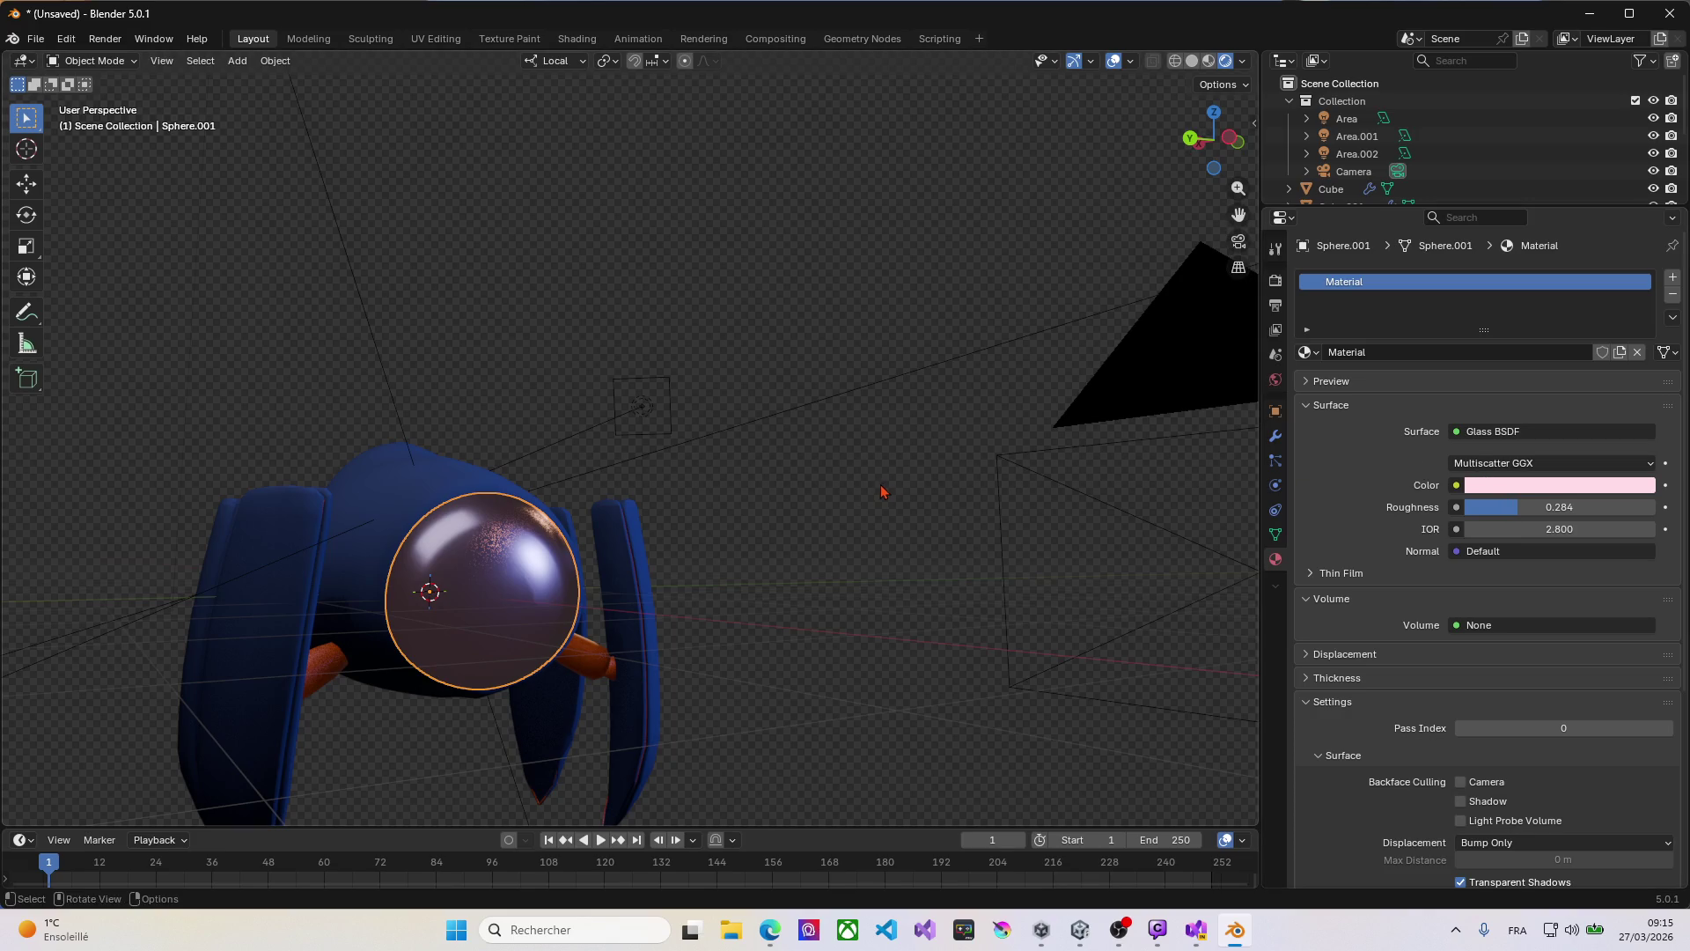
Step: Hide the glass dome and assign the emission material Material.004 to the head's eye faces
{"action": "key", "text": "h"}
{"action": "left_click", "coordinate": [477, 598]}
{"action": "key", "text": "Tab"}
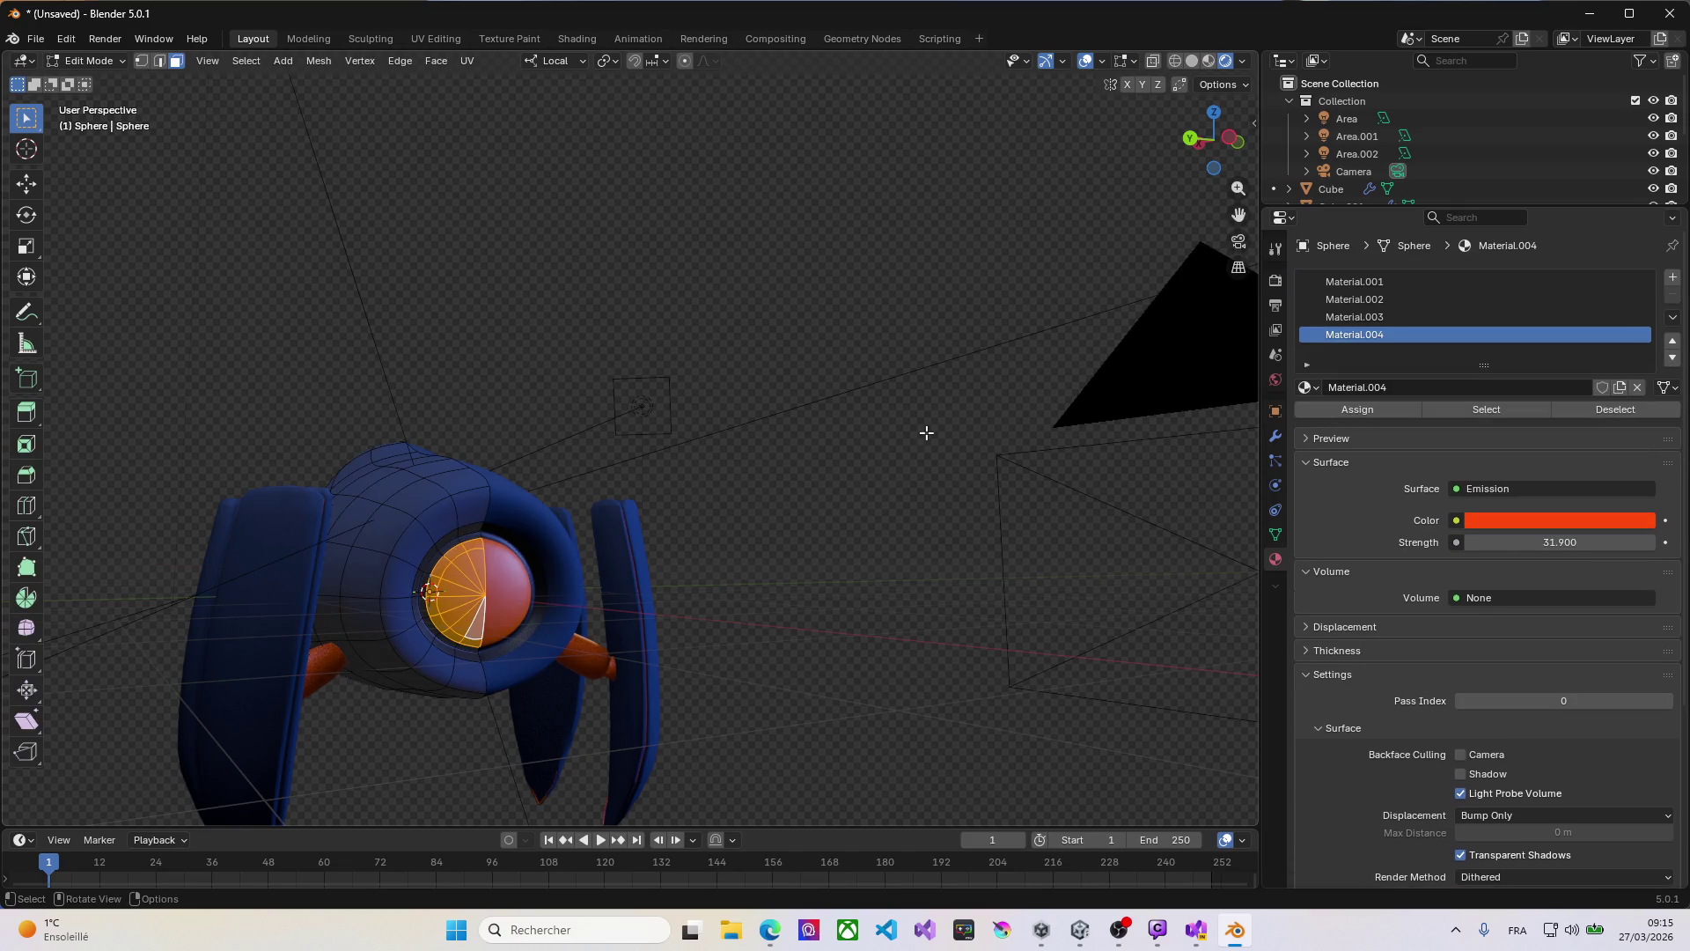
{"action": "left_click", "coordinate": [1357, 409]}
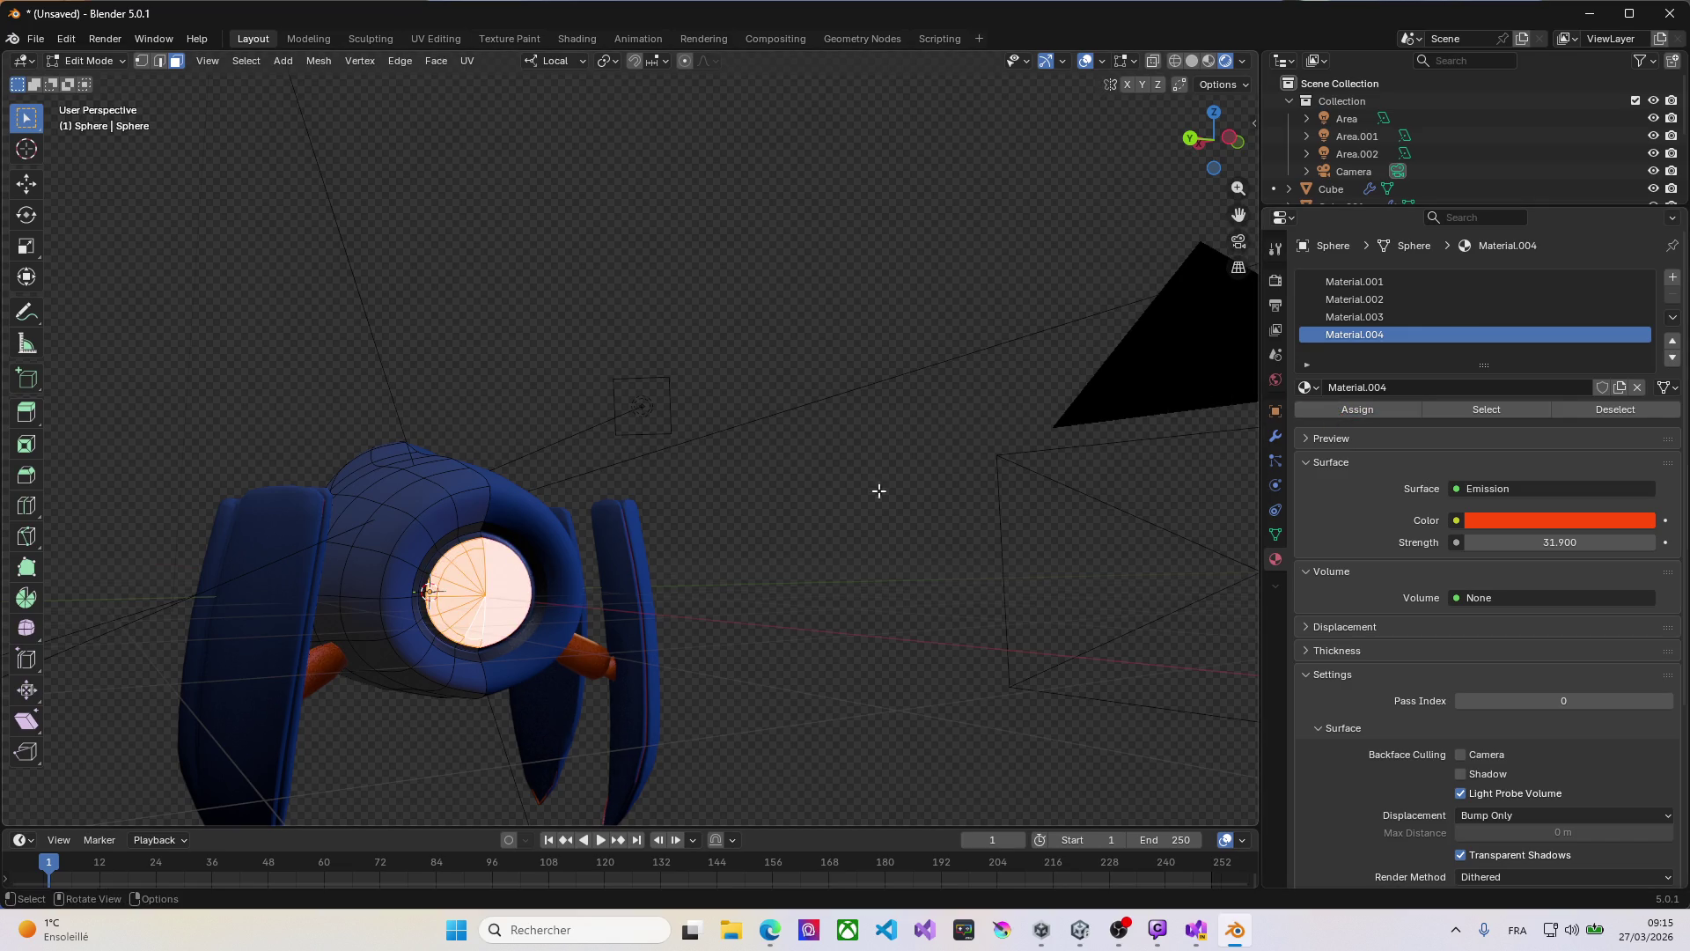
Step: Set the eye glow strength to 0.9, return to Object Mode and unhide the glass dome
{"action": "mouse_move", "coordinate": [1484, 546]}
{"action": "left_mouse_down"}
{"action": "mouse_move", "coordinate": [1373, 546]}
{"action": "mouse_move", "coordinate": [1391, 546]}
{"action": "left_mouse_up"}
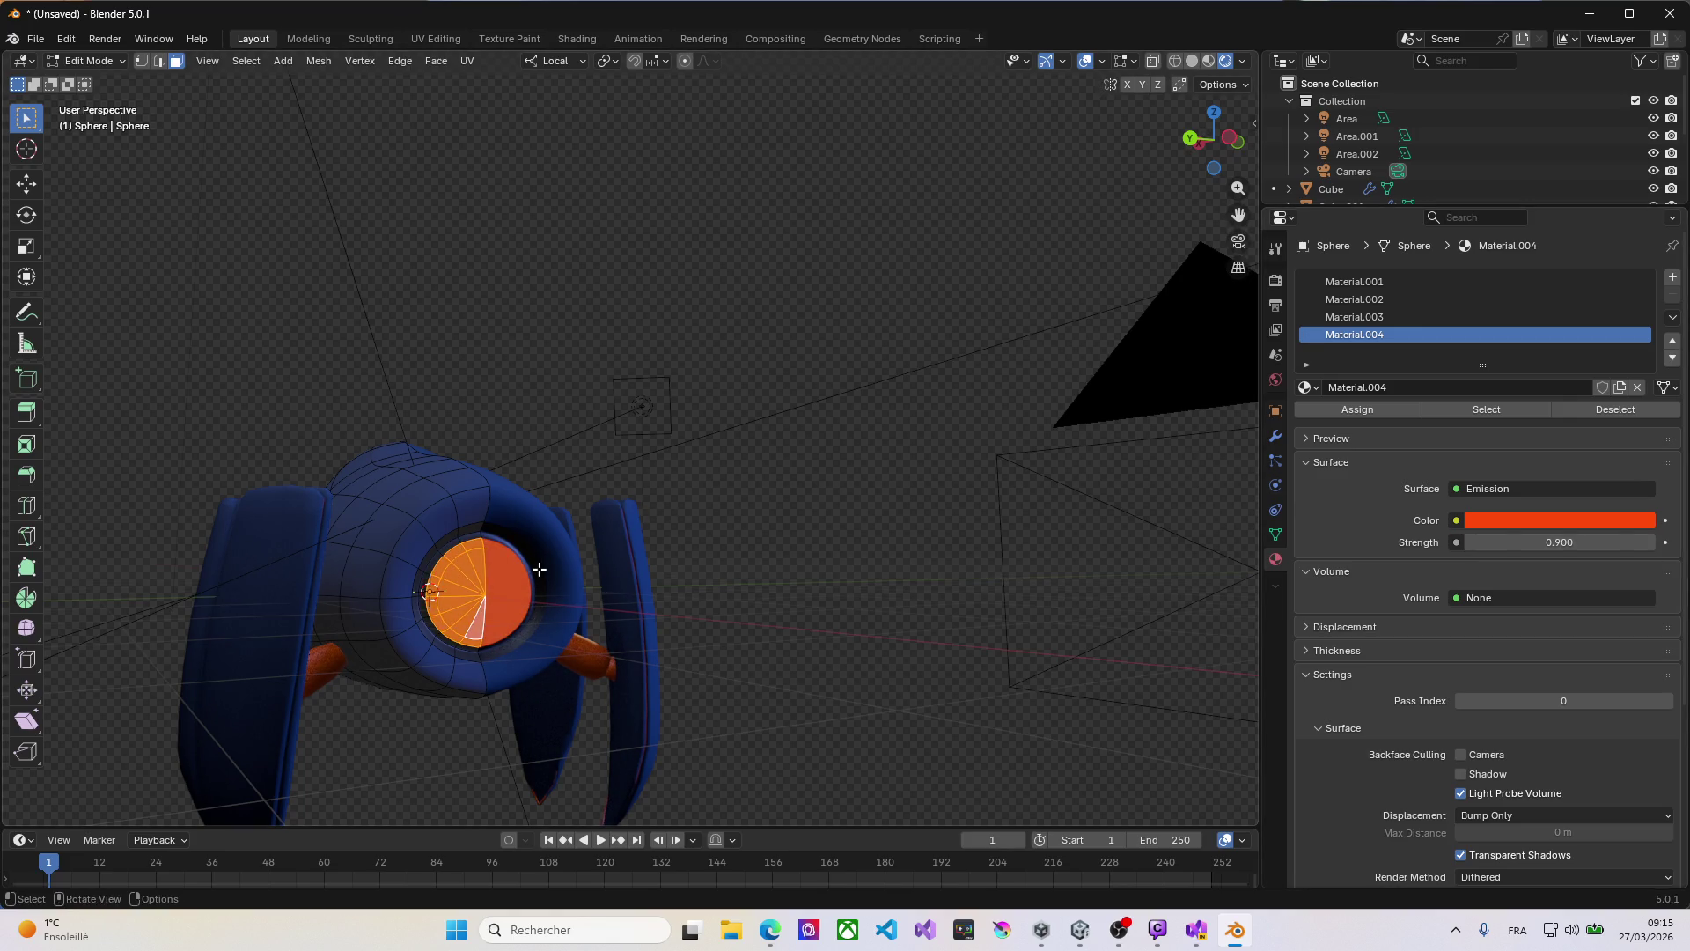
{"action": "key", "text": "alt+h"}
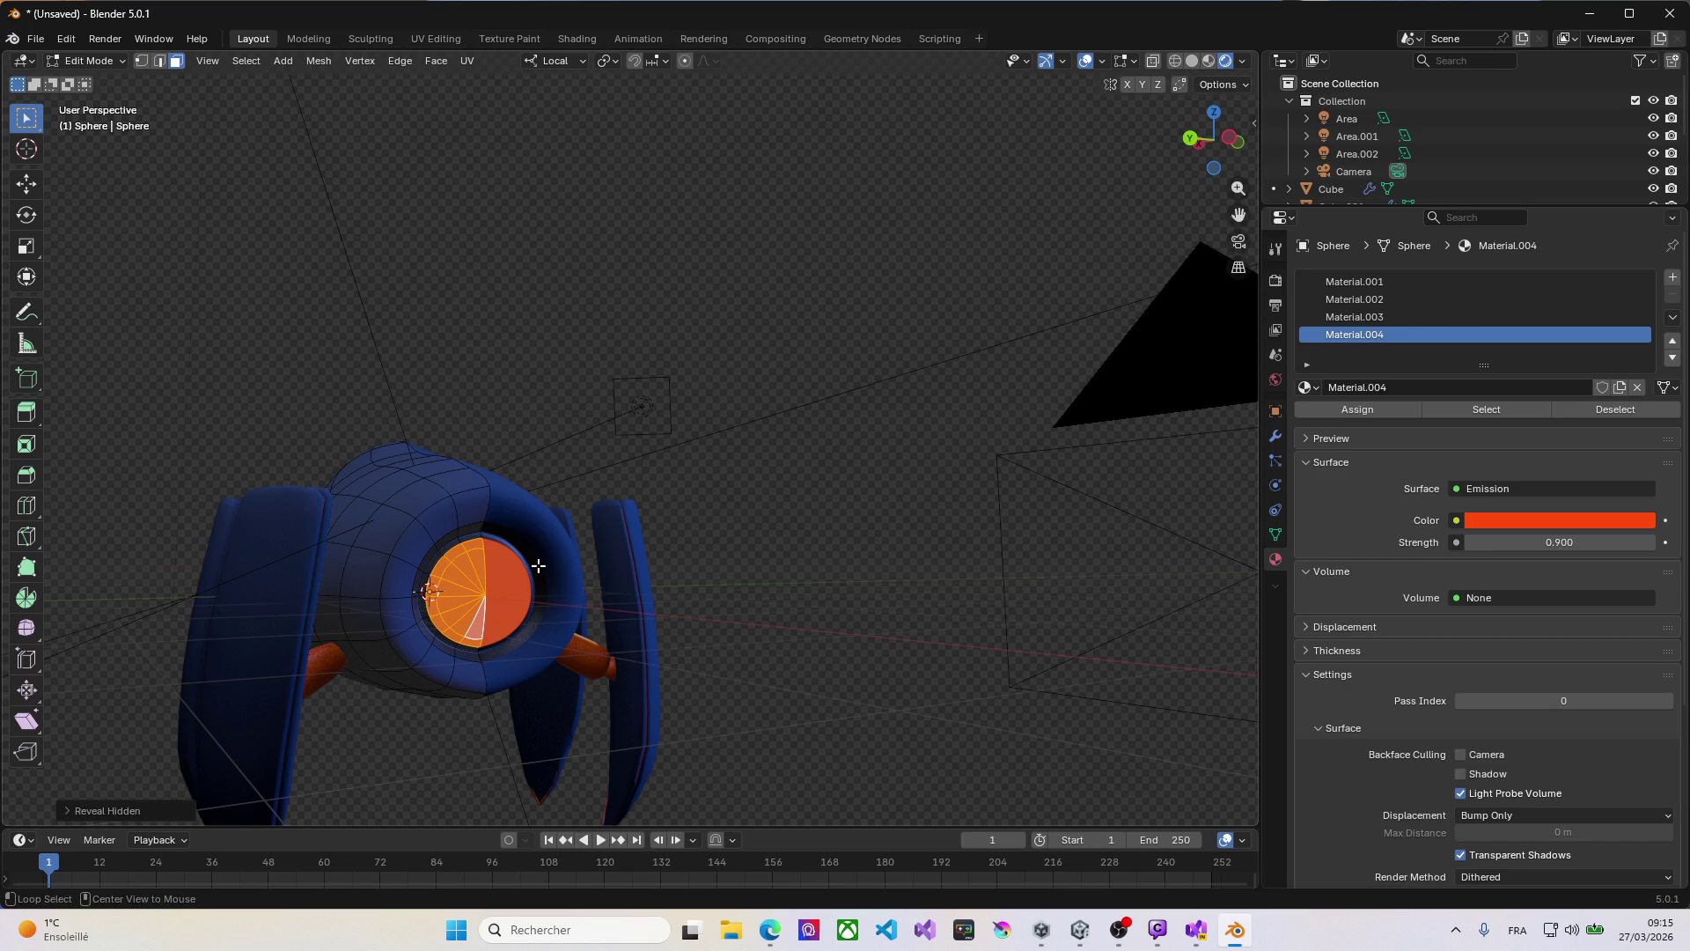
{"action": "key", "text": "Tab"}
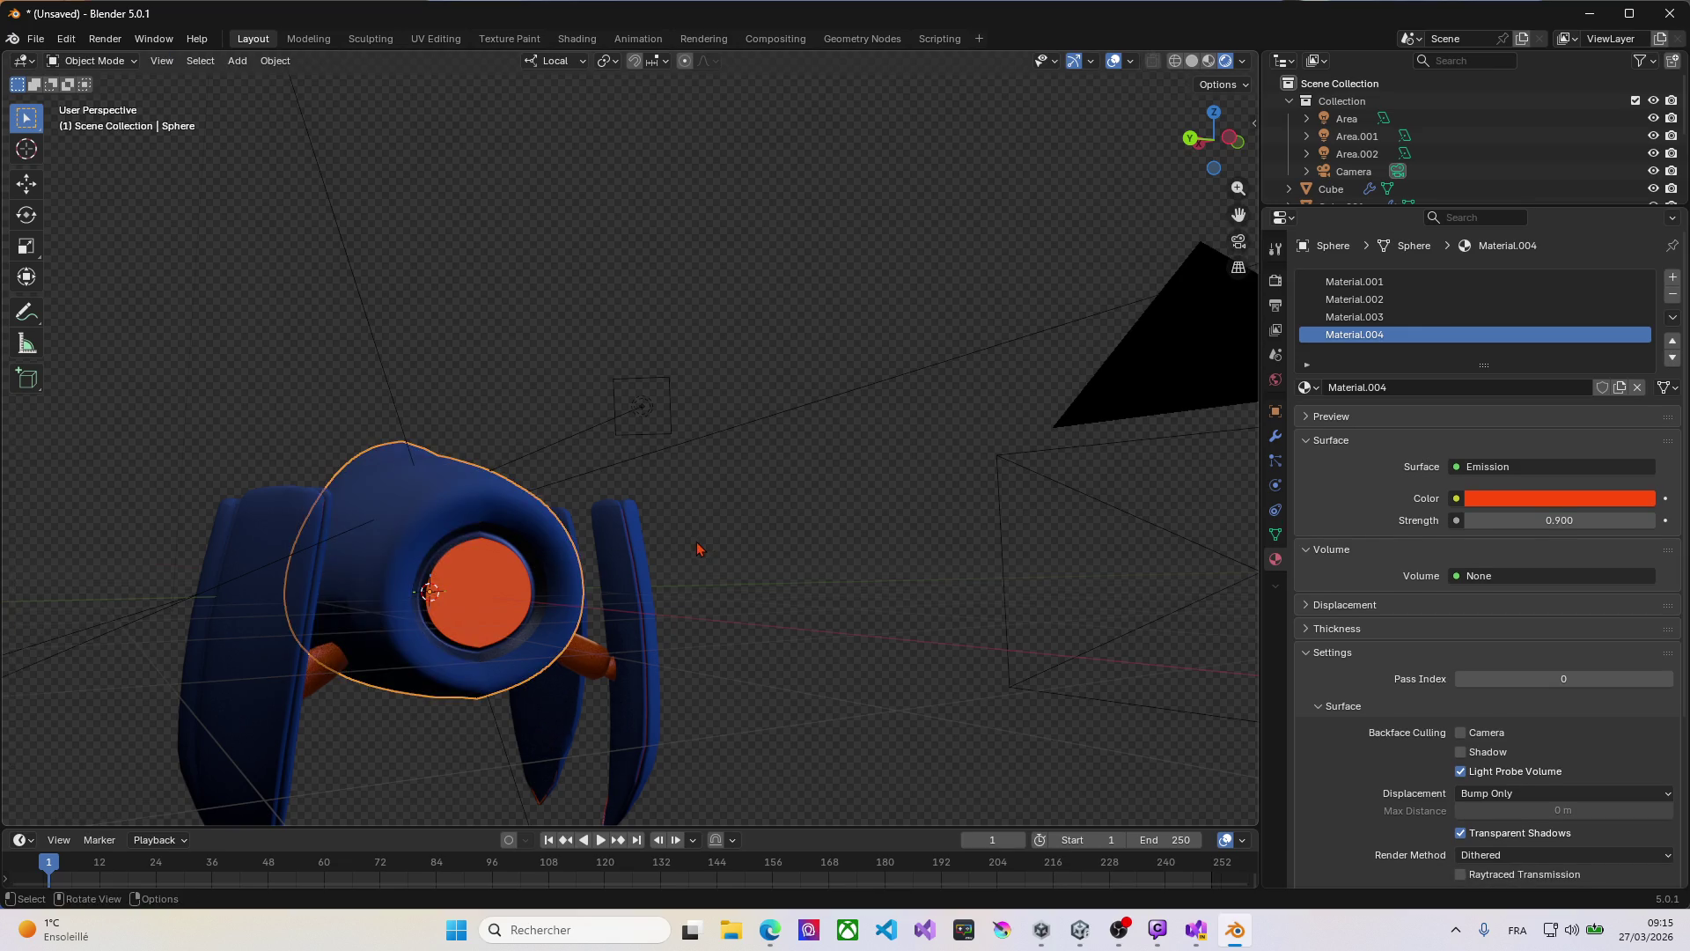
{"action": "key", "text": "alt+h"}
{"action": "mouse_move", "coordinate": [732, 592]}
{"action": "middle_mouse_down"}
{"action": "mouse_move", "coordinate": [709, 599]}
{"action": "mouse_move", "coordinate": [755, 600]}
{"action": "middle_mouse_up"}
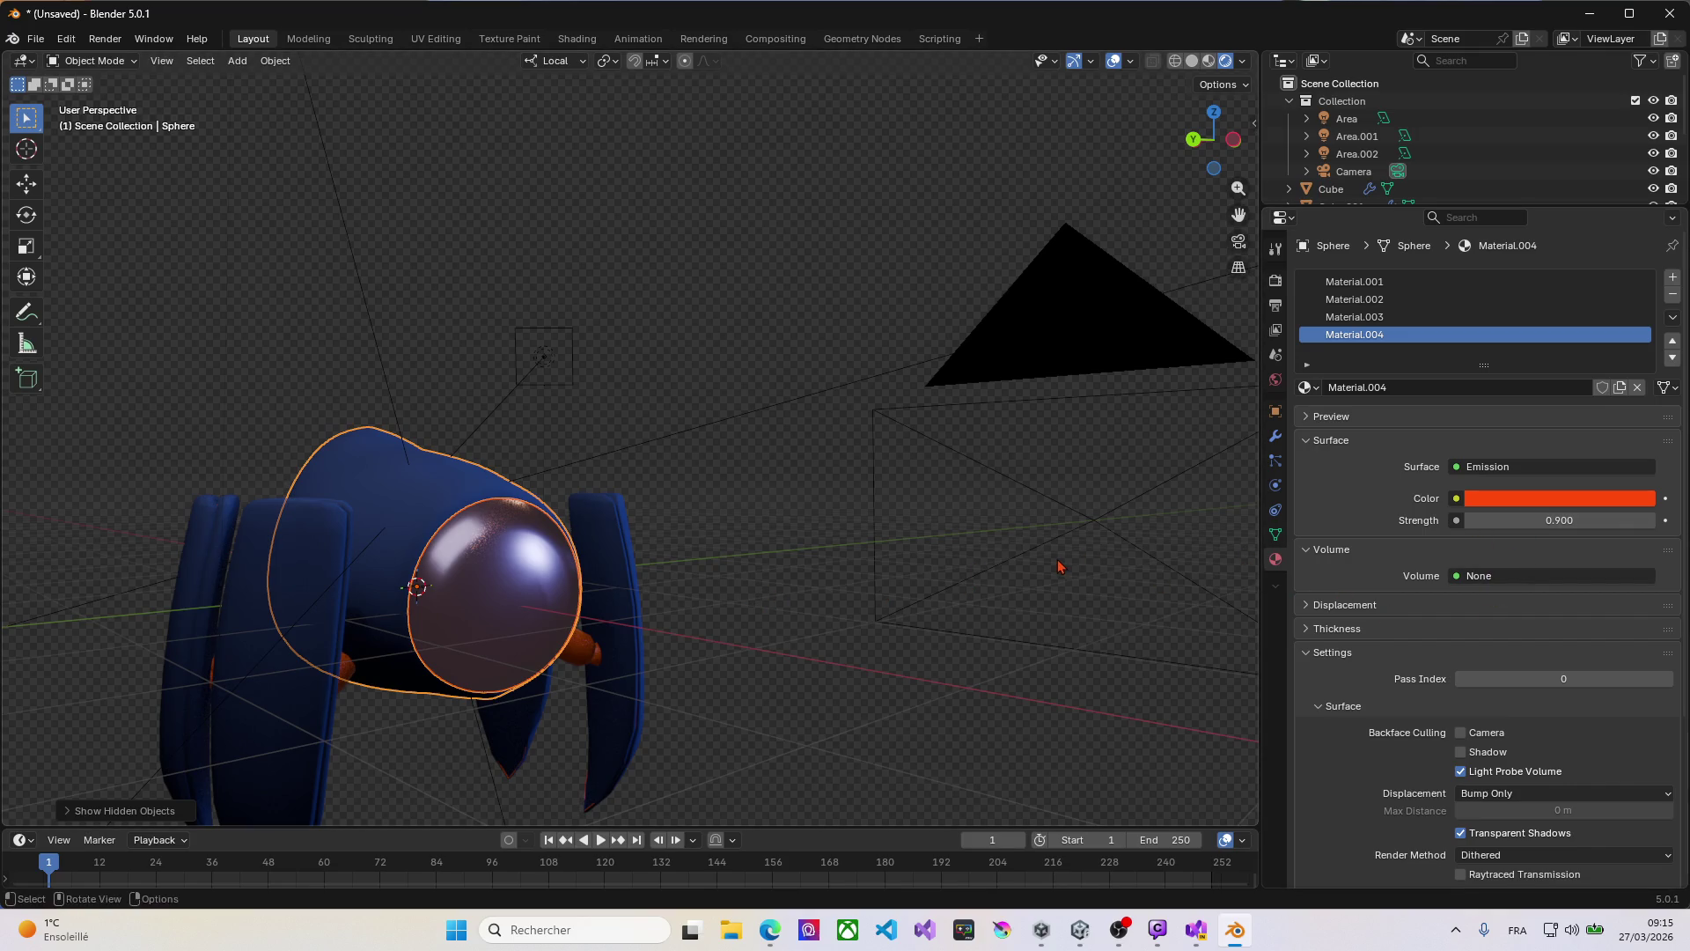
Step: Select the glass dome and make its colour slightly transparent
{"action": "left_click", "coordinate": [546, 619]}
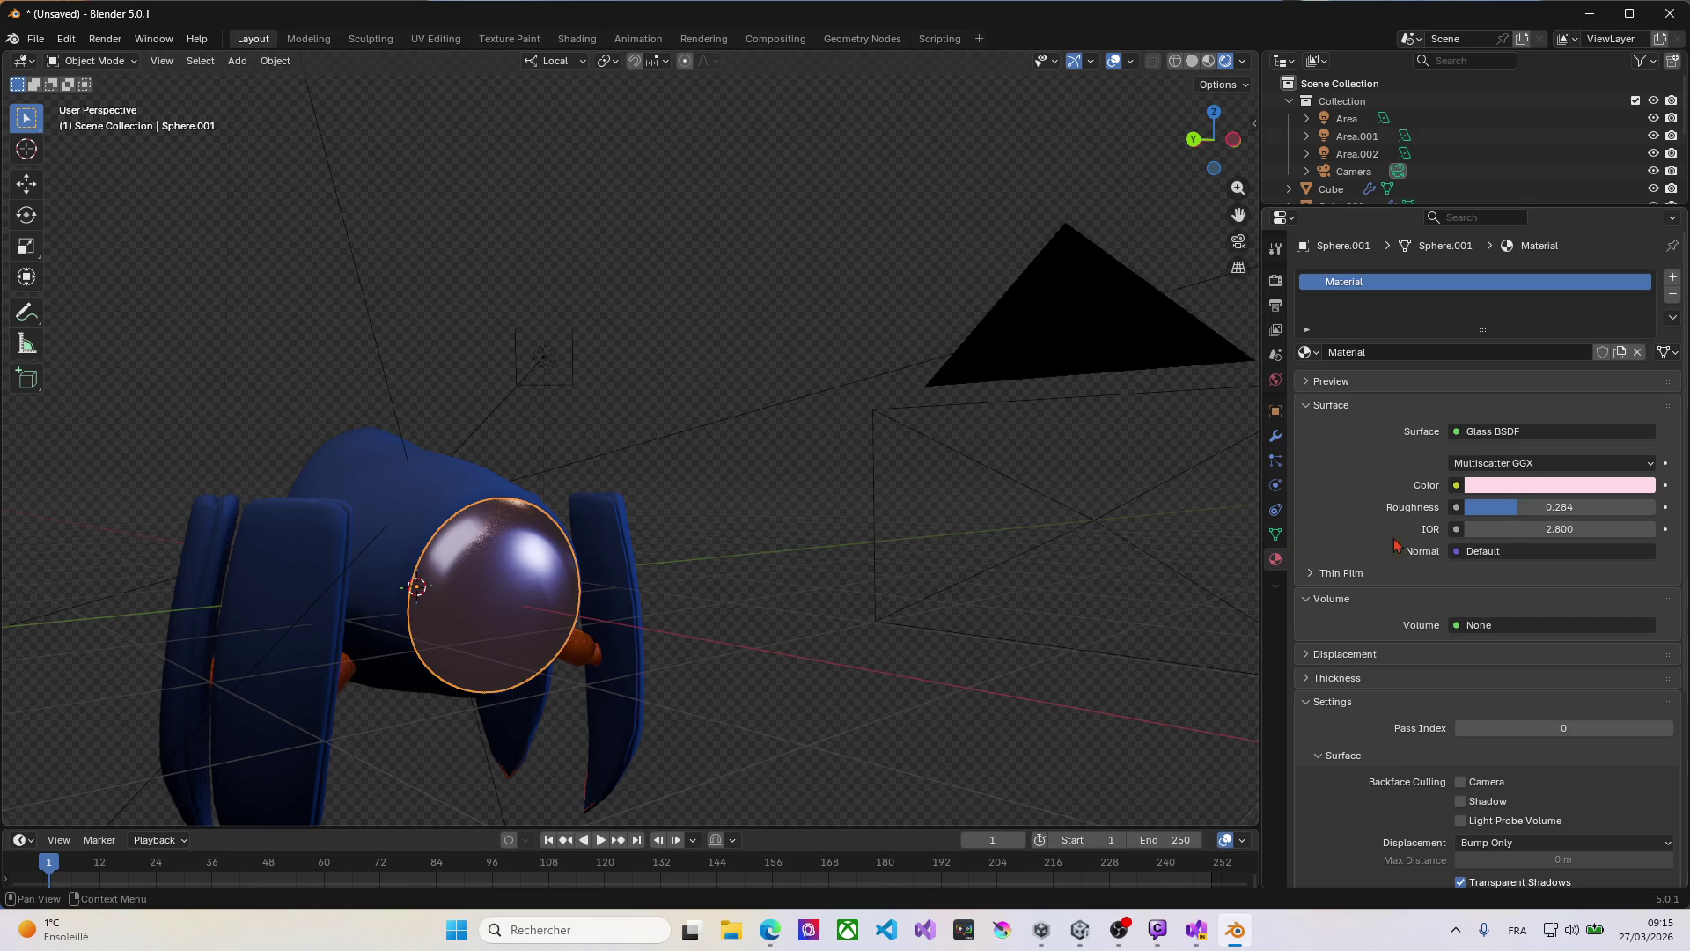
{"action": "left_click", "coordinate": [1521, 485]}
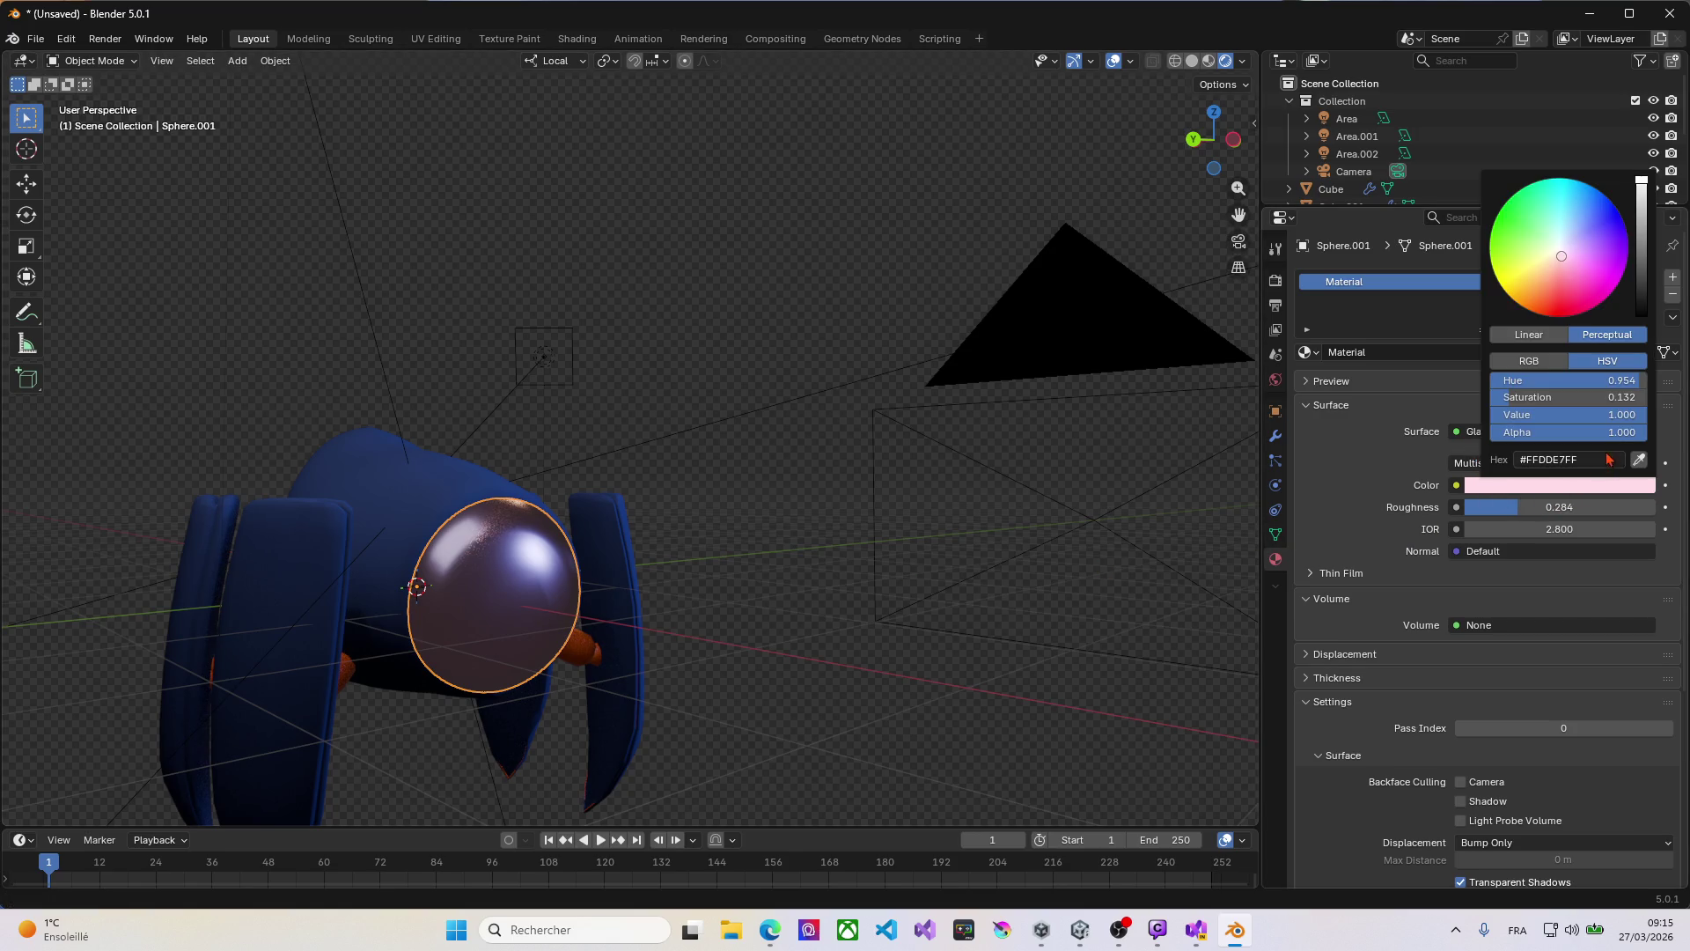
{"action": "left_click_drag", "start_coordinate": [1616, 432], "coordinate": [1525, 432]}
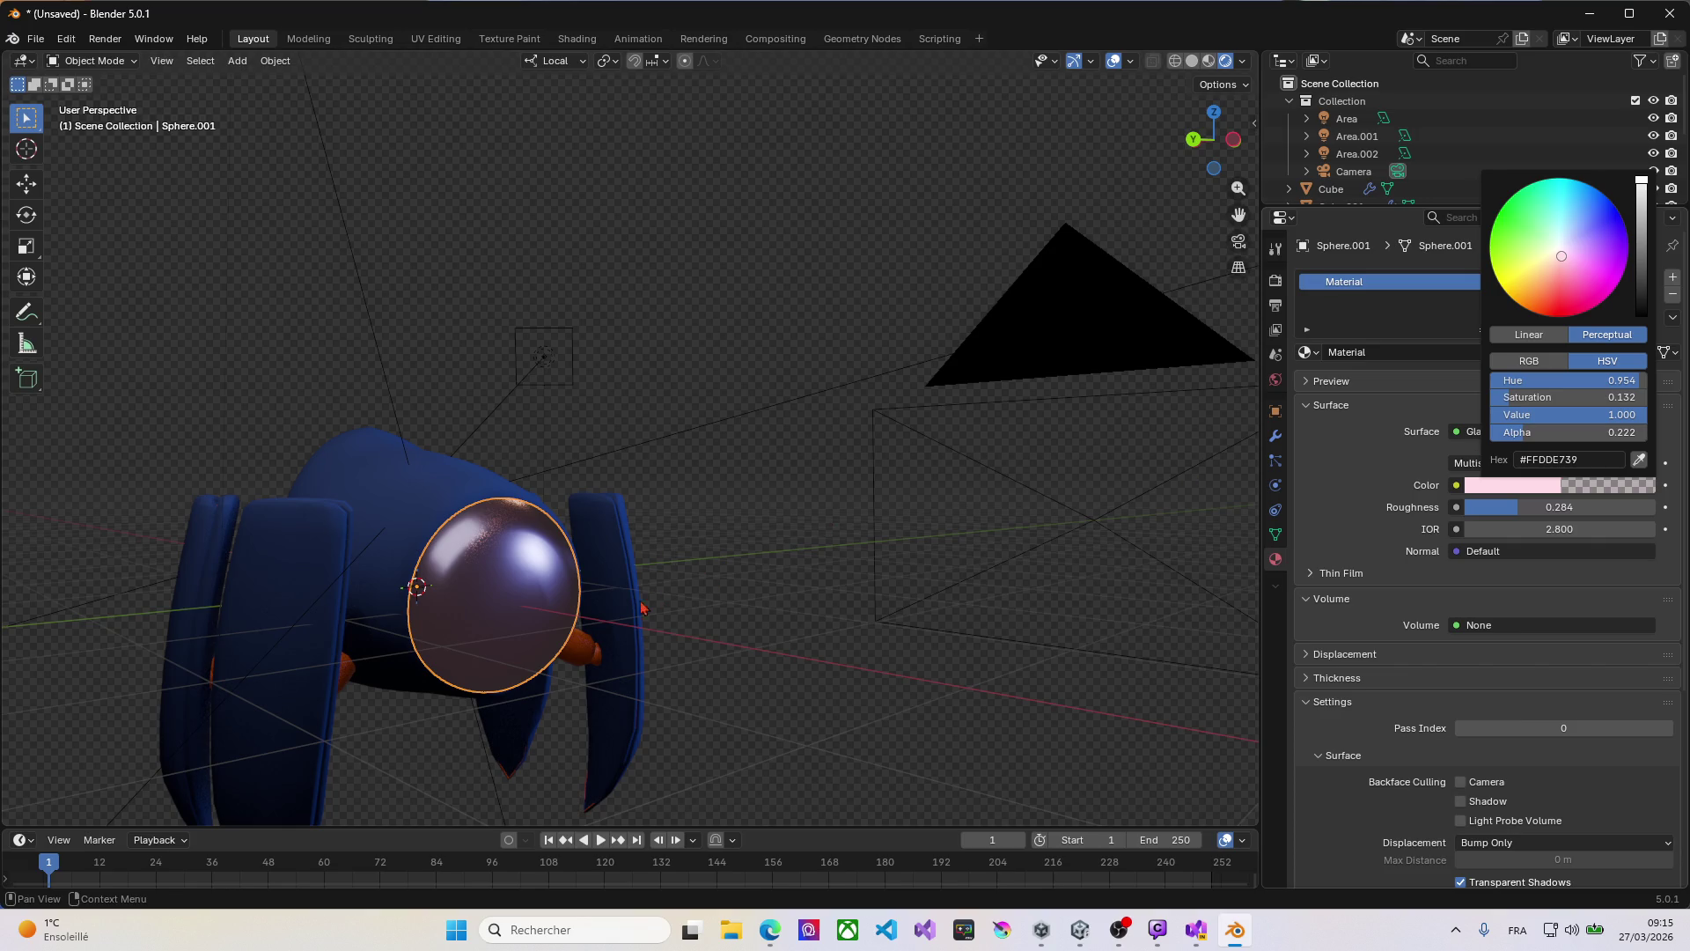
{"action": "middle_click_drag", "start_coordinate": [529, 610], "coordinate": [1056, 563]}
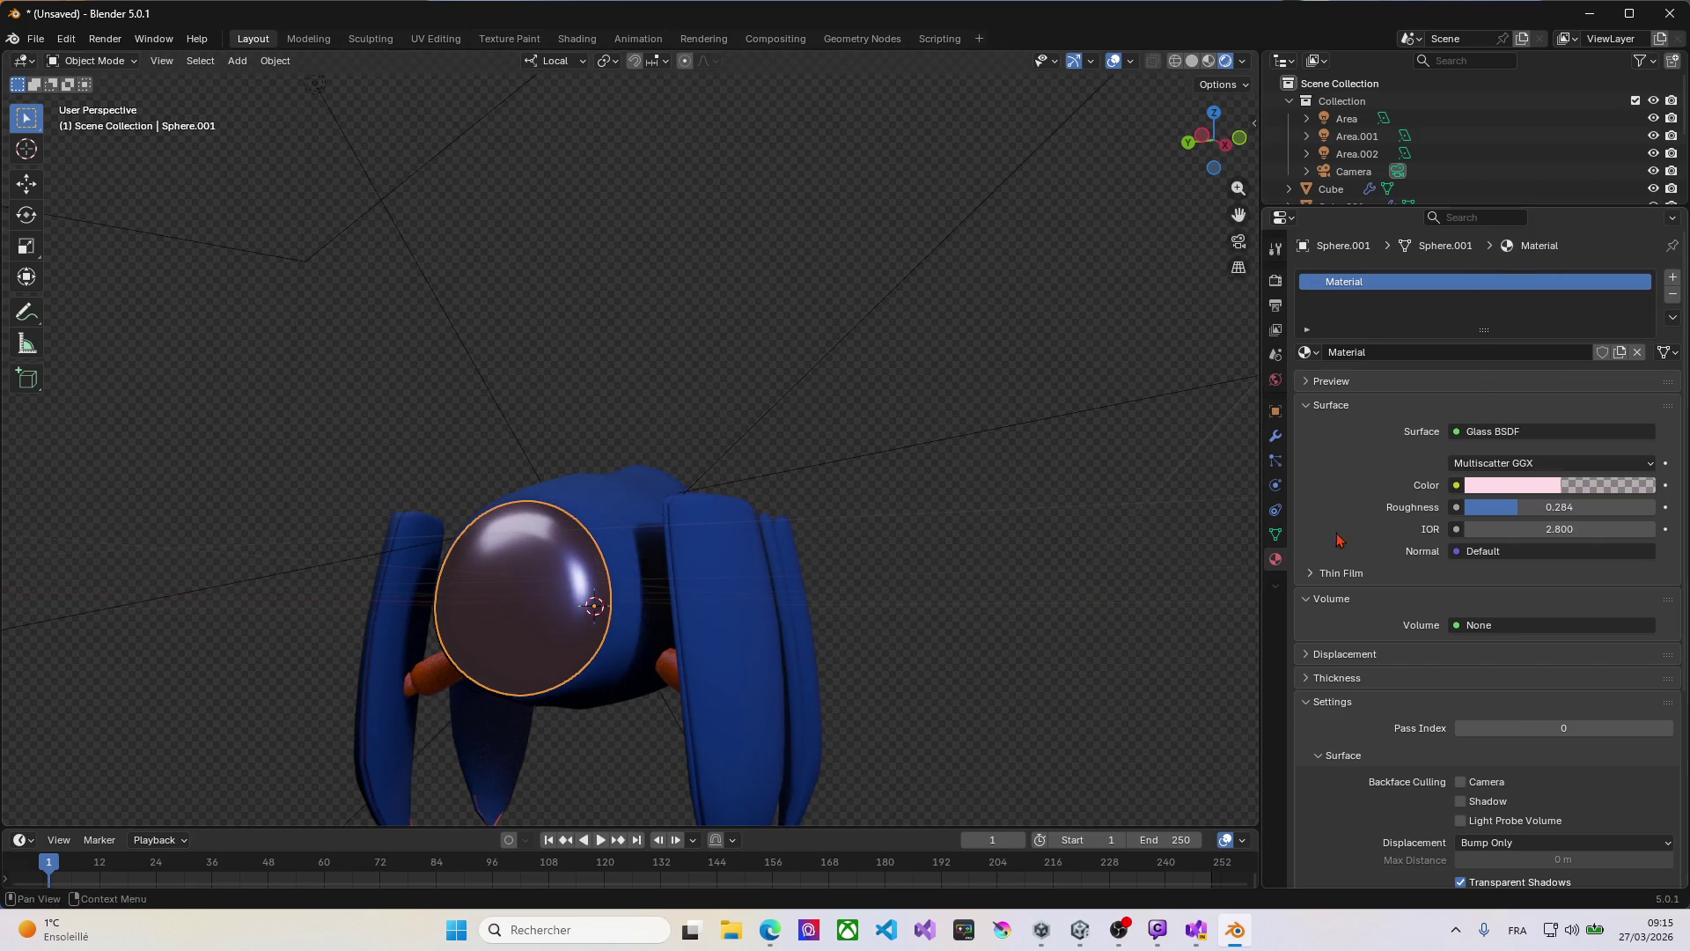
Step: Set the glass Roughness to 0.000 and bring up the Surface shader list
{"action": "mouse_move", "coordinate": [1514, 507]}
{"action": "left_mouse_down"}
{"action": "mouse_move", "coordinate": [1443, 507]}
{"action": "mouse_move", "coordinate": [1637, 507]}
{"action": "mouse_move", "coordinate": [1461, 507]}
{"action": "left_mouse_up"}
{"action": "mouse_move", "coordinate": [563, 639]}
{"action": "middle_mouse_down"}
{"action": "mouse_move", "coordinate": [599, 642]}
{"action": "mouse_move", "coordinate": [457, 547]}
{"action": "middle_mouse_up"}
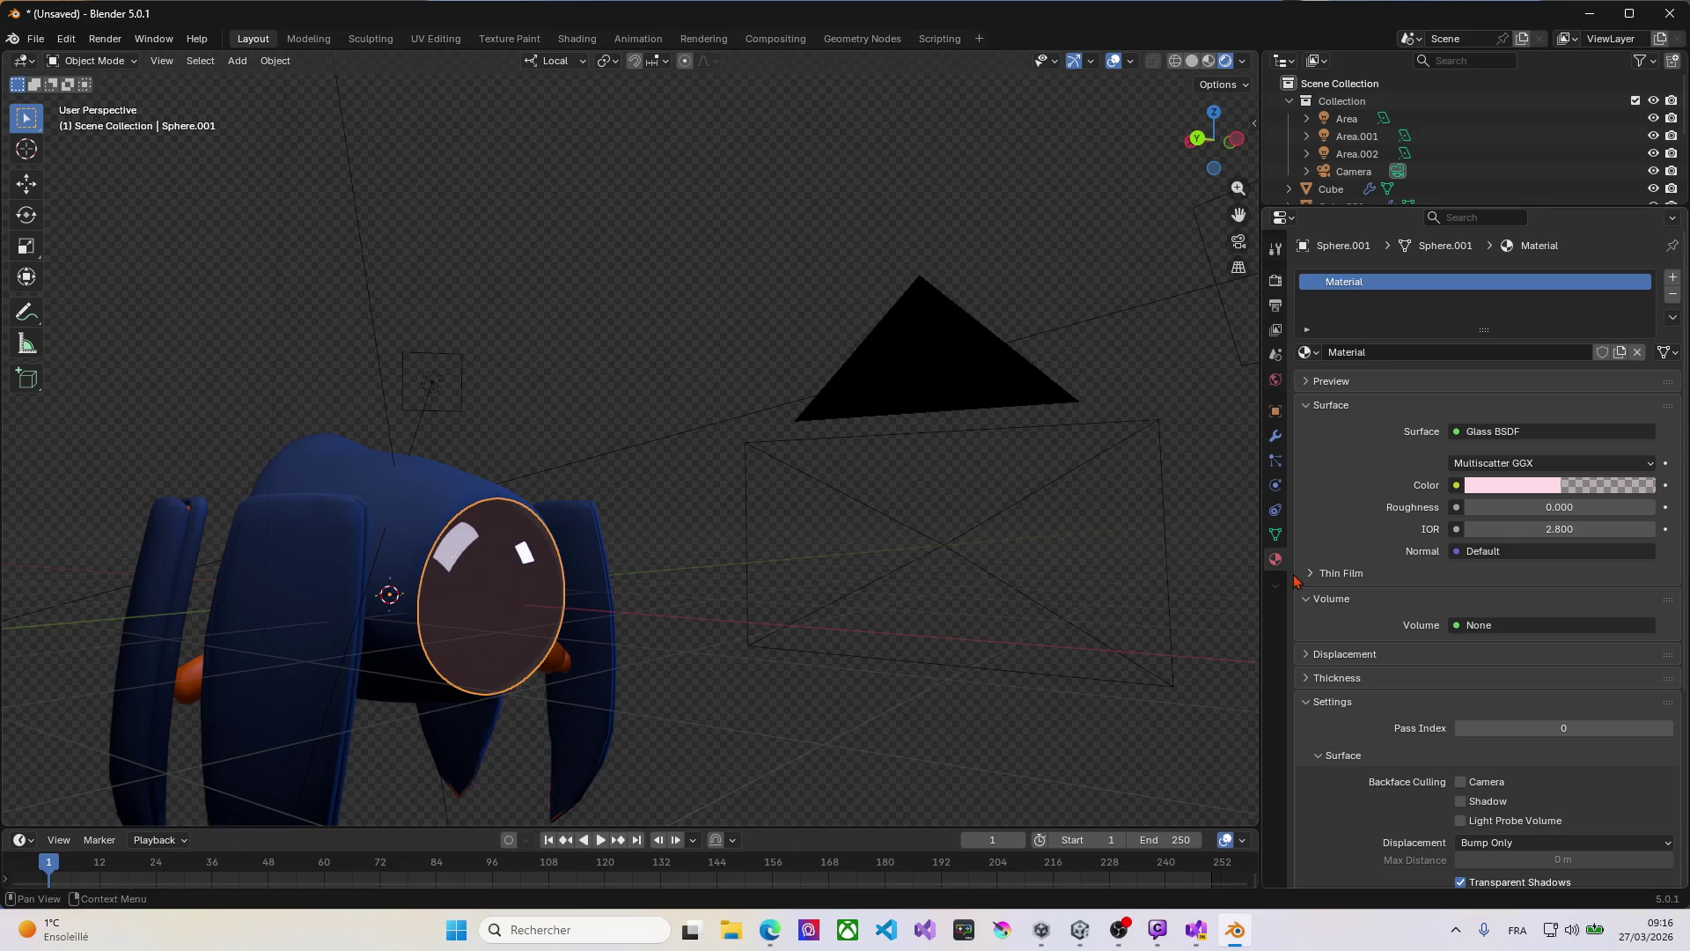
{"action": "left_click", "coordinate": [1490, 433]}
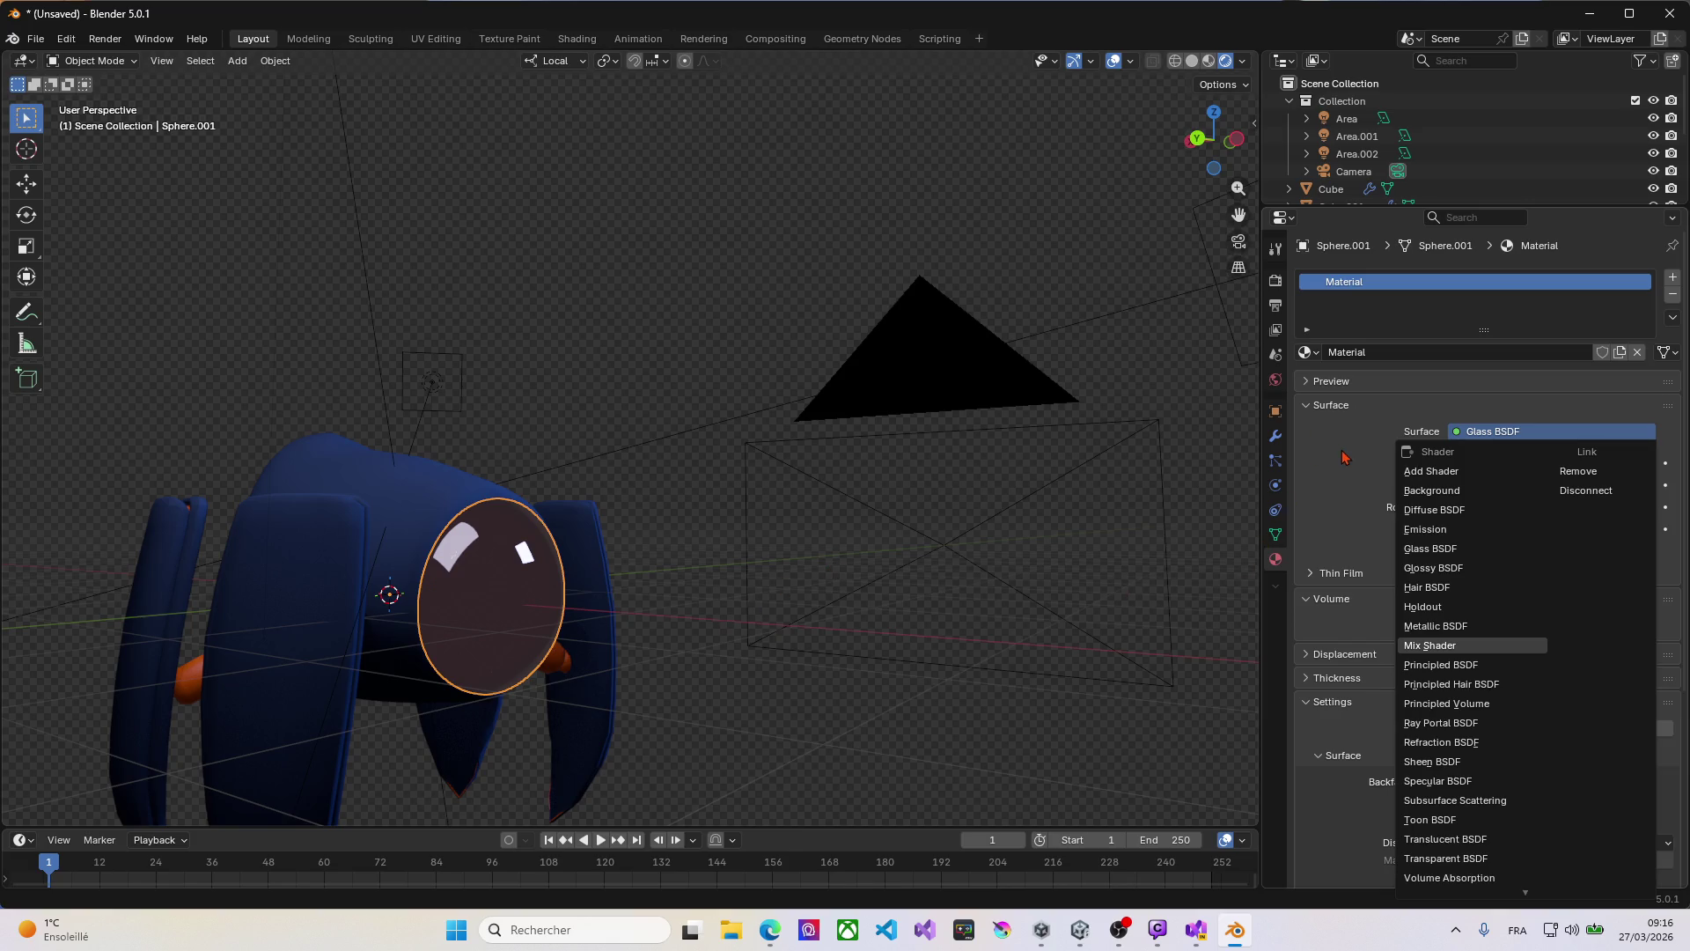
Step: Switch the eye material to Principled BSDF with Alpha 0.280
{"action": "left_click", "coordinate": [1443, 669]}
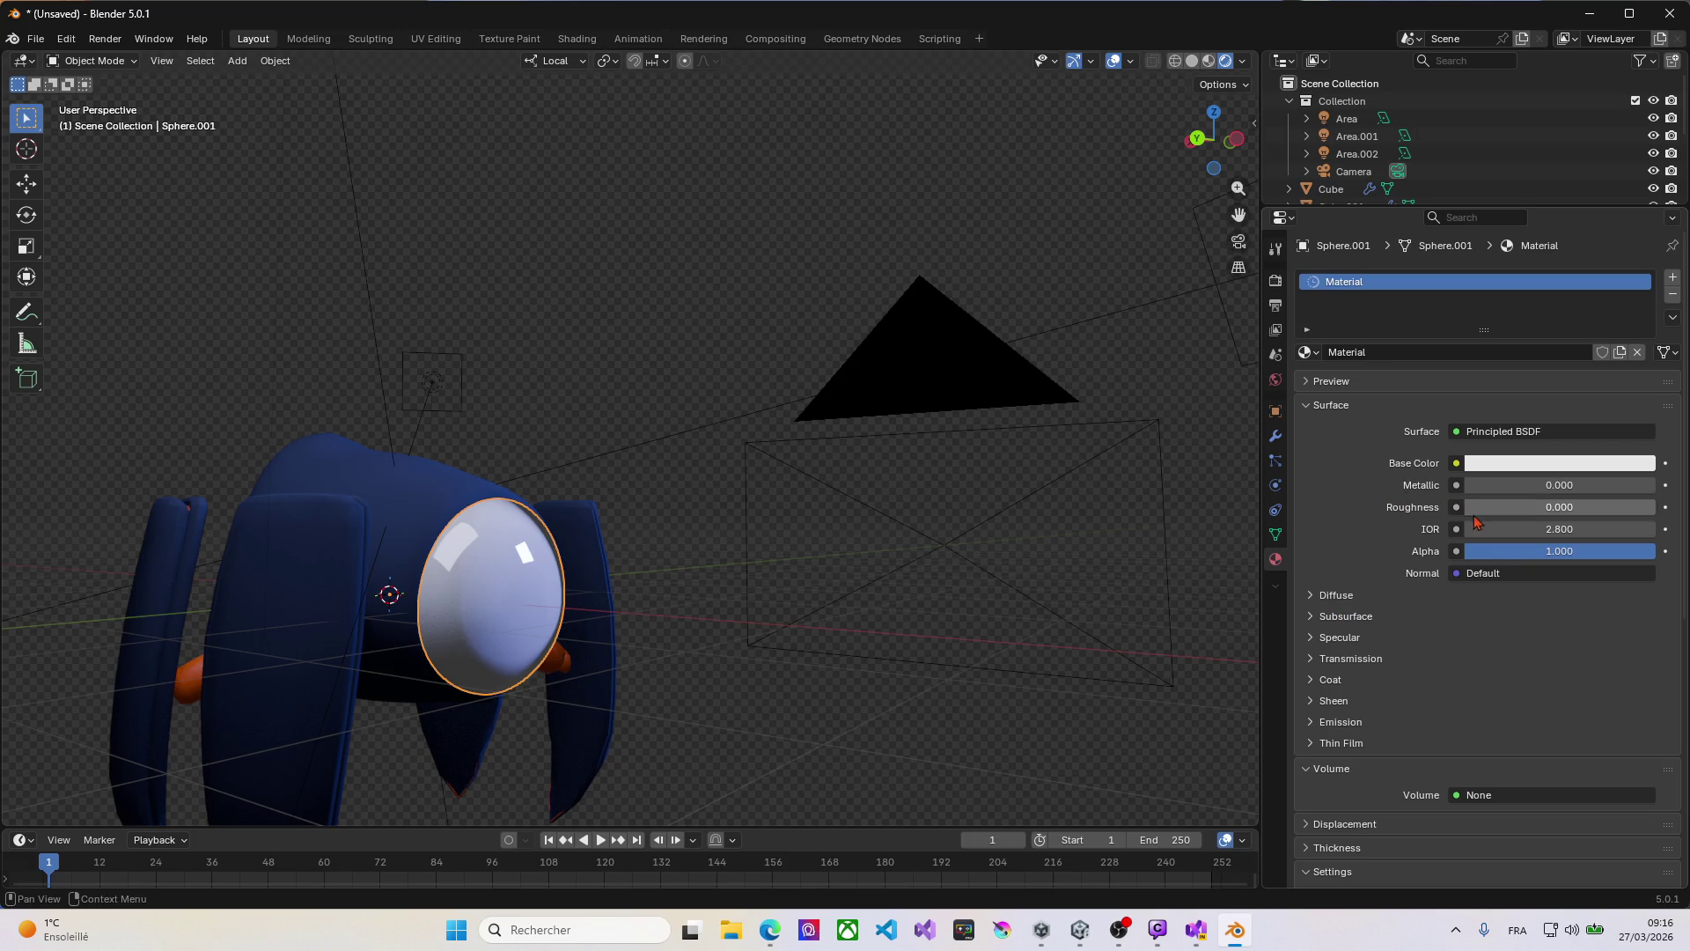
{"action": "mouse_move", "coordinate": [1606, 554]}
{"action": "left_mouse_down"}
{"action": "mouse_move", "coordinate": [1500, 551]}
{"action": "mouse_move", "coordinate": [1547, 551]}
{"action": "mouse_move", "coordinate": [1532, 551]}
{"action": "left_mouse_up"}
{"action": "middle_click_drag", "start_coordinate": [625, 560], "coordinate": [1320, 489]}
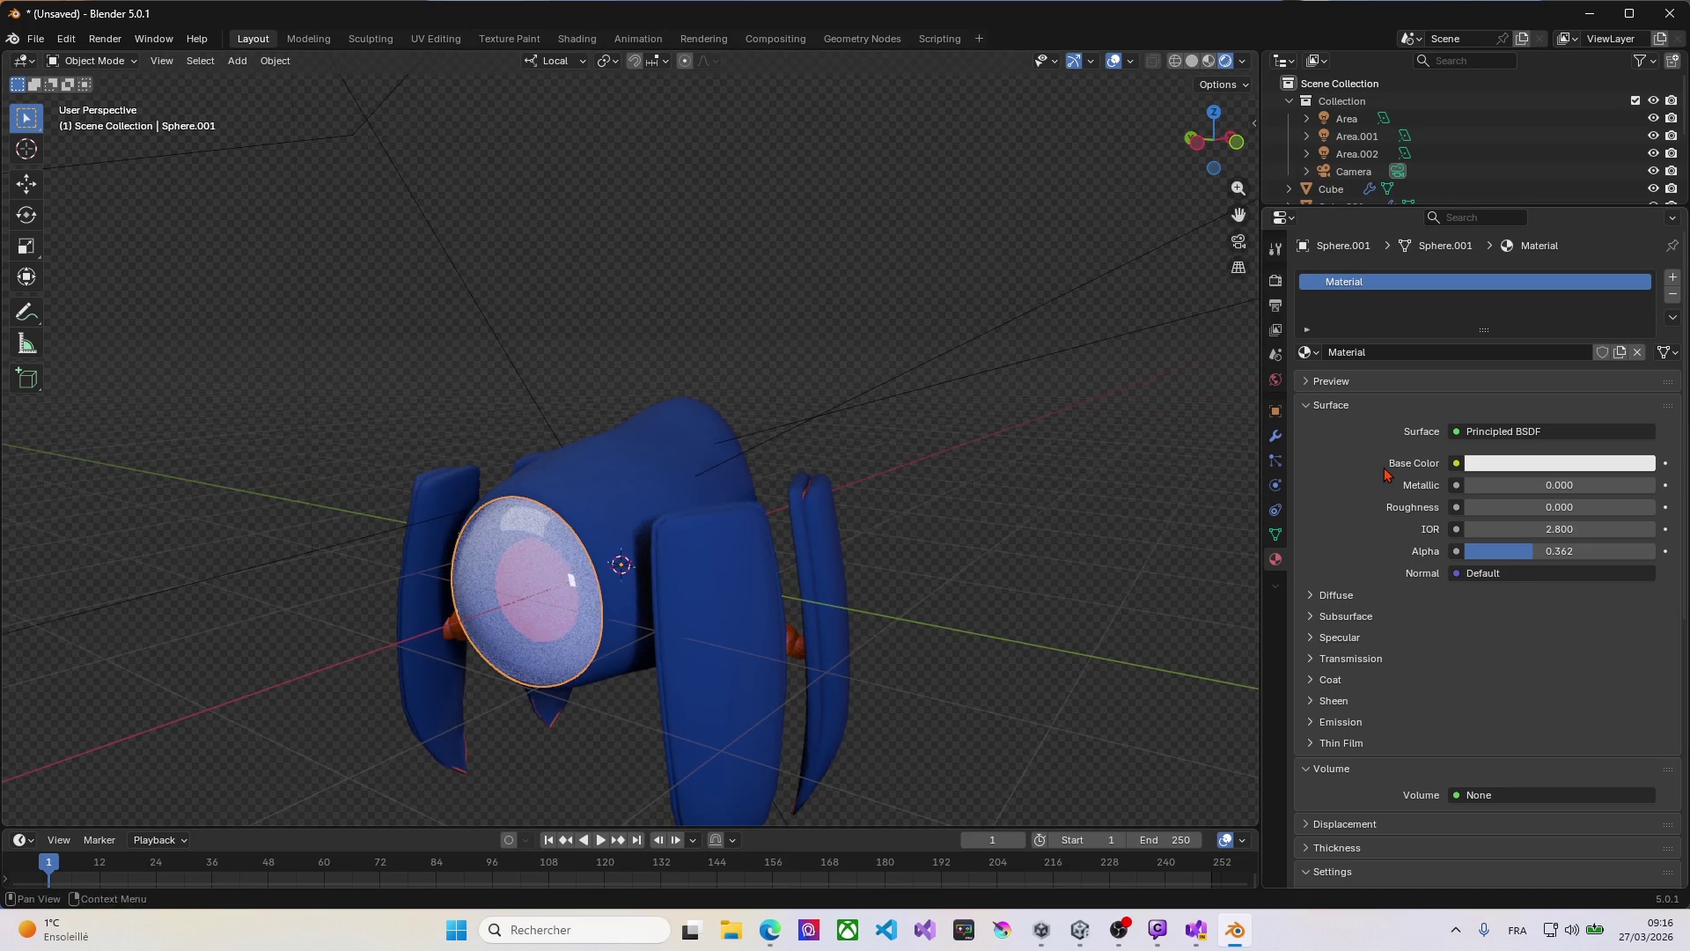
{"action": "left_click_drag", "start_coordinate": [1559, 551], "coordinate": [1543, 551]}
{"action": "mouse_move", "coordinate": [792, 563]}
{"action": "middle_mouse_down"}
{"action": "mouse_move", "coordinate": [559, 558]}
{"action": "mouse_move", "coordinate": [625, 584]}
{"action": "mouse_move", "coordinate": [538, 589]}
{"action": "mouse_move", "coordinate": [498, 518]}
{"action": "mouse_move", "coordinate": [478, 547]}
{"action": "middle_mouse_up"}
{"action": "mouse_move", "coordinate": [556, 651]}
{"action": "middle_mouse_down"}
{"action": "mouse_move", "coordinate": [655, 665]}
{"action": "mouse_move", "coordinate": [638, 630]}
{"action": "middle_mouse_up"}
Step: Check the model in front and left orthographic views, then select all objects
{"action": "key", "text": "KP_5"}
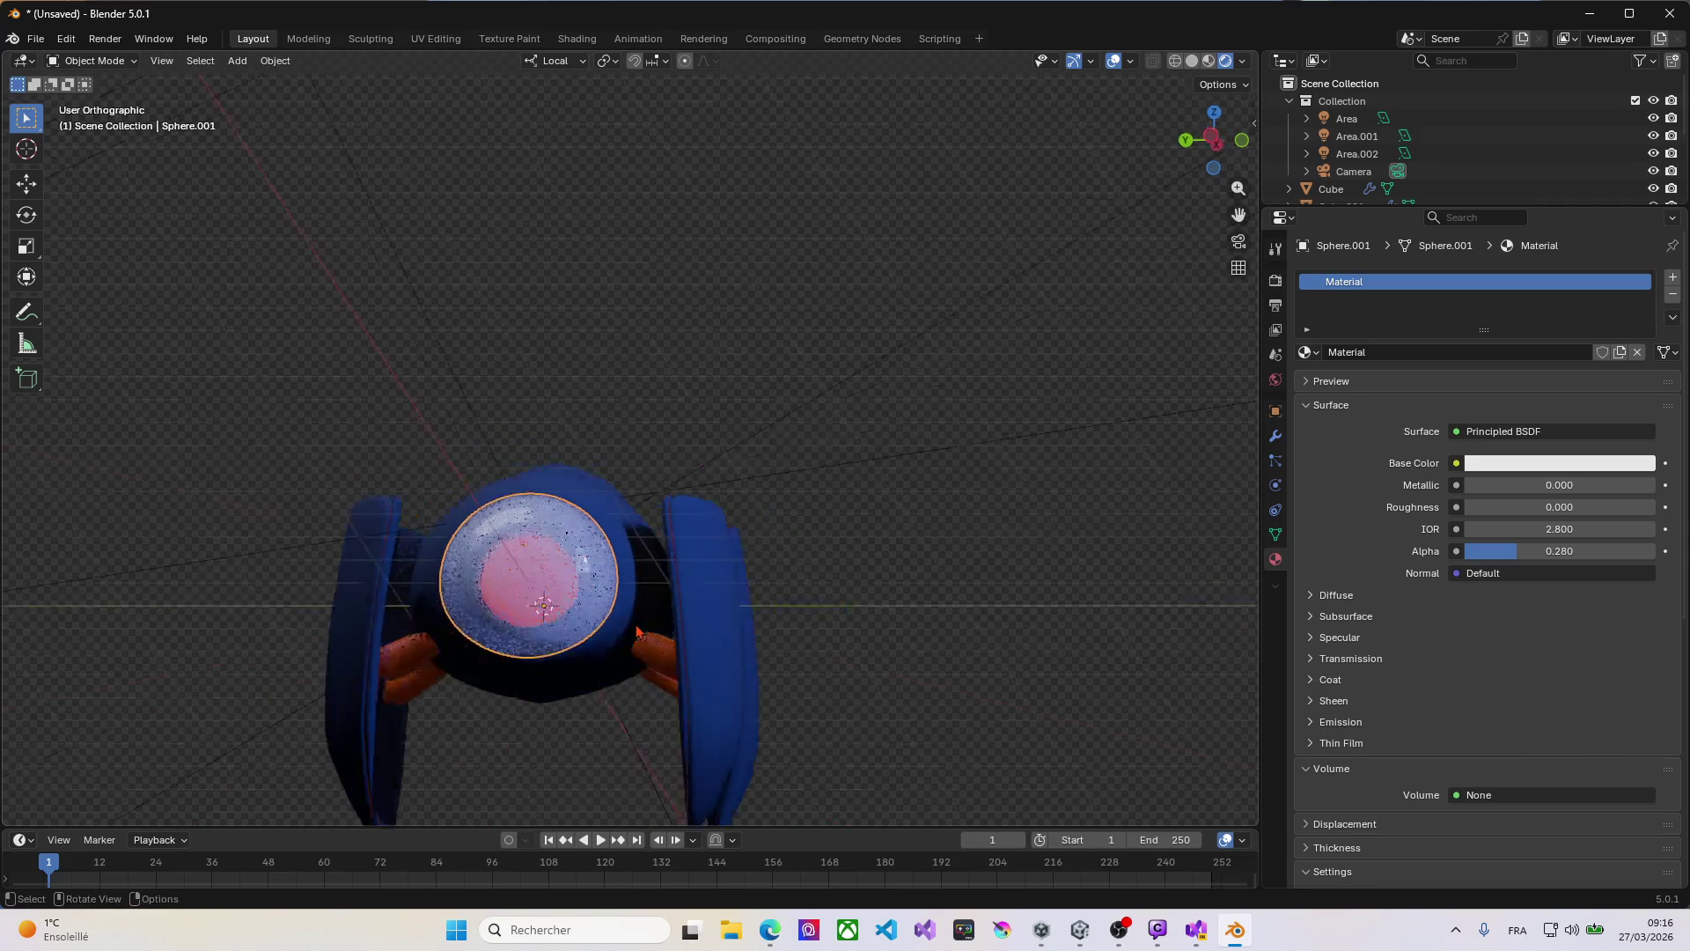
{"action": "key", "text": "KP_1"}
{"action": "key", "text": "ctrl+KP_3"}
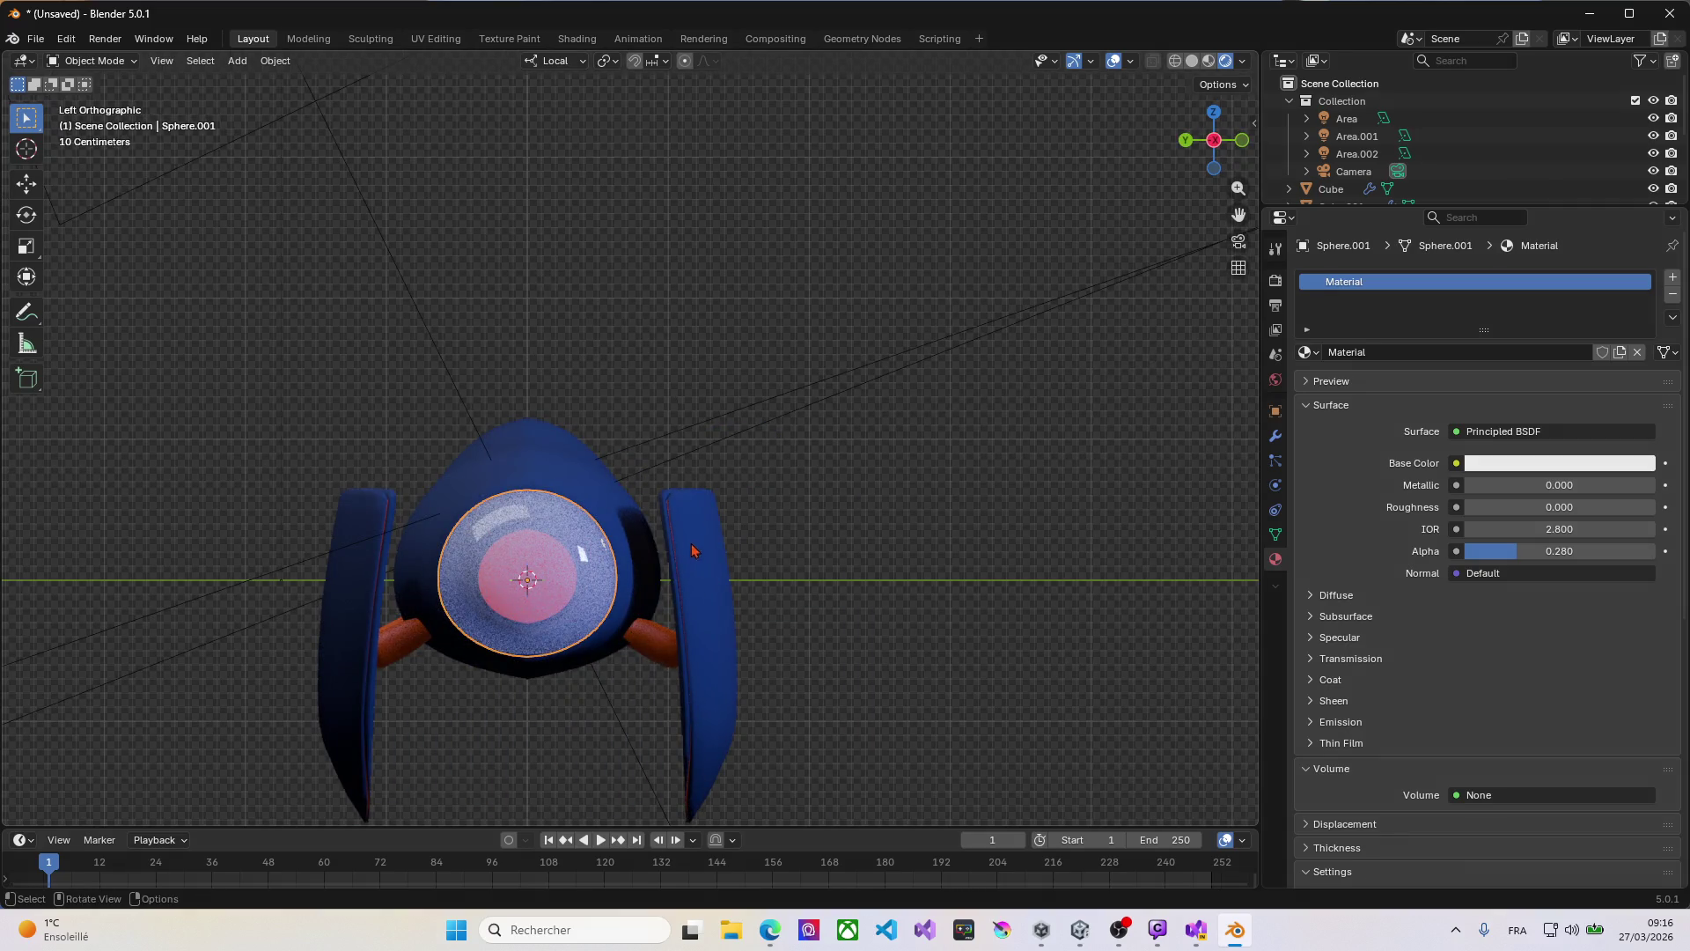
{"action": "mouse_move", "coordinate": [840, 562]}
{"action": "middle_mouse_down"}
{"action": "mouse_move", "coordinate": [581, 564]}
{"action": "mouse_move", "coordinate": [645, 586]}
{"action": "middle_mouse_up"}
{"action": "key", "text": "Tab"}
{"action": "key", "text": "Tab"}
{"action": "key", "text": "a"}
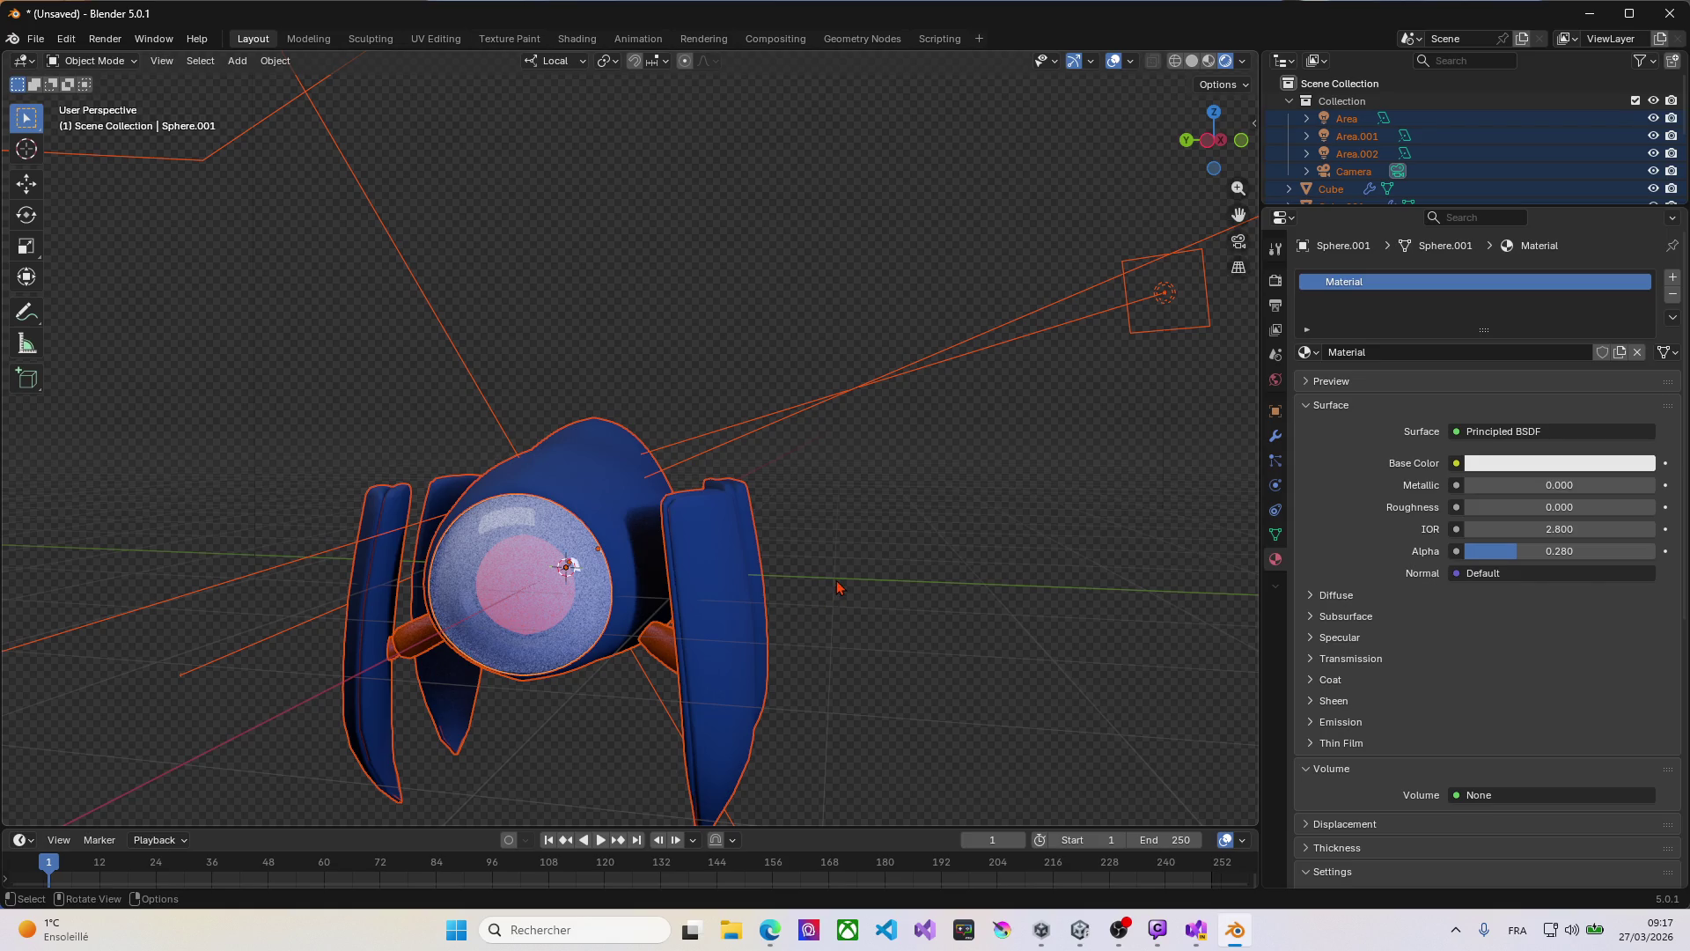
Step: Show the transform sidebar and apply all transforms to the selected objects
{"action": "key", "text": "n"}
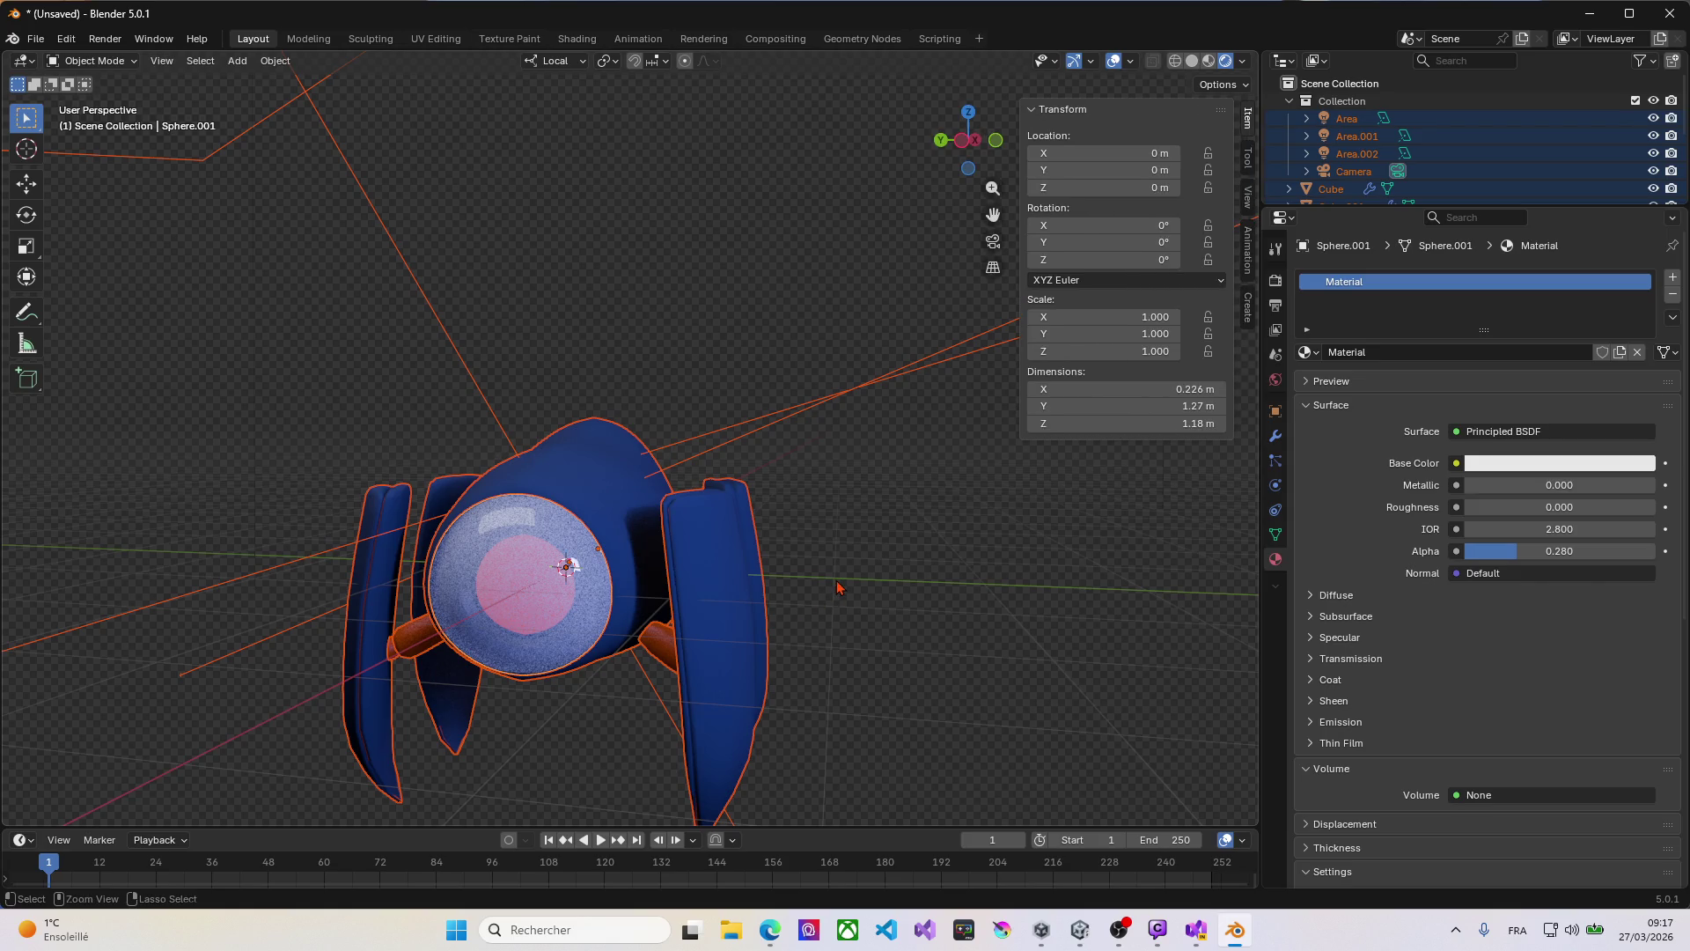
{"action": "key", "text": "ctrl+a"}
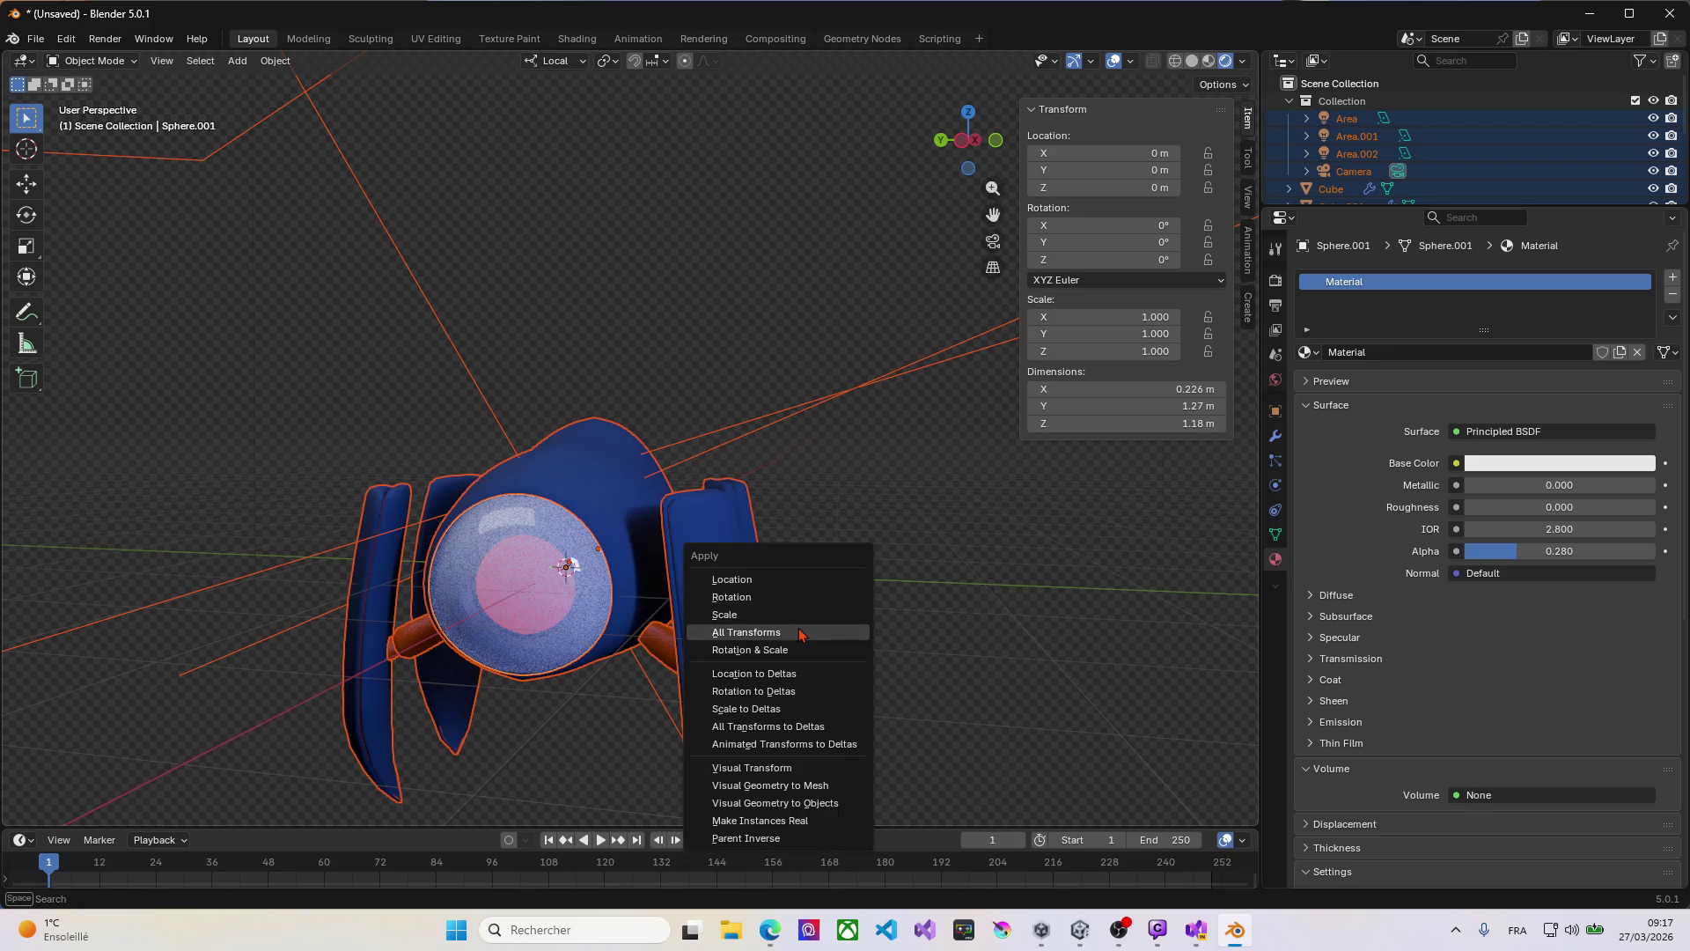
{"action": "left_click", "coordinate": [796, 633]}
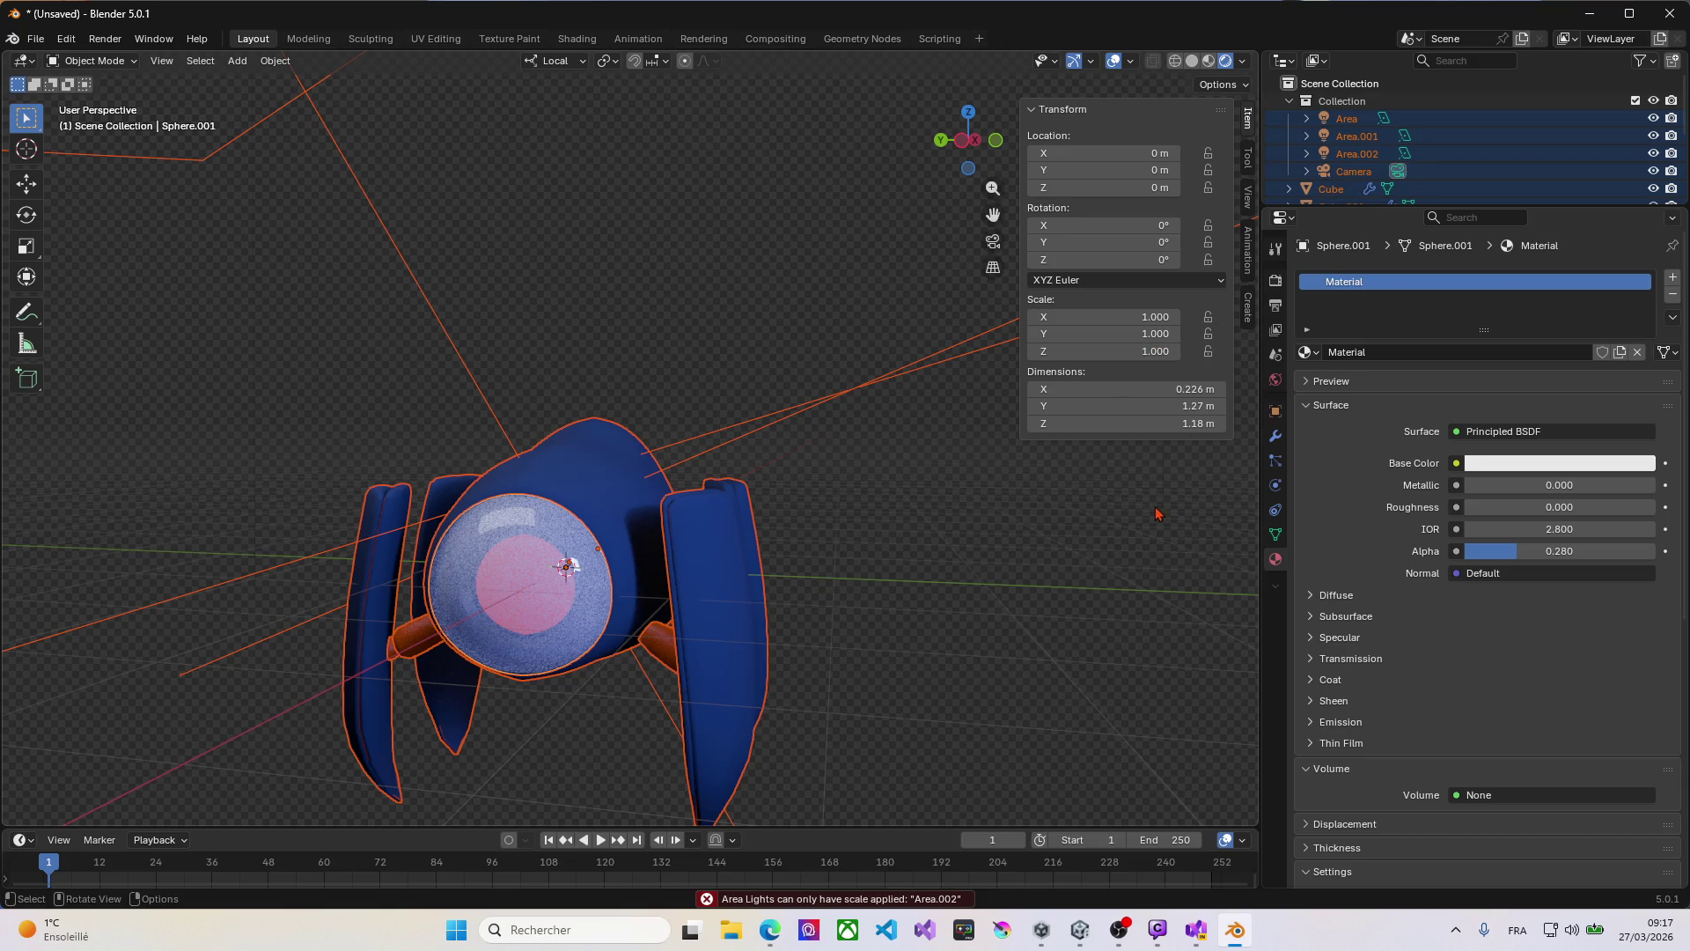
Step: Select Cube through Sphere.001 in the Outliner and apply all transforms to them
{"action": "scroll", "coordinate": [1340, 128], "scroll_direction": "down", "scroll_amount": 4}
{"action": "left_click", "coordinate": [1337, 124]}
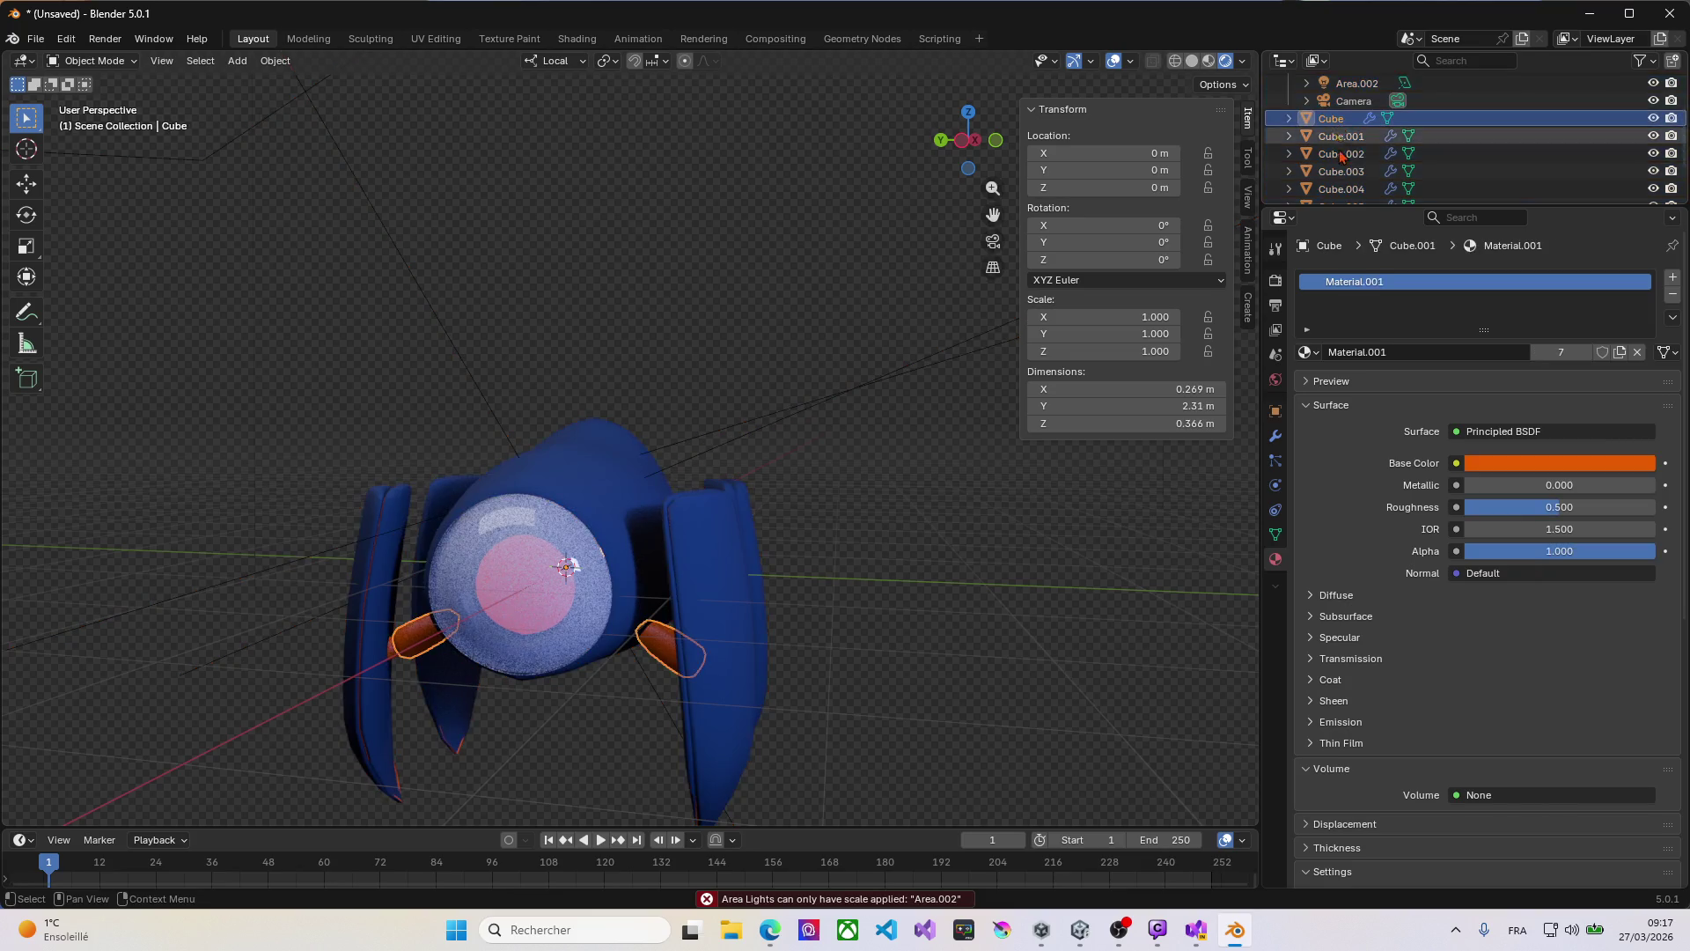
{"action": "scroll", "coordinate": [1339, 129], "scroll_direction": "down", "scroll_amount": 3}
{"action": "left_click", "coordinate": [1346, 185], "text": "shift"}
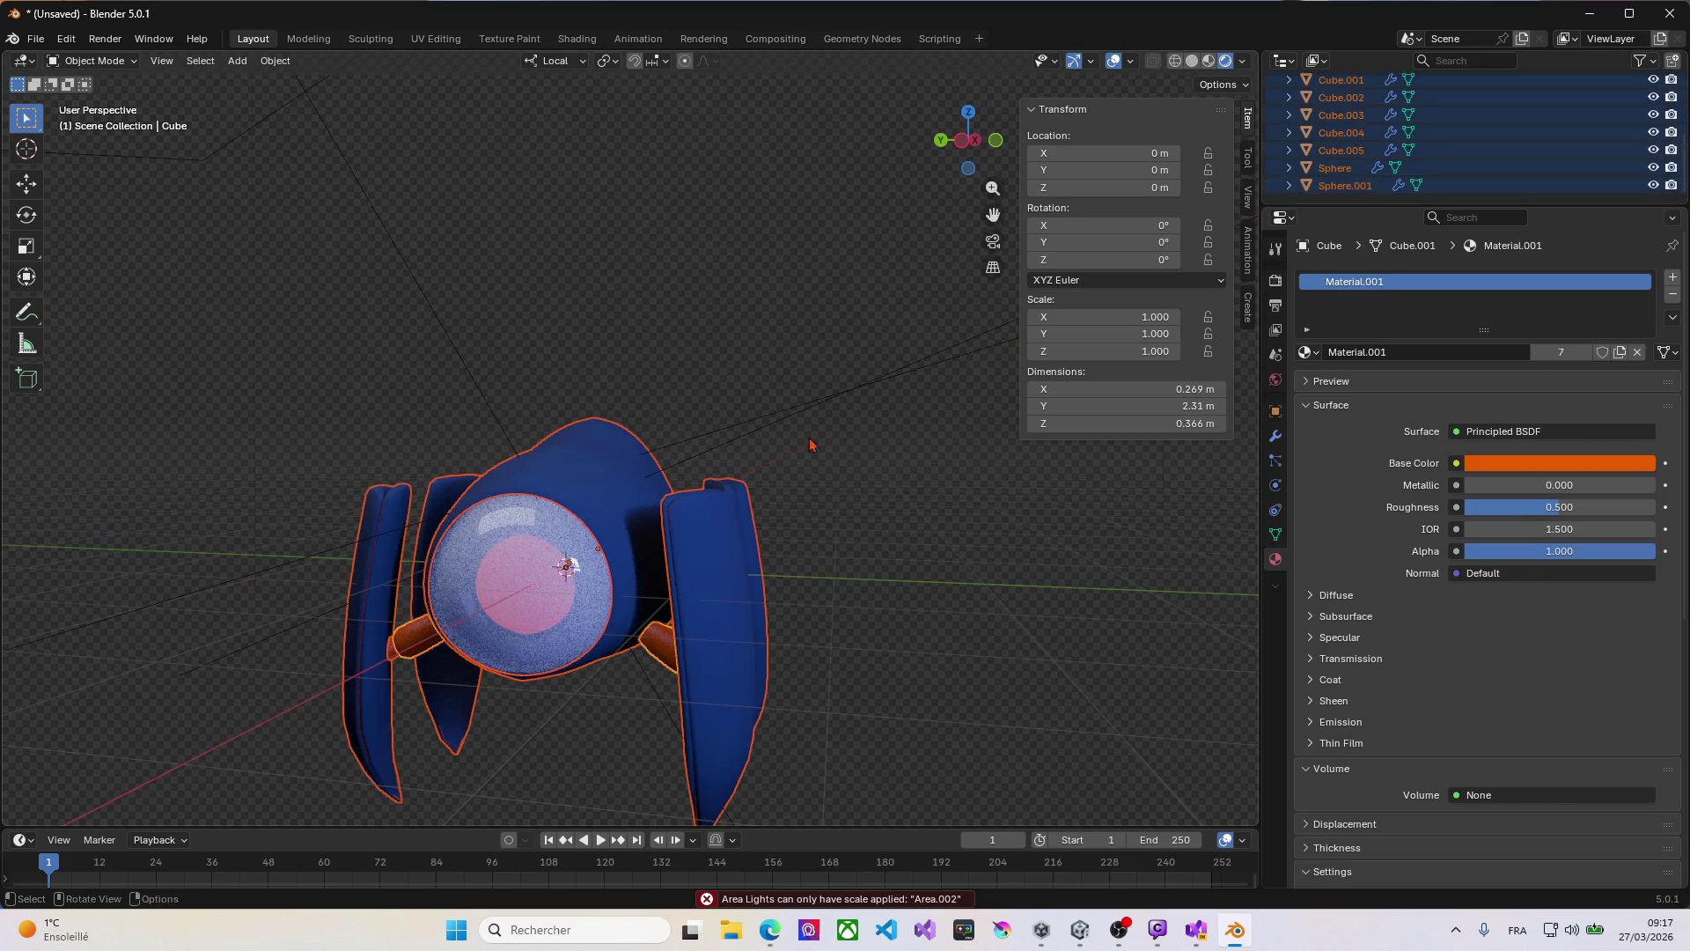
{"action": "middle_click_drag", "start_coordinate": [581, 449], "coordinate": [737, 458]}
{"action": "key", "text": "ctrl+a"}
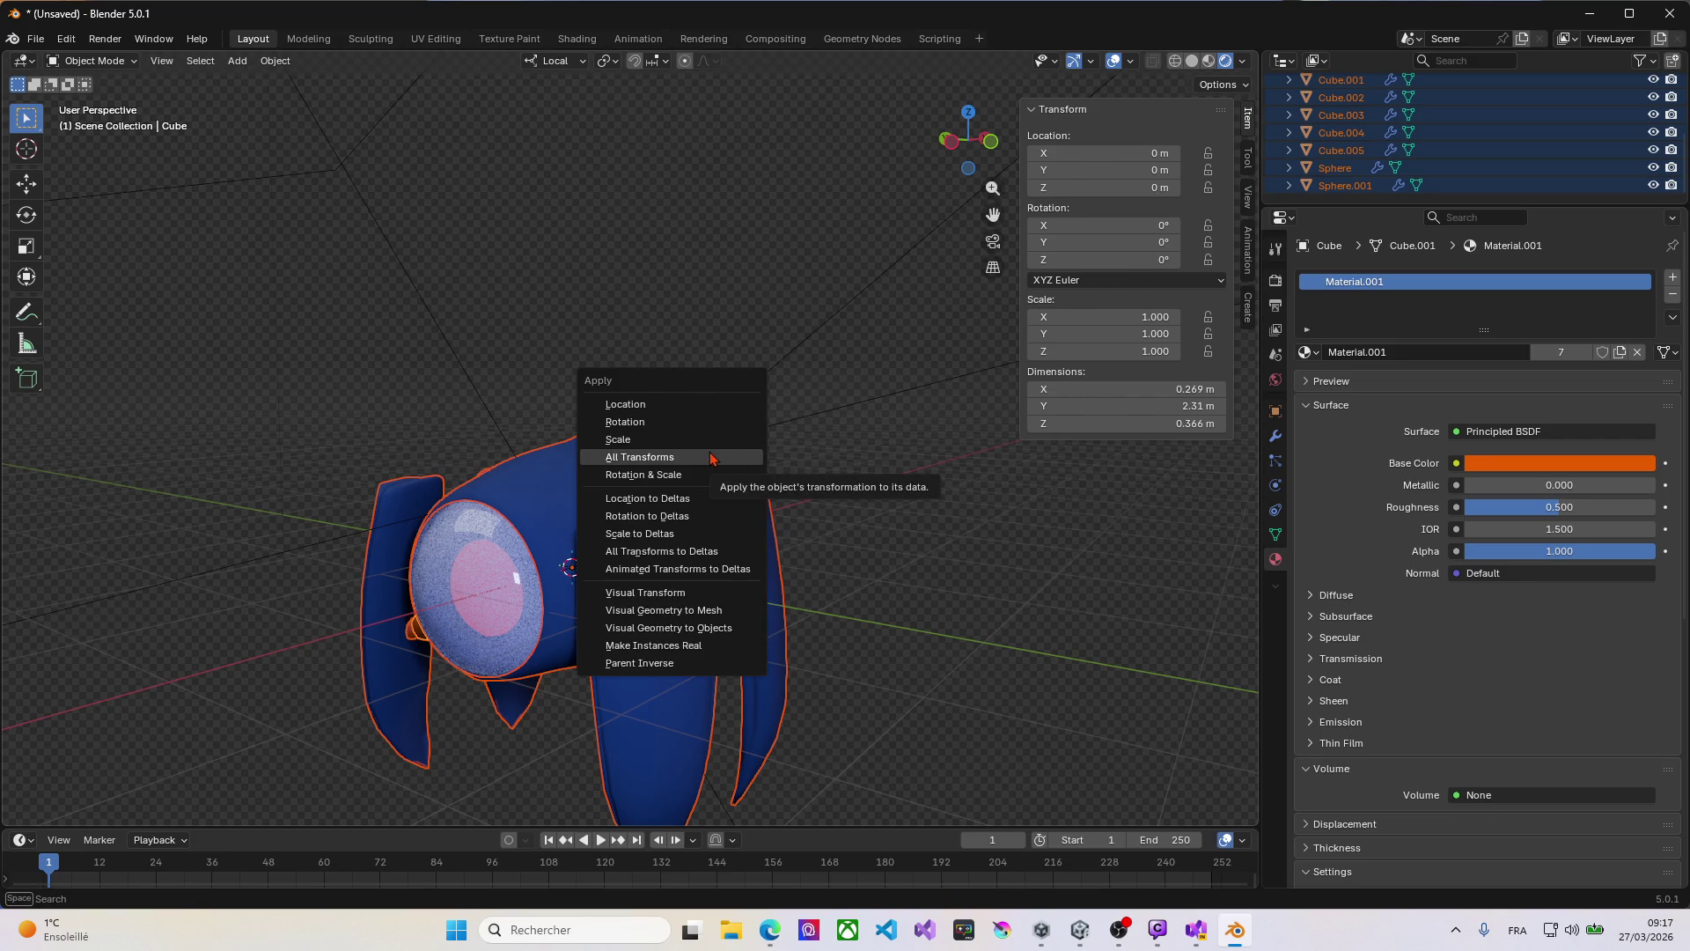
{"action": "left_click", "coordinate": [692, 461]}
Step: Select the head Sphere and show its modifier stack
{"action": "mouse_move", "coordinate": [570, 506]}
{"action": "middle_mouse_down"}
{"action": "mouse_move", "coordinate": [519, 537]}
{"action": "mouse_move", "coordinate": [566, 513]}
{"action": "mouse_move", "coordinate": [495, 620]}
{"action": "middle_mouse_up"}
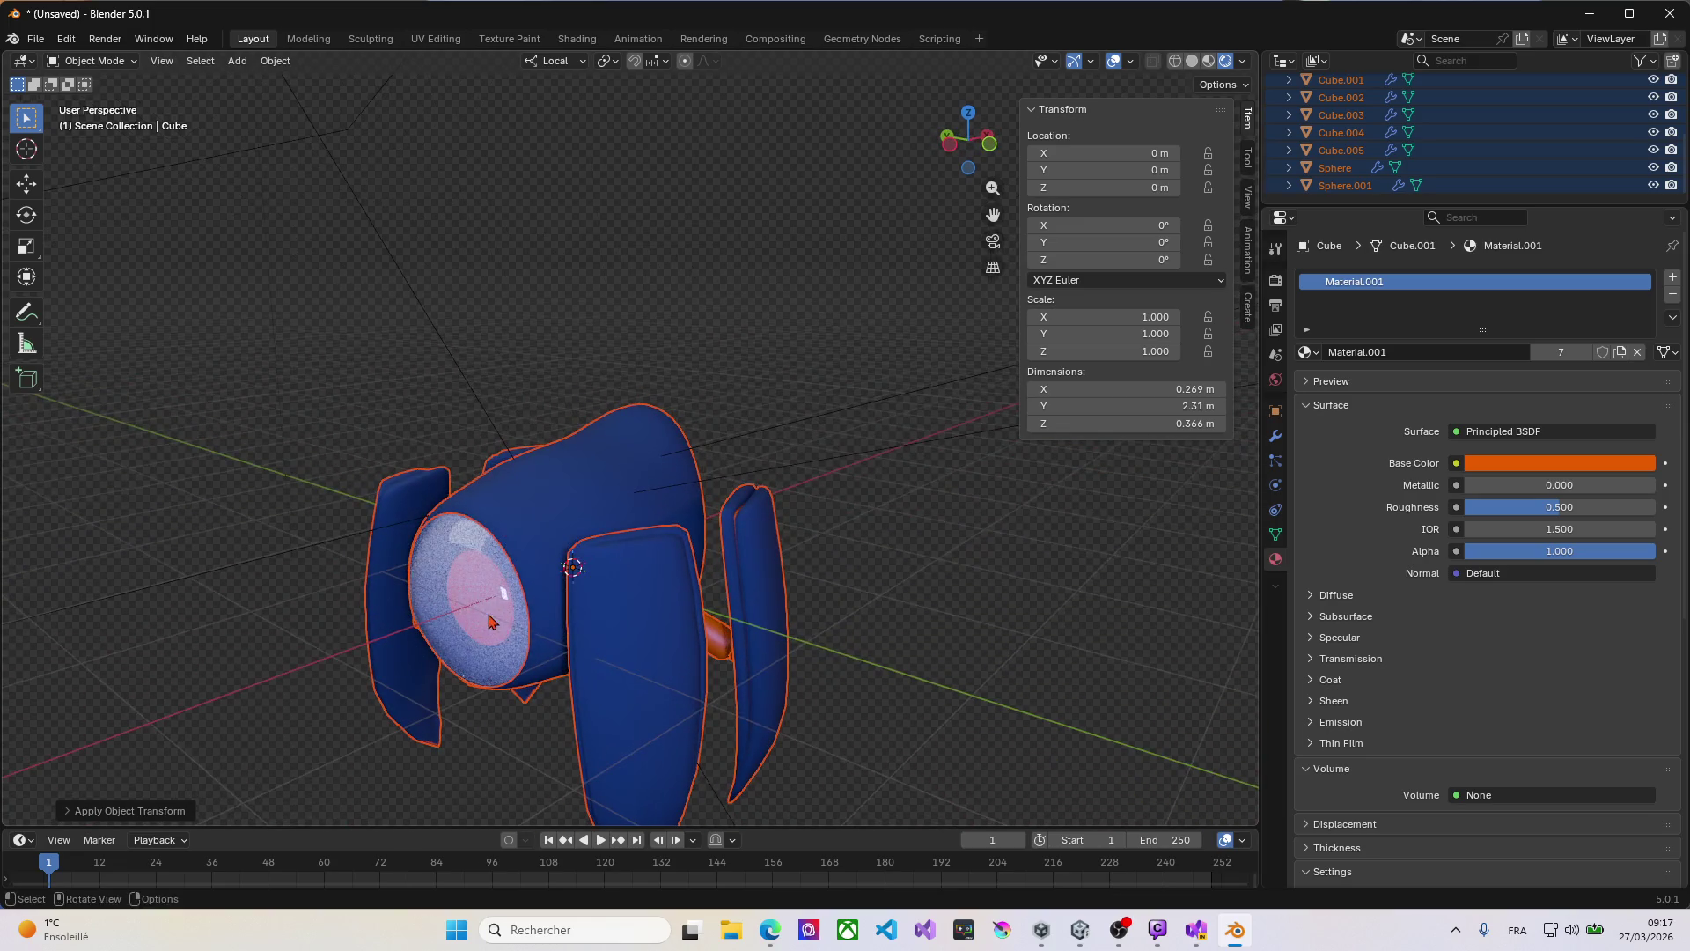
{"action": "left_click", "coordinate": [495, 619]}
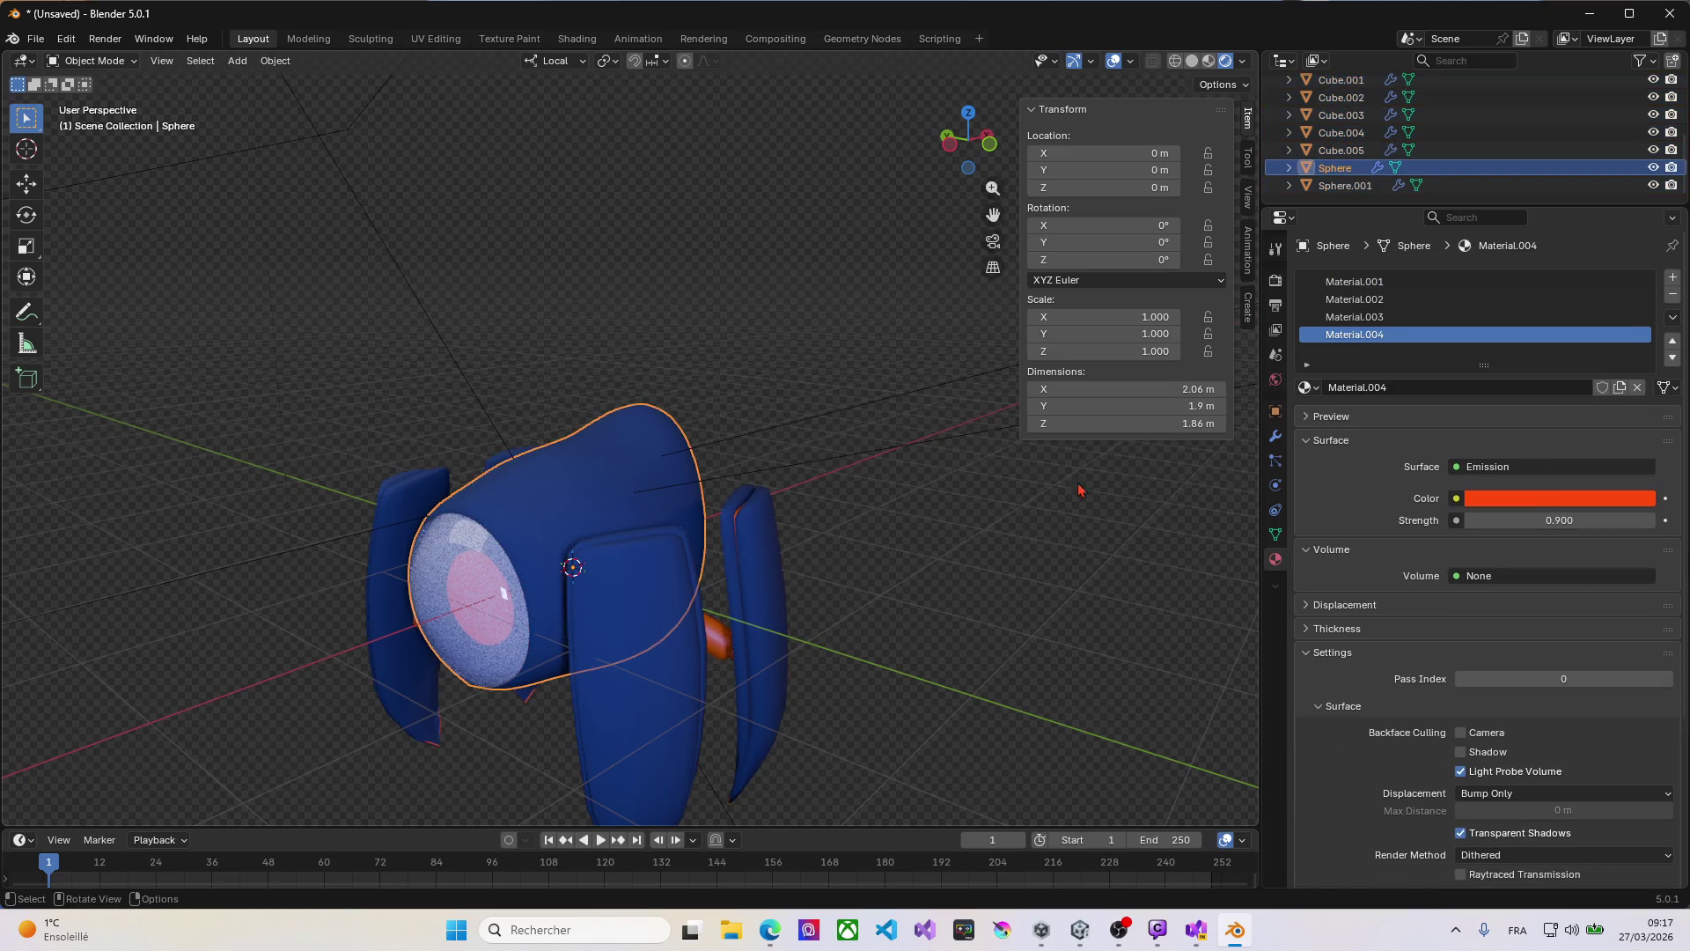
{"action": "left_click", "coordinate": [1276, 440]}
{"action": "mouse_move", "coordinate": [493, 519]}
{"action": "middle_mouse_down"}
{"action": "mouse_move", "coordinate": [578, 510]}
{"action": "mouse_move", "coordinate": [480, 515]}
{"action": "middle_mouse_up"}
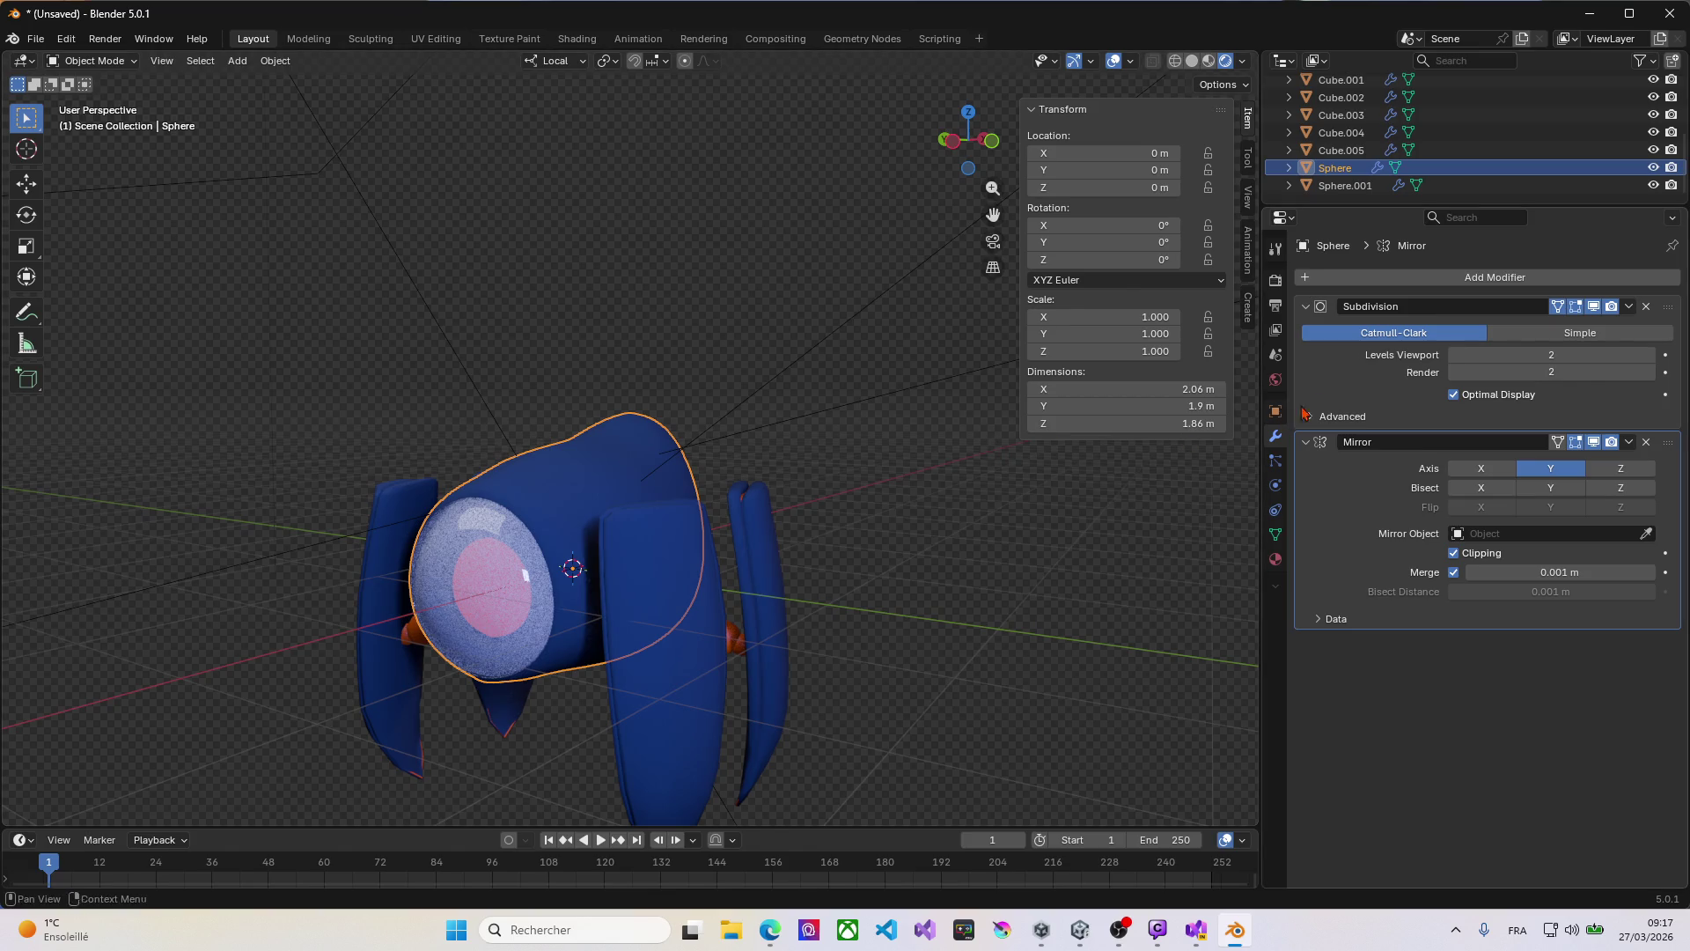
Step: Apply the head Sphere's Subdivision and Mirror modifiers
{"action": "left_click", "coordinate": [1629, 307]}
{"action": "left_click", "coordinate": [1597, 327]}
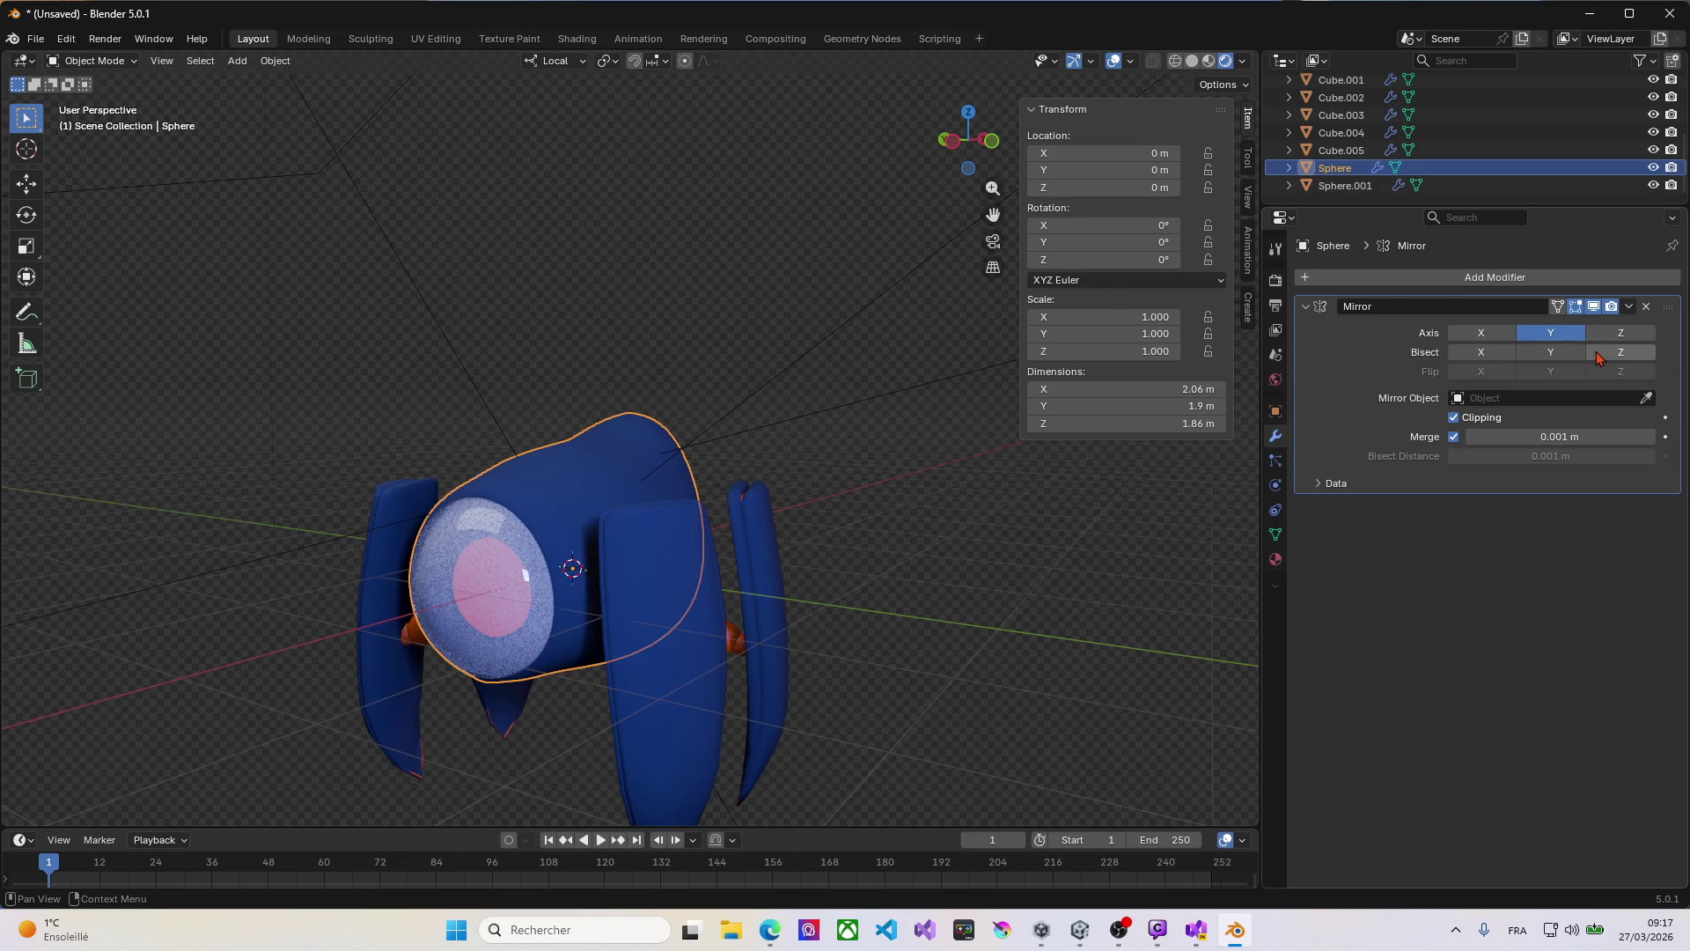
{"action": "left_click", "coordinate": [1627, 307]}
{"action": "left_click", "coordinate": [1593, 328]}
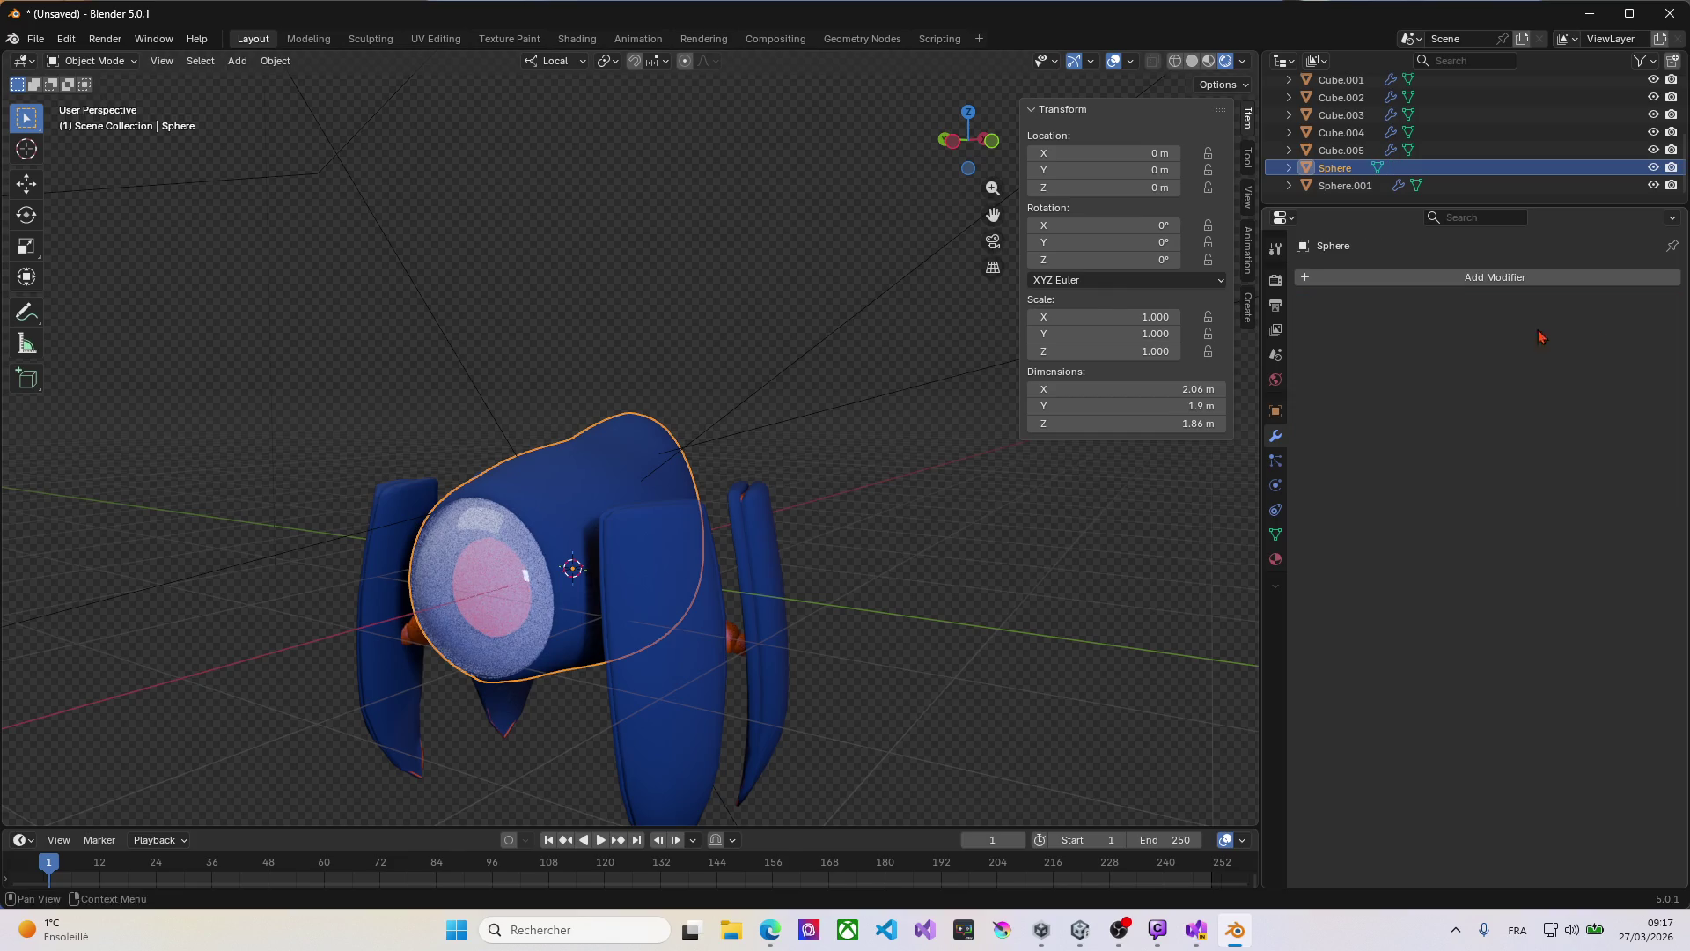
Step: Apply Cube.005's Subdivision, Mirror and Bevel modifiers, then select the eye sphere Sphere.001
{"action": "left_click", "coordinate": [679, 659]}
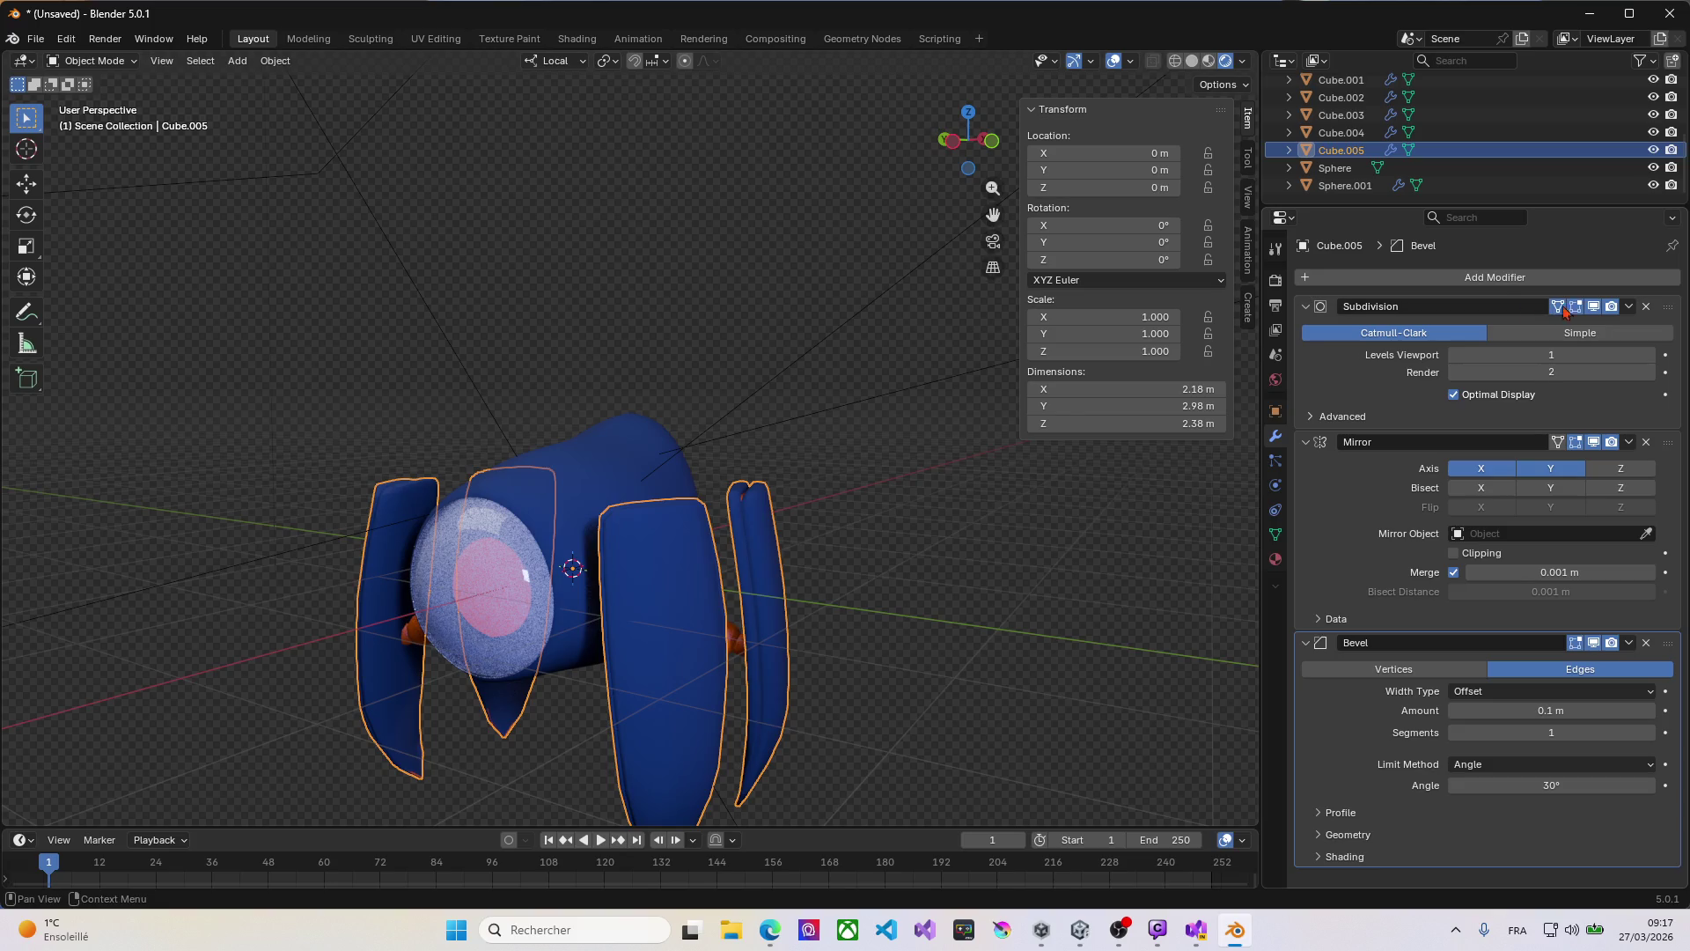
{"action": "left_click", "coordinate": [1630, 307]}
{"action": "left_click", "coordinate": [1625, 328]}
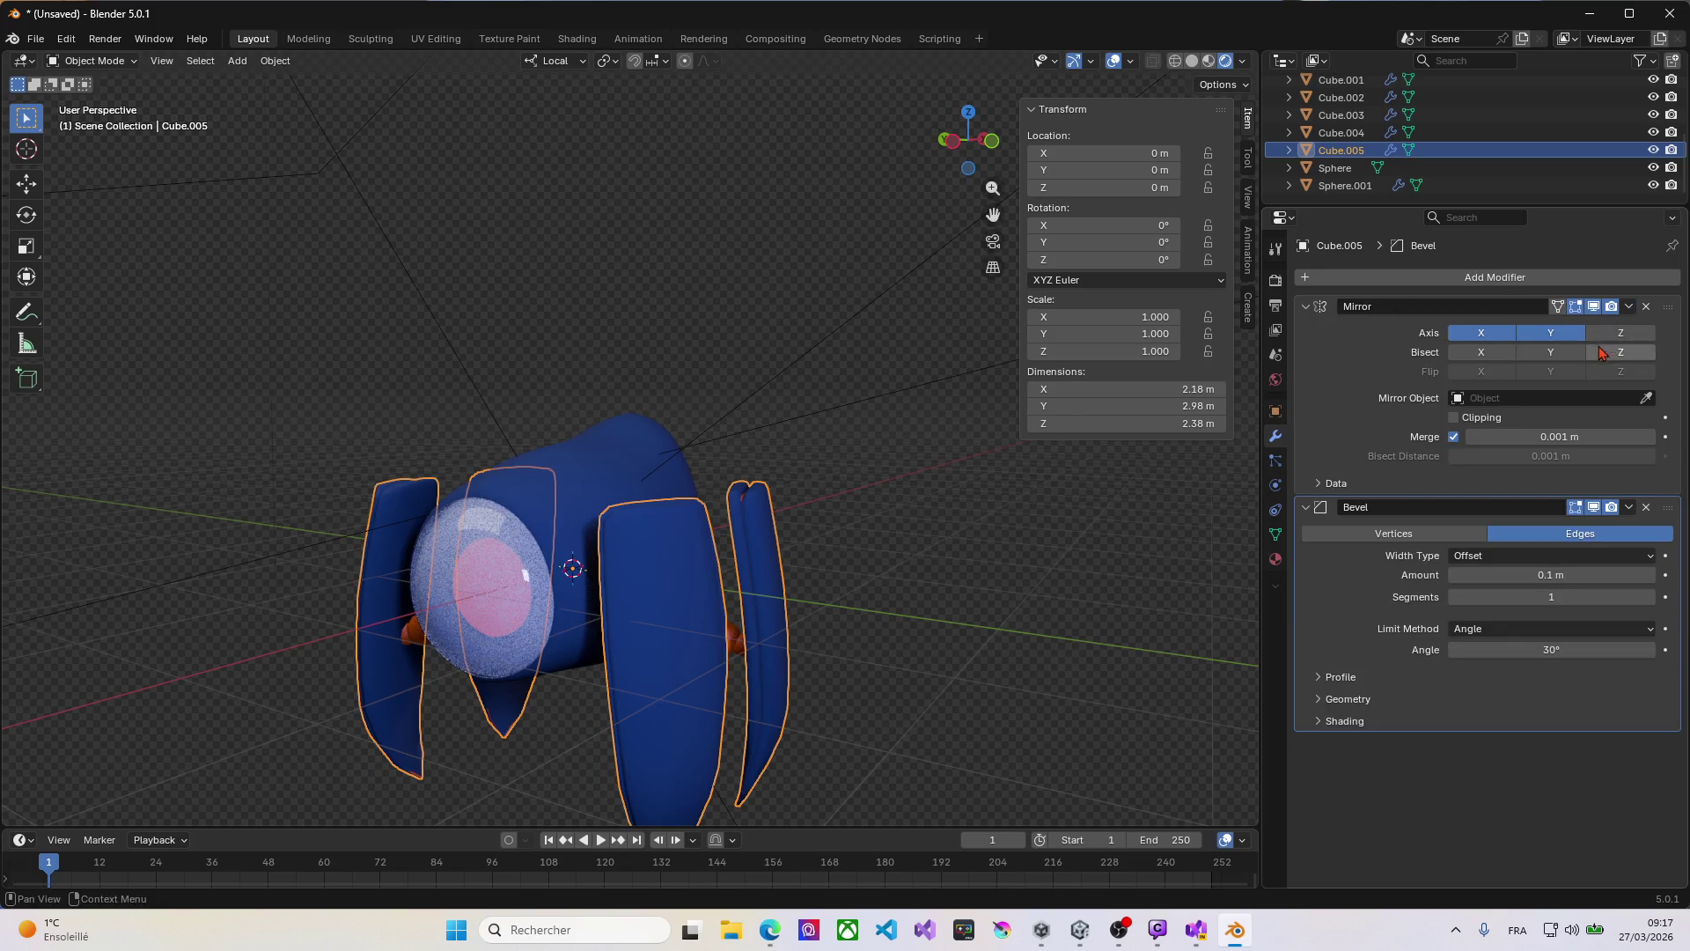
{"action": "left_click", "coordinate": [1631, 308]}
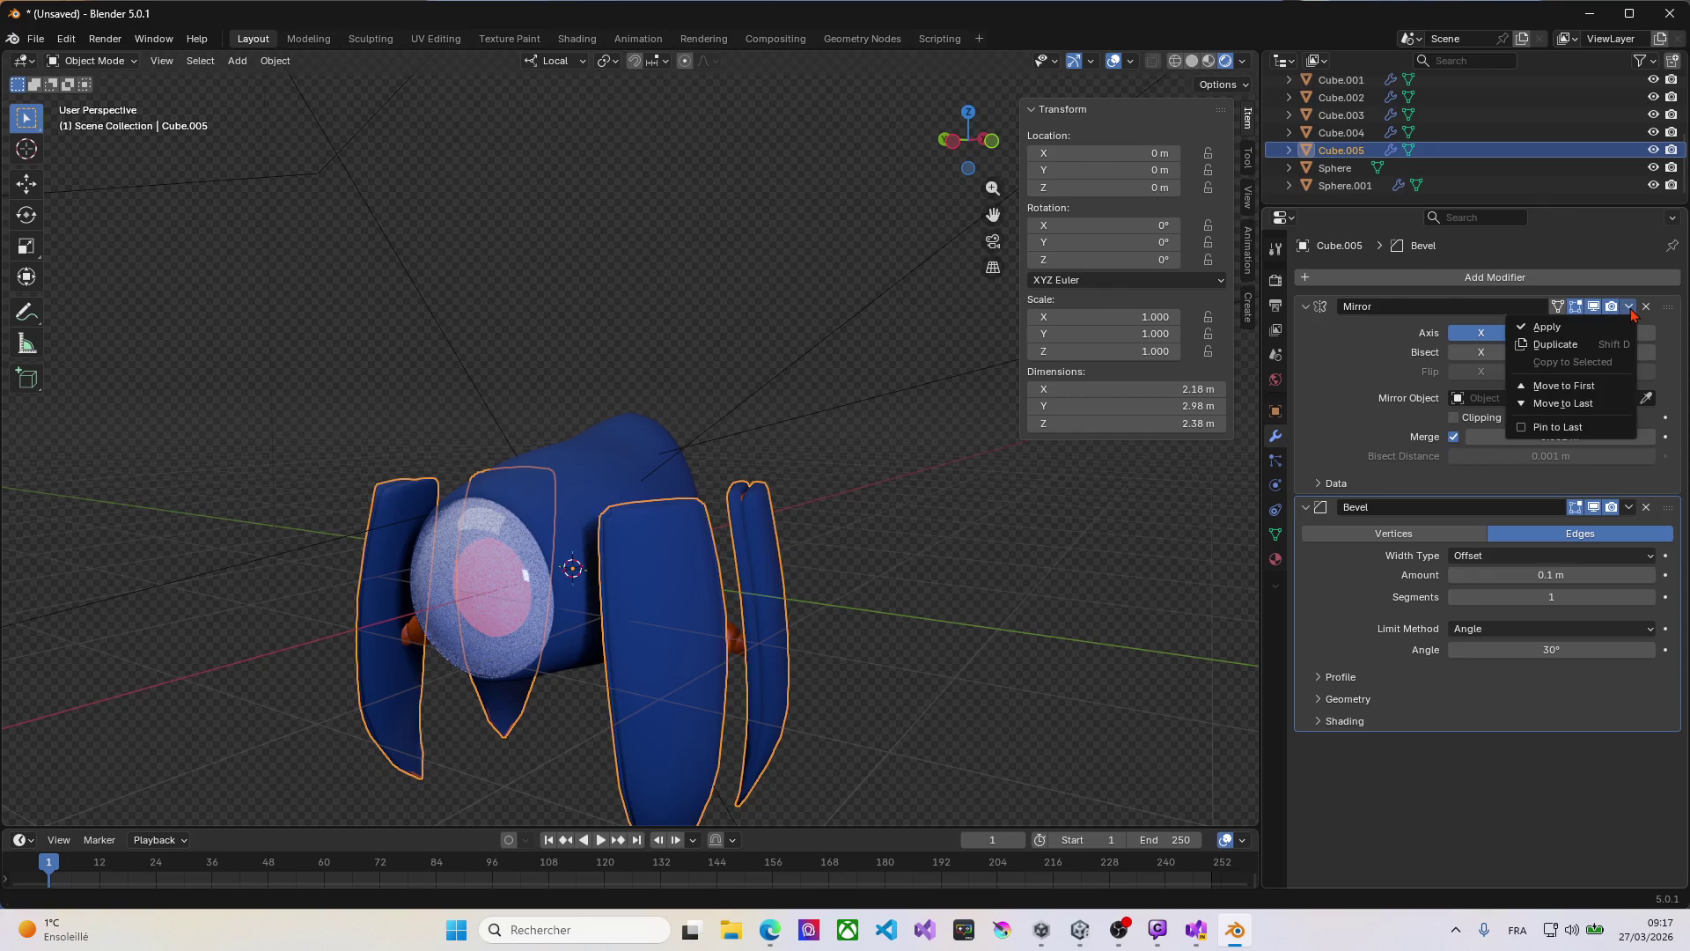
{"action": "left_click", "coordinate": [1597, 328]}
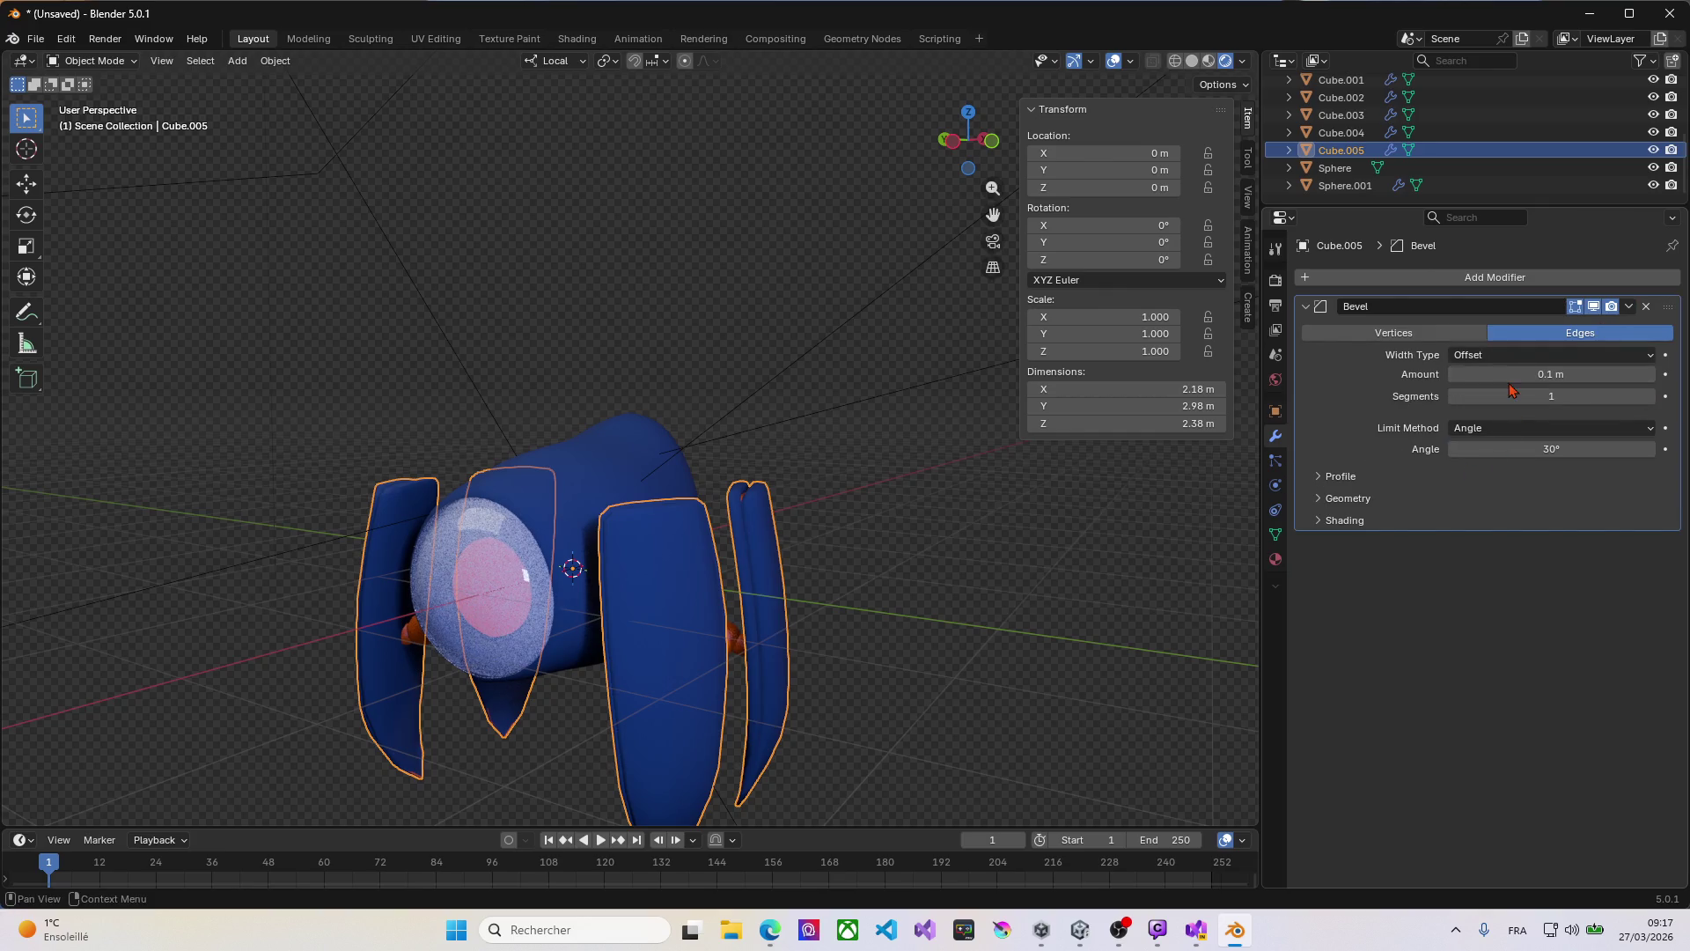
{"action": "middle_click_drag", "start_coordinate": [525, 565], "coordinate": [633, 564]}
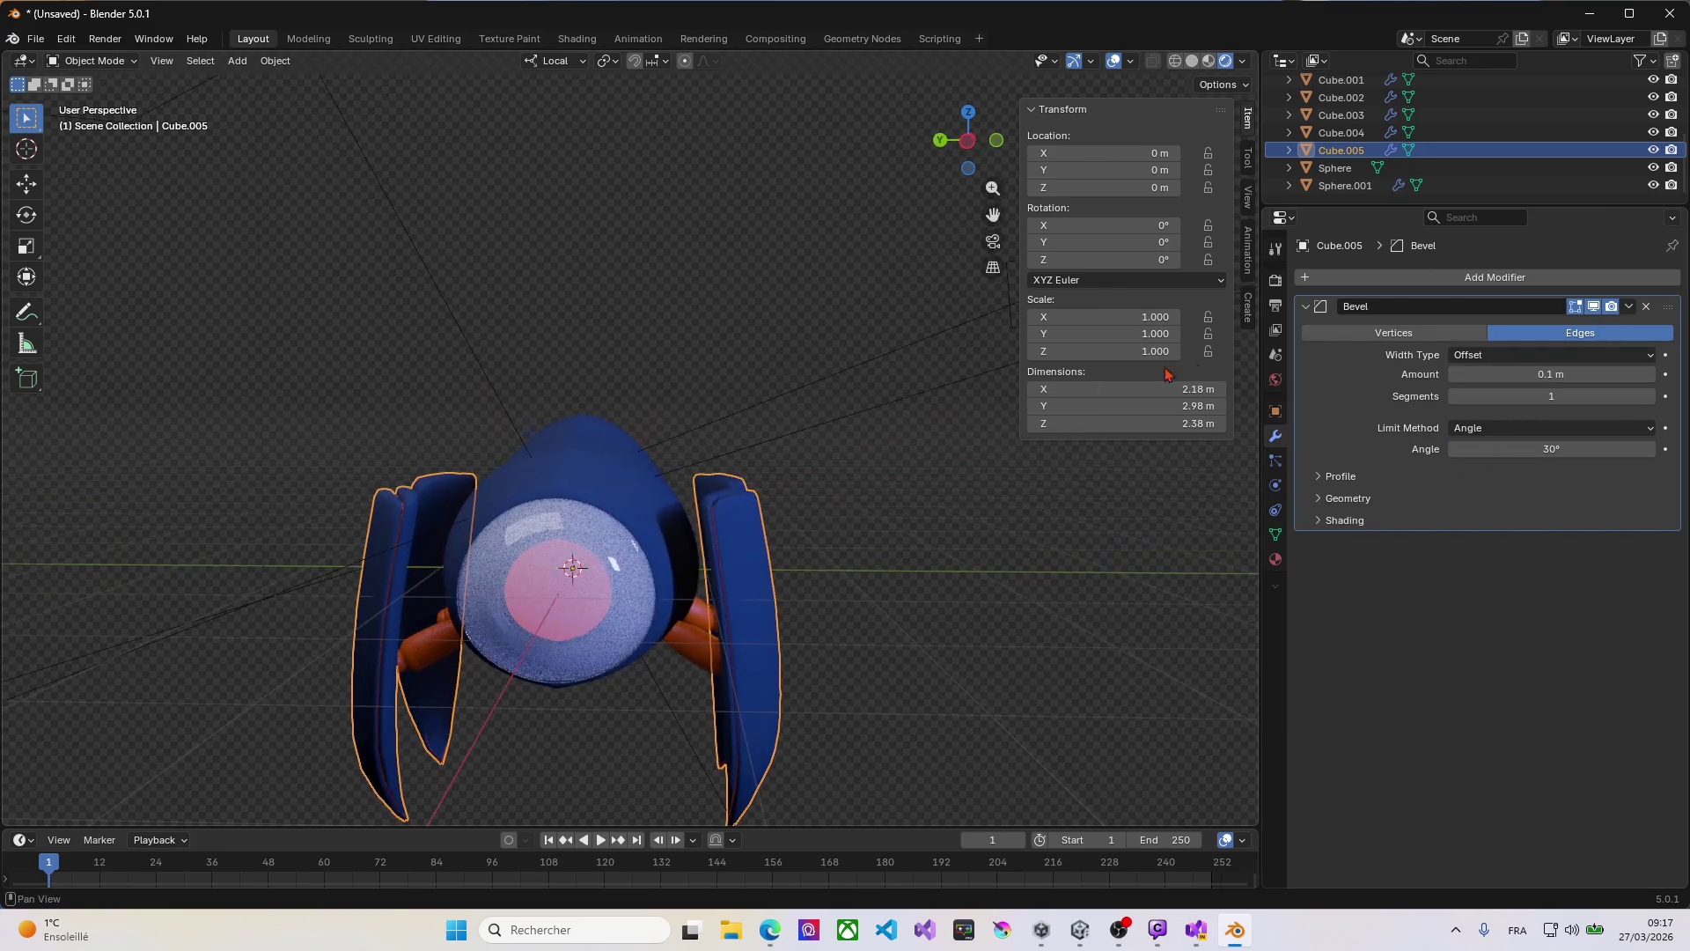
{"action": "left_click", "coordinate": [1630, 306]}
{"action": "left_click", "coordinate": [1595, 333]}
{"action": "middle_click_drag", "start_coordinate": [598, 572], "coordinate": [872, 584]}
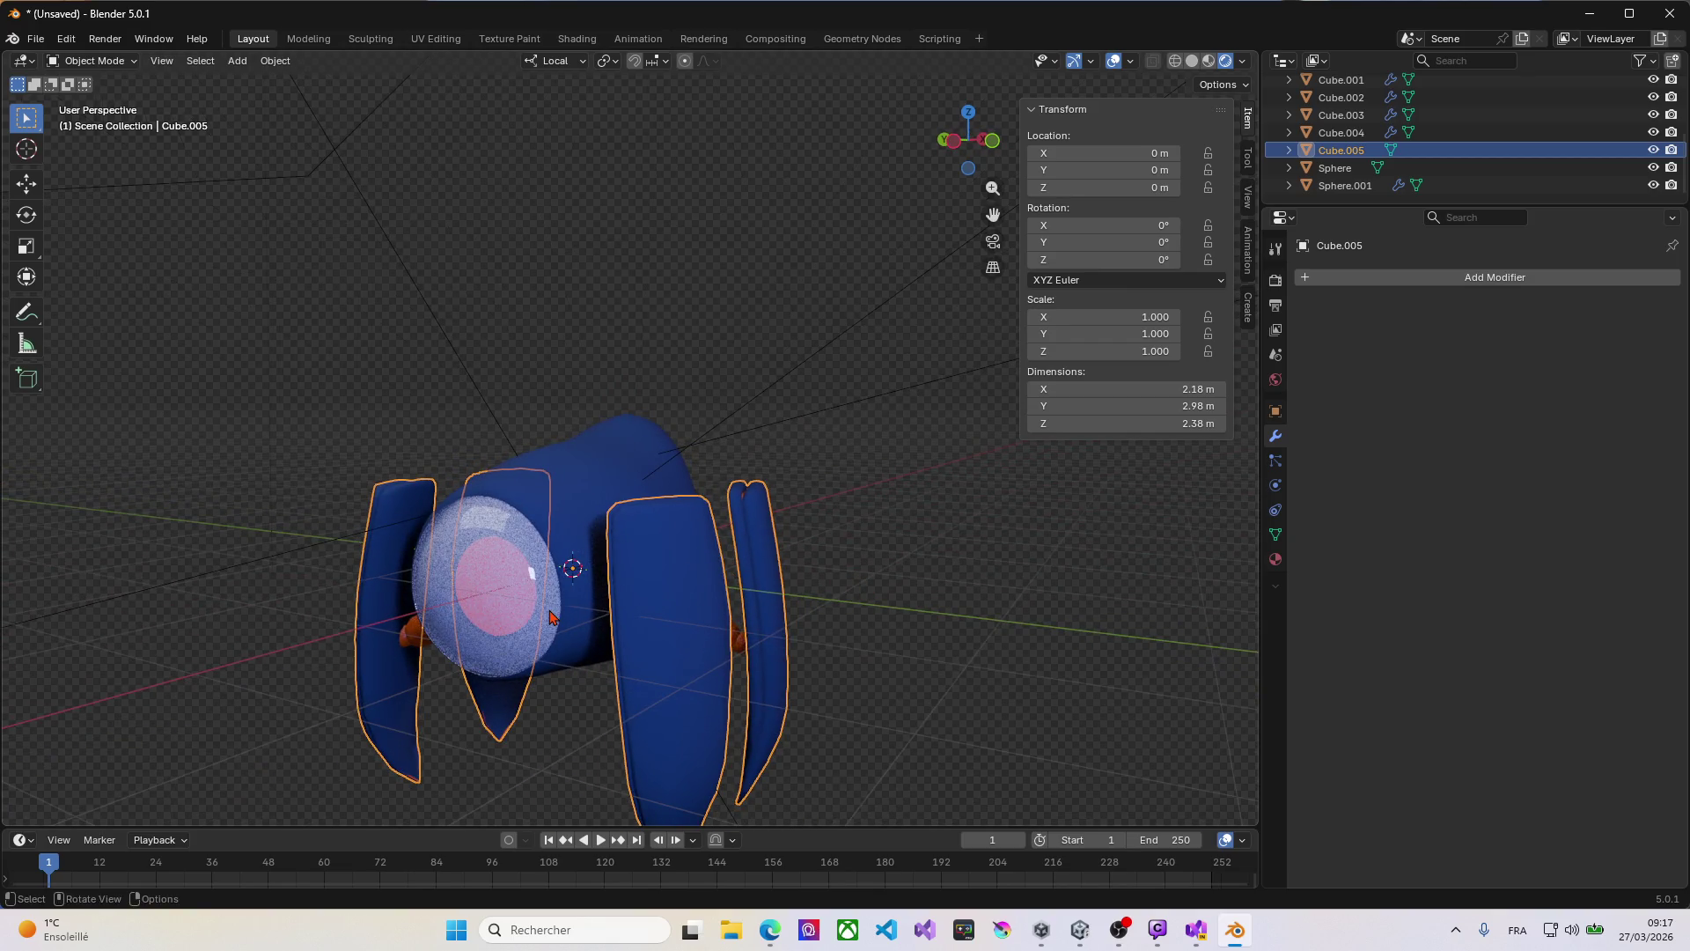
{"action": "left_click", "coordinate": [521, 608]}
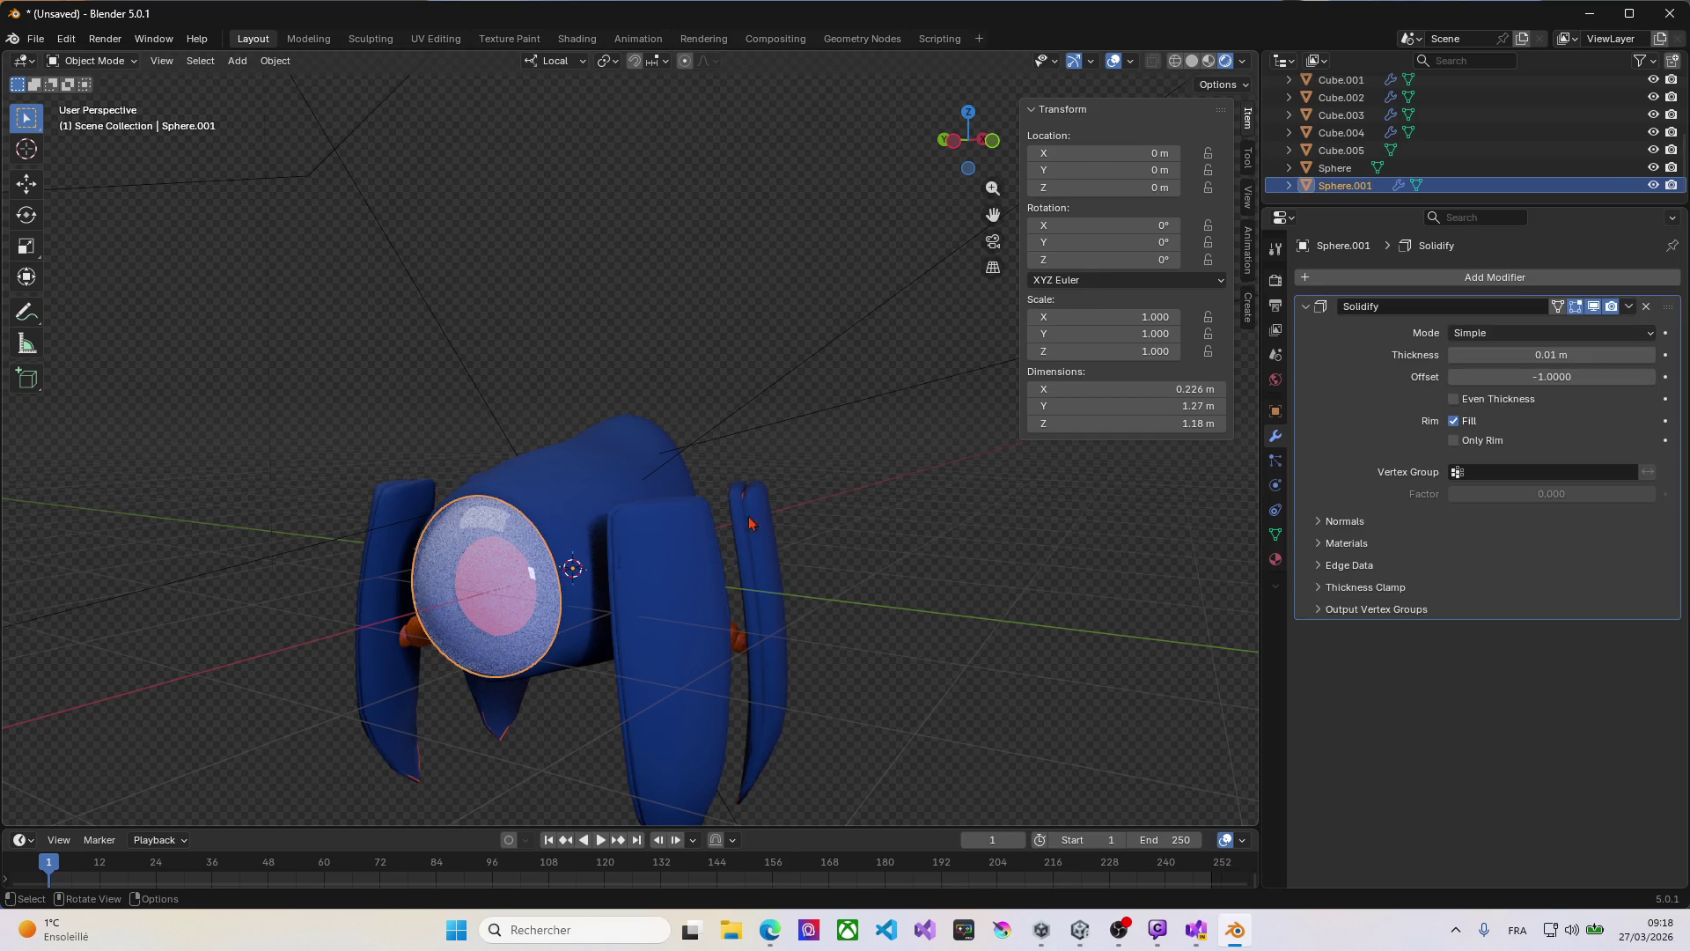
Step: Apply the eye sphere's Solidify modifier
{"action": "left_click", "coordinate": [1628, 307]}
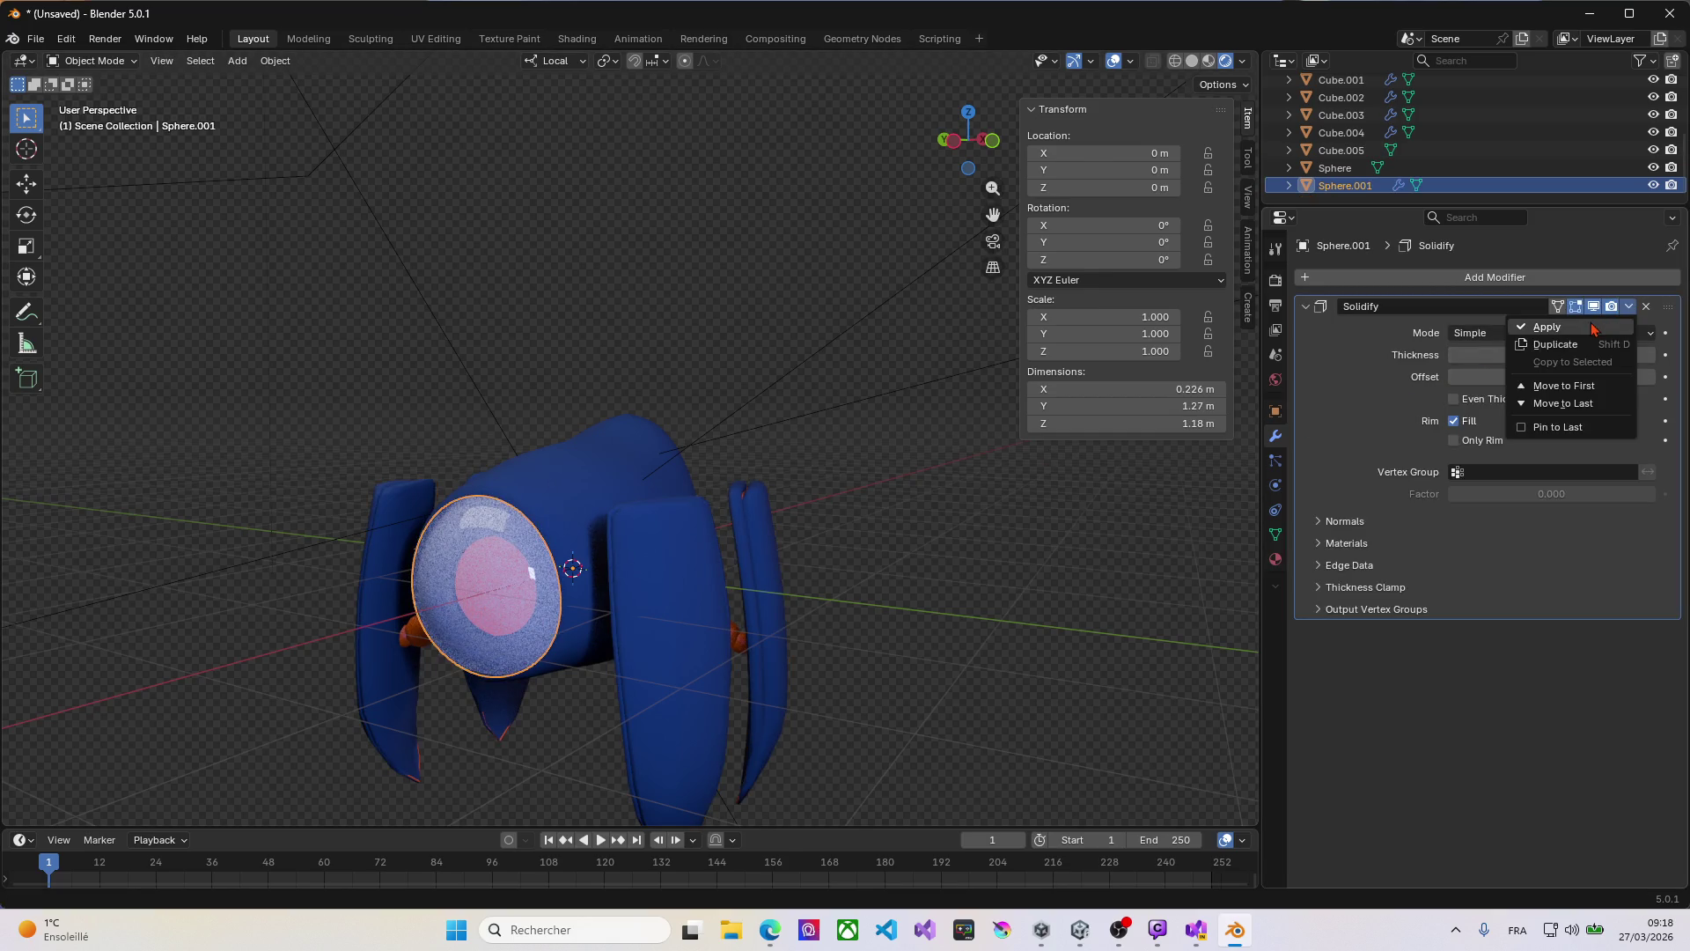
{"action": "left_click", "coordinate": [1558, 324]}
{"action": "middle_click_drag", "start_coordinate": [528, 637], "coordinate": [365, 655]}
Step: Apply the Subdivision and Mirror modifiers on the orange cylinders Cube
{"action": "left_click", "coordinate": [363, 655]}
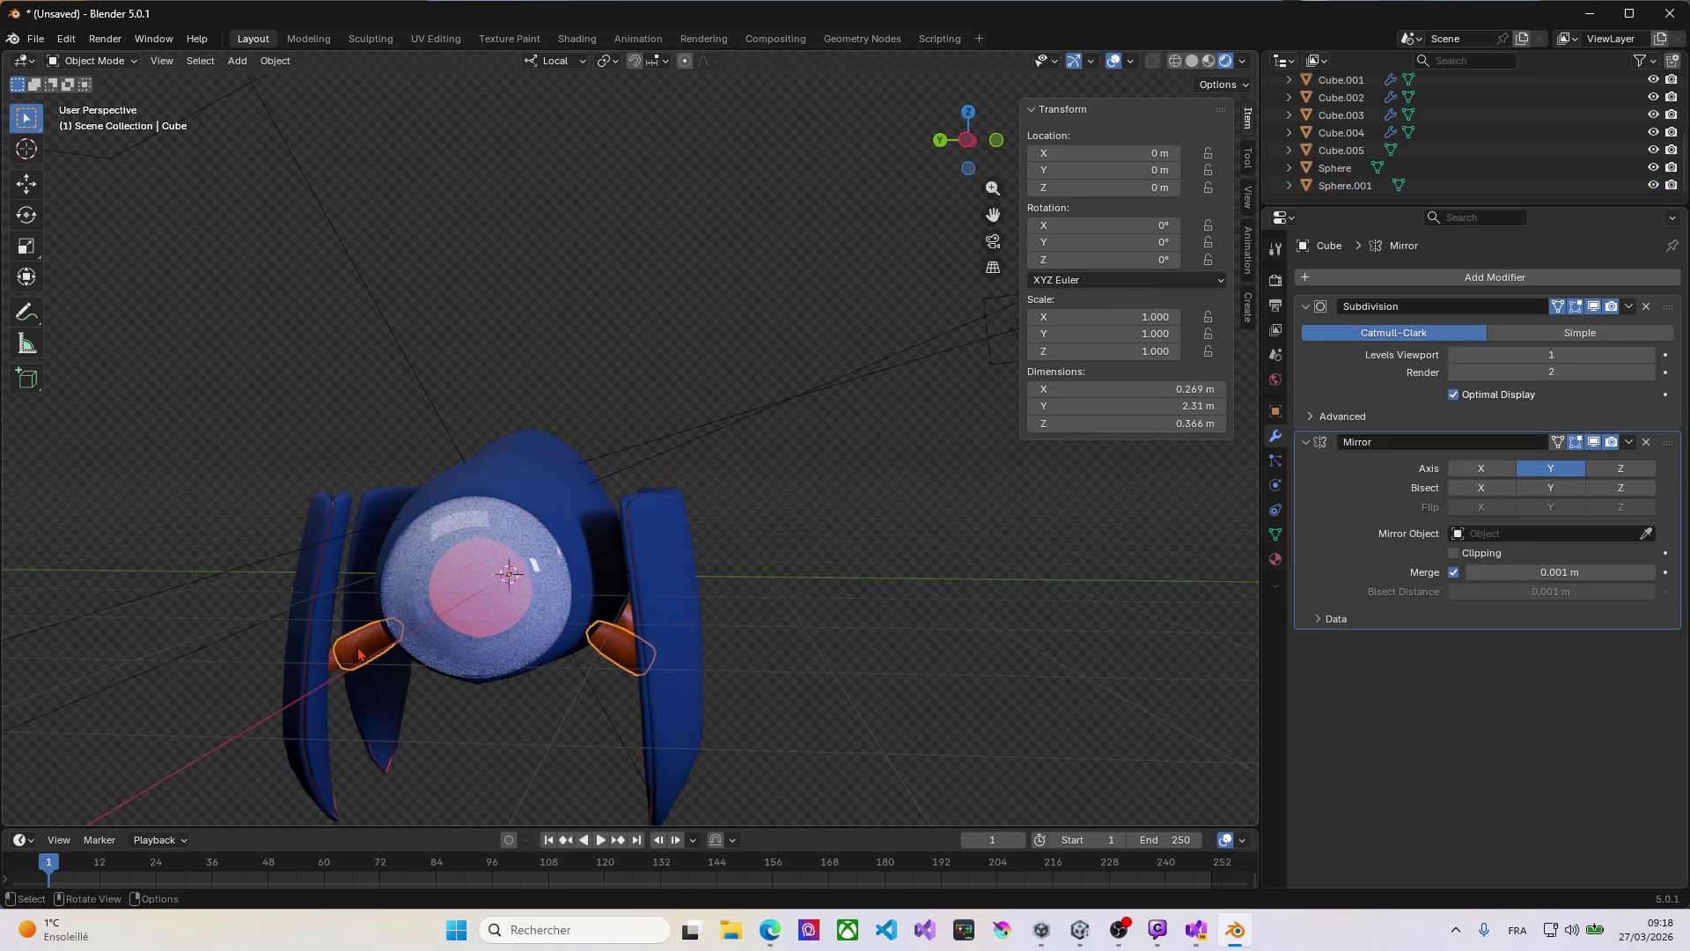
{"action": "left_click", "coordinate": [1628, 307]}
{"action": "left_click", "coordinate": [1585, 331]}
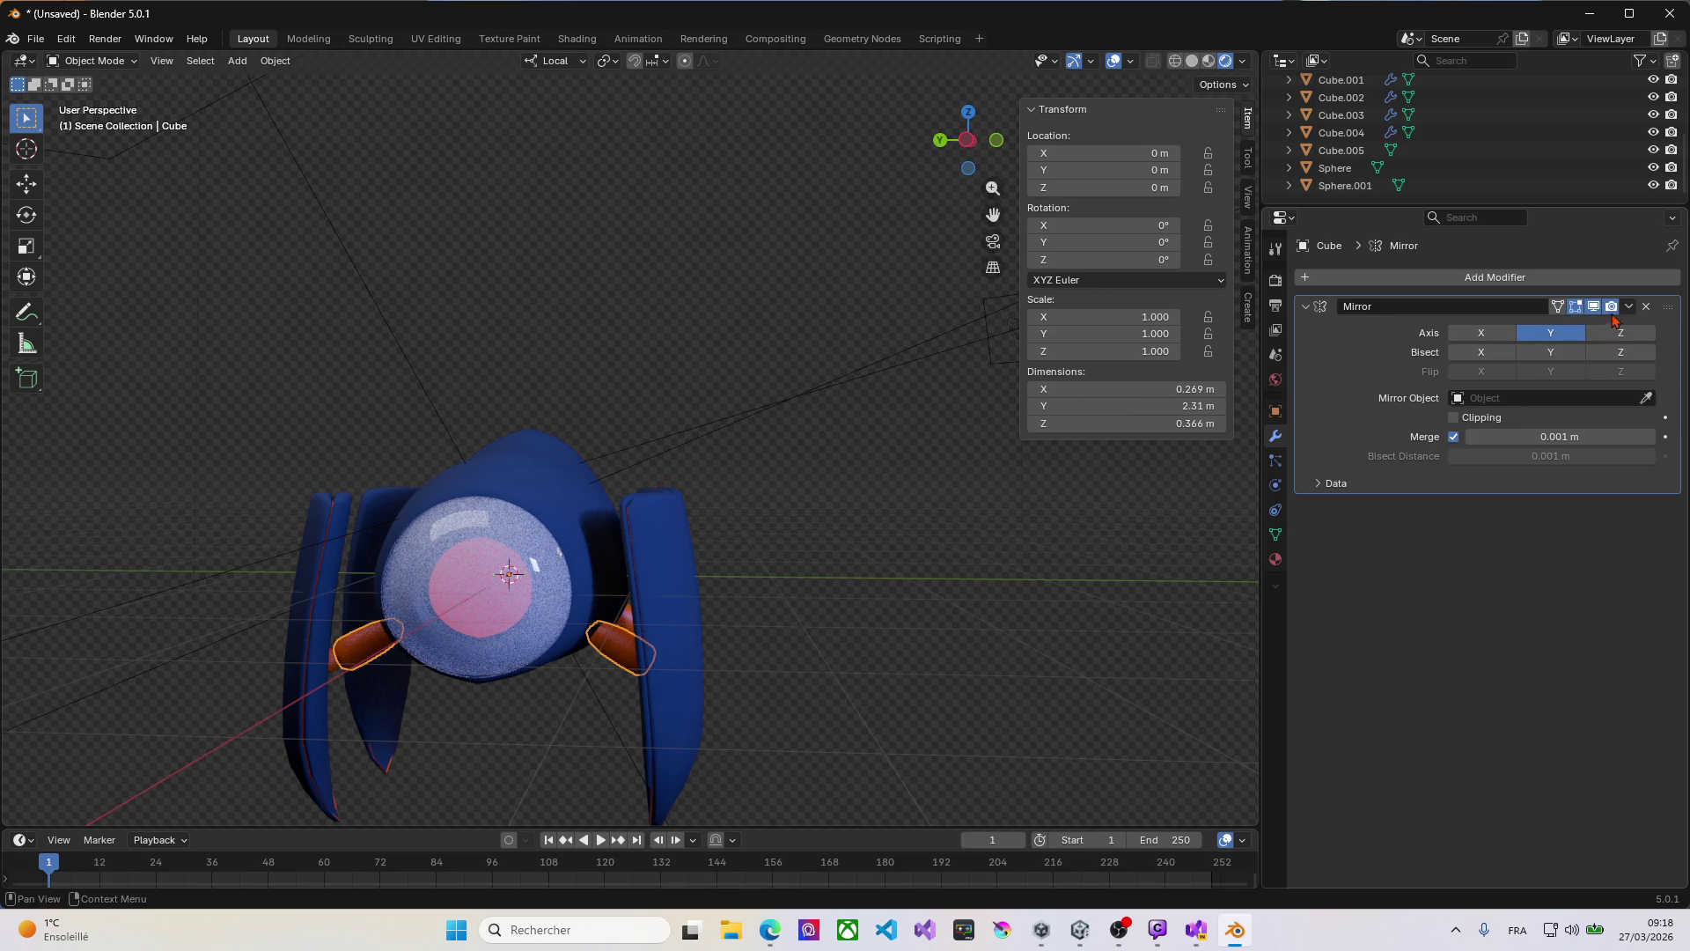
{"action": "left_click", "coordinate": [1628, 306]}
{"action": "left_click", "coordinate": [1585, 327]}
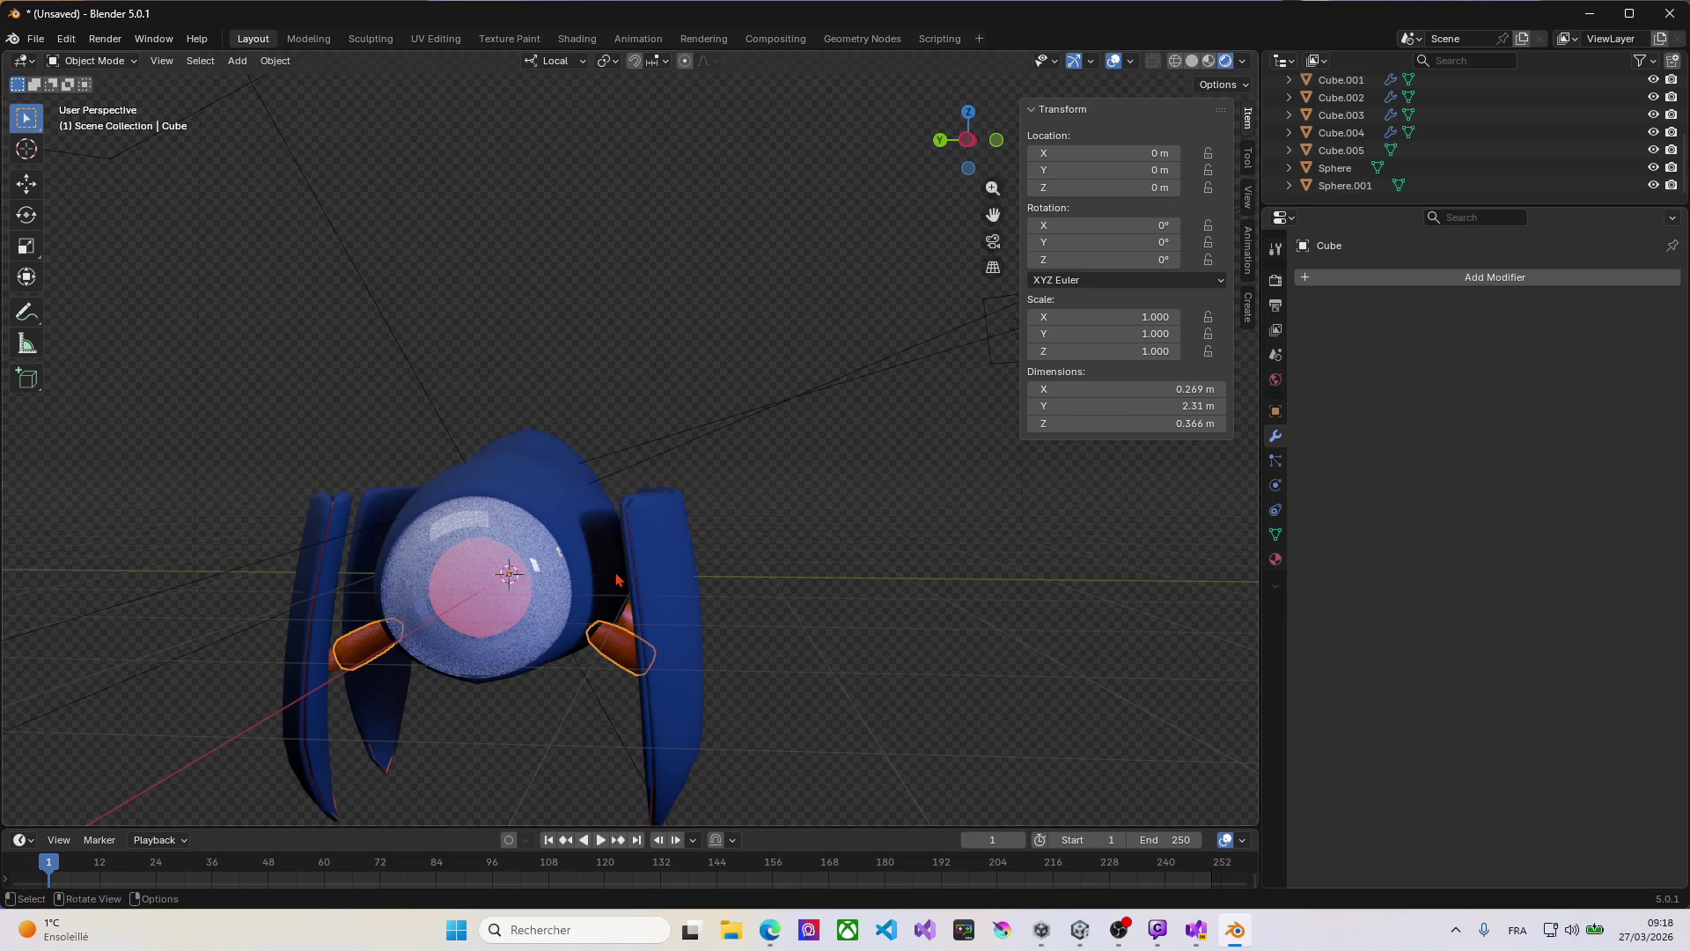
{"action": "middle_click_drag", "start_coordinate": [616, 581], "coordinate": [630, 607]}
Step: Apply the Subdivision and Mirror modifiers on the right cylinder Cube.003
{"action": "scroll", "coordinate": [629, 608], "scroll_direction": "up", "scroll_amount": 4}
{"action": "left_click", "coordinate": [646, 643]}
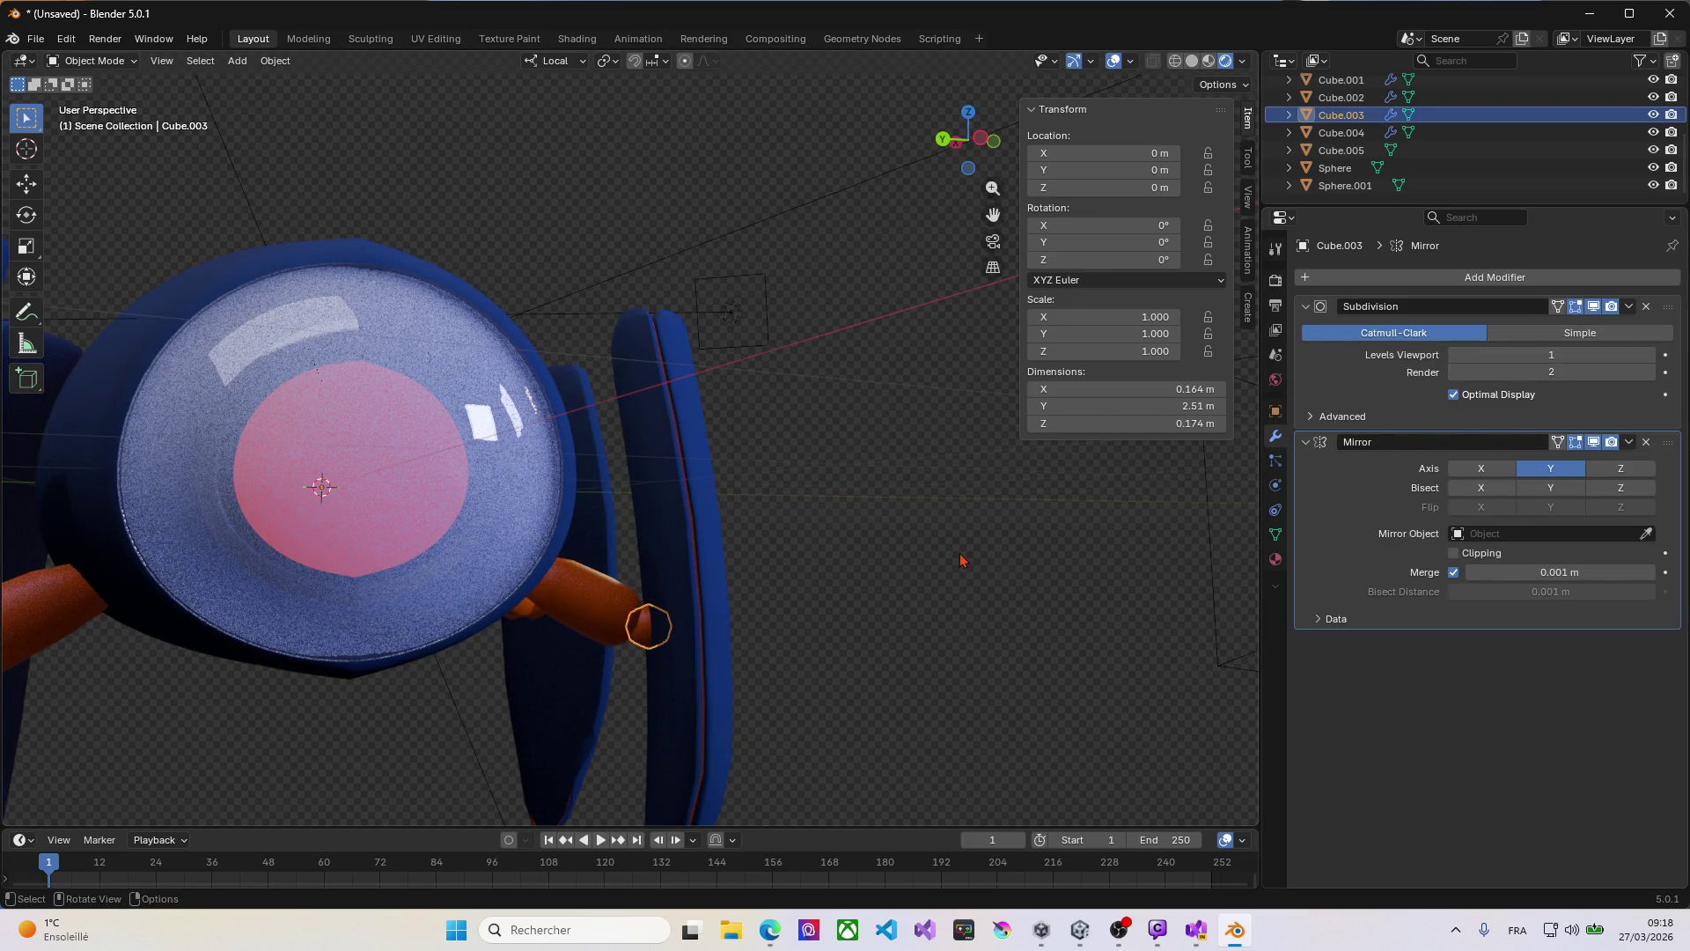
{"action": "left_click", "coordinate": [1628, 307]}
{"action": "left_click", "coordinate": [1620, 321]}
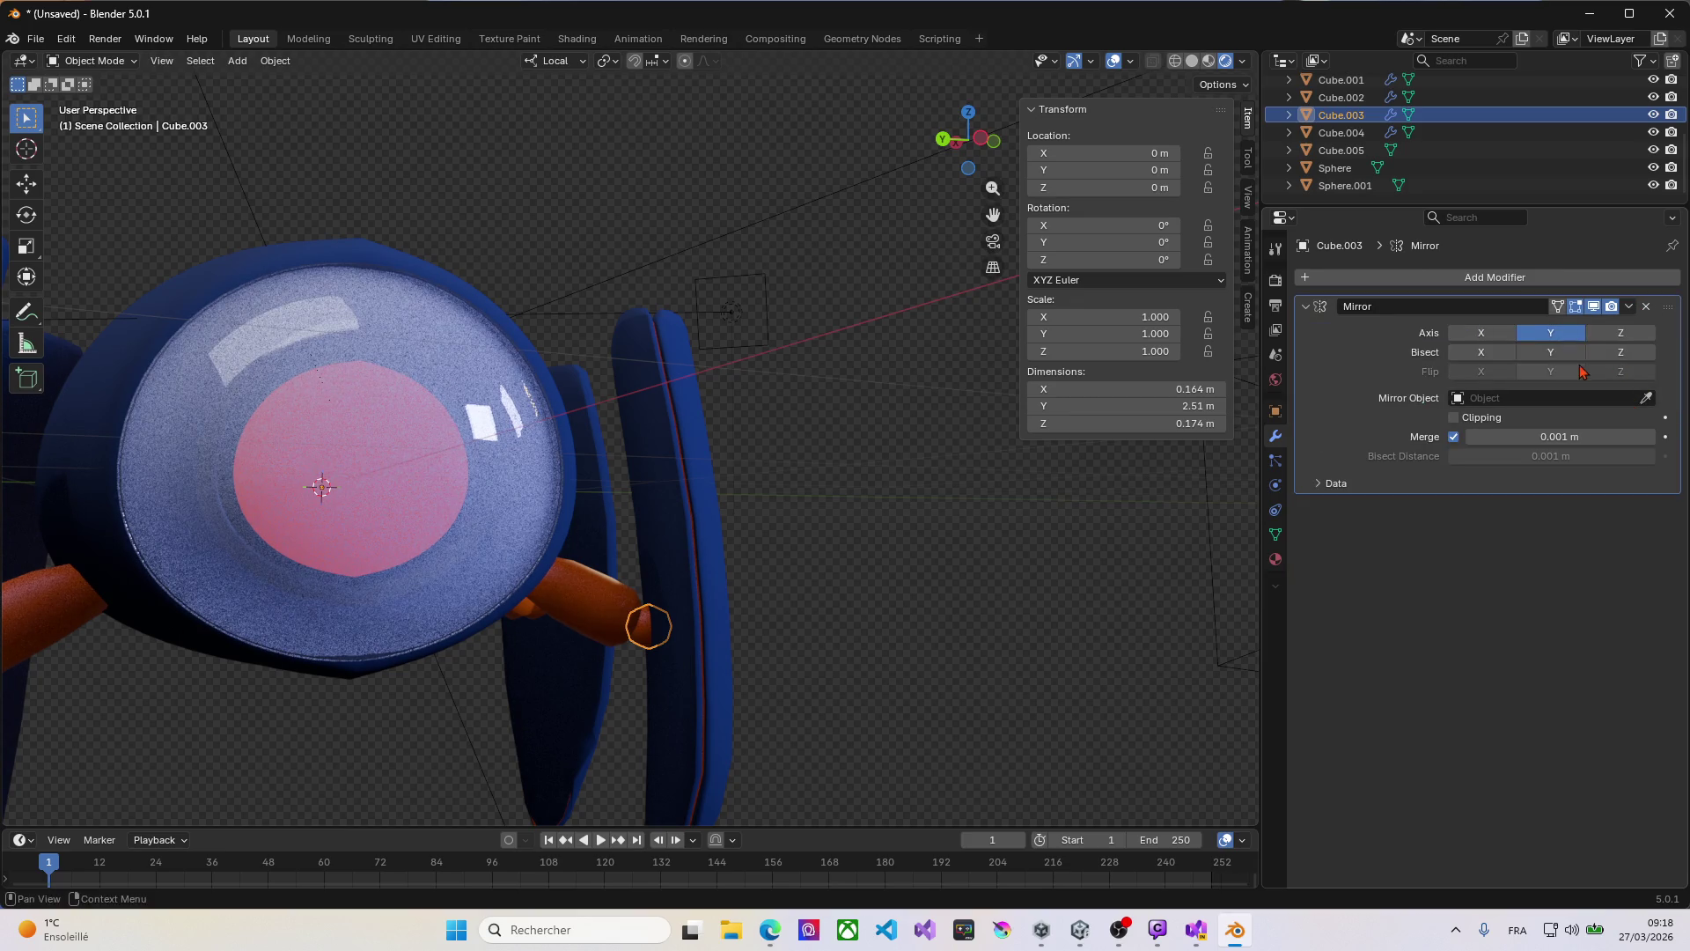
{"action": "left_click", "coordinate": [1631, 313]}
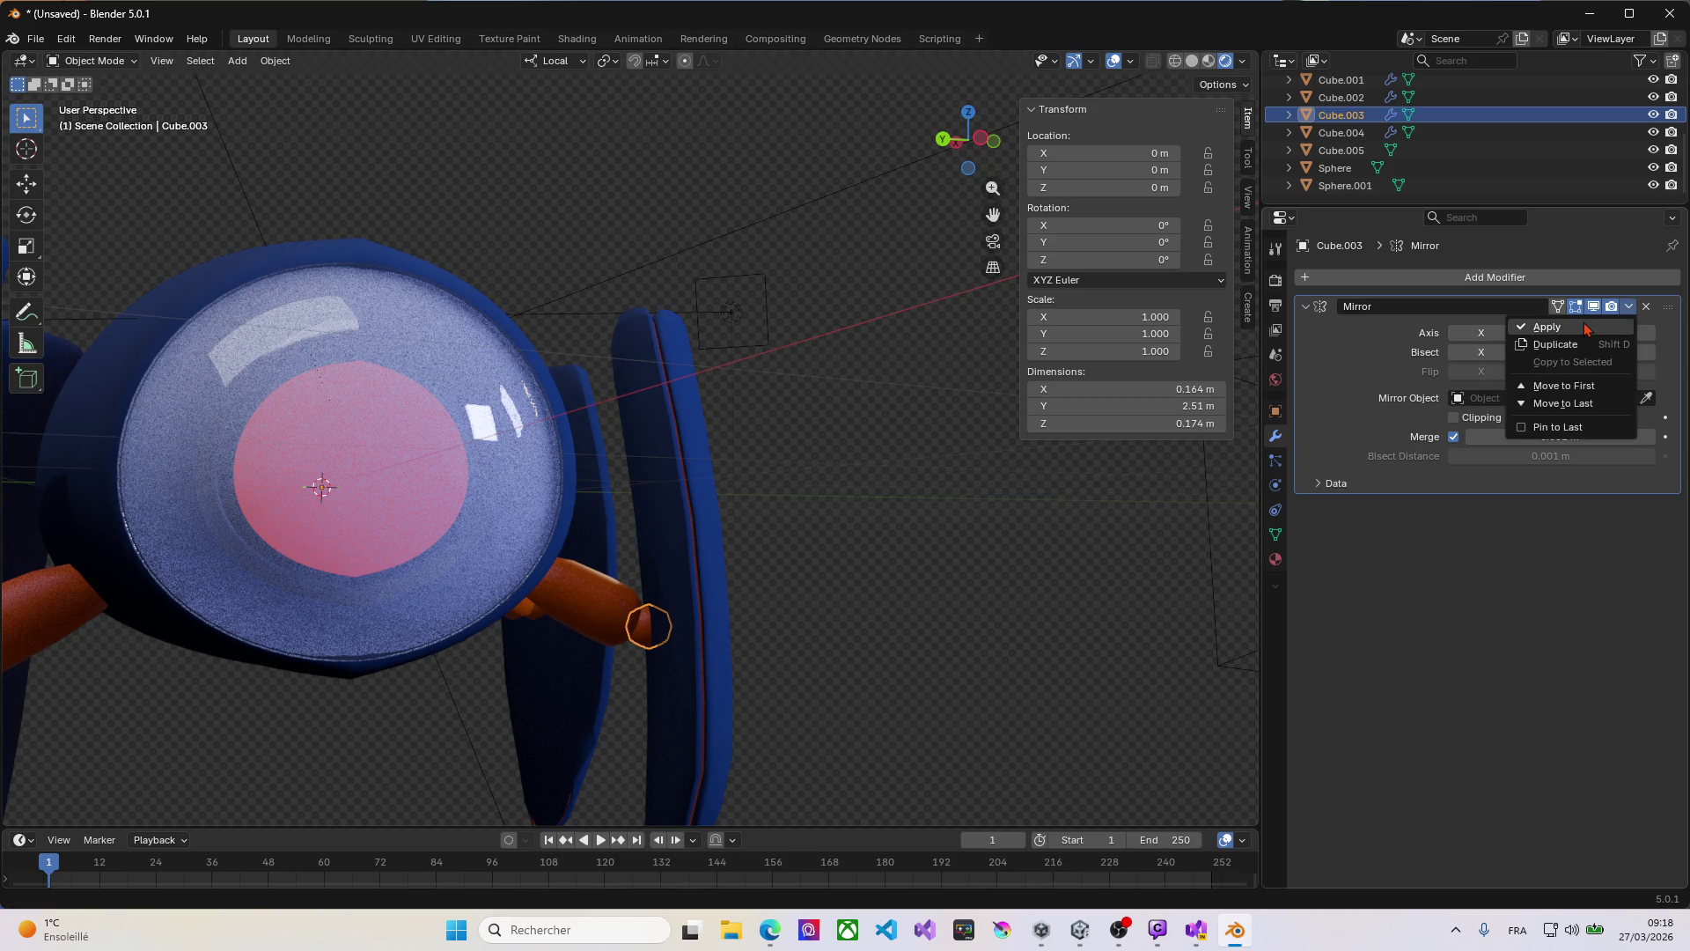
{"action": "left_click", "coordinate": [1619, 322]}
{"action": "scroll", "coordinate": [893, 528], "scroll_direction": "down", "scroll_amount": 5}
{"action": "middle_click_drag", "start_coordinate": [894, 528], "coordinate": [937, 530]}
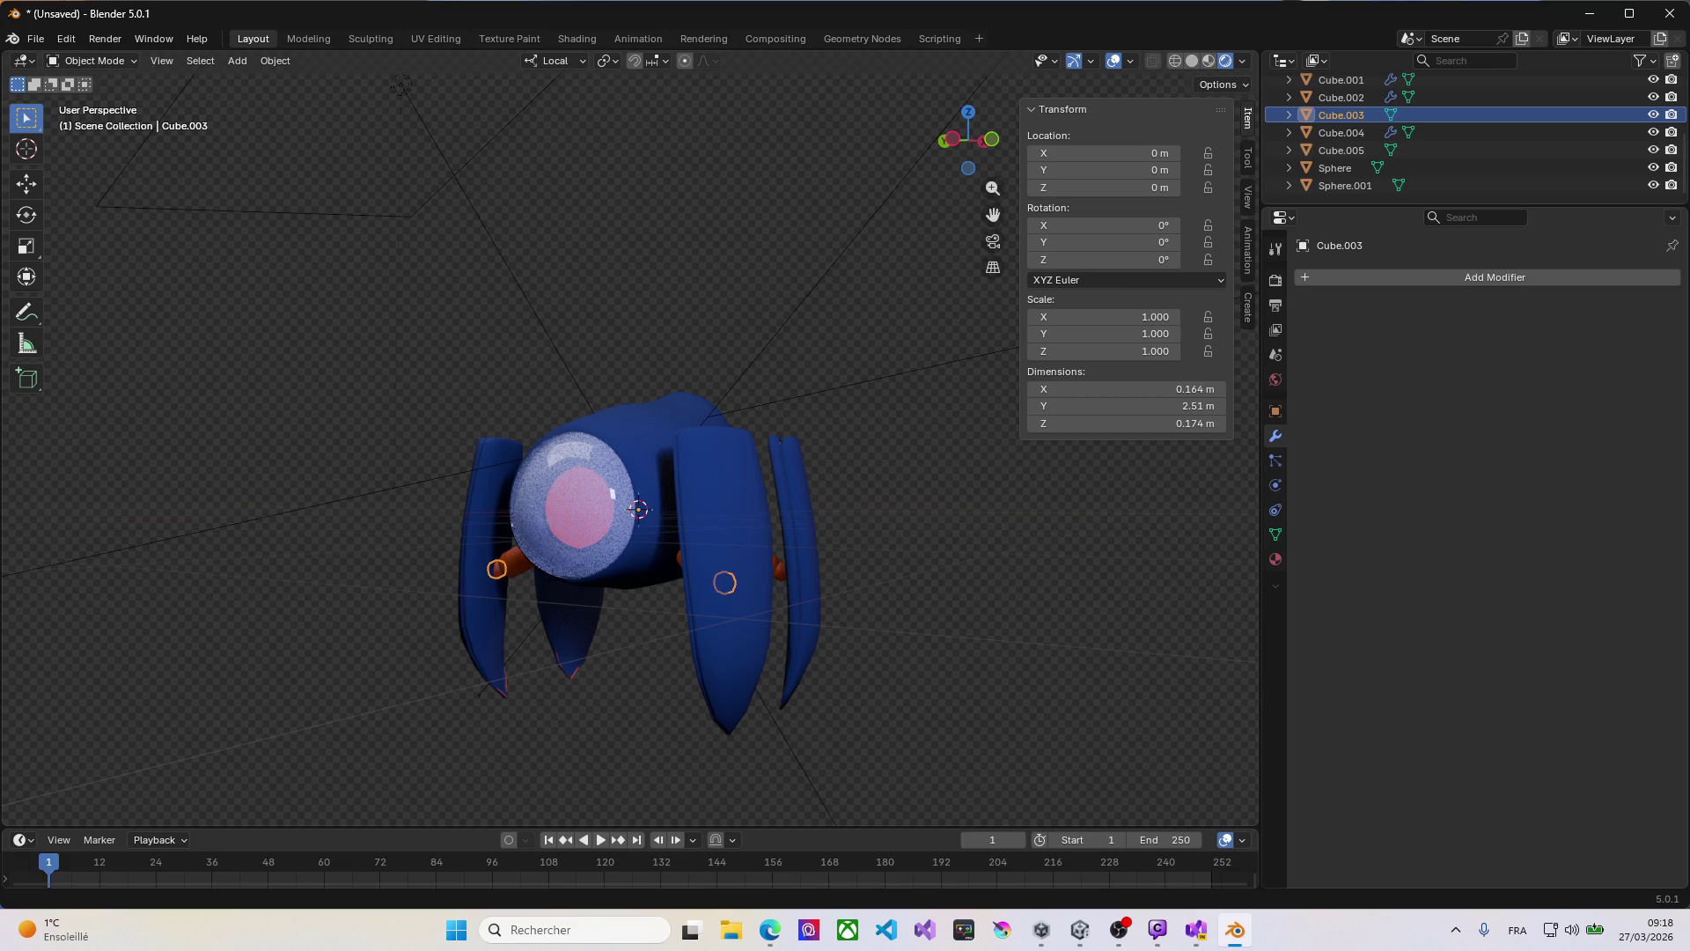
{"action": "key", "text": "alt+Tab"}
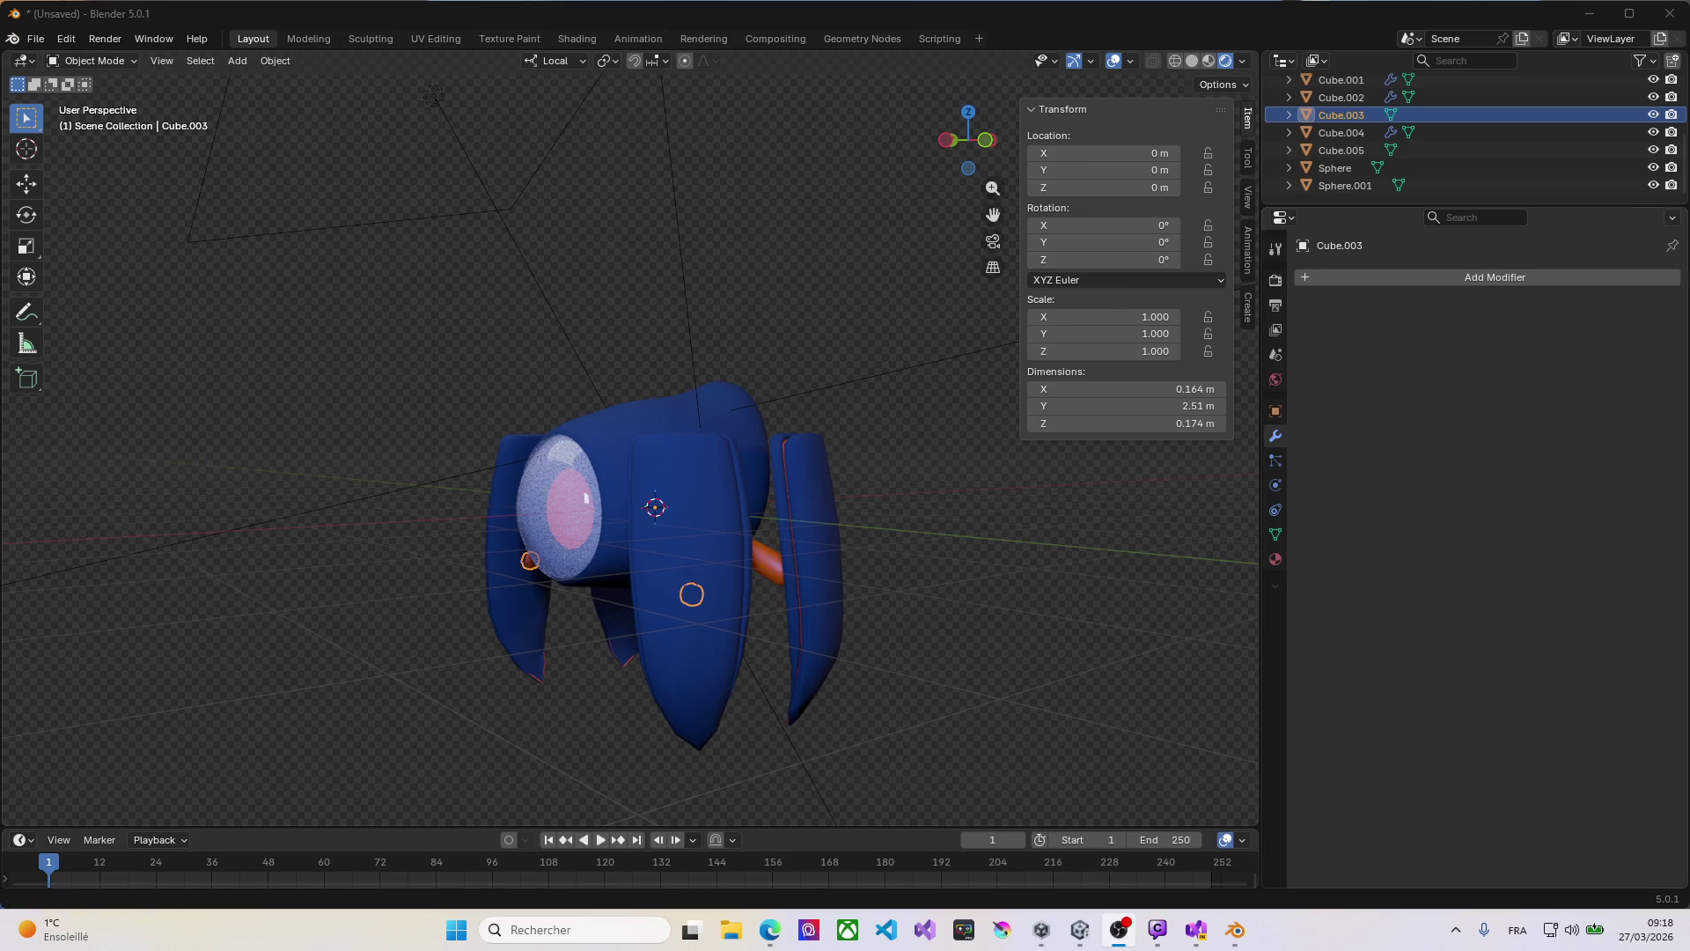
{"action": "key", "text": "alt+Tab"}
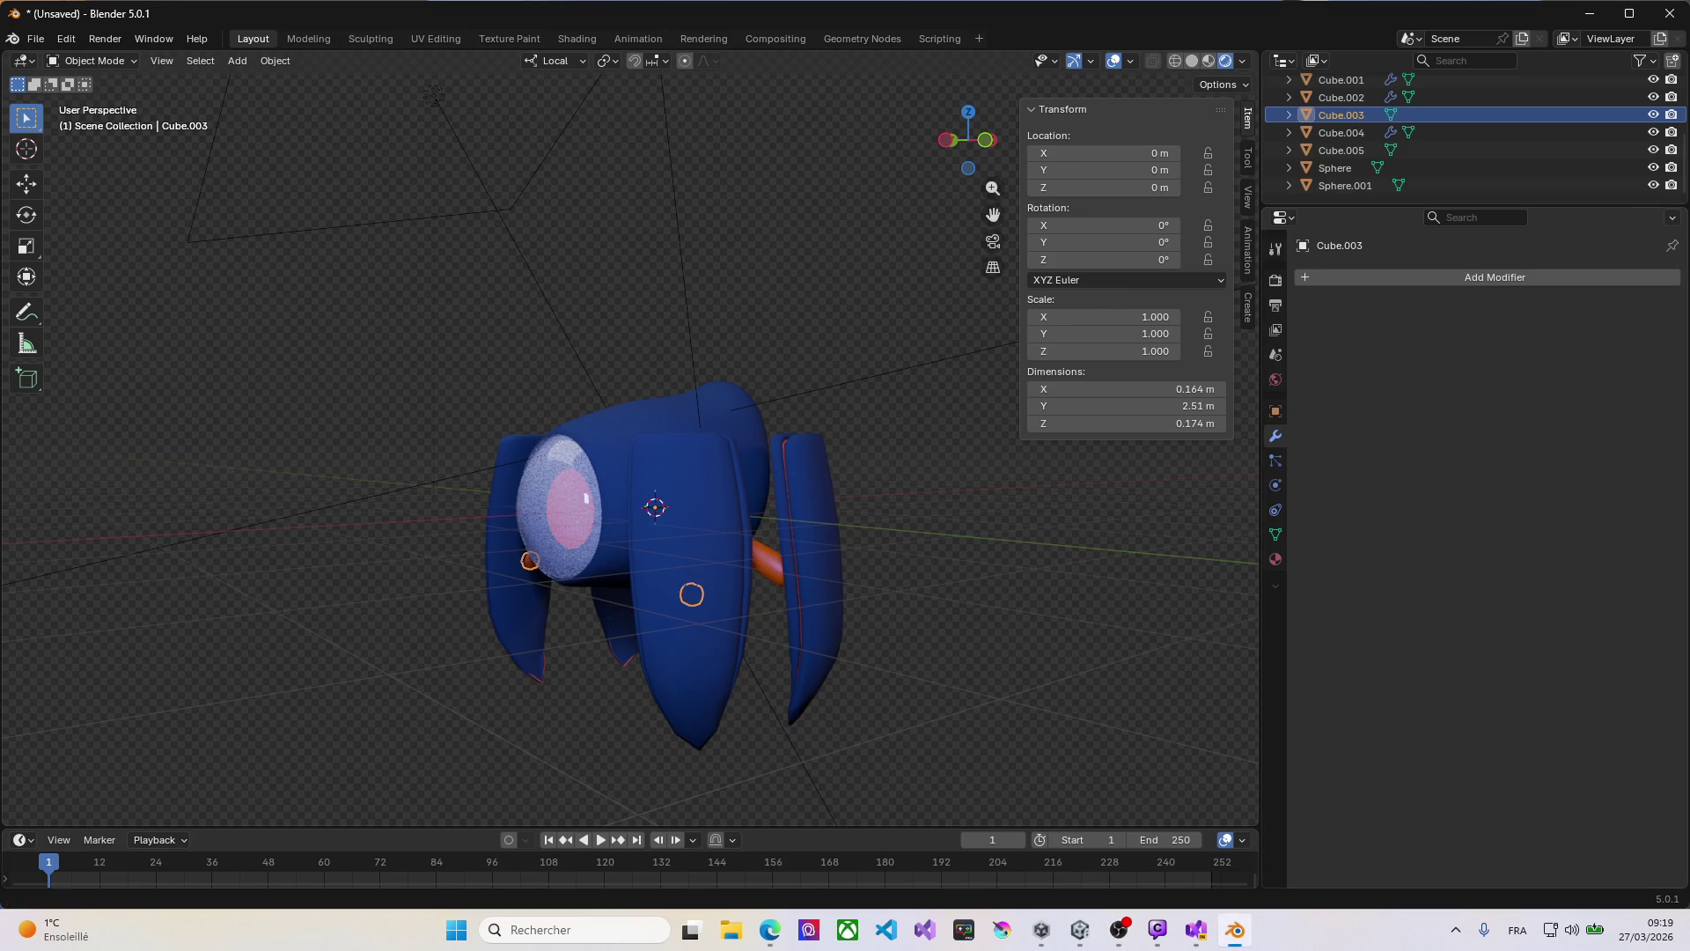
{"action": "key", "text": "alt+Tab"}
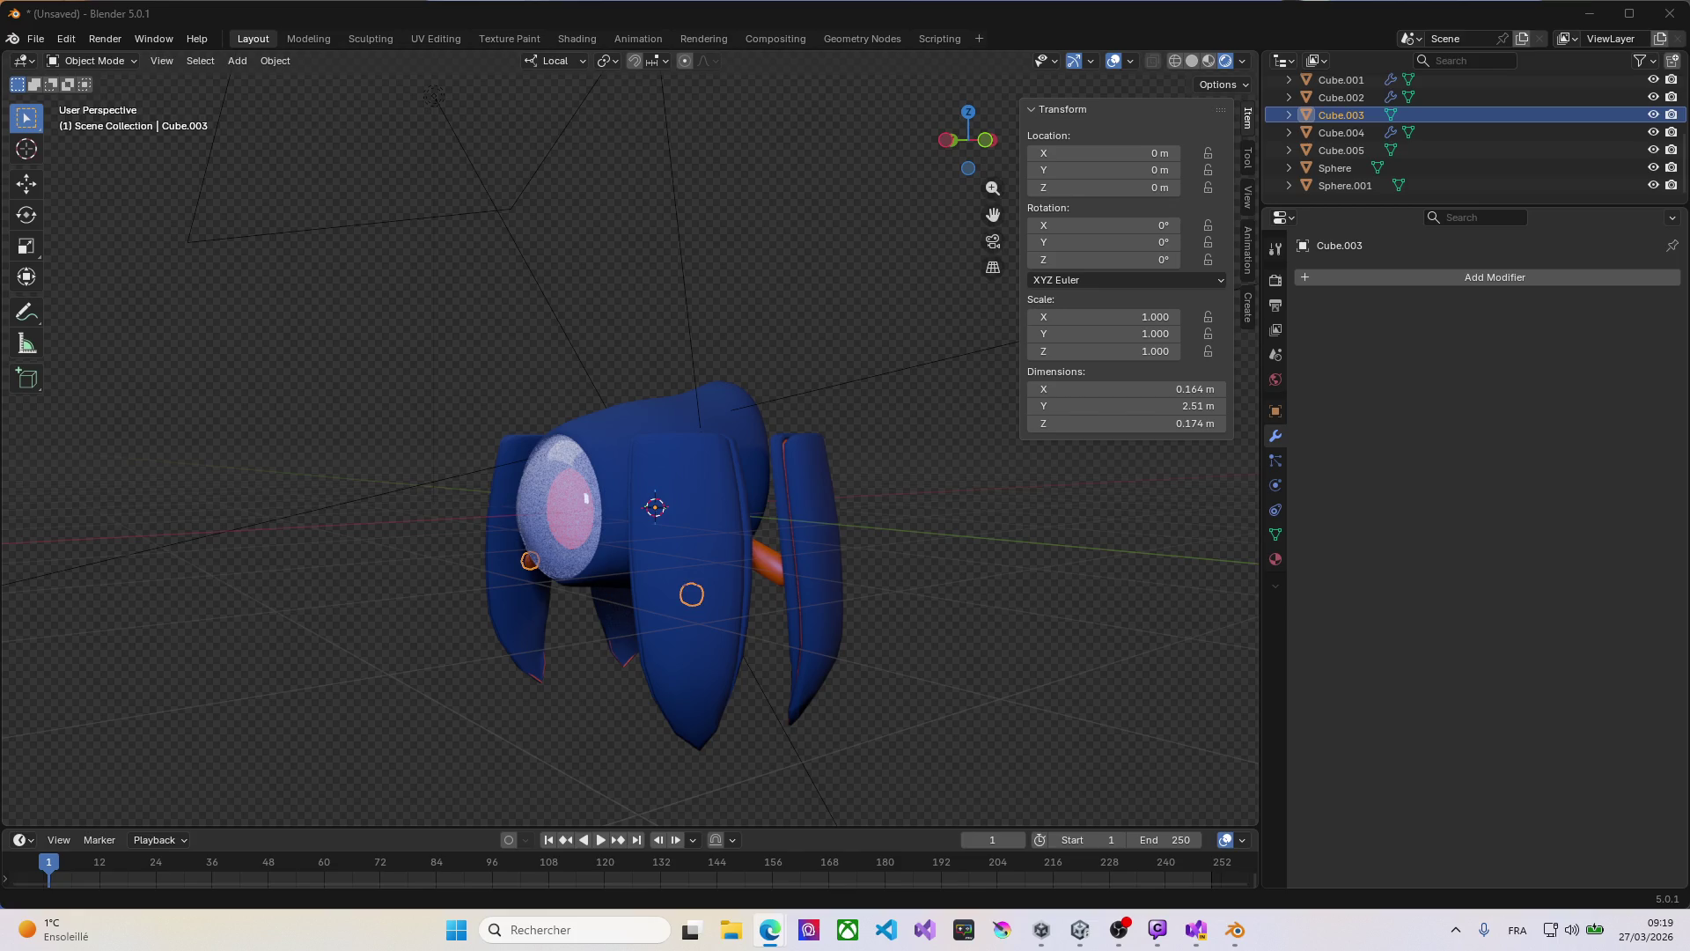
{"action": "key", "text": "alt+Tab"}
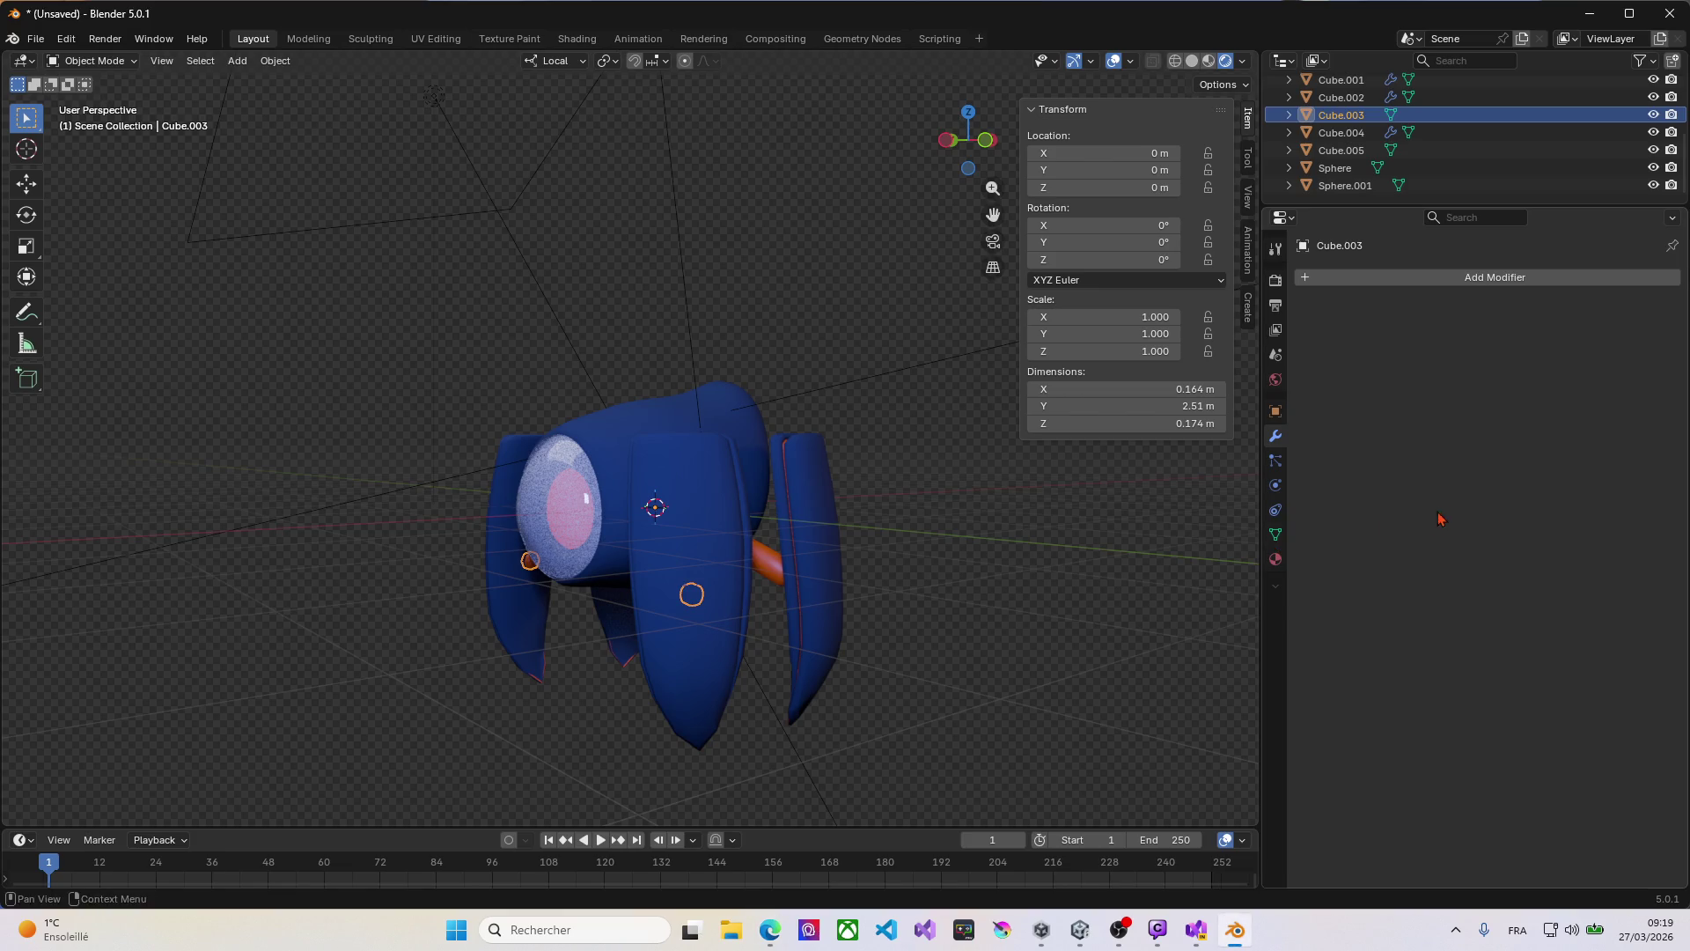
{"action": "mouse_move", "coordinate": [609, 532]}
{"action": "middle_mouse_down"}
{"action": "mouse_move", "coordinate": [783, 537]}
{"action": "mouse_move", "coordinate": [628, 557]}
{"action": "mouse_move", "coordinate": [651, 547]}
{"action": "middle_mouse_up"}
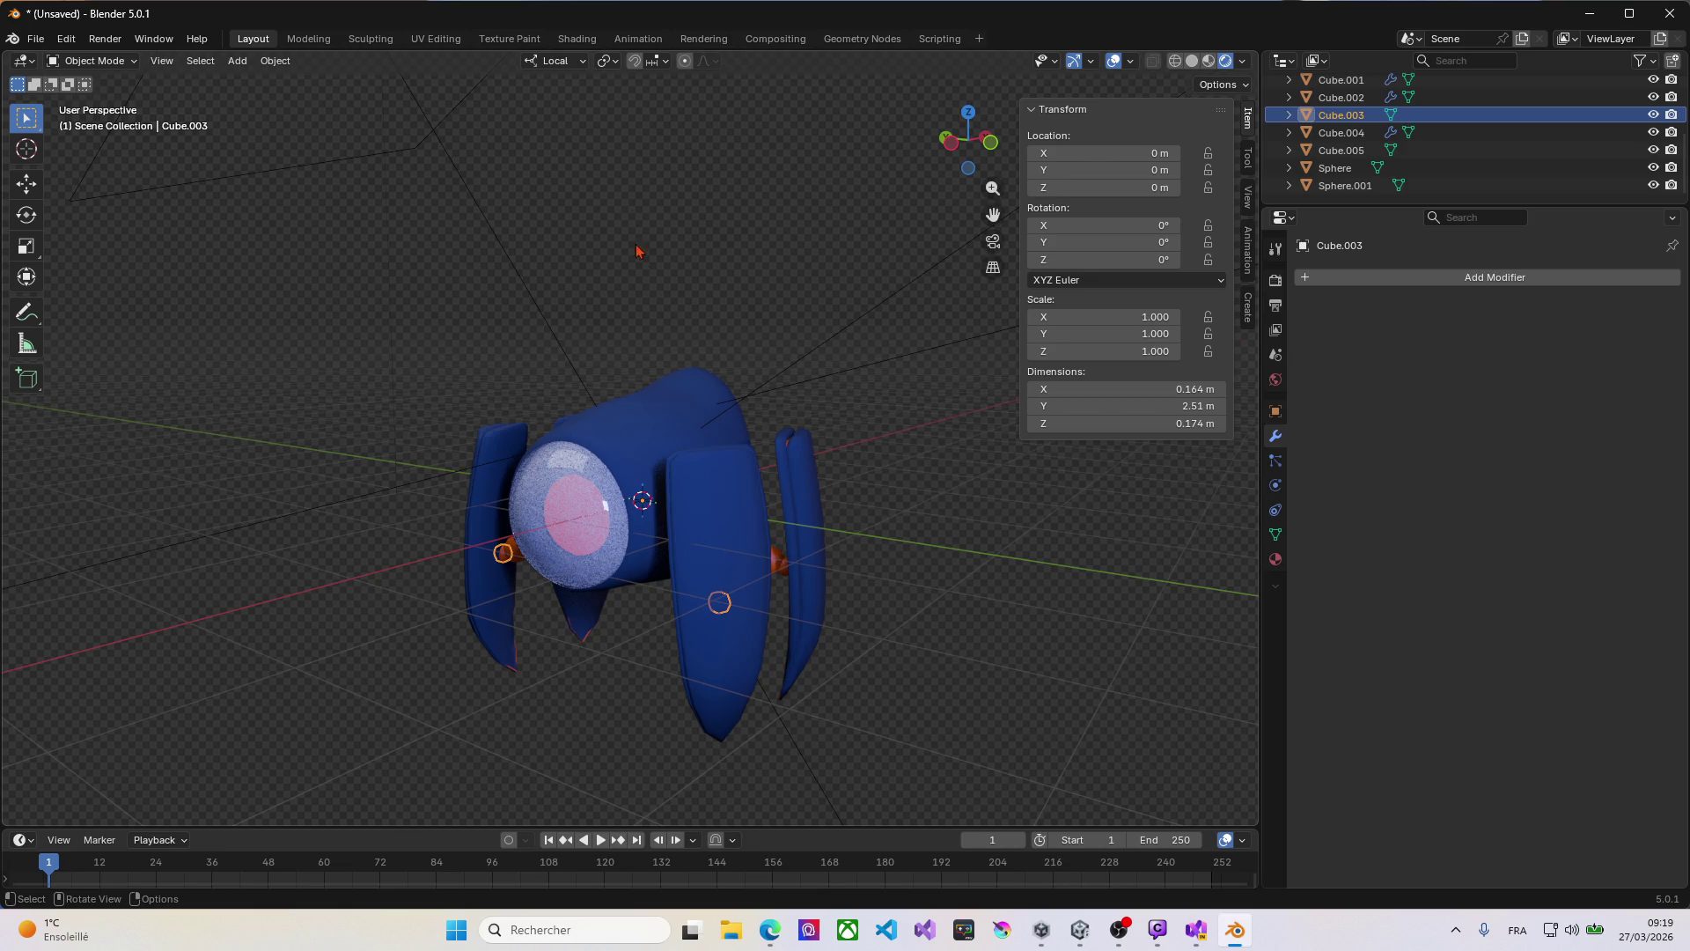
Step: Set the transform orientation to Global and select the side wing Cube.005
{"action": "left_click", "coordinate": [556, 62]}
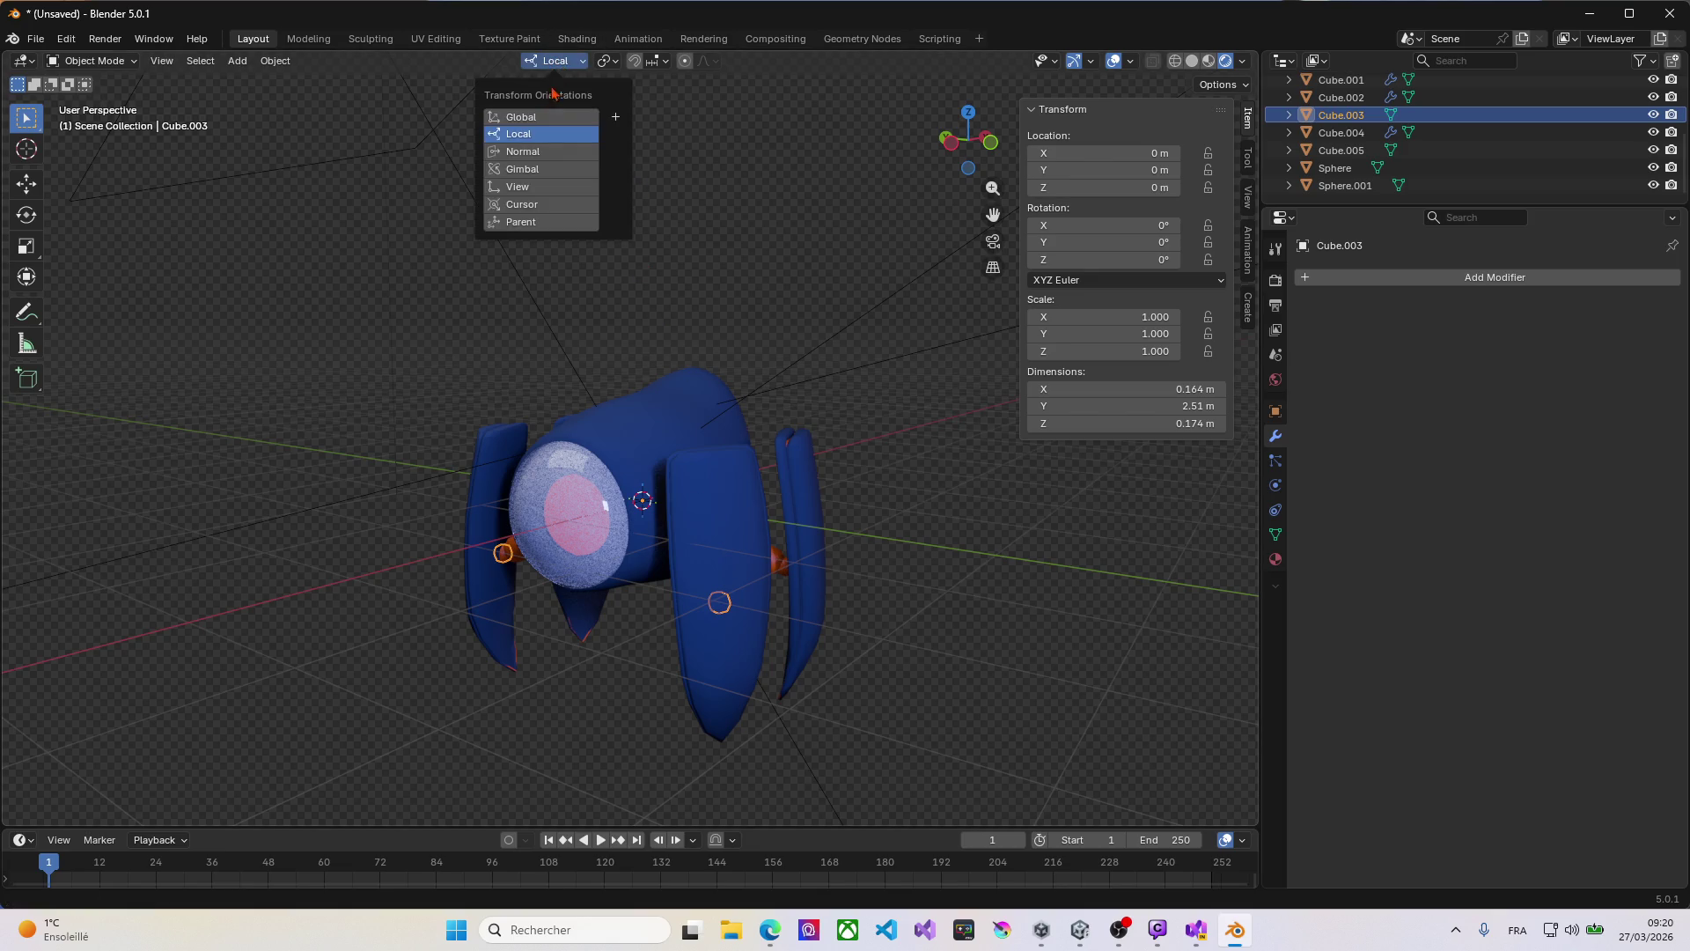
{"action": "left_click", "coordinate": [537, 117]}
{"action": "middle_click_drag", "start_coordinate": [330, 424], "coordinate": [415, 438]}
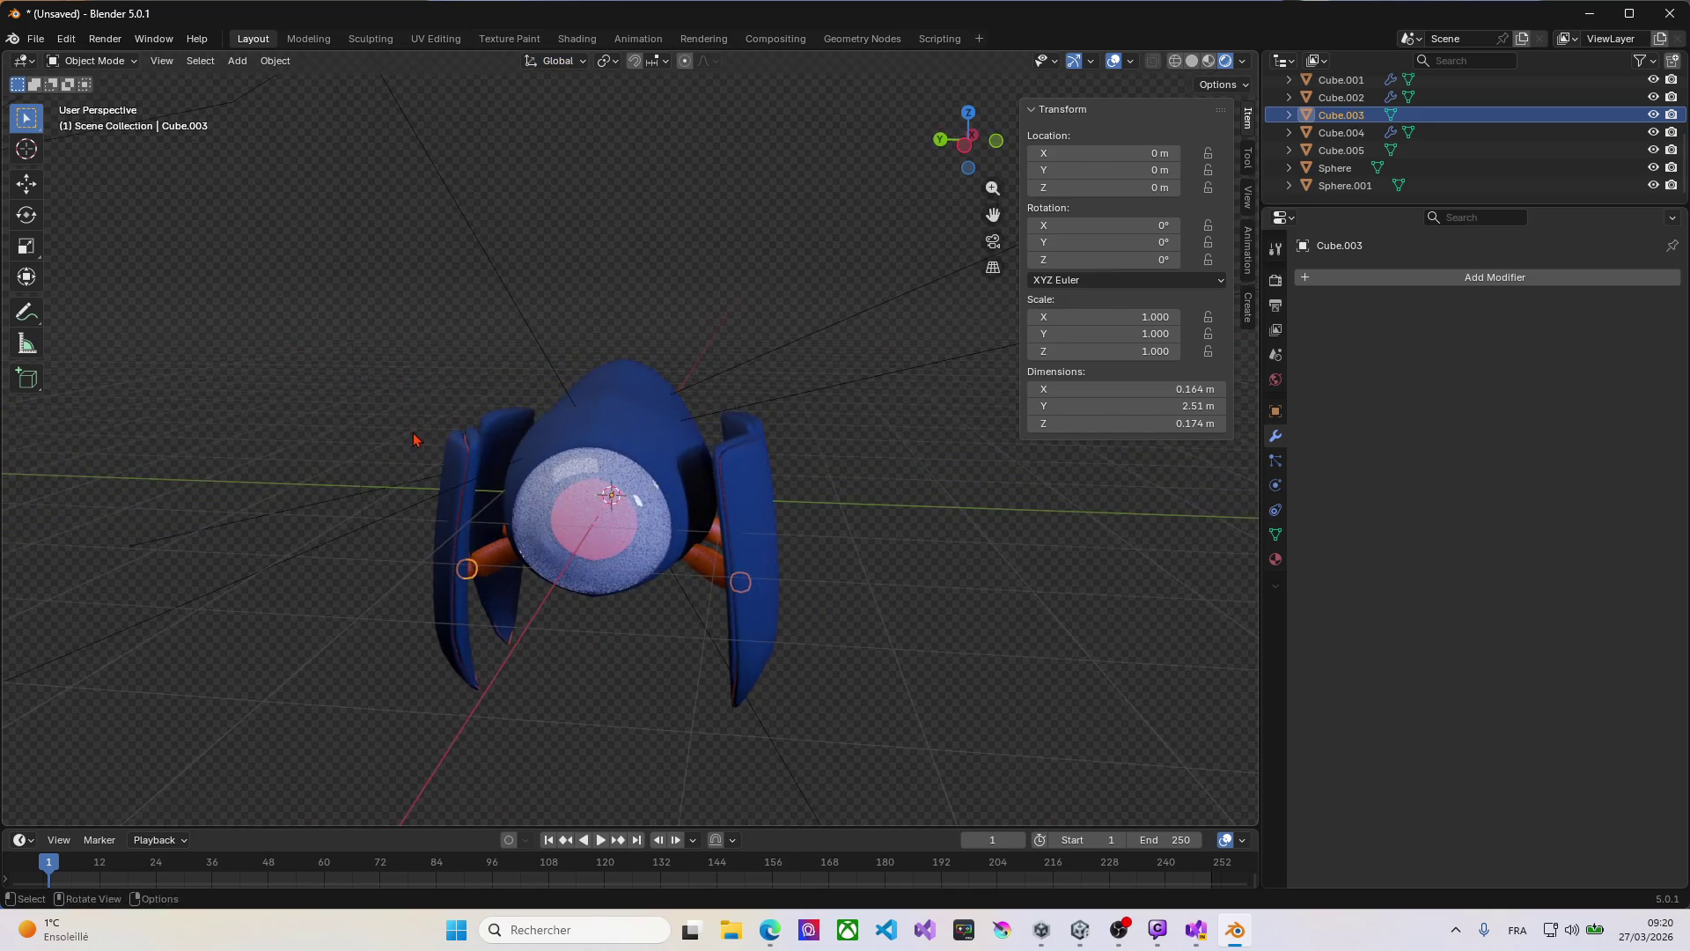
{"action": "left_click", "coordinate": [761, 552]}
Step: Check the eye sphere and arm piece, then select everything and switch to Front Orthographic
{"action": "mouse_move", "coordinate": [859, 570]}
{"action": "middle_mouse_down"}
{"action": "mouse_move", "coordinate": [757, 552]}
{"action": "mouse_move", "coordinate": [823, 532]}
{"action": "mouse_move", "coordinate": [663, 560]}
{"action": "mouse_move", "coordinate": [642, 537]}
{"action": "middle_mouse_up"}
{"action": "left_click", "coordinate": [655, 553]}
{"action": "left_click", "coordinate": [641, 536]}
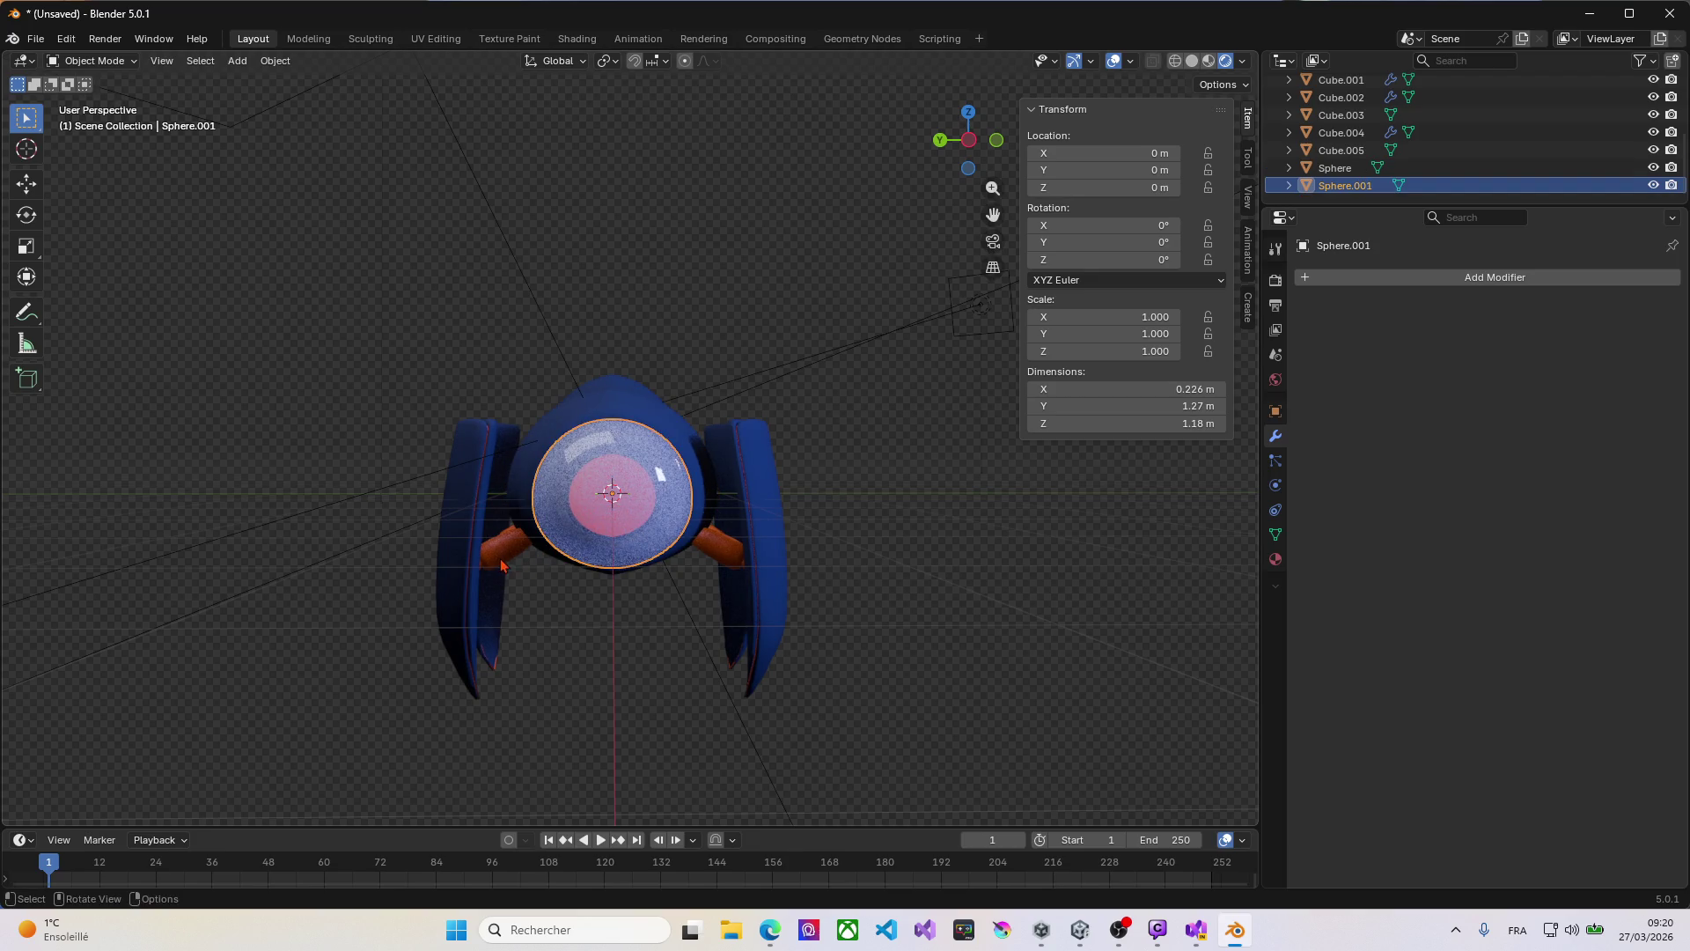
{"action": "middle_click_drag", "start_coordinate": [528, 564], "coordinate": [880, 557]}
{"action": "key", "text": "a"}
{"action": "key", "text": "KP_1"}
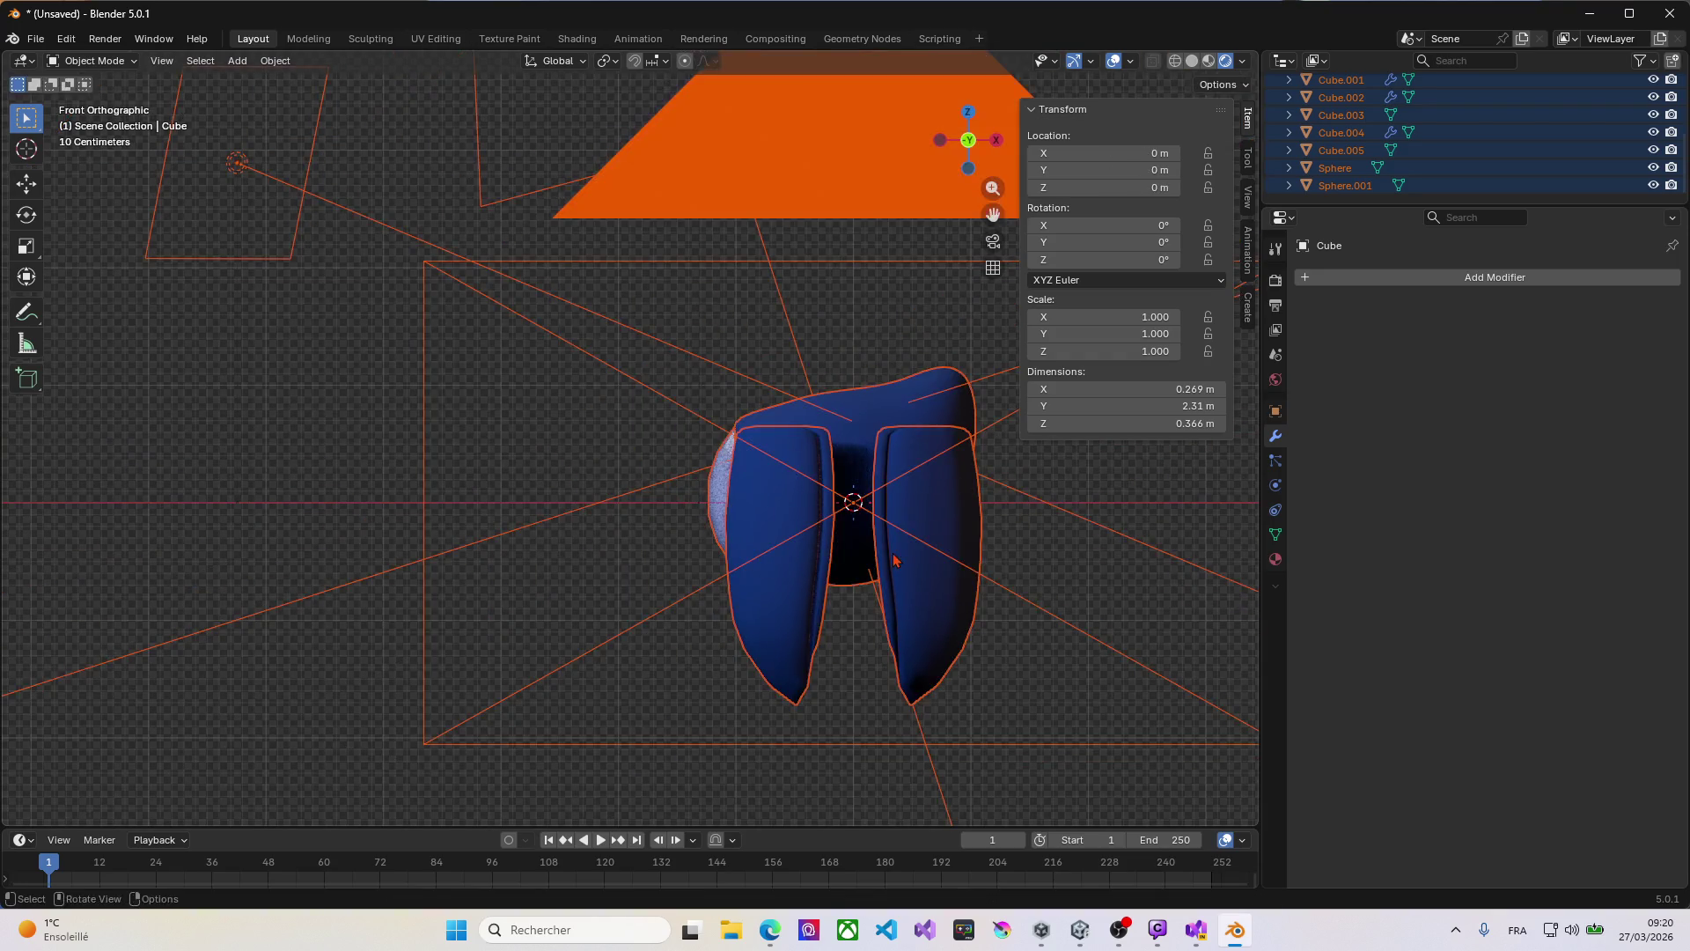
Step: Select all robot head parts and rotate them 50.509° around the global Z axis
{"action": "scroll", "coordinate": [1341, 118], "scroll_direction": "up", "scroll_amount": 2}
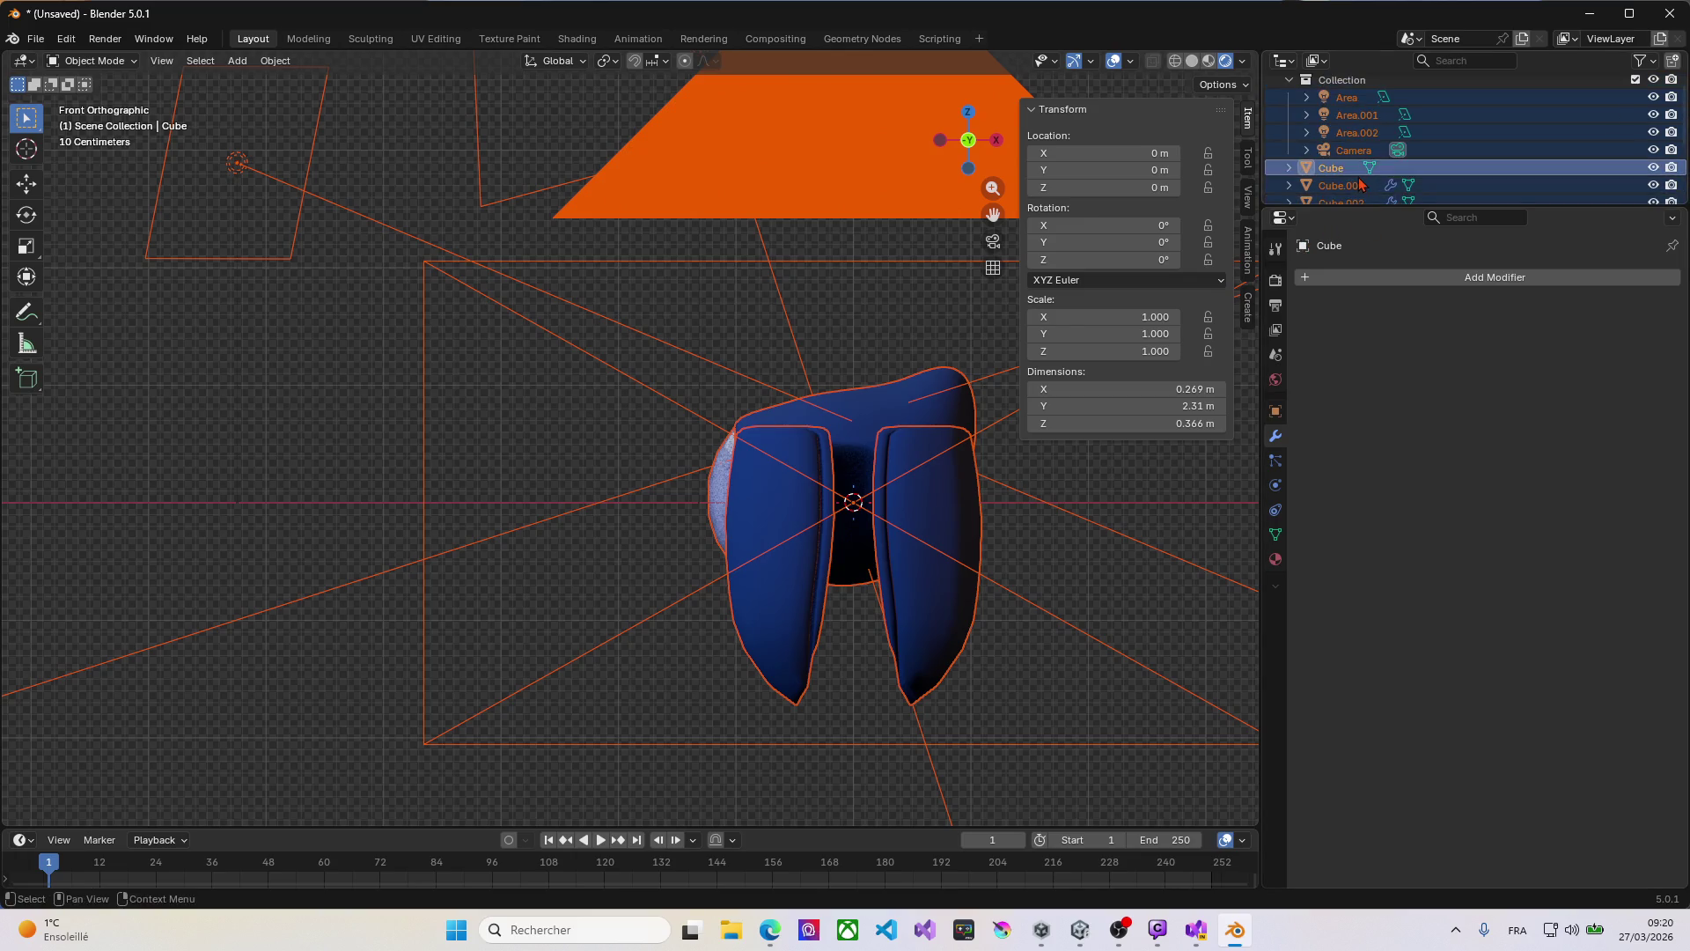
{"action": "key", "text": "alt+a"}
{"action": "scroll", "coordinate": [1346, 176], "scroll_direction": "down", "scroll_amount": 2}
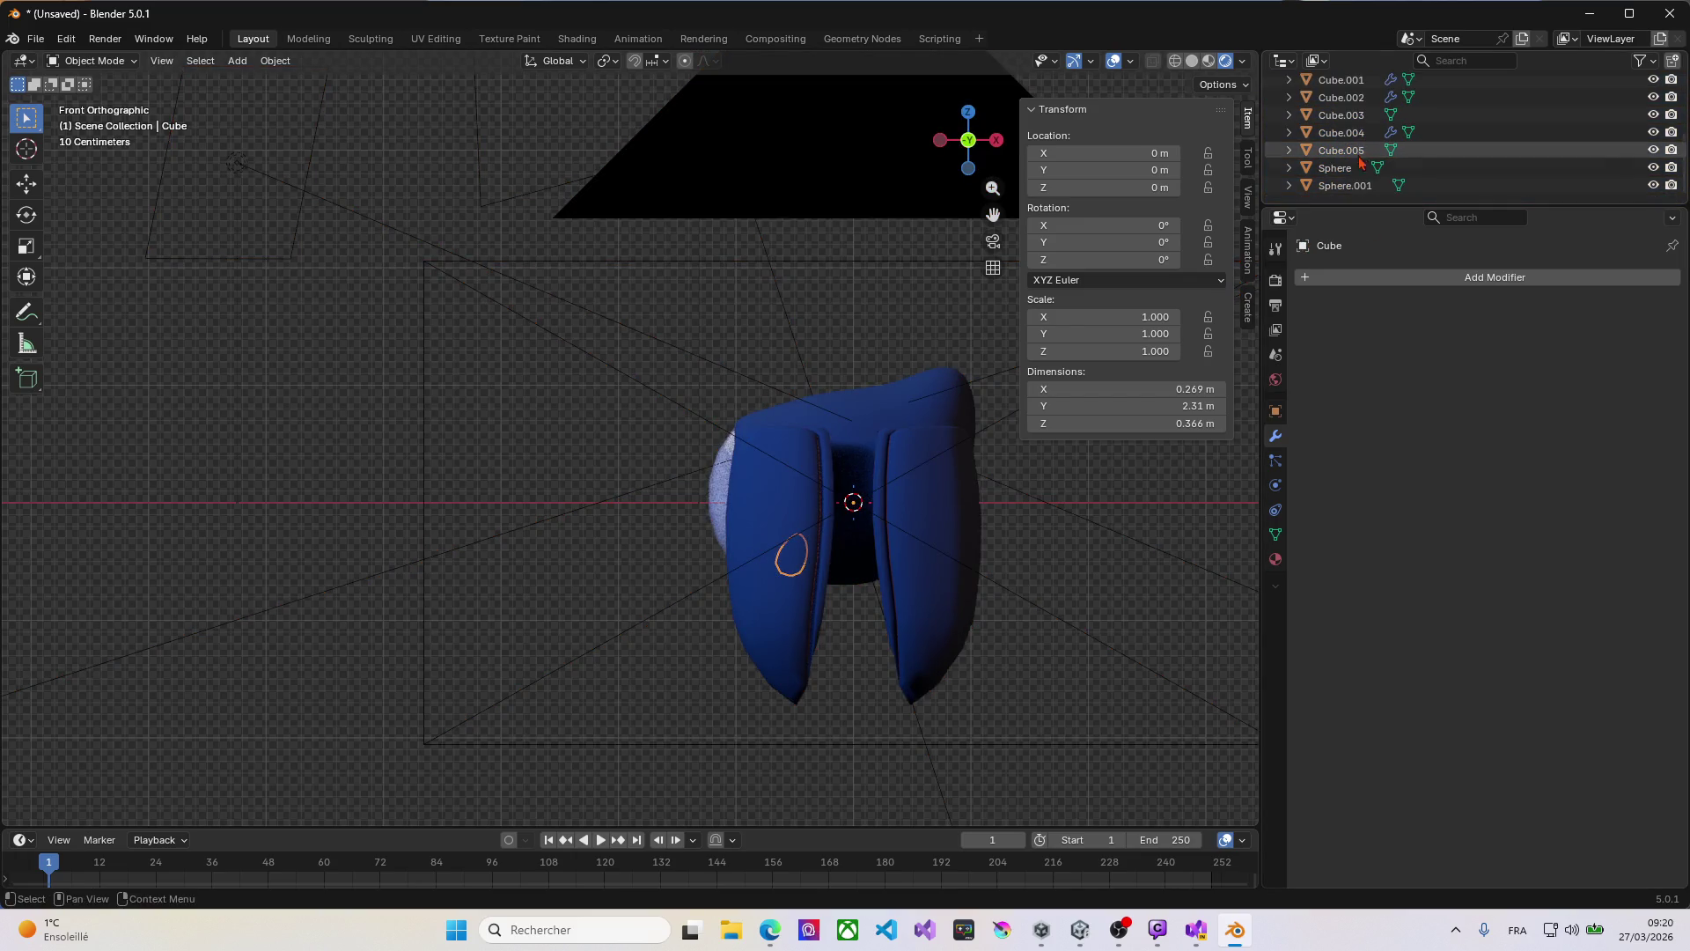
{"action": "key", "text": "a"}
{"action": "key", "text": "r"}
{"action": "key", "text": "z"}
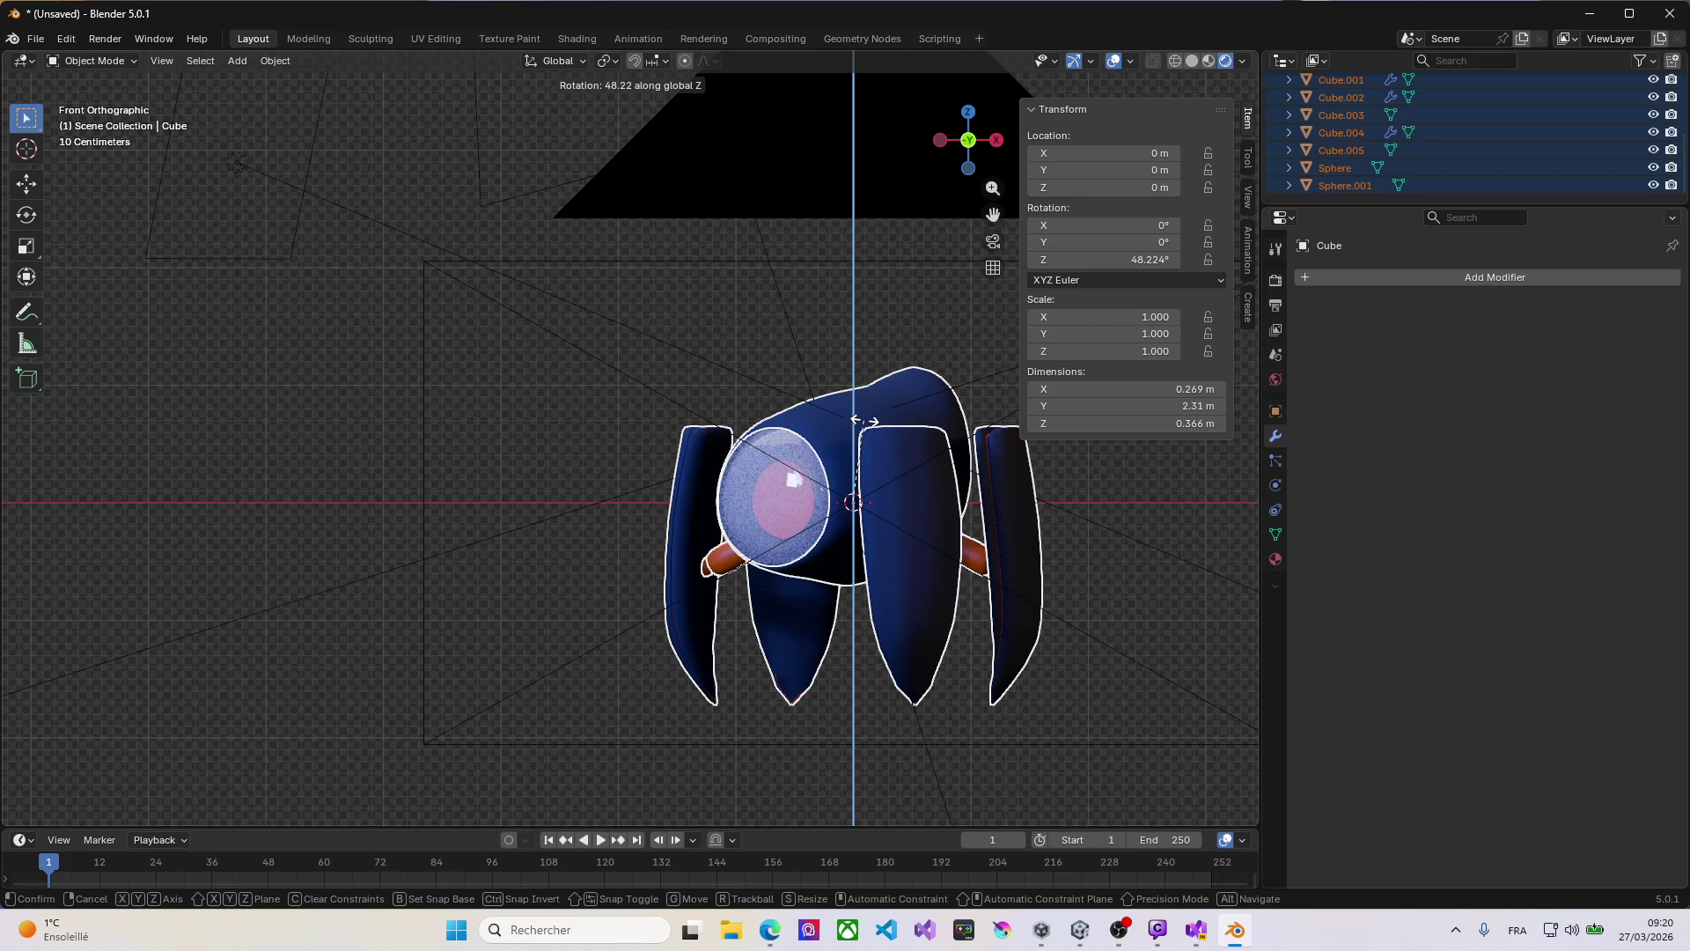
{"action": "mouse_move", "coordinate": [906, 426]}
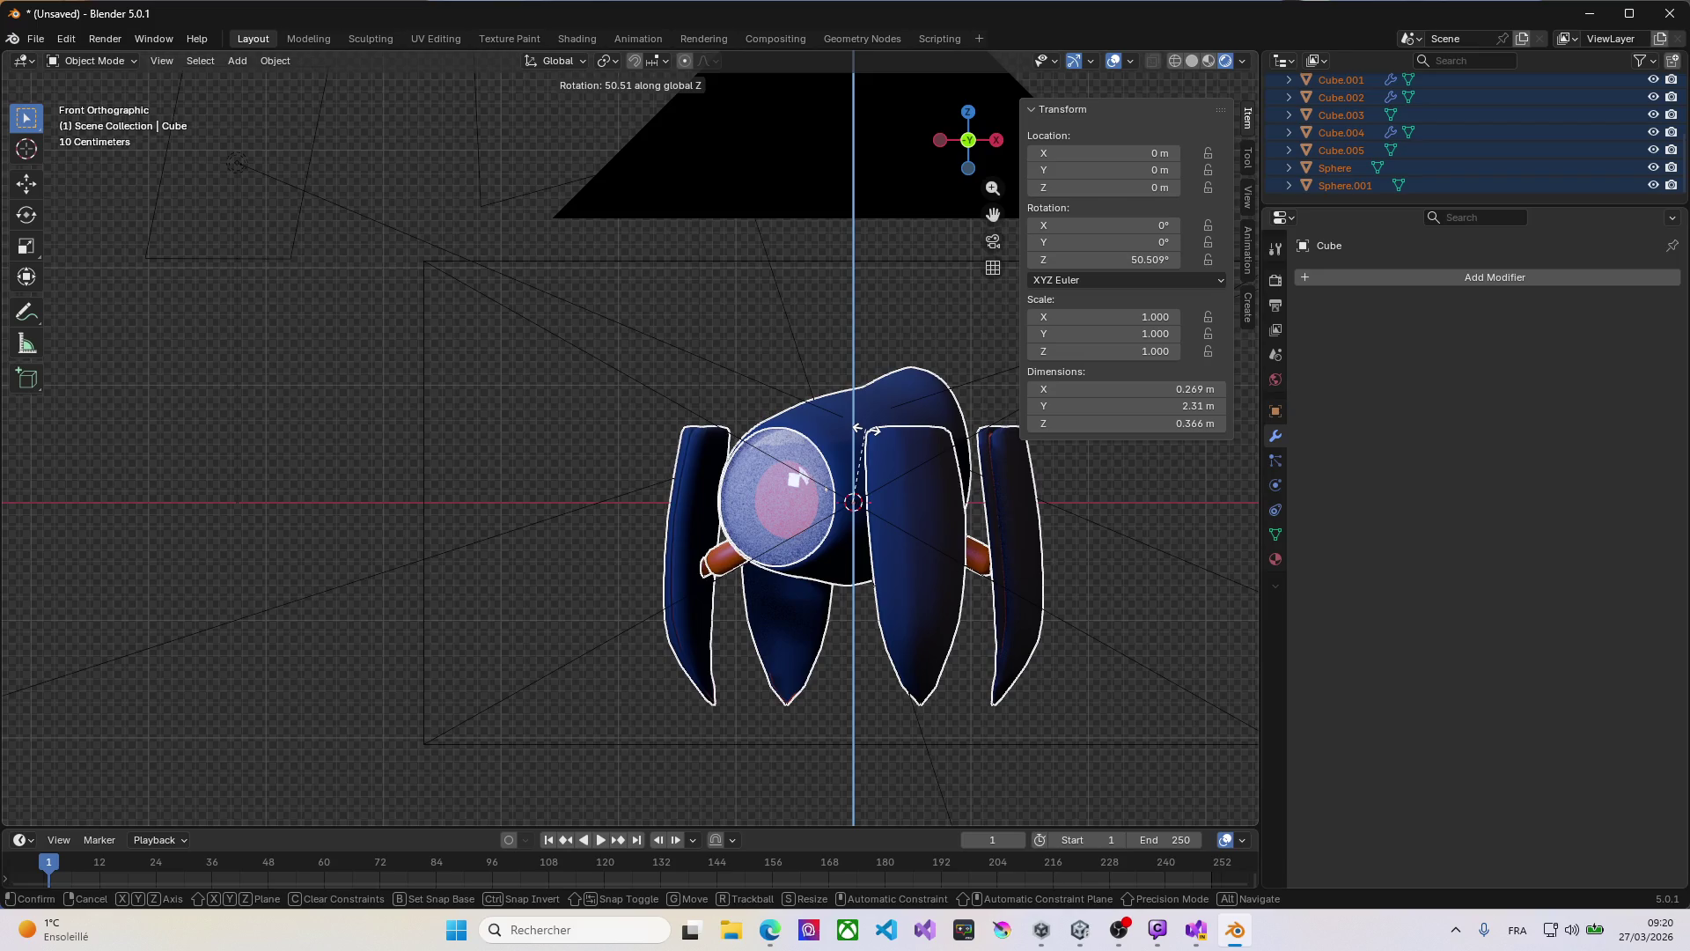
{"action": "left_click", "coordinate": [865, 430]}
Step: Check the rotated head through the camera and front views, then bring up the save-file window
{"action": "scroll", "coordinate": [864, 445], "scroll_direction": "down", "scroll_amount": 6}
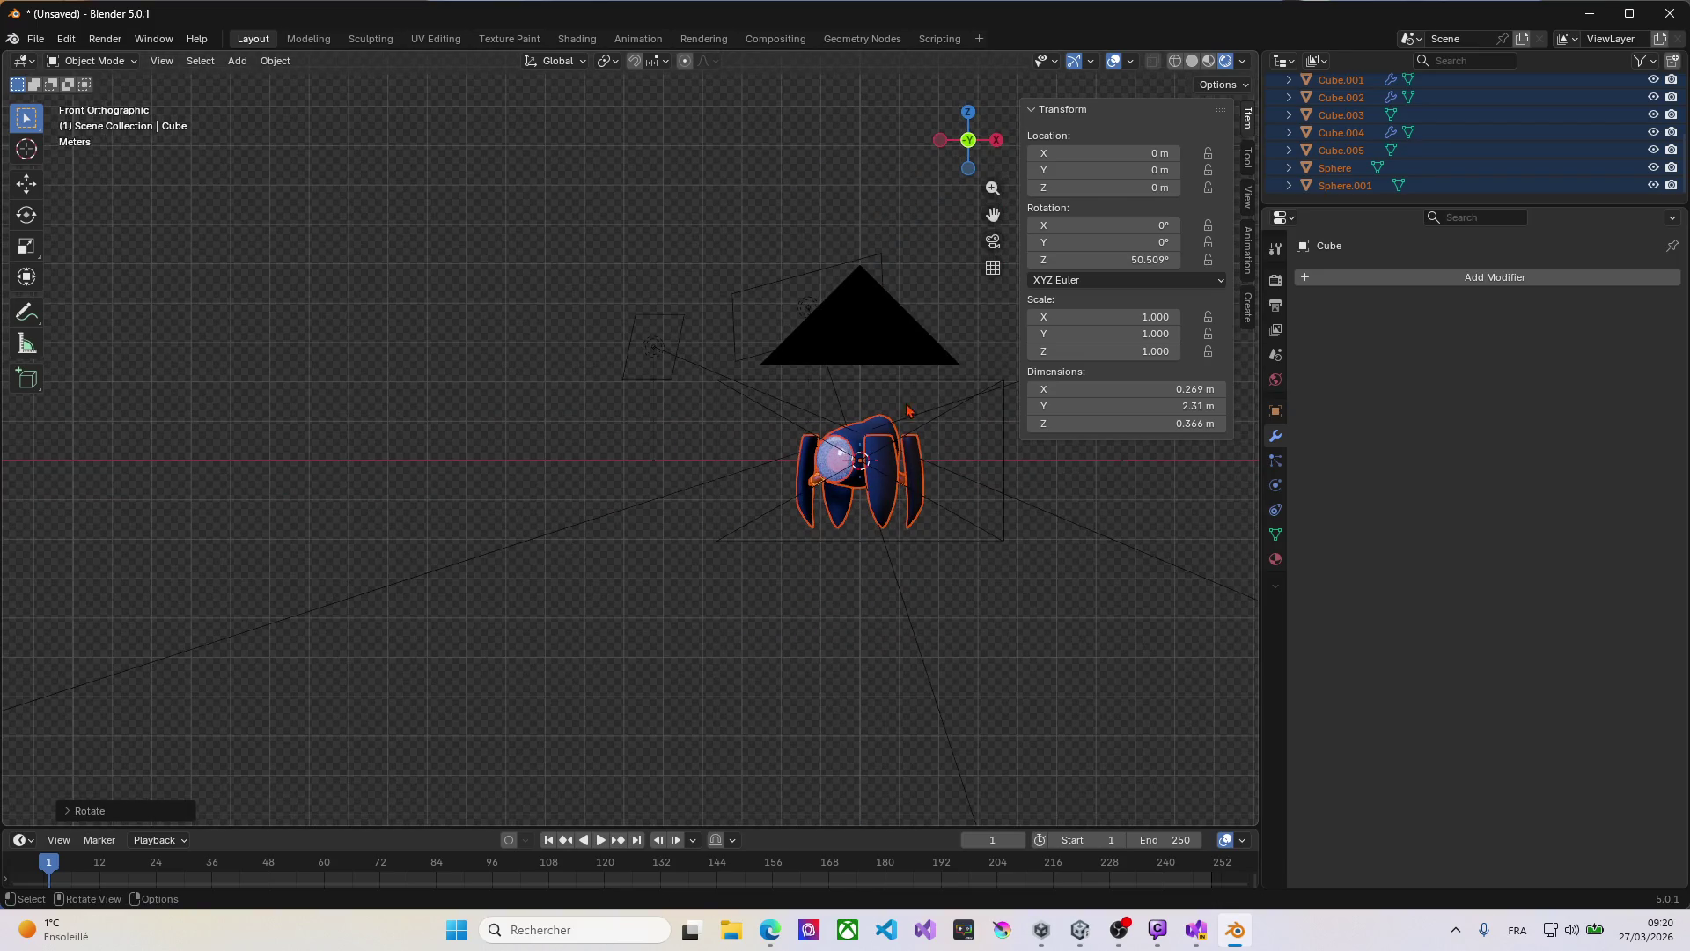
{"action": "key", "text": "KP_0"}
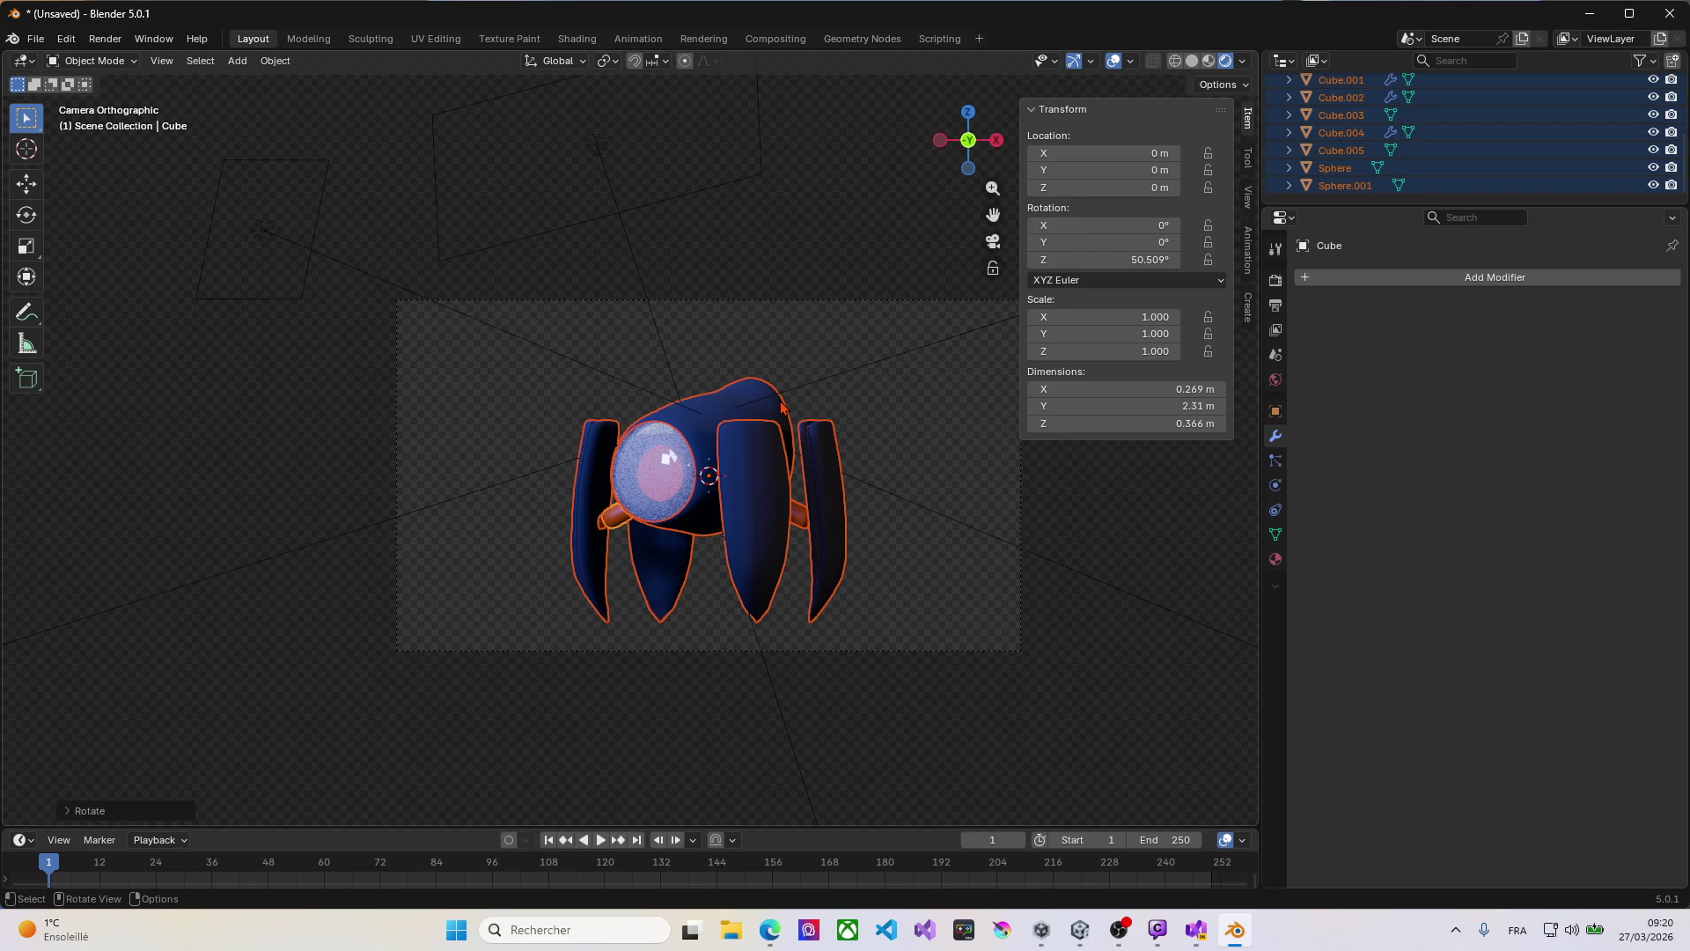
{"action": "key", "text": "KP_1"}
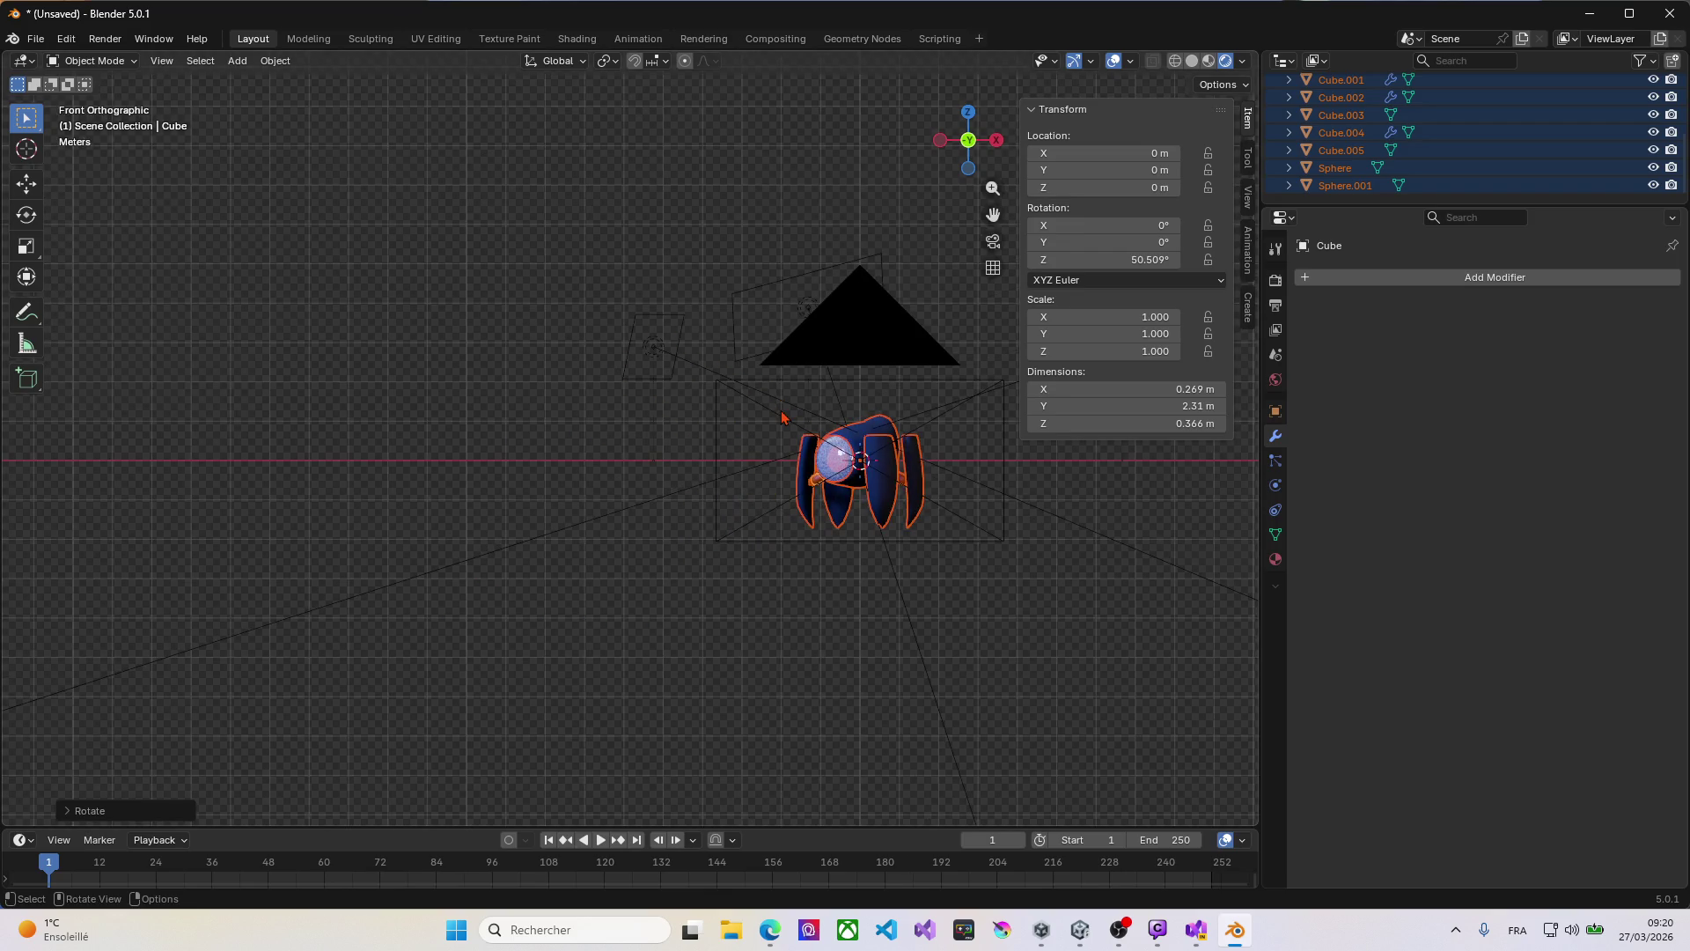
{"action": "key", "text": "ctrl+s"}
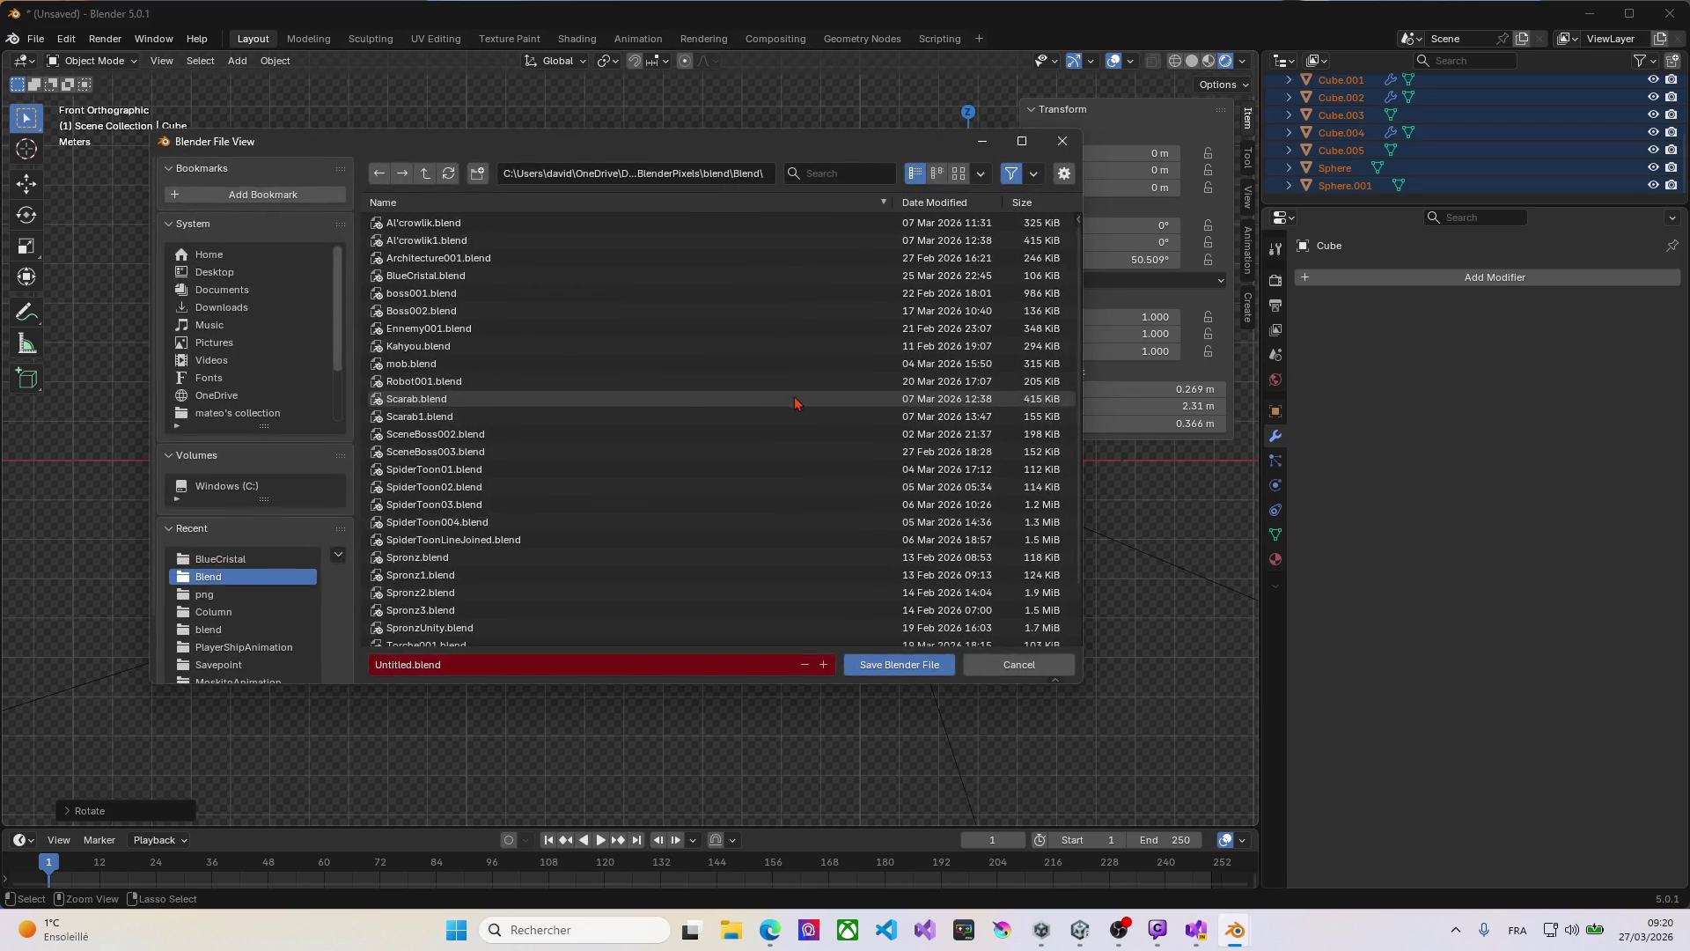
Step: Replace Untitled.blend with MiniBossKovelin01 and save it to the Blend folder
{"action": "left_click", "coordinate": [408, 666]}
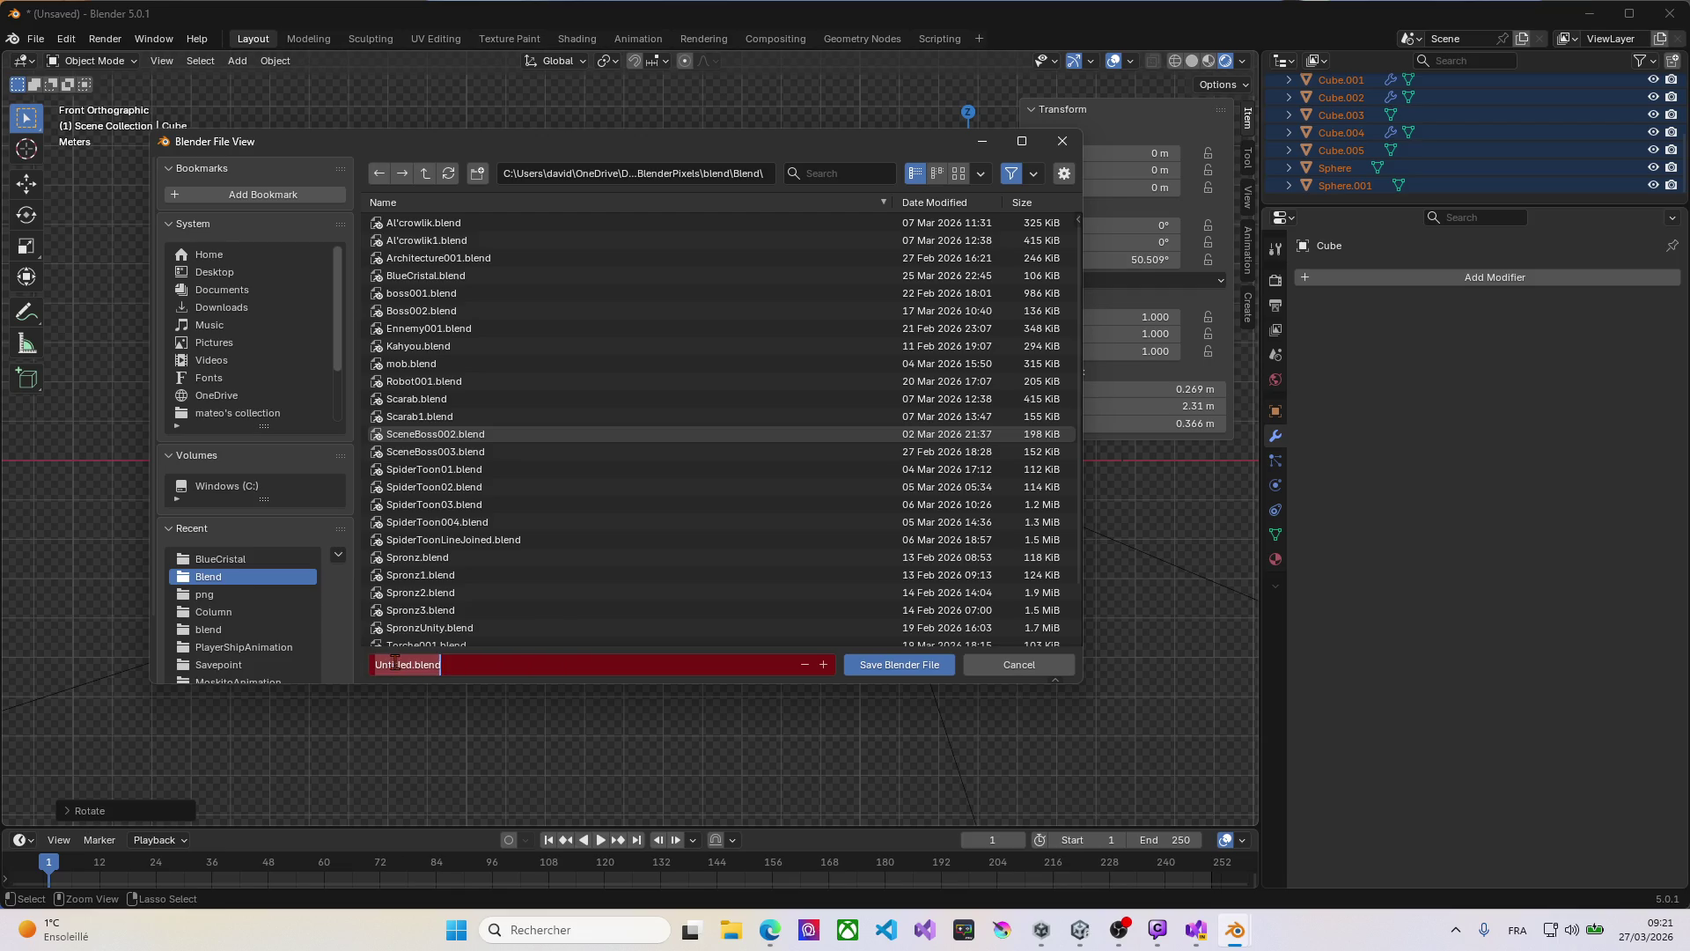
{"action": "key", "text": "BackSpace"}
{"action": "type", "text": "MiniBossKoveli"}
{"action": "type", "text": "n"}
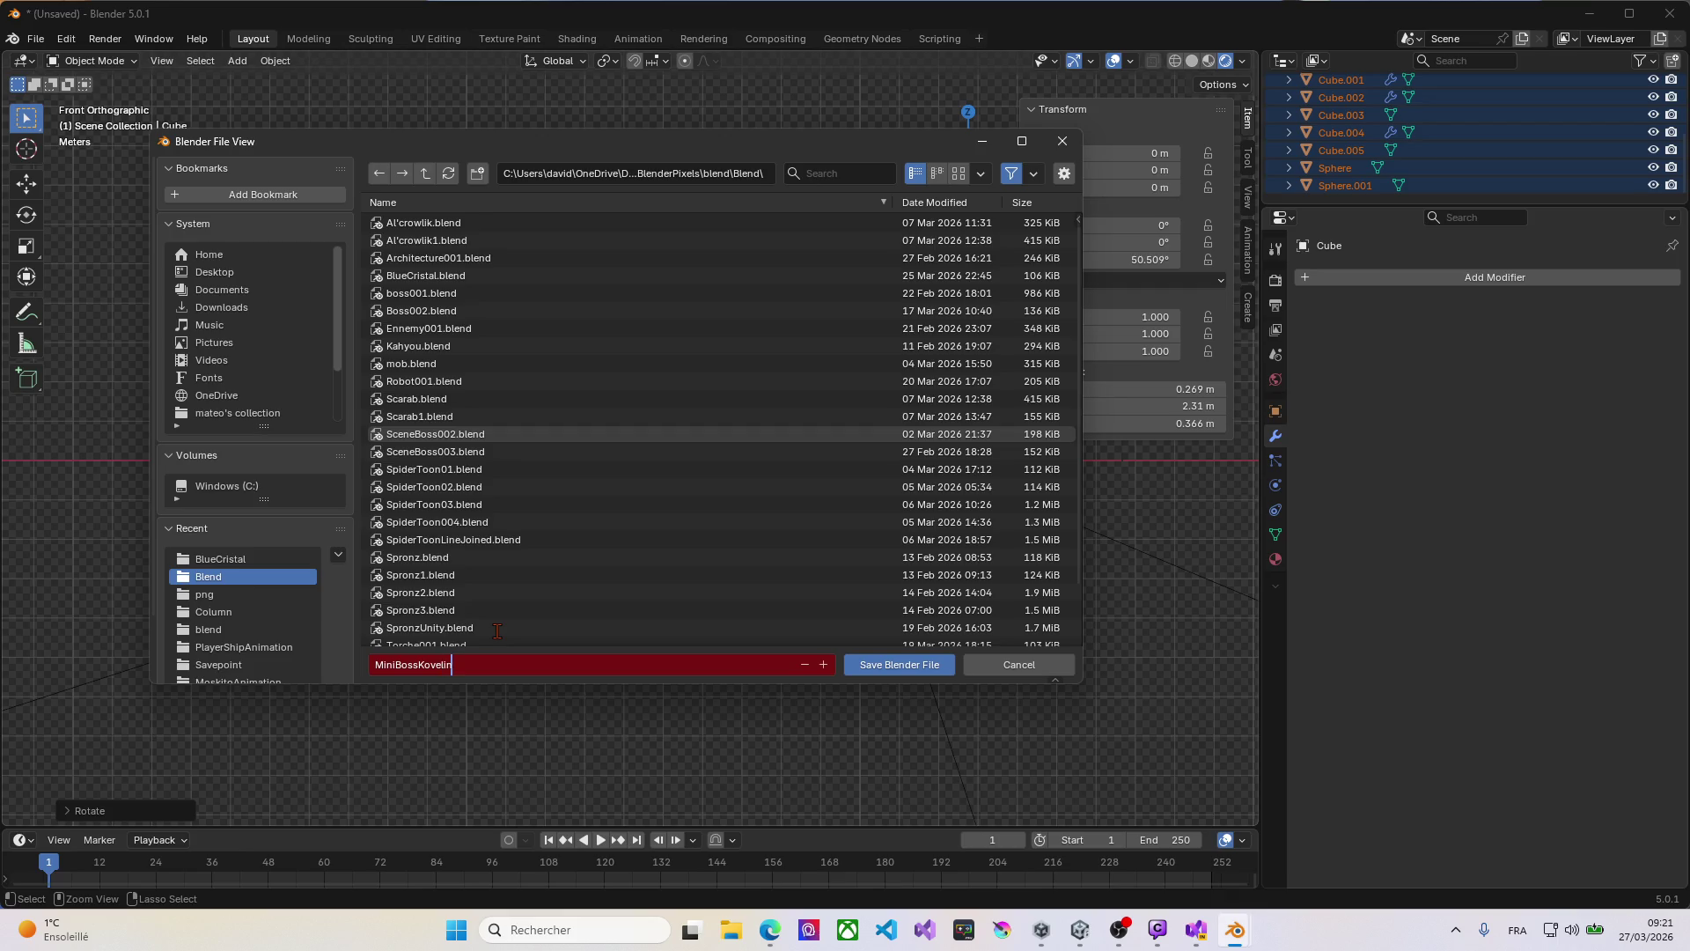
{"action": "type", "text": "01"}
{"action": "left_click", "coordinate": [889, 671]}
{"action": "left_click", "coordinate": [889, 671]}
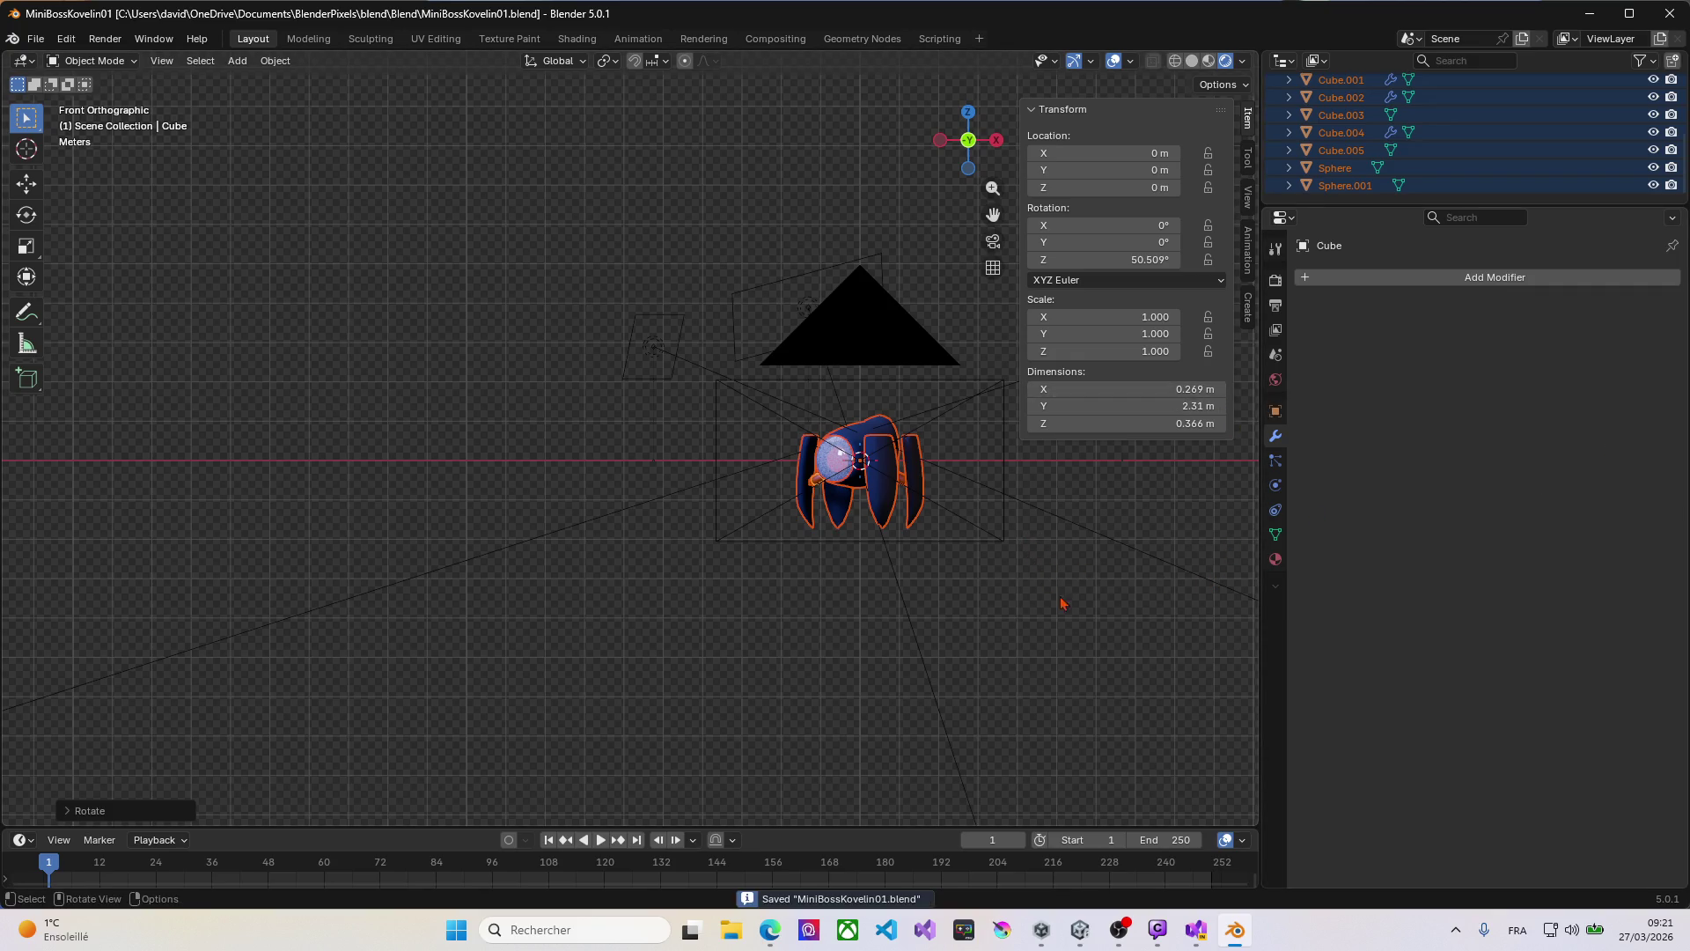
{"action": "left_click", "coordinate": [1122, 935]}
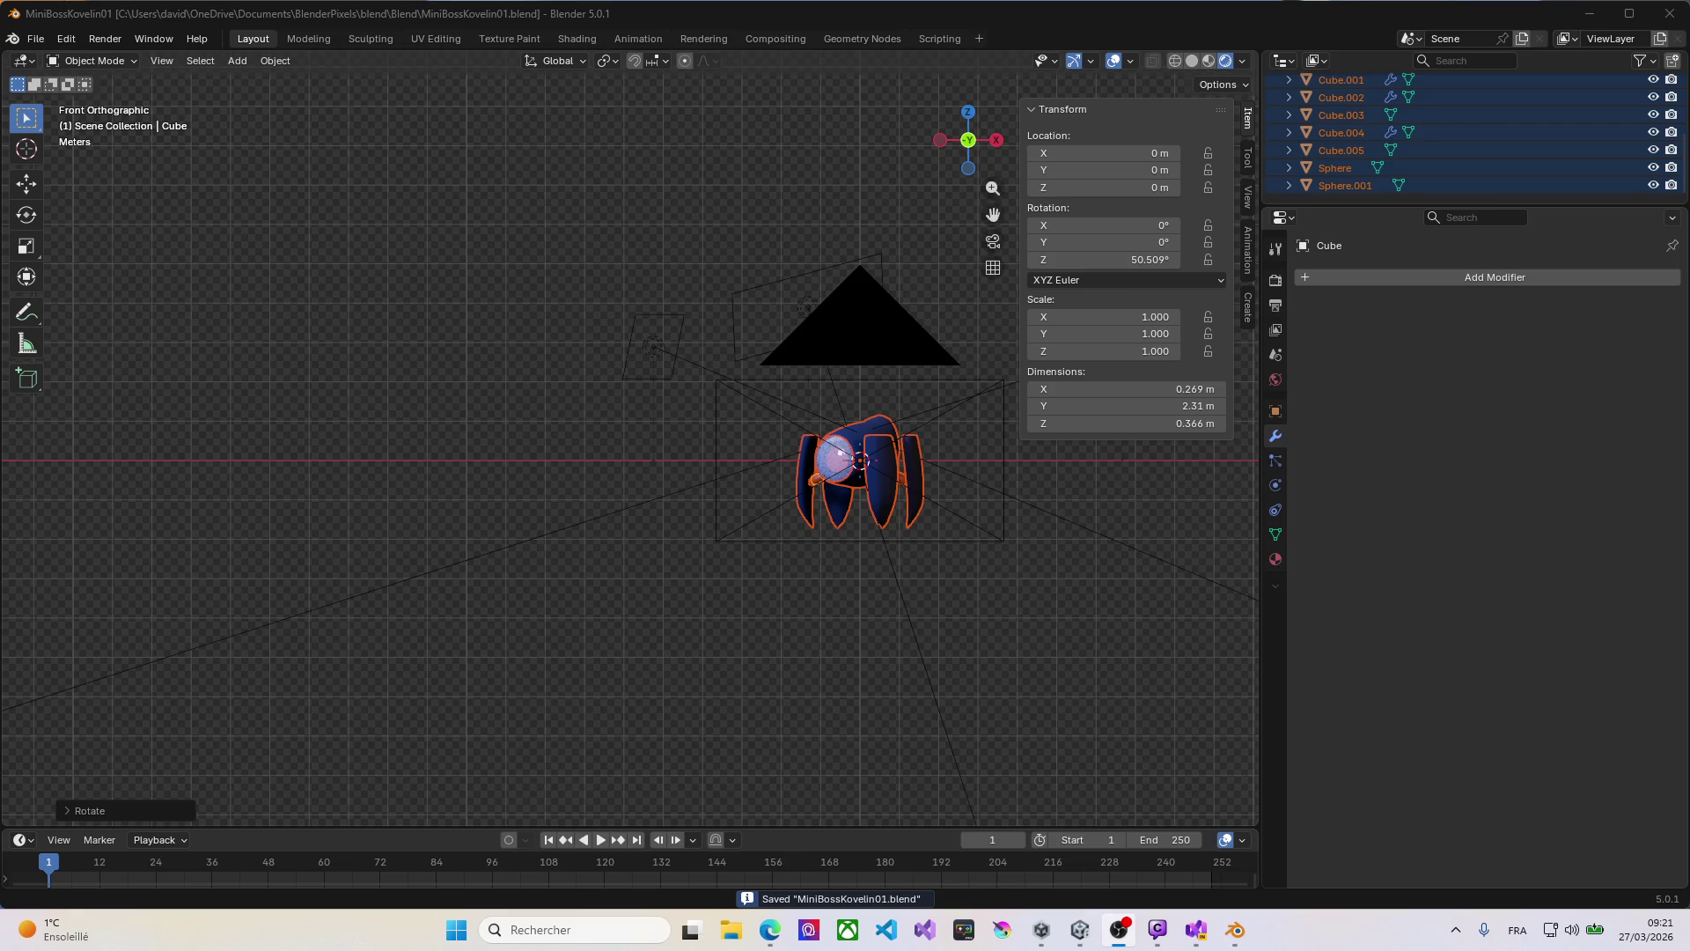
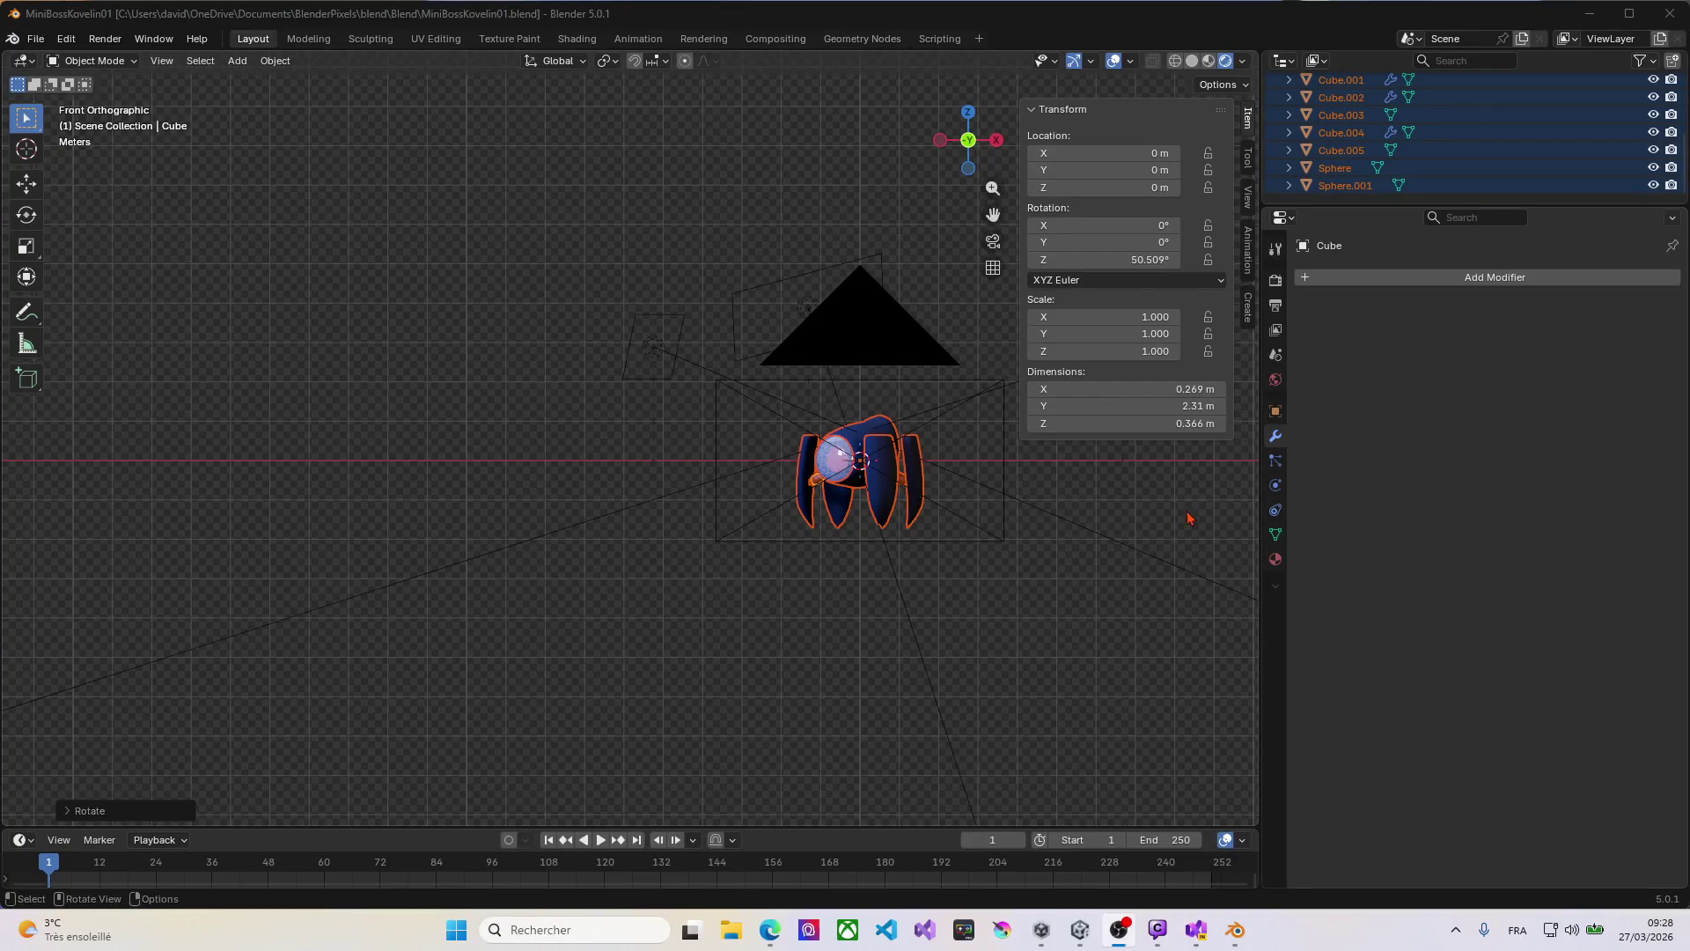
Step: Select the glass eye and the blue body, dismissing the parenting menu without parenting
{"action": "mouse_move", "coordinate": [968, 544]}
{"action": "middle_mouse_down"}
{"action": "mouse_move", "coordinate": [902, 534]}
{"action": "mouse_move", "coordinate": [943, 528]}
{"action": "middle_mouse_up"}
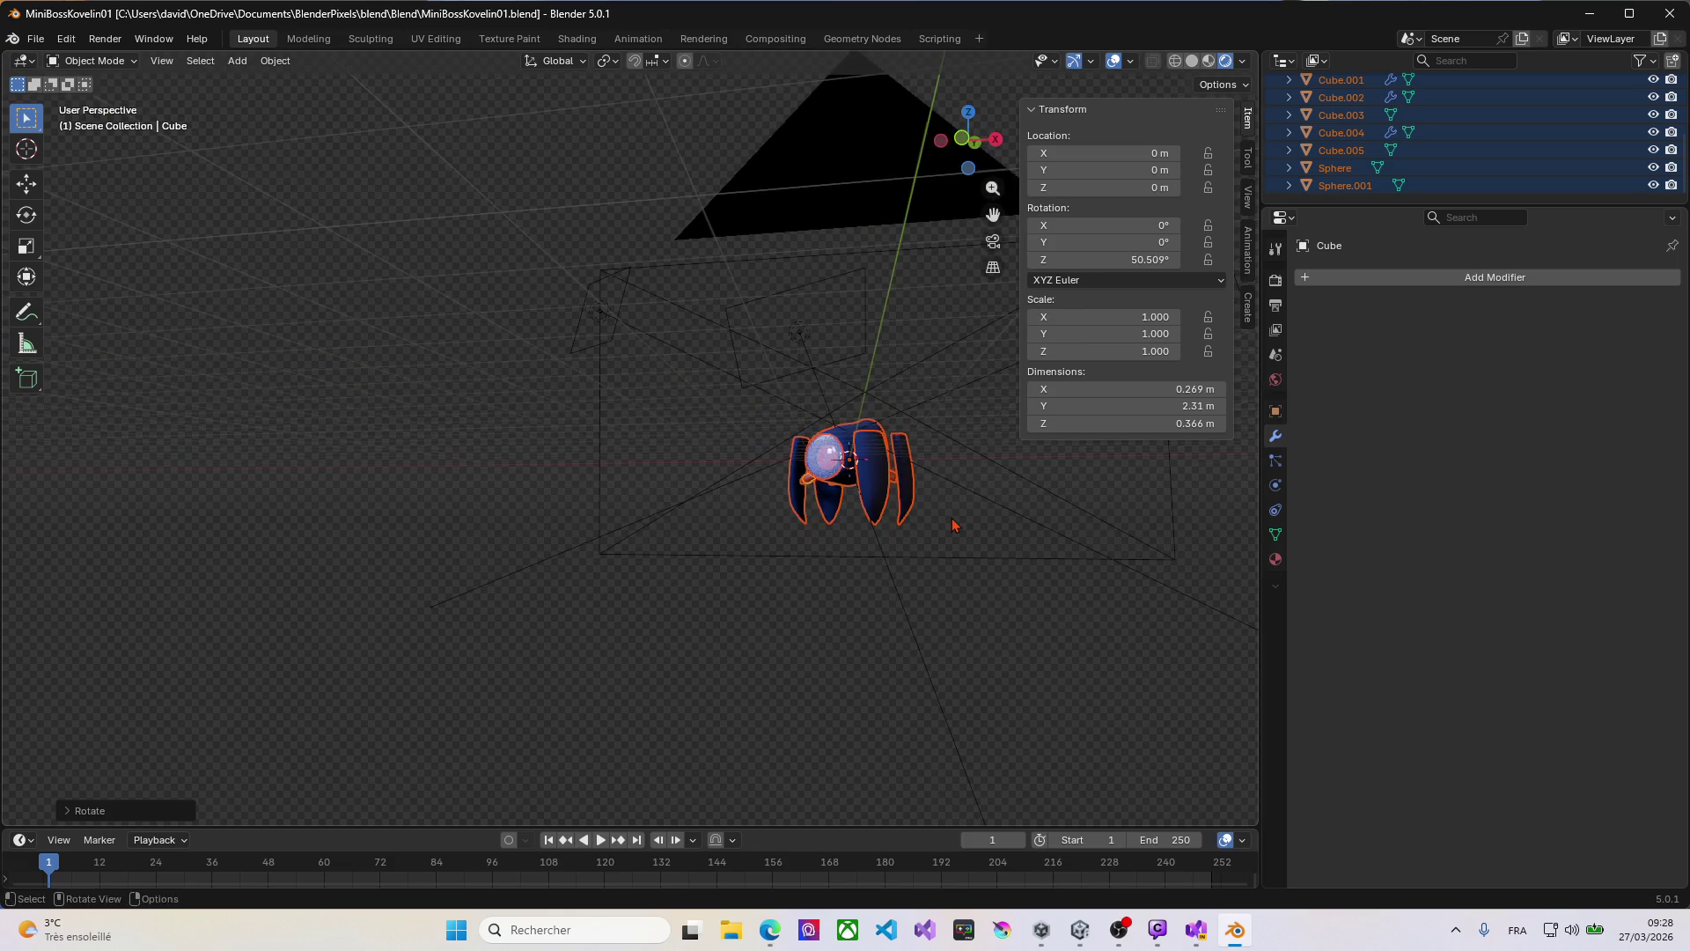
{"action": "mouse_move", "coordinate": [885, 405]}
{"action": "middle_mouse_down"}
{"action": "mouse_move", "coordinate": [920, 429]}
{"action": "mouse_move", "coordinate": [636, 396]}
{"action": "middle_mouse_up"}
{"action": "scroll", "coordinate": [648, 458], "scroll_direction": "up", "scroll_amount": 3}
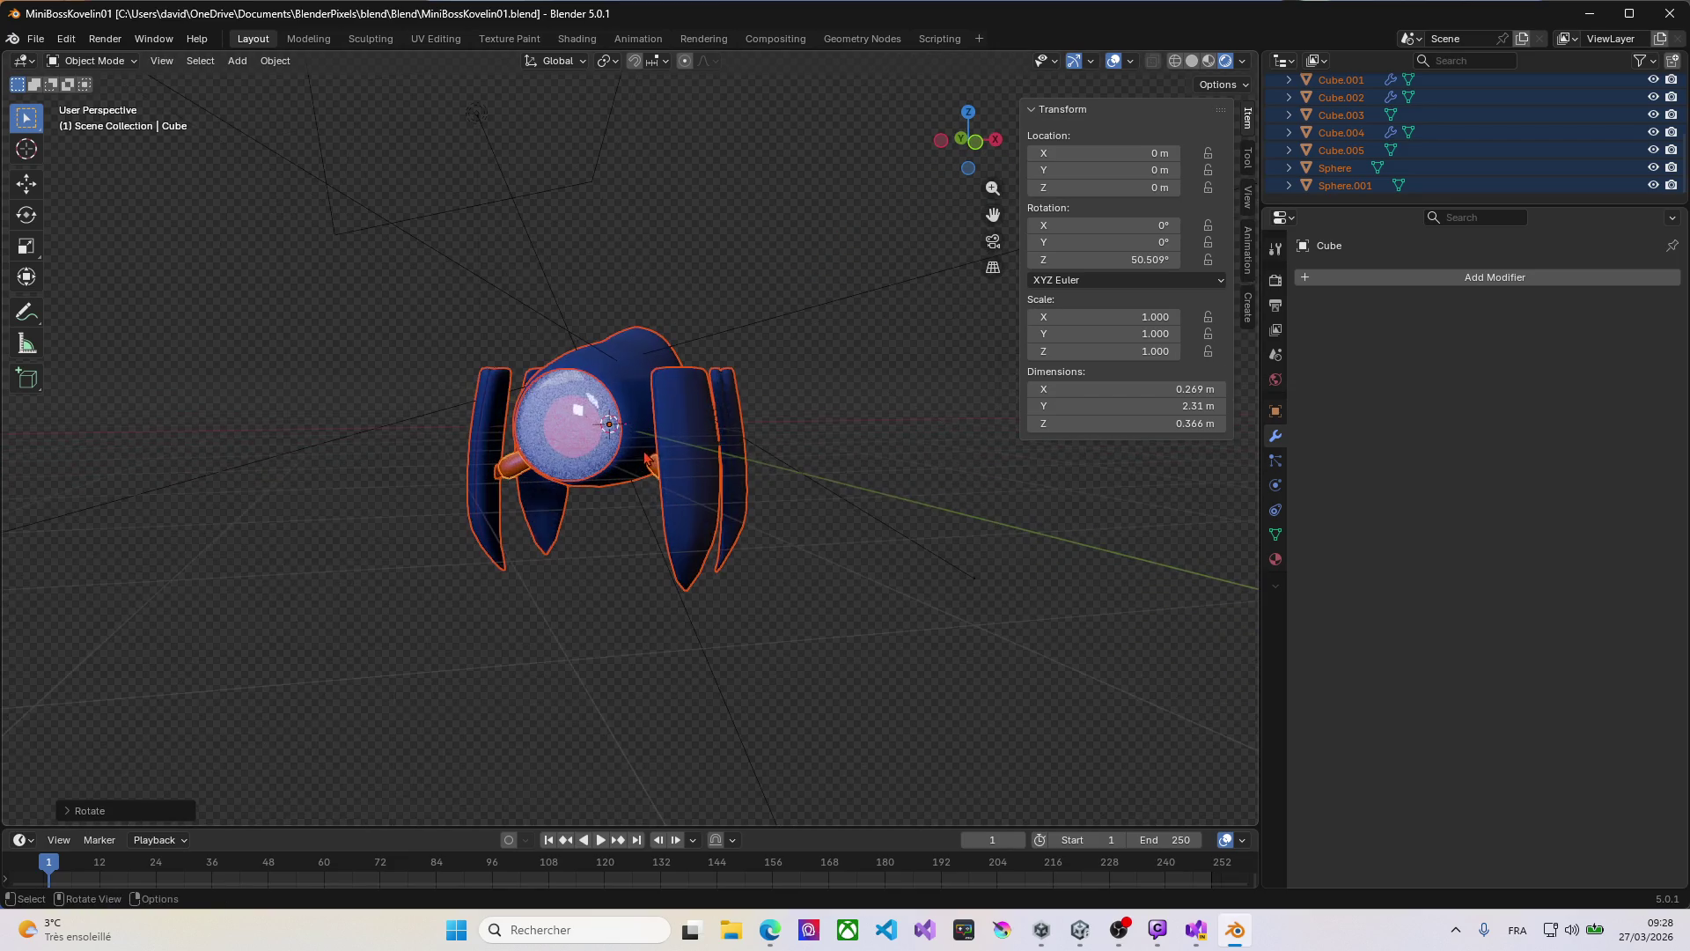
{"action": "left_click", "coordinate": [566, 447]}
{"action": "mouse_move", "coordinate": [584, 385]}
{"action": "middle_mouse_down"}
{"action": "mouse_move", "coordinate": [567, 391]}
{"action": "mouse_move", "coordinate": [576, 353]}
{"action": "mouse_move", "coordinate": [603, 352]}
{"action": "middle_mouse_up"}
{"action": "left_click", "coordinate": [598, 357]}
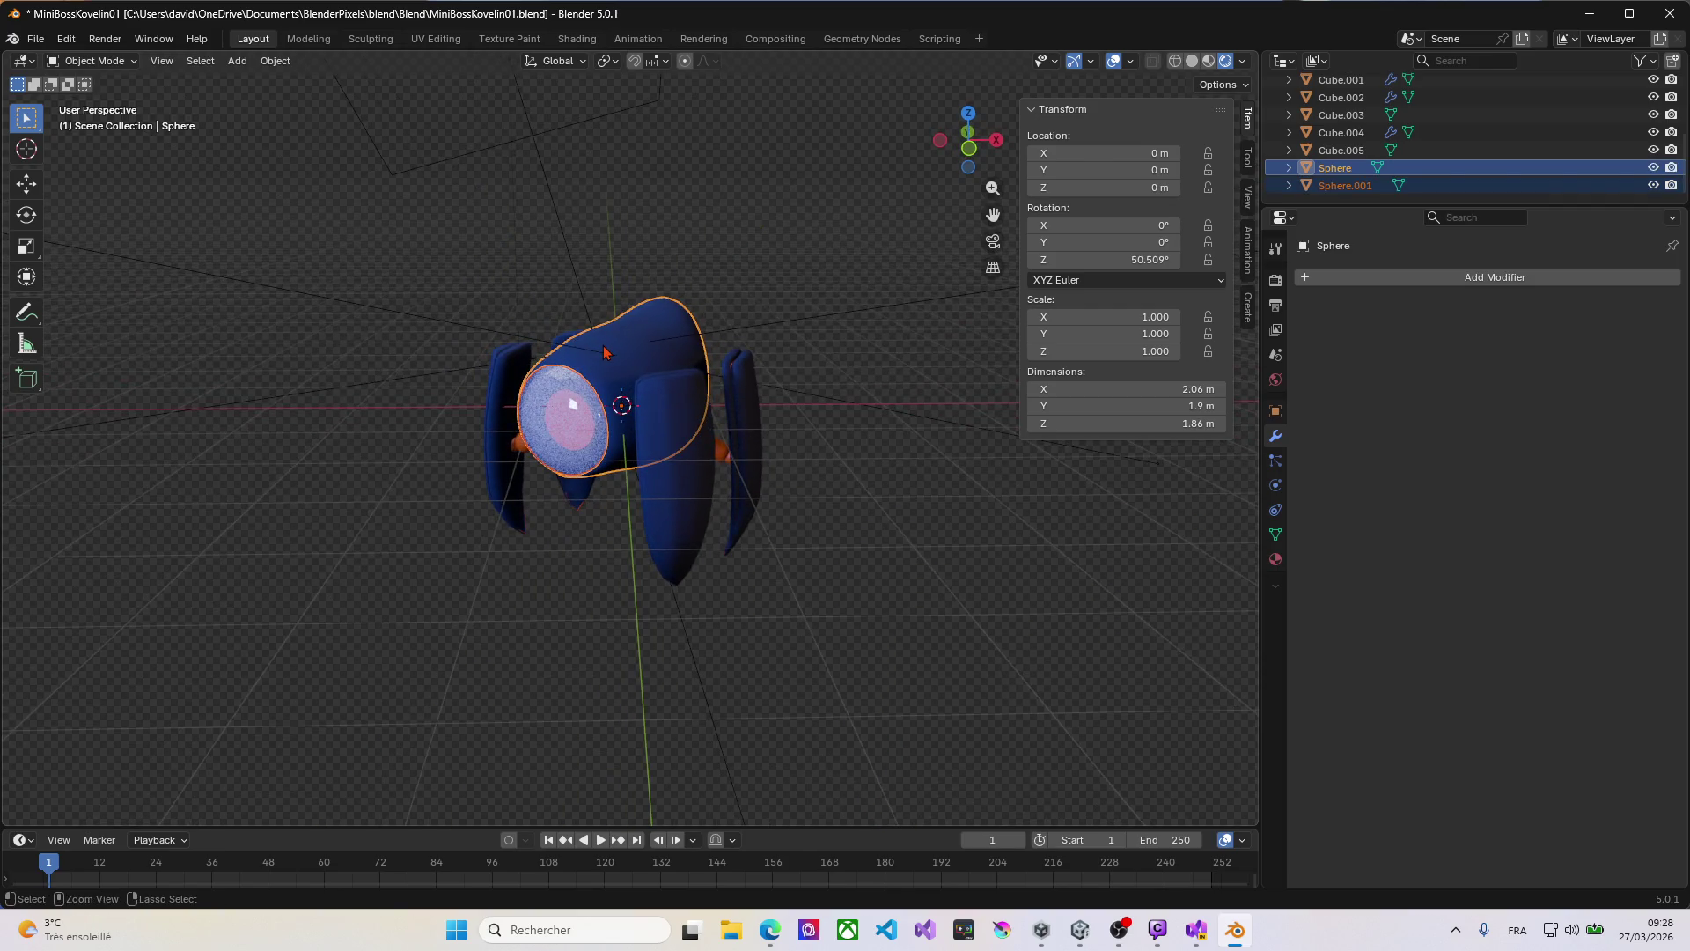
{"action": "key", "text": "ctrl+p"}
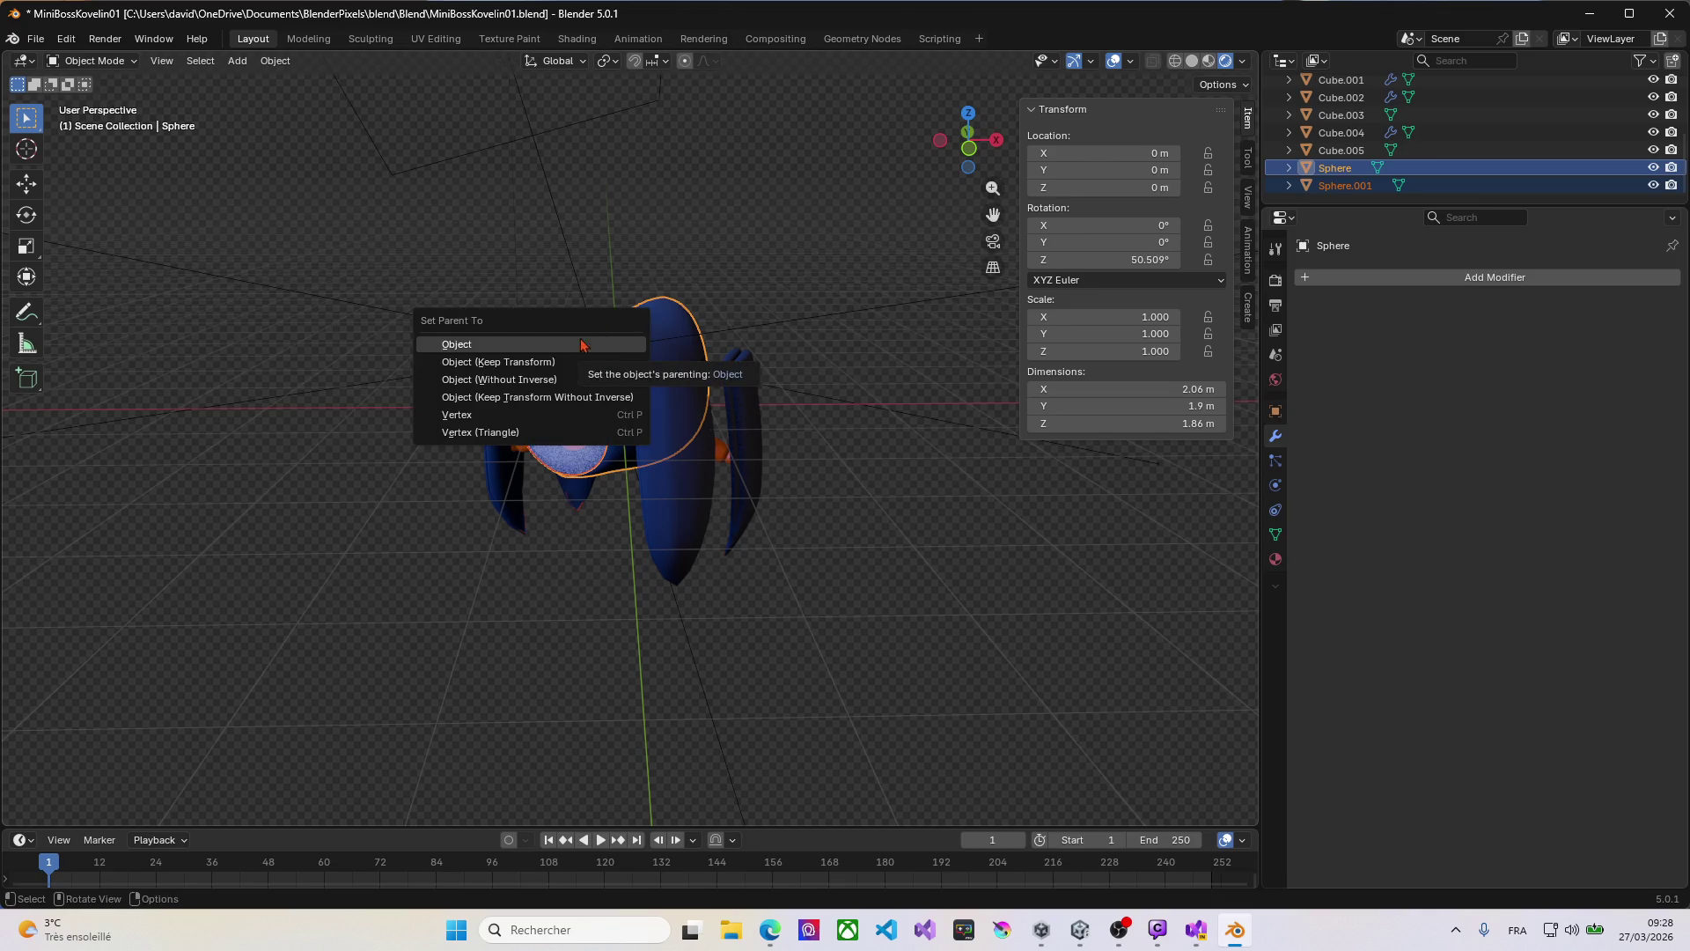
{"action": "left_click", "coordinate": [825, 266]}
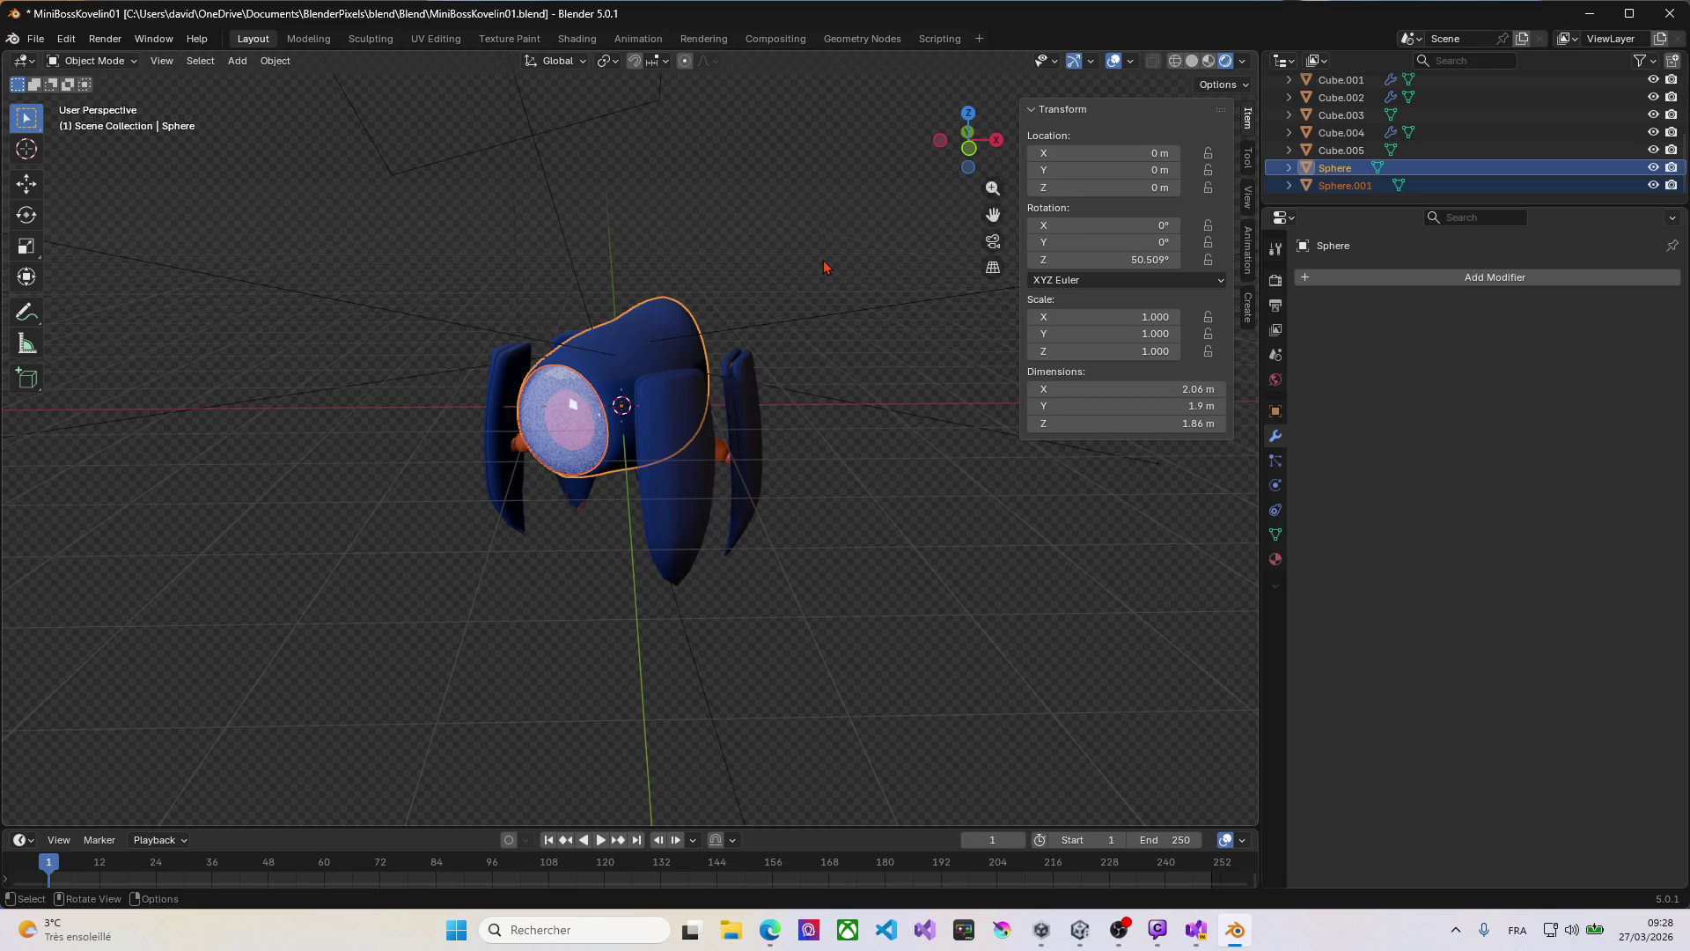
Step: Join the eye Sphere.001 into the active blue body Sphere with Ctrl+J, then select the orange Cube
{"action": "left_click", "coordinate": [573, 415]}
{"action": "left_click", "coordinate": [621, 369], "text": "shift"}
{"action": "key", "text": "ctrl+j"}
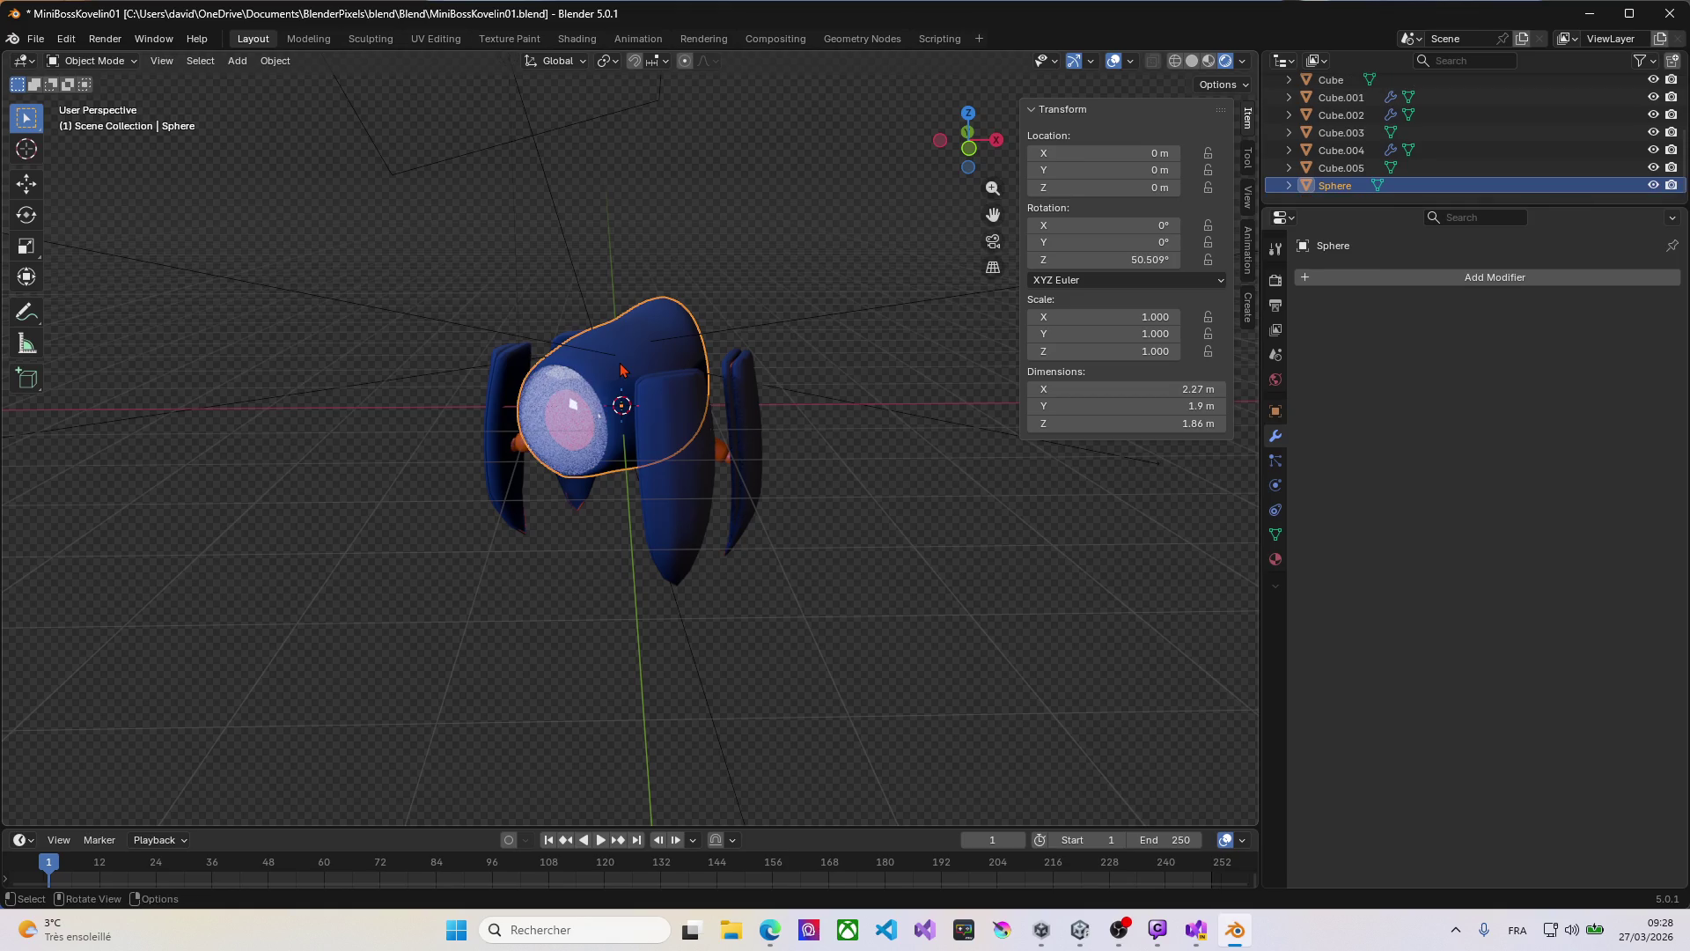
{"action": "mouse_move", "coordinate": [630, 360]}
{"action": "middle_mouse_down"}
{"action": "mouse_move", "coordinate": [736, 317]}
{"action": "mouse_move", "coordinate": [739, 298]}
{"action": "middle_mouse_up"}
{"action": "left_click", "coordinate": [706, 446]}
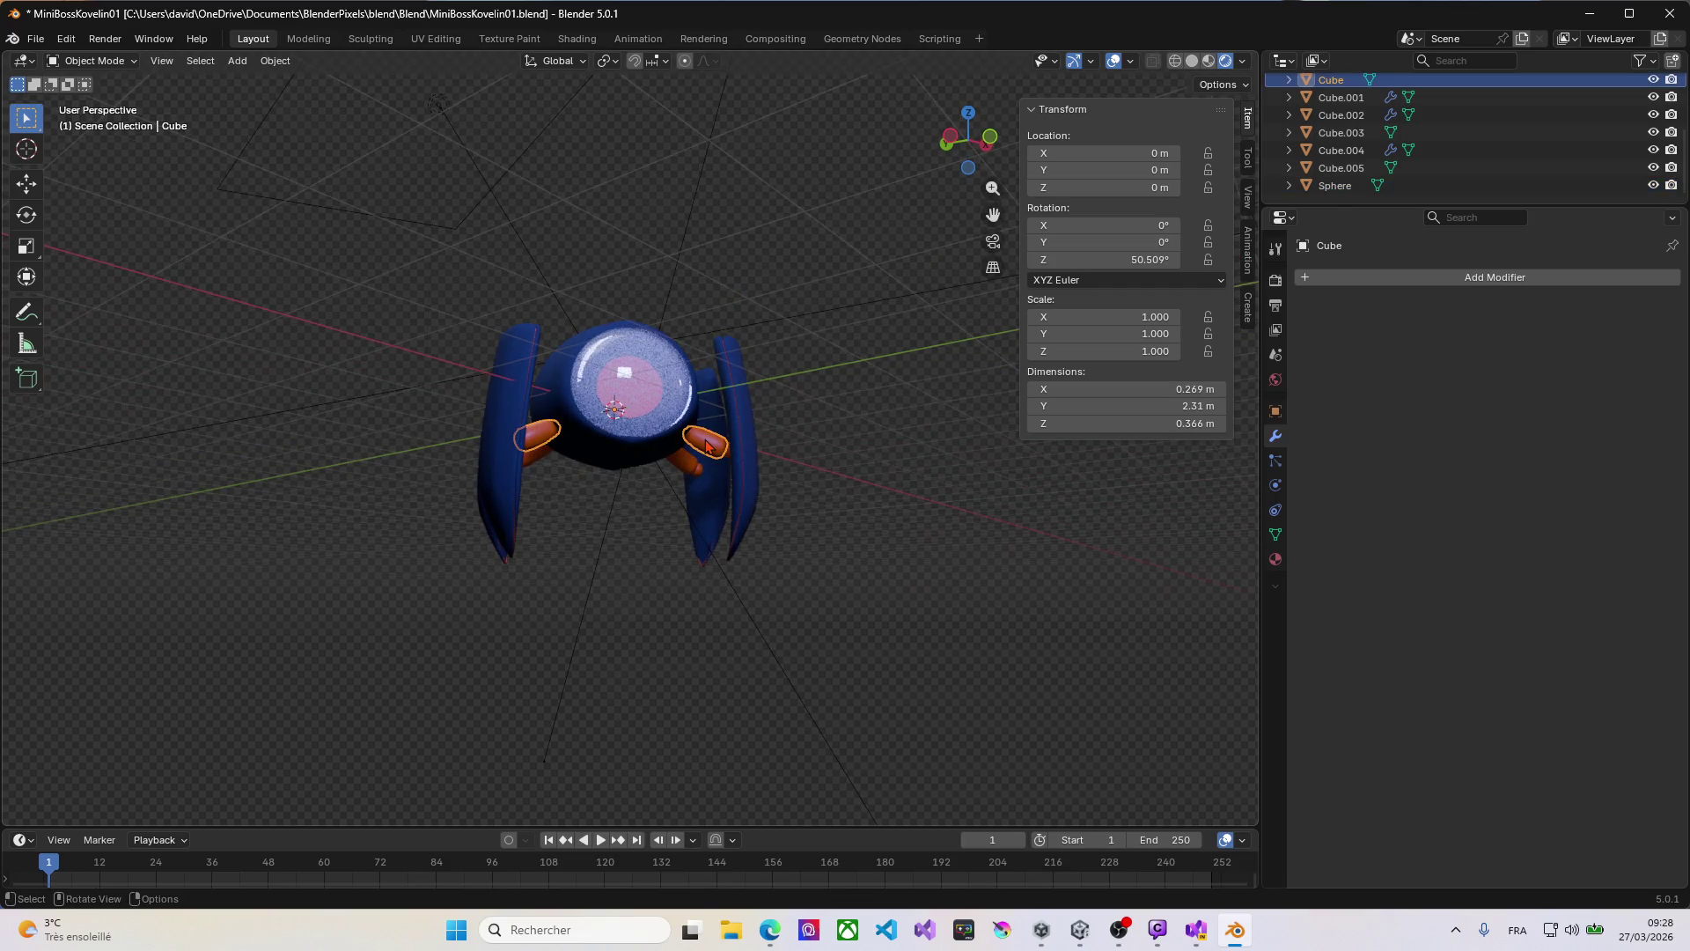
Step: Separate the right orange arm segment from the Cube mesh into its own object
{"action": "middle_click_drag", "start_coordinate": [700, 427], "coordinate": [679, 449]}
{"action": "key", "text": "Tab"}
{"action": "scroll", "coordinate": [718, 447], "scroll_direction": "up", "scroll_amount": 5}
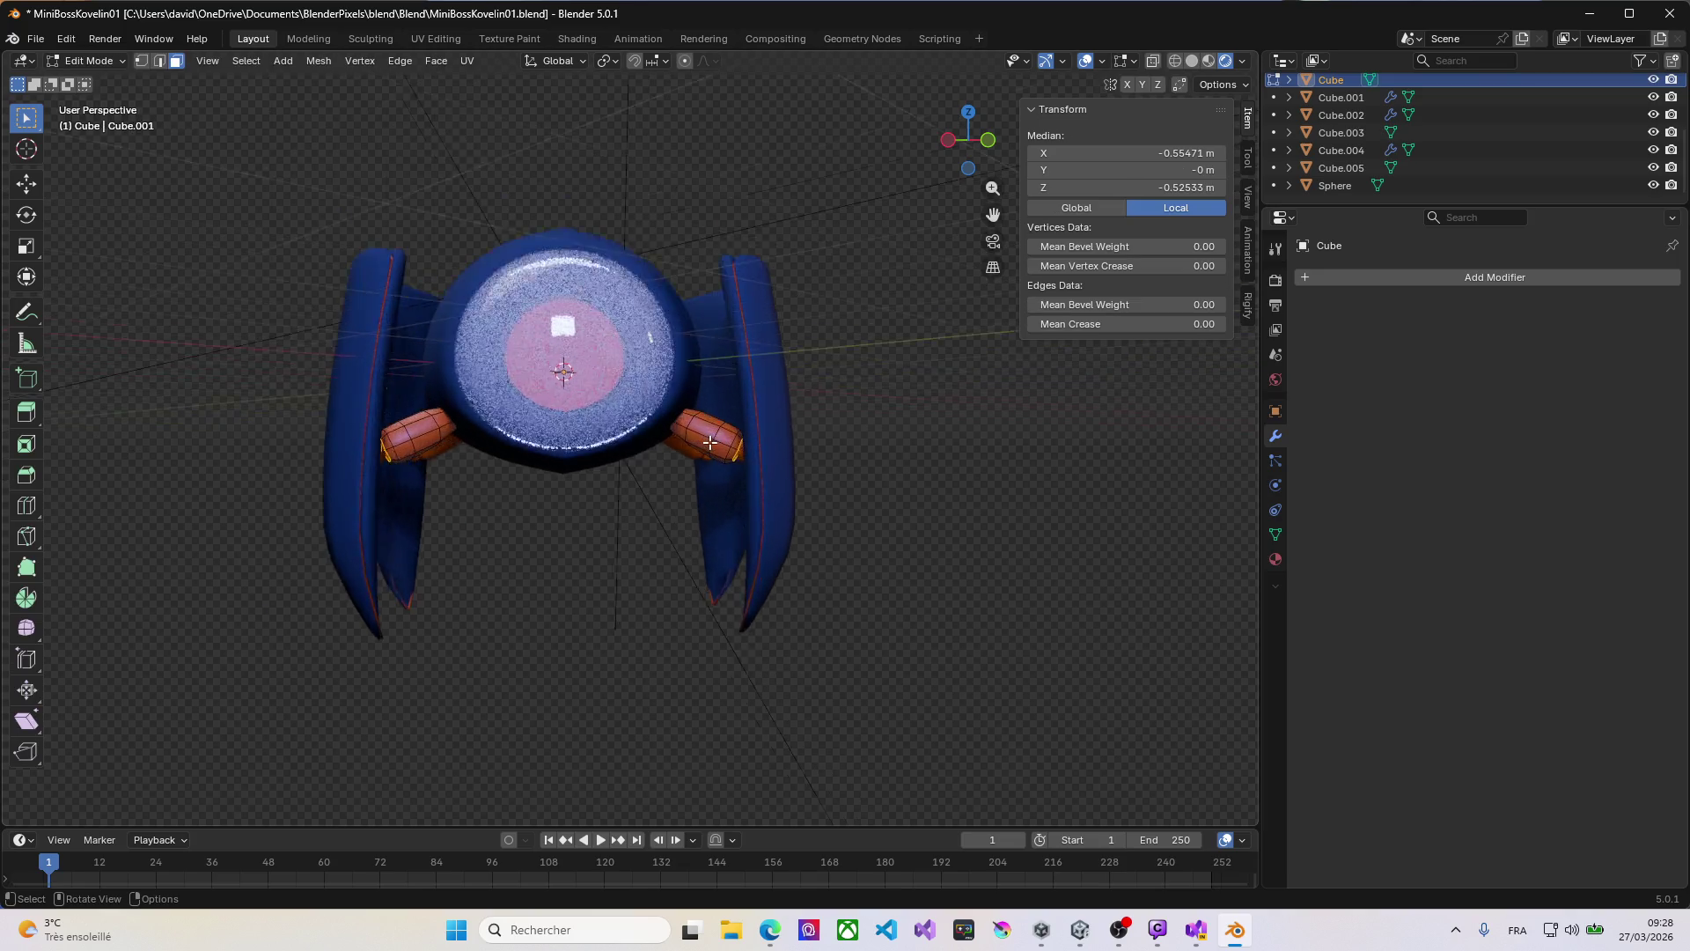
{"action": "left_click", "coordinate": [707, 421]}
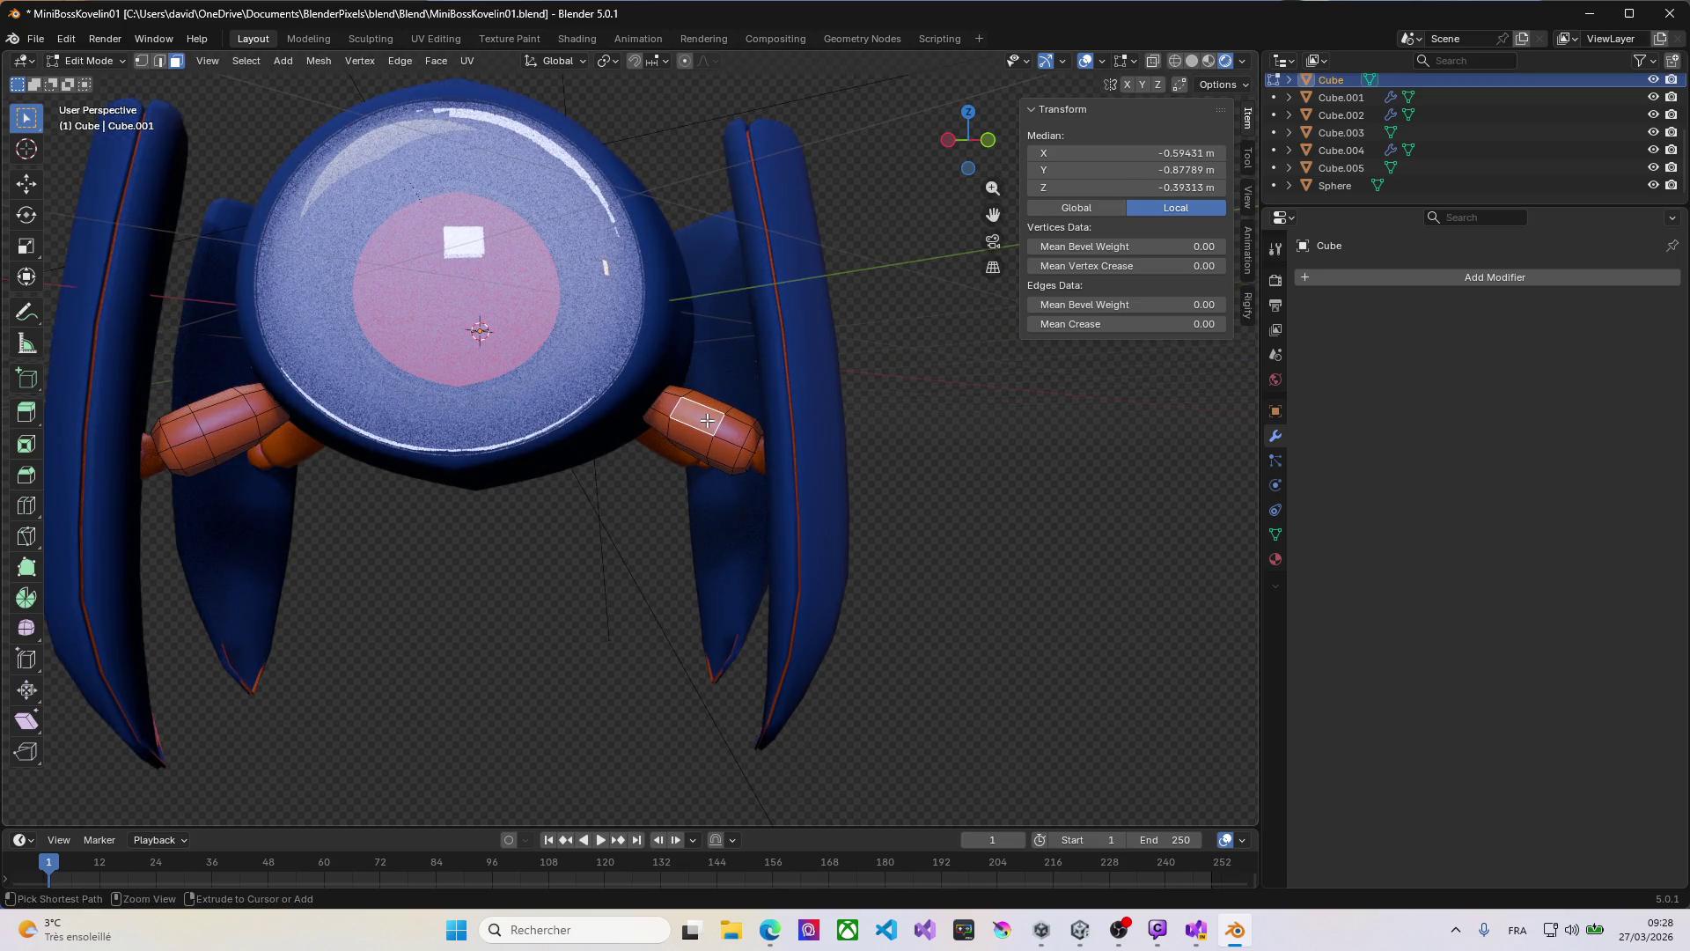
{"action": "key", "text": "ctrl+KP_Add"}
{"action": "key", "text": "ctrl+KP_Add"}
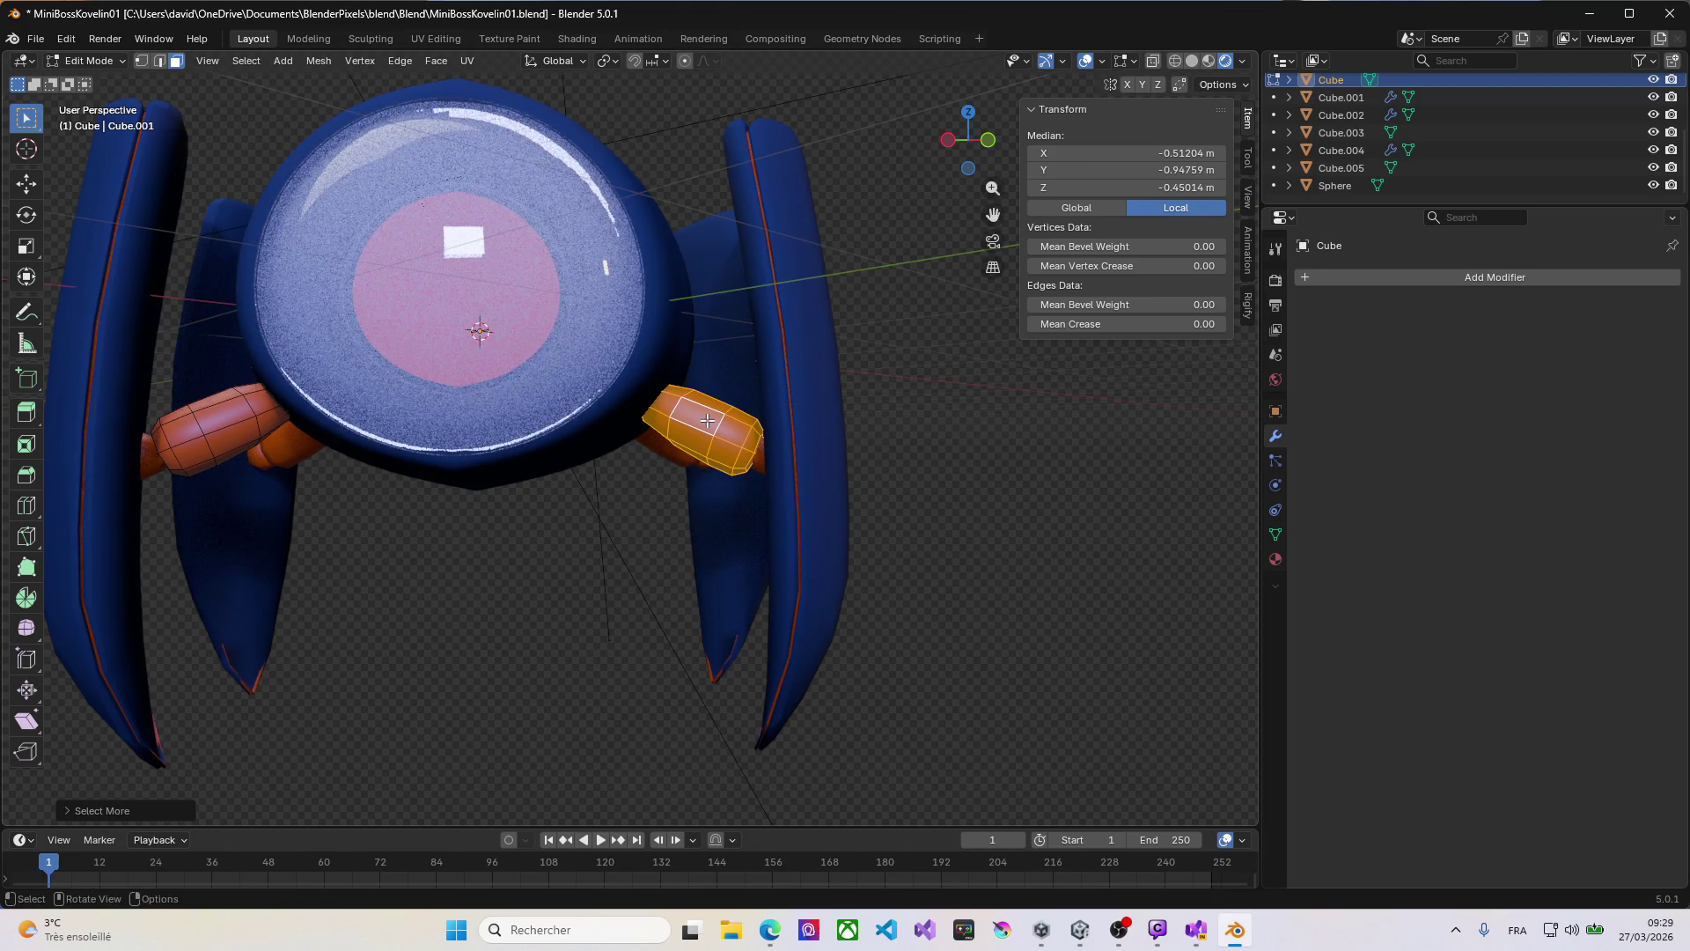
{"action": "key", "text": "p"}
{"action": "left_click", "coordinate": [711, 428]}
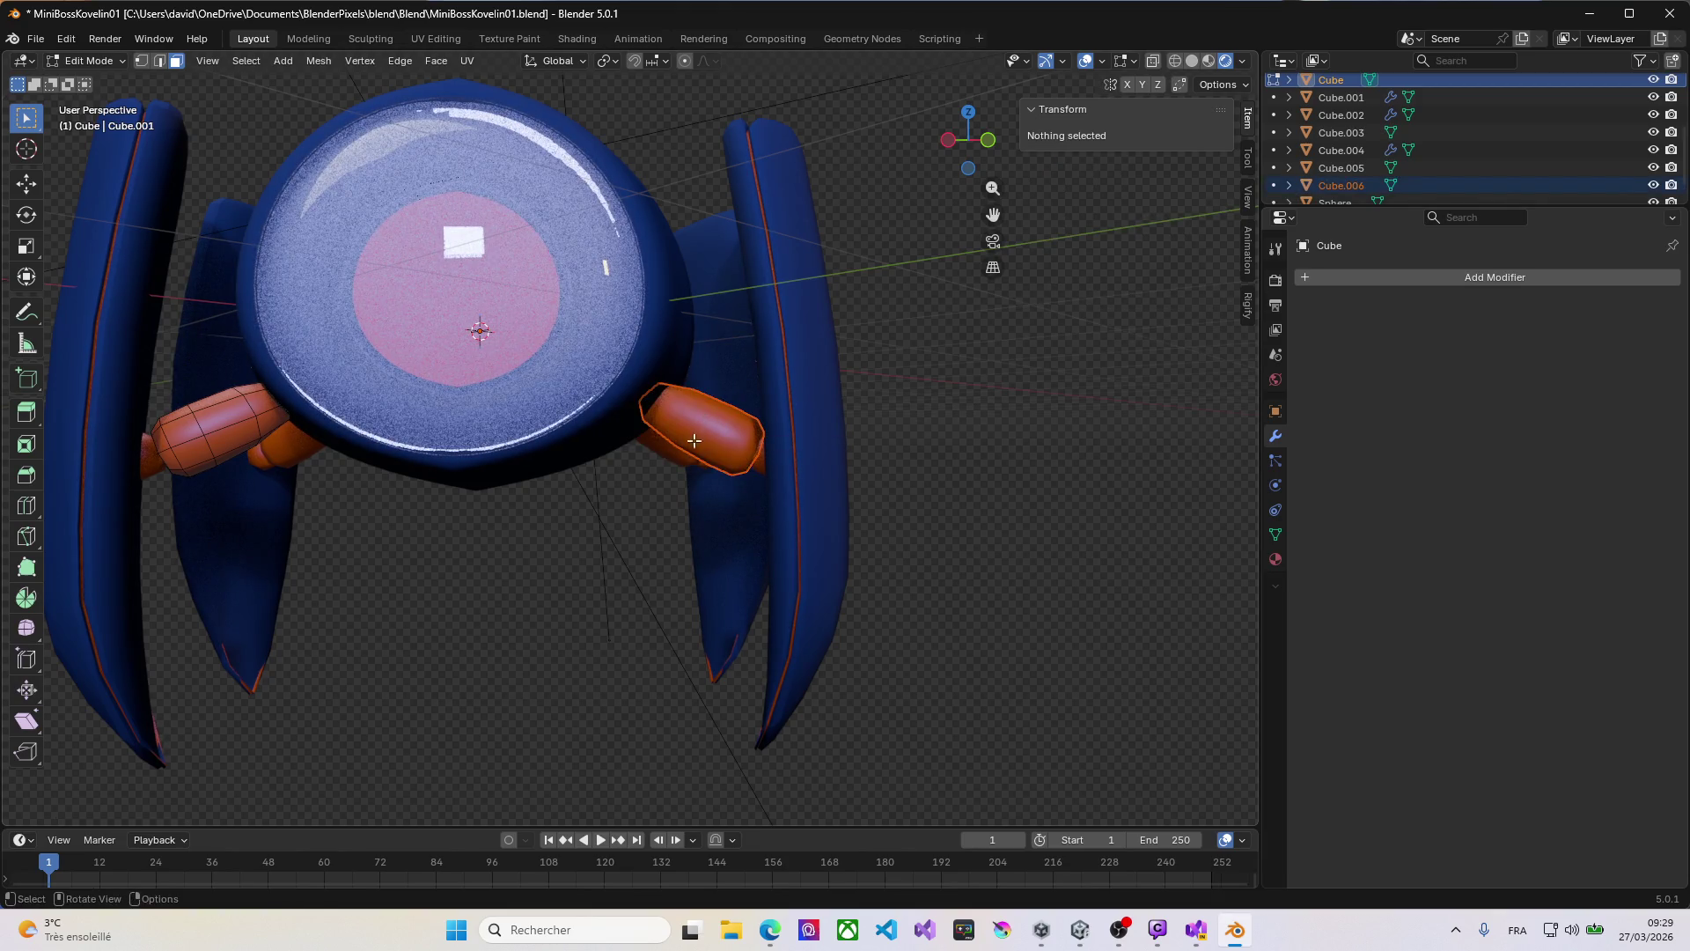
{"action": "key", "text": "Tab"}
Step: Select the lower arm piece Cube.001 and inspect its arm faces in Edit Mode
{"action": "middle_click_drag", "start_coordinate": [517, 512], "coordinate": [380, 513]}
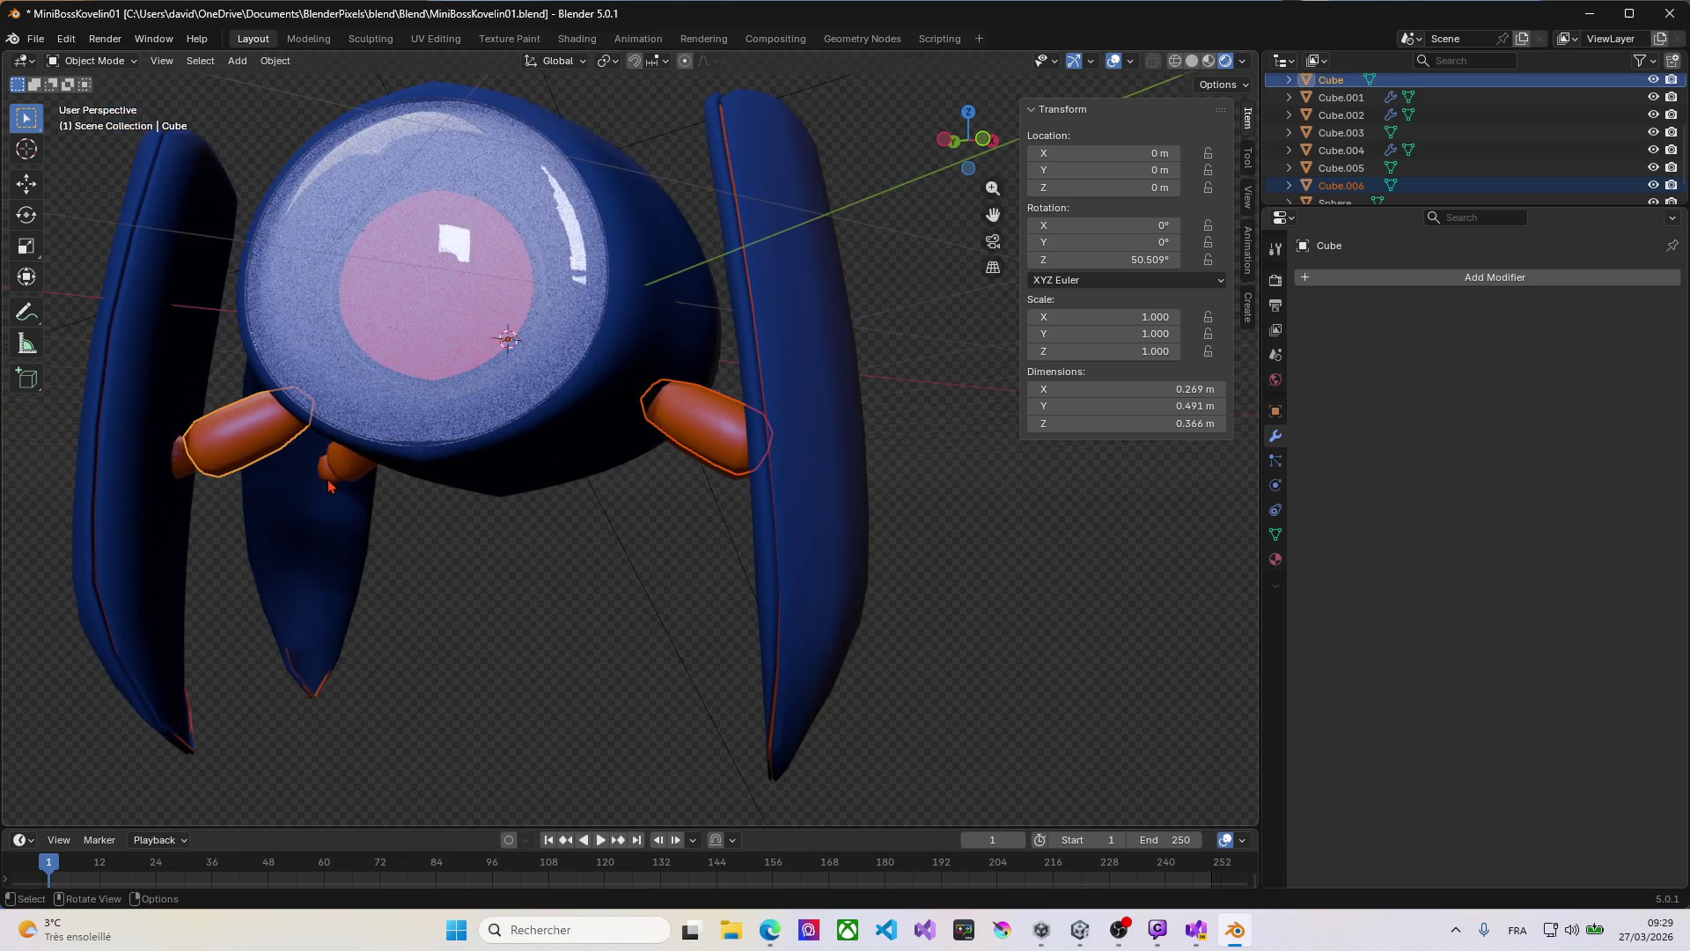
{"action": "left_click", "coordinate": [329, 485]}
{"action": "middle_click_drag", "start_coordinate": [328, 485], "coordinate": [270, 455]}
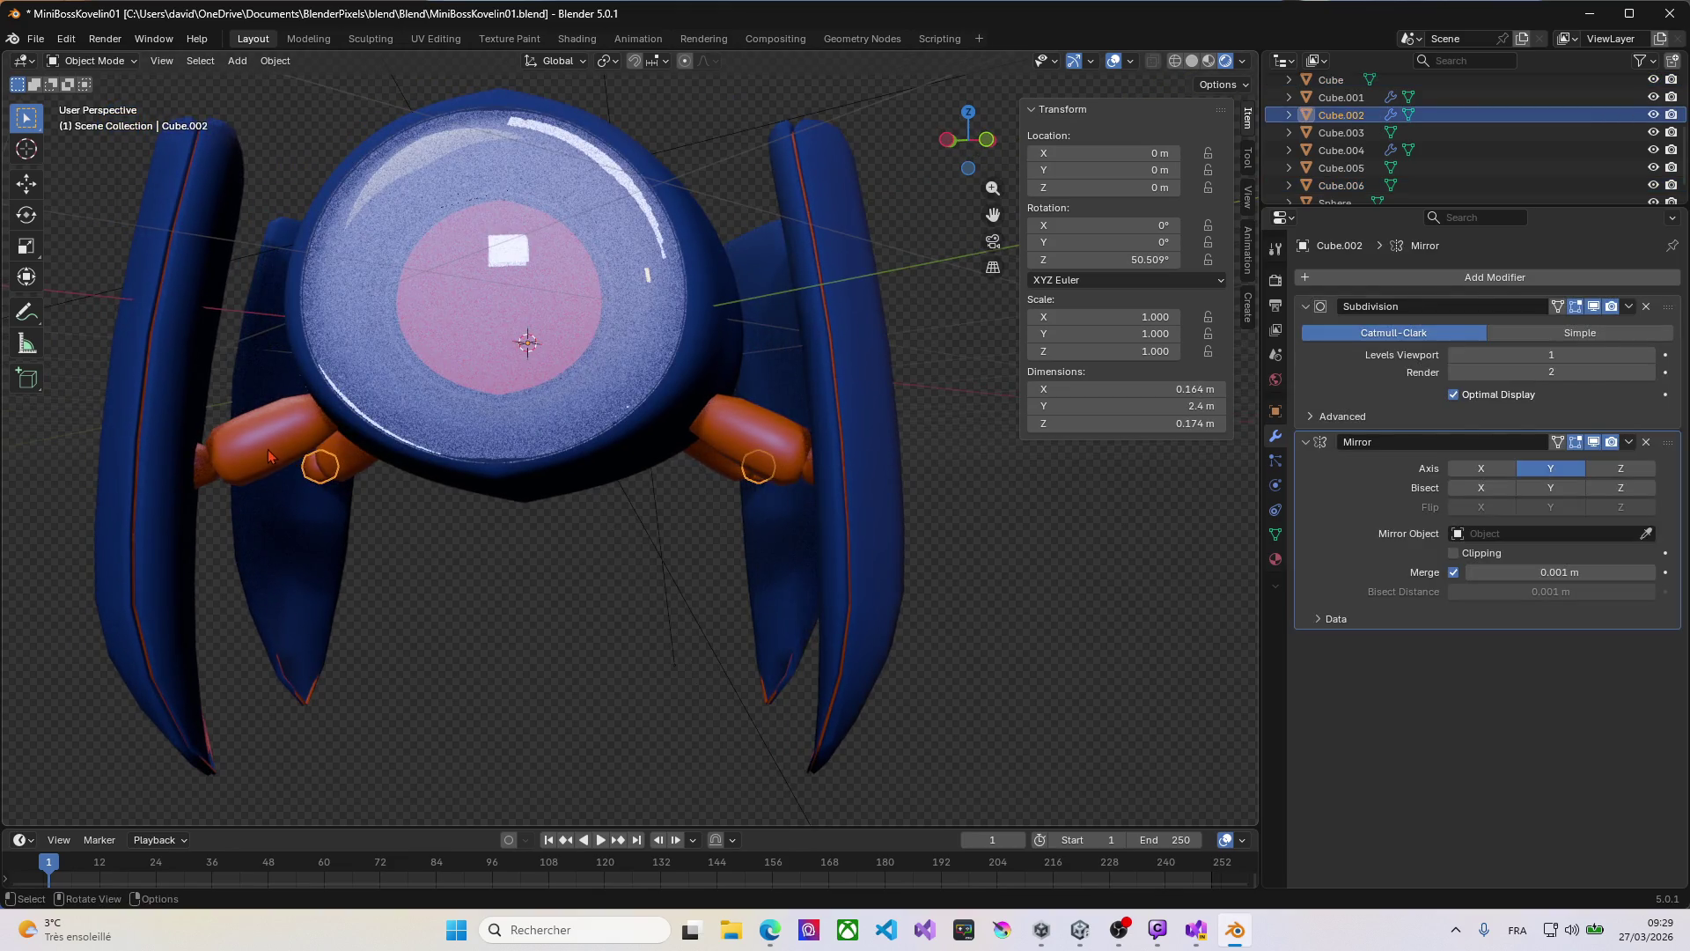
{"action": "left_click", "coordinate": [266, 453]}
{"action": "left_click", "coordinate": [340, 471]}
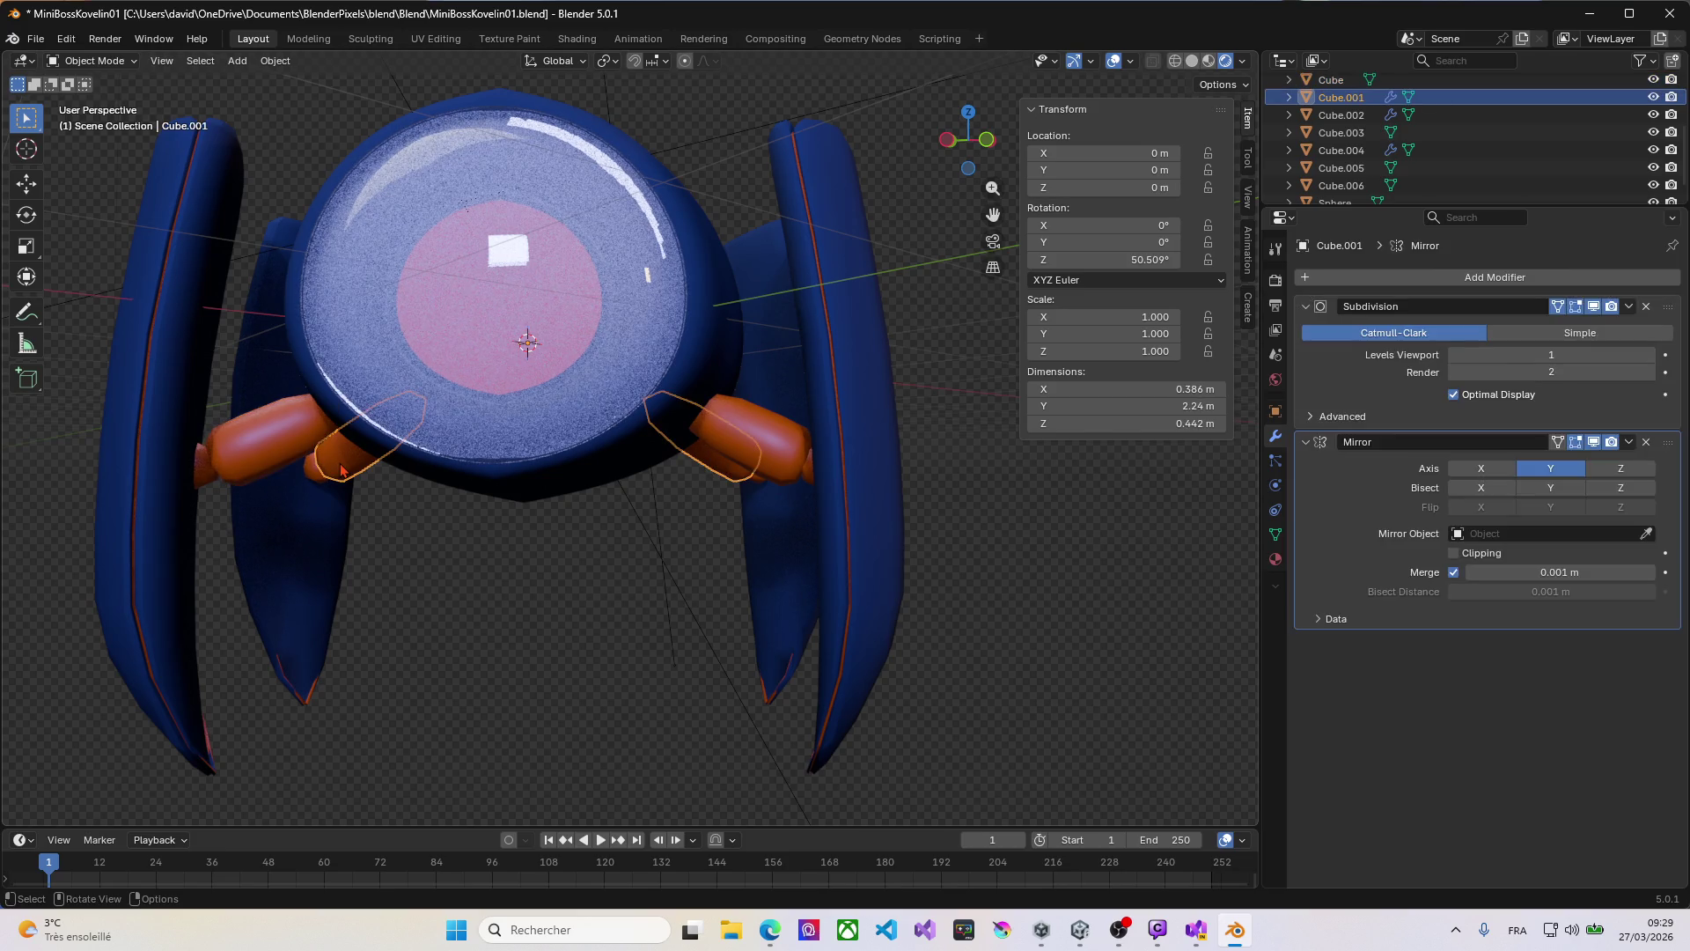
{"action": "key", "text": "Tab"}
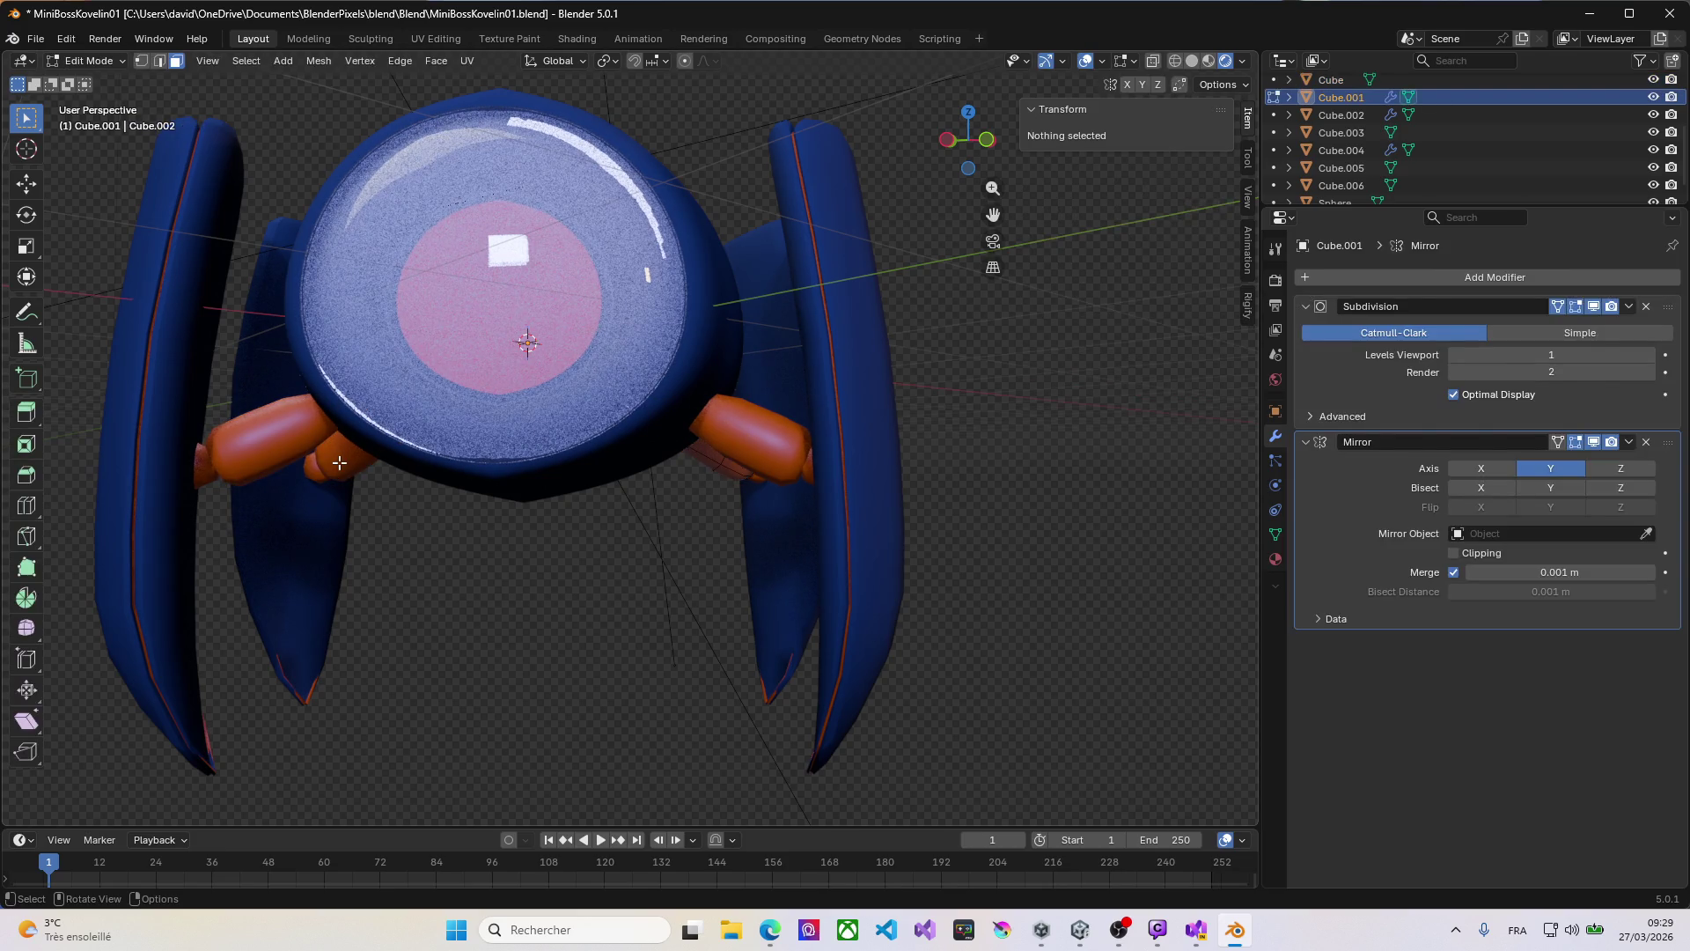
{"action": "left_click", "coordinate": [702, 456]}
{"action": "scroll", "coordinate": [731, 456], "scroll_direction": "up", "scroll_amount": 2}
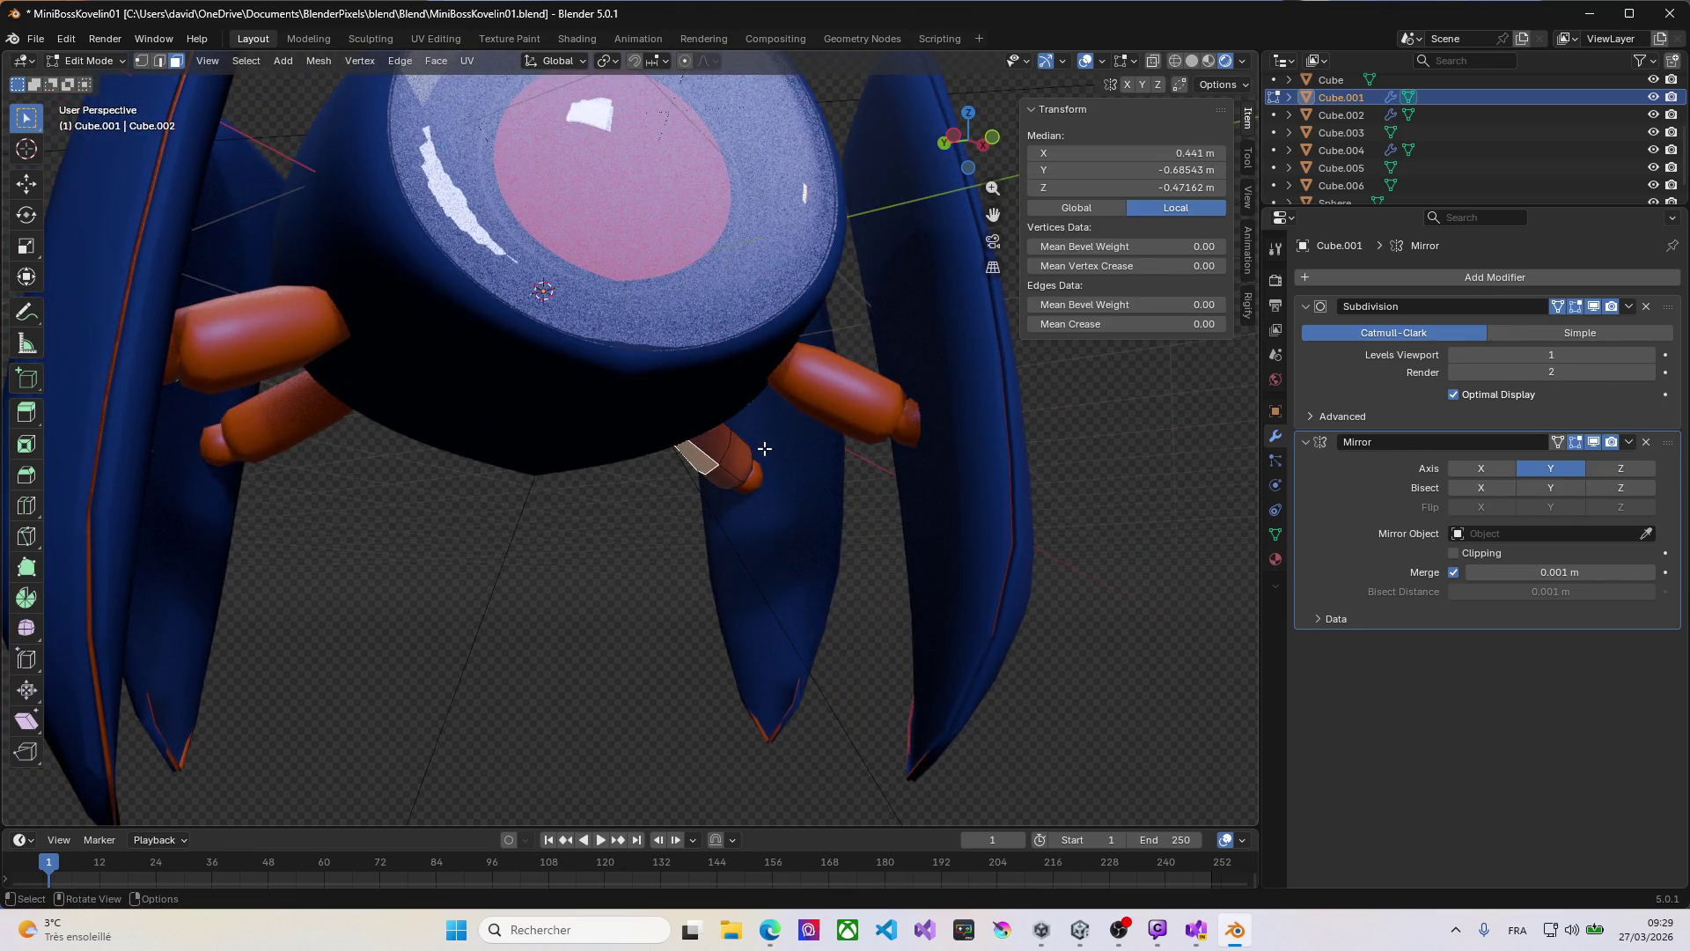
{"action": "key", "text": "Tab"}
{"action": "mouse_move", "coordinate": [748, 431]}
{"action": "middle_mouse_down"}
{"action": "mouse_move", "coordinate": [720, 464]}
{"action": "mouse_move", "coordinate": [748, 449]}
{"action": "middle_mouse_up"}
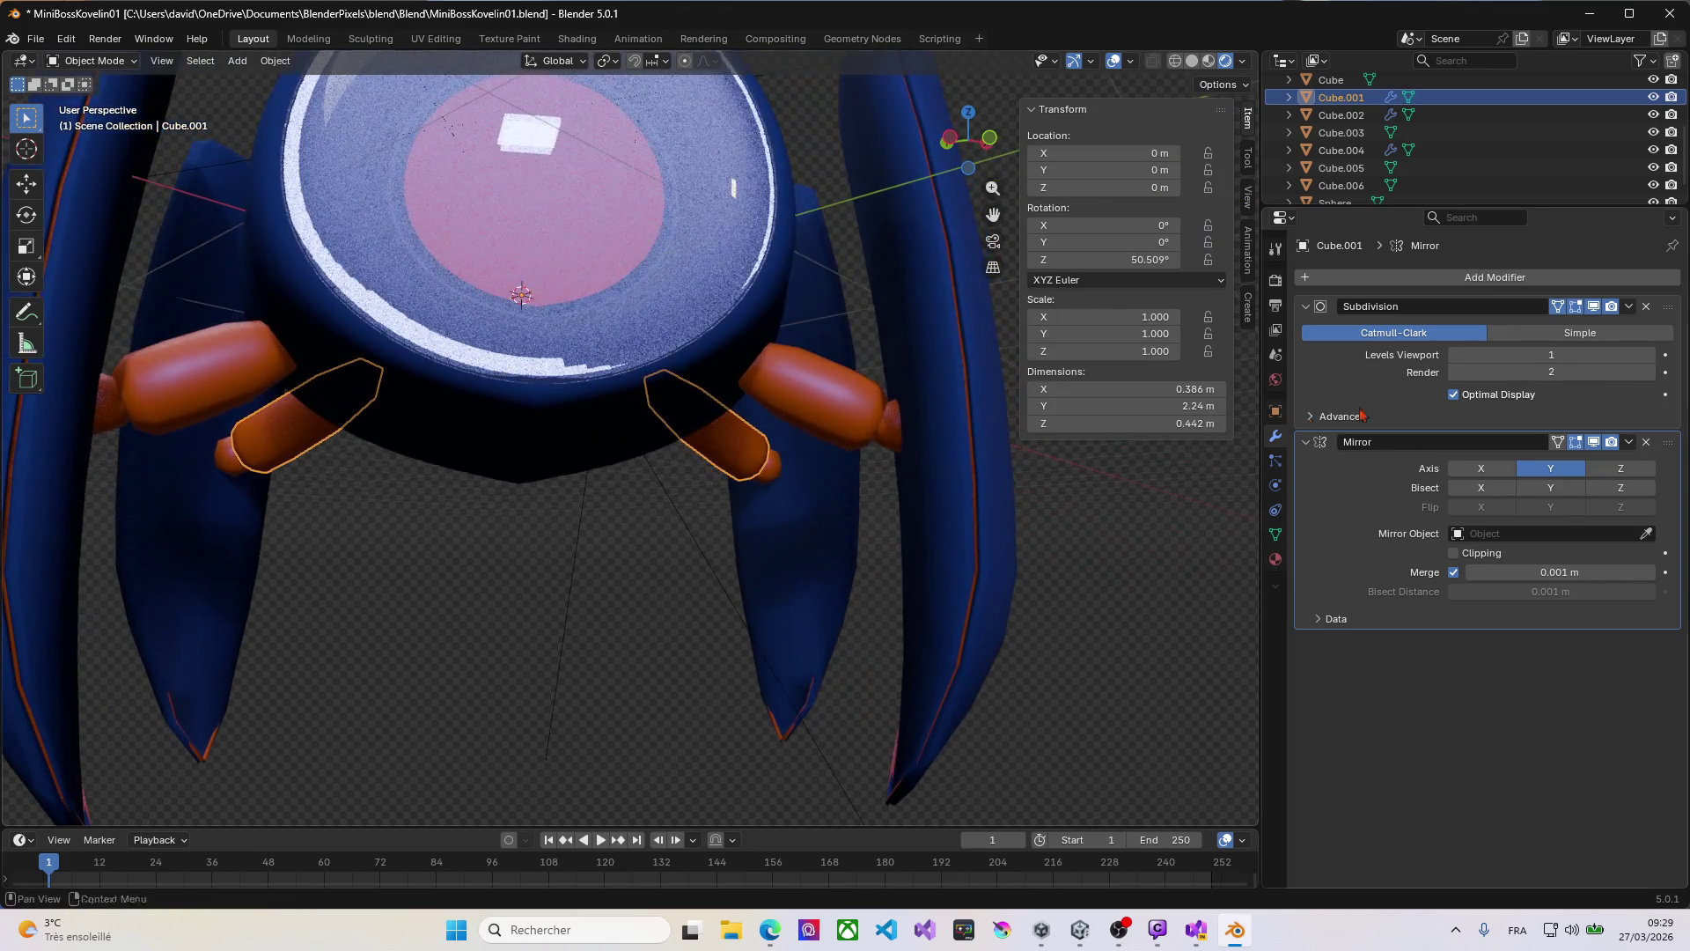
Step: Apply the Subdivision and then the Mirror modifier on Cube.001
{"action": "left_click", "coordinate": [1627, 312]}
{"action": "left_click", "coordinate": [1576, 325]}
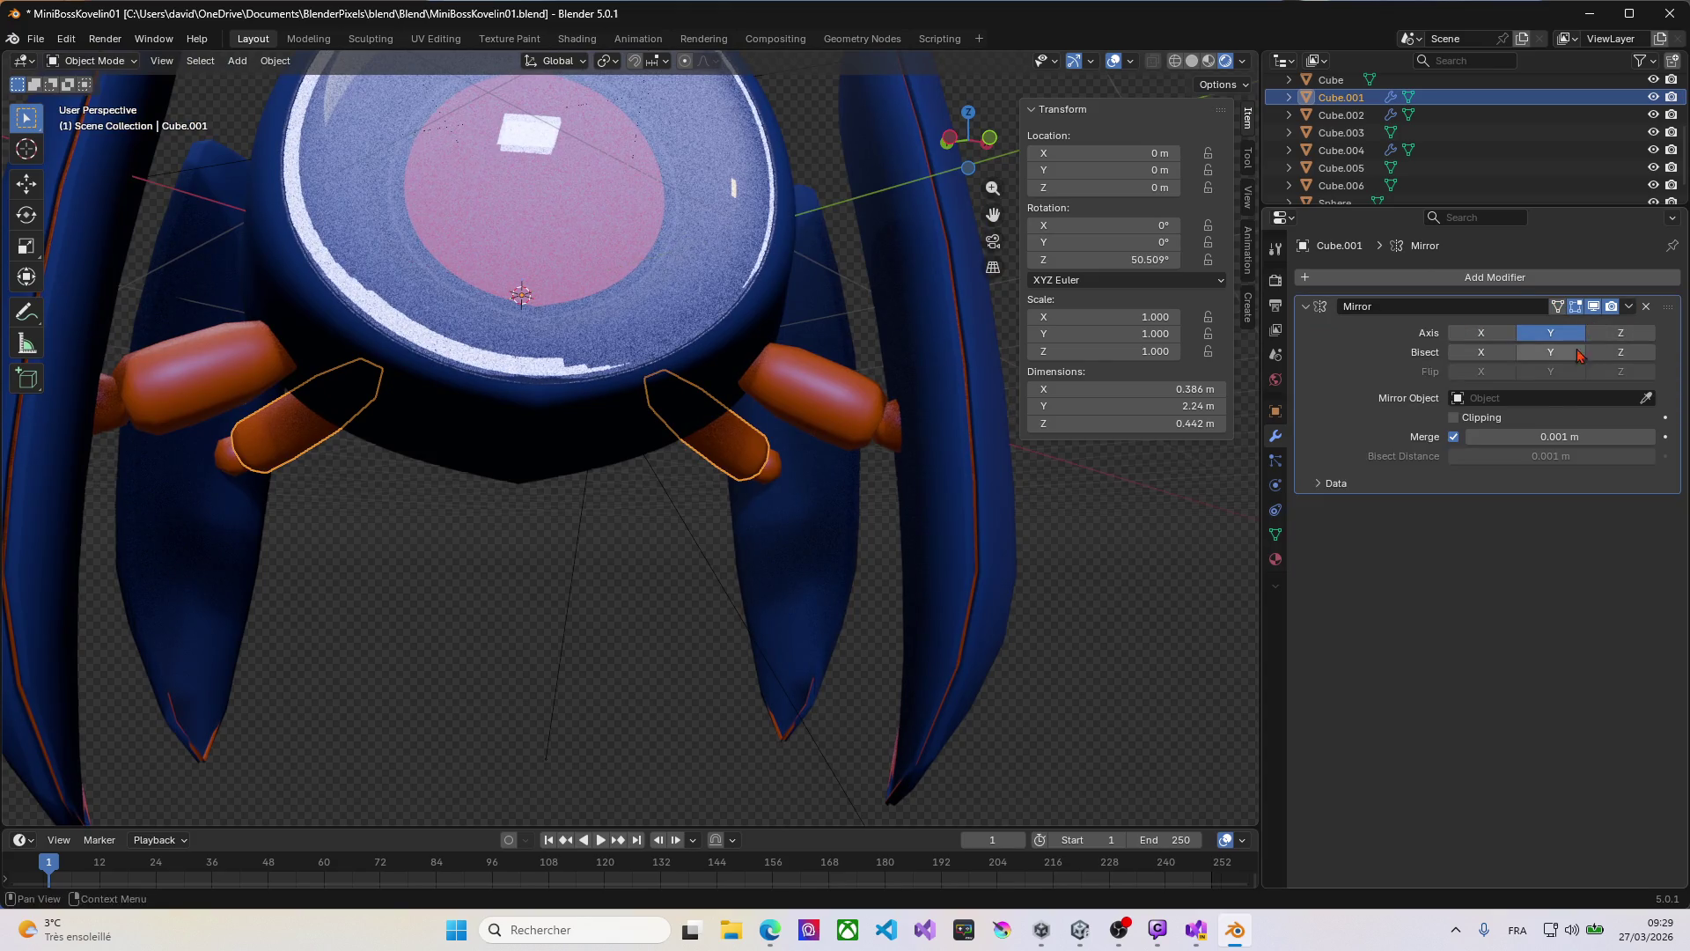
{"action": "left_click", "coordinate": [1628, 306]}
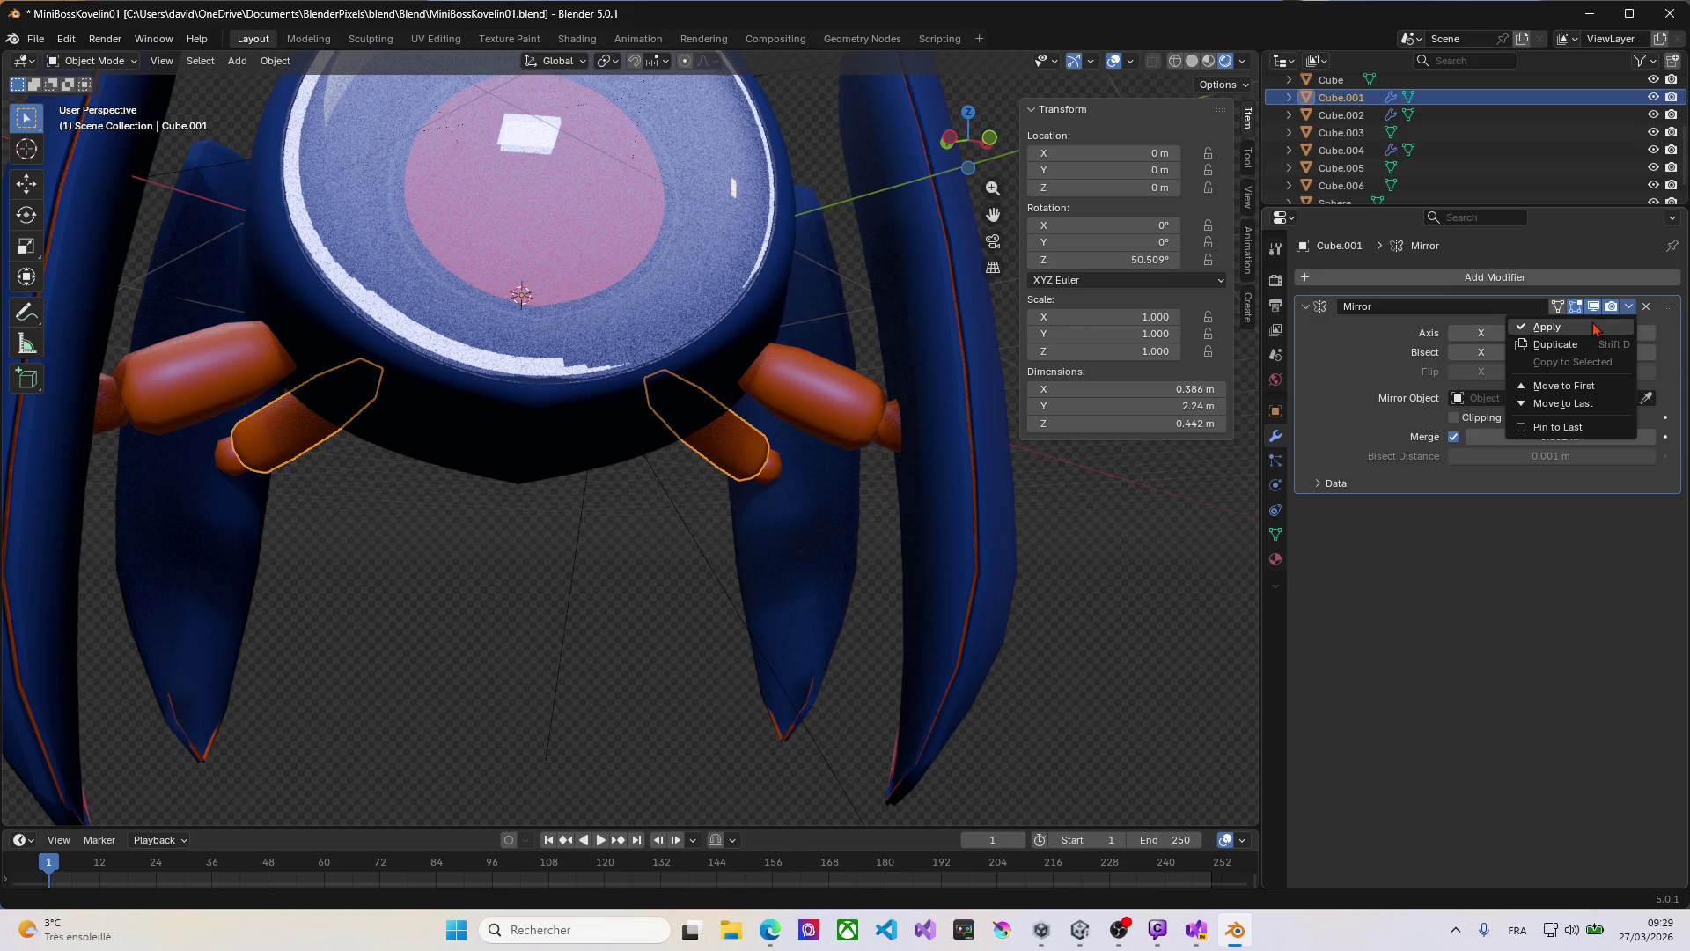
{"action": "left_click", "coordinate": [1598, 328]}
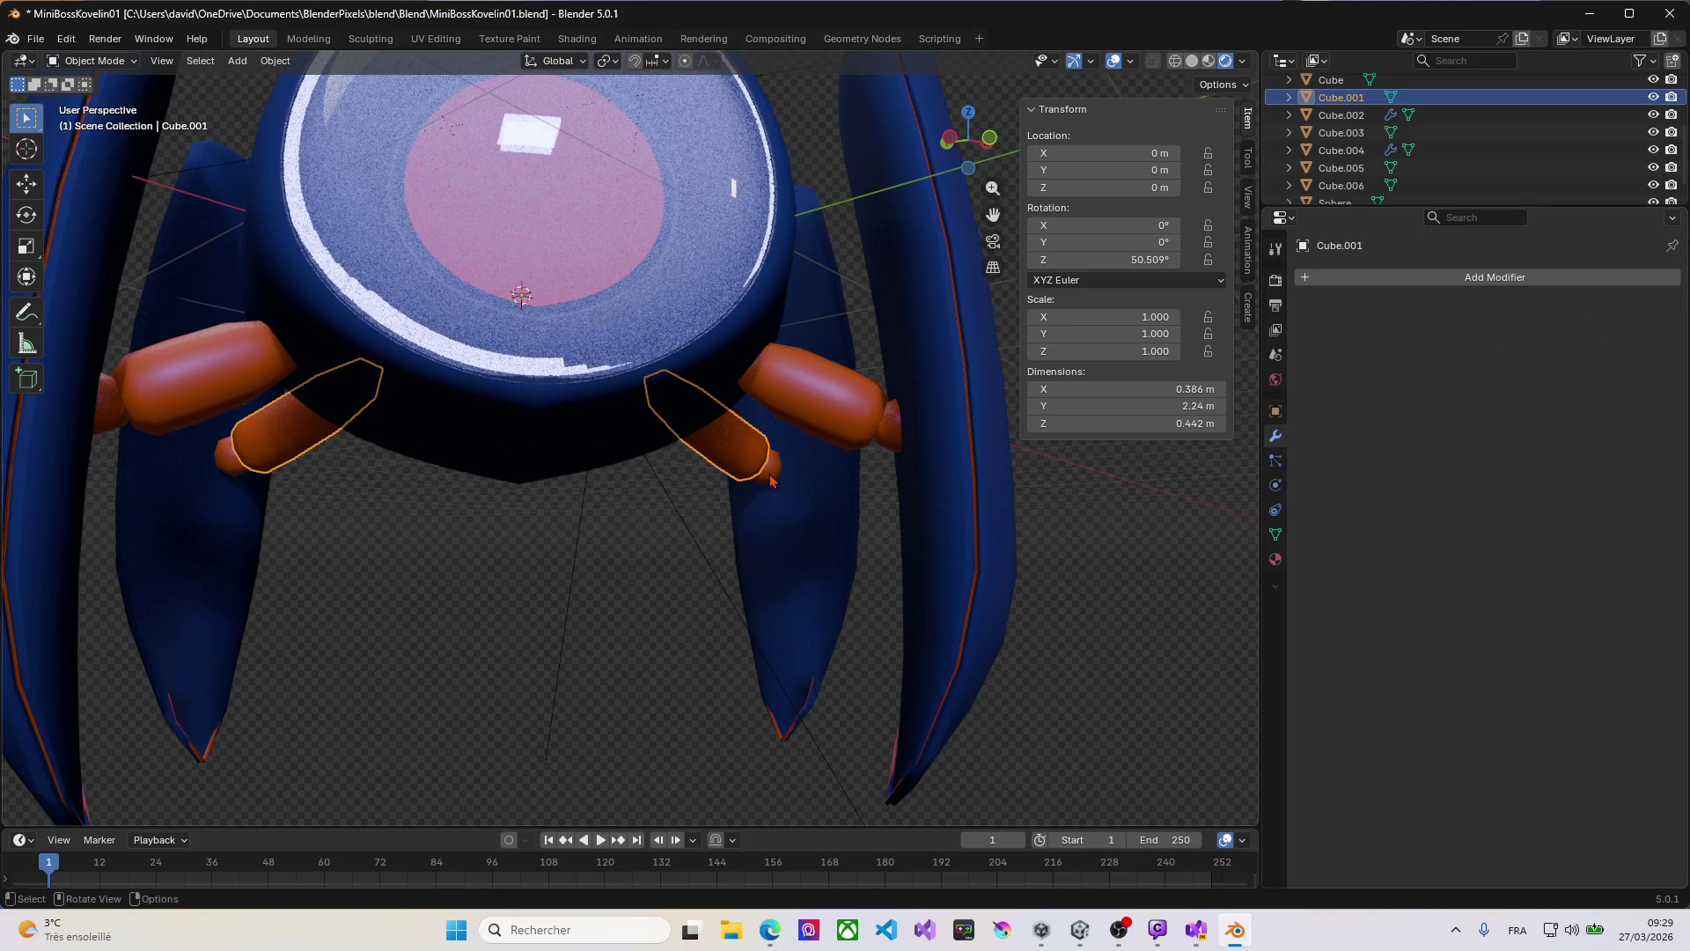
Step: Apply the Subdivision and then the Mirror modifier on the small cylinders Cube.002
{"action": "left_click", "coordinate": [766, 472]}
{"action": "left_click", "coordinate": [1628, 308]}
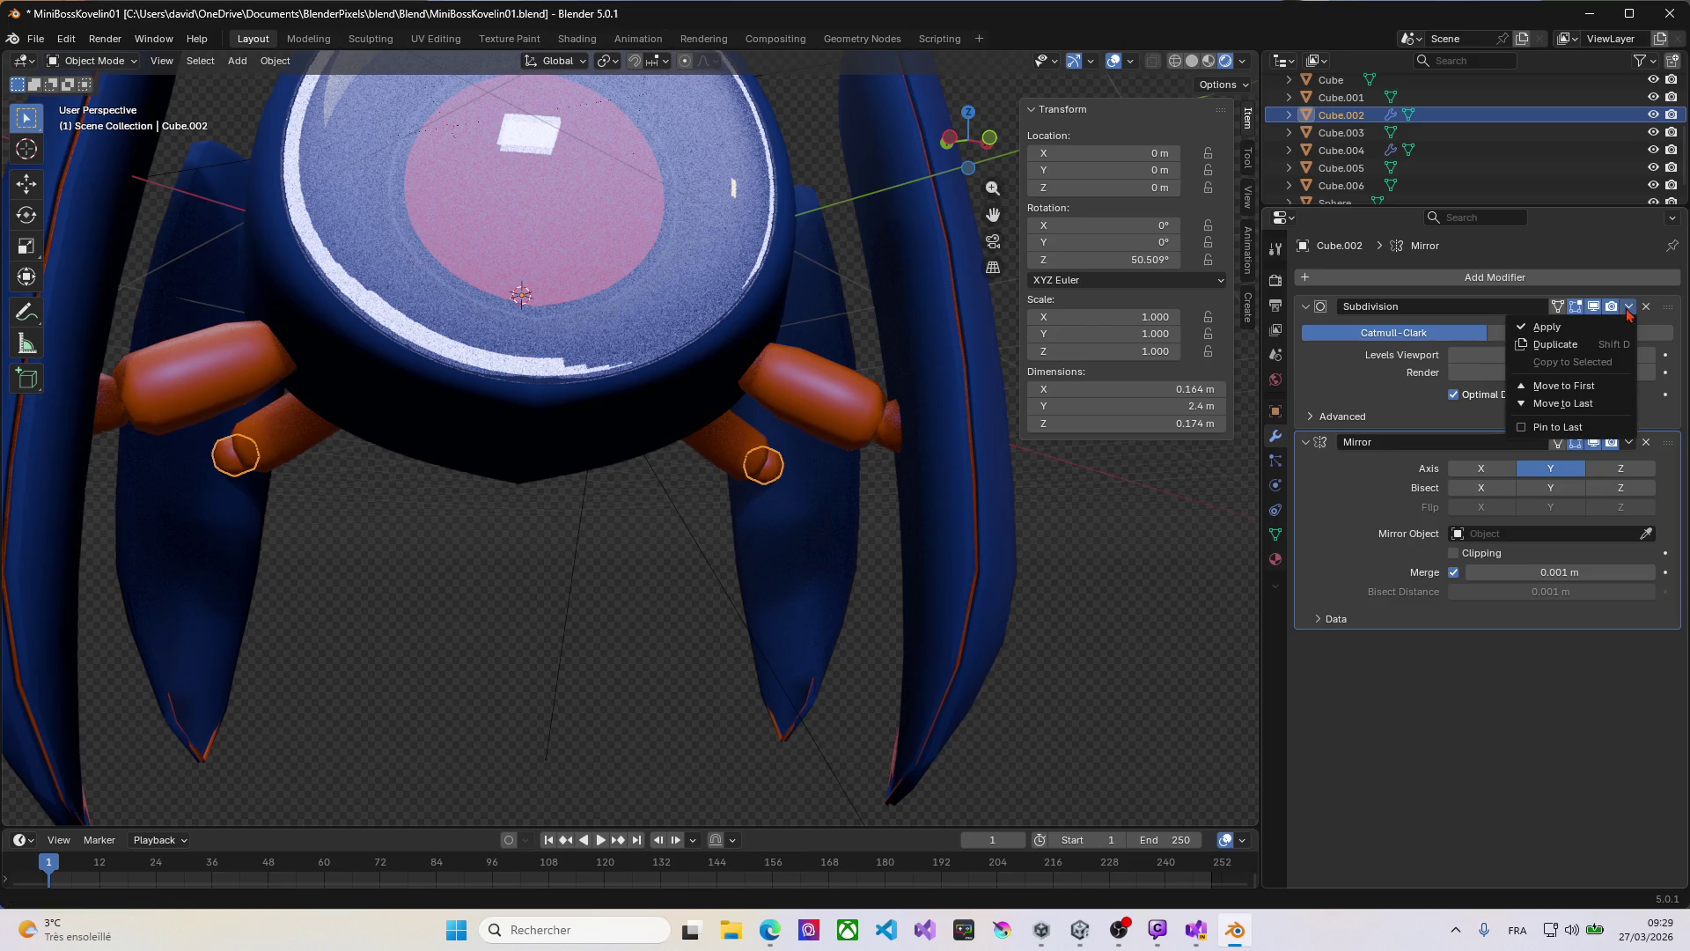
{"action": "left_click", "coordinate": [1585, 326]}
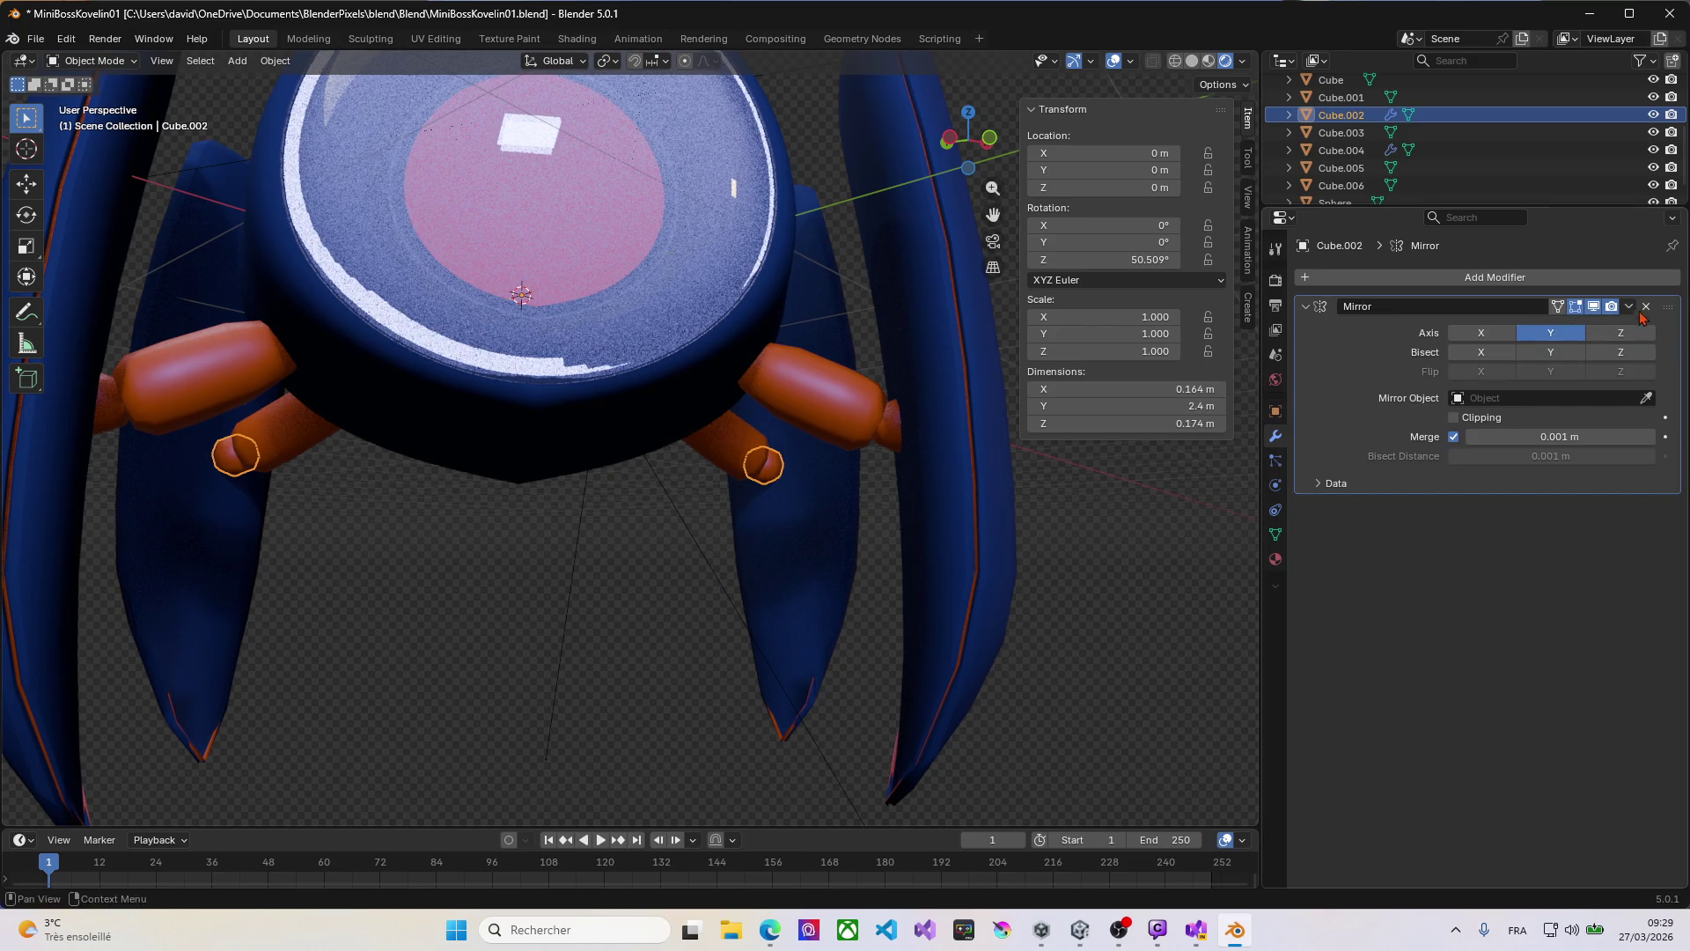
{"action": "left_click", "coordinate": [1628, 306]}
{"action": "left_click", "coordinate": [1585, 328]}
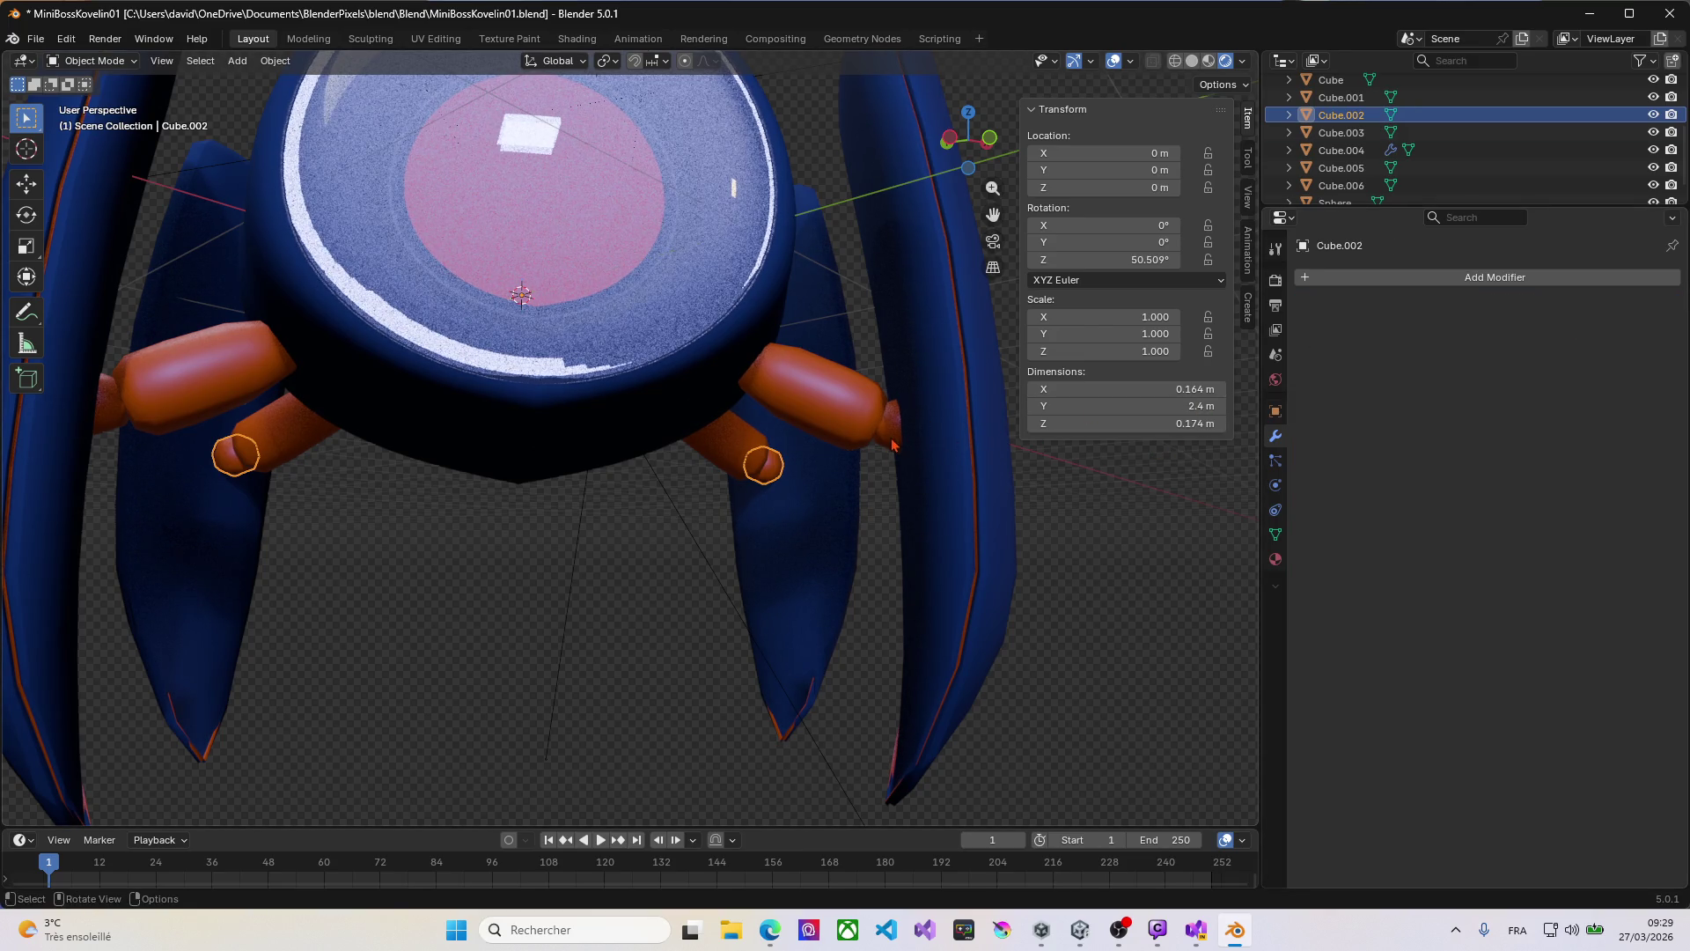
Step: Select the orange pieces Cube.006 and Cube.002 in turn, ending with Cube.001 selected
{"action": "left_click", "coordinate": [832, 435]}
{"action": "left_click", "coordinate": [735, 458]}
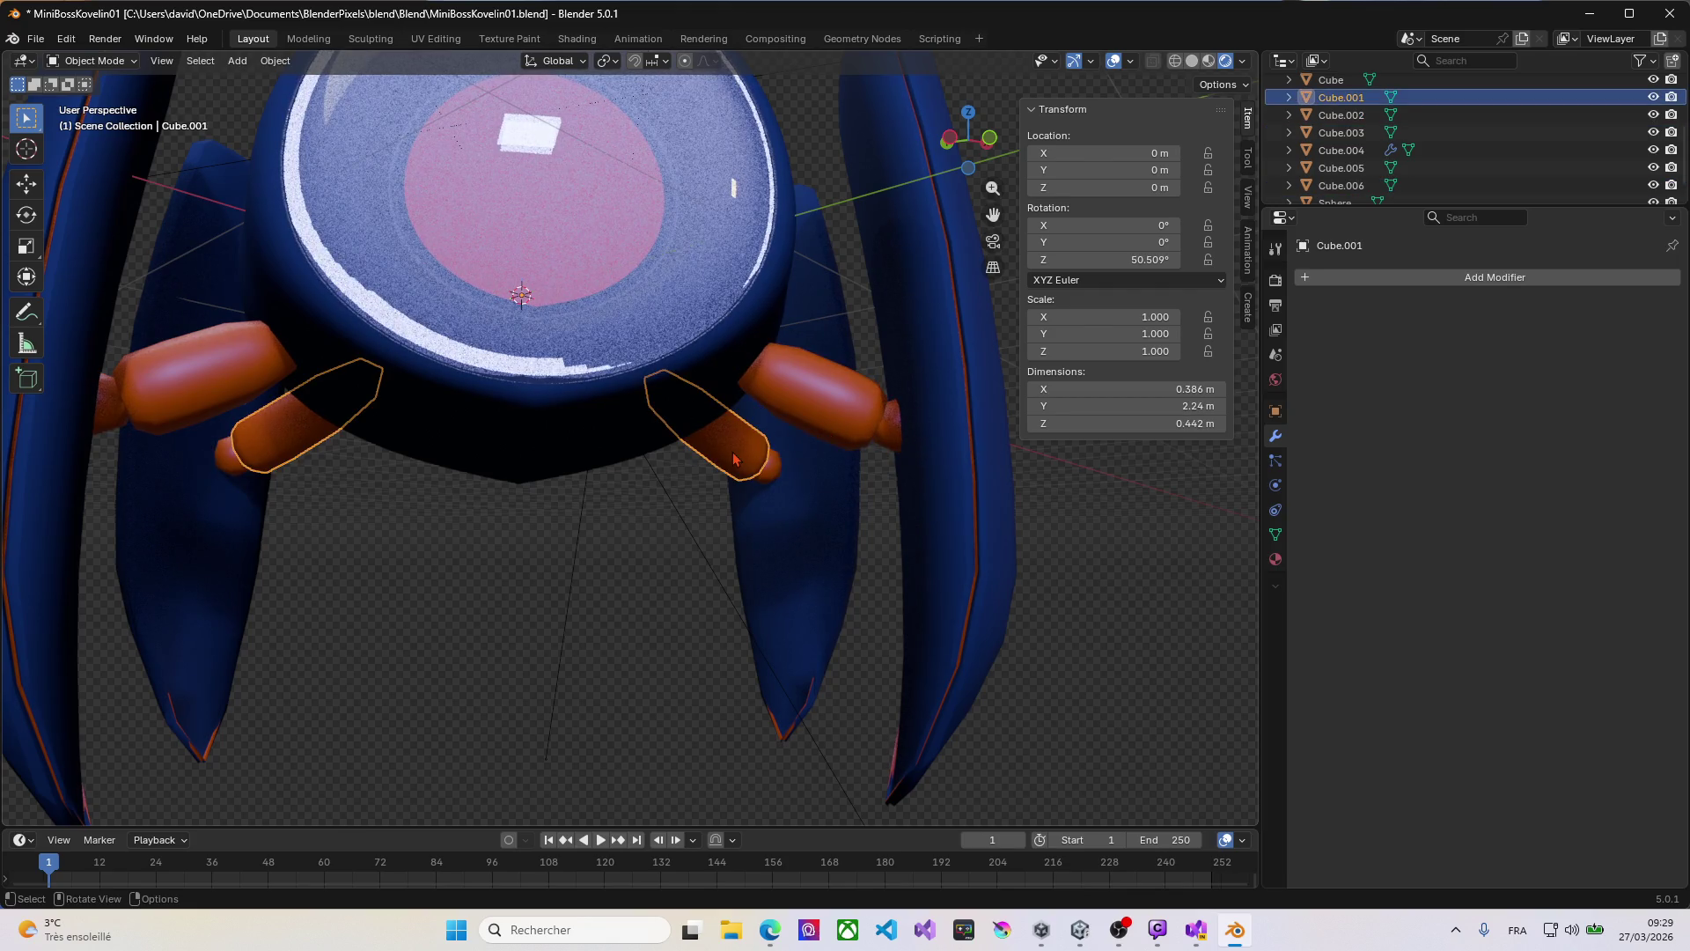
{"action": "left_click", "coordinate": [772, 482]}
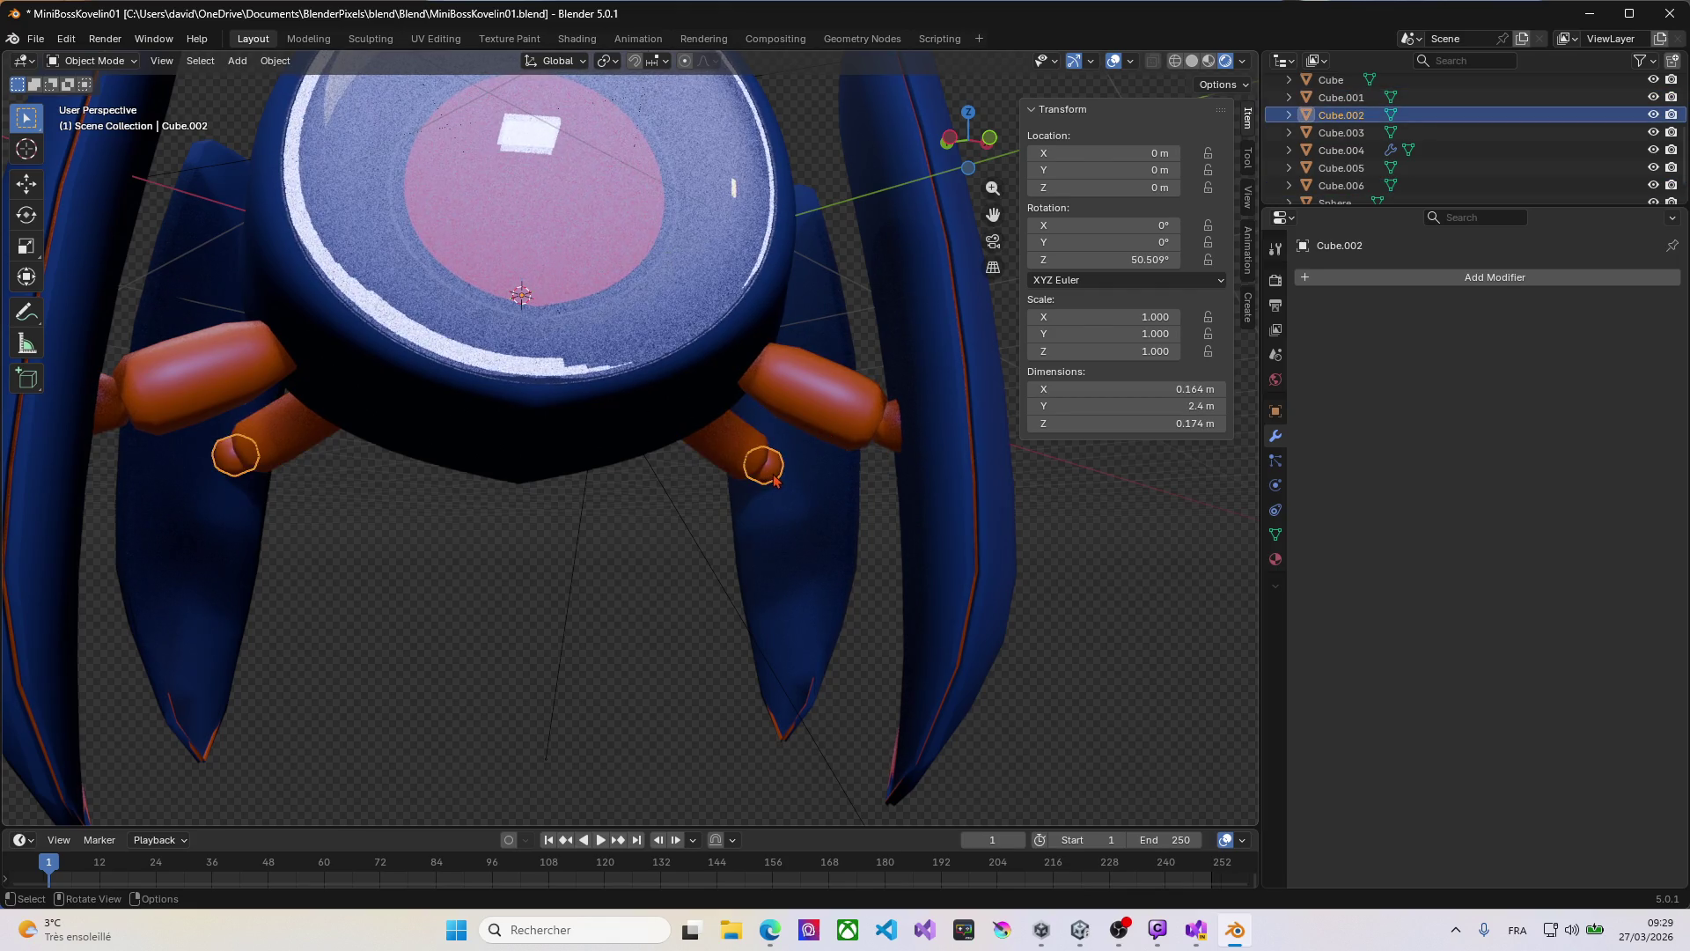
{"action": "left_click", "coordinate": [778, 480]}
{"action": "left_click", "coordinate": [743, 459]}
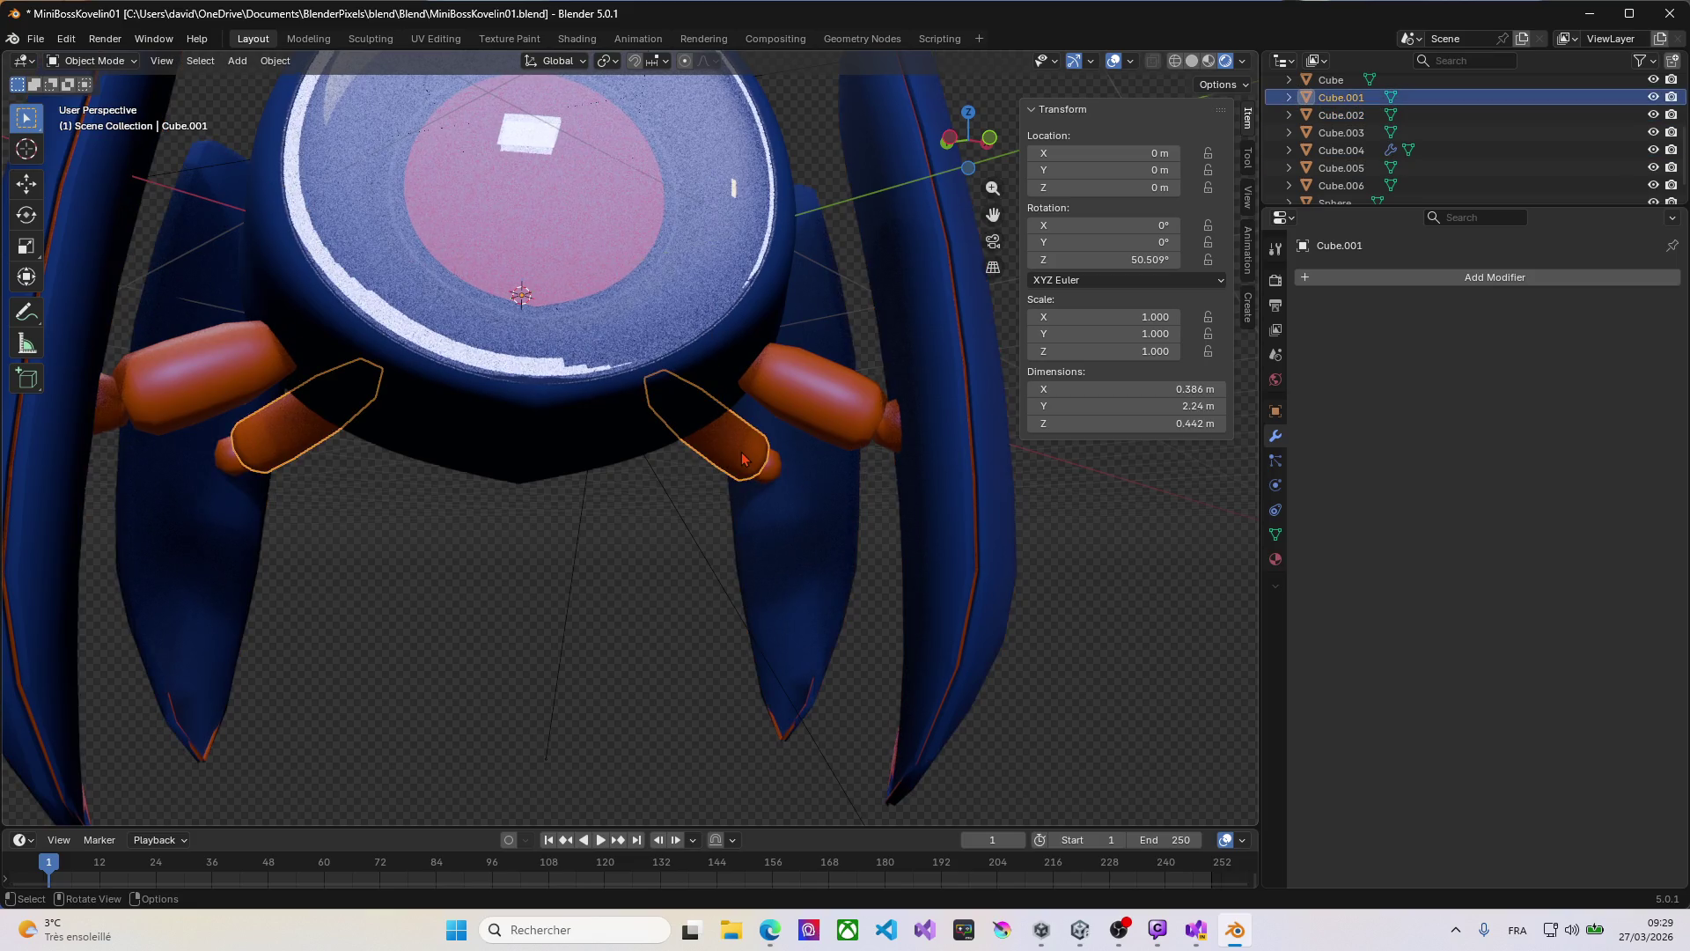
Step: Save the file and separate the right lower cylinder of Cube.001 into its own object
{"action": "key", "text": "ctrl+s"}
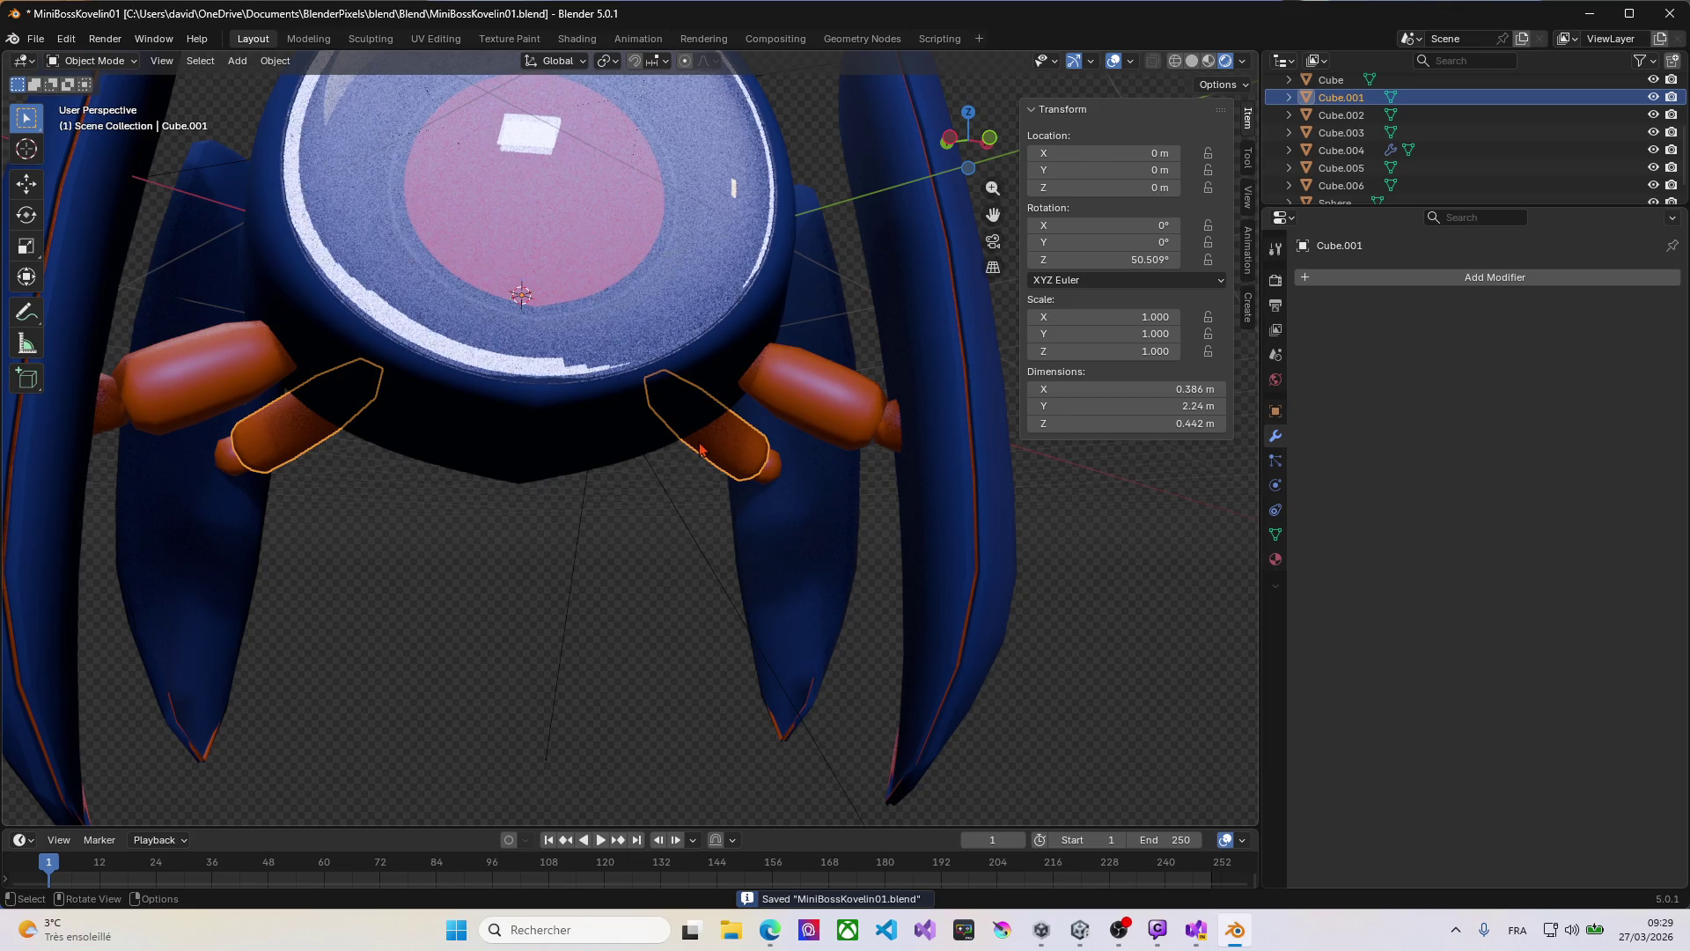
{"action": "key", "text": "Tab"}
{"action": "left_click", "coordinate": [717, 440]}
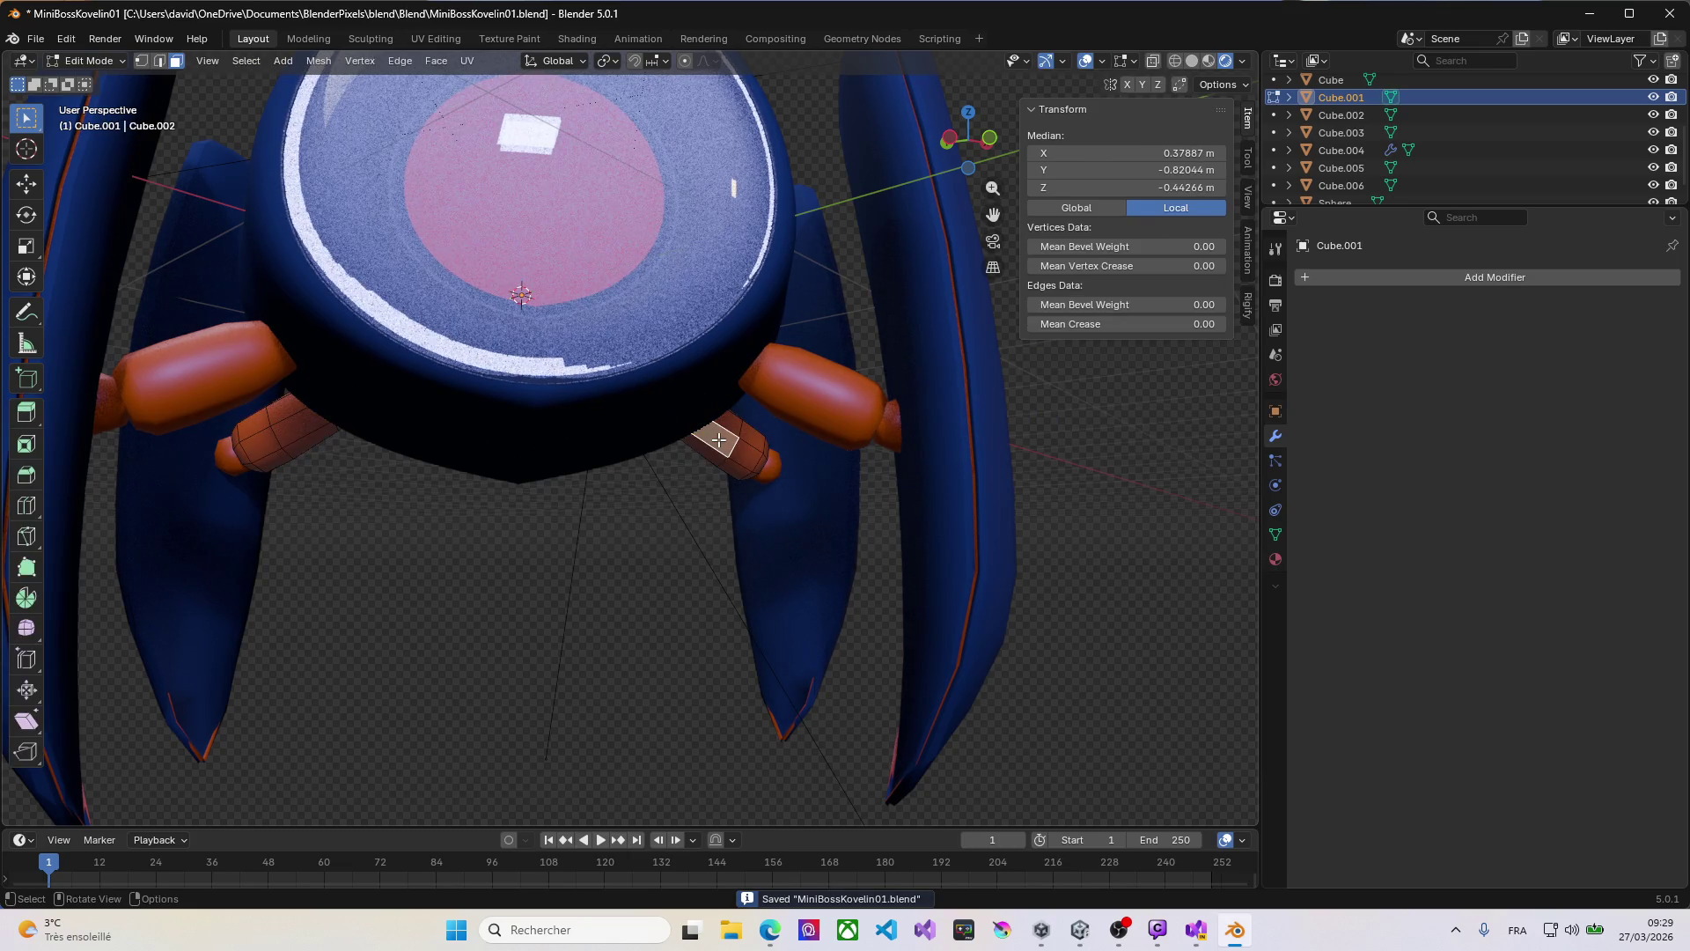
{"action": "key", "text": "ctrl+KP_Add"}
{"action": "scroll", "coordinate": [717, 440], "scroll_direction": "up", "scroll_amount": 2}
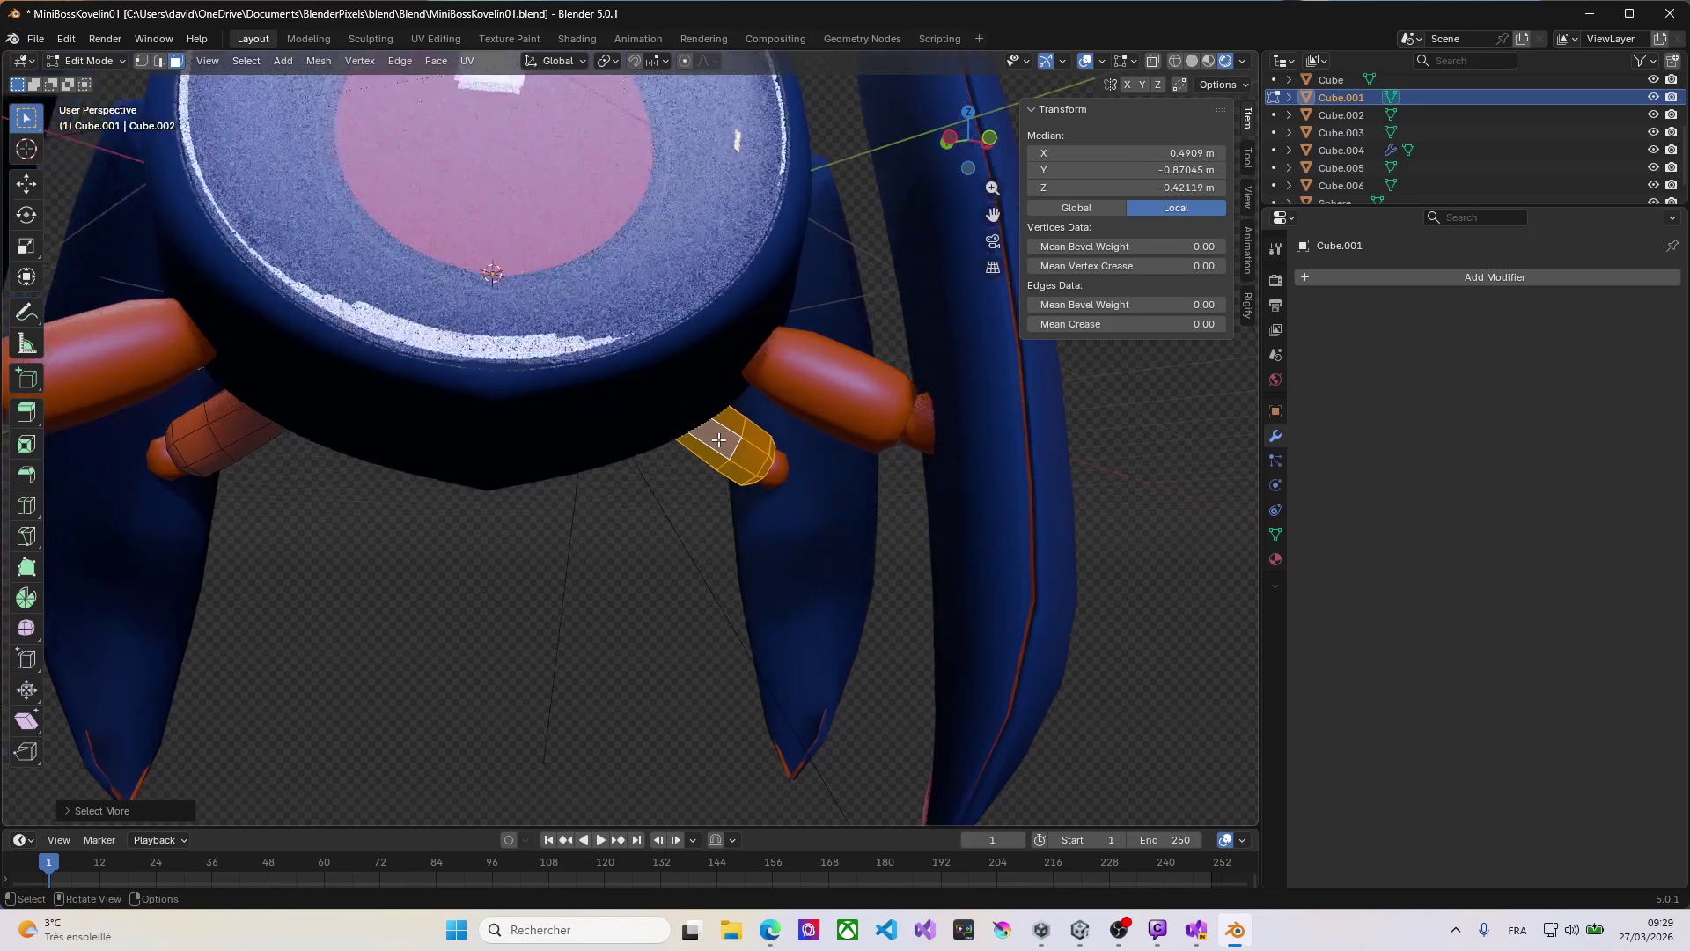
{"action": "key", "text": "p"}
{"action": "left_click", "coordinate": [719, 441]}
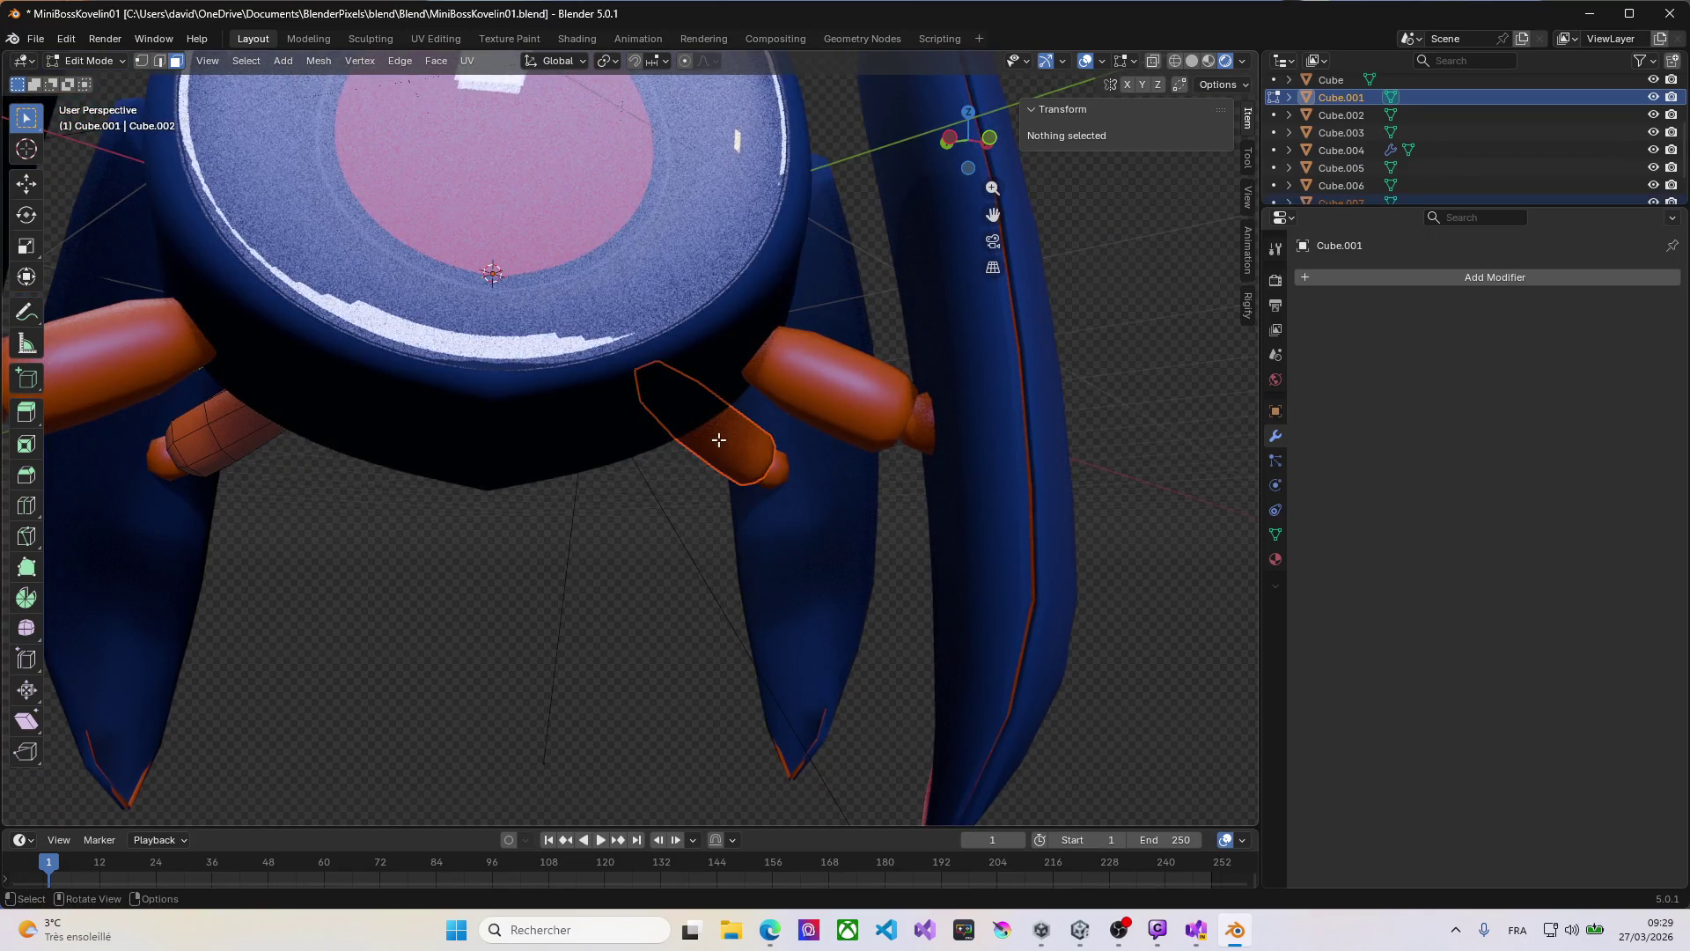
{"action": "key", "text": "Tab"}
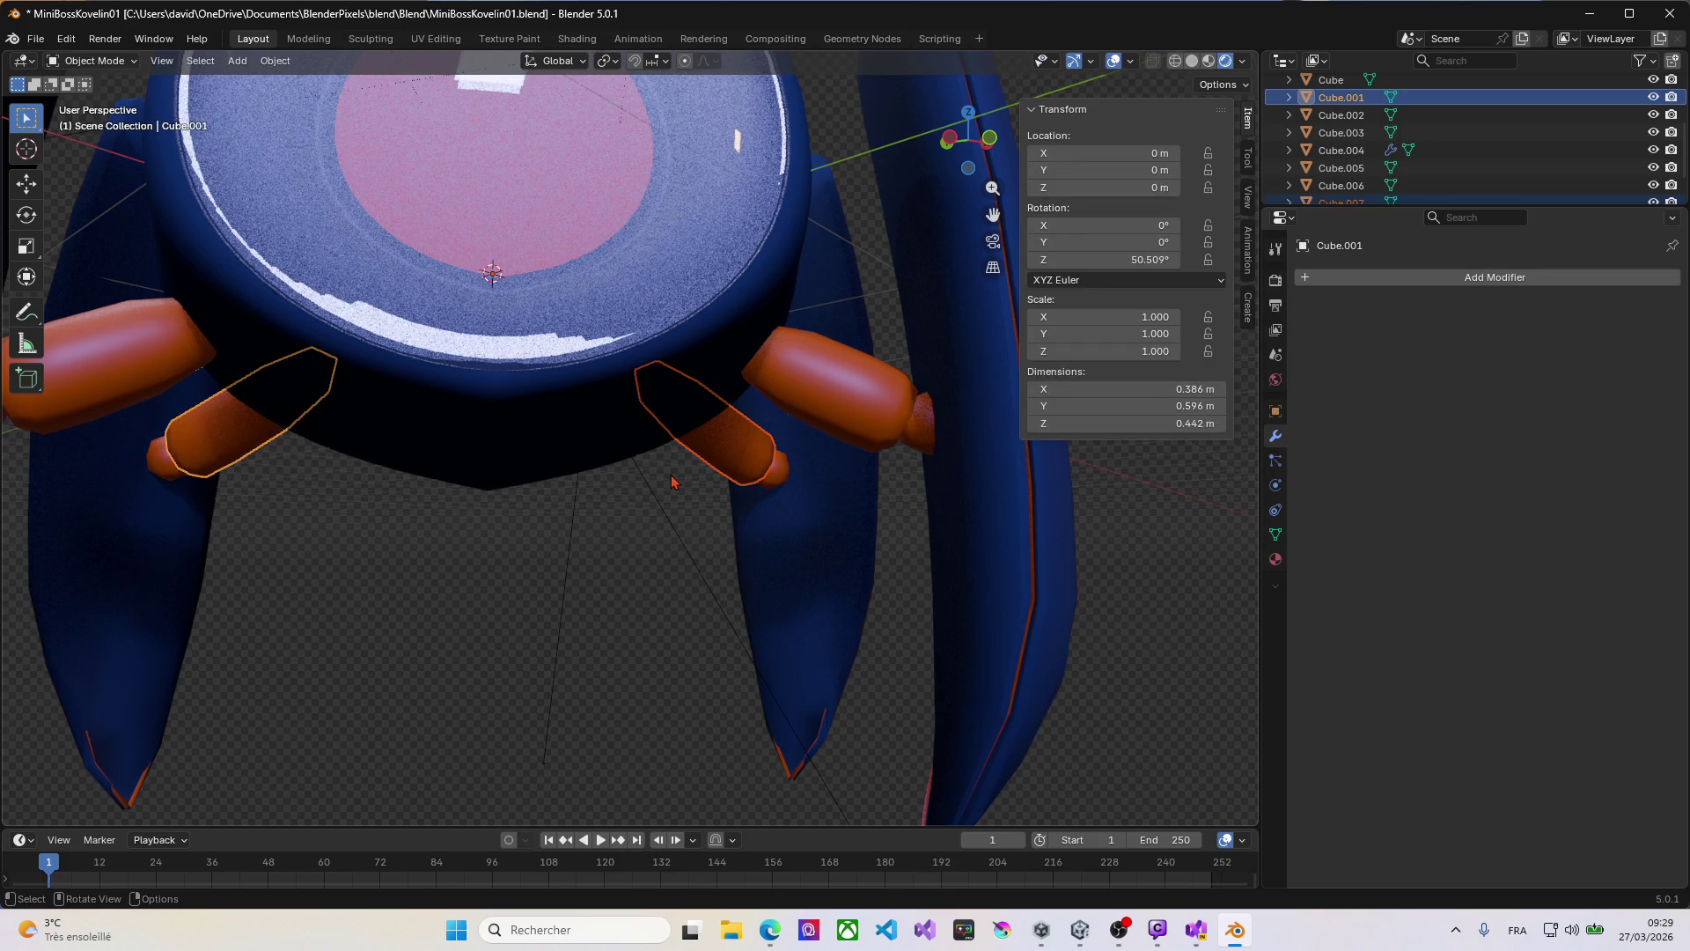
Step: Separate one end cap from the end caps object into its own object
{"action": "scroll", "coordinate": [671, 482], "scroll_direction": "down", "scroll_amount": 1}
{"action": "left_click", "coordinate": [770, 483]}
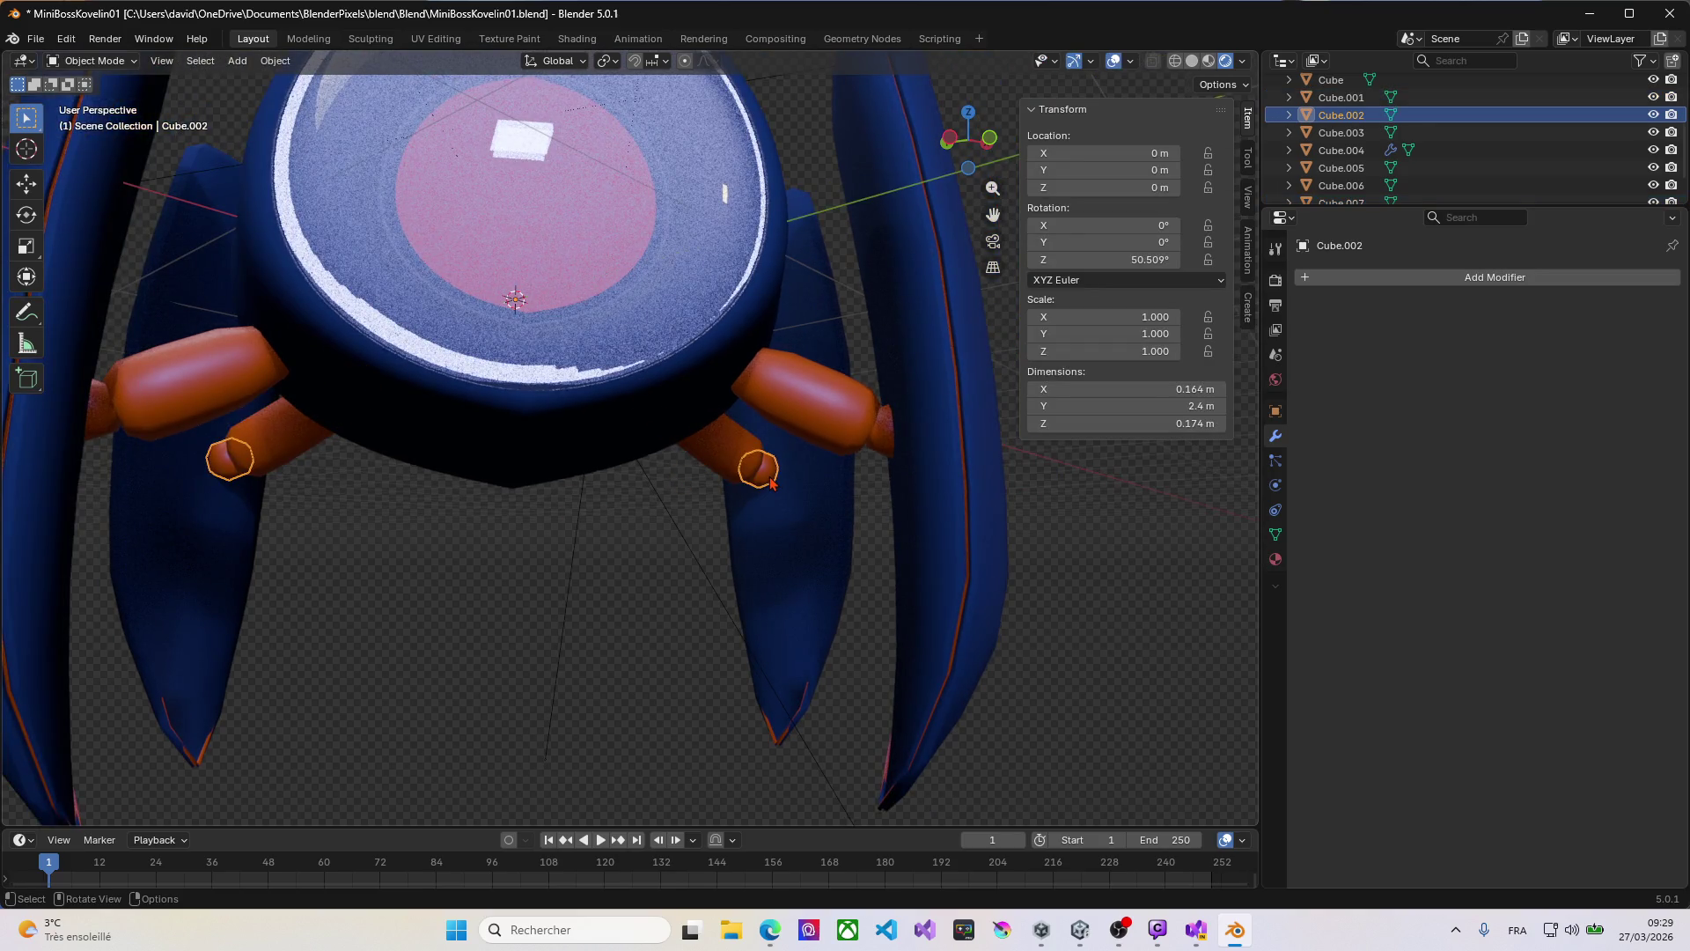
{"action": "key", "text": "Tab"}
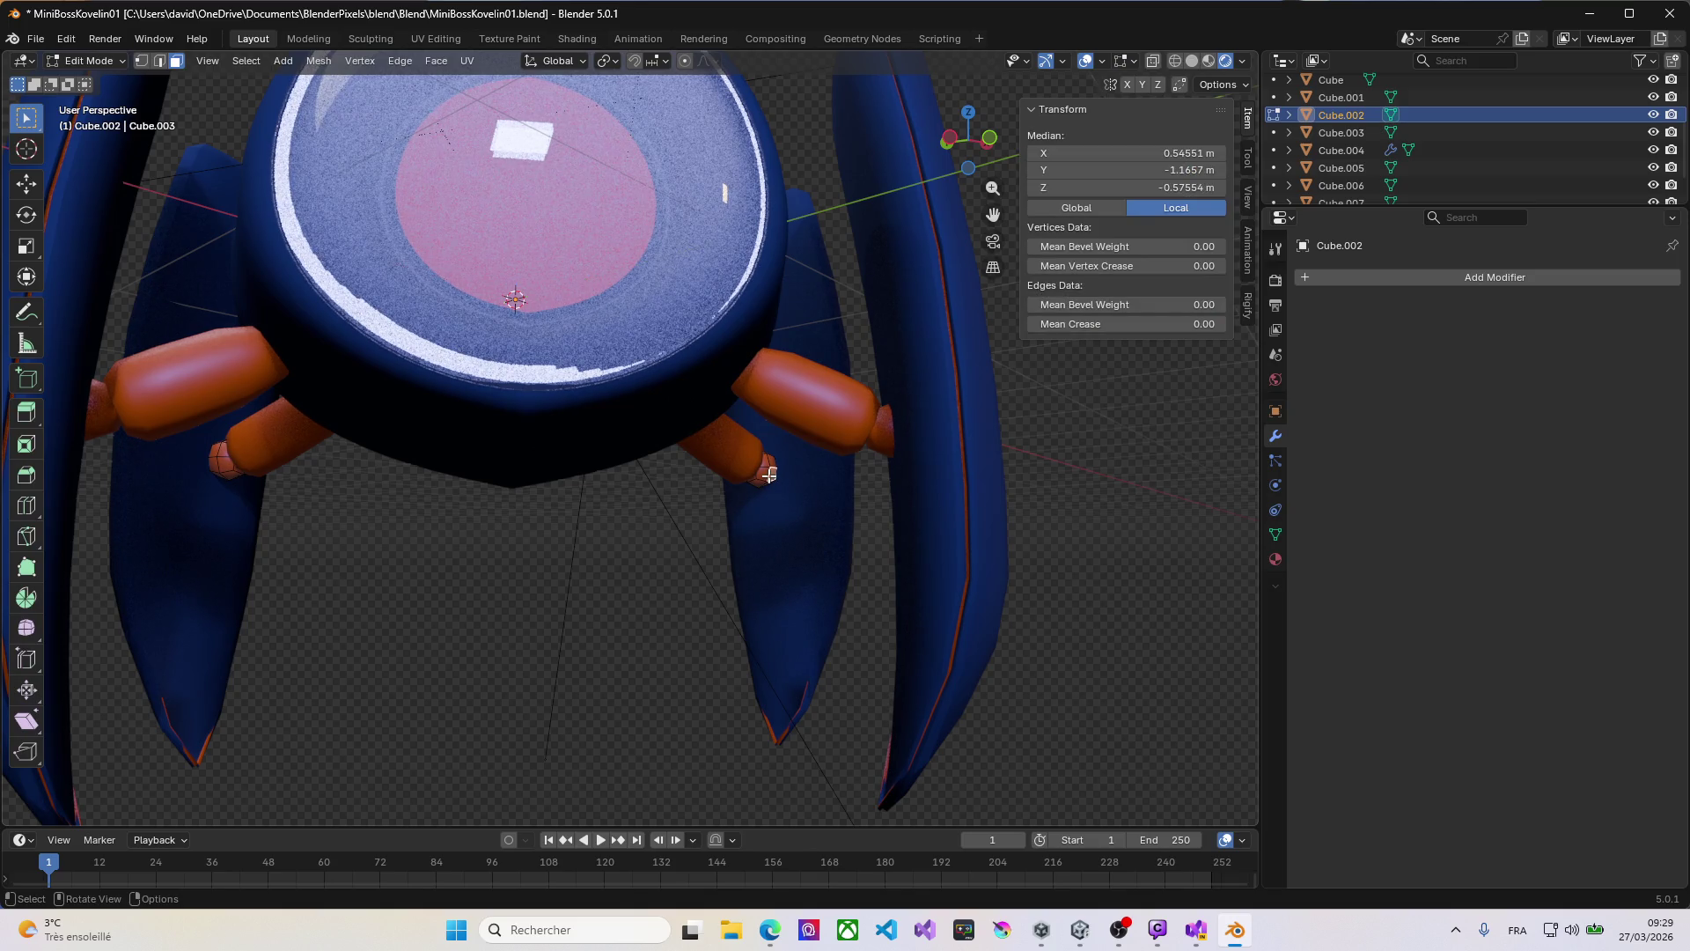
{"action": "left_click", "coordinate": [770, 475]}
{"action": "key", "text": "ctrl+KP_Add"}
{"action": "scroll", "coordinate": [769, 475], "scroll_direction": "up", "scroll_amount": 1}
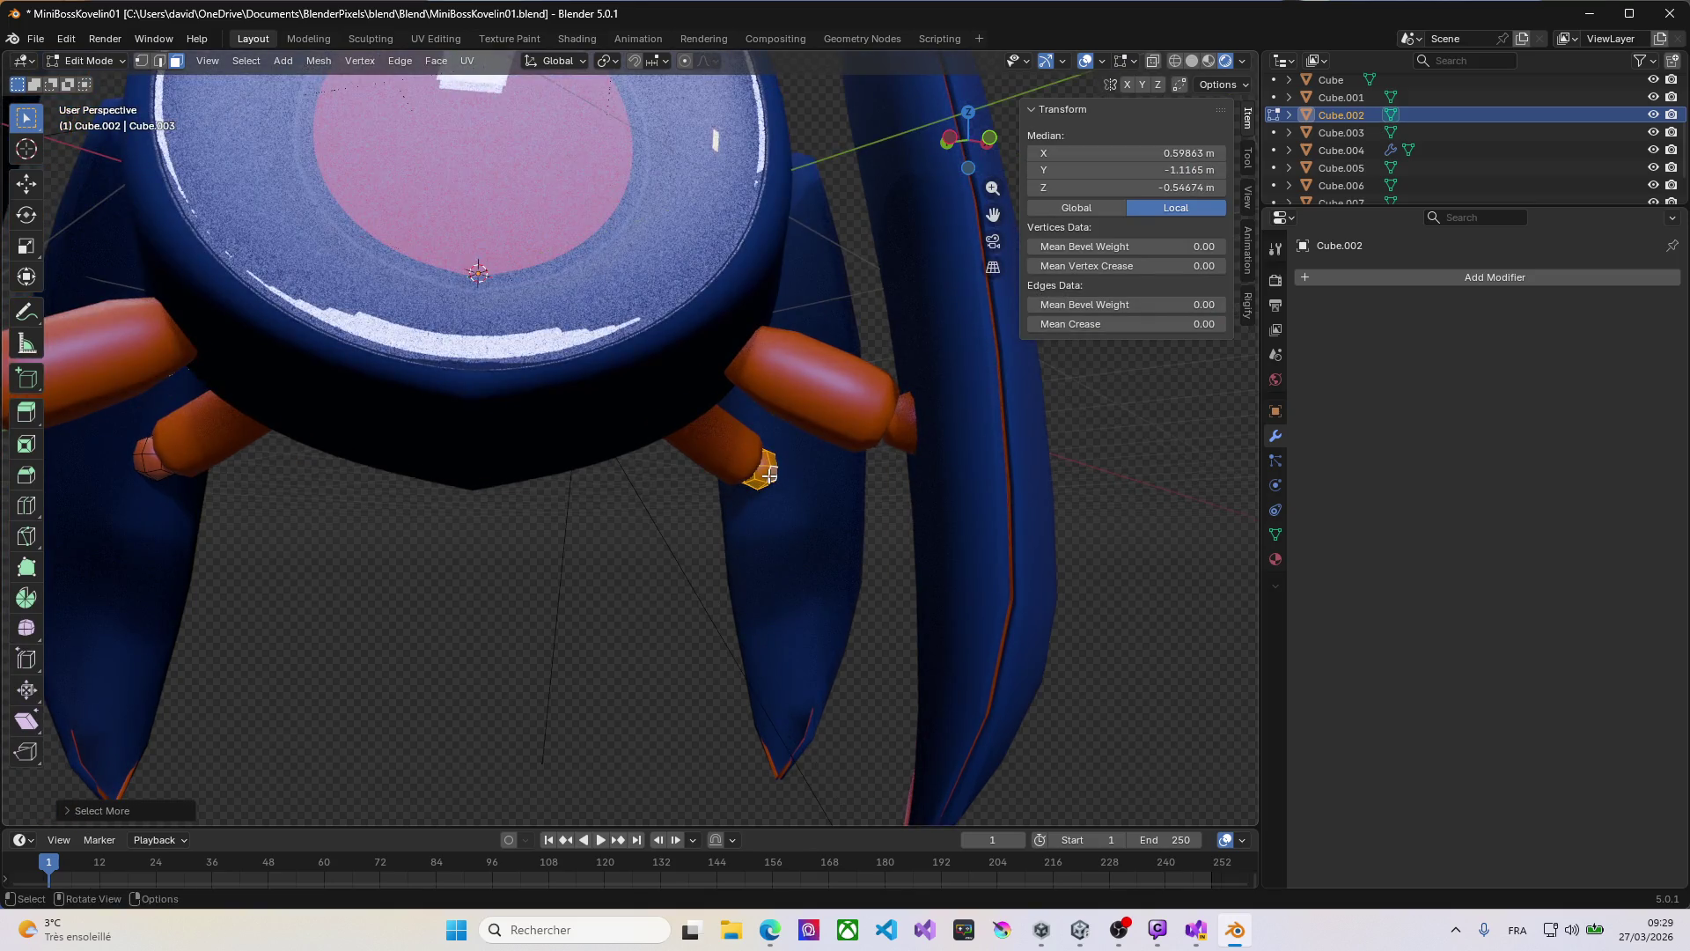
{"action": "key", "text": "p"}
{"action": "left_click", "coordinate": [769, 475]}
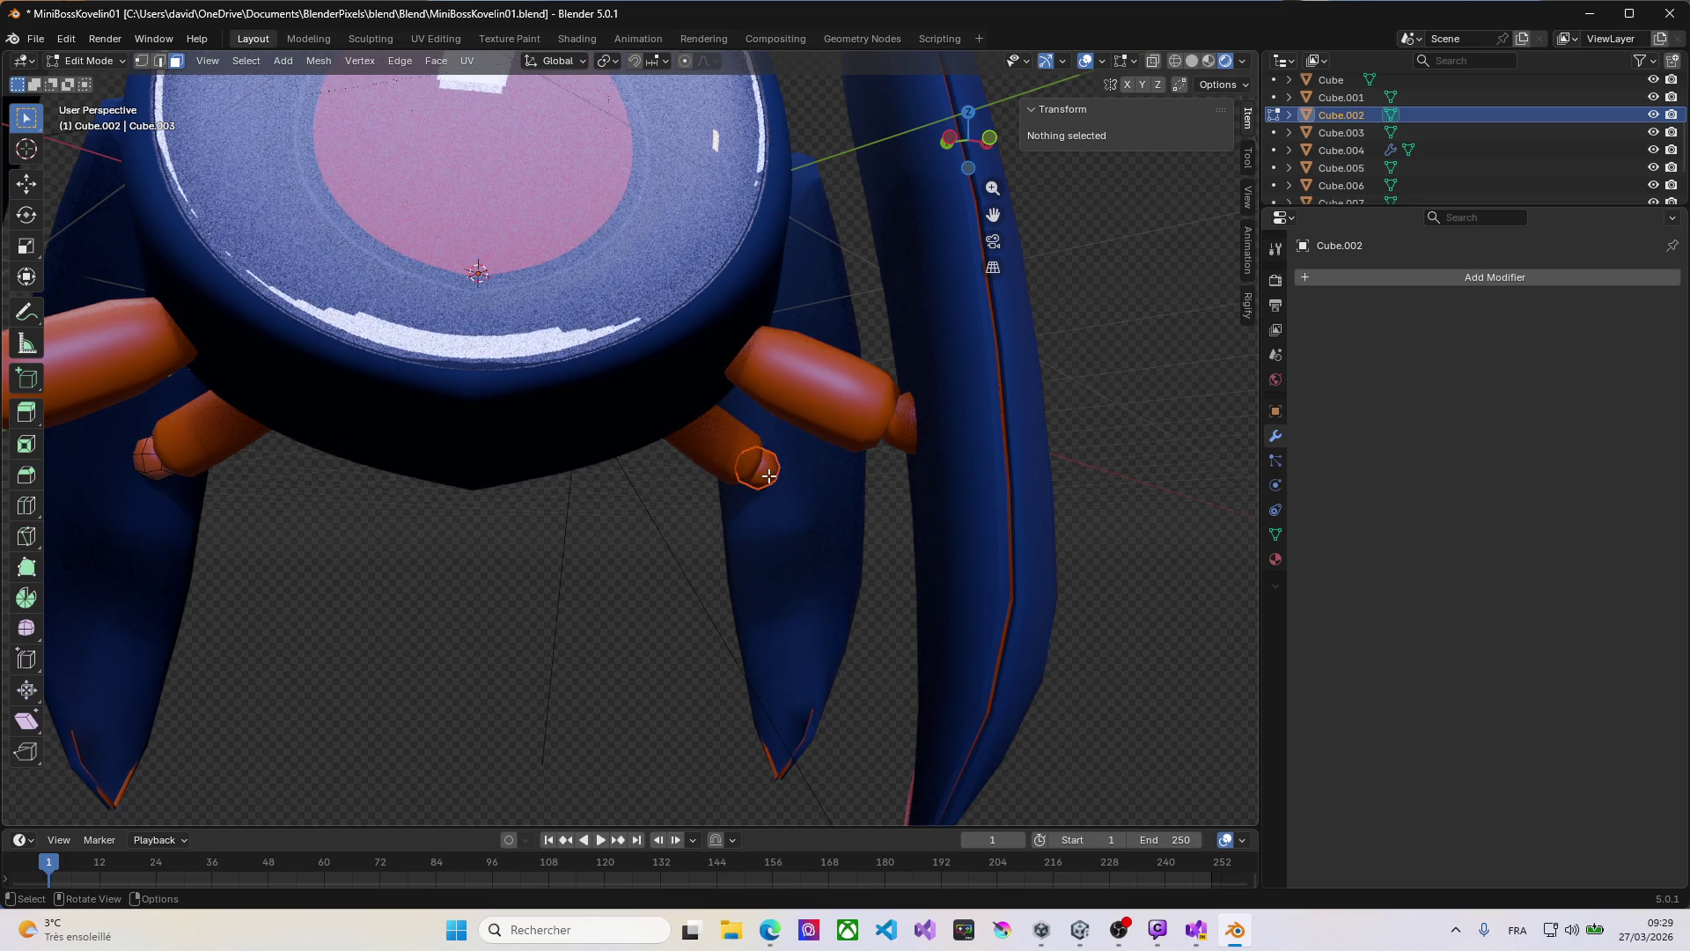
{"action": "middle_click_drag", "start_coordinate": [740, 472], "coordinate": [729, 468]}
{"action": "key", "text": "Tab"}
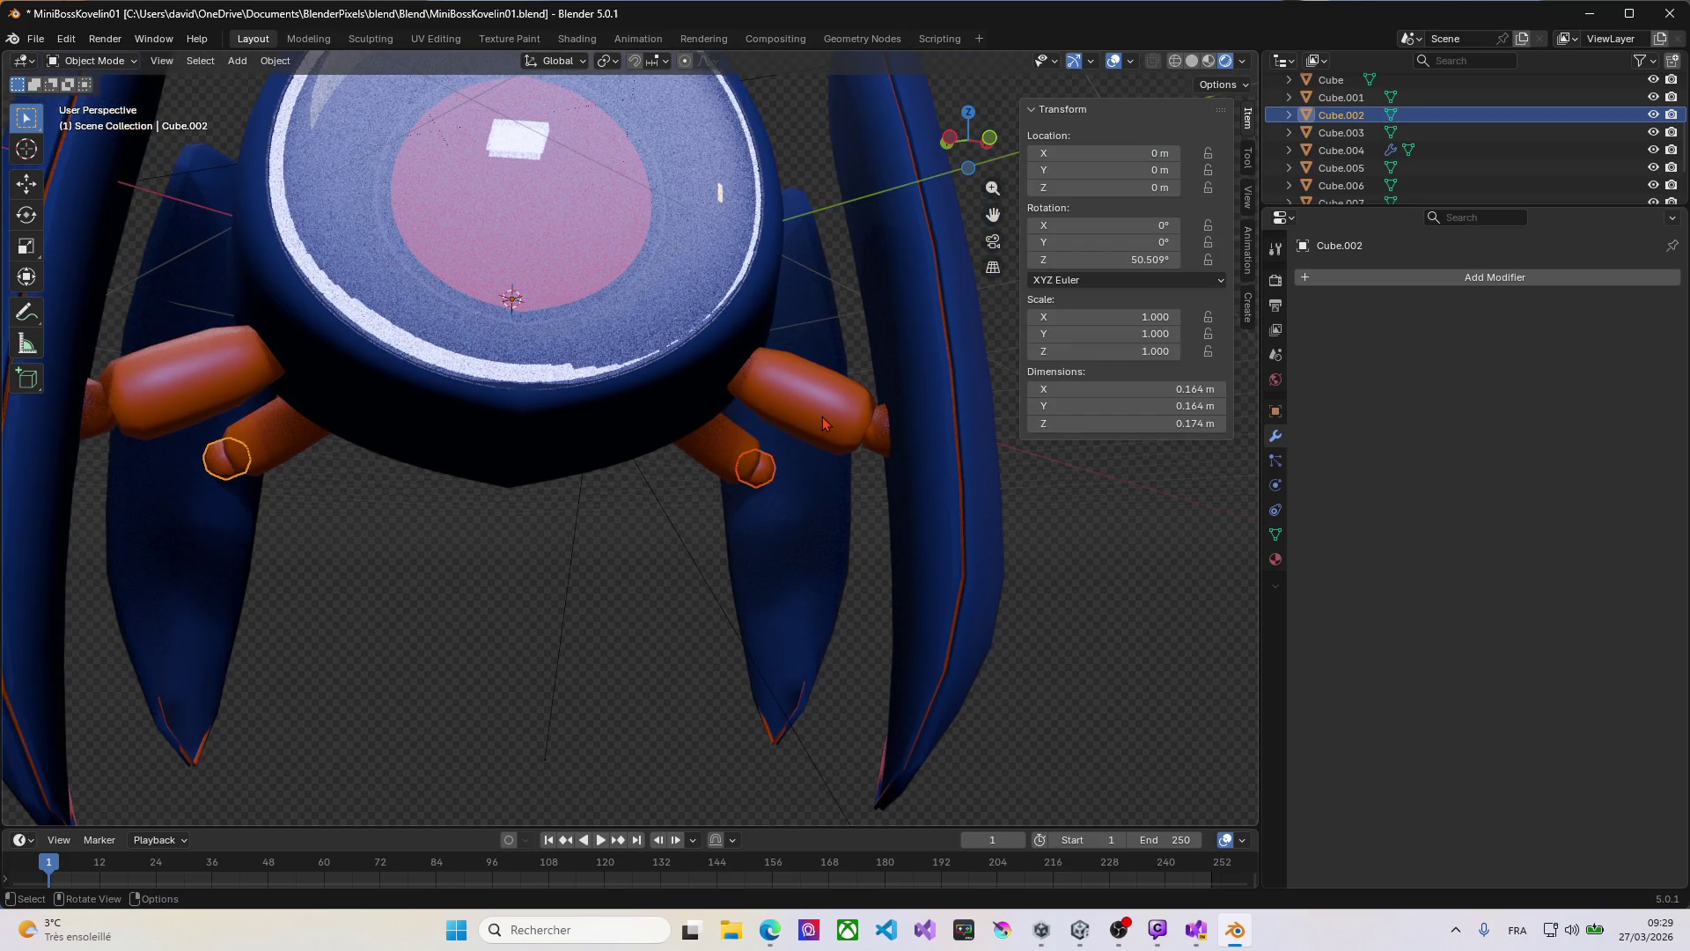
Step: Separate the right end cap from the remaining end caps object
{"action": "left_click", "coordinate": [825, 413]}
{"action": "left_click", "coordinate": [878, 448]}
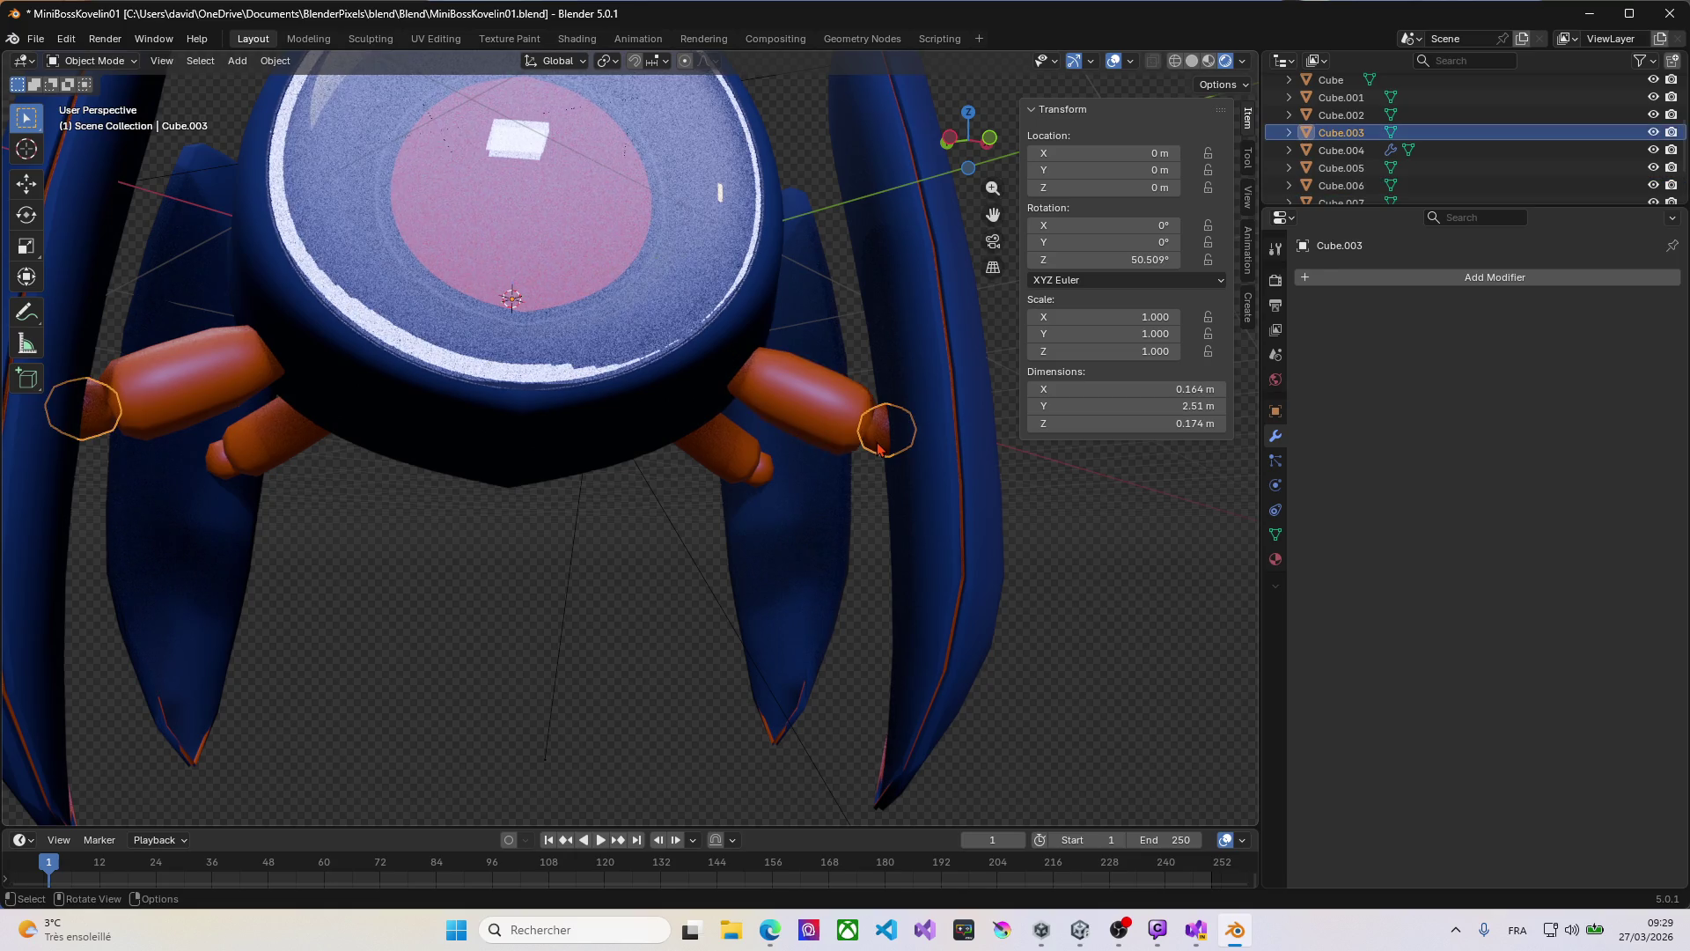
{"action": "key", "text": "Tab"}
{"action": "left_click", "coordinate": [876, 441]}
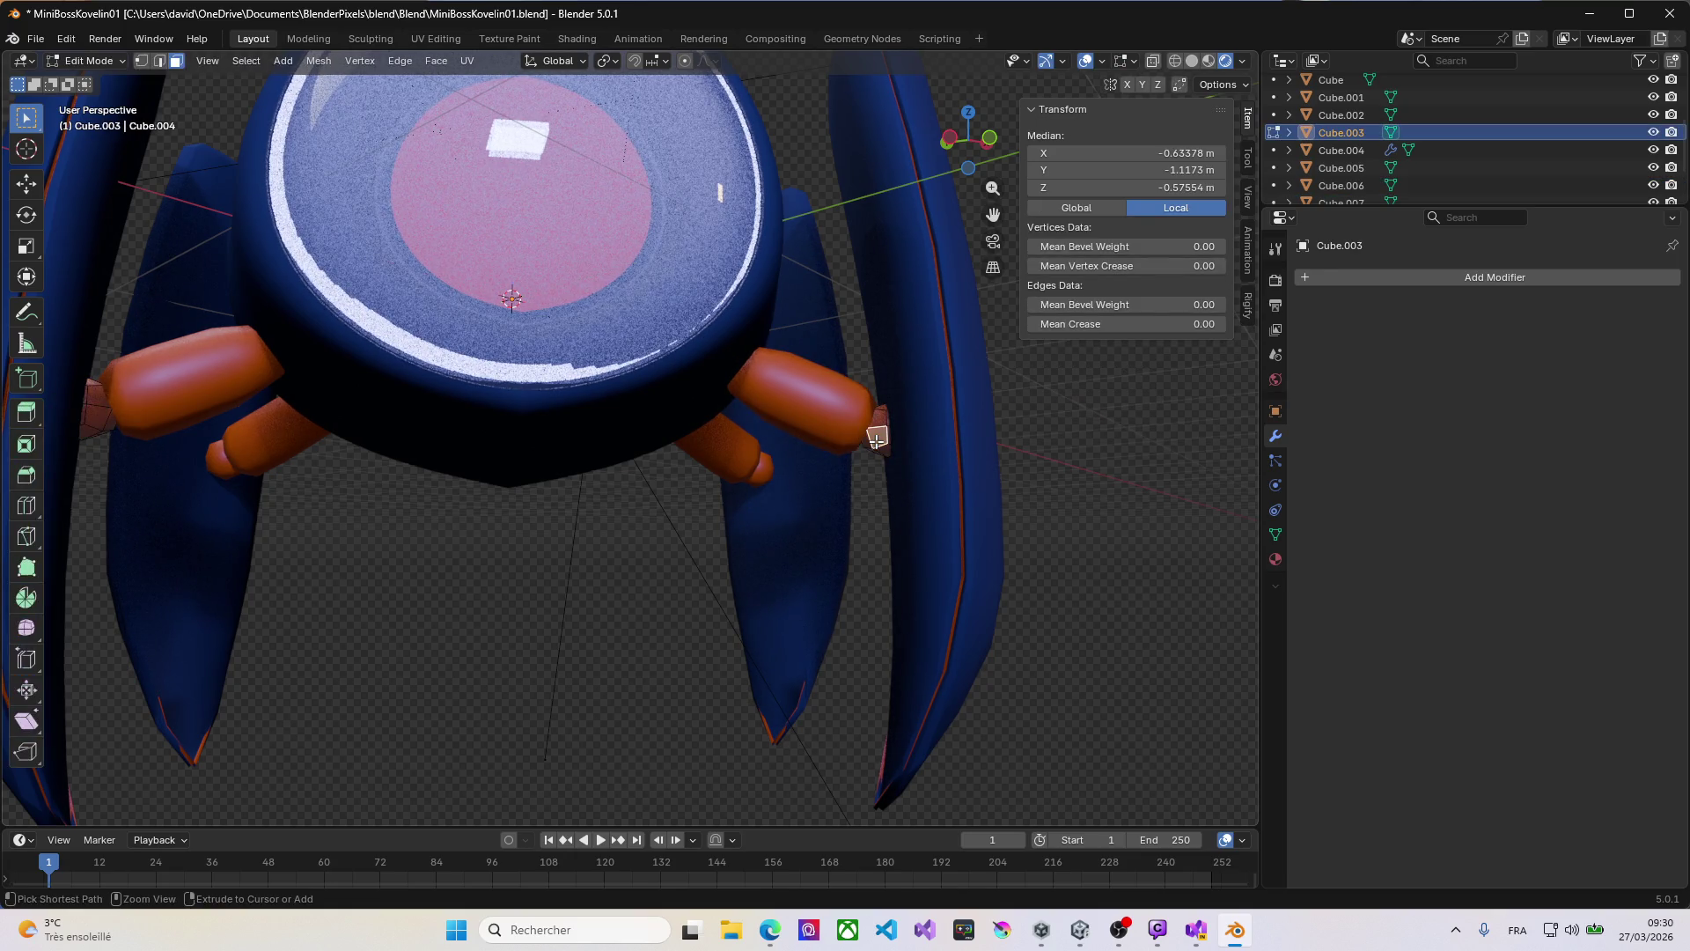
{"action": "key", "text": "ctrl+KP_Add"}
{"action": "key", "text": "p"}
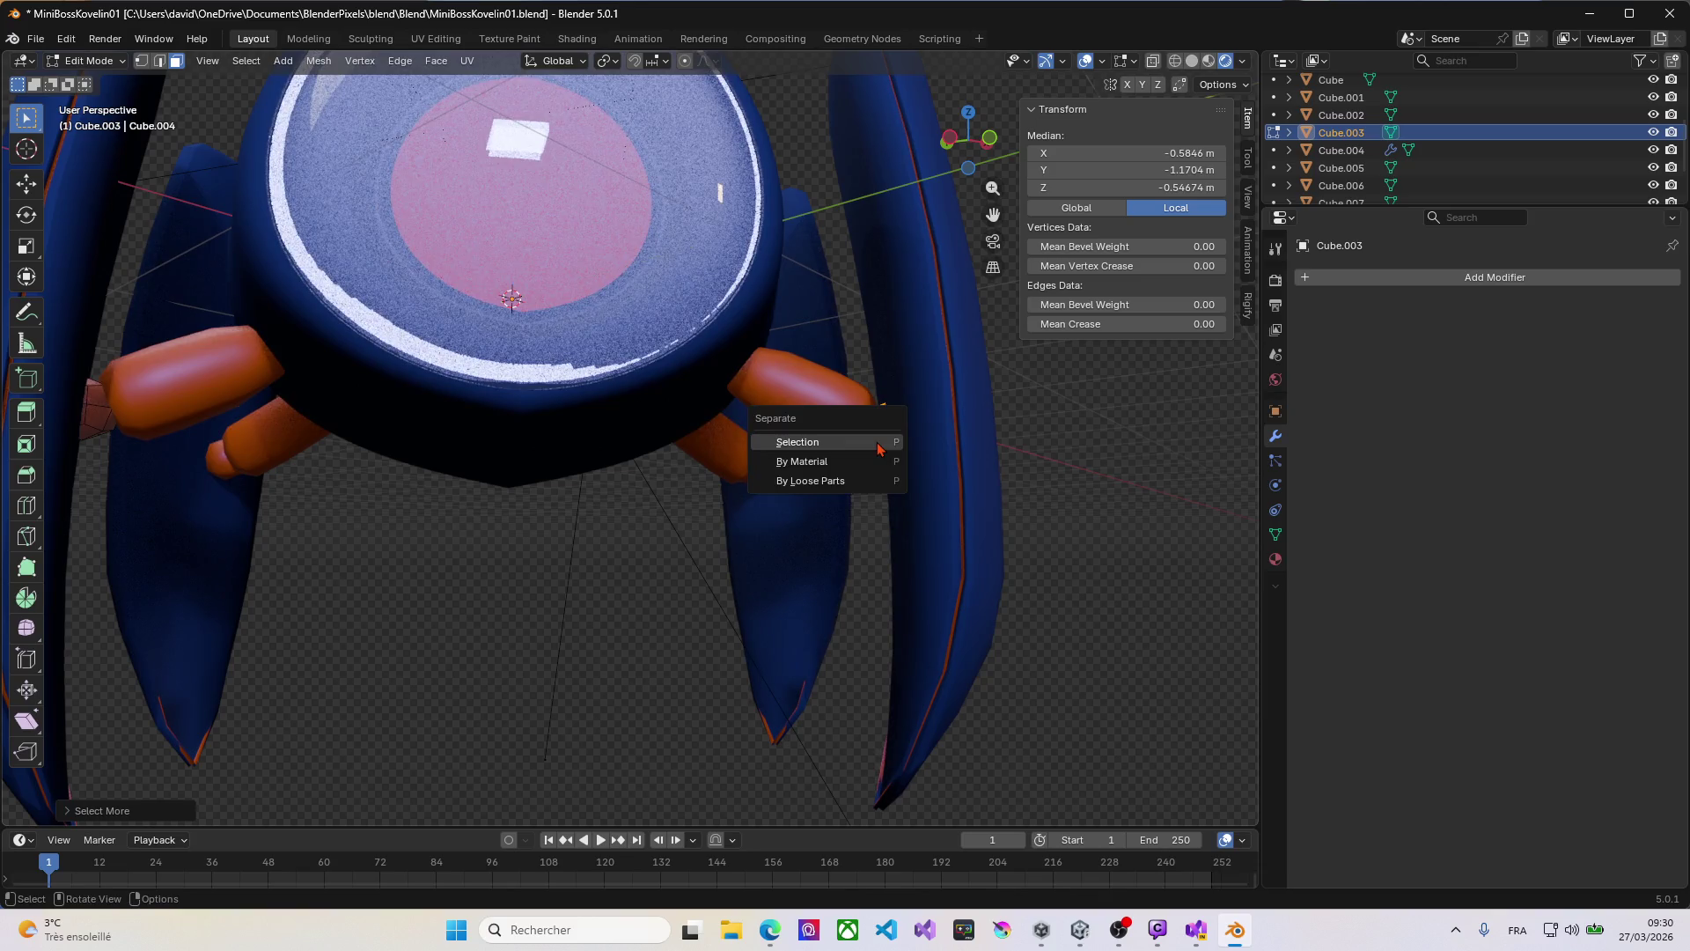
{"action": "left_click", "coordinate": [877, 442]}
{"action": "middle_click_drag", "start_coordinate": [795, 484], "coordinate": [758, 476]}
{"action": "key", "text": "Tab"}
Step: Join the lower-right and upper-left orange arm segments each with its end cap
{"action": "left_click", "coordinate": [757, 476]}
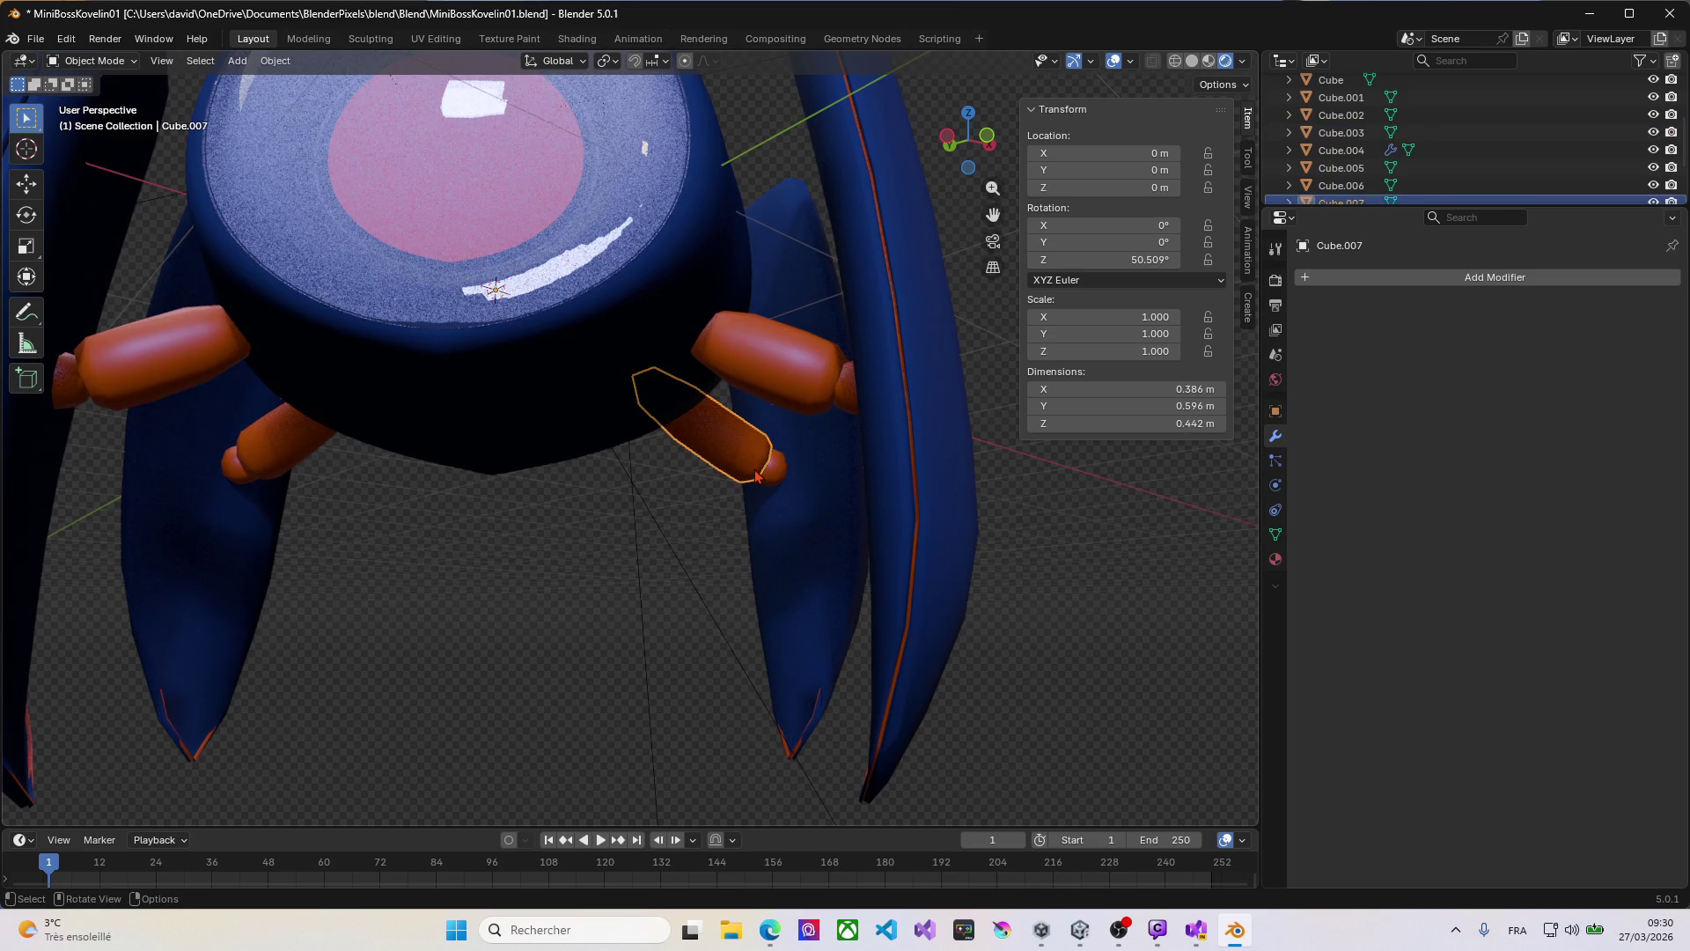
{"action": "left_click", "coordinate": [774, 479], "text": "shift"}
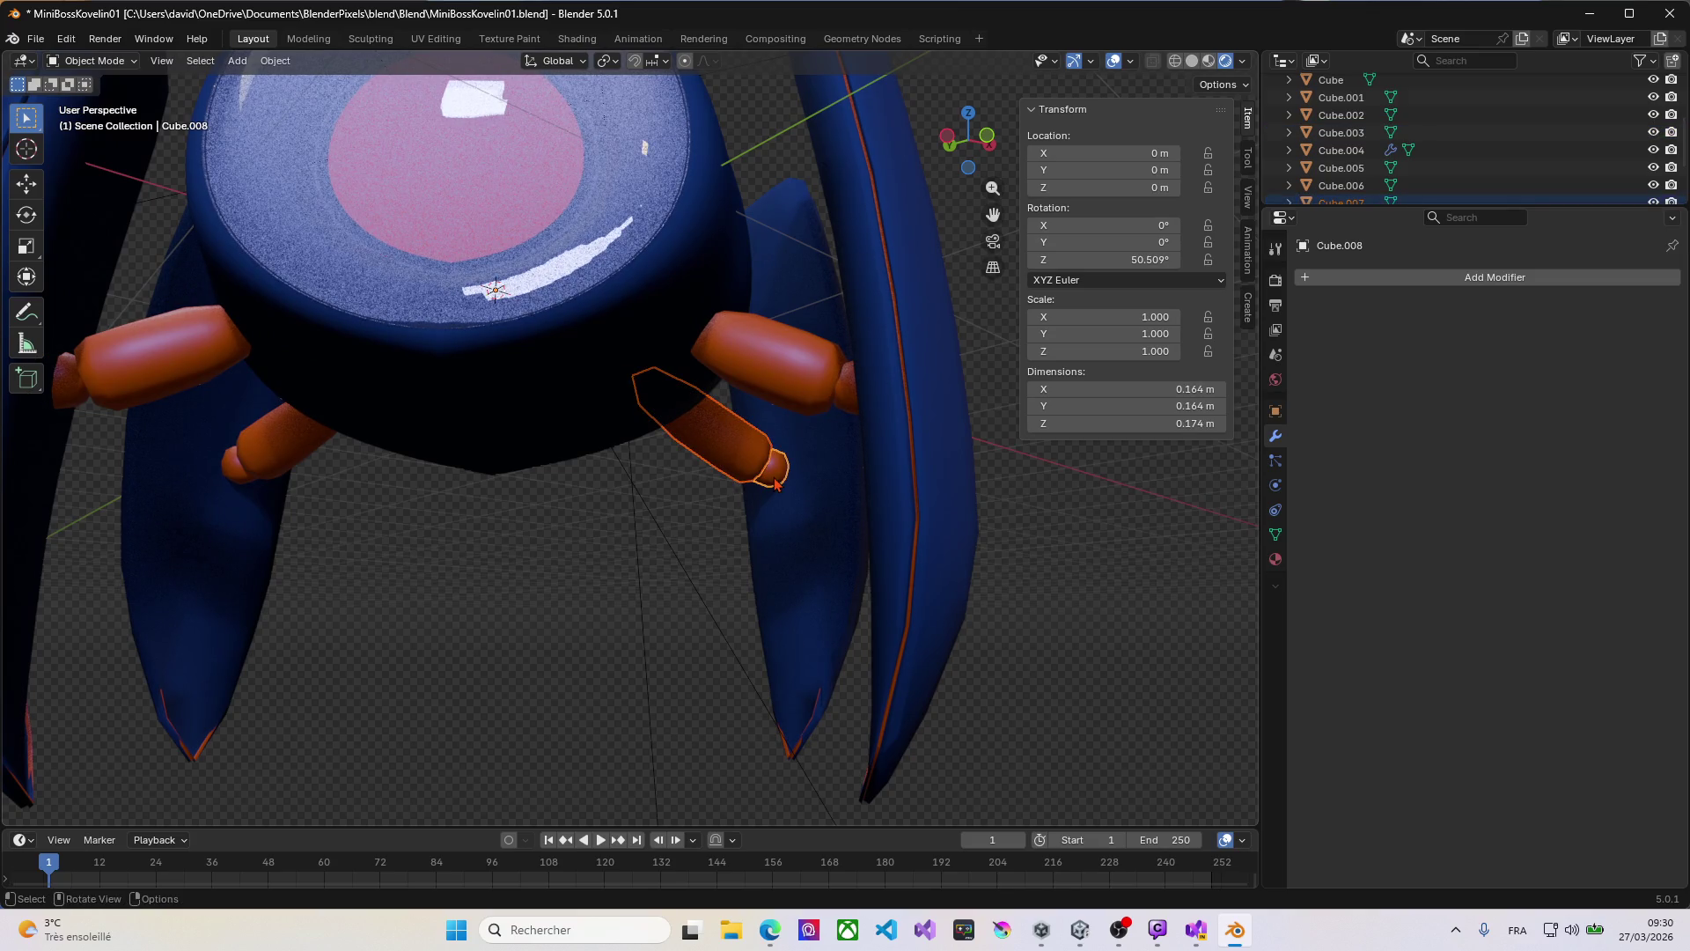
{"action": "key", "text": "ctrl+j"}
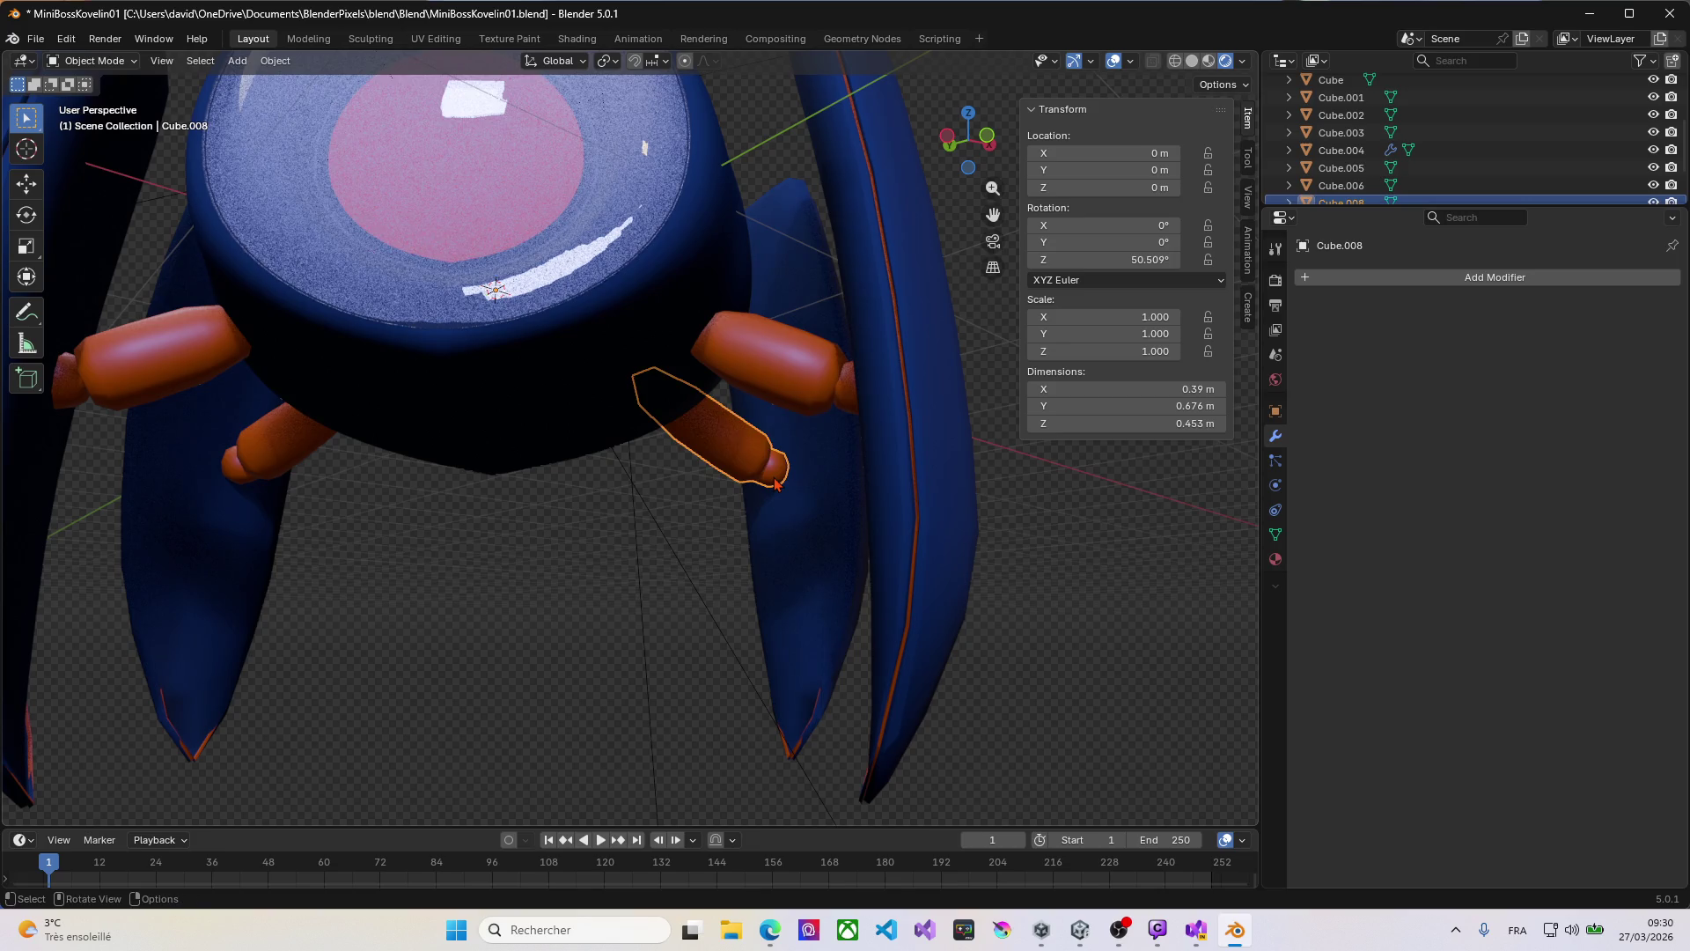
{"action": "left_click", "coordinate": [150, 396]}
{"action": "left_click", "coordinate": [75, 397], "text": "shift"}
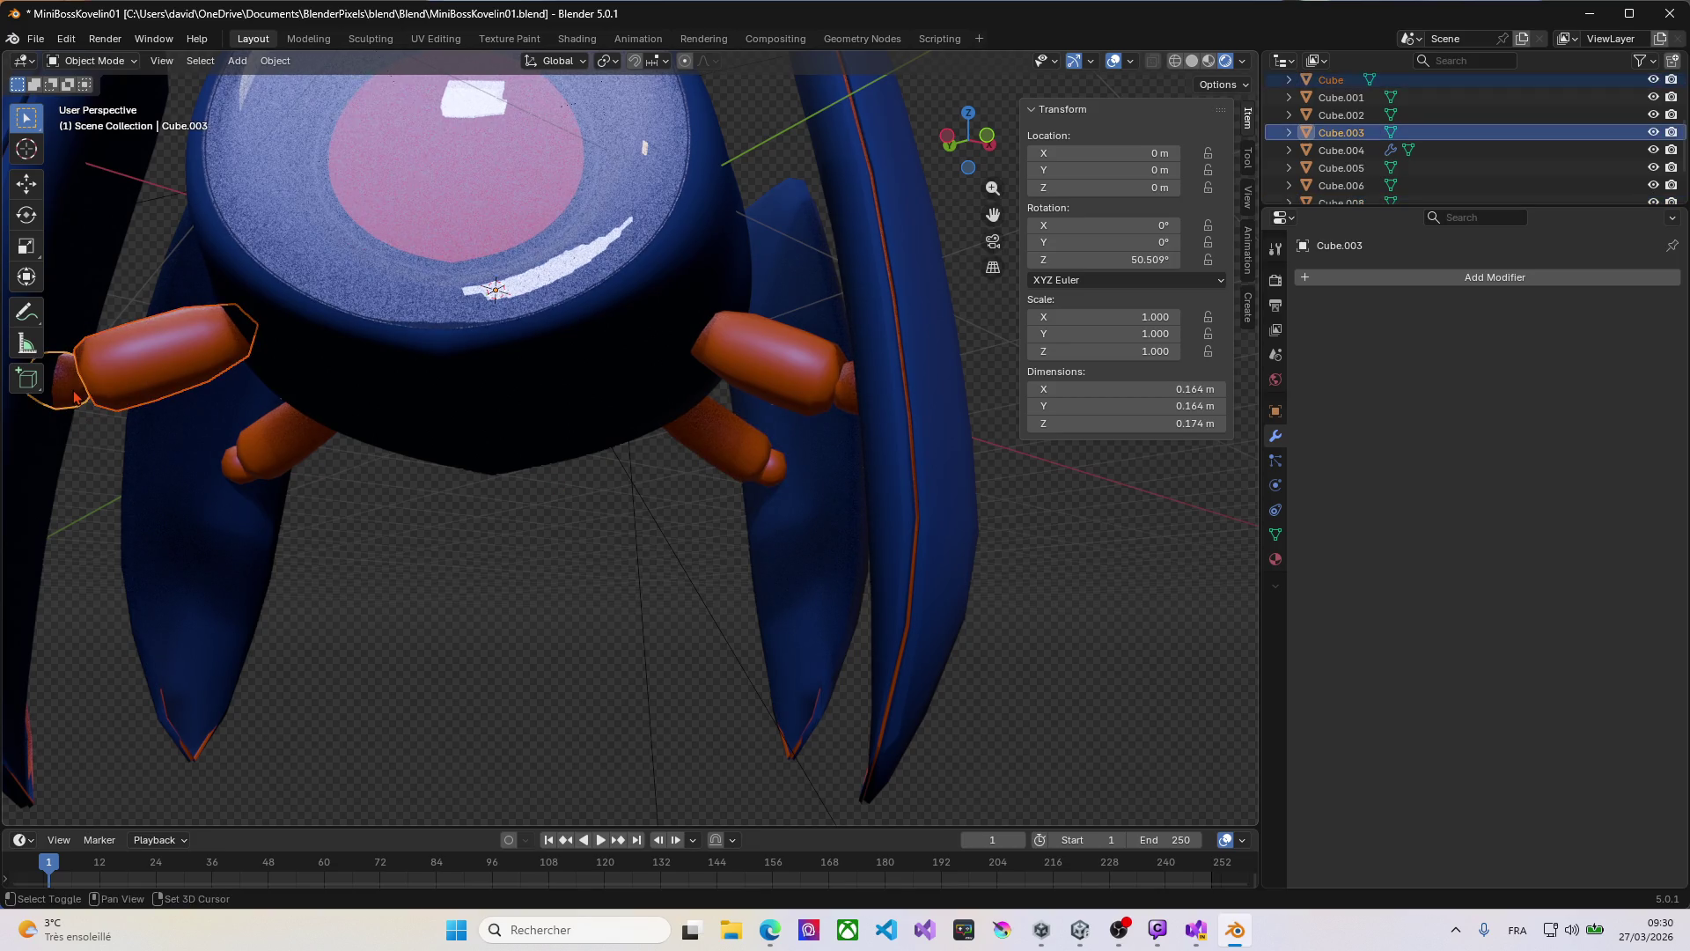
{"action": "key", "text": "ctrl+j"}
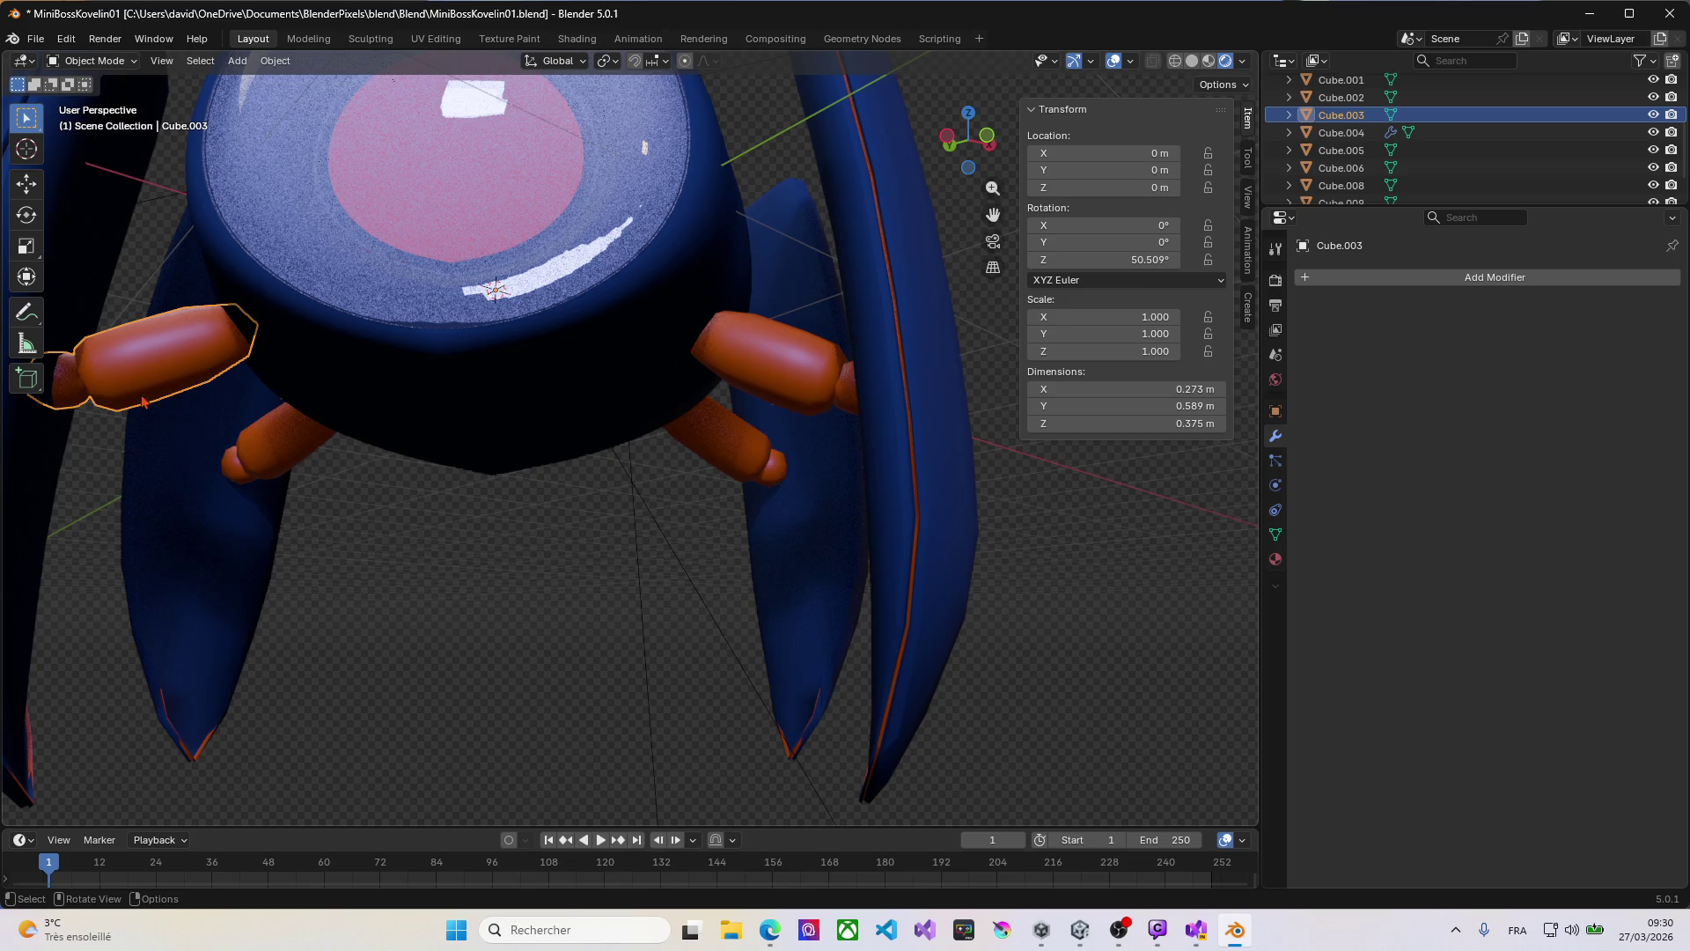
Step: Join the lower-left and upper-right orange arm segments each with its end cap
{"action": "left_click", "coordinate": [269, 444]}
{"action": "left_click", "coordinate": [240, 473], "text": "shift"}
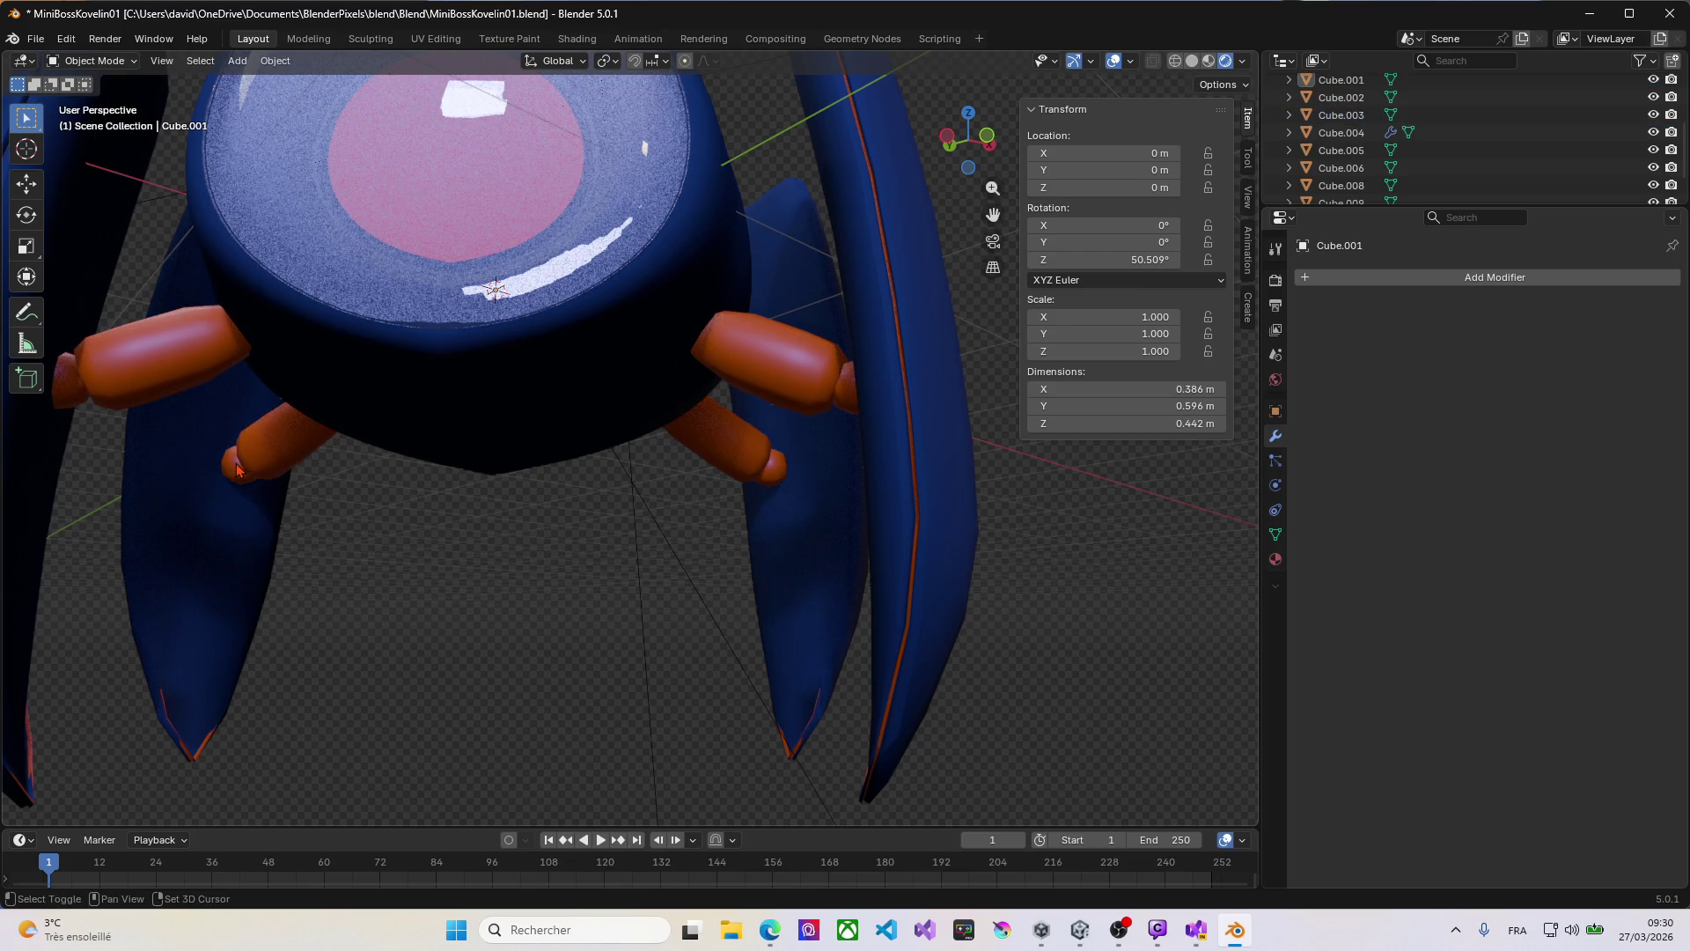
{"action": "left_click", "coordinate": [238, 476], "text": "shift"}
{"action": "left_click", "coordinate": [277, 449], "text": "shift"}
{"action": "key", "text": "ctrl+j"}
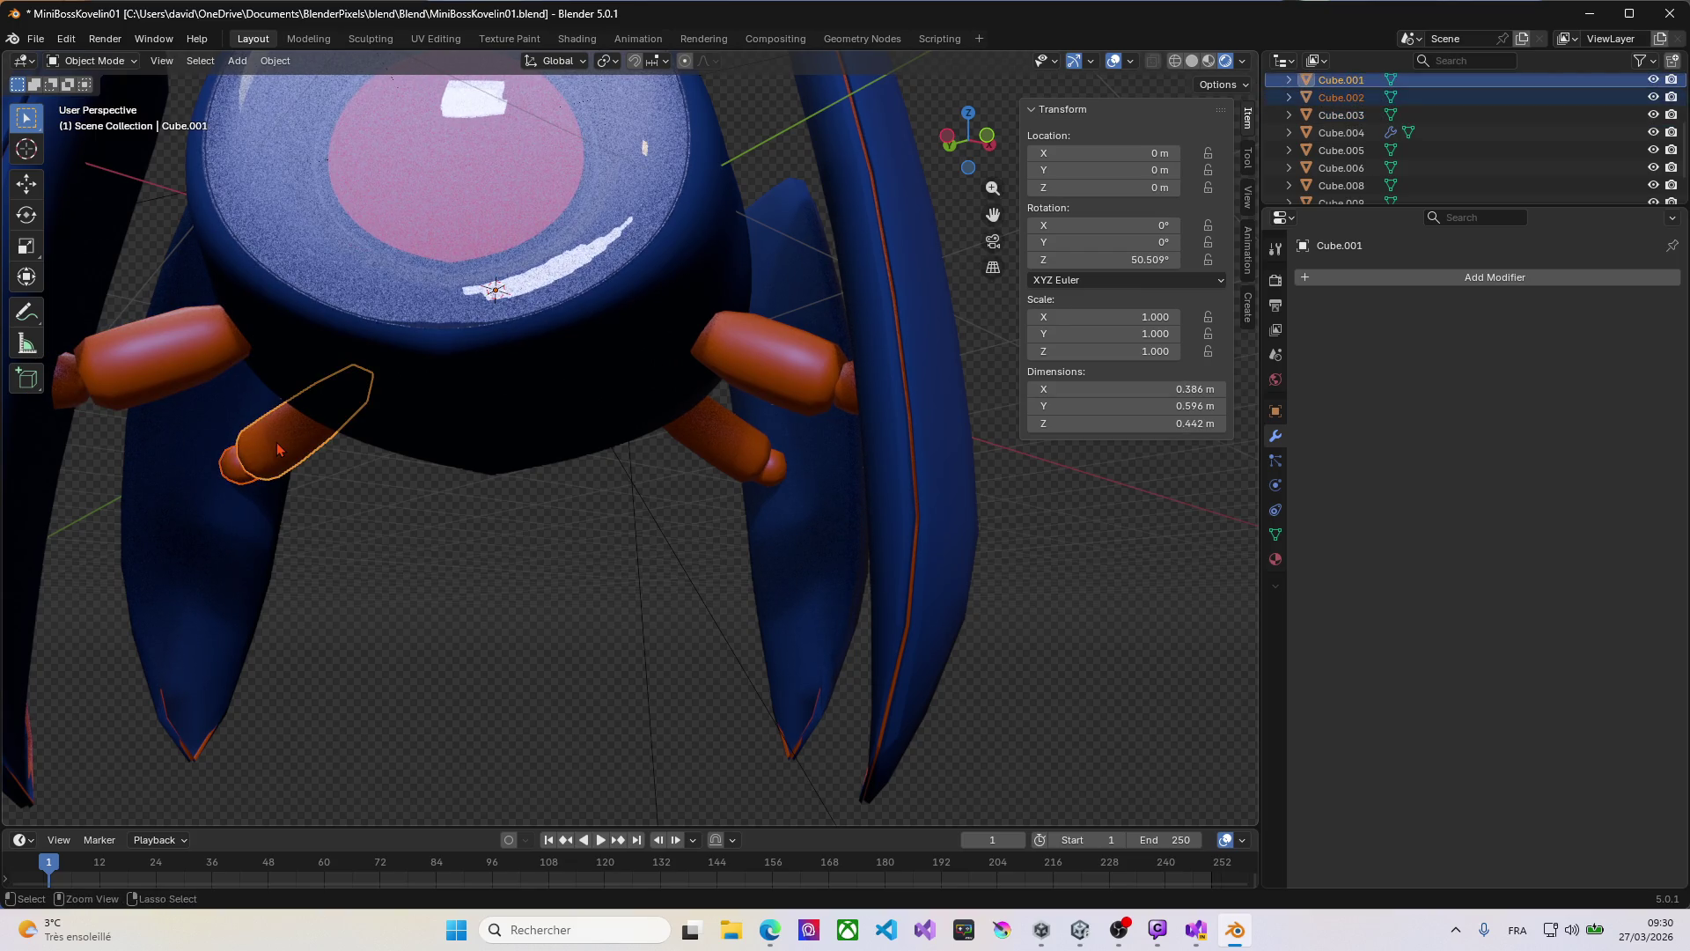
{"action": "left_click", "coordinate": [805, 360]}
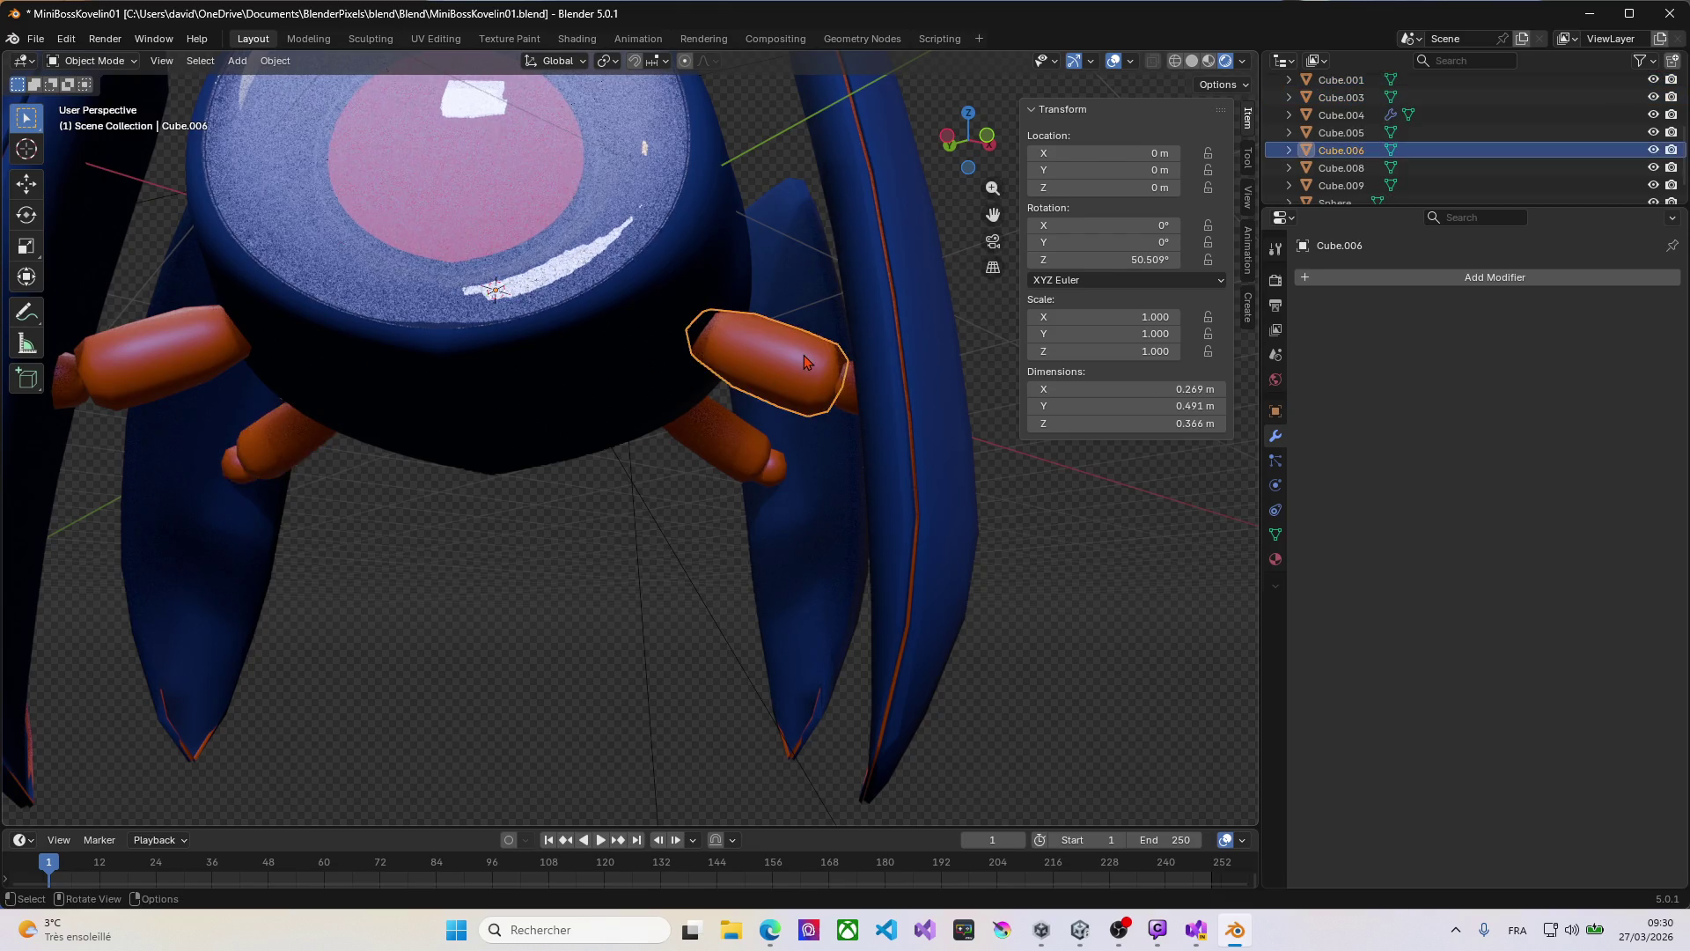
{"action": "left_click", "coordinate": [850, 409], "text": "shift"}
{"action": "mouse_move", "coordinate": [850, 409]}
{"action": "middle_mouse_down"}
{"action": "mouse_move", "coordinate": [837, 426]}
{"action": "mouse_move", "coordinate": [871, 420]}
{"action": "mouse_move", "coordinate": [836, 394]}
{"action": "mouse_move", "coordinate": [819, 404]}
{"action": "middle_mouse_up"}
{"action": "key", "text": "ctrl+j"}
Step: Select the blue leg mesh and enter Edit Mode on it
{"action": "scroll", "coordinate": [850, 426], "scroll_direction": "down", "scroll_amount": 6}
{"action": "left_click", "coordinate": [872, 420]}
{"action": "key", "text": "Tab"}
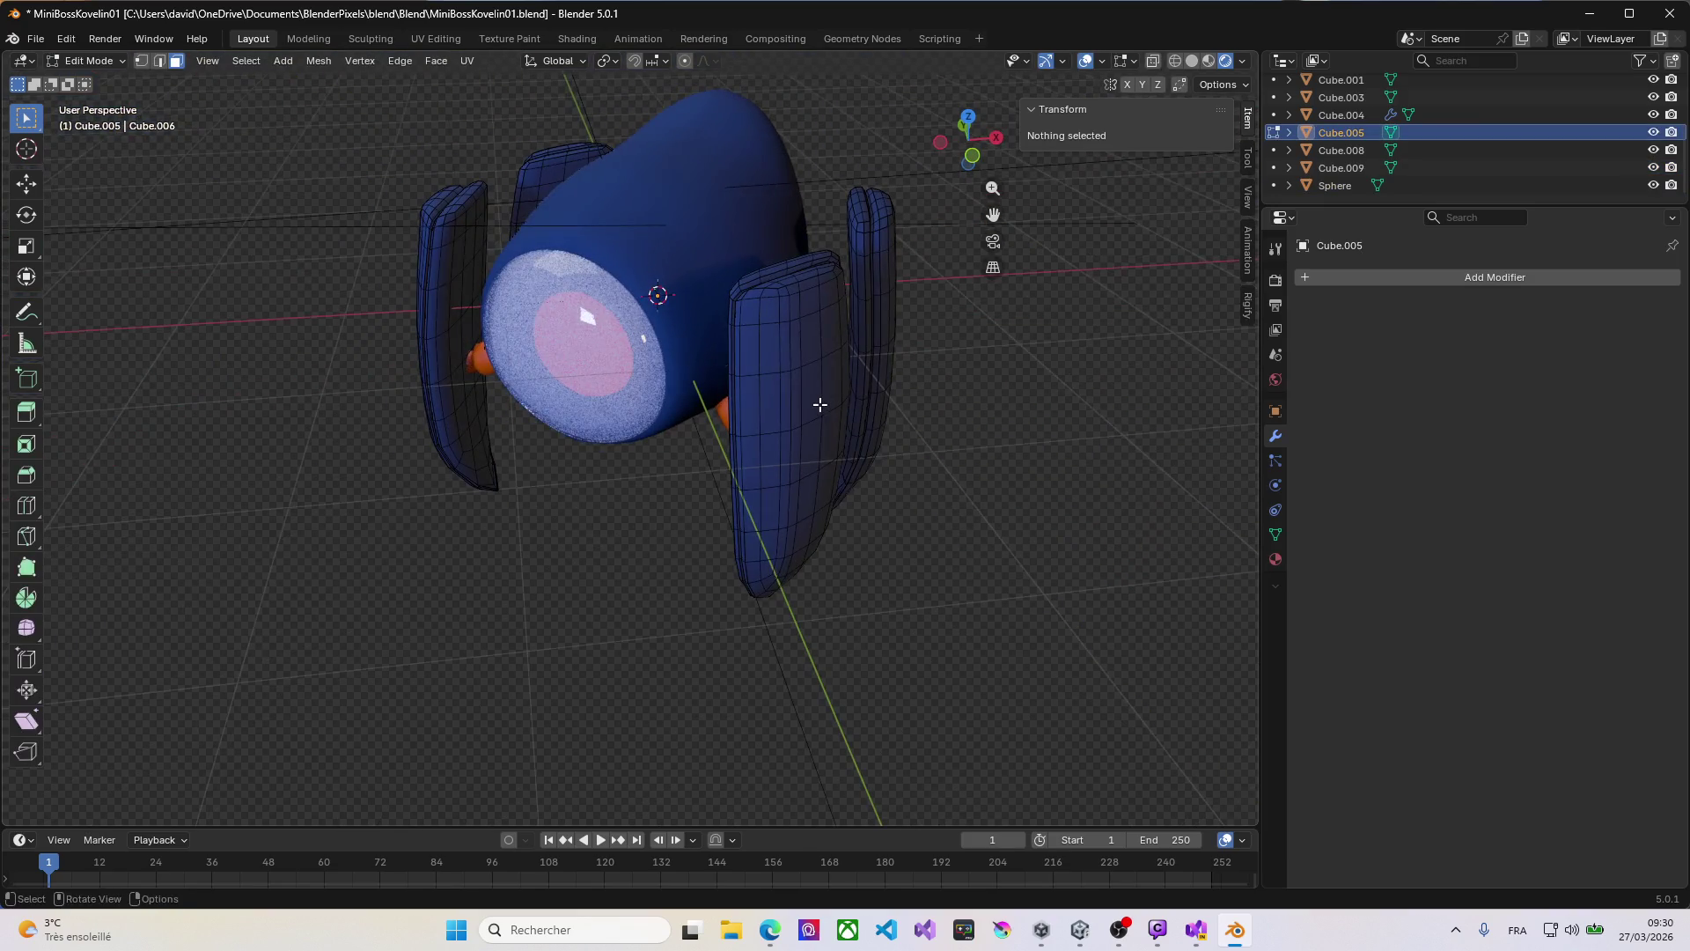
Step: Separate the front-right blue leg panel into its own object
{"action": "left_click", "coordinate": [819, 402]}
{"action": "key", "text": "ctrl+KP_Add"}
{"action": "key", "text": "ctrl+KP_Add"}
{"action": "key", "text": "ctrl+KP_Add"}
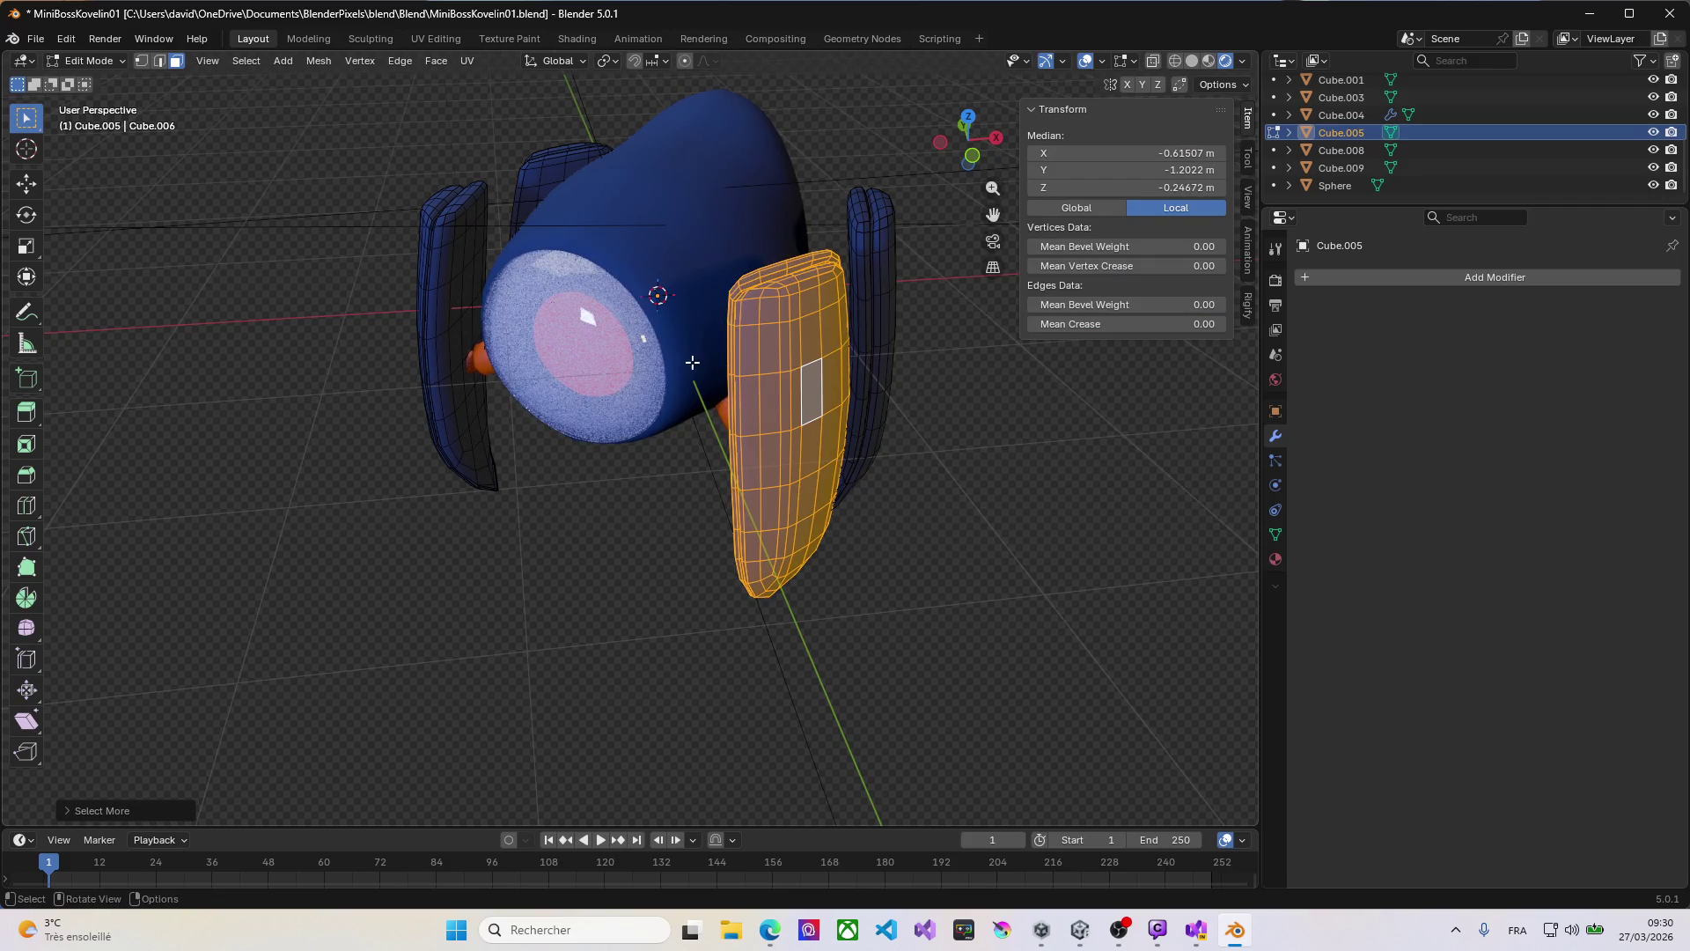
{"action": "middle_click_drag", "start_coordinate": [694, 361], "coordinate": [792, 348]}
{"action": "key", "text": "ctrl+p"}
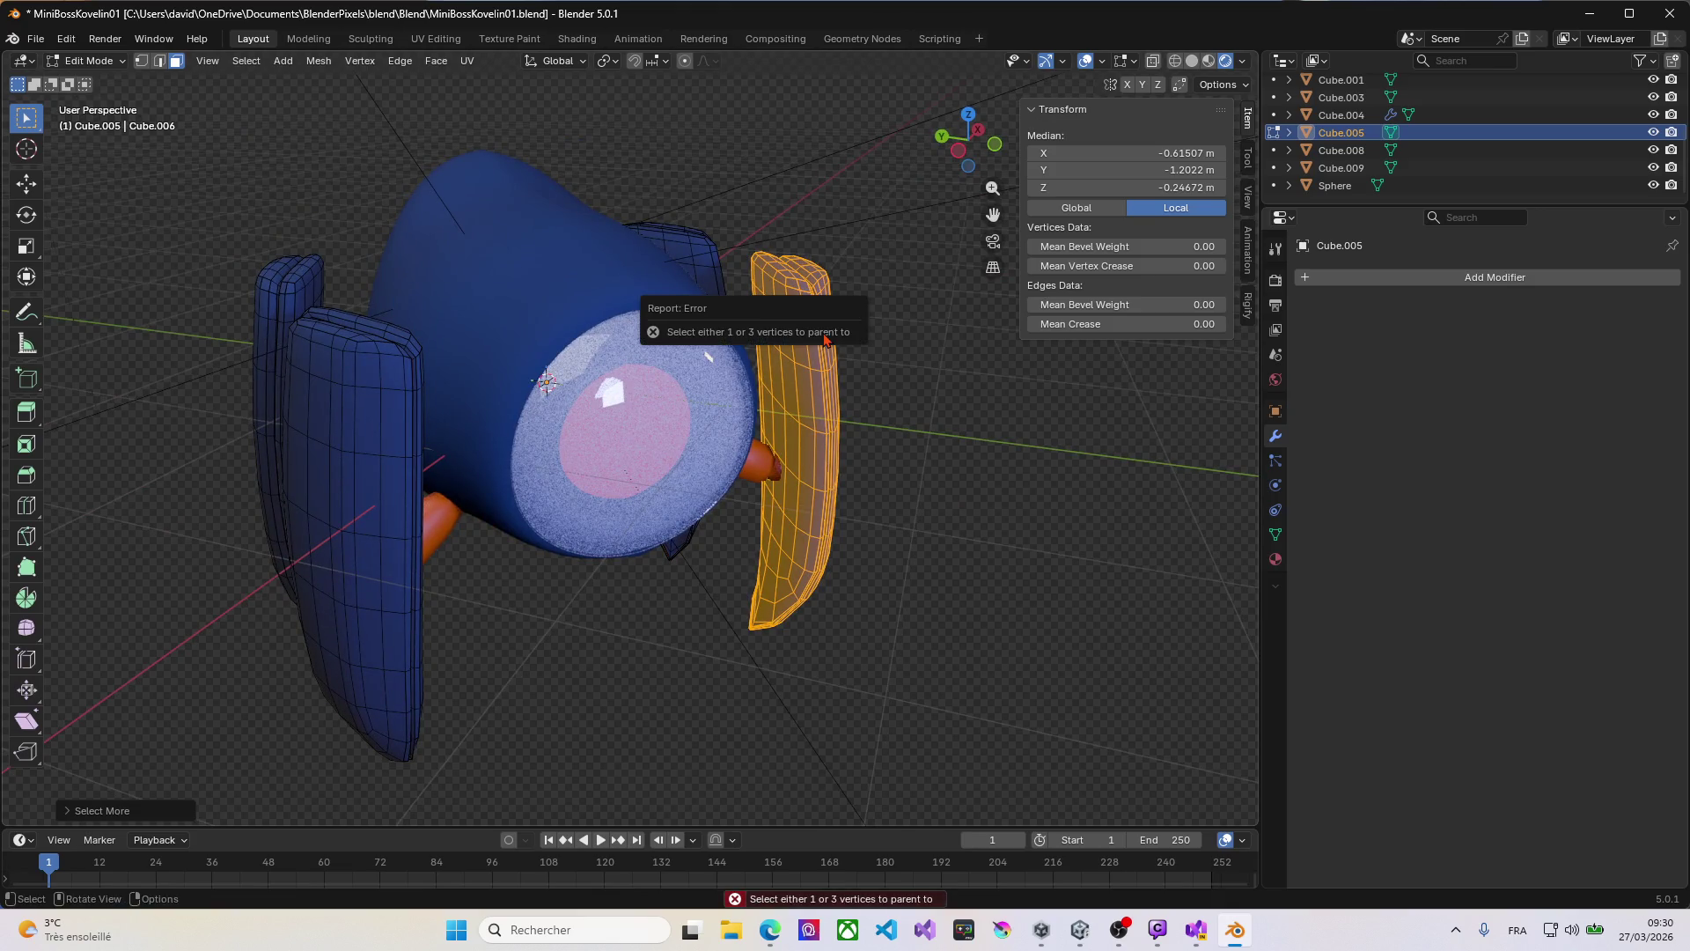
{"action": "key", "text": "p"}
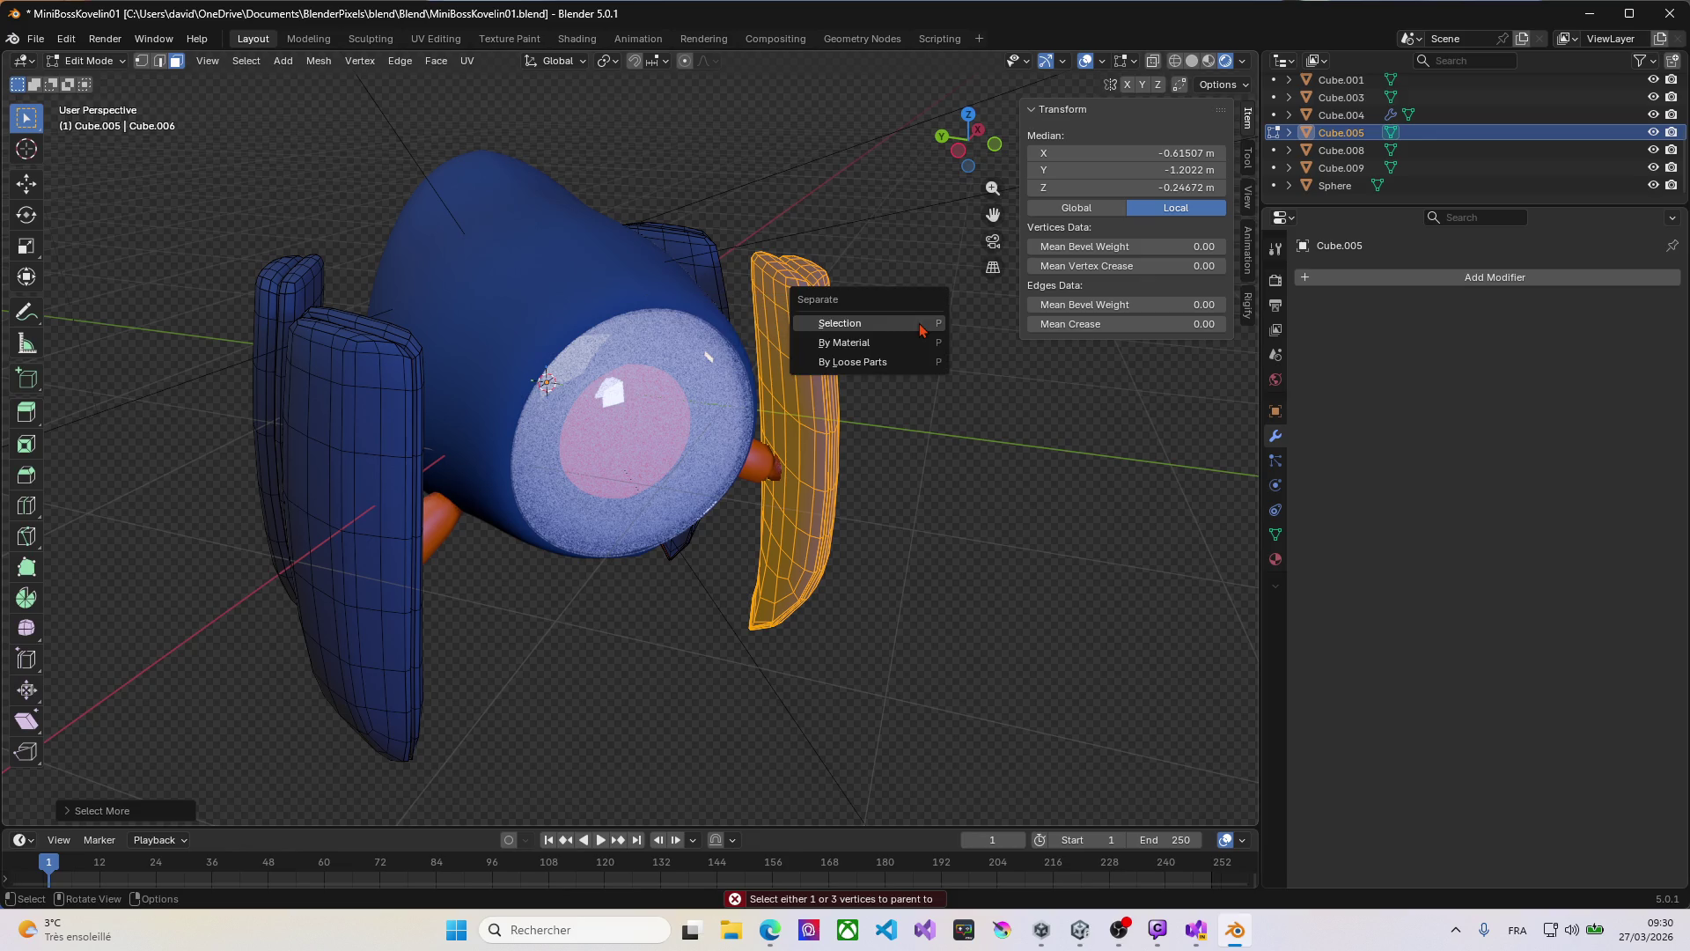
{"action": "left_click", "coordinate": [921, 330]}
{"action": "middle_click_drag", "start_coordinate": [917, 320], "coordinate": [793, 326]}
{"action": "key", "text": "Tab"}
Step: Separate the back-right blue leg panel into its own object
{"action": "key", "text": "Tab"}
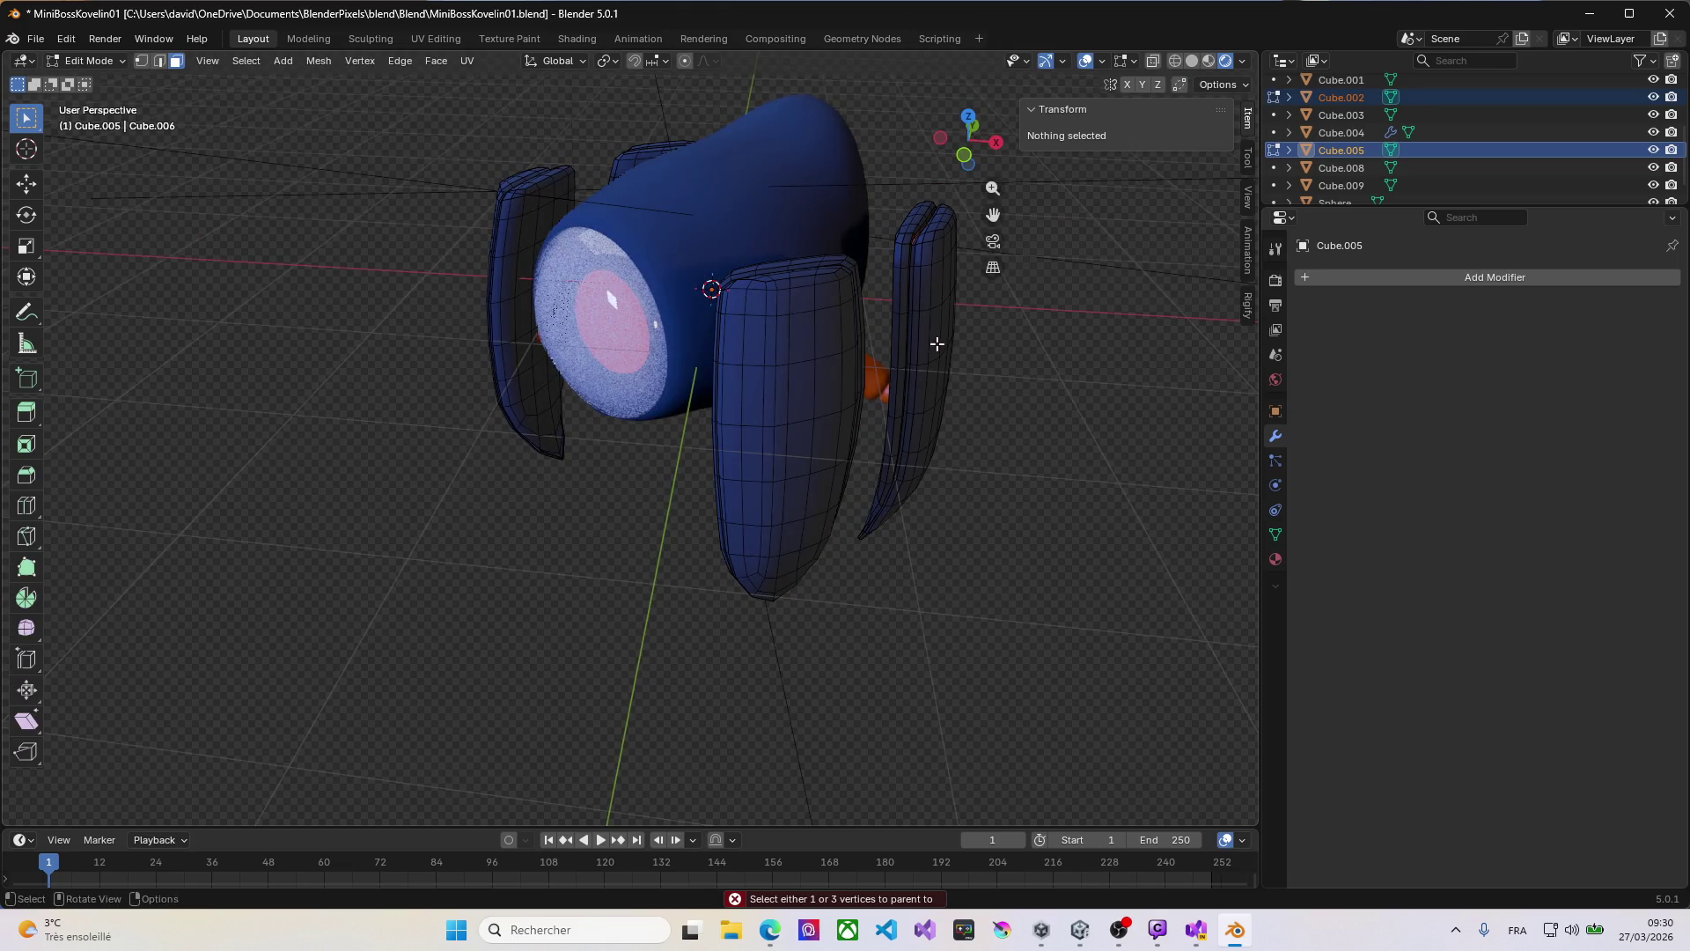
{"action": "left_click", "coordinate": [935, 343]}
{"action": "mouse_move", "coordinate": [936, 343]}
{"action": "middle_mouse_down"}
{"action": "mouse_move", "coordinate": [868, 369]}
{"action": "mouse_move", "coordinate": [891, 411]}
{"action": "middle_mouse_up"}
{"action": "key", "text": "Tab"}
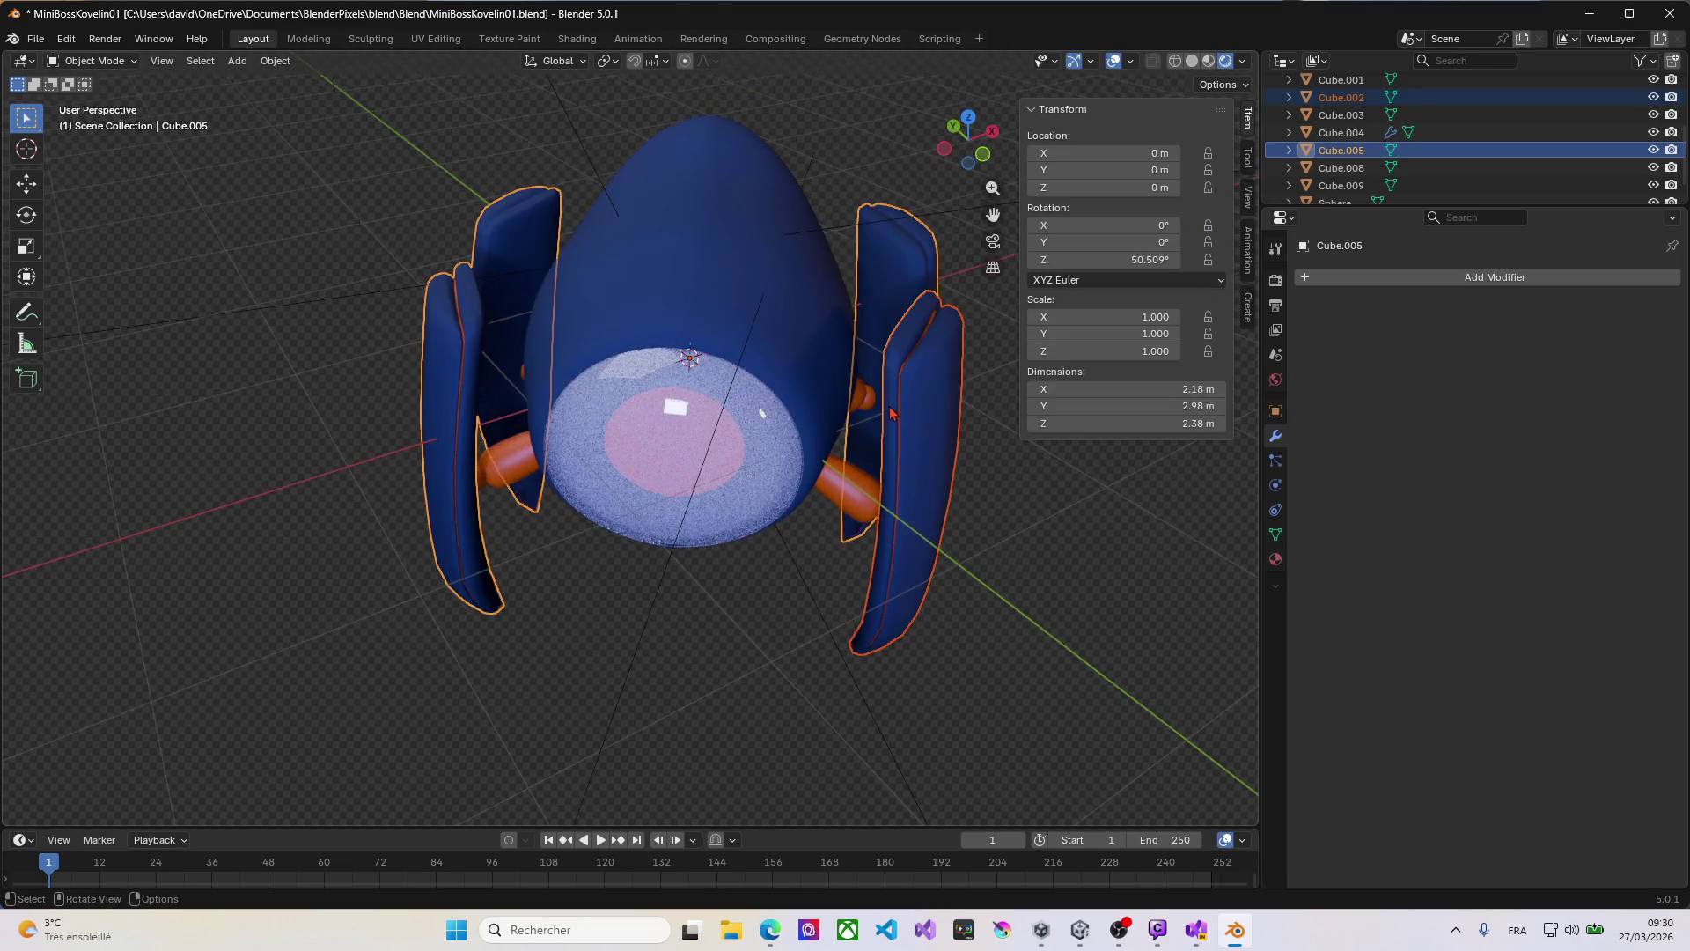
{"action": "left_click", "coordinate": [893, 358], "text": "shift"}
{"action": "key", "text": "Tab"}
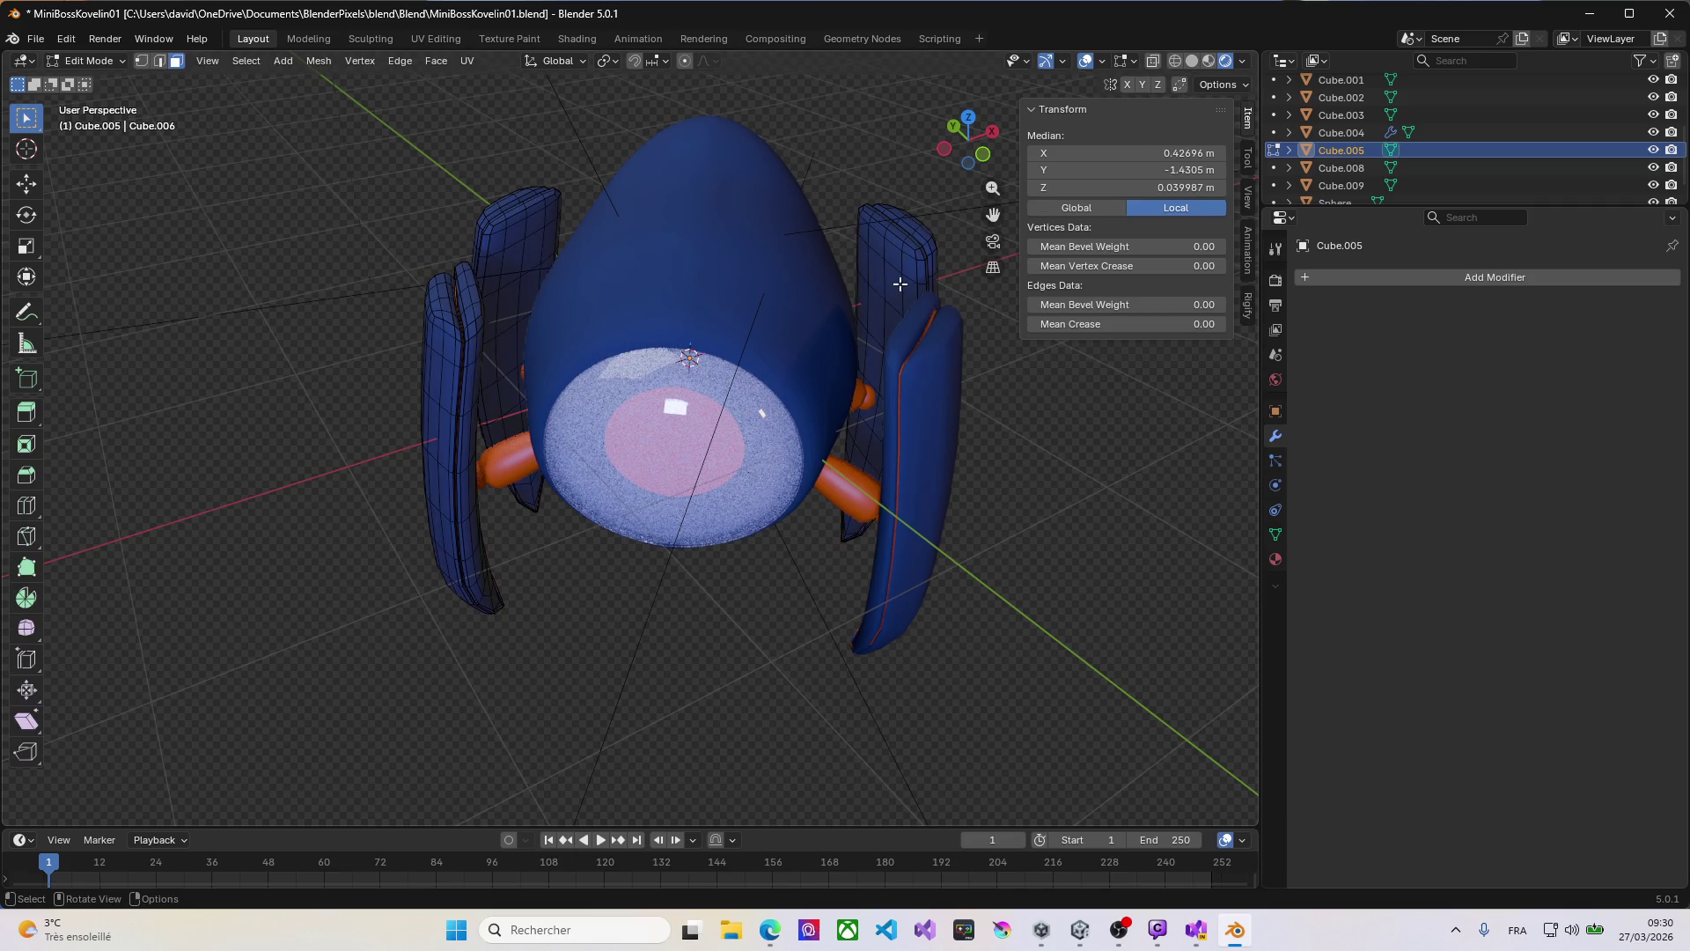
{"action": "key", "text": "ctrl+KP_Add"}
{"action": "key", "text": "ctrl+KP_Add"}
{"action": "key", "text": "ctrl+KP_Add"}
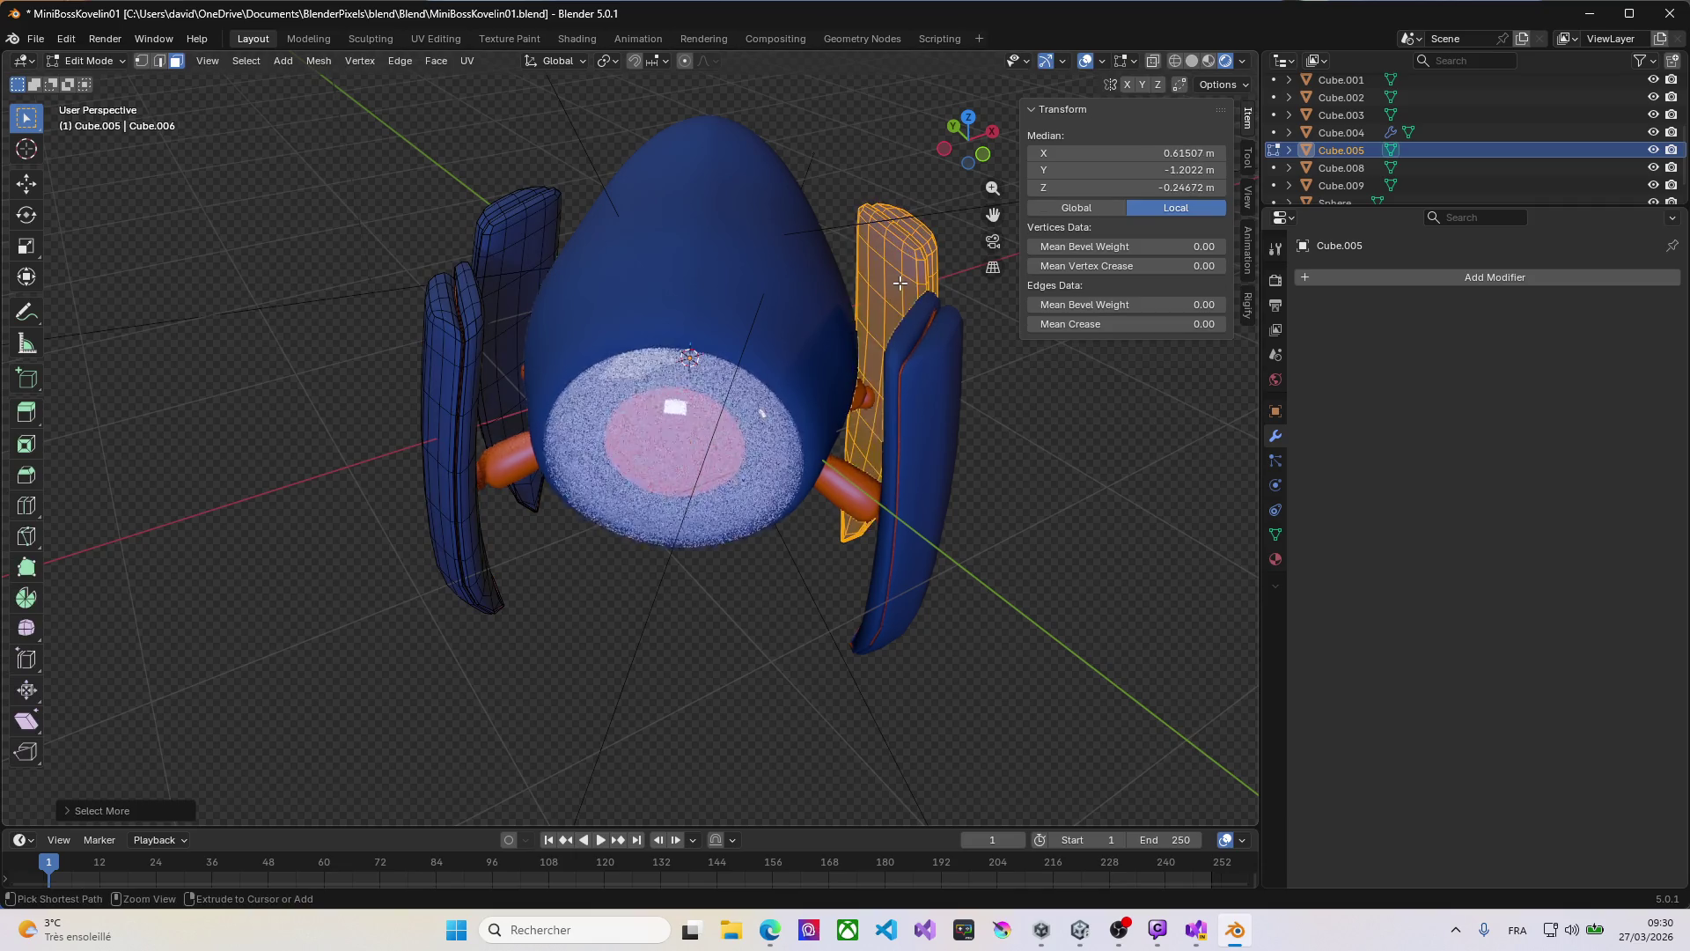
{"action": "key", "text": "p"}
{"action": "left_click", "coordinate": [900, 283]}
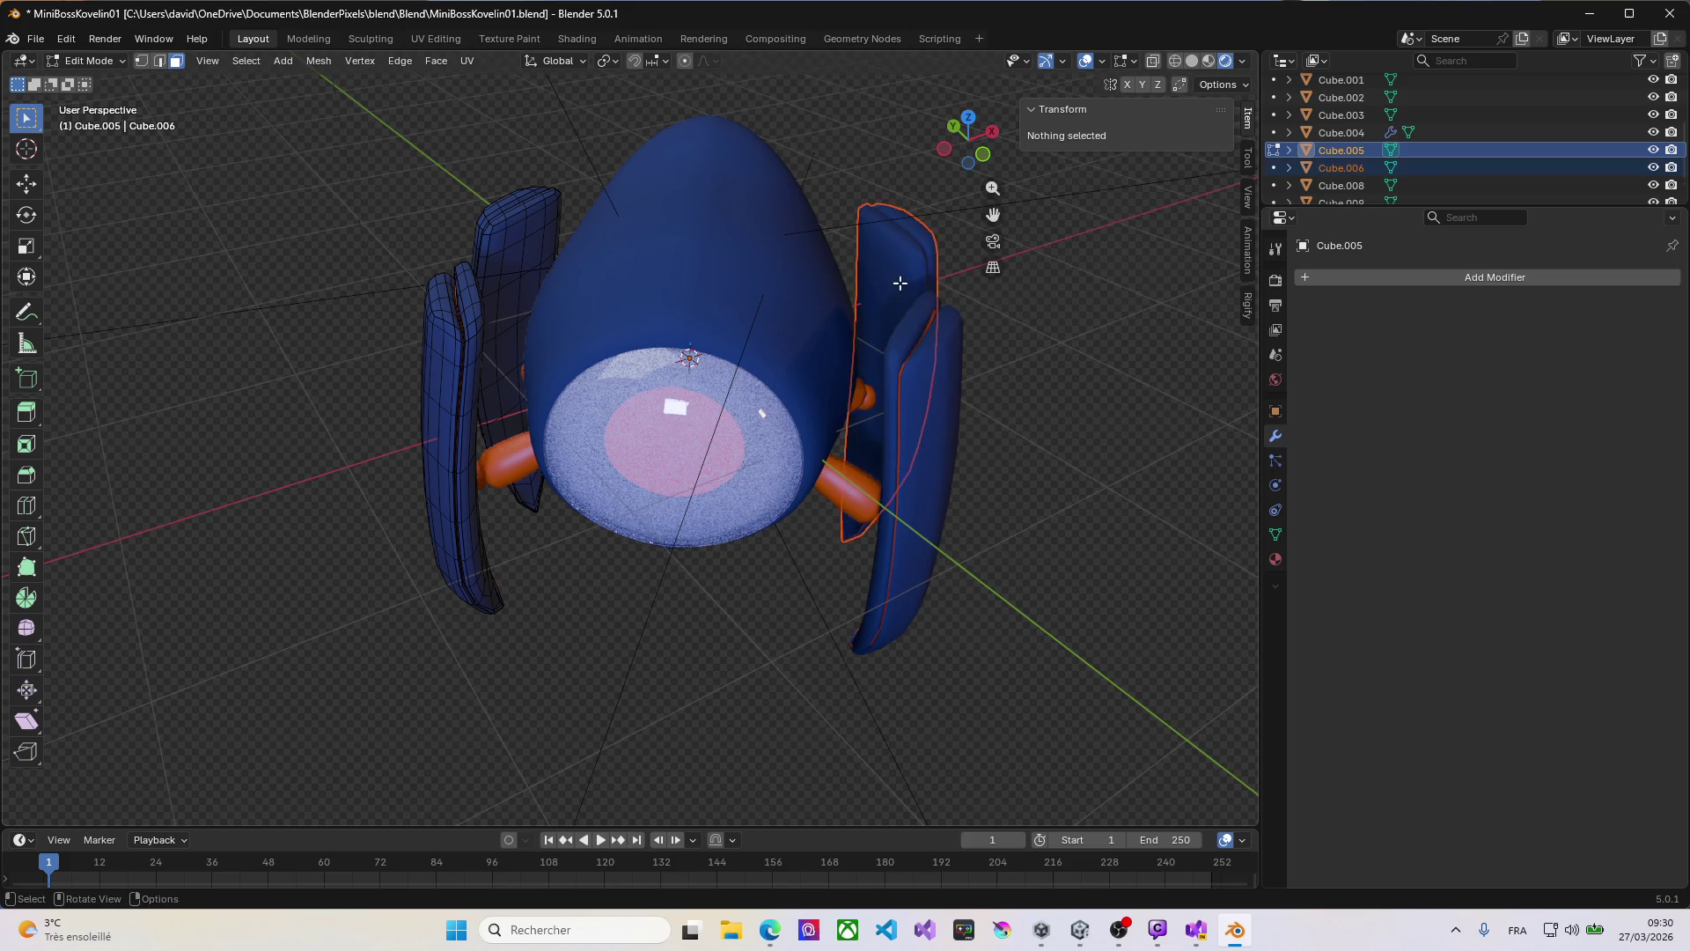
Step: Separate the left blue leg panel into its own object and view the model from the front
{"action": "left_click", "coordinate": [522, 246]}
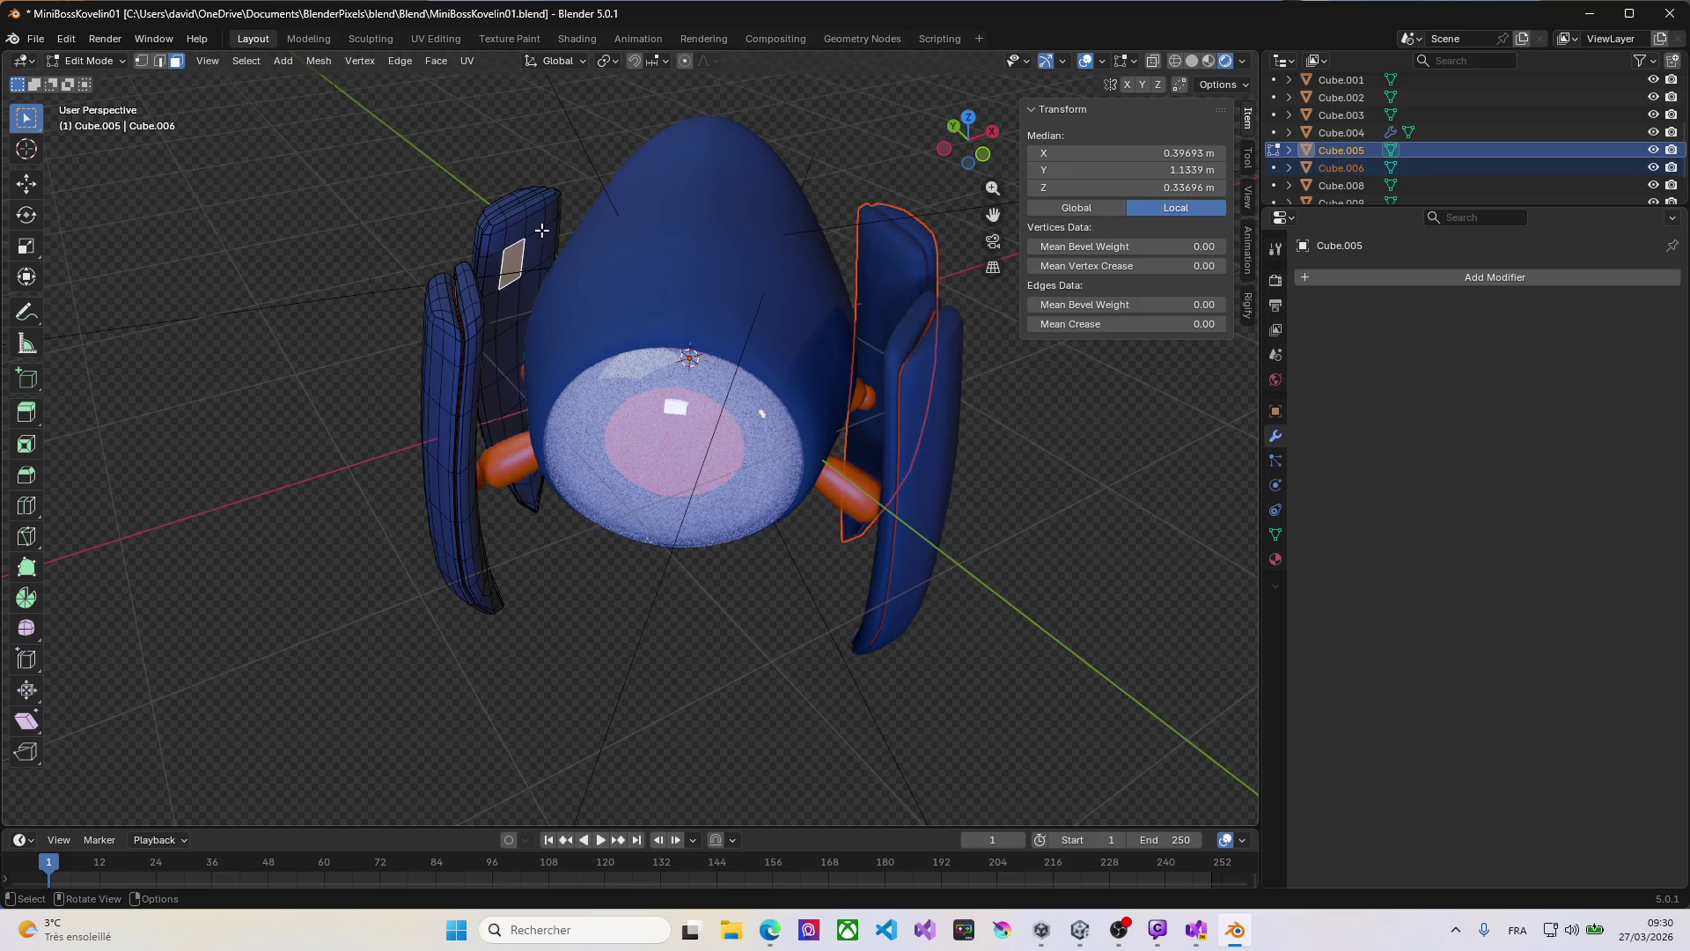
{"action": "key", "text": "ctrl+KP_Add"}
{"action": "key", "text": "ctrl+KP_Add"}
{"action": "key", "text": "ctrl+KP_Add"}
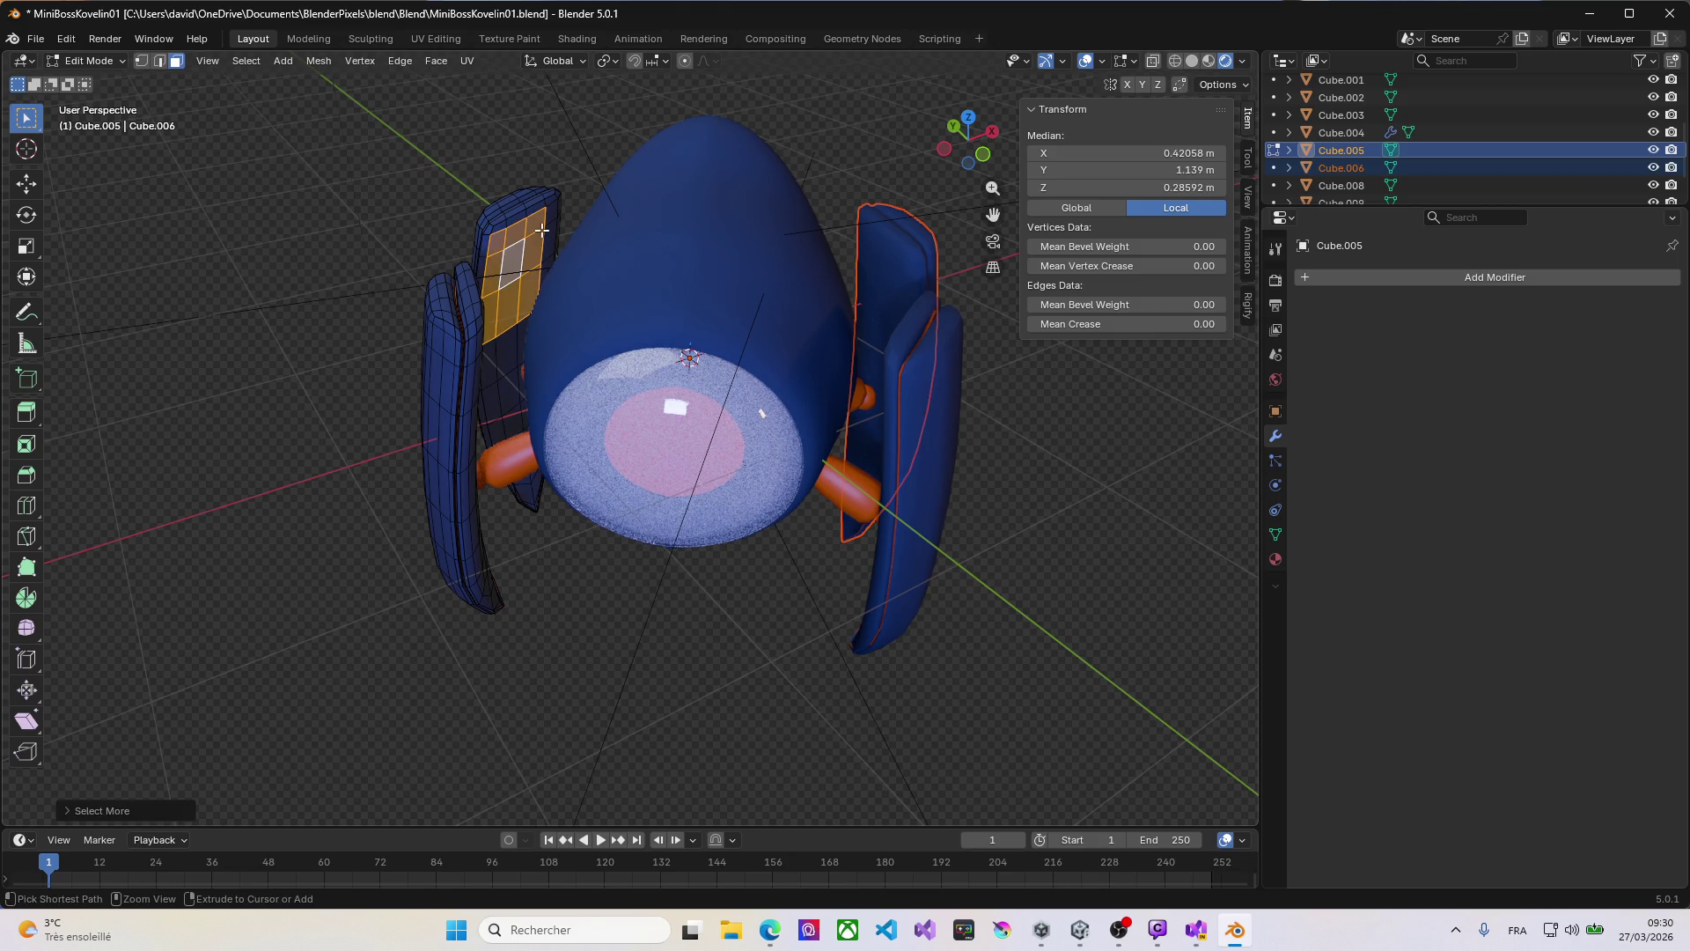
{"action": "key", "text": "p"}
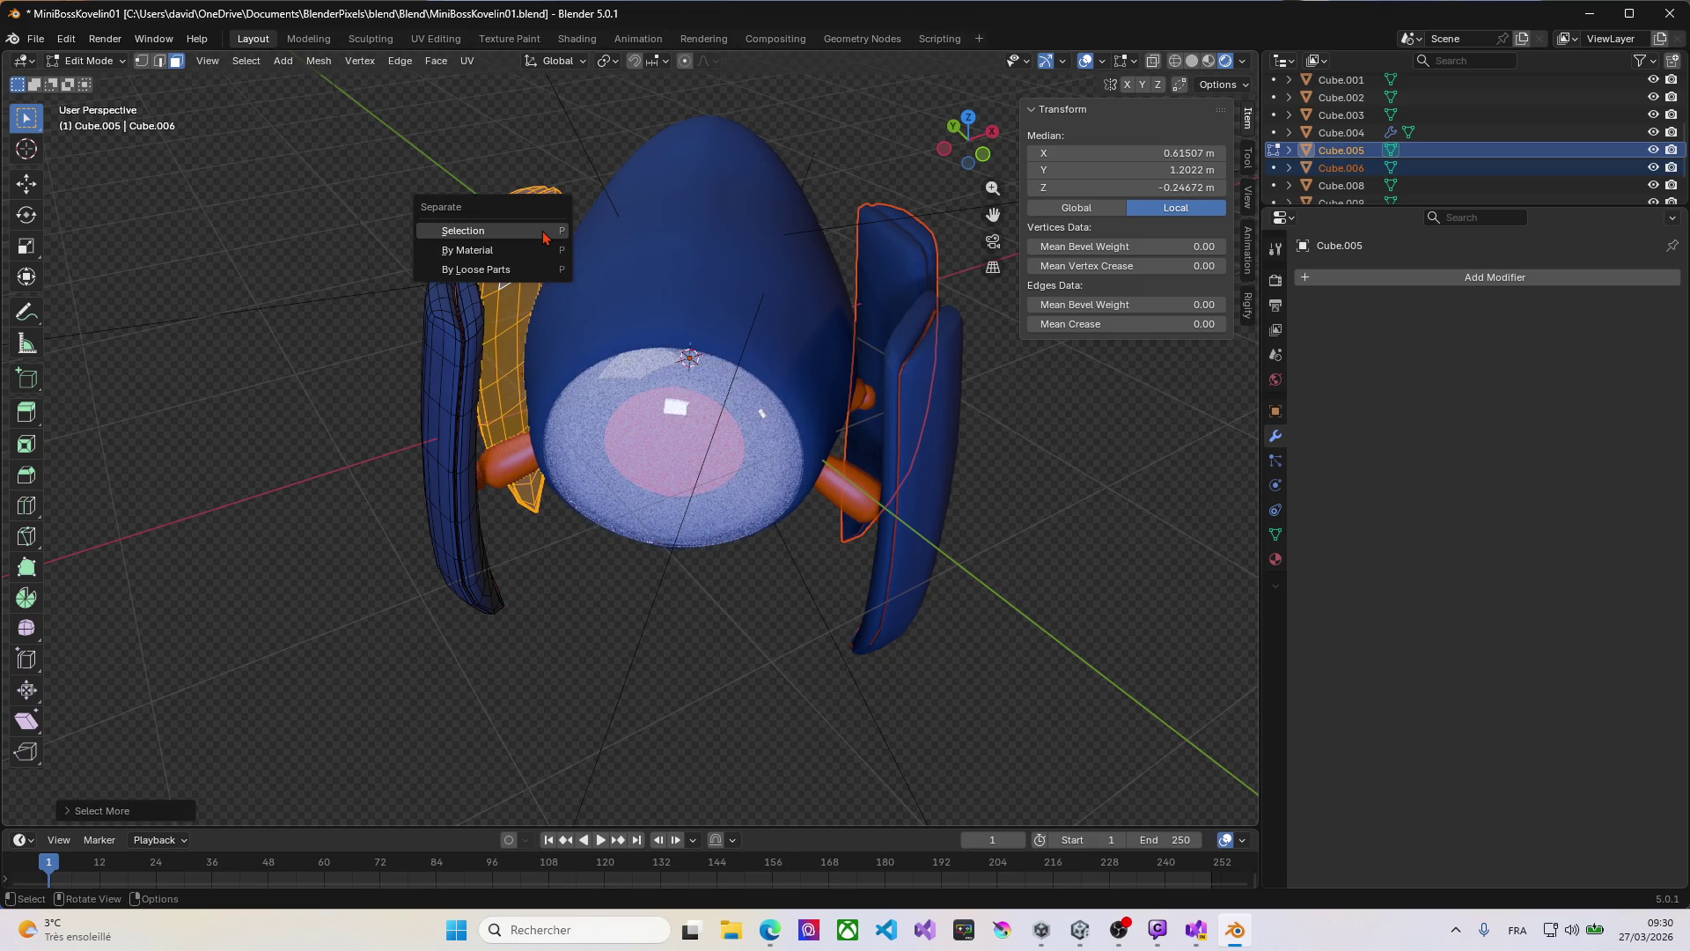
{"action": "left_click", "coordinate": [541, 230]}
{"action": "key", "text": "Tab"}
{"action": "mouse_move", "coordinate": [518, 405]}
{"action": "middle_mouse_down"}
{"action": "mouse_move", "coordinate": [650, 404]}
{"action": "mouse_move", "coordinate": [622, 310]}
{"action": "mouse_move", "coordinate": [630, 389]}
{"action": "mouse_move", "coordinate": [494, 374]}
{"action": "mouse_move", "coordinate": [727, 453]}
{"action": "mouse_move", "coordinate": [566, 437]}
{"action": "mouse_move", "coordinate": [697, 420]}
{"action": "mouse_move", "coordinate": [845, 431]}
{"action": "mouse_move", "coordinate": [645, 441]}
{"action": "mouse_move", "coordinate": [727, 472]}
{"action": "mouse_move", "coordinate": [593, 426]}
{"action": "mouse_move", "coordinate": [586, 482]}
{"action": "mouse_move", "coordinate": [701, 455]}
{"action": "mouse_move", "coordinate": [739, 388]}
{"action": "mouse_move", "coordinate": [751, 403]}
{"action": "mouse_move", "coordinate": [506, 365]}
{"action": "mouse_move", "coordinate": [594, 421]}
{"action": "middle_mouse_up"}
{"action": "key", "text": "KP_1"}
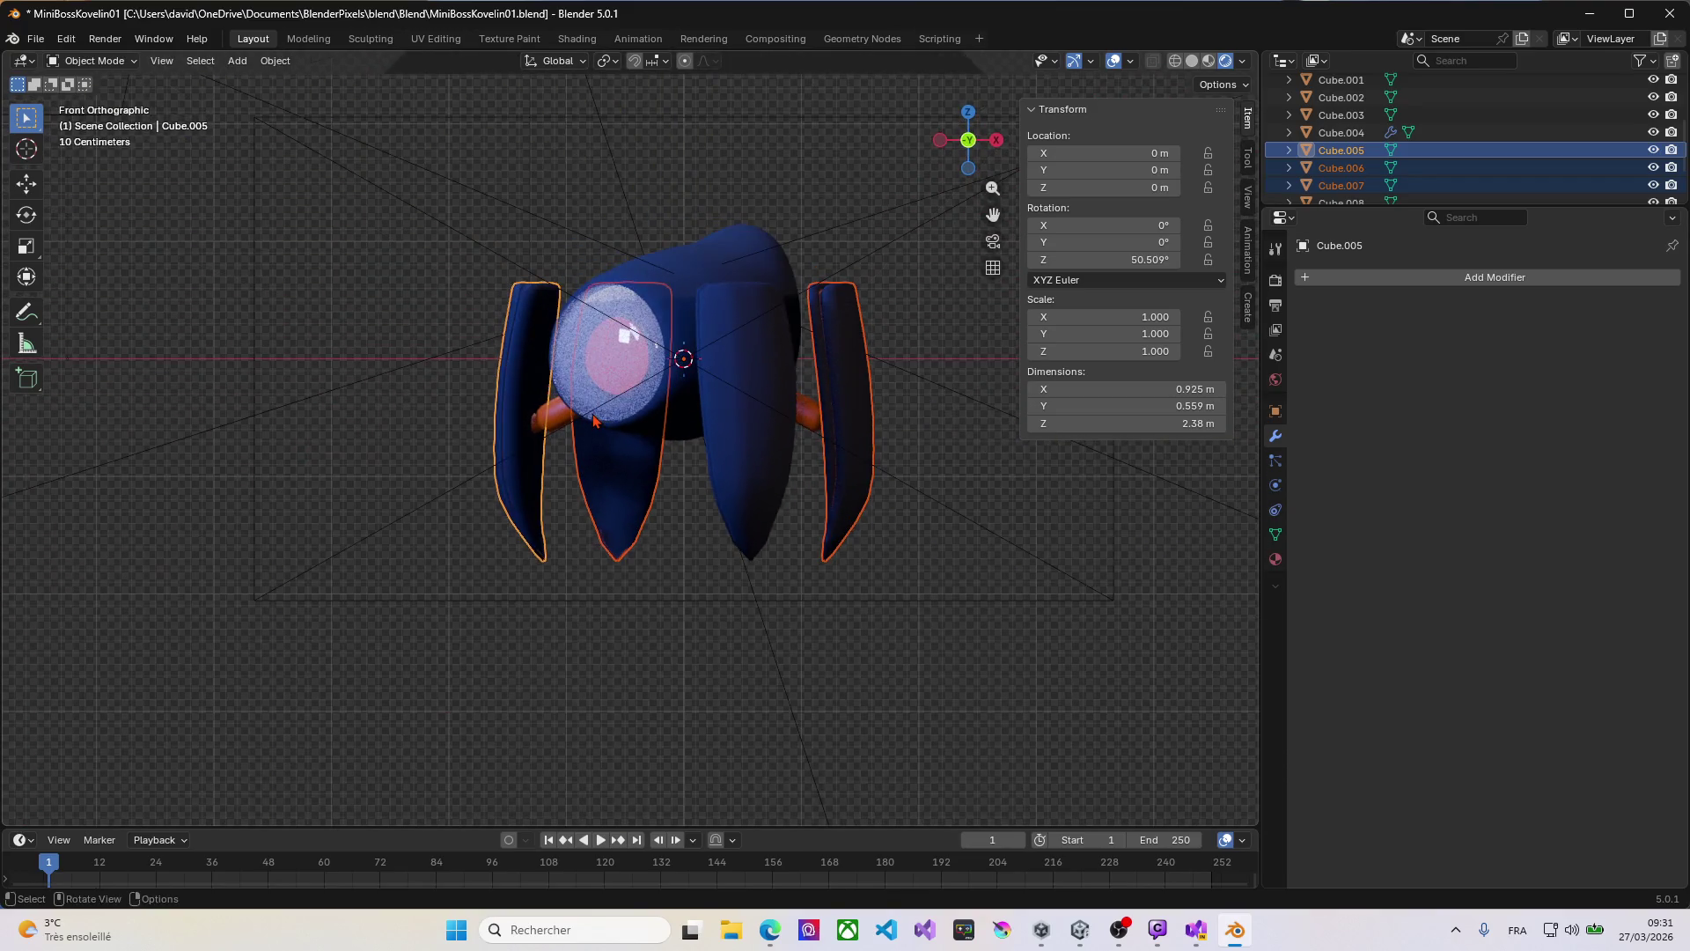
Step: In the Outliner select Cube.001 plus Cube.004 through Sphere, then return to Front Orthographic view
{"action": "middle_click_drag", "start_coordinate": [707, 445], "coordinate": [616, 421]}
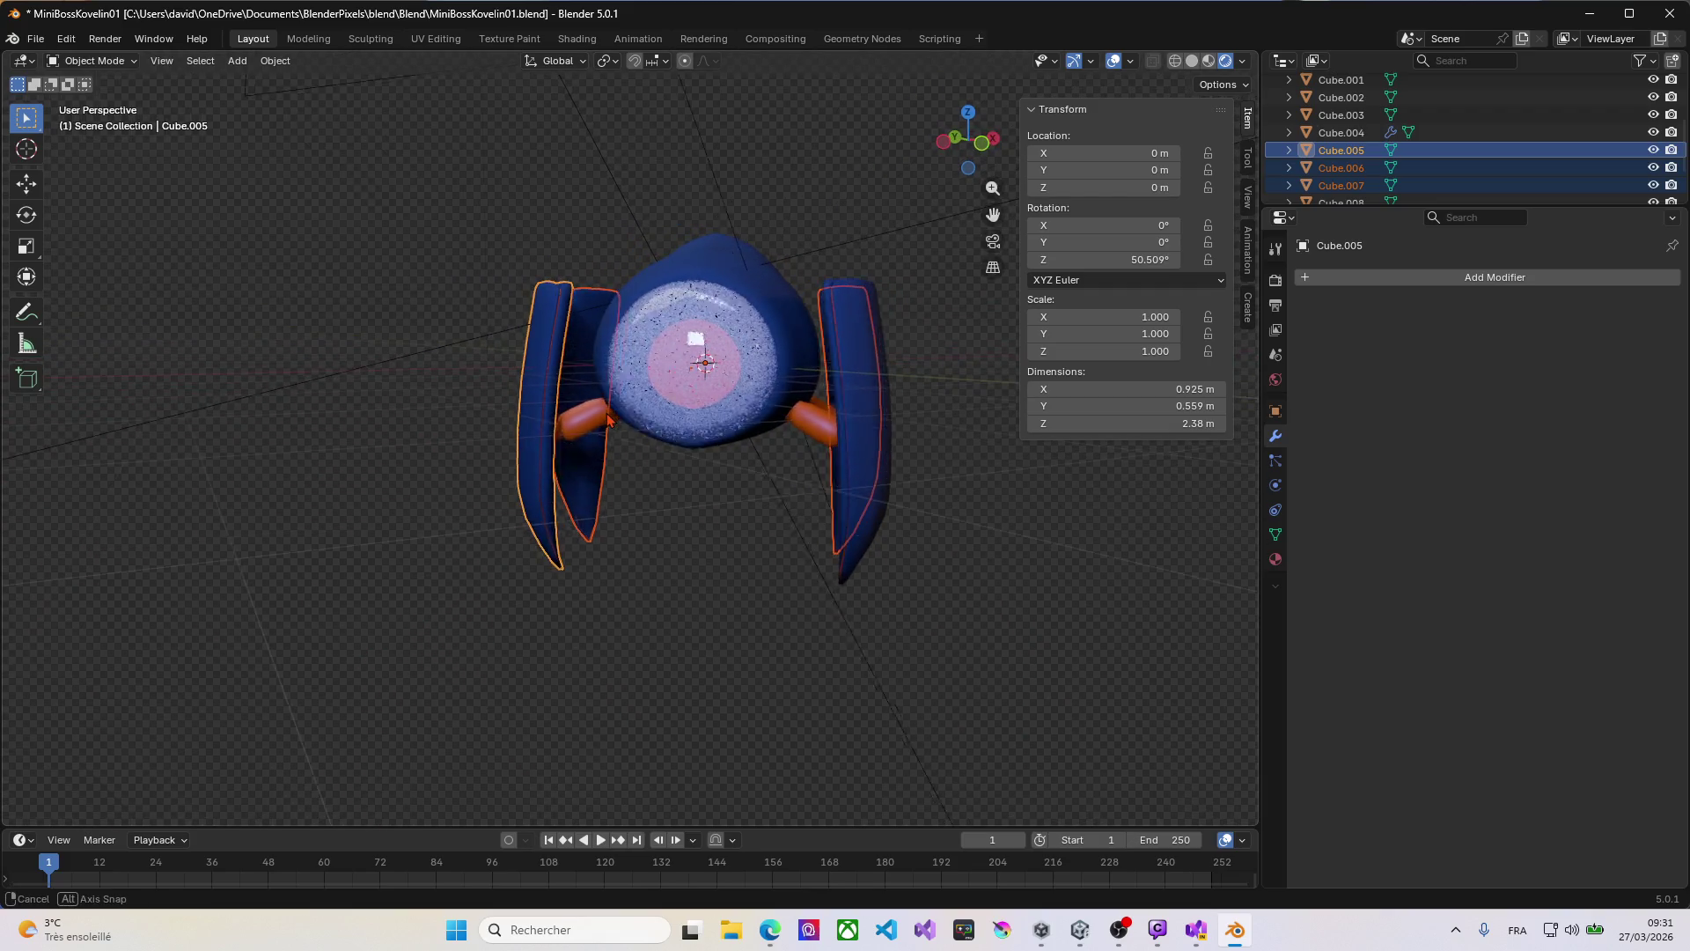
{"action": "key", "text": "KP_1"}
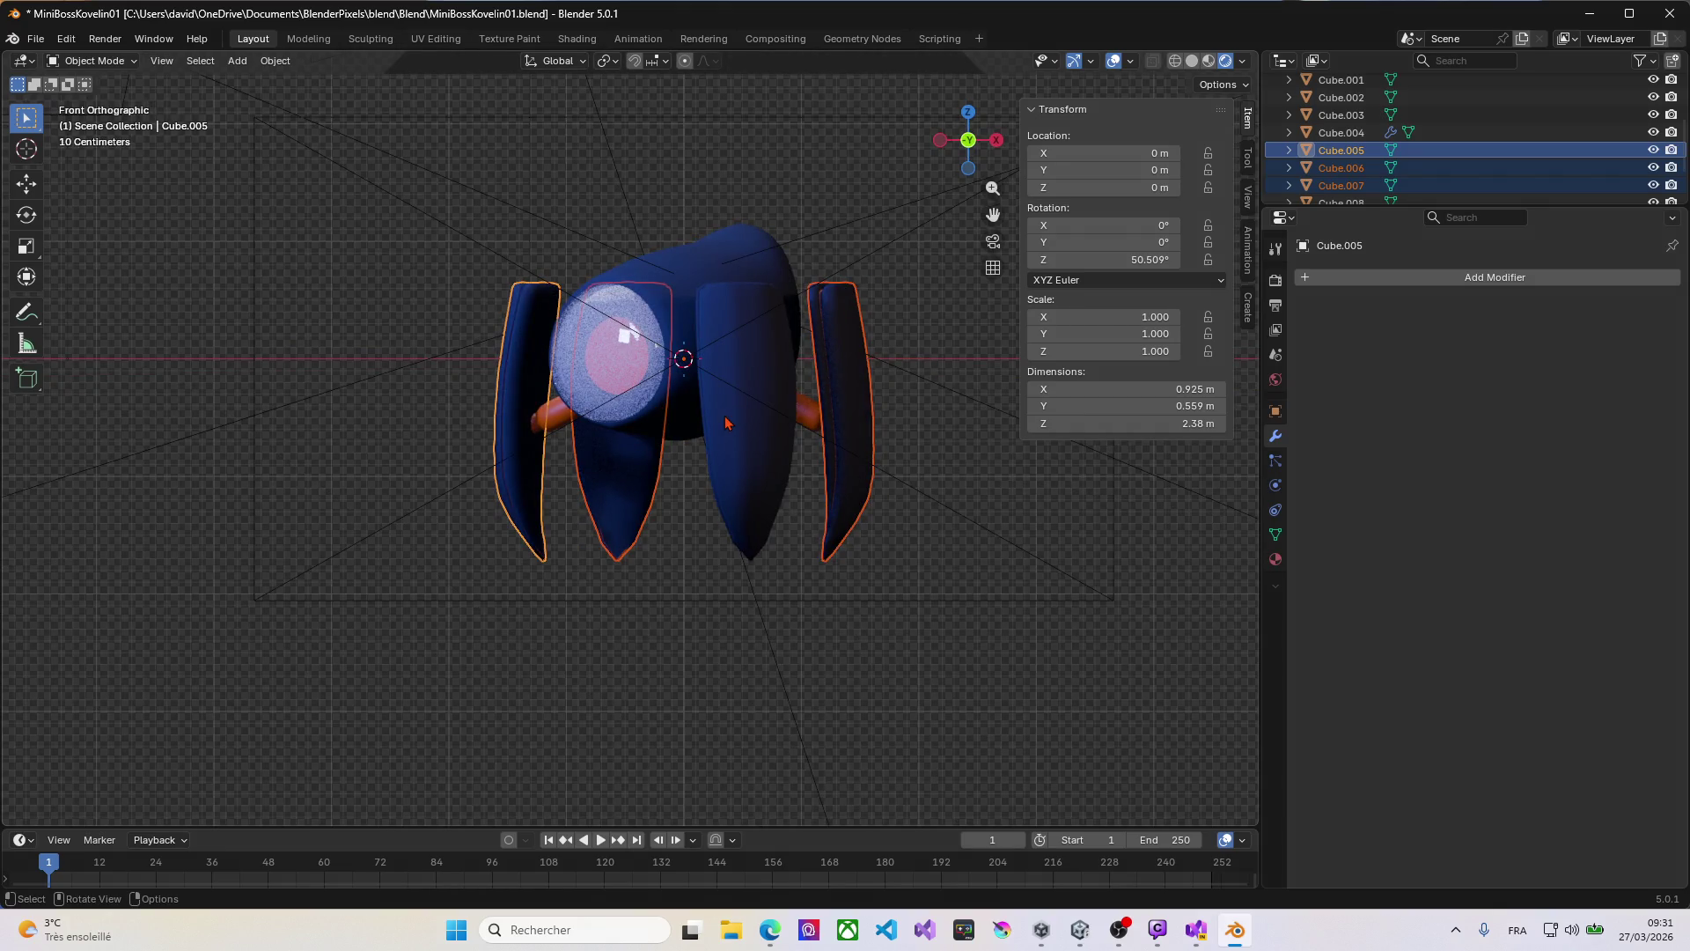
{"action": "key", "text": "a"}
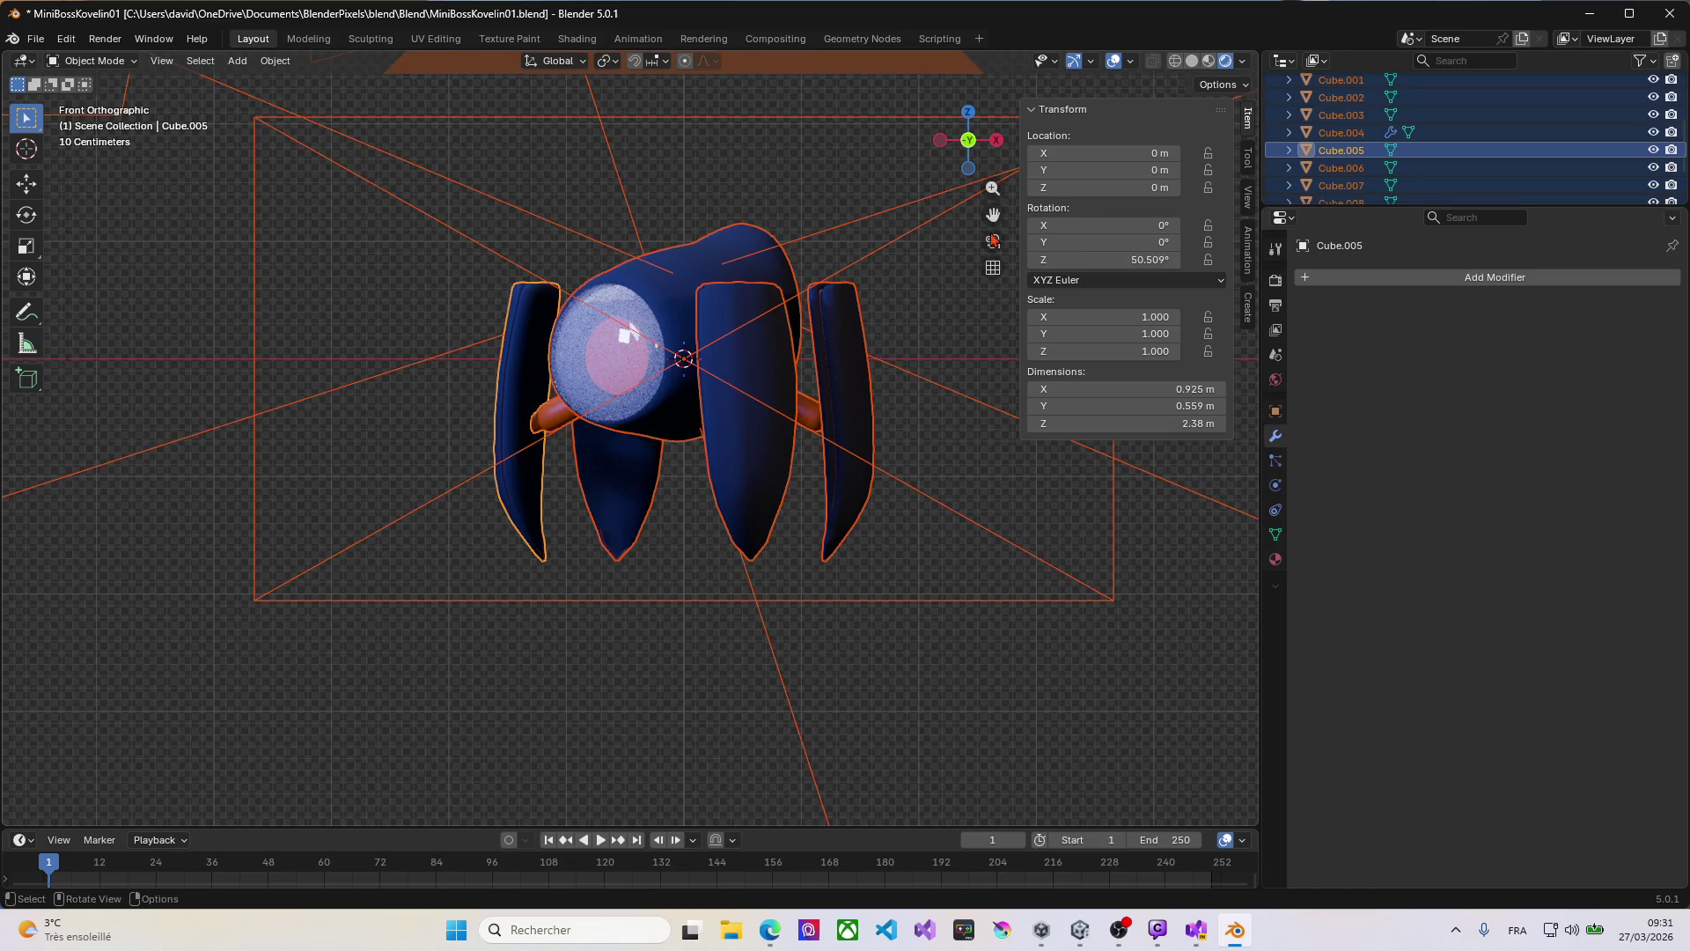
{"action": "scroll", "coordinate": [1356, 156], "scroll_direction": "up", "scroll_amount": 3}
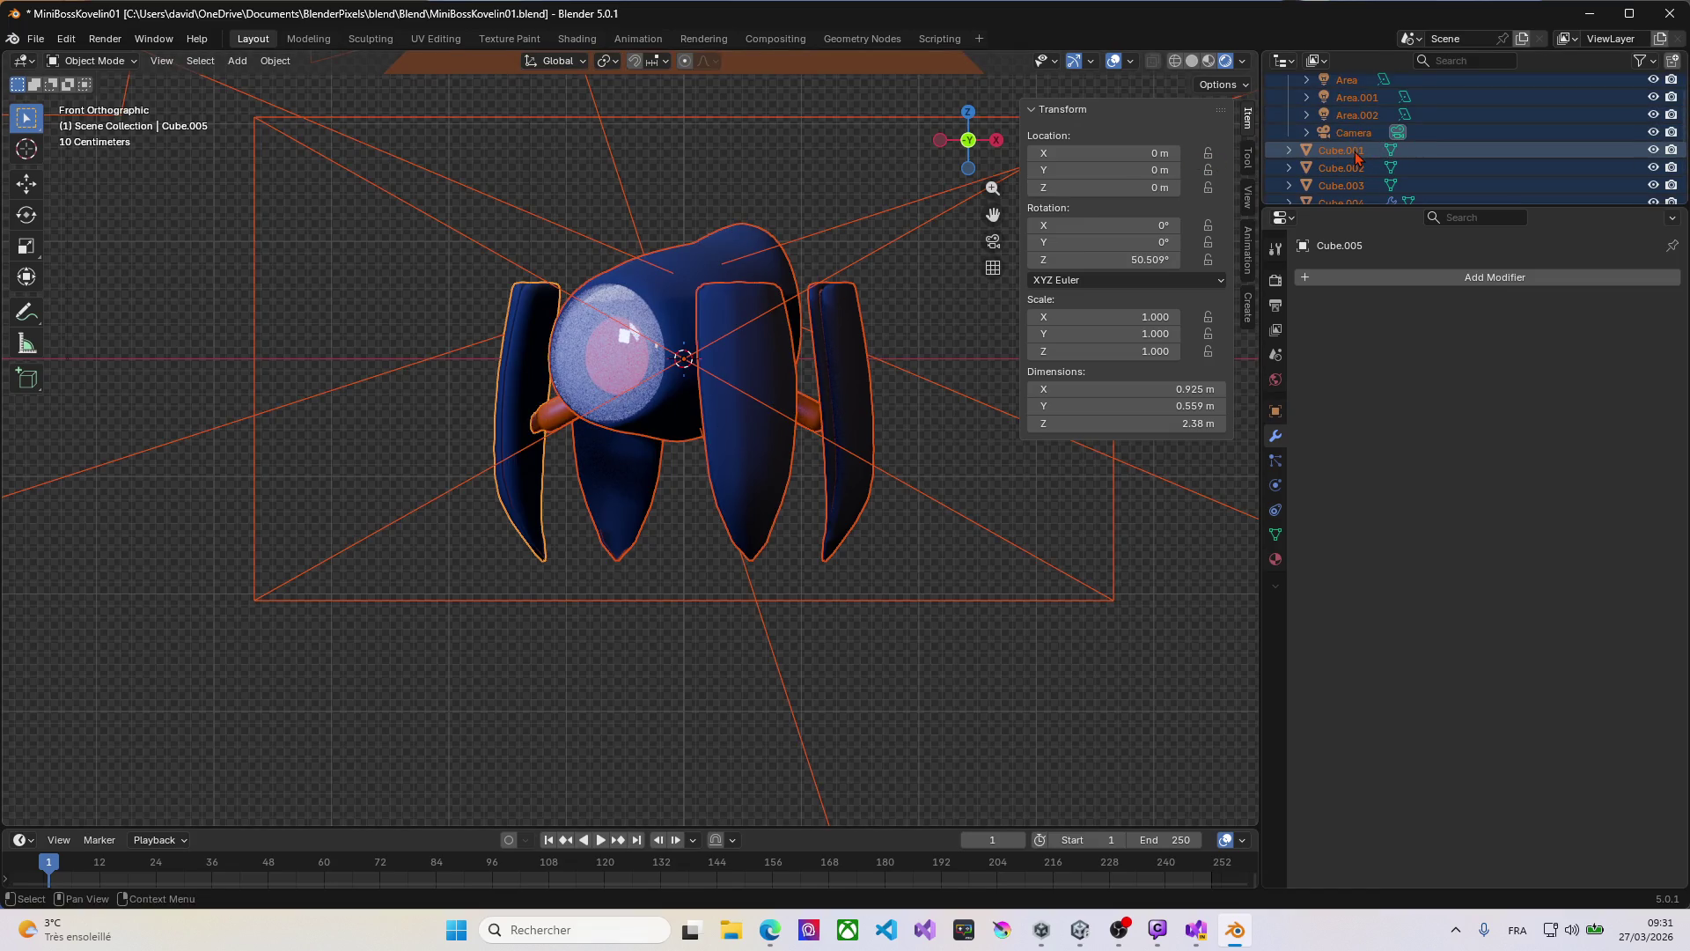
{"action": "left_click", "coordinate": [1356, 153]}
{"action": "middle_click_drag", "start_coordinate": [950, 229], "coordinate": [848, 264]}
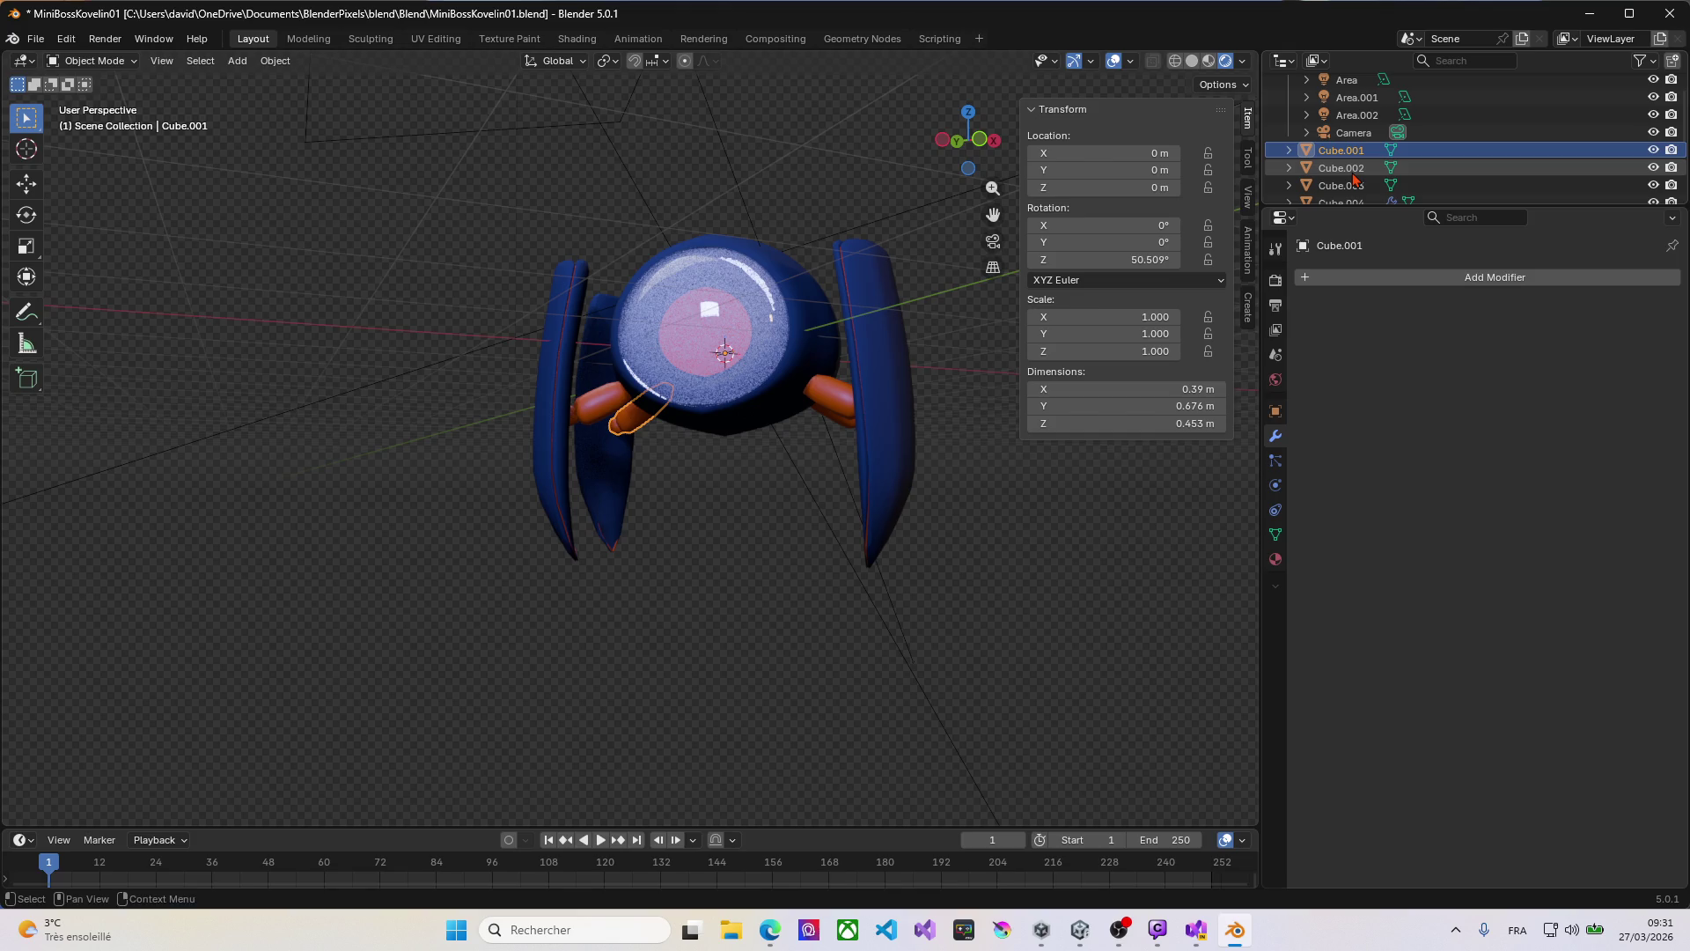
{"action": "scroll", "coordinate": [1355, 178], "scroll_direction": "down", "scroll_amount": 4}
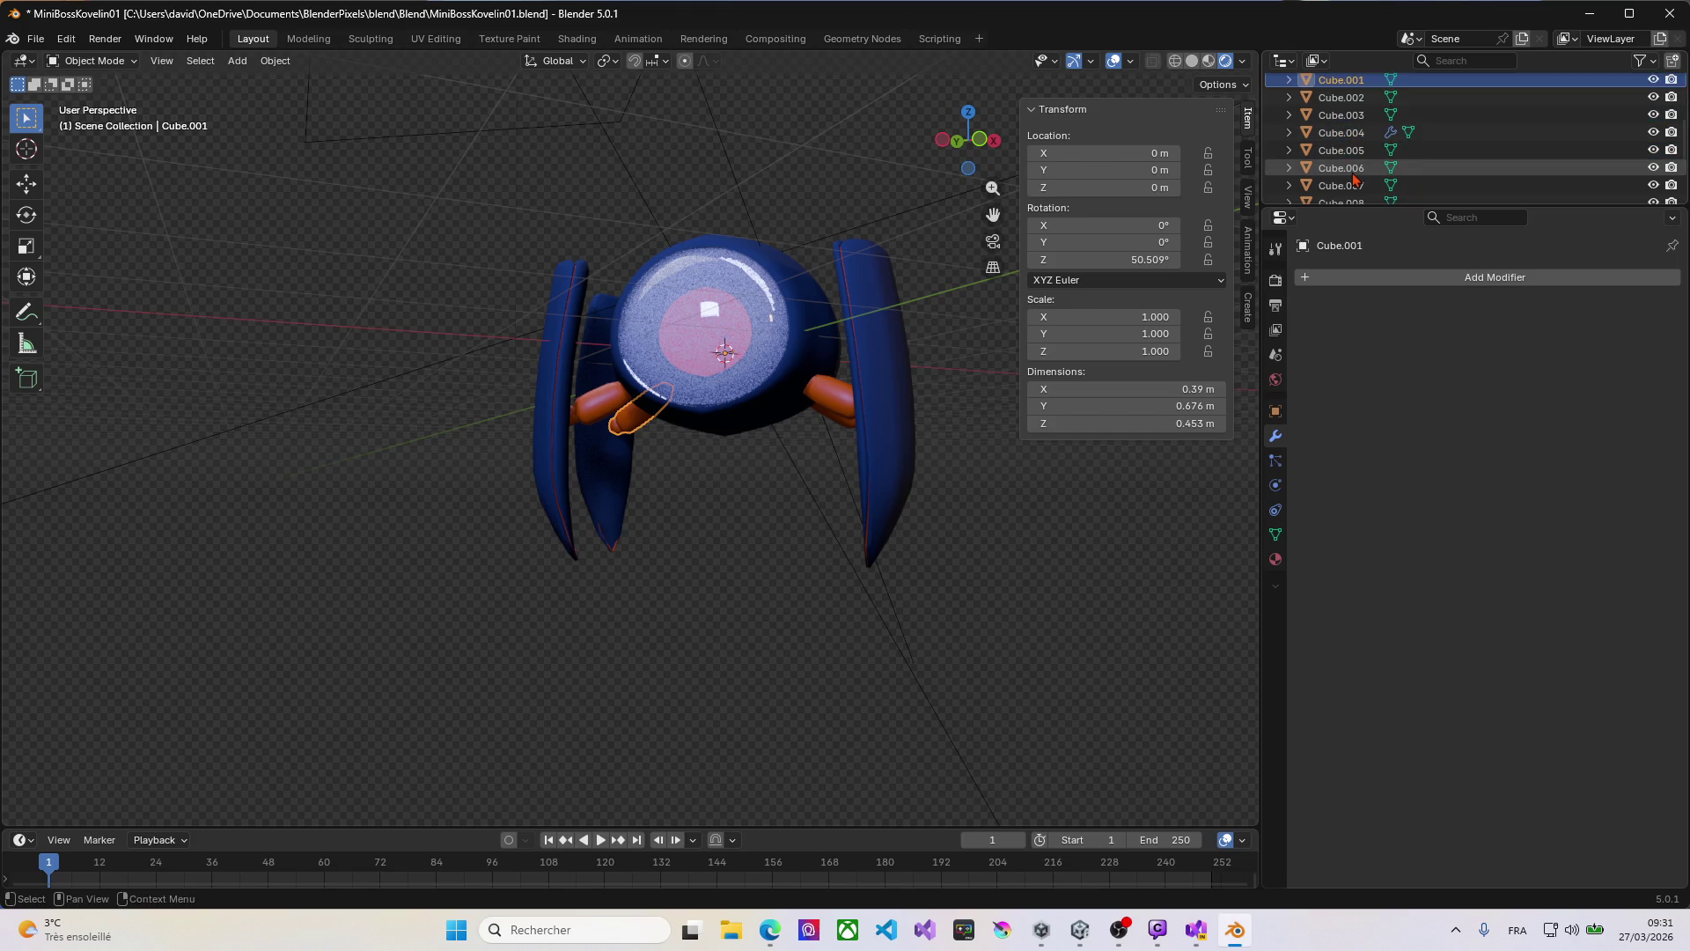
{"action": "left_click_drag", "start_coordinate": [1354, 178], "coordinate": [1346, 78]}
{"action": "middle_click_drag", "start_coordinate": [775, 352], "coordinate": [837, 345]}
{"action": "key", "text": "KP_1"}
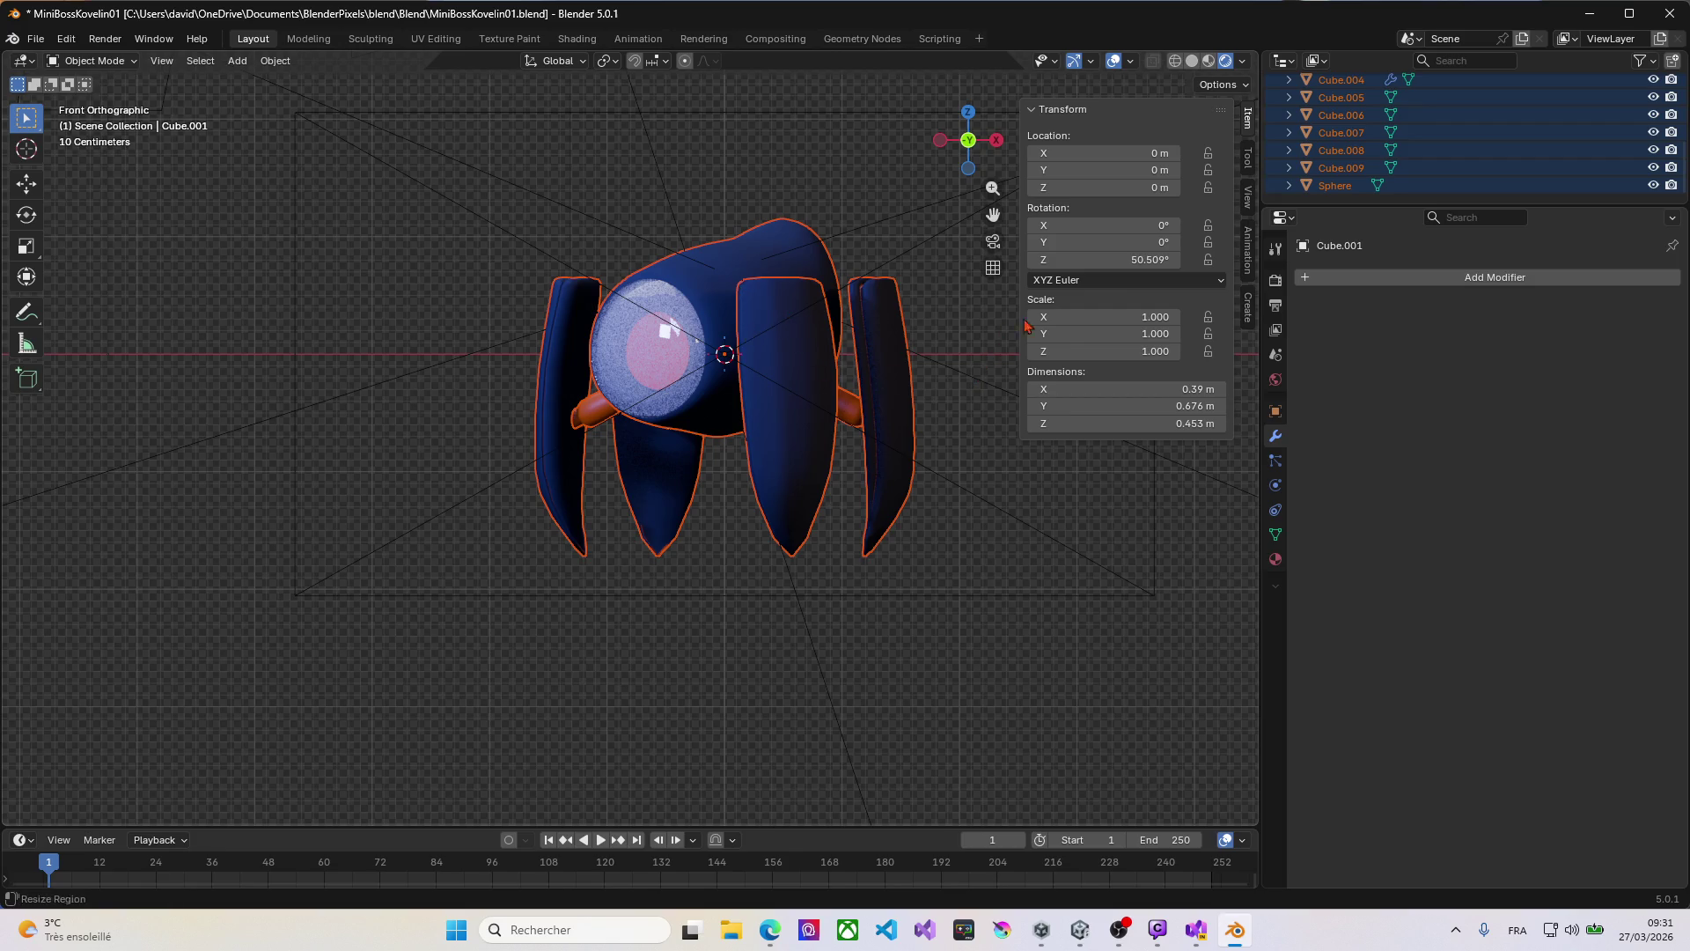
Step: Set Rotation Z to 0 in the N-panel, then try a spin around Z and cancel it
{"action": "left_click", "coordinate": [1130, 259]}
{"action": "type", "text": "0"}
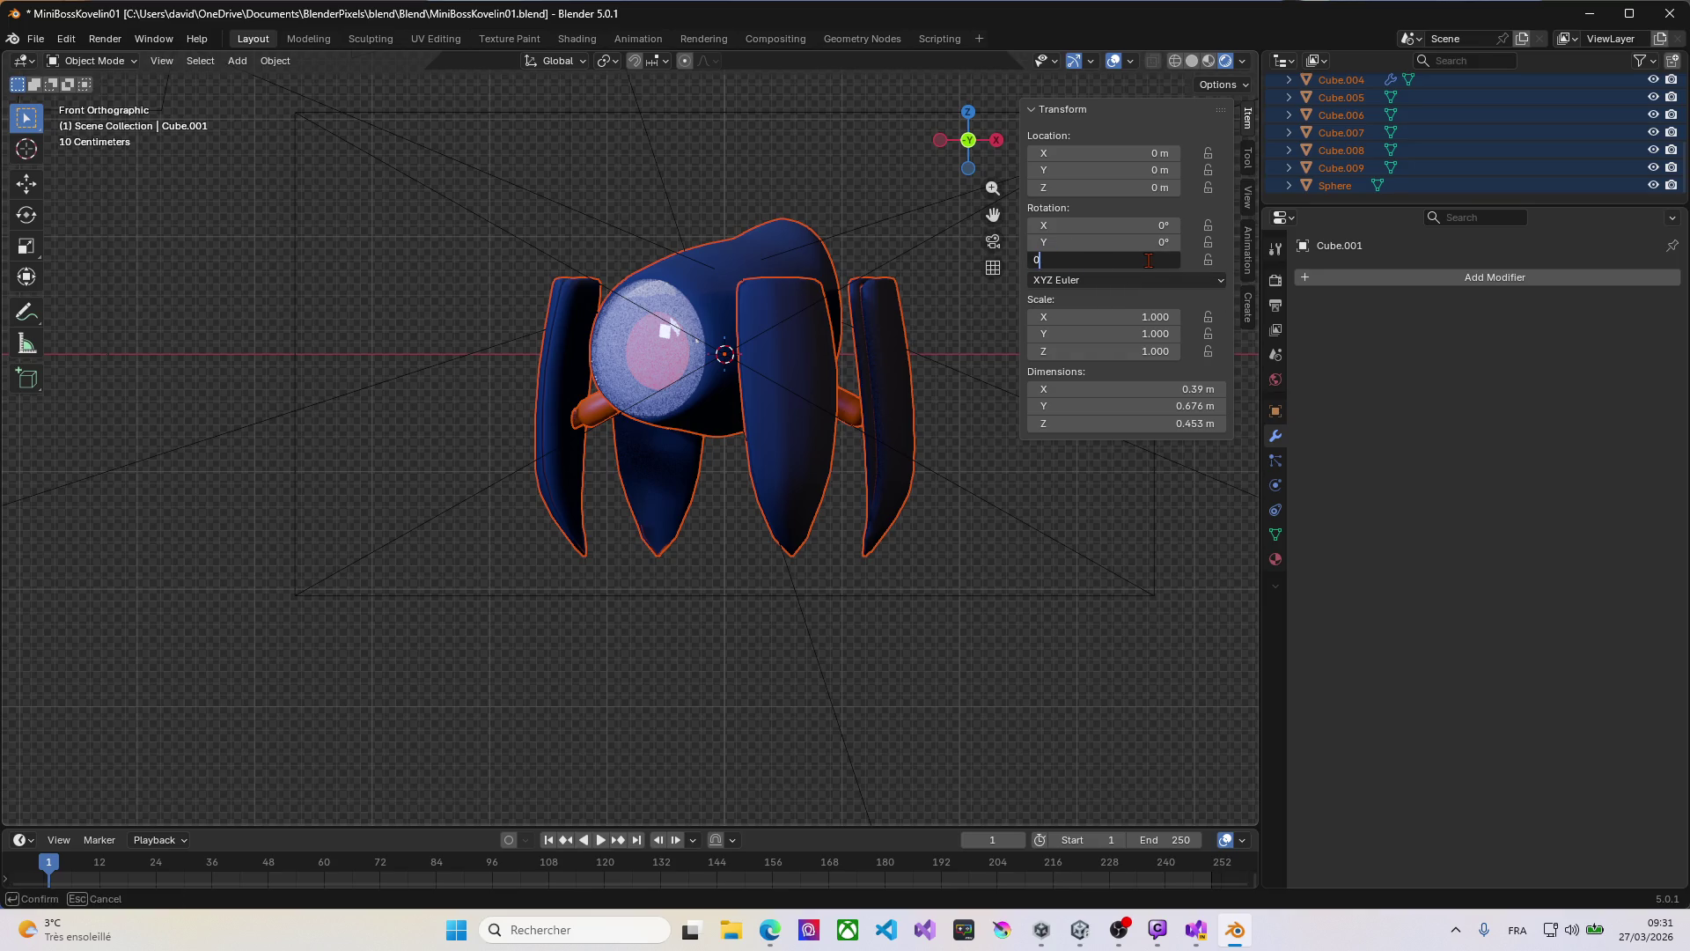
{"action": "key", "text": "Return"}
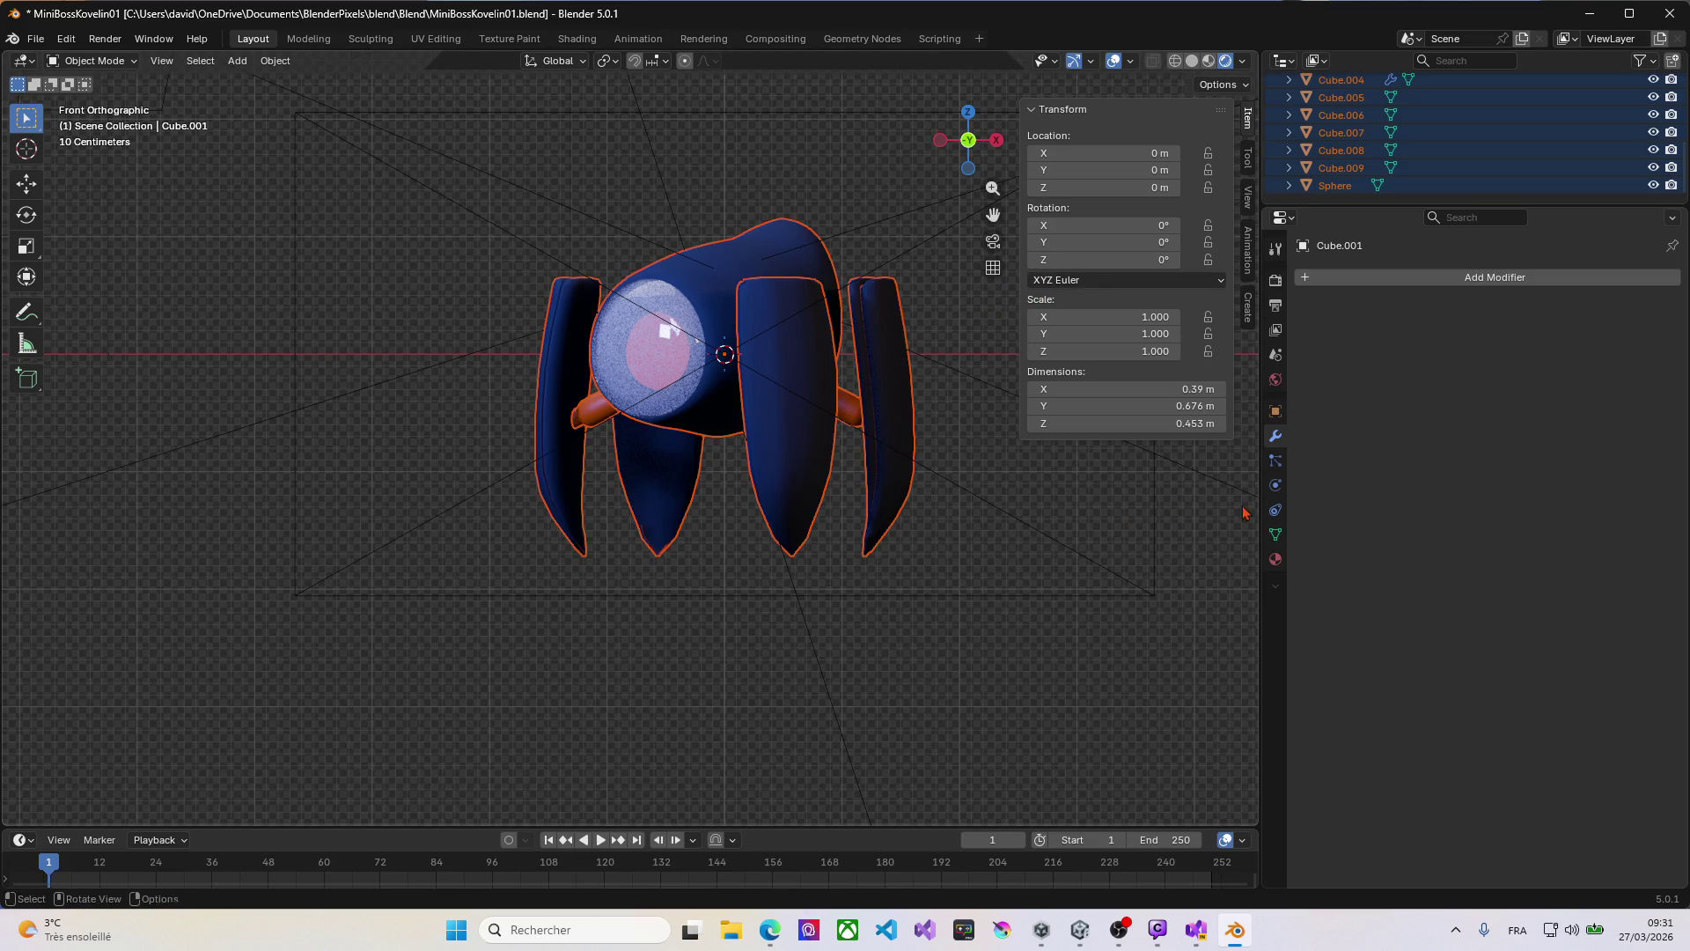
{"action": "left_click_drag", "start_coordinate": [1105, 260], "coordinate": [1171, 260]}
{"action": "key", "text": "Escape"}
Step: Inspect the robot's mesh in Edit Mode from the front view, then return to Object Mode
{"action": "middle_click_drag", "start_coordinate": [592, 370], "coordinate": [638, 401]}
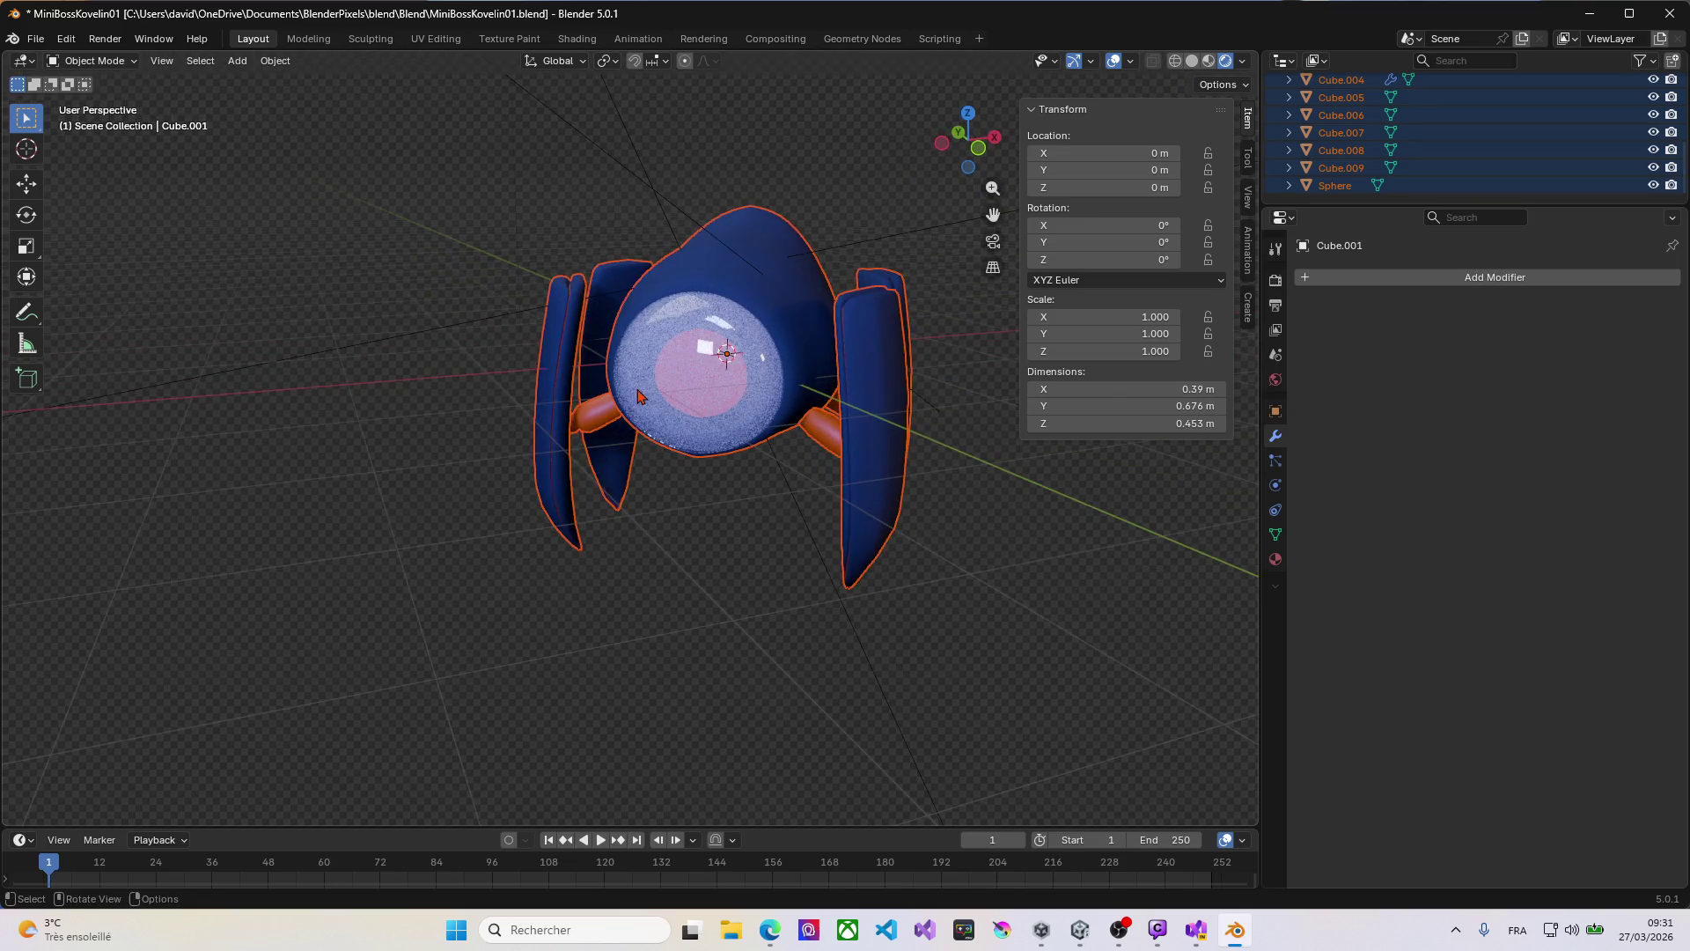
{"action": "key", "text": "KP_1"}
{"action": "key", "text": "Tab"}
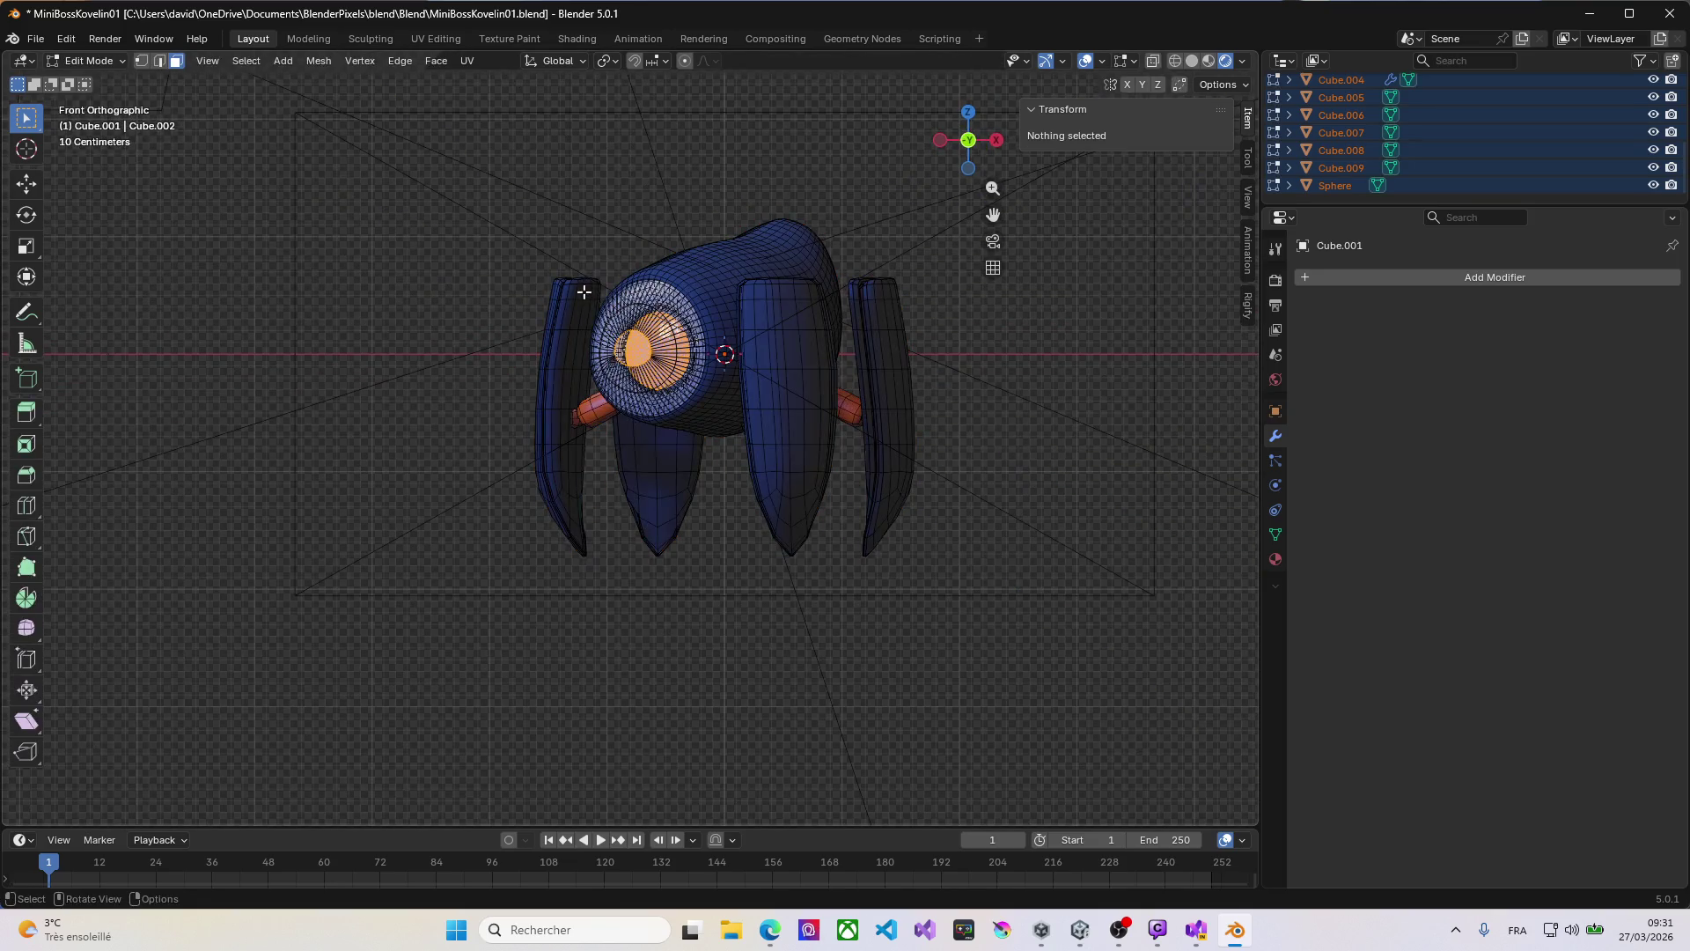
{"action": "mouse_move", "coordinate": [631, 311]}
{"action": "middle_mouse_down"}
{"action": "mouse_move", "coordinate": [669, 352]}
{"action": "mouse_move", "coordinate": [758, 378]}
{"action": "mouse_move", "coordinate": [574, 386]}
{"action": "mouse_move", "coordinate": [487, 344]}
{"action": "mouse_move", "coordinate": [585, 287]}
{"action": "mouse_move", "coordinate": [725, 365]}
{"action": "mouse_move", "coordinate": [701, 392]}
{"action": "mouse_move", "coordinate": [604, 407]}
{"action": "mouse_move", "coordinate": [351, 370]}
{"action": "mouse_move", "coordinate": [340, 336]}
{"action": "mouse_move", "coordinate": [367, 306]}
{"action": "mouse_move", "coordinate": [511, 342]}
{"action": "mouse_move", "coordinate": [804, 351]}
{"action": "mouse_move", "coordinate": [793, 396]}
{"action": "mouse_move", "coordinate": [721, 445]}
{"action": "mouse_move", "coordinate": [688, 440]}
{"action": "middle_mouse_up"}
{"action": "key", "text": "Tab"}
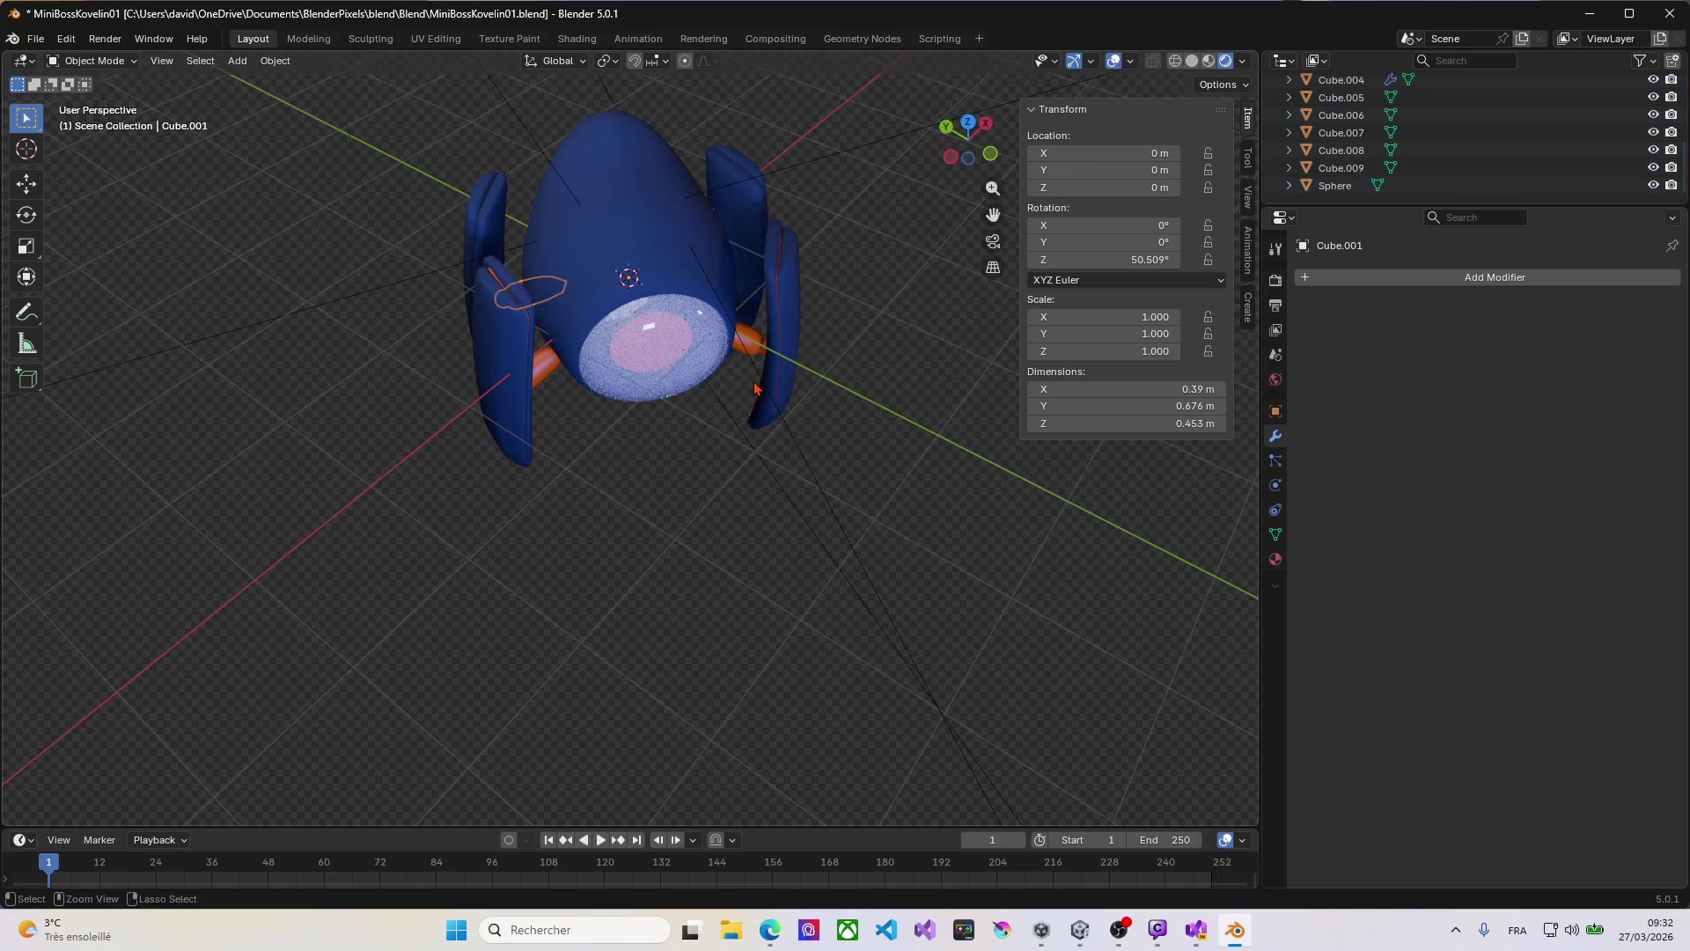
Step: Select Cube.001 through Sphere in the Outliner and apply All Transforms, so Cube.001's rotation drops from 50.509° to 0°
{"action": "left_click", "coordinate": [540, 283], "text": "shift"}
{"action": "mouse_move", "coordinate": [604, 347]}
{"action": "middle_mouse_down"}
{"action": "mouse_move", "coordinate": [679, 389]}
{"action": "mouse_move", "coordinate": [626, 422]}
{"action": "mouse_move", "coordinate": [566, 399]}
{"action": "mouse_move", "coordinate": [615, 309]}
{"action": "mouse_move", "coordinate": [616, 264]}
{"action": "middle_mouse_up"}
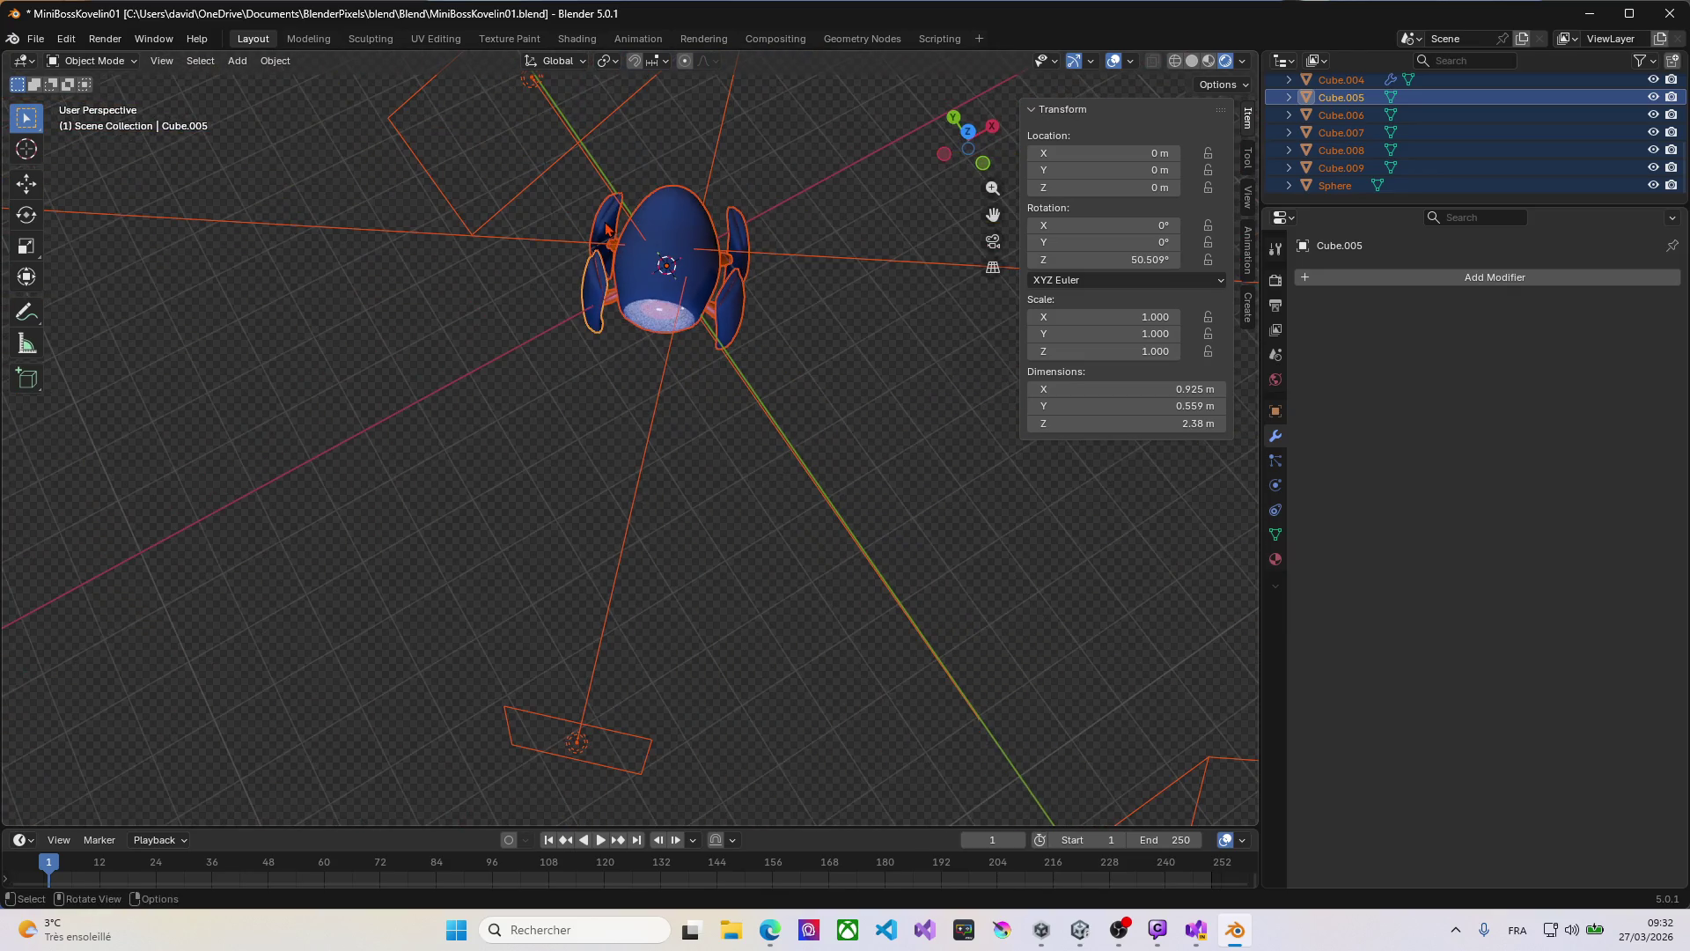
{"action": "scroll", "coordinate": [1347, 136], "scroll_direction": "up", "scroll_amount": 6}
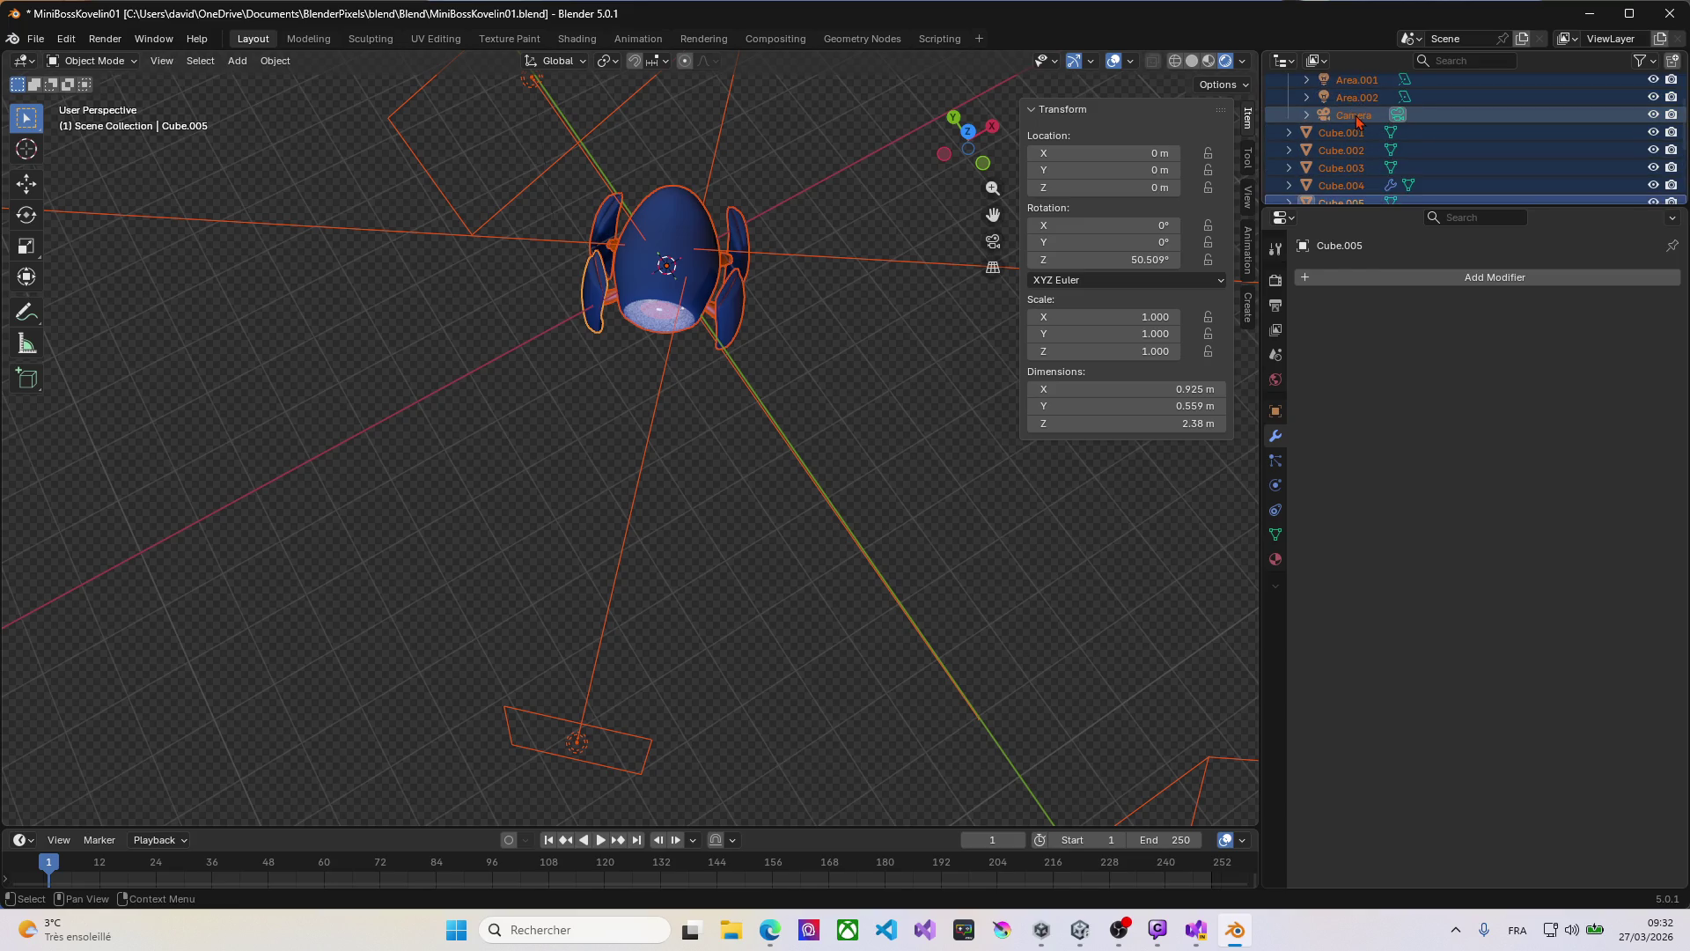
{"action": "left_click", "coordinate": [1348, 137]}
{"action": "scroll", "coordinate": [1348, 149], "scroll_direction": "down", "scroll_amount": 5}
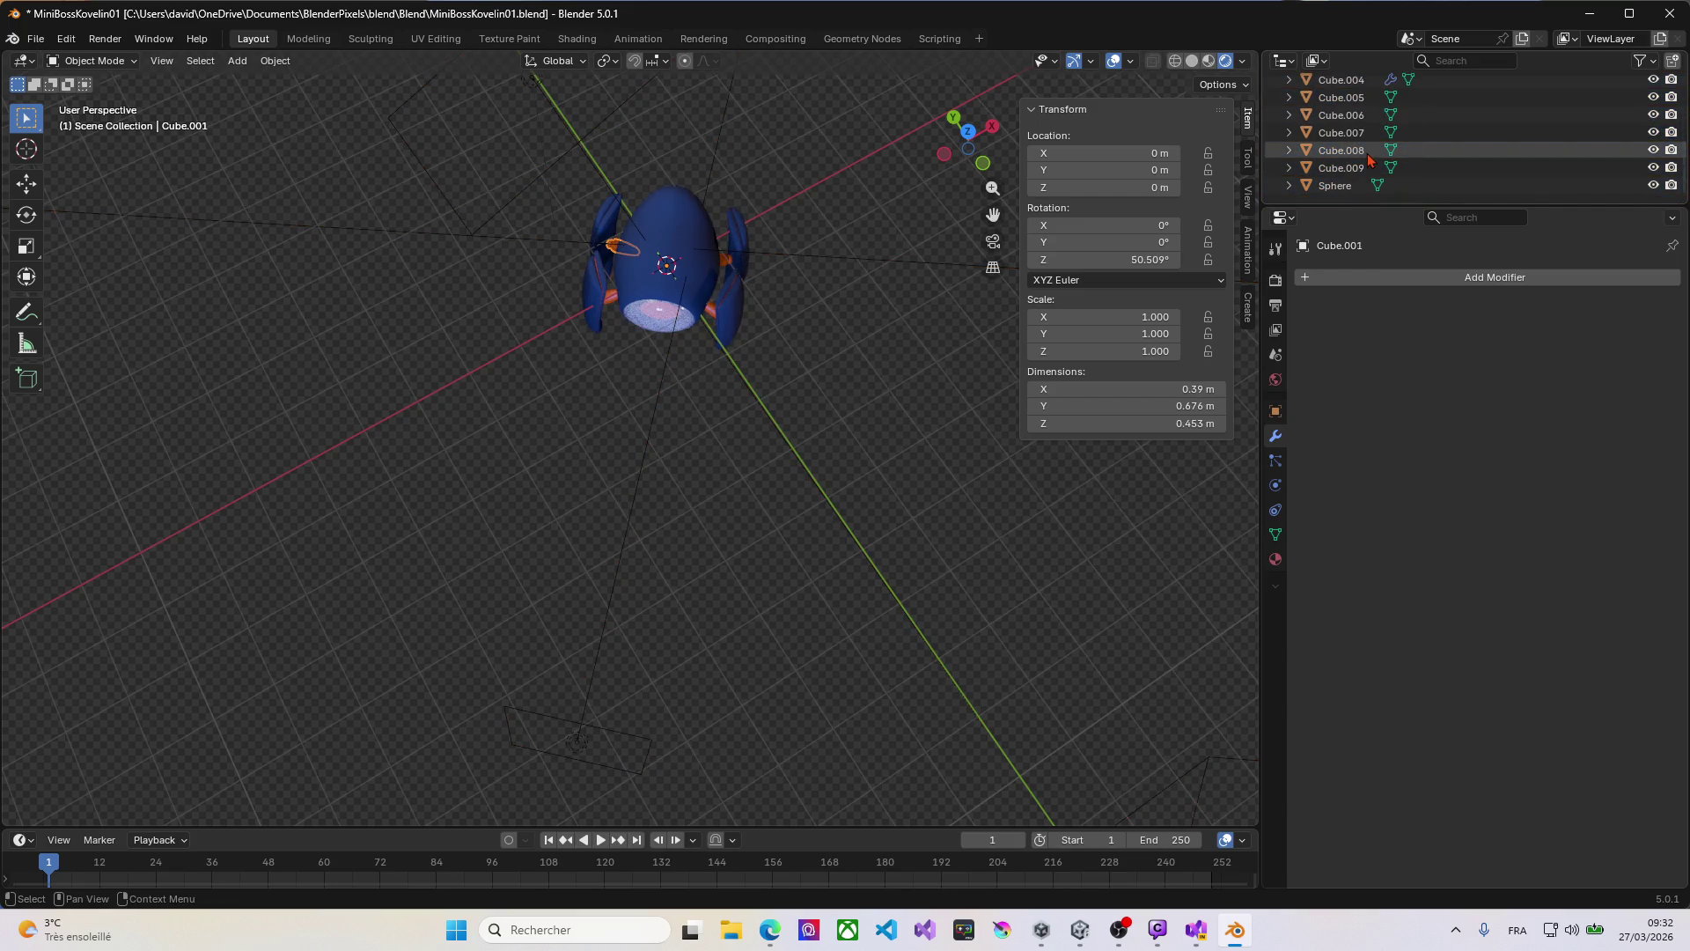
{"action": "left_click", "coordinate": [1345, 186], "text": "shift"}
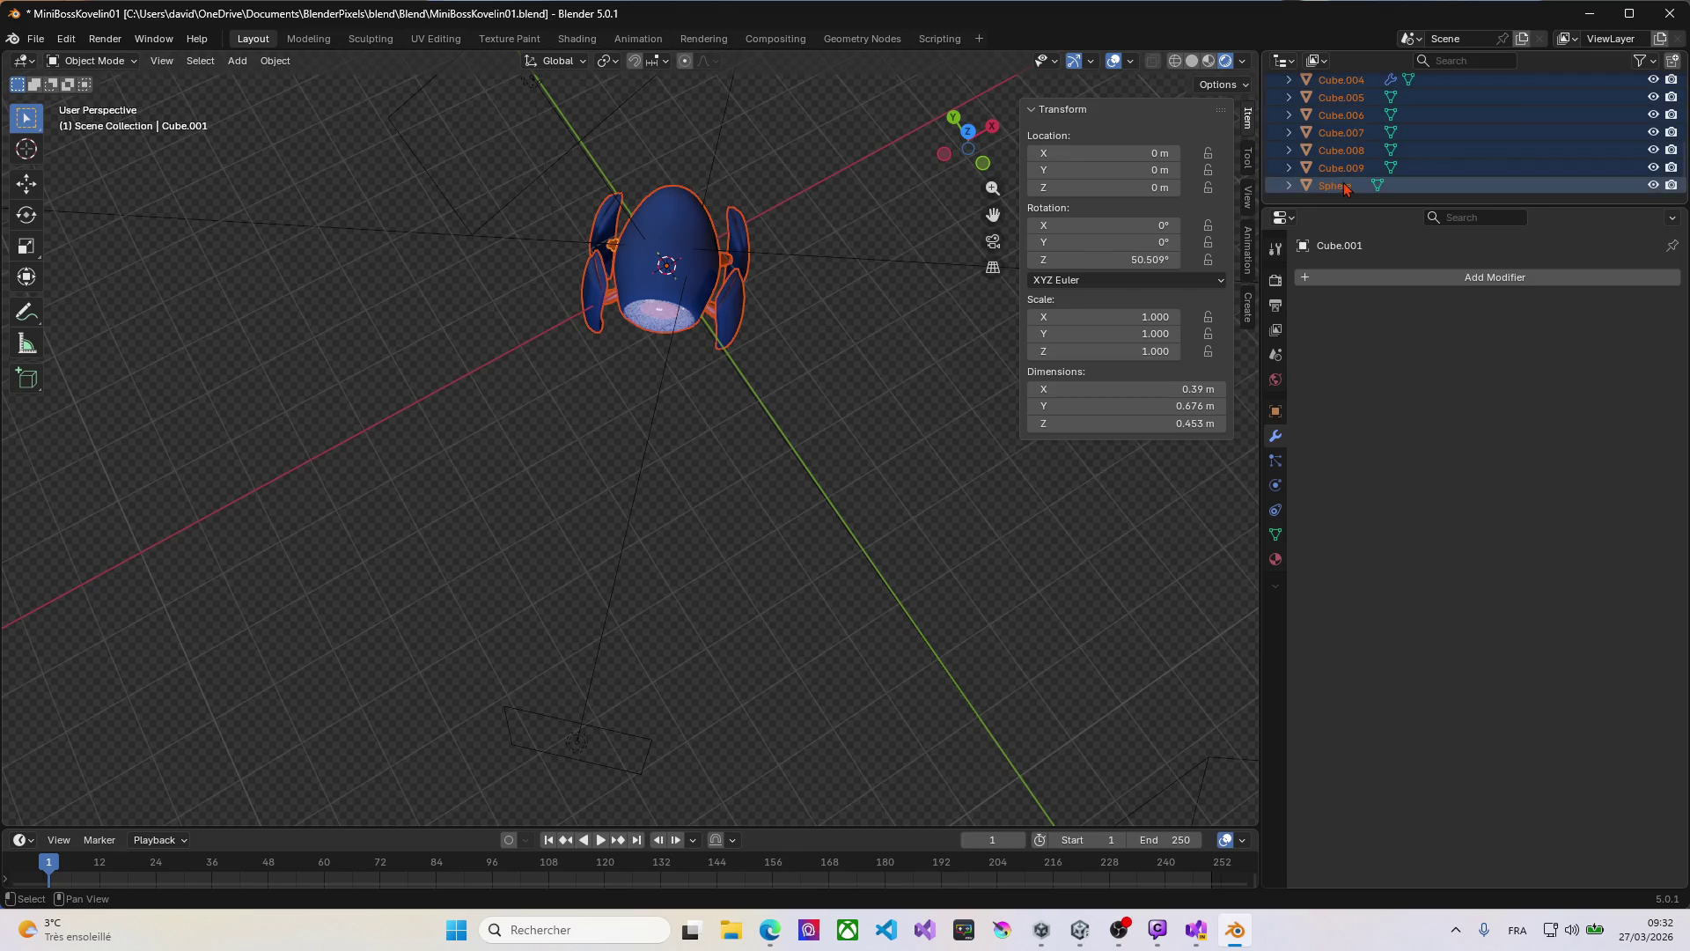
{"action": "key", "text": "ctrl+a"}
{"action": "left_click", "coordinate": [754, 362]}
{"action": "middle_click_drag", "start_coordinate": [630, 352], "coordinate": [623, 232]}
{"action": "middle_click_drag", "start_coordinate": [648, 242], "coordinate": [669, 264]}
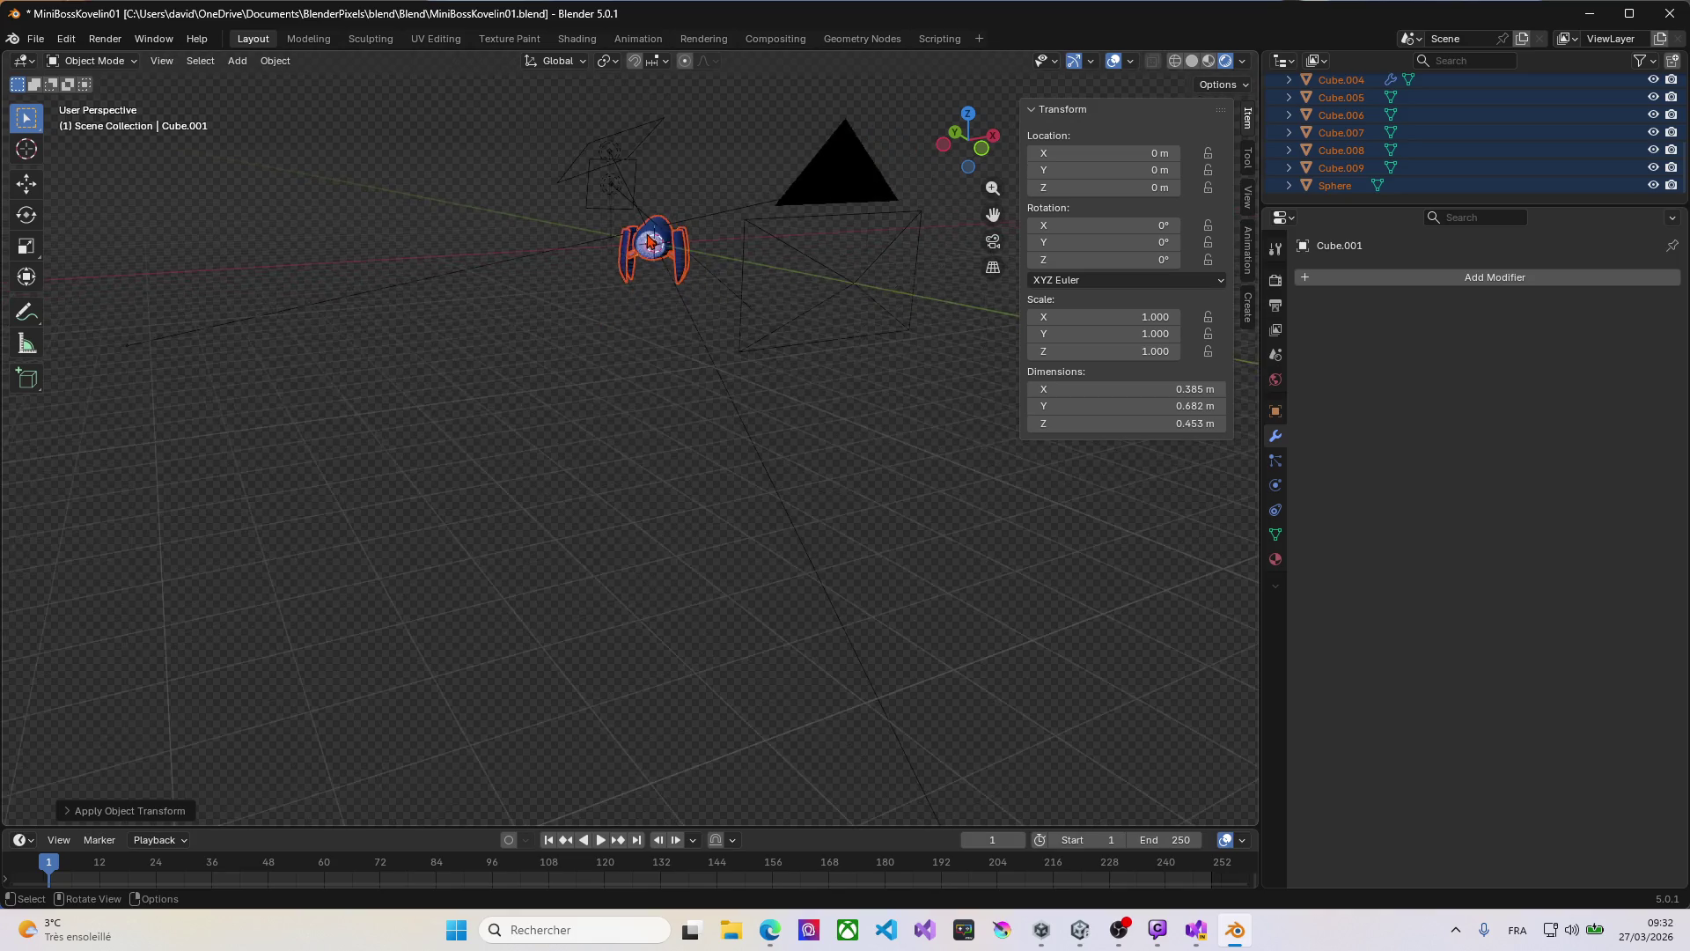
Step: Rotate the robot parts roughly 39° around the Z axis after cancelling a first attempt
{"action": "scroll", "coordinate": [668, 264], "scroll_direction": "up", "scroll_amount": 3}
{"action": "key", "text": "r"}
{"action": "key", "text": "z"}
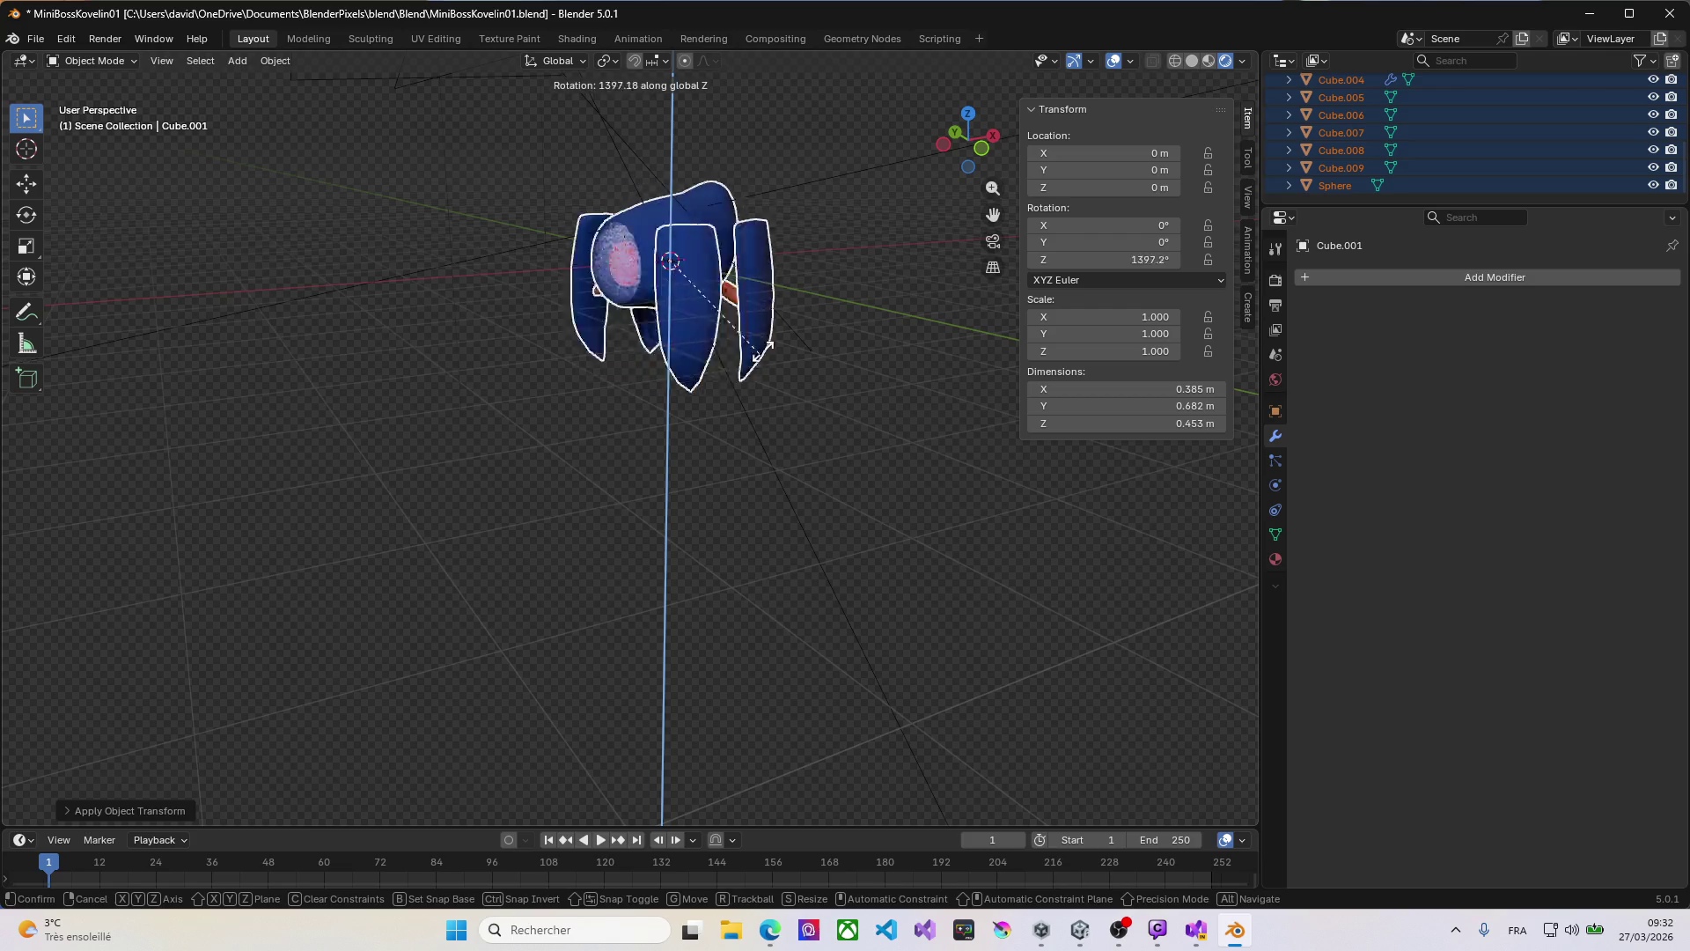
{"action": "right_click", "coordinate": [667, 330]}
{"action": "mouse_move", "coordinate": [666, 330]}
{"action": "middle_mouse_down"}
{"action": "mouse_move", "coordinate": [546, 405]}
{"action": "mouse_move", "coordinate": [513, 385]}
{"action": "mouse_move", "coordinate": [528, 379]}
{"action": "middle_mouse_up"}
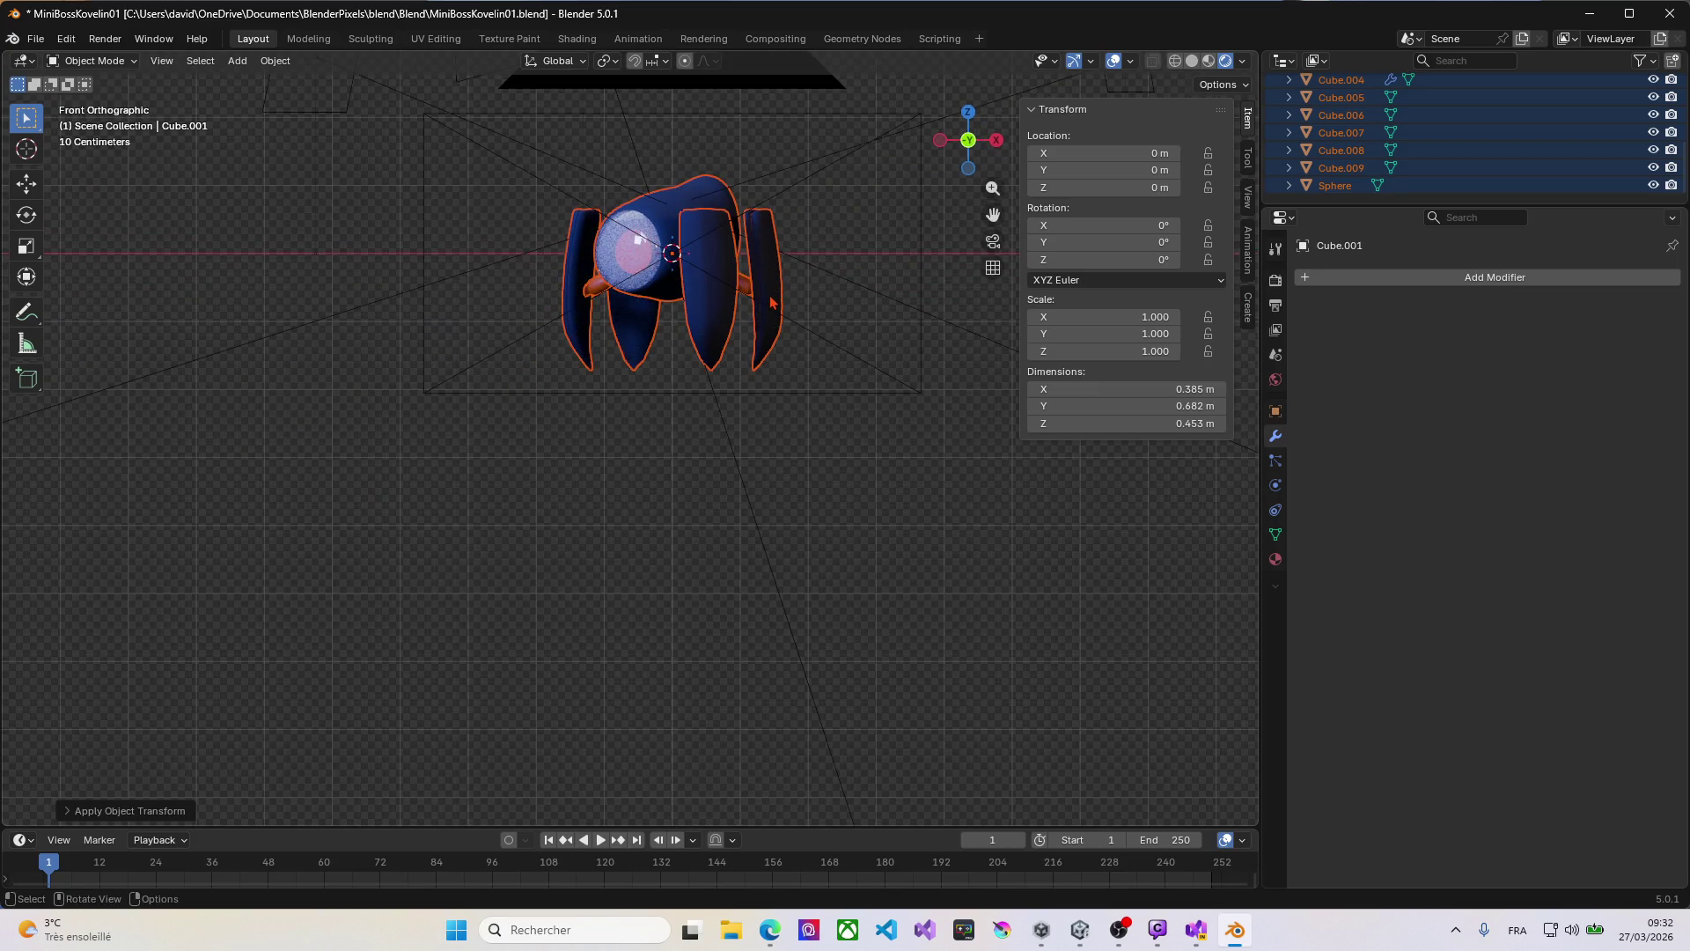
{"action": "key", "text": "r"}
{"action": "key", "text": "z"}
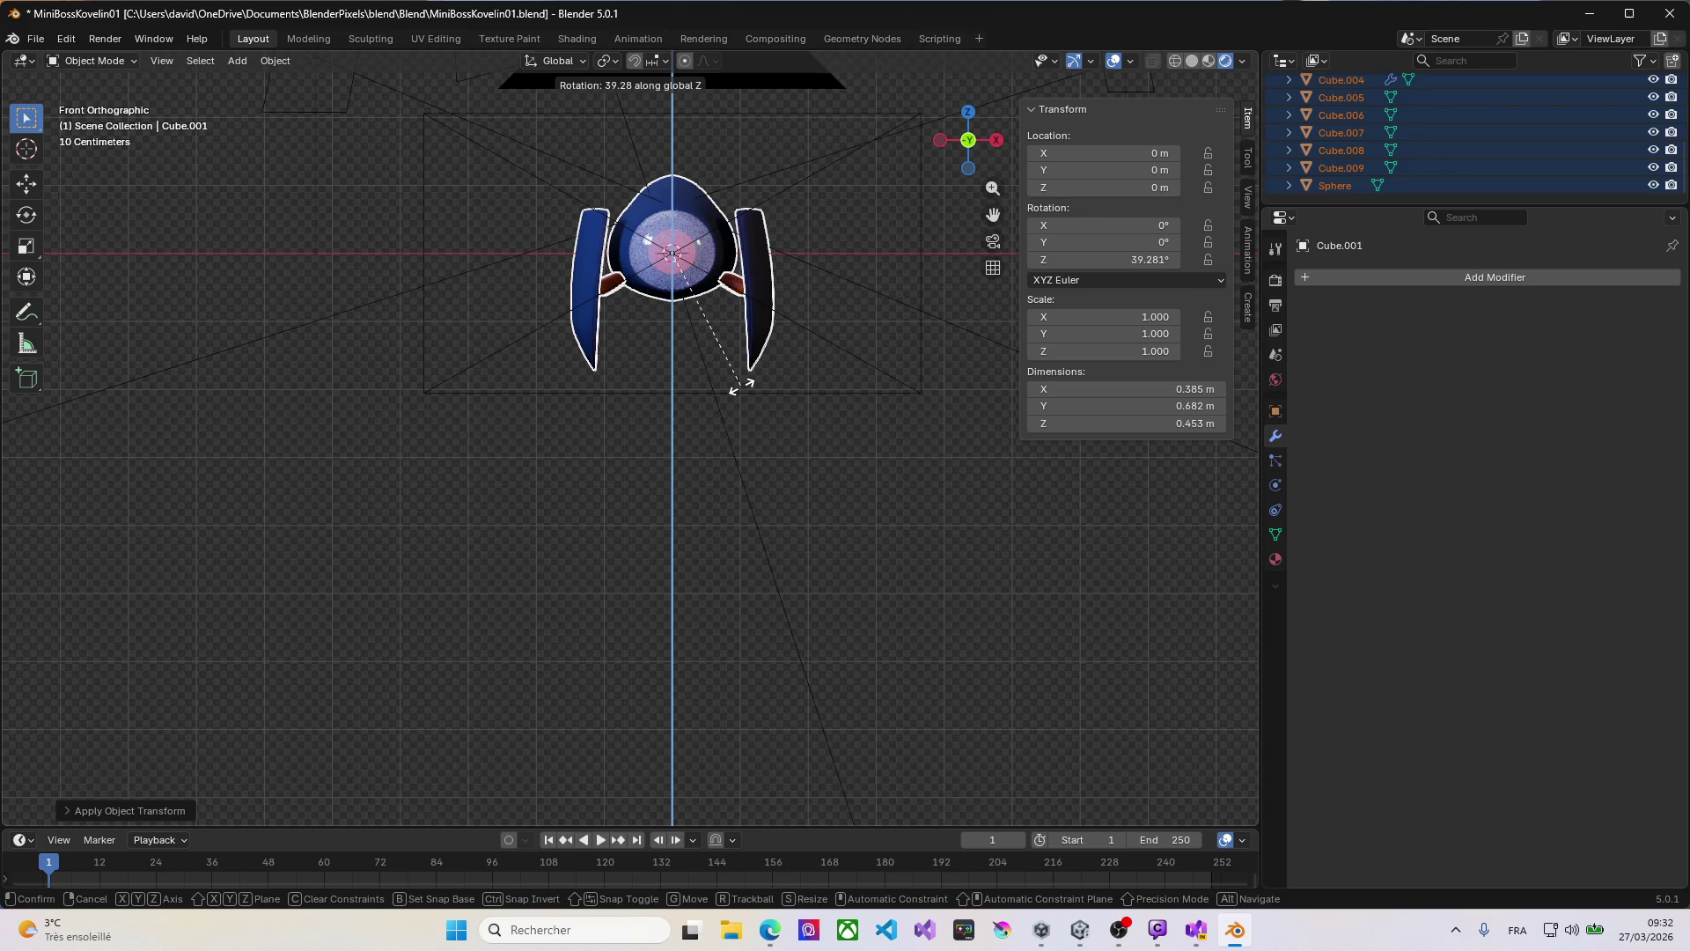
{"action": "left_click", "coordinate": [743, 385]}
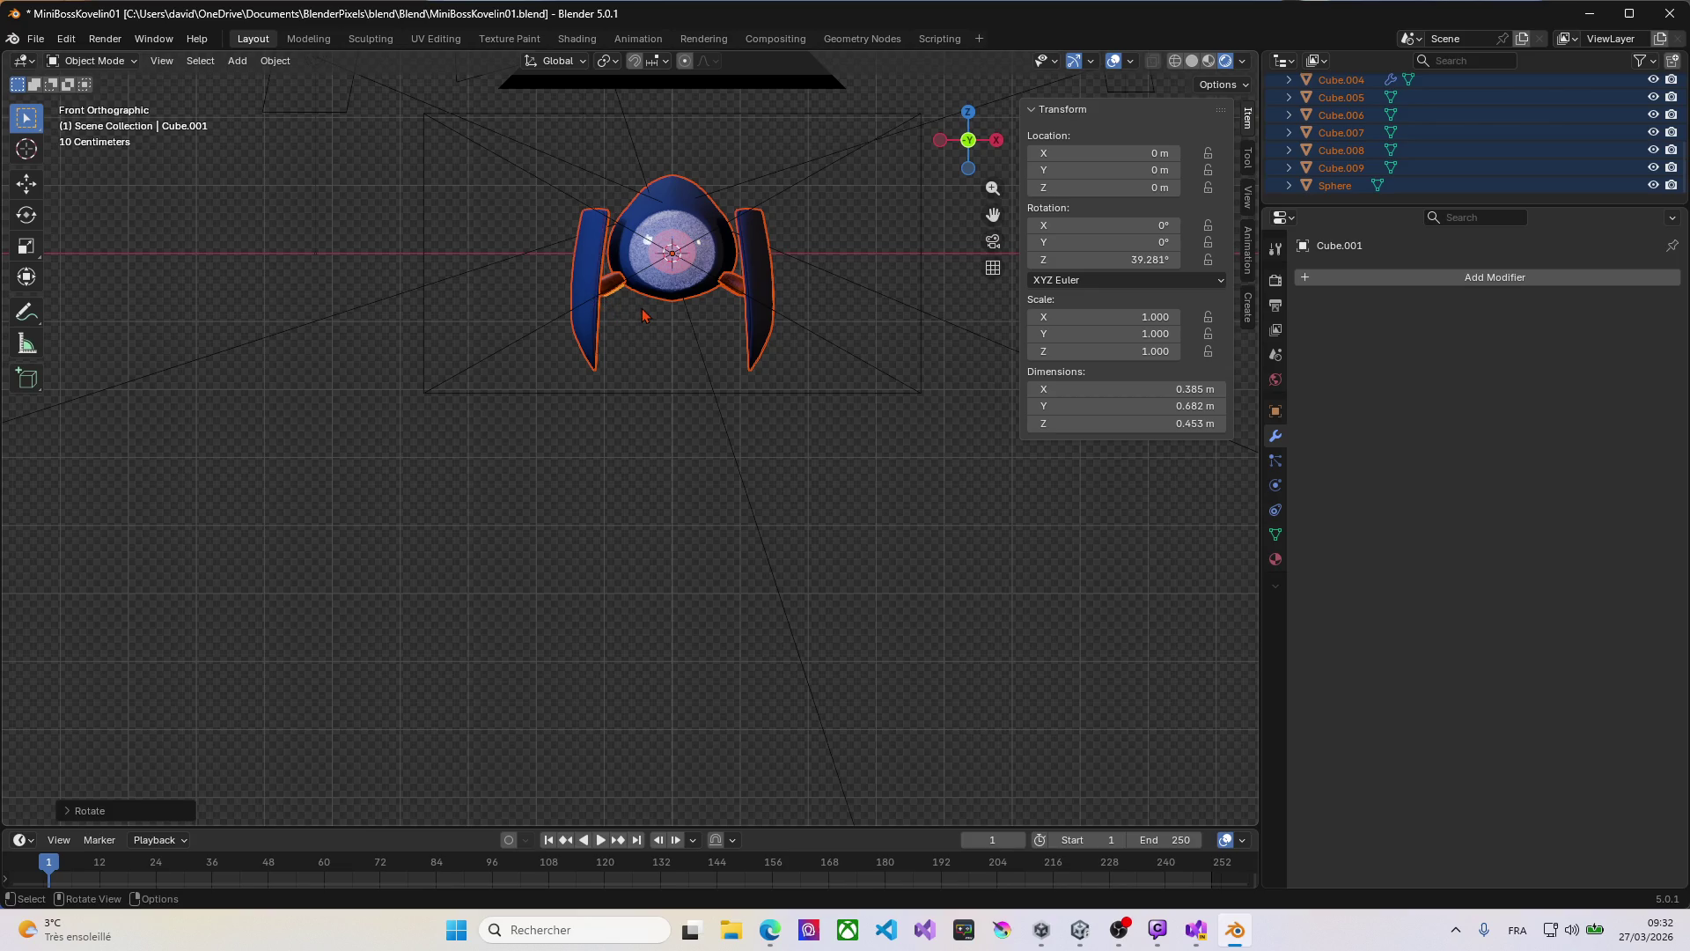
Step: Enter exactly 45° for Cube.001's Rotation Z in the N-panel, then deselect everything
{"action": "scroll", "coordinate": [643, 315], "scroll_direction": "up", "scroll_amount": 5}
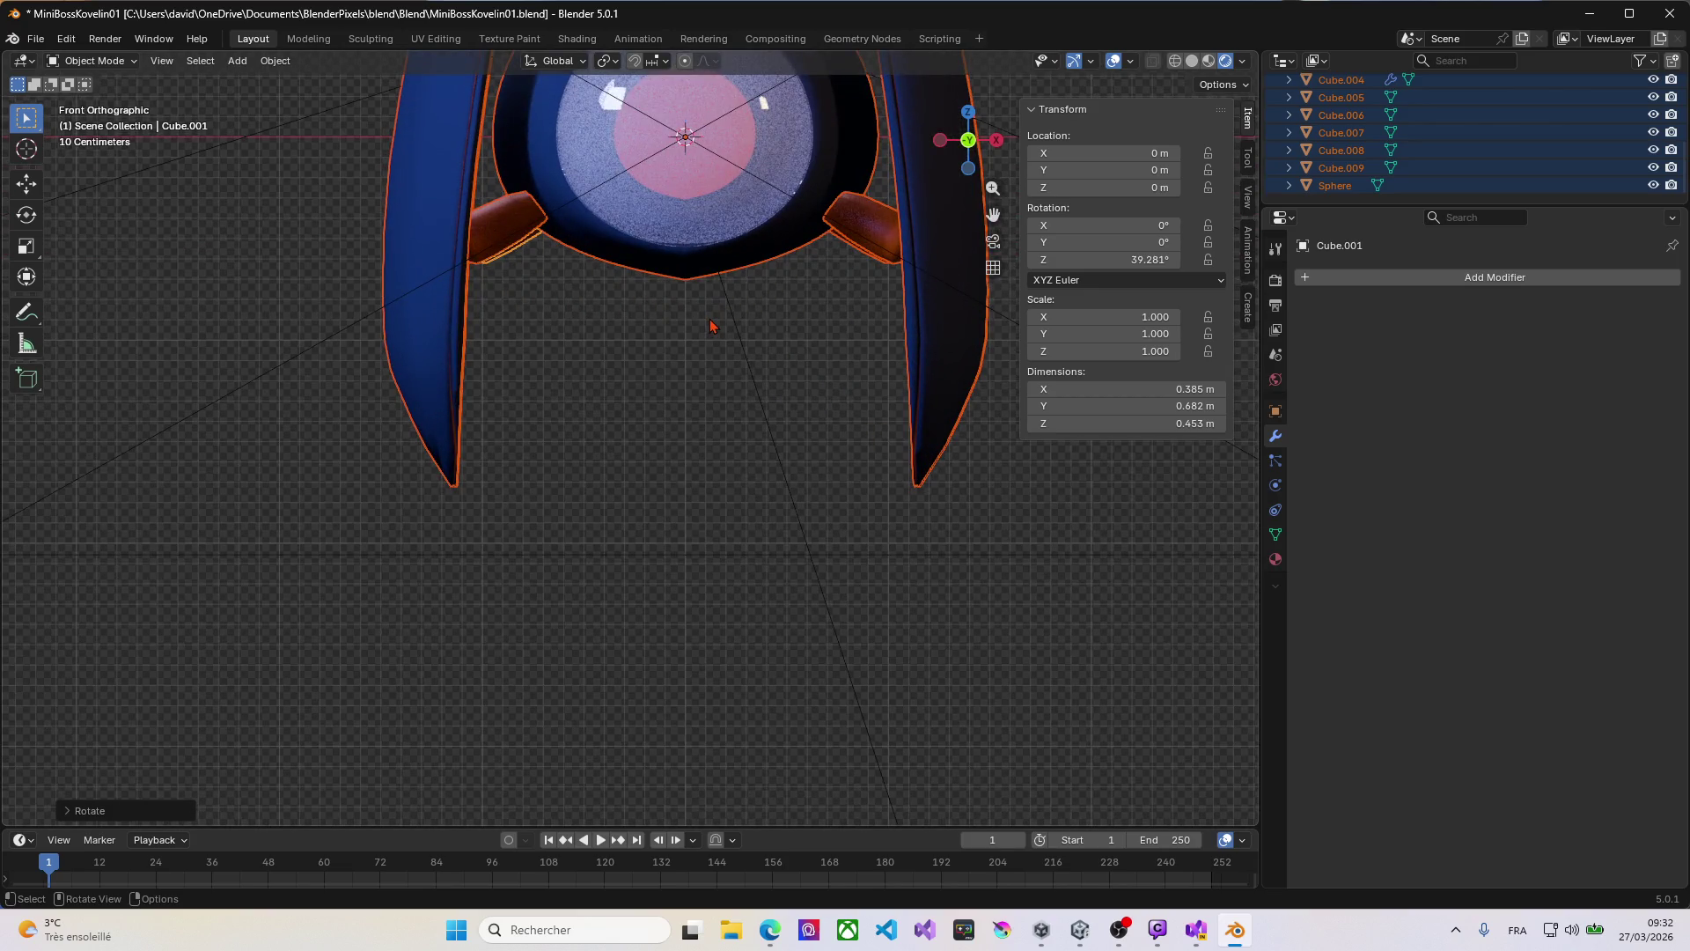
{"action": "scroll", "coordinate": [713, 326], "scroll_direction": "down", "scroll_amount": 2}
{"action": "scroll", "coordinate": [713, 326], "scroll_direction": "down", "scroll_amount": 3}
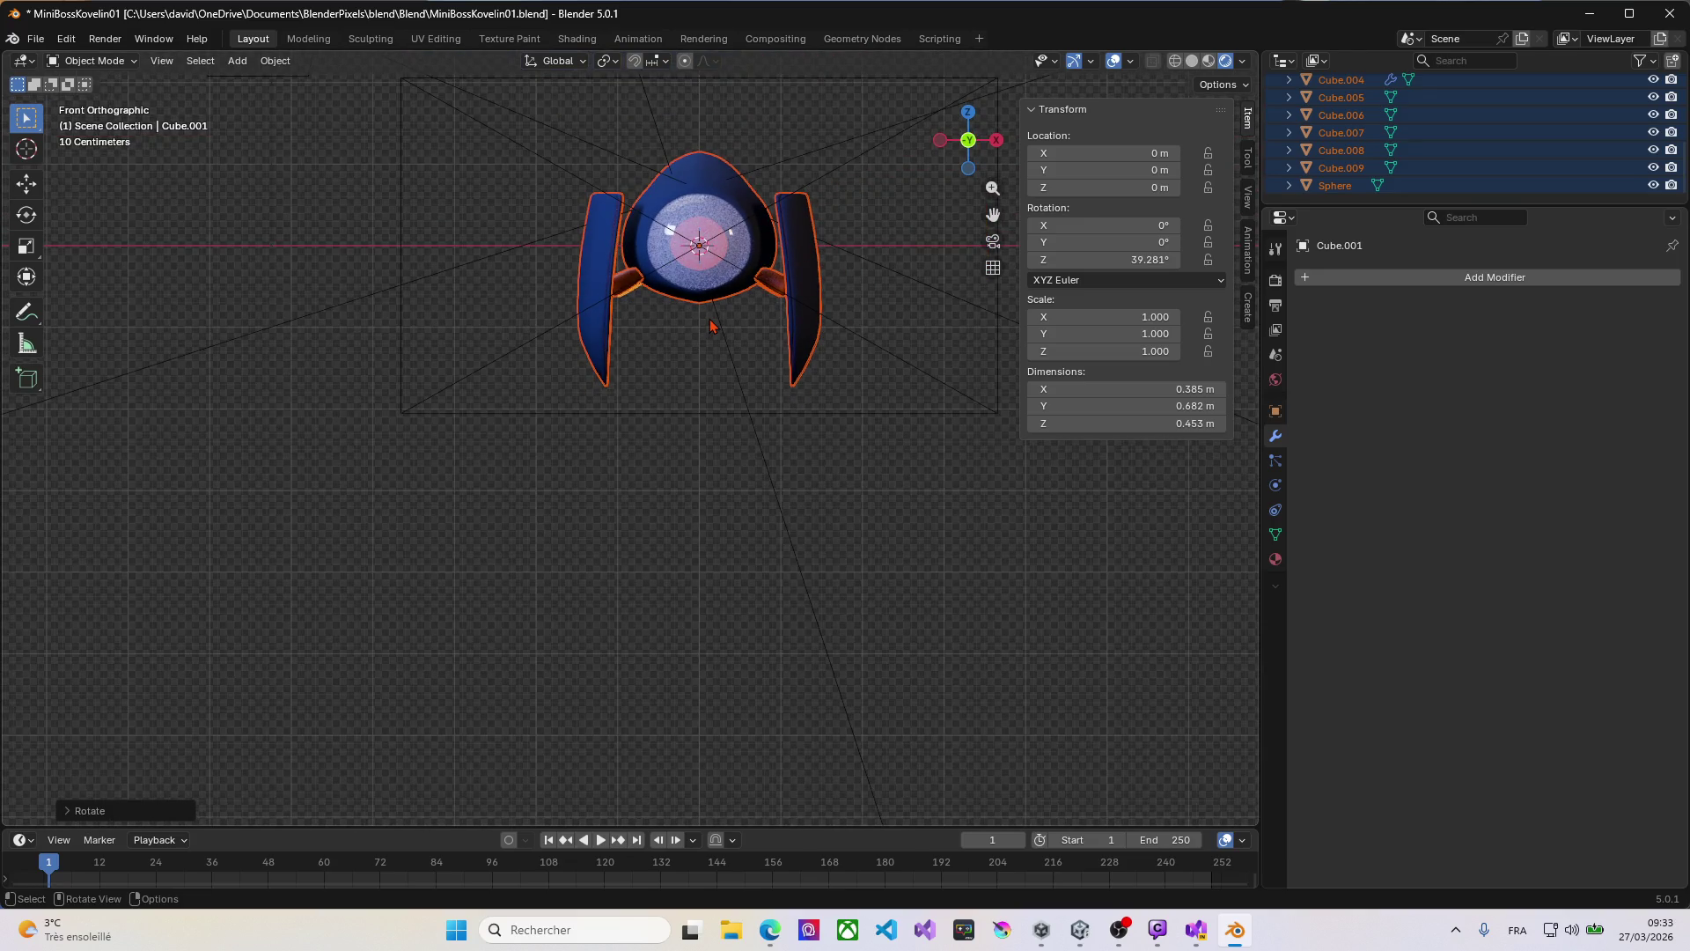
{"action": "left_click", "coordinate": [1155, 260]}
{"action": "type", "text": "45"}
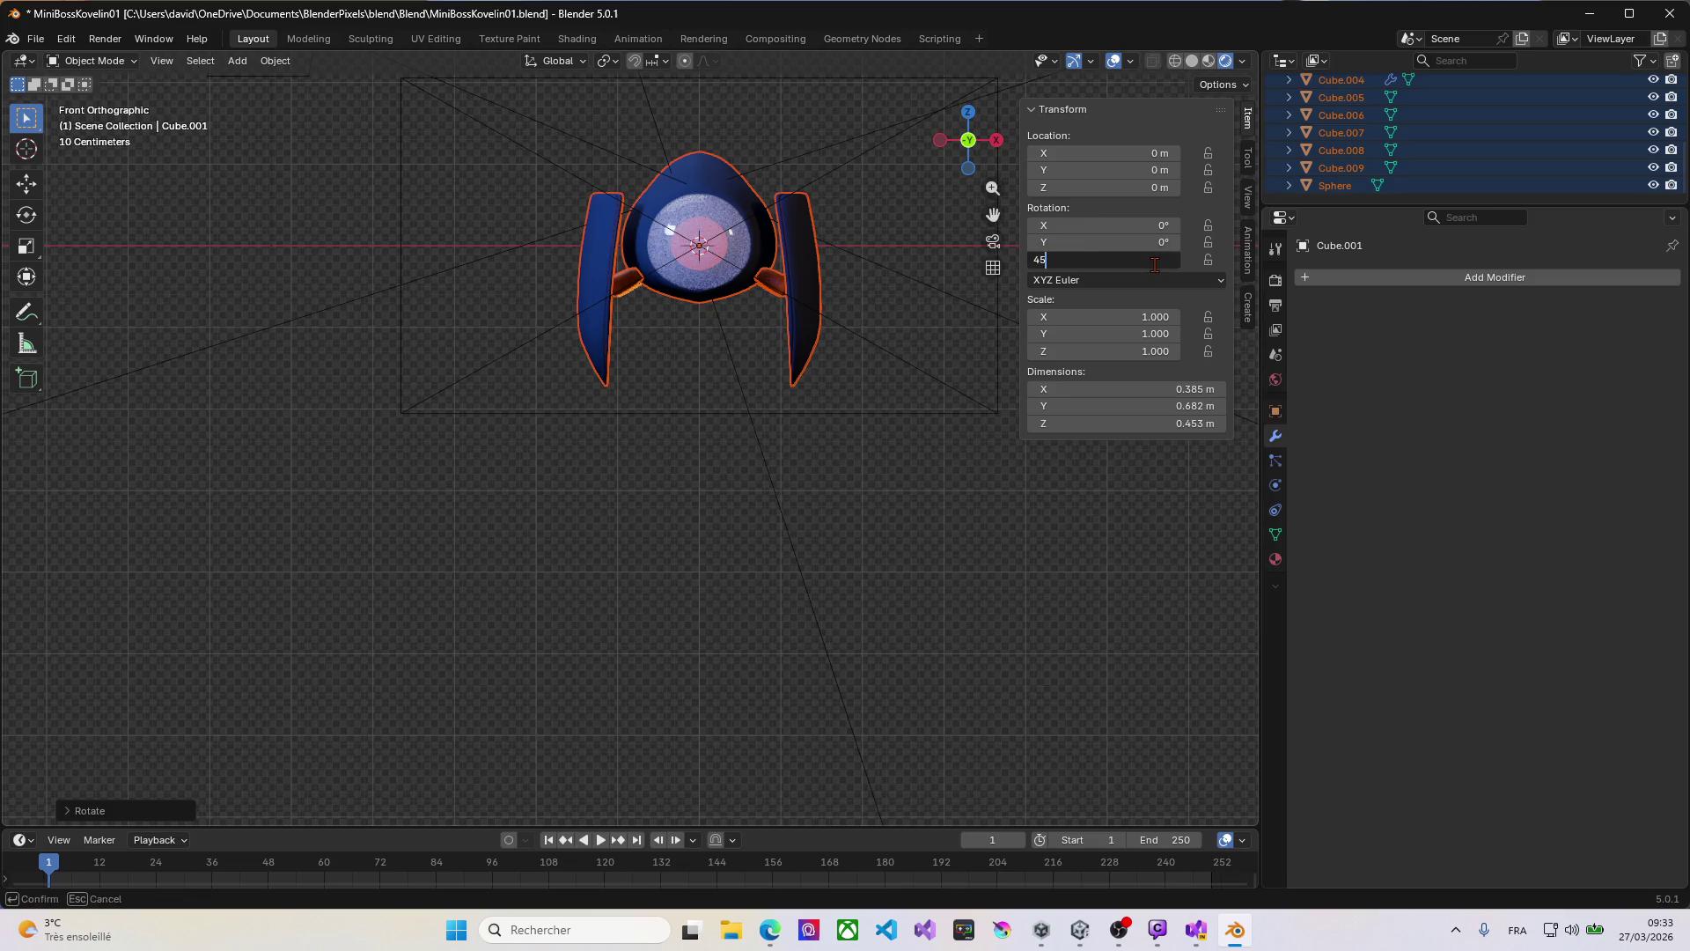
{"action": "key", "text": "Return"}
{"action": "left_click", "coordinate": [1050, 519]}
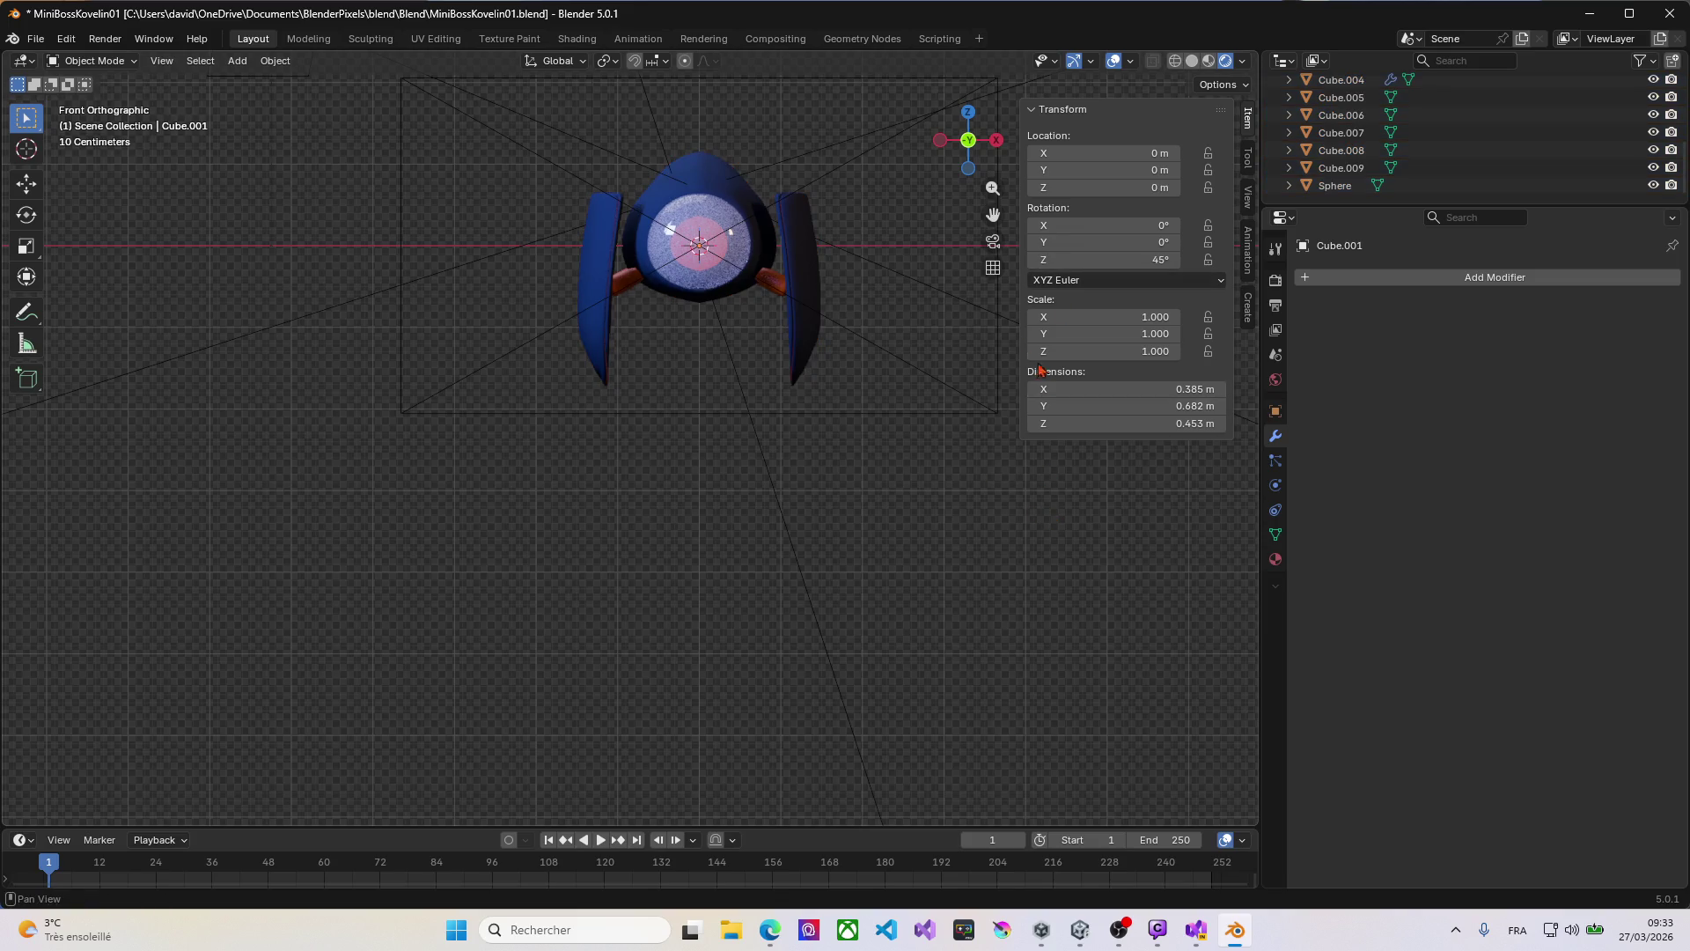
Step: Bring up the Apply Transforms menu and dismiss it without applying anything
{"action": "mouse_move", "coordinate": [797, 305]}
{"action": "middle_mouse_down"}
{"action": "mouse_move", "coordinate": [849, 291]}
{"action": "mouse_move", "coordinate": [709, 272]}
{"action": "mouse_move", "coordinate": [634, 351]}
{"action": "mouse_move", "coordinate": [469, 323]}
{"action": "mouse_move", "coordinate": [640, 294]}
{"action": "mouse_move", "coordinate": [650, 275]}
{"action": "mouse_move", "coordinate": [729, 279]}
{"action": "middle_mouse_up"}
{"action": "scroll", "coordinate": [682, 283], "scroll_direction": "up", "scroll_amount": 5}
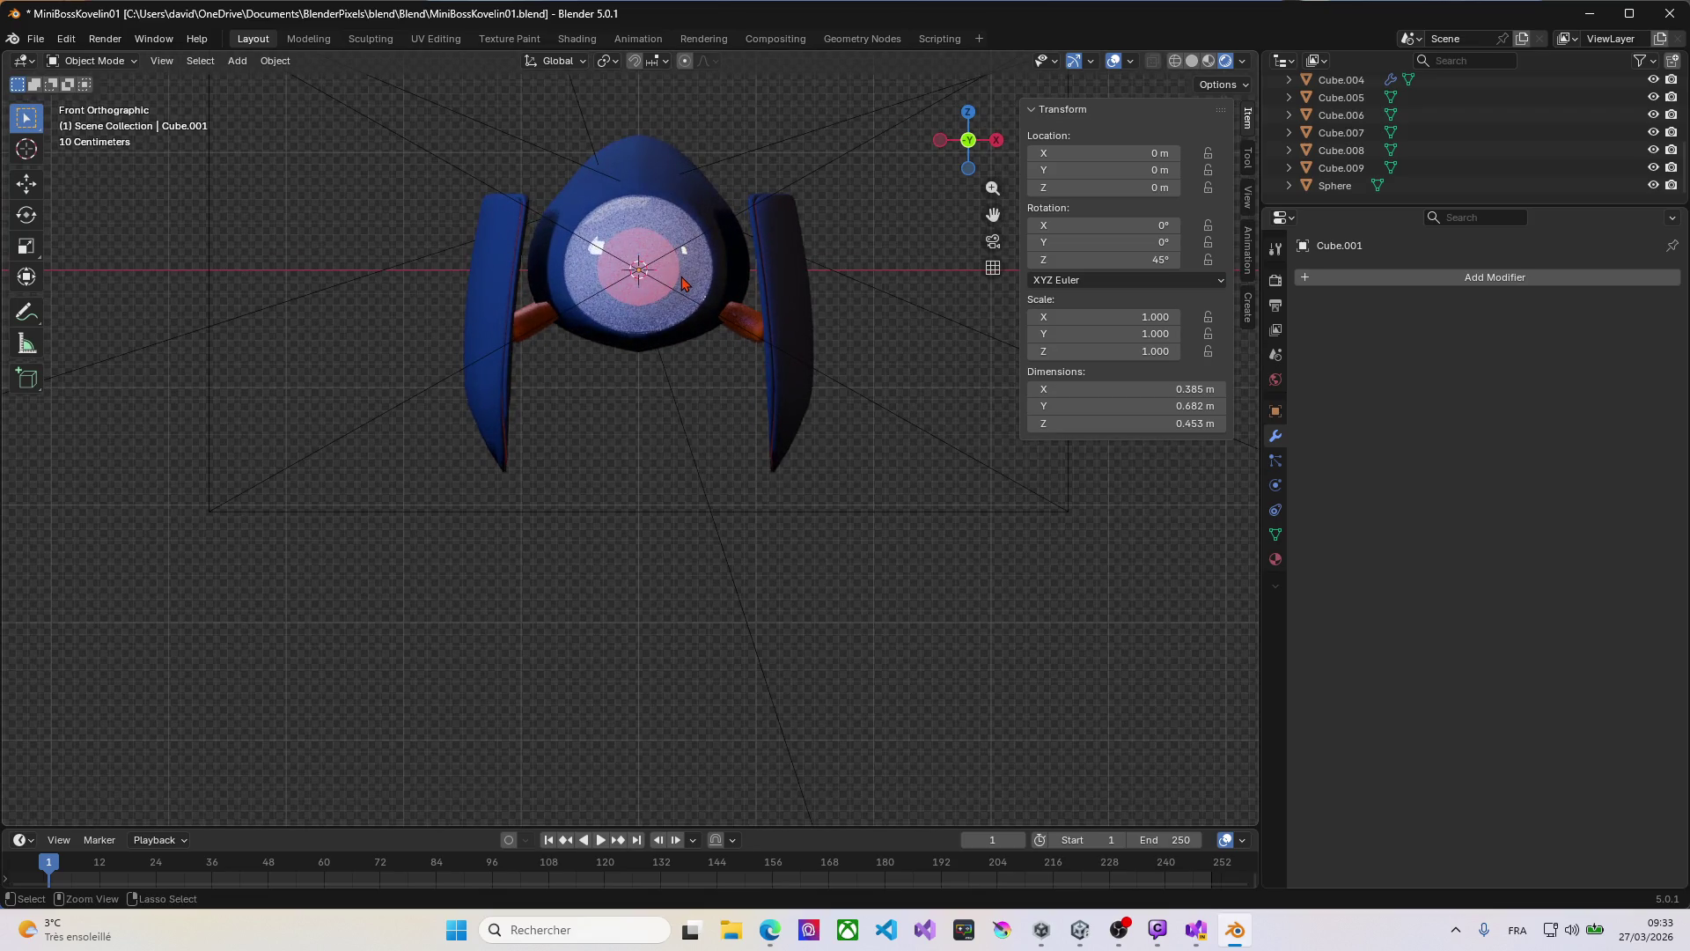
{"action": "key", "text": "ctrl+a"}
{"action": "key", "text": "Escape"}
Step: Add a Basic Quadruped metarig, undo it, and return to the front view
{"action": "key", "text": "shift+a"}
{"action": "mouse_move", "coordinate": [709, 317]}
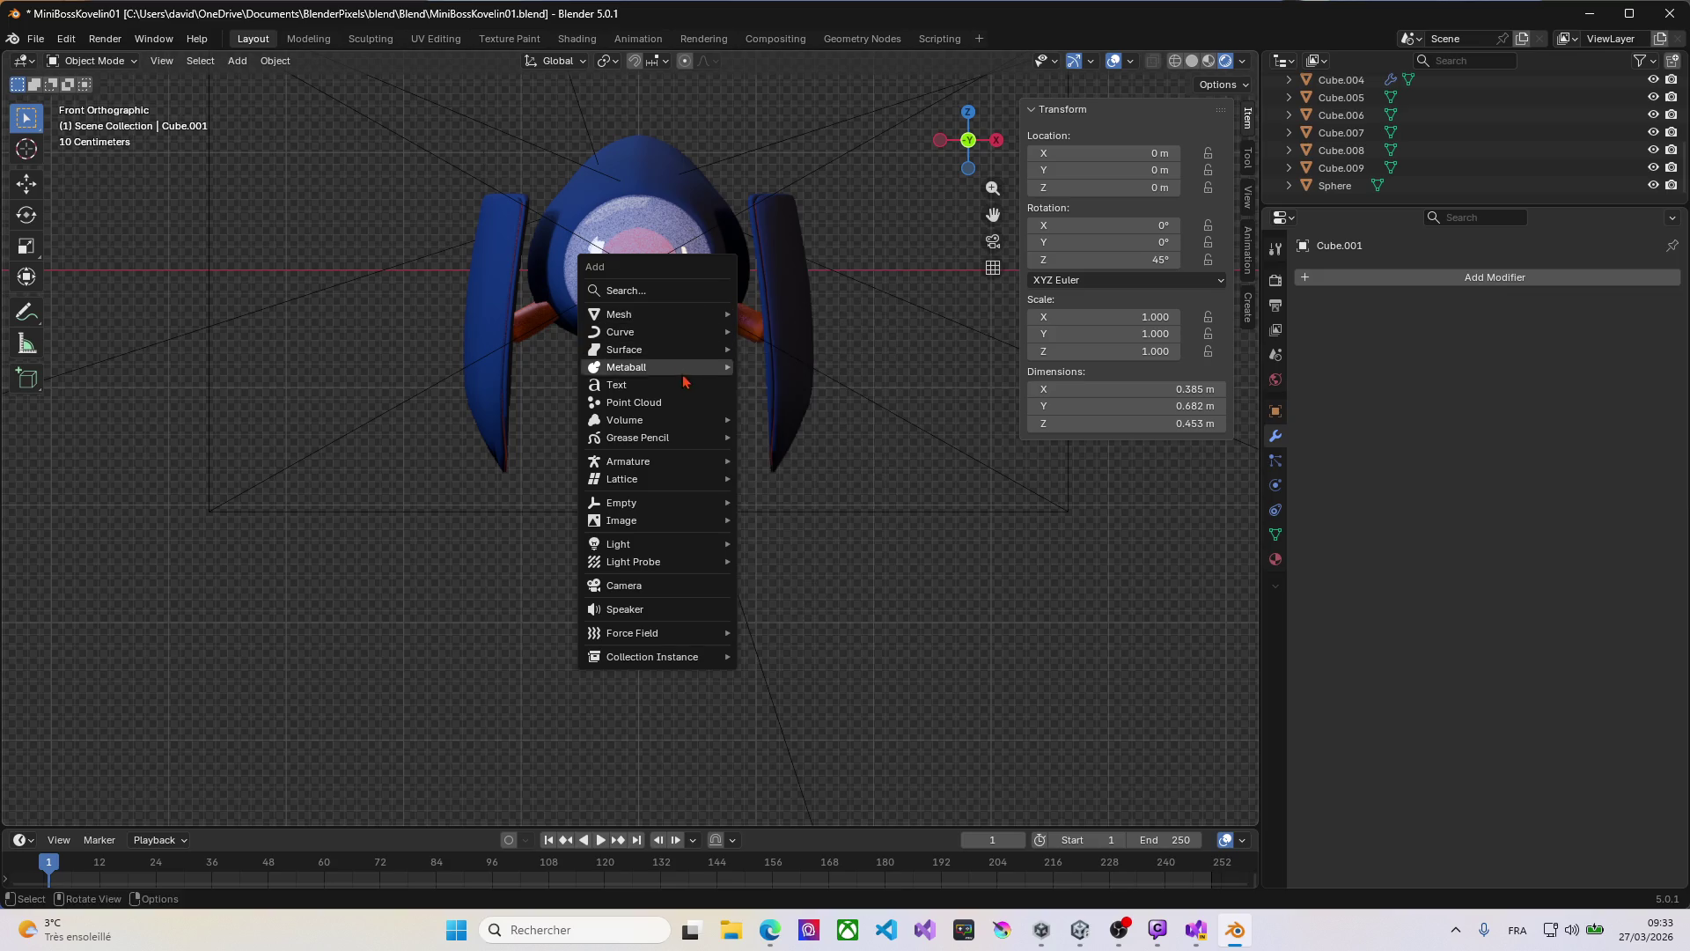
{"action": "mouse_move", "coordinate": [715, 465]}
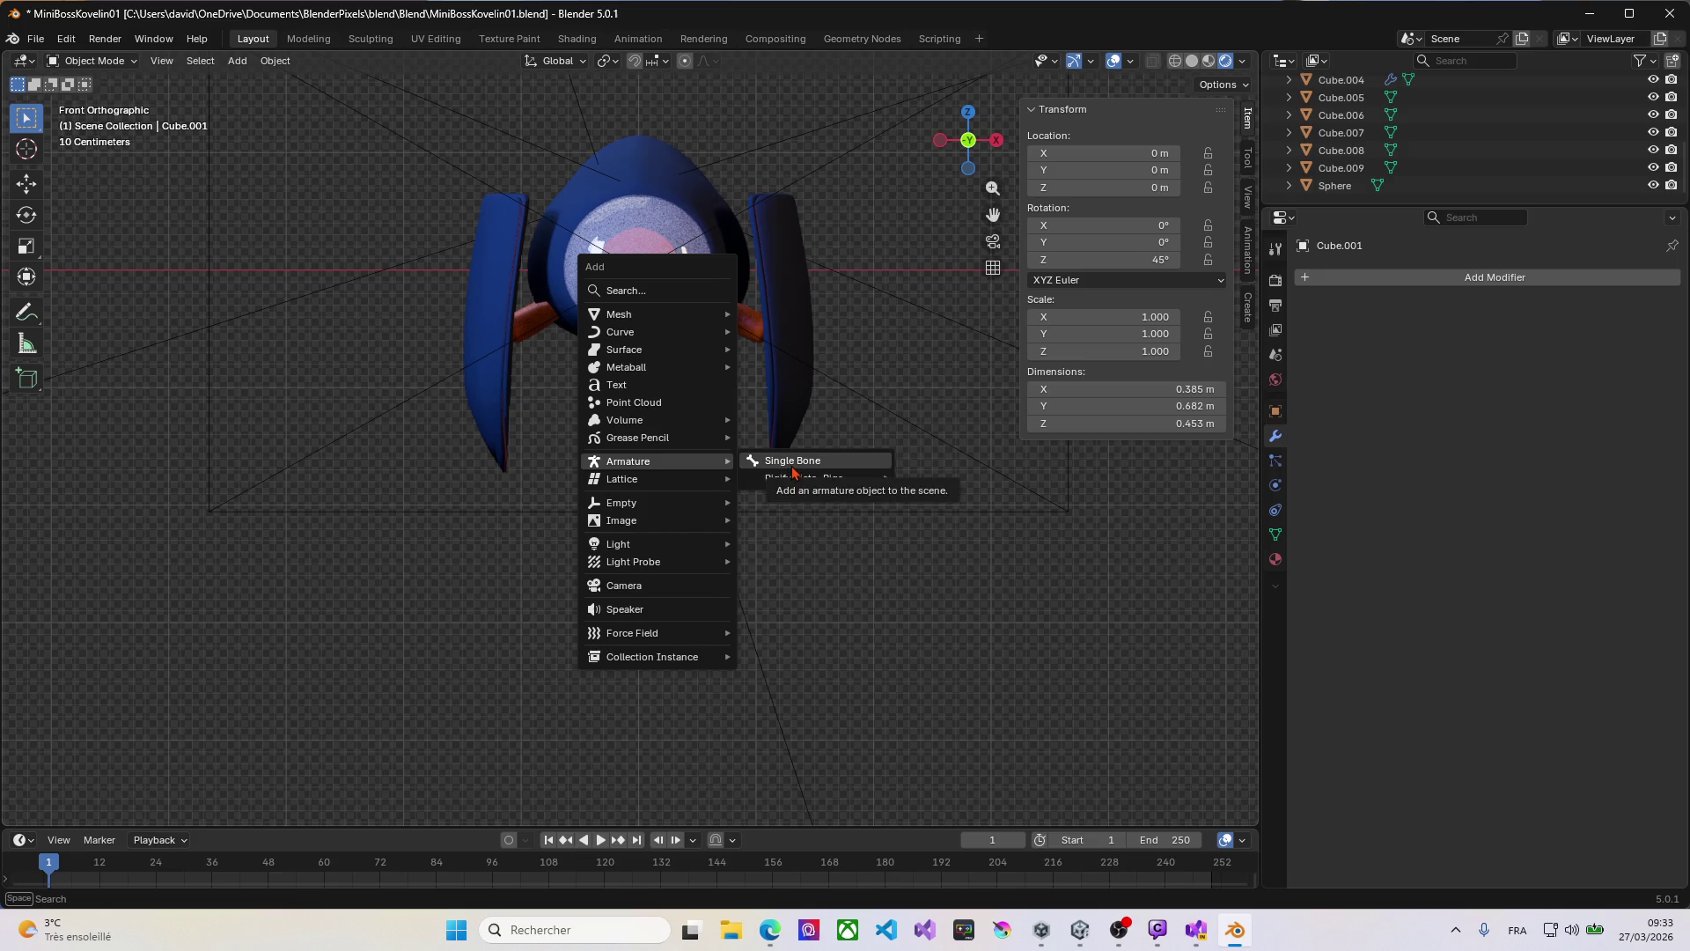
{"action": "mouse_move", "coordinate": [796, 484]}
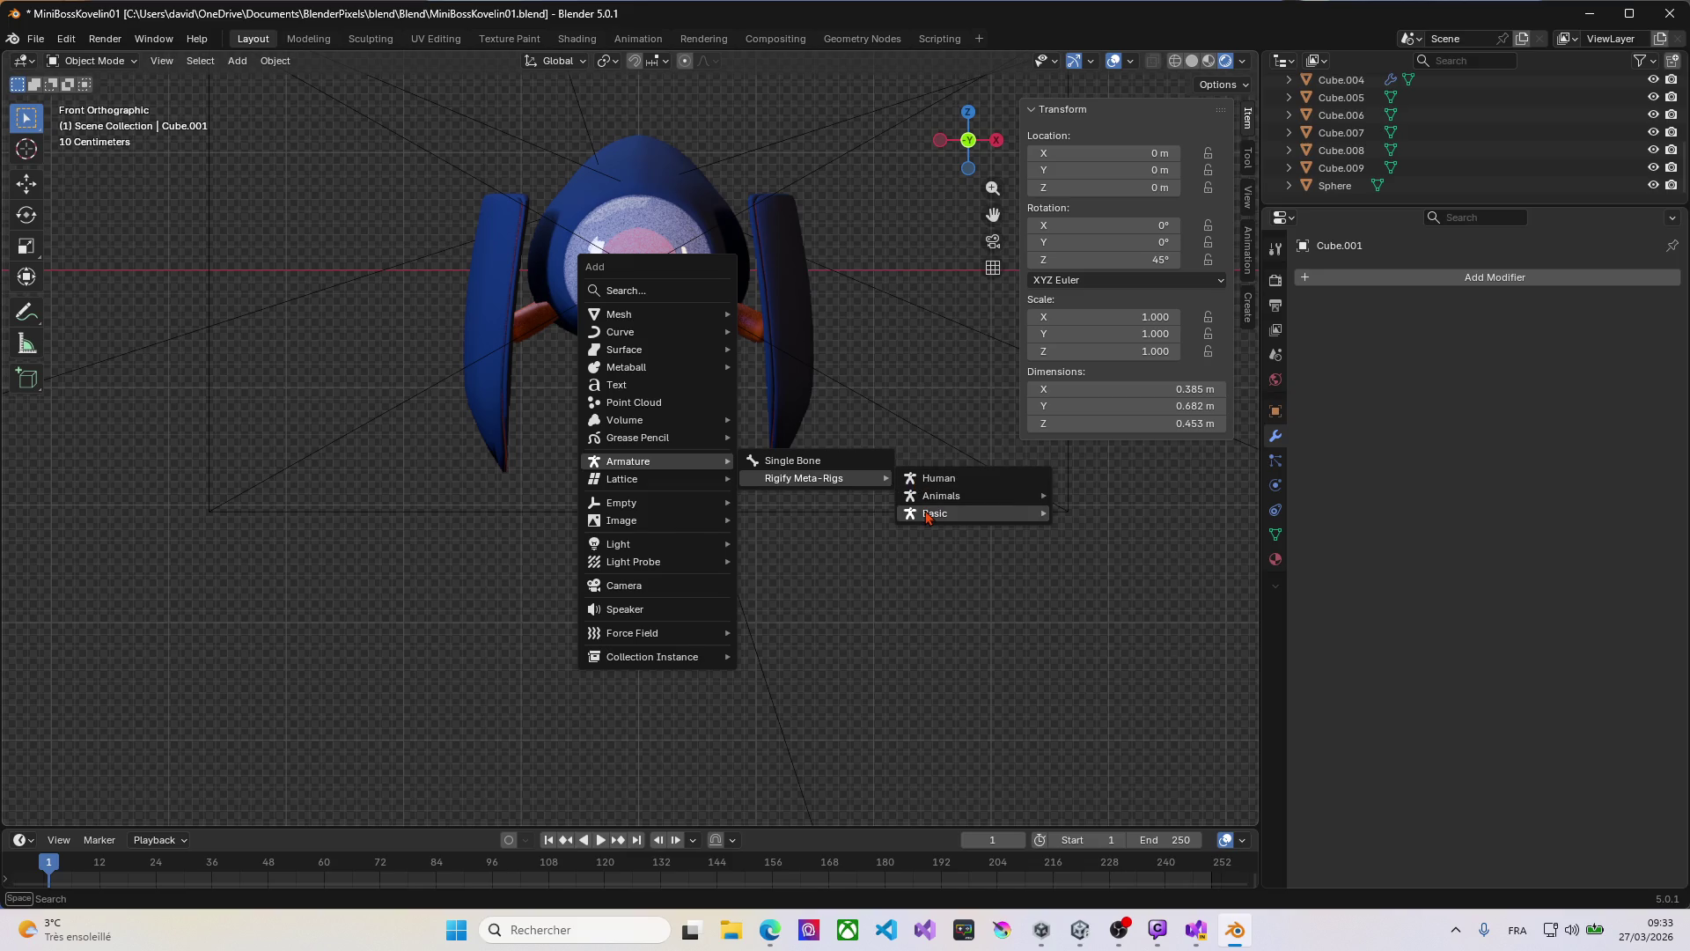
{"action": "mouse_move", "coordinate": [928, 516]}
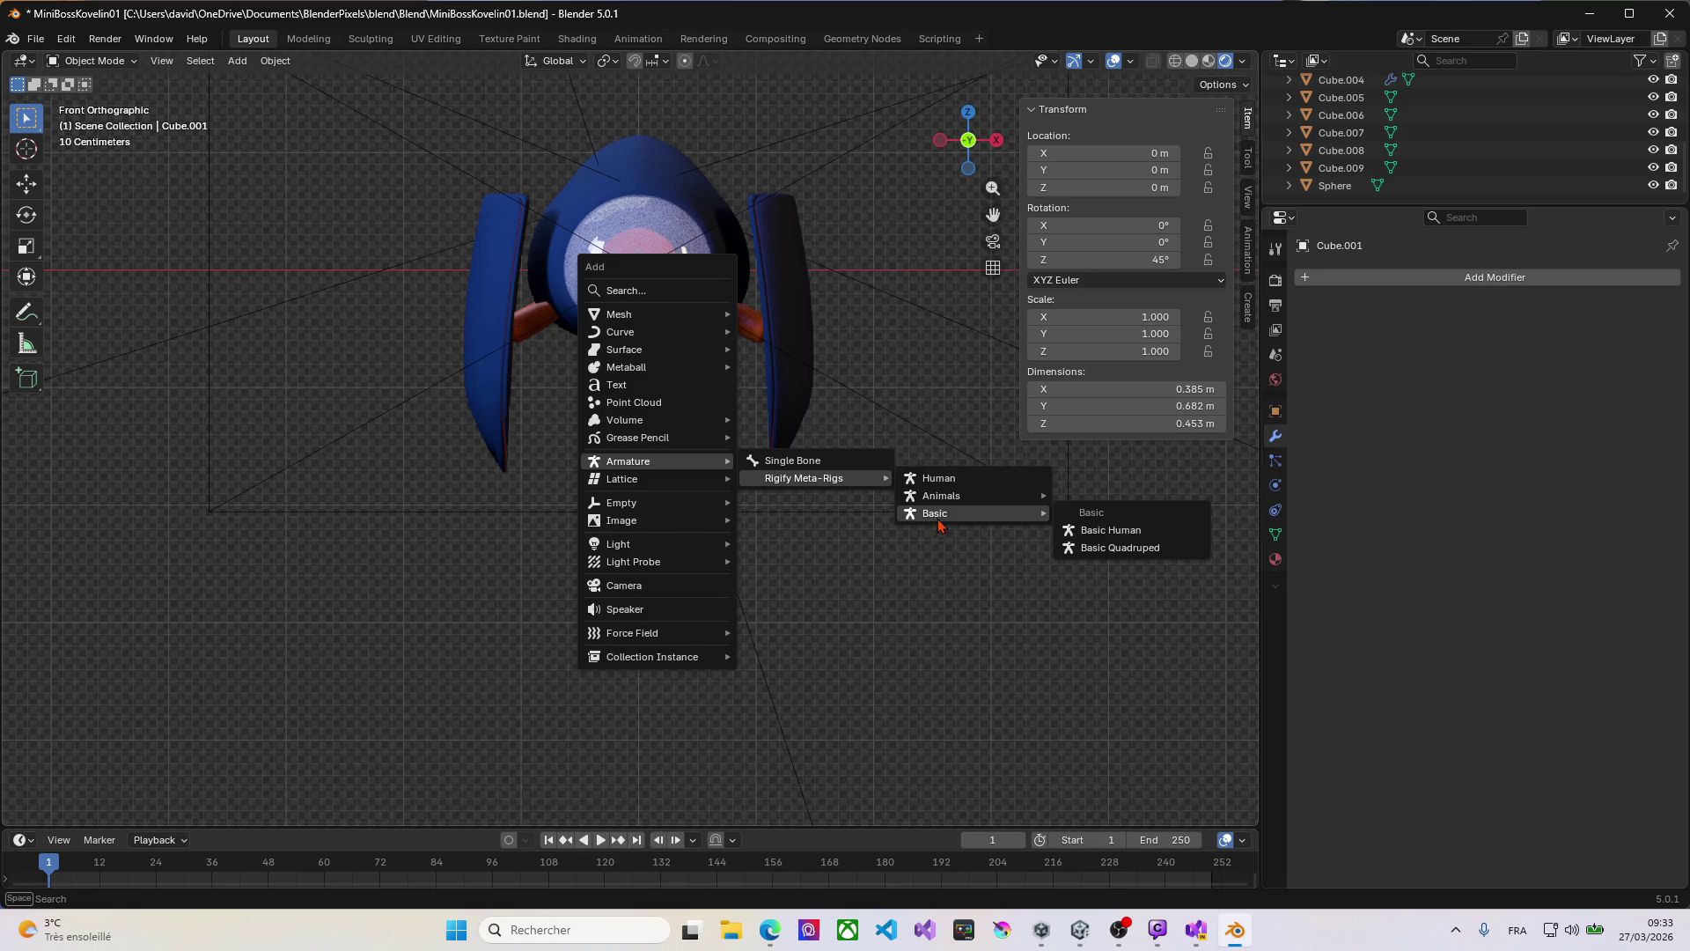
{"action": "left_click", "coordinate": [1111, 549]}
{"action": "key", "text": "ctrl+z"}
{"action": "middle_click_drag", "start_coordinate": [754, 476], "coordinate": [528, 396]}
{"action": "key", "text": "KP_1"}
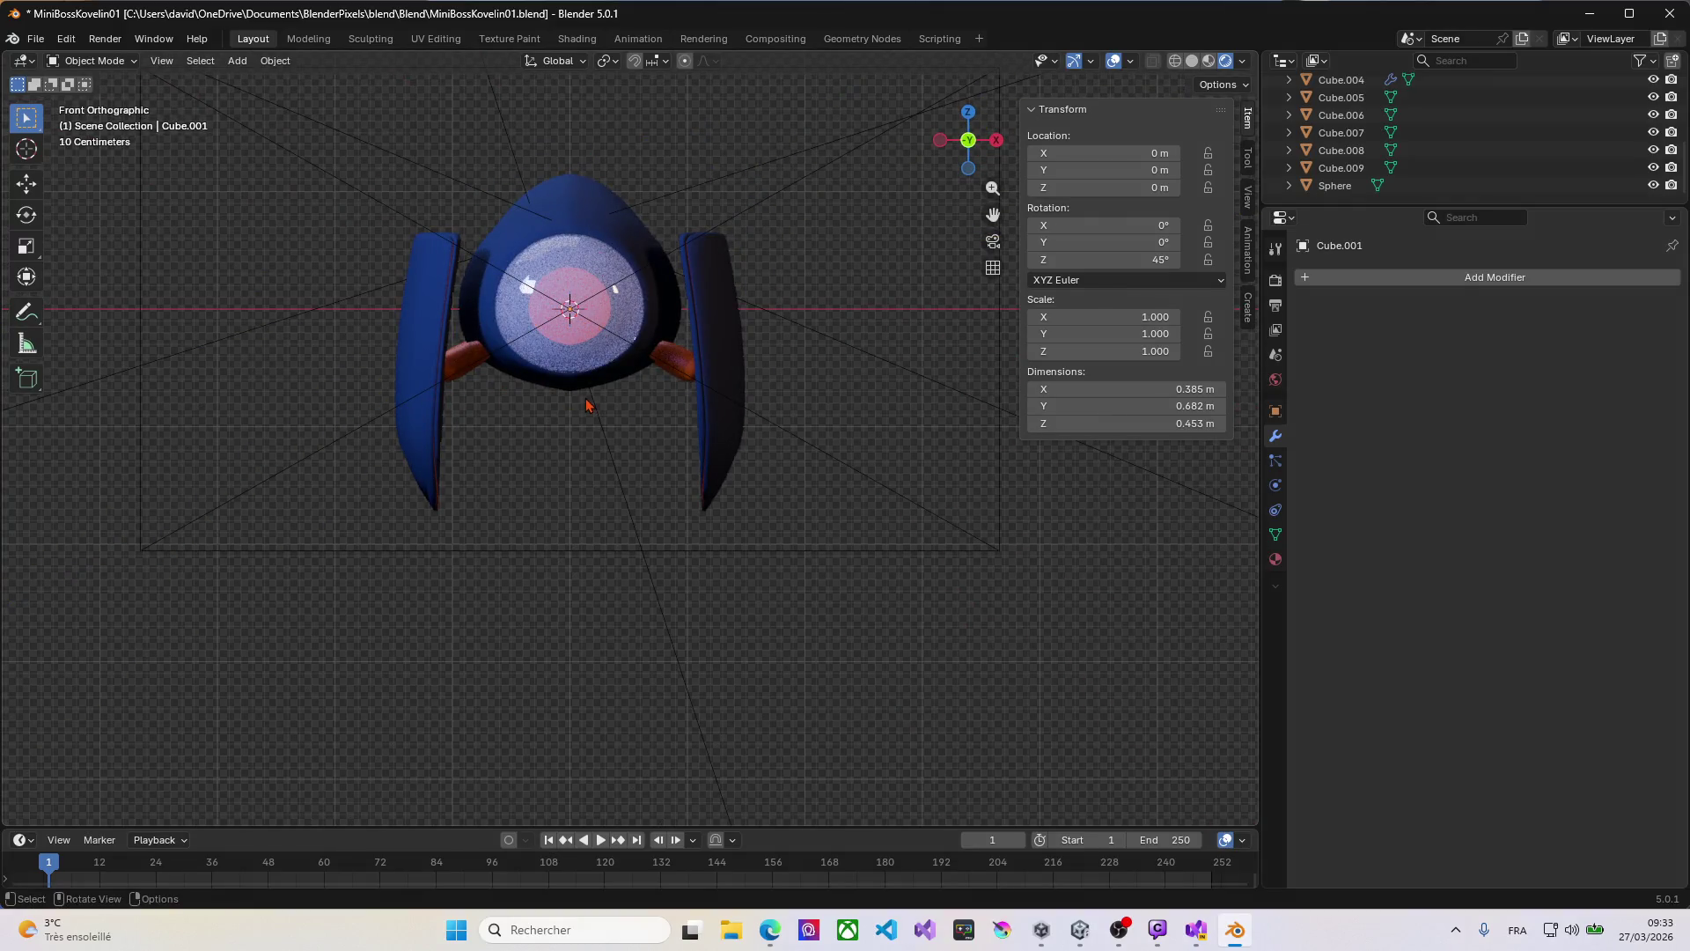
Step: Add a Single Bone armature, enter Edit Mode, and try Z moves on the bone without keeping them
{"action": "key", "text": "shift+a"}
{"action": "left_click", "coordinate": [656, 397]}
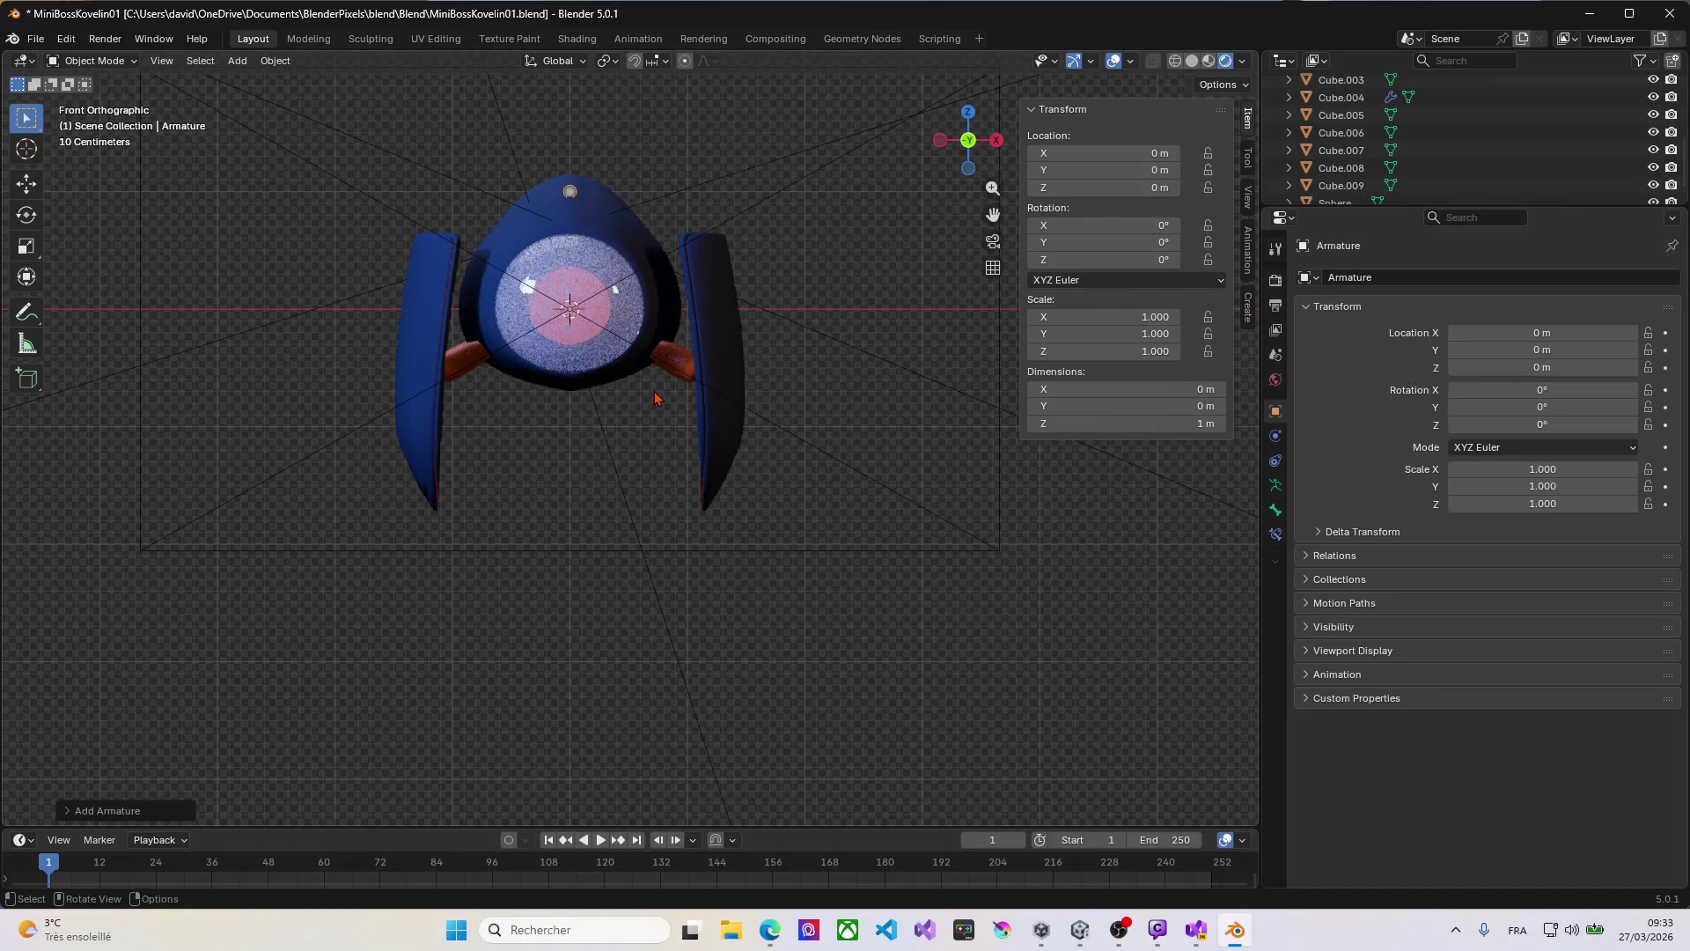
{"action": "key", "text": "Tab"}
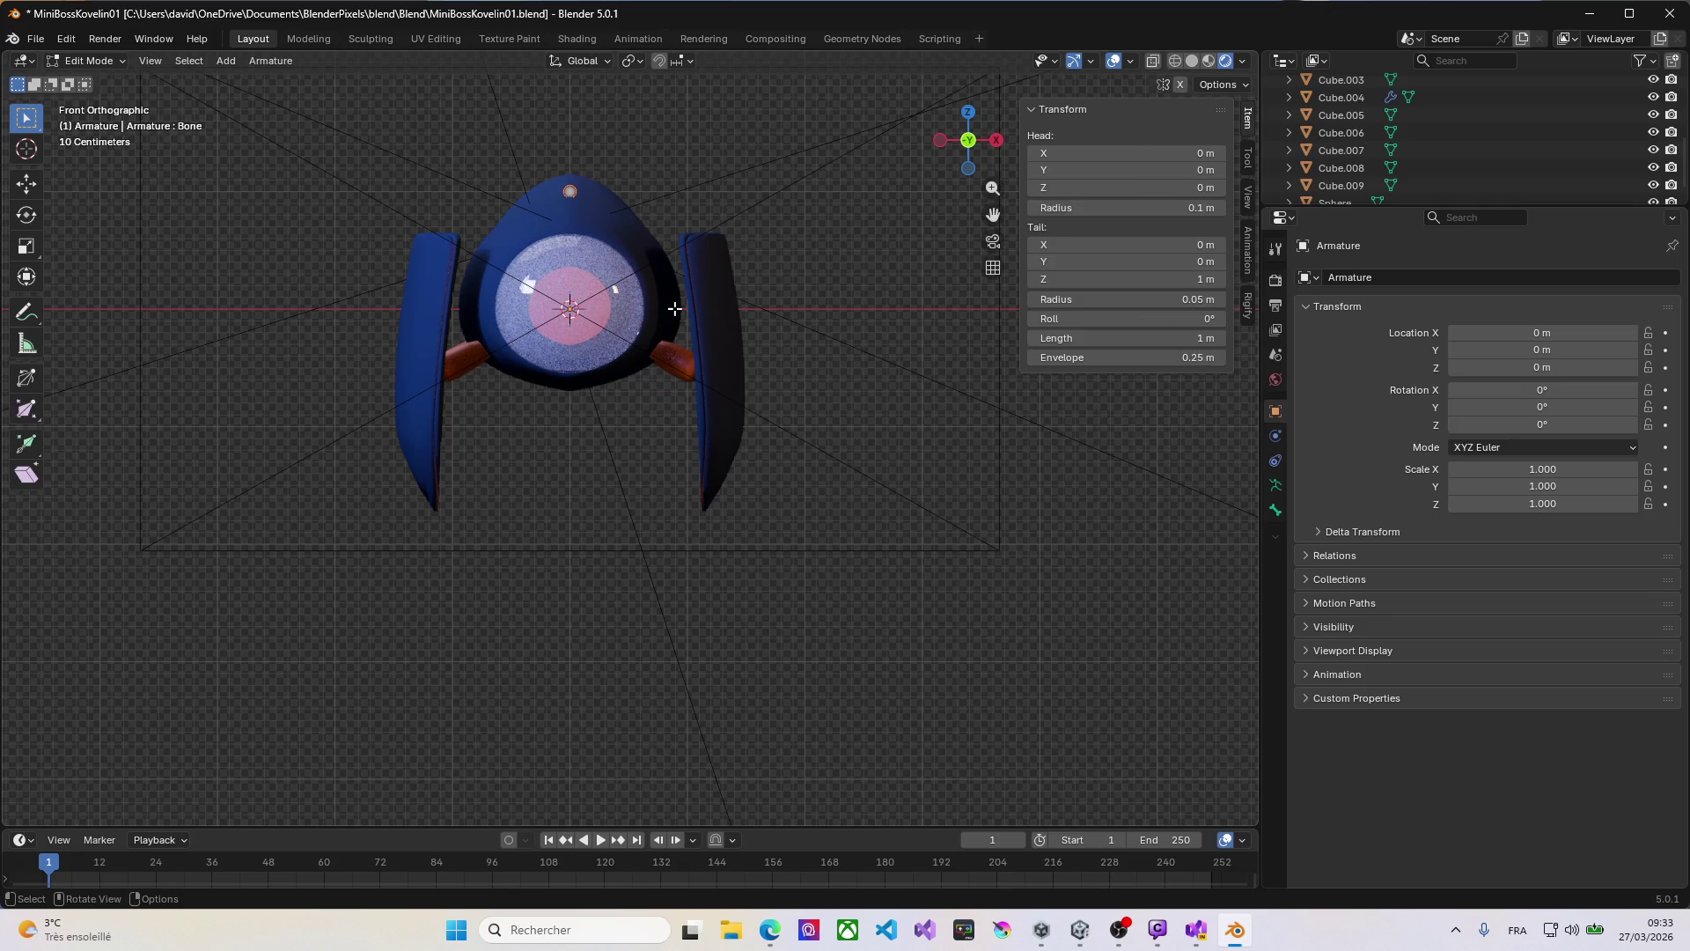
{"action": "key", "text": "g"}
{"action": "key", "text": "z"}
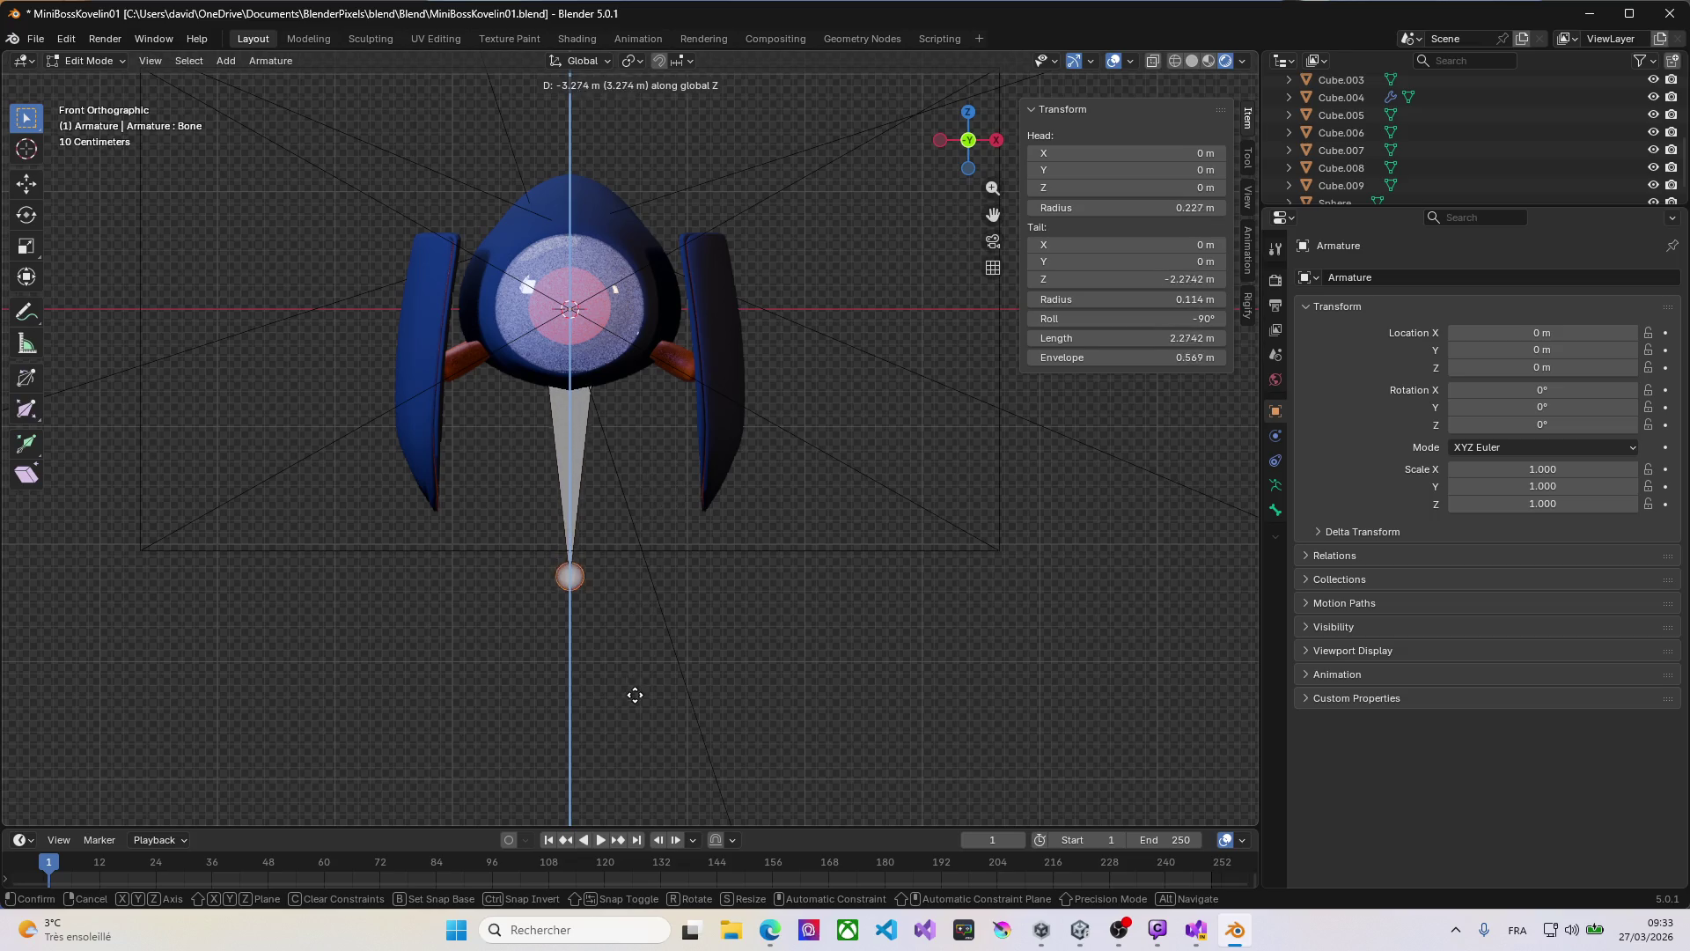
{"action": "key", "text": "Escape"}
{"action": "key", "text": "g"}
{"action": "key", "text": "z"}
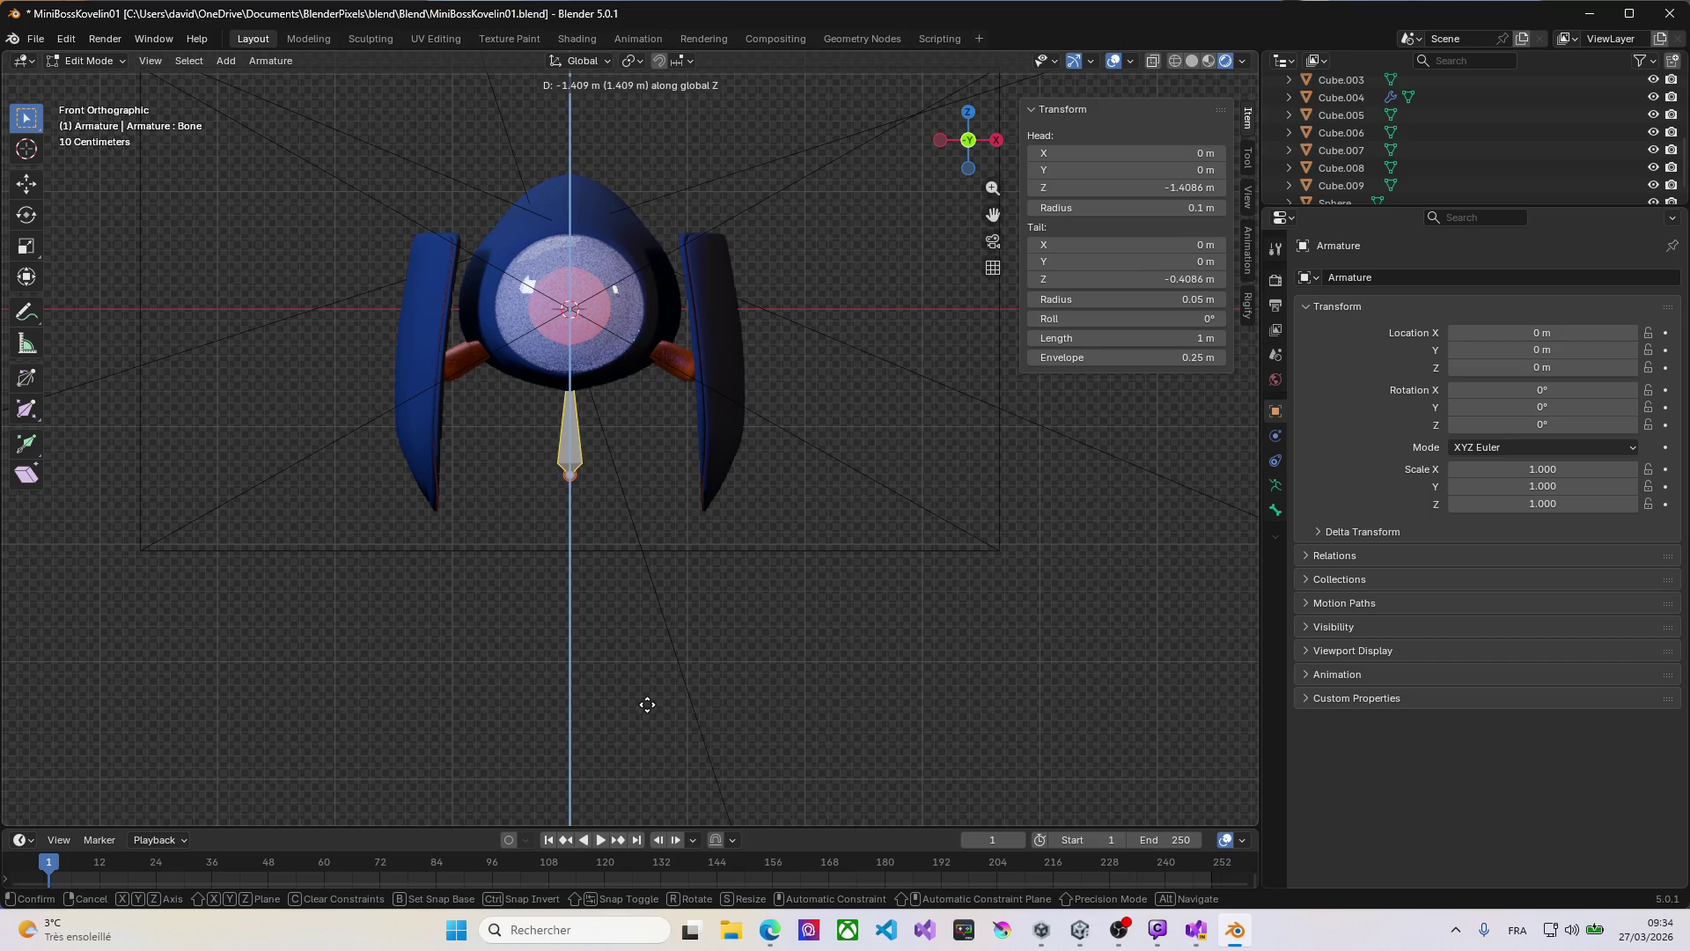
{"action": "key", "text": "Escape"}
{"action": "key", "text": "KP_7"}
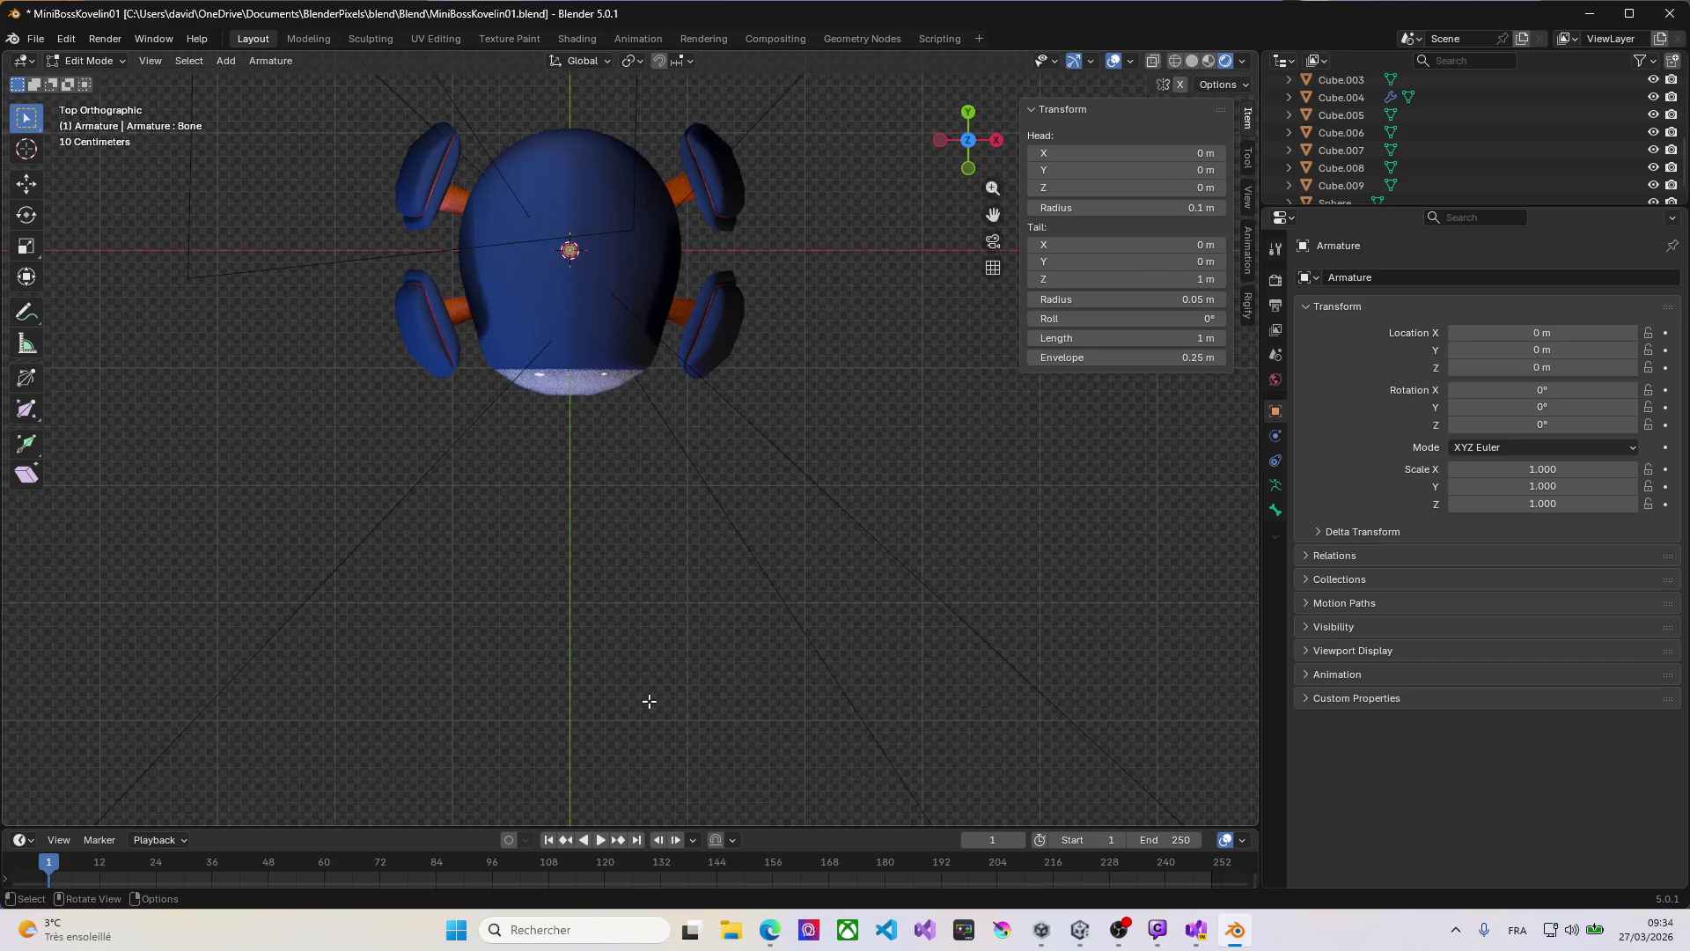
Step: Browse the Bone properties, expanding Bendy Bones and collapsing the Transform settings
{"action": "left_click", "coordinate": [1276, 511]}
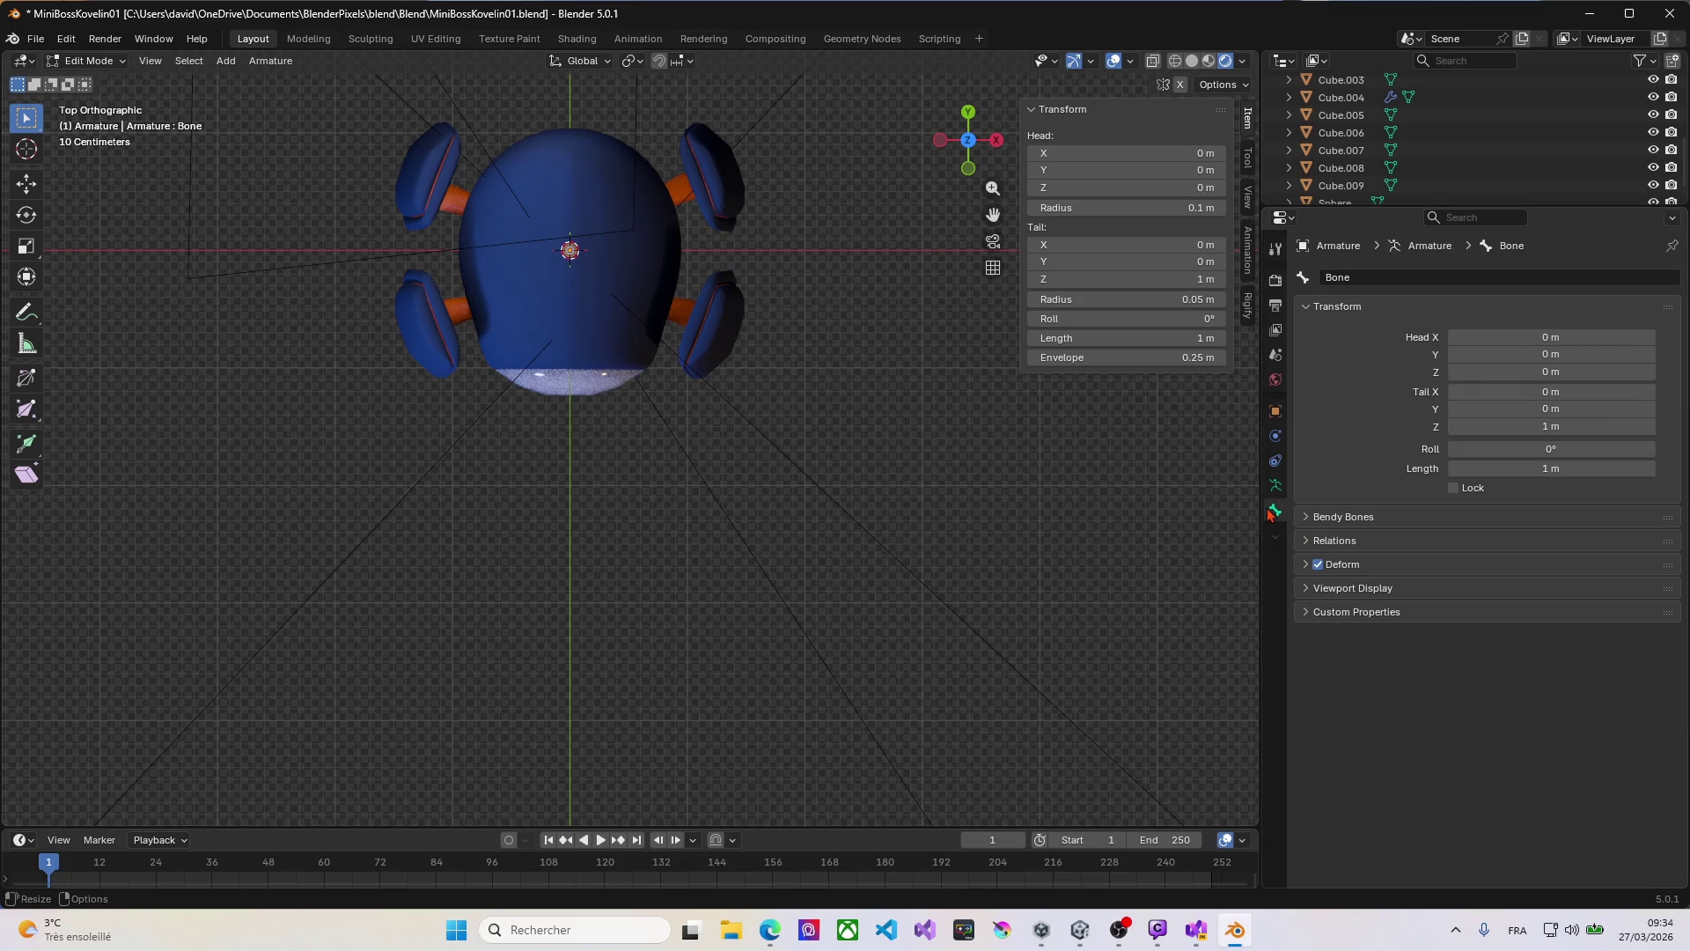
{"action": "left_click", "coordinate": [1309, 518]}
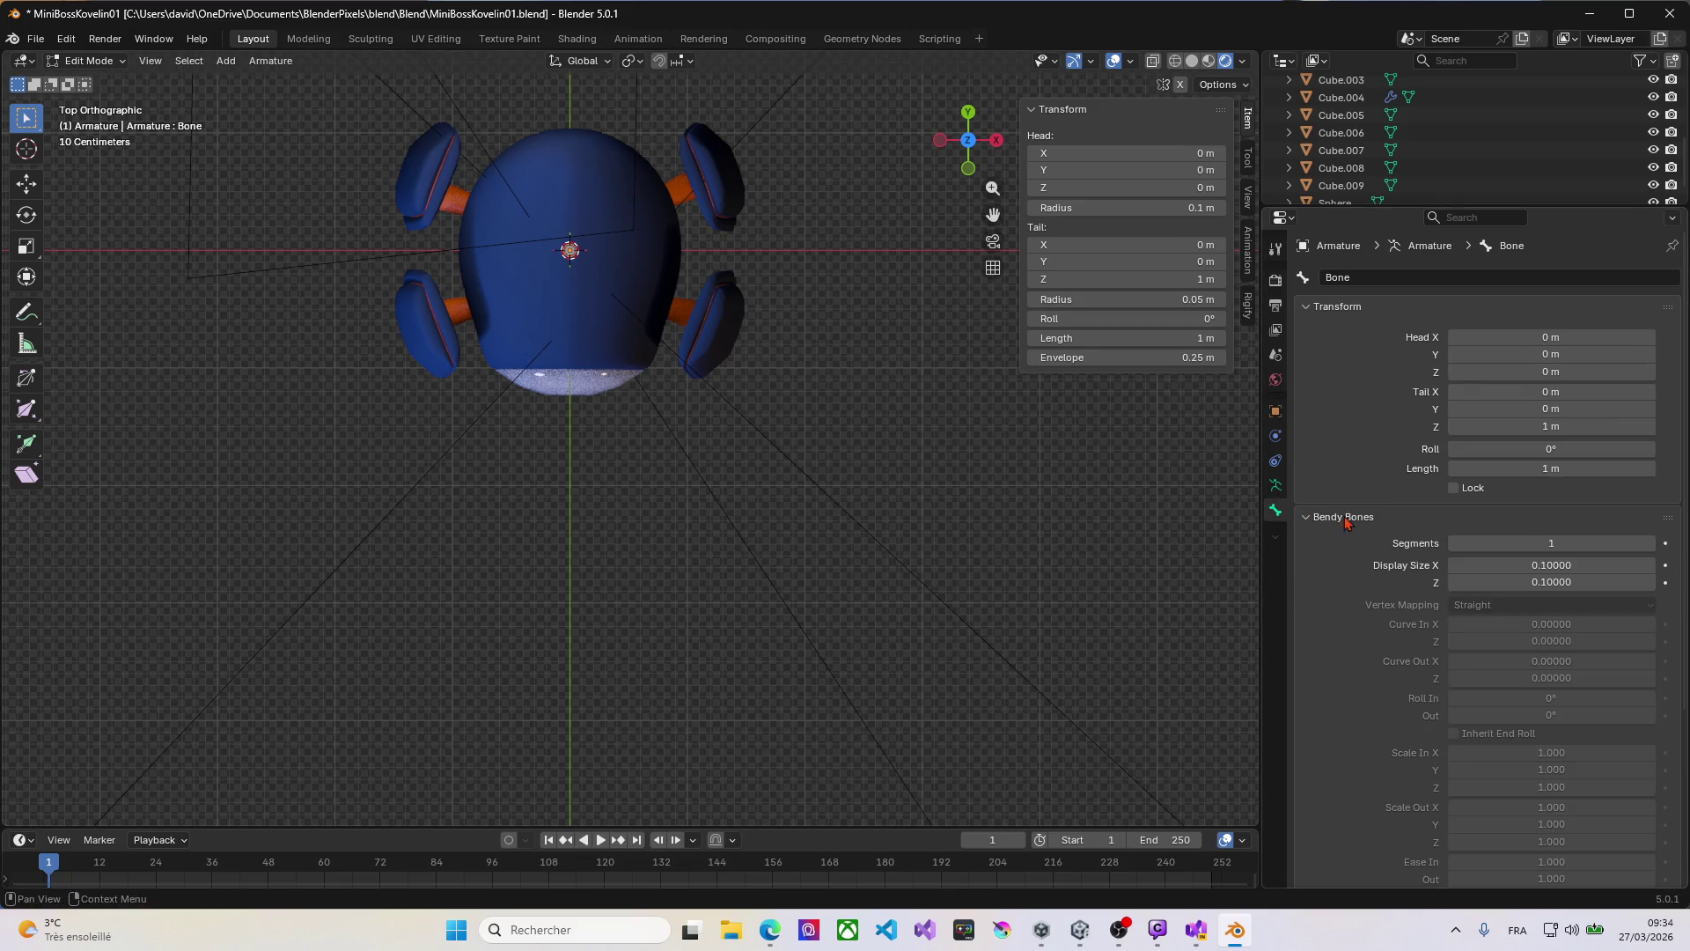
{"action": "left_click", "coordinate": [1281, 492]}
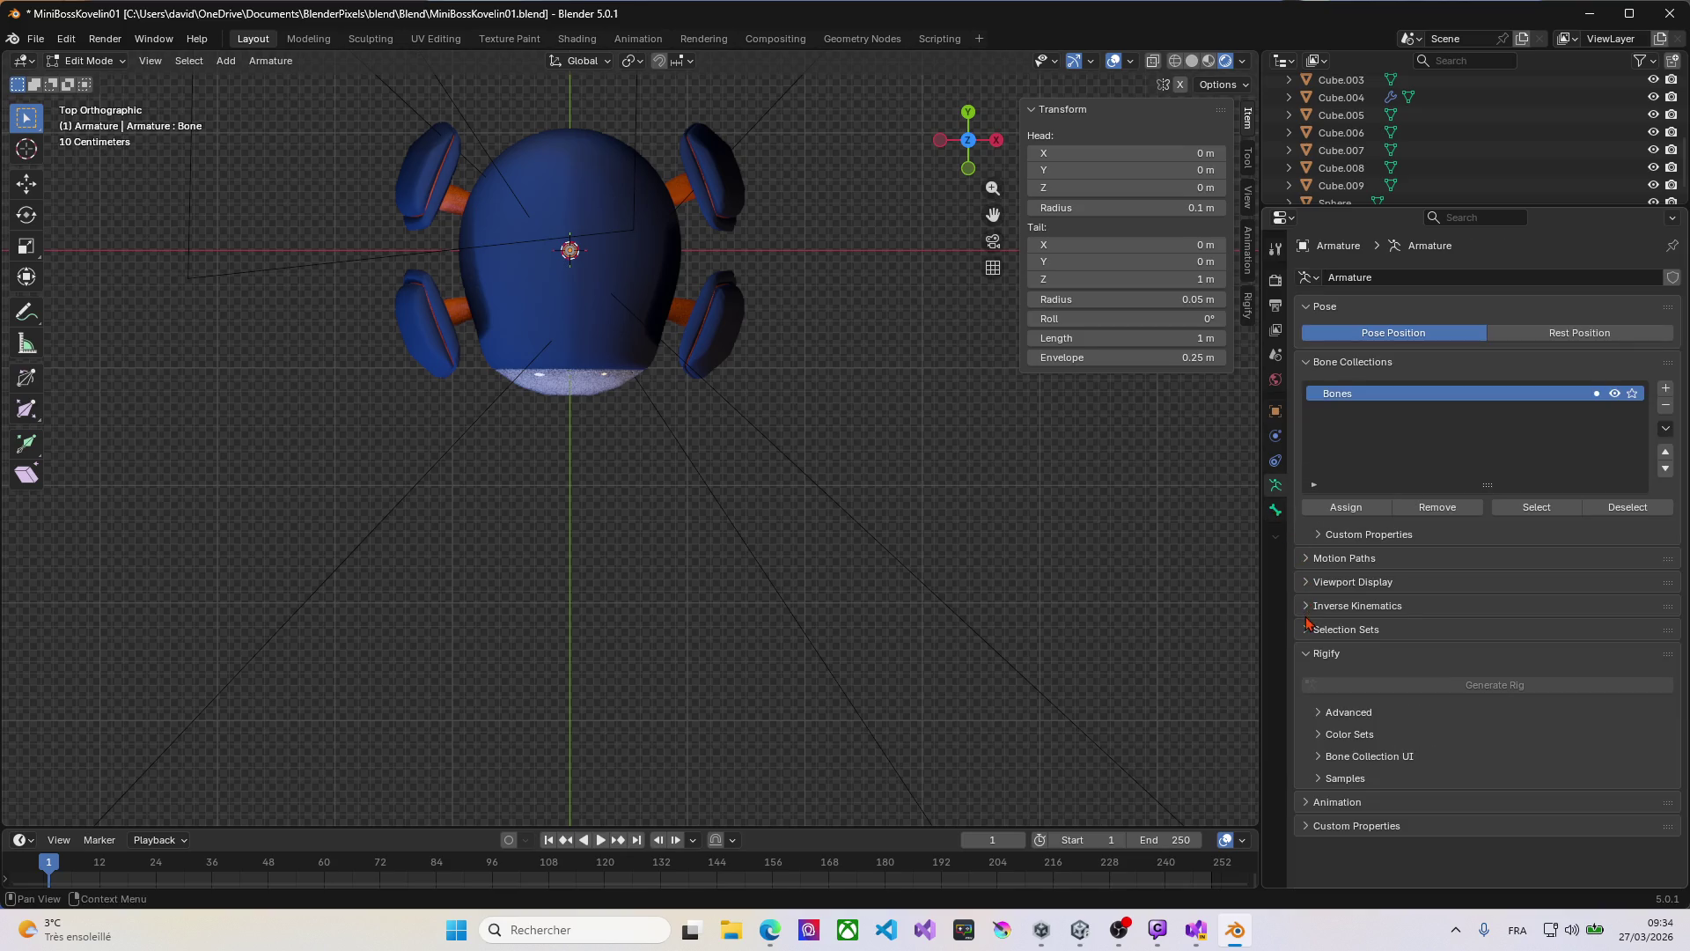
{"action": "left_click", "coordinate": [1276, 510]}
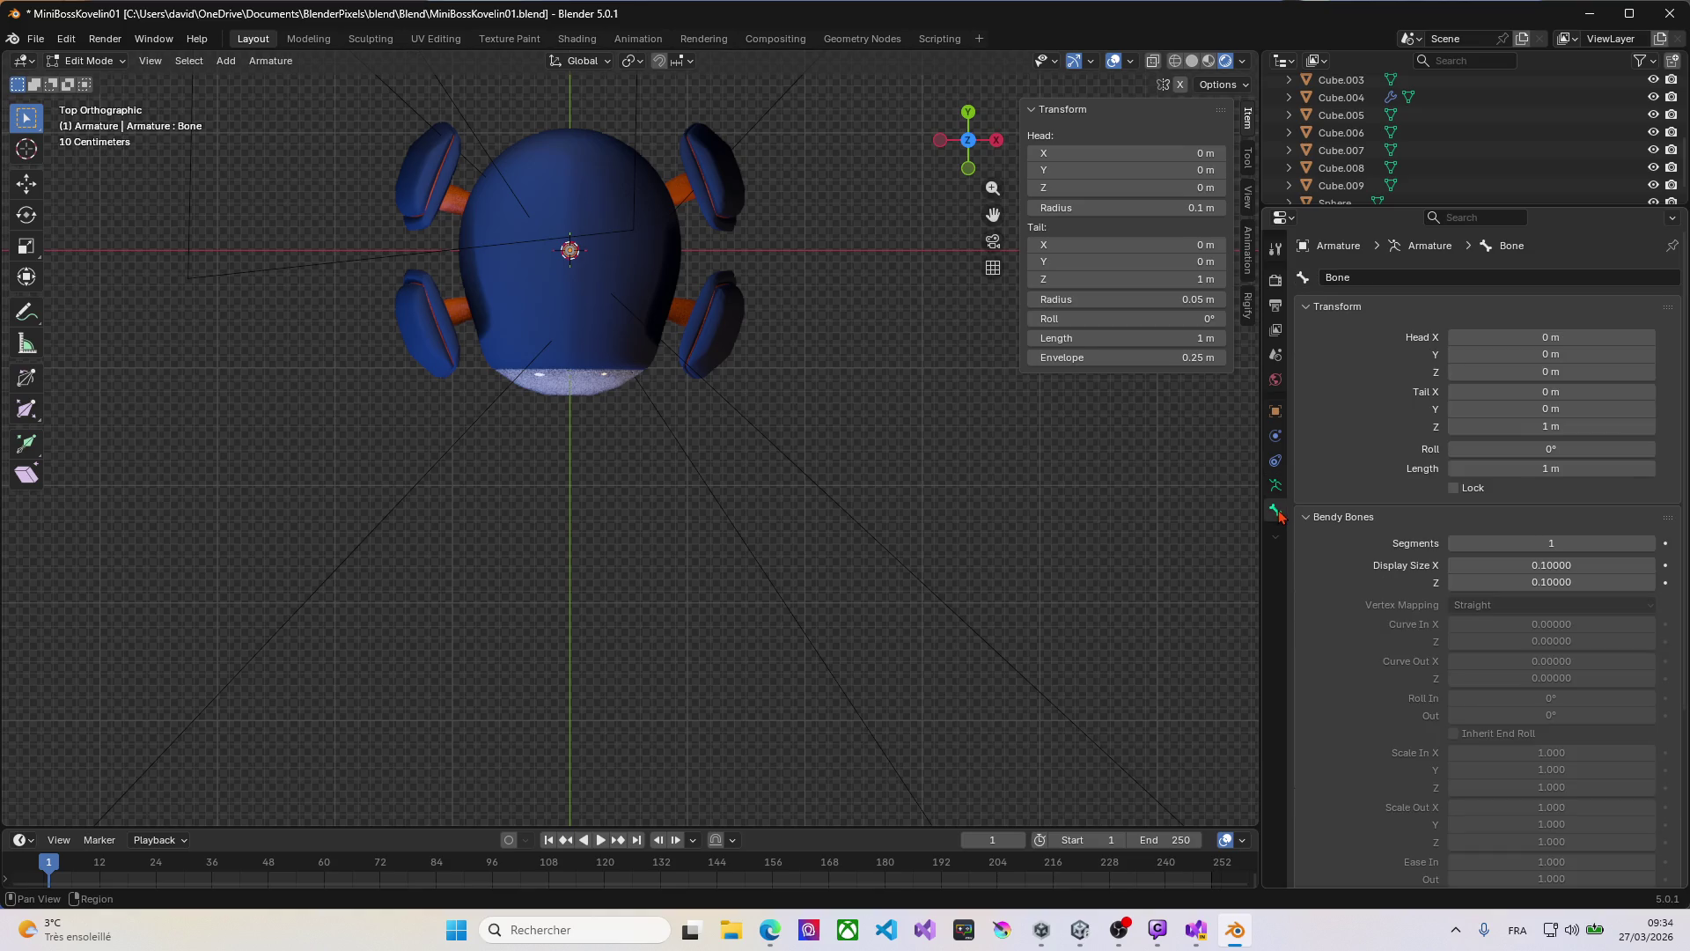
{"action": "left_click", "coordinate": [1306, 311]}
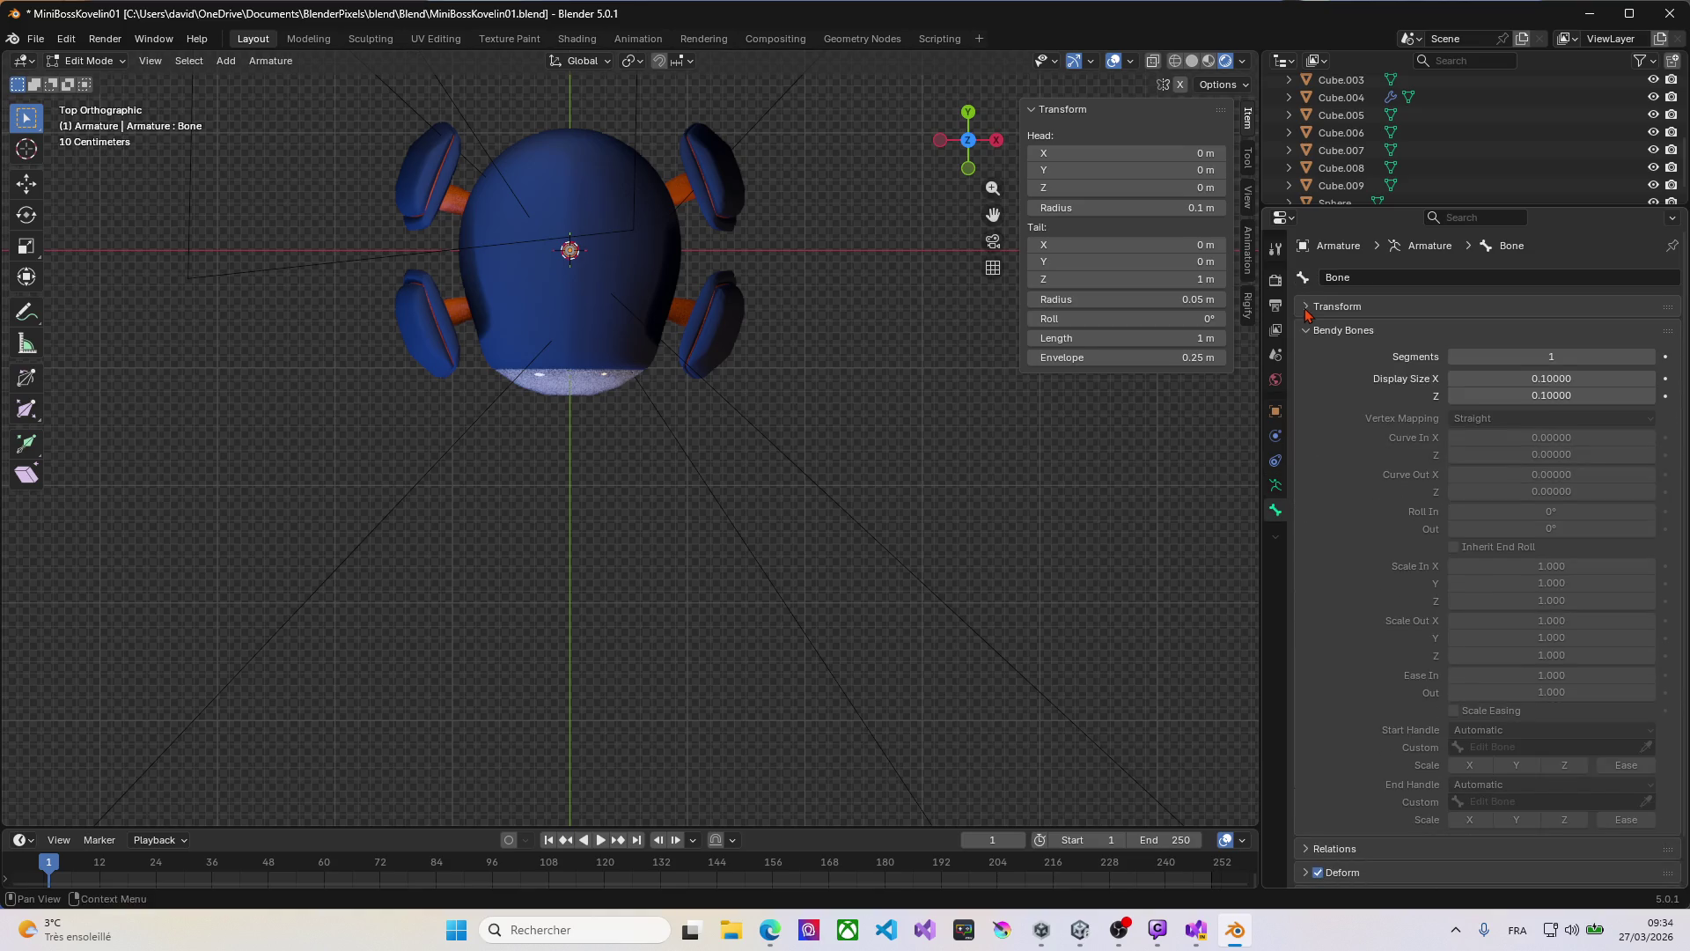
Step: Tick In Front under the armature's Viewport Display settings in Object Data properties
{"action": "left_click", "coordinate": [1275, 485]}
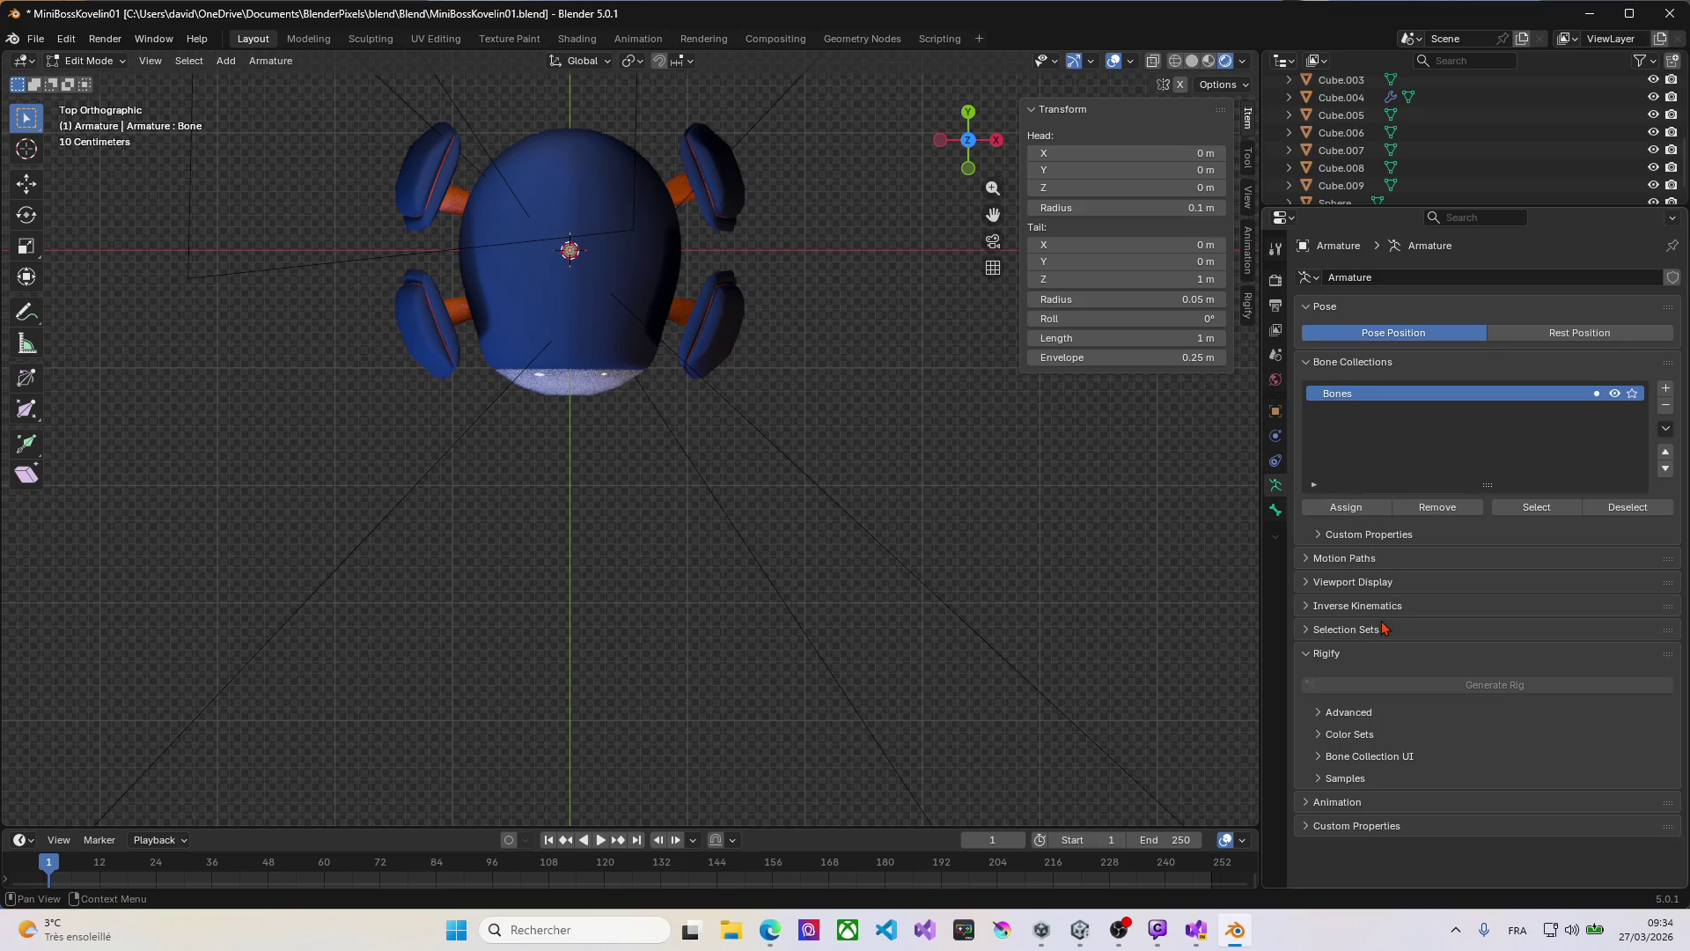
{"action": "left_click", "coordinate": [1307, 582]}
{"action": "left_click", "coordinate": [1458, 689]}
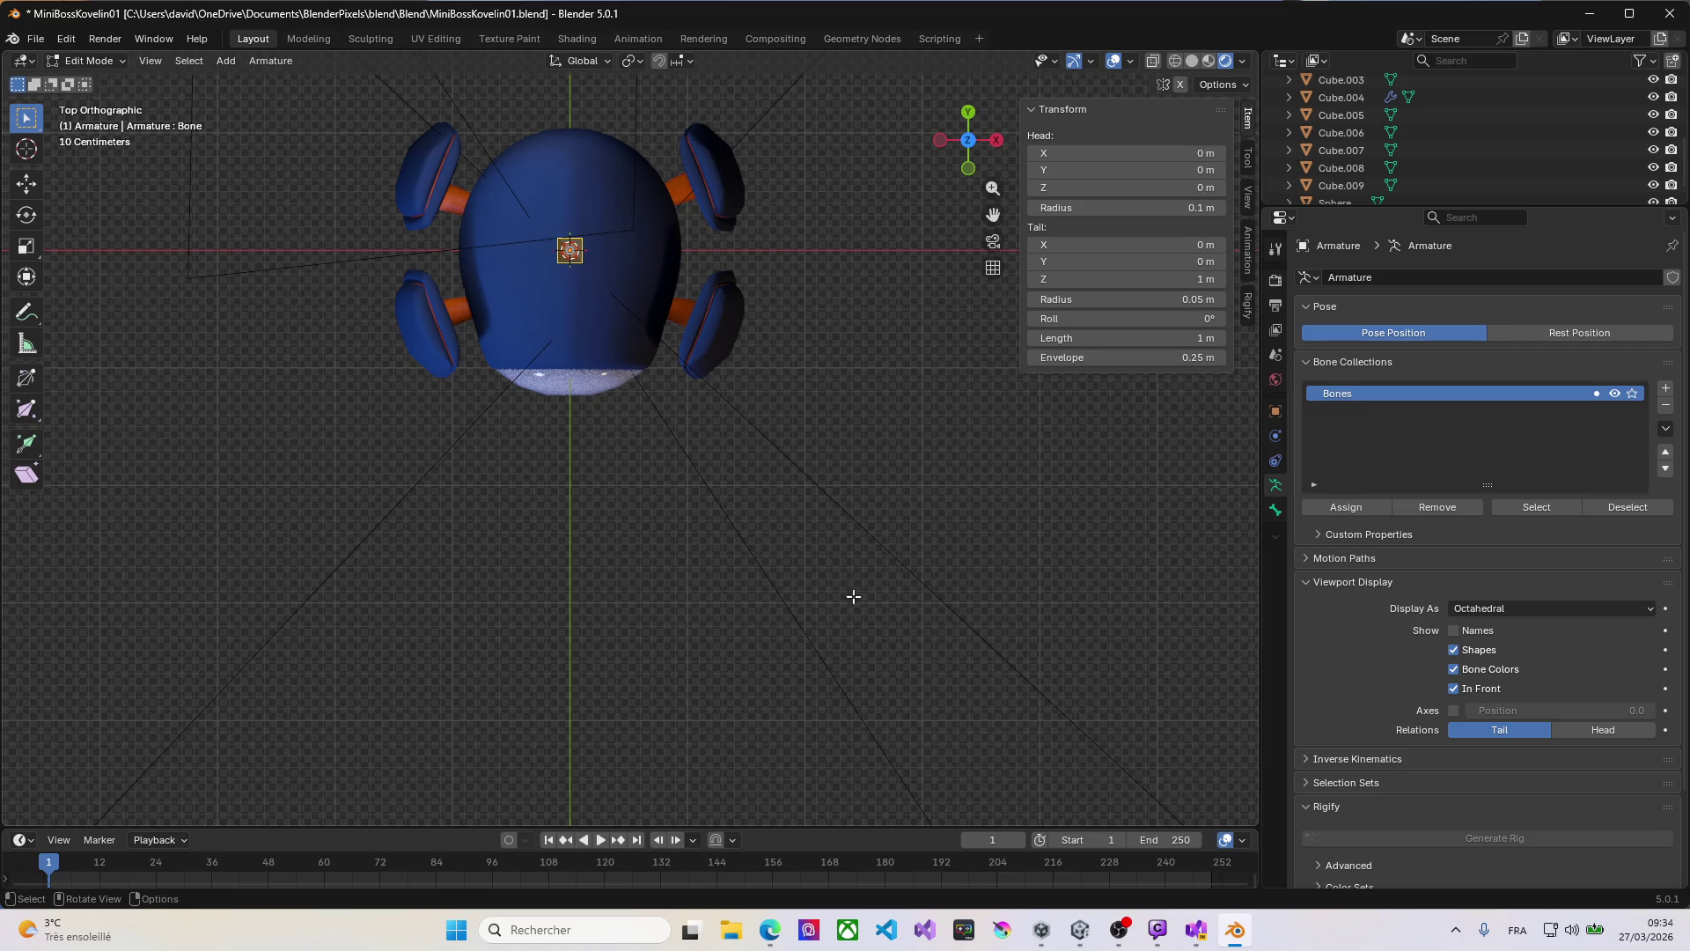
{"action": "mouse_move", "coordinate": [636, 515]}
{"action": "middle_mouse_down"}
{"action": "mouse_move", "coordinate": [615, 461]}
{"action": "mouse_move", "coordinate": [464, 335]}
{"action": "middle_mouse_up"}
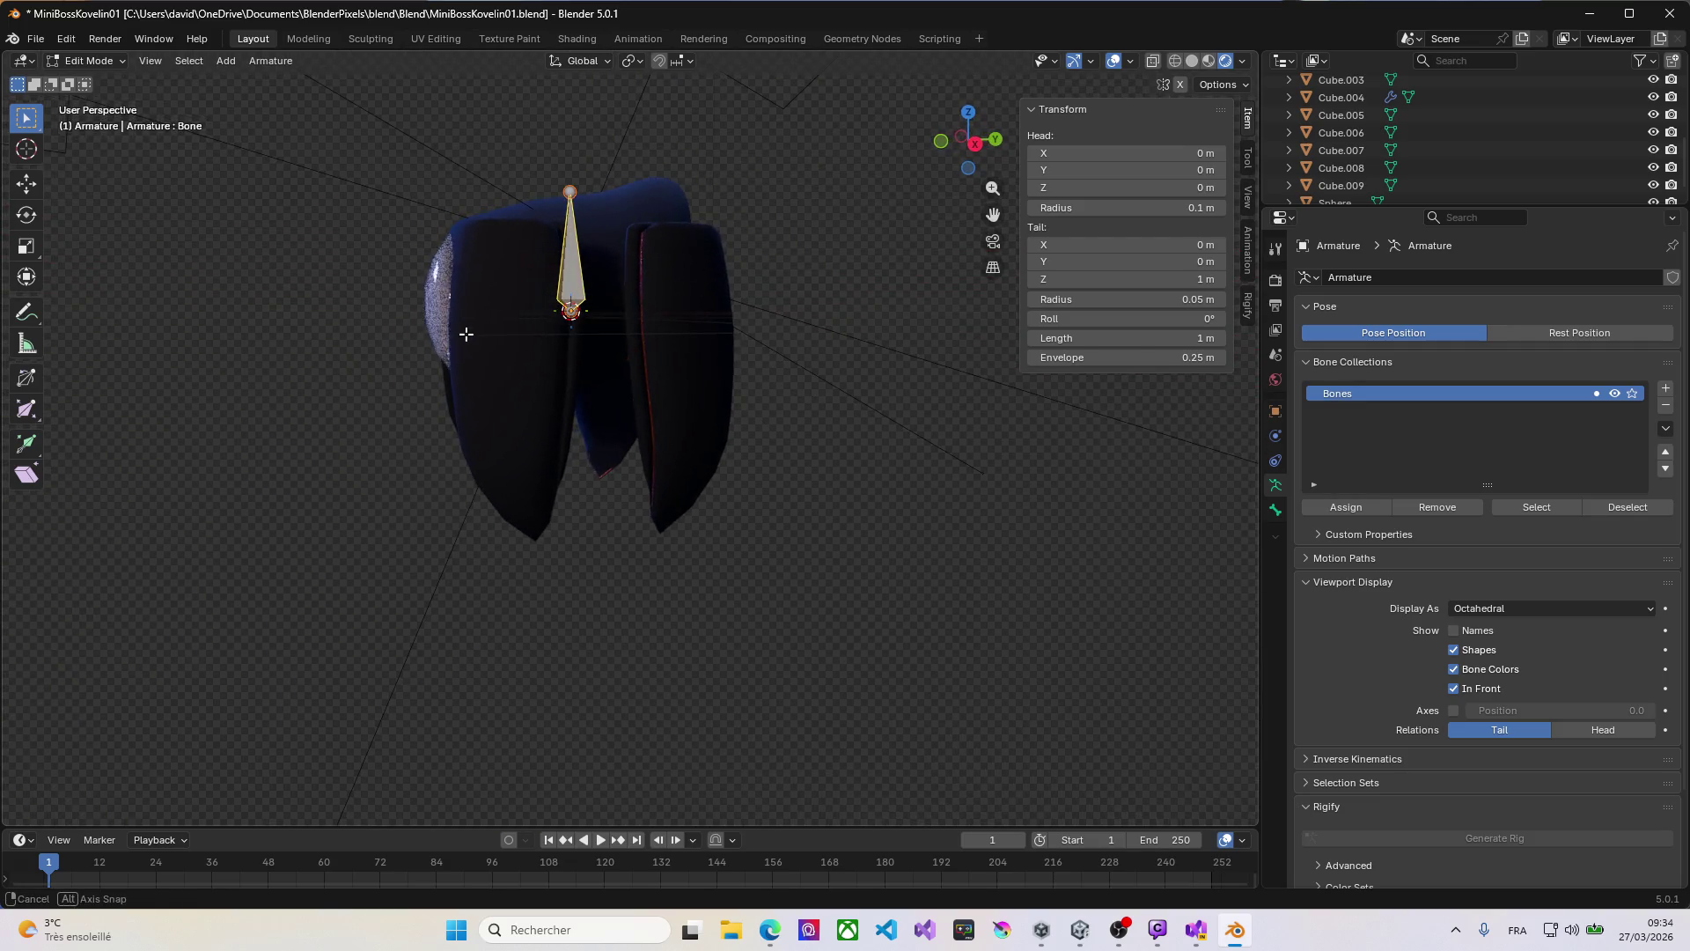
{"action": "key", "text": "KP_1"}
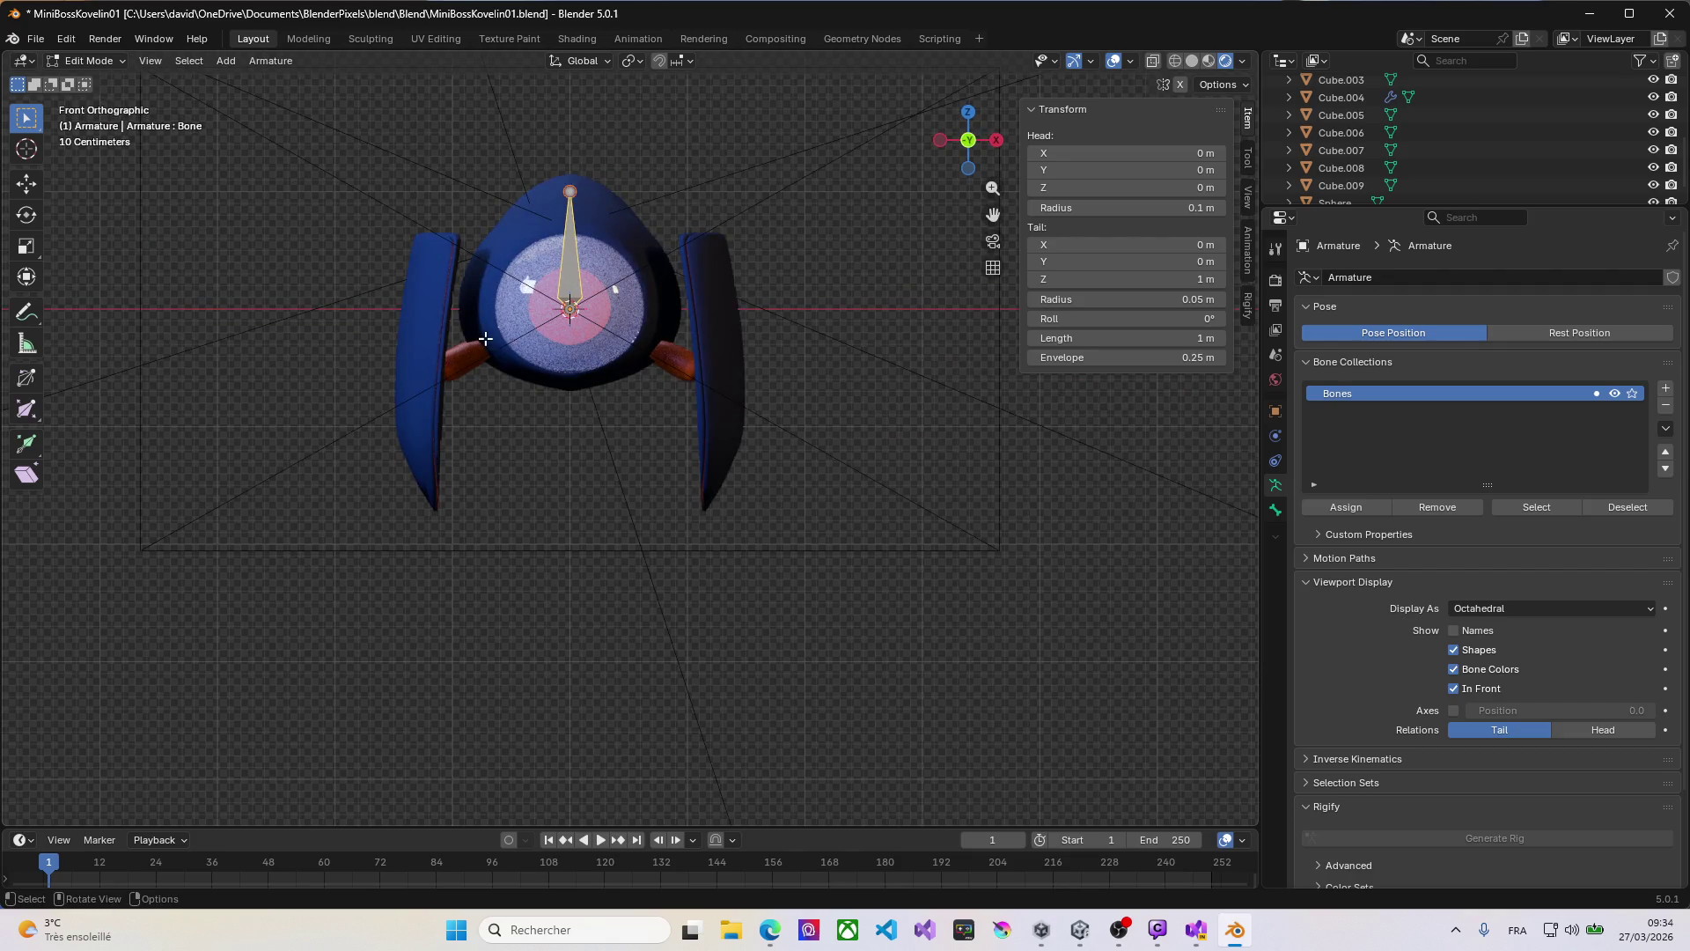
{"action": "key", "text": "KP_7"}
{"action": "key", "text": "KP_3"}
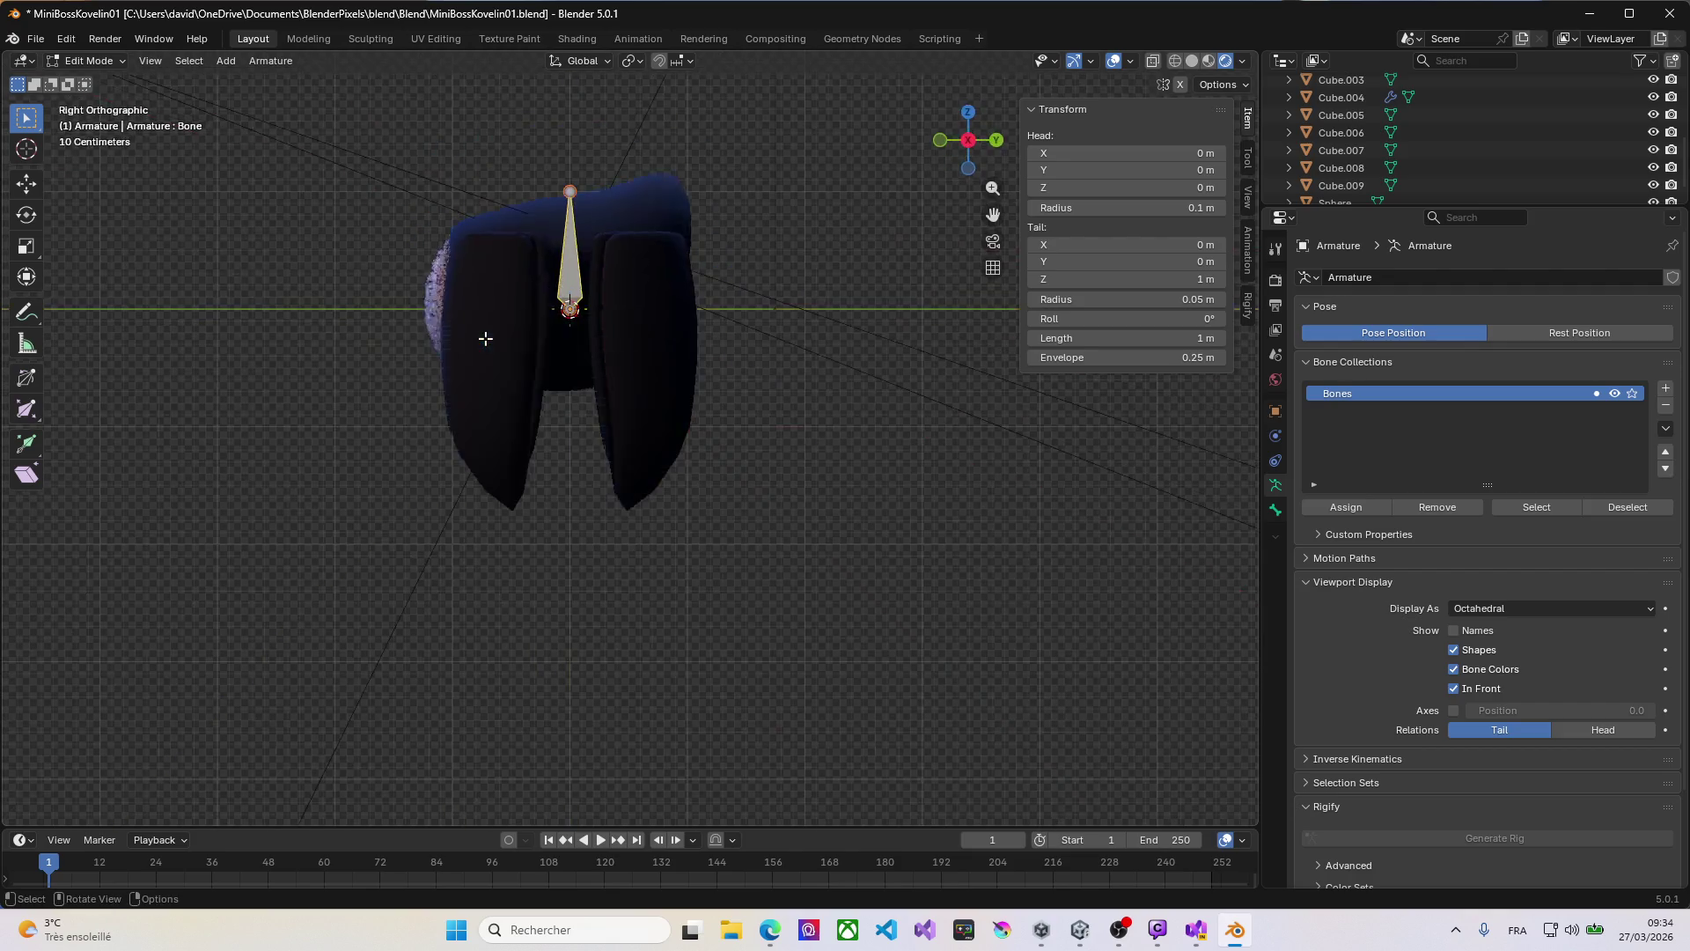
{"action": "key", "text": "r"}
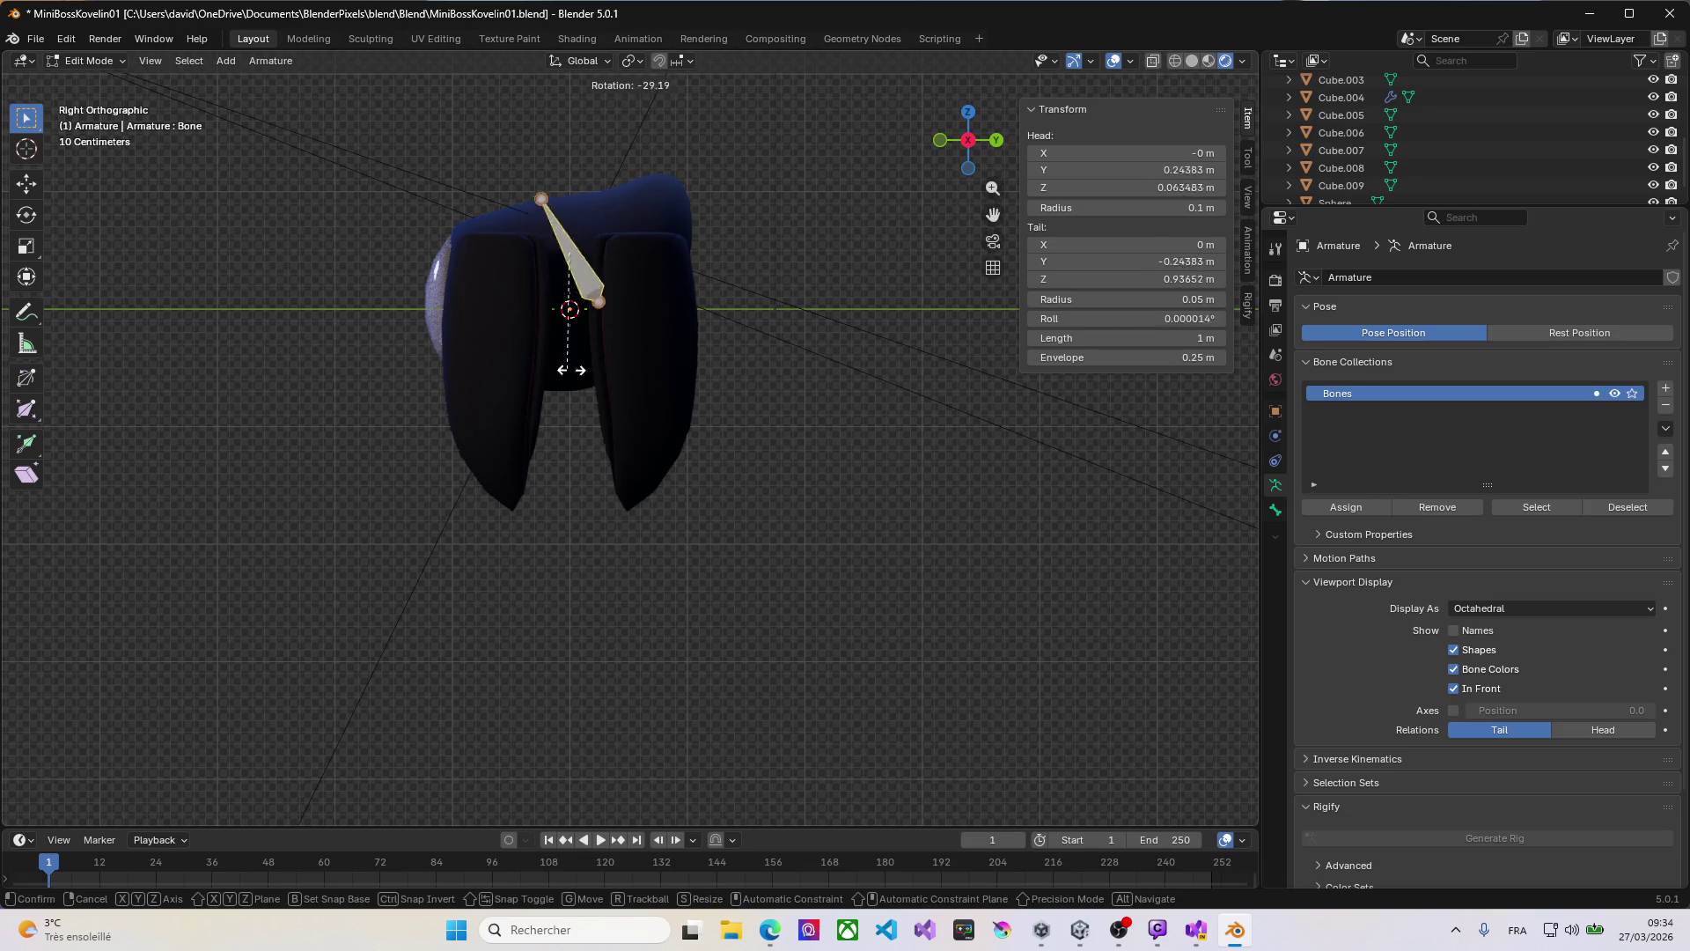
{"action": "left_click", "coordinate": [602, 255]}
{"action": "key", "text": "g"}
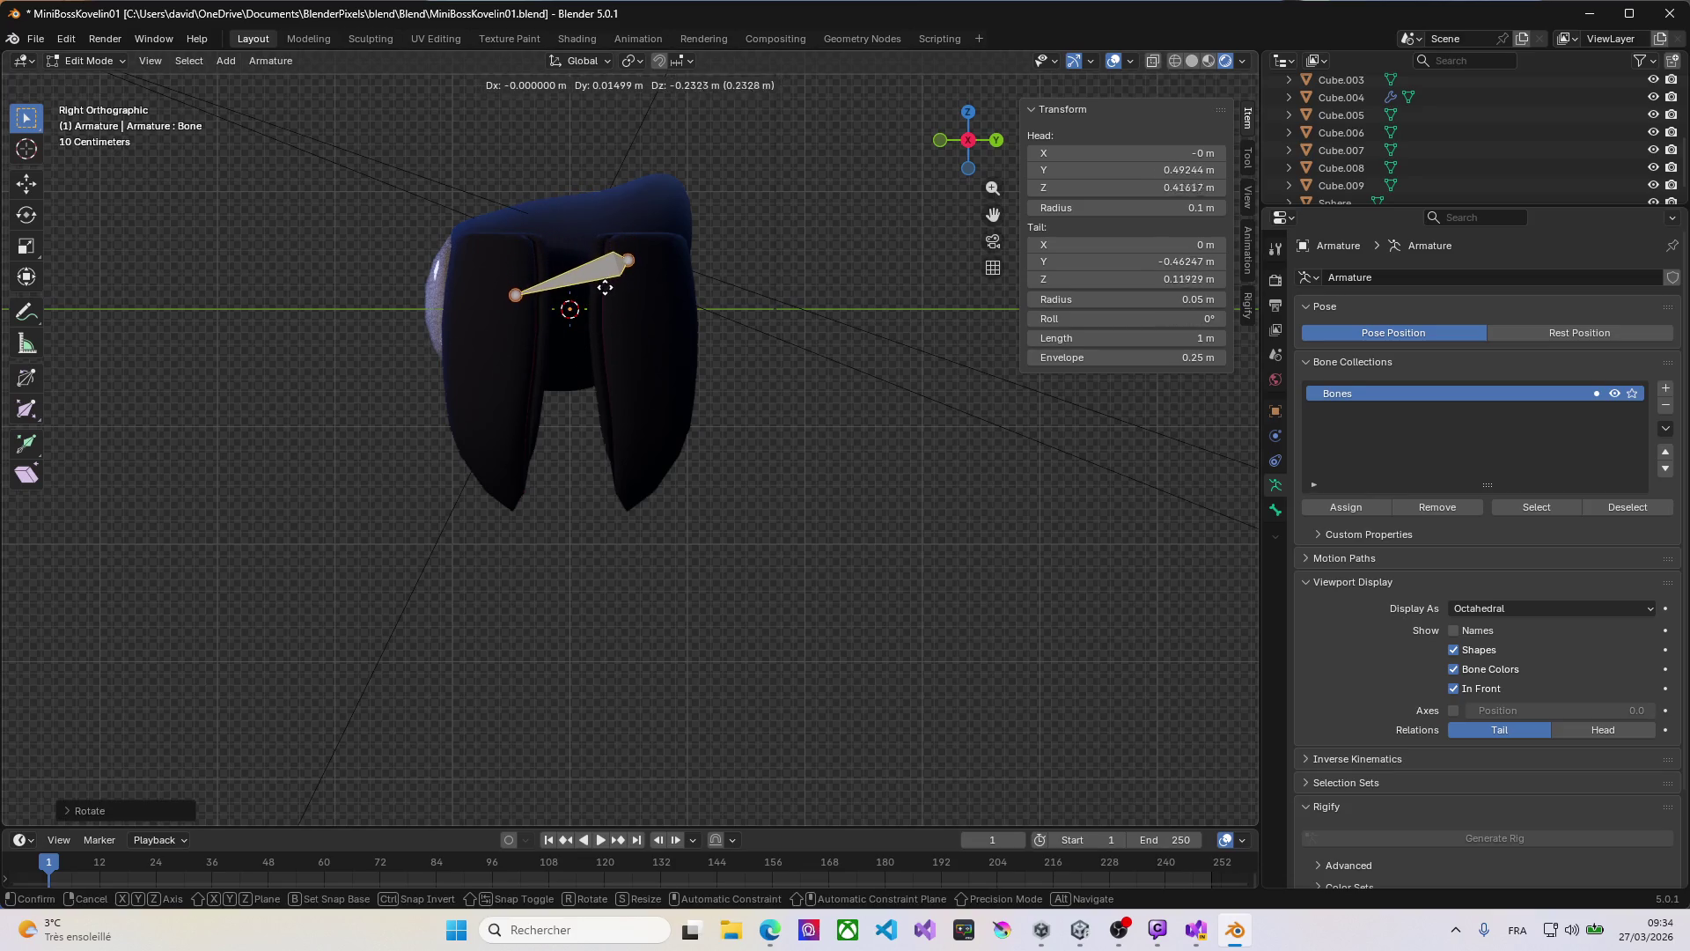
{"action": "left_click", "coordinate": [574, 288]}
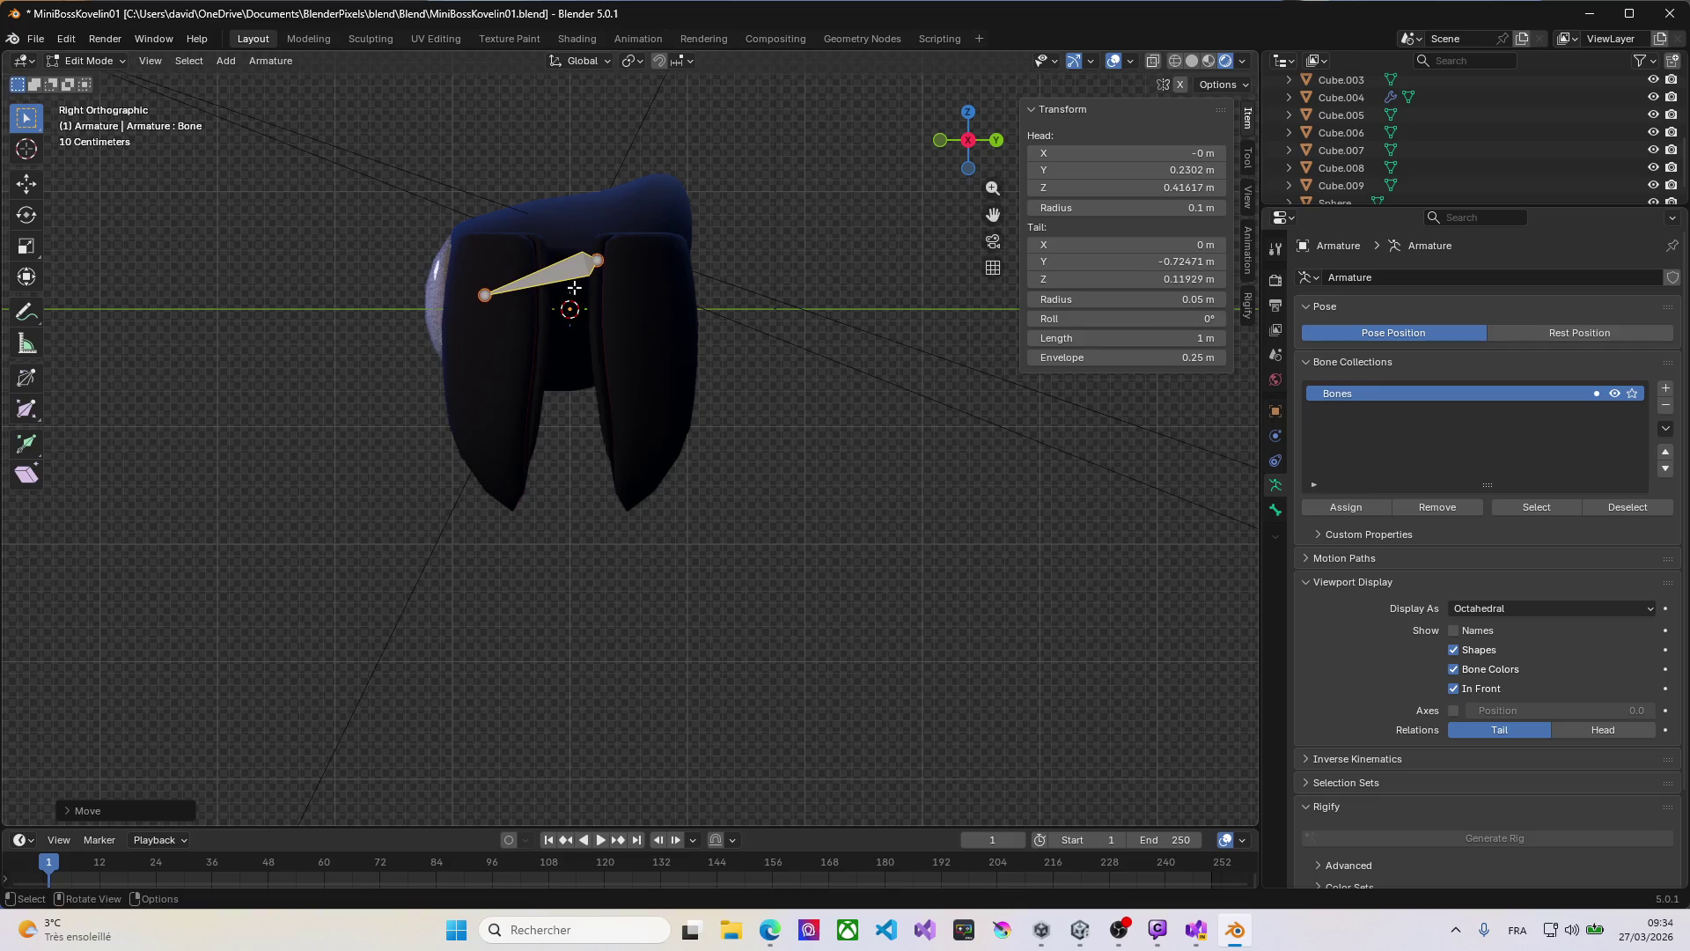
{"action": "left_click", "coordinate": [599, 261]}
{"action": "key", "text": "g"}
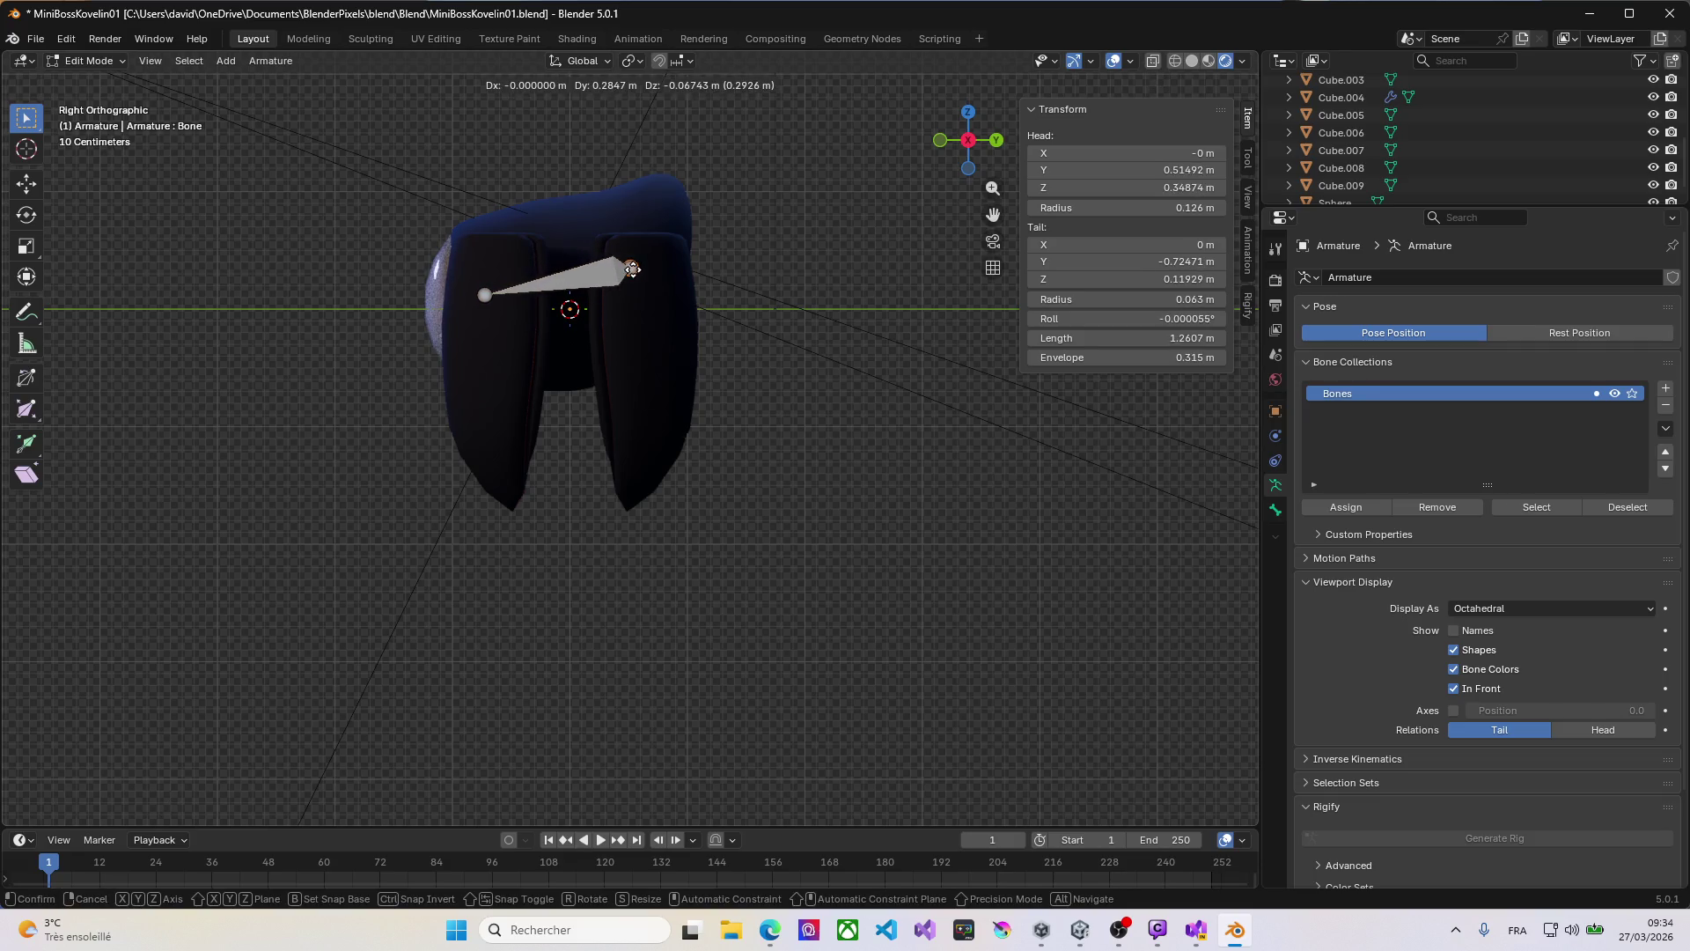
{"action": "left_click", "coordinate": [645, 268]}
{"action": "left_click", "coordinate": [485, 297]}
{"action": "key", "text": "g"}
{"action": "left_click", "coordinate": [446, 304]}
{"action": "mouse_move", "coordinate": [472, 306]}
{"action": "middle_mouse_down"}
{"action": "mouse_move", "coordinate": [585, 351]}
{"action": "mouse_move", "coordinate": [400, 332]}
{"action": "mouse_move", "coordinate": [533, 345]}
{"action": "mouse_move", "coordinate": [490, 359]}
{"action": "mouse_move", "coordinate": [643, 346]}
{"action": "middle_mouse_up"}
{"action": "key", "text": "KP_7"}
{"action": "key", "text": "g"}
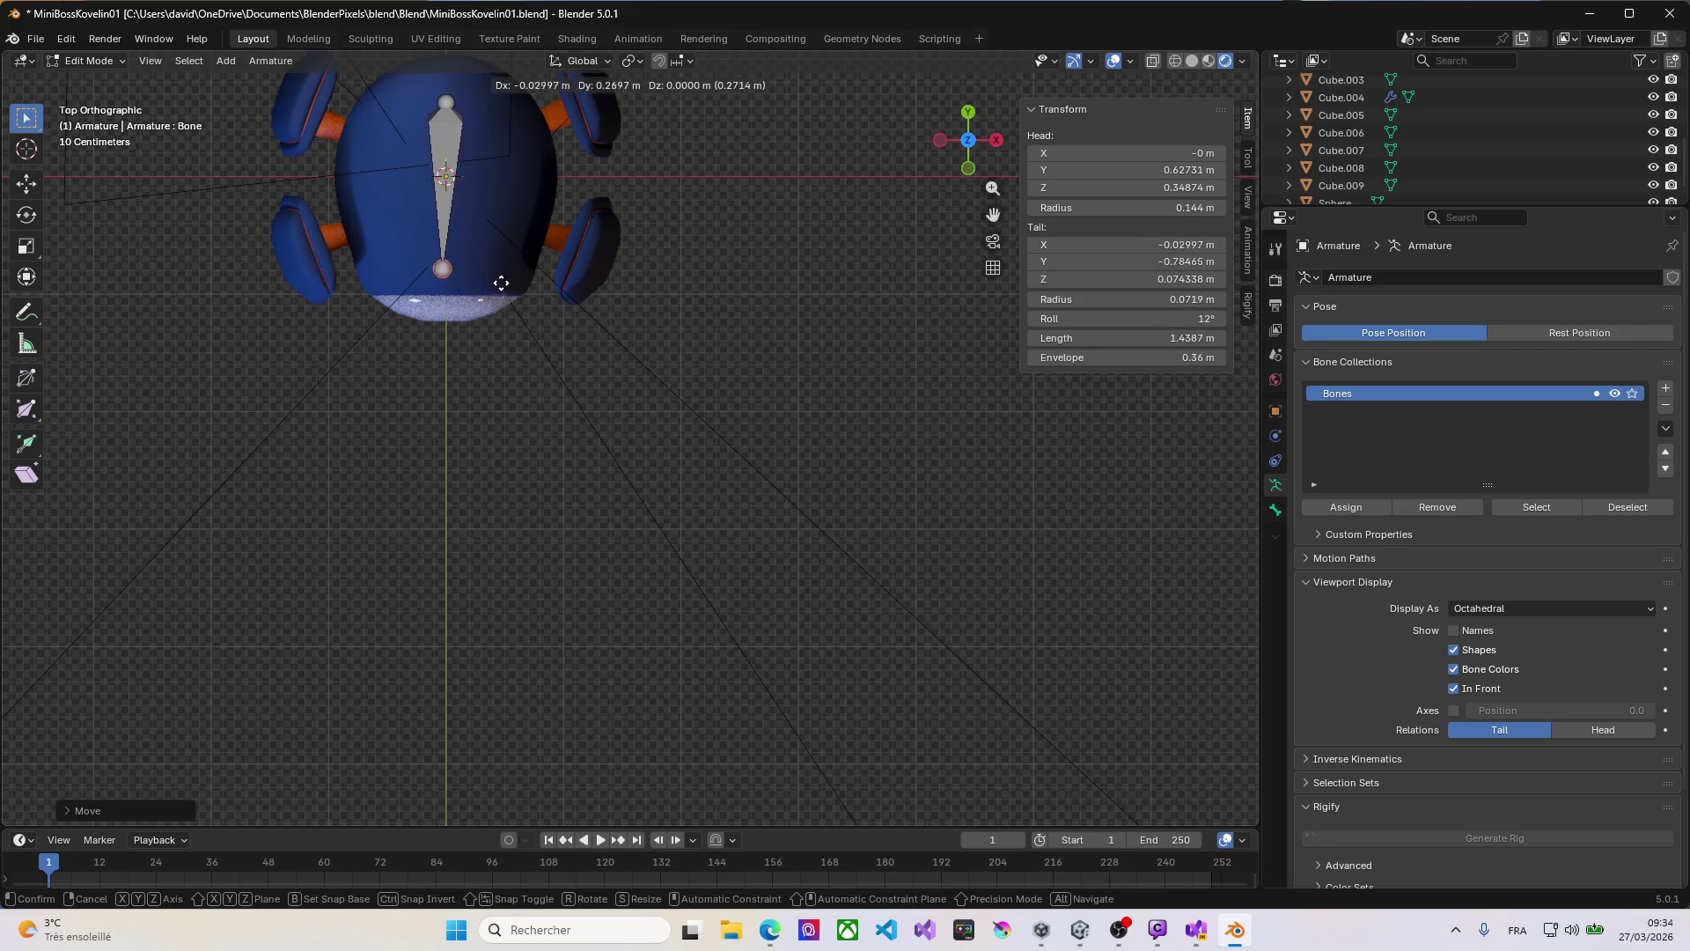
{"action": "left_click", "coordinate": [503, 213]}
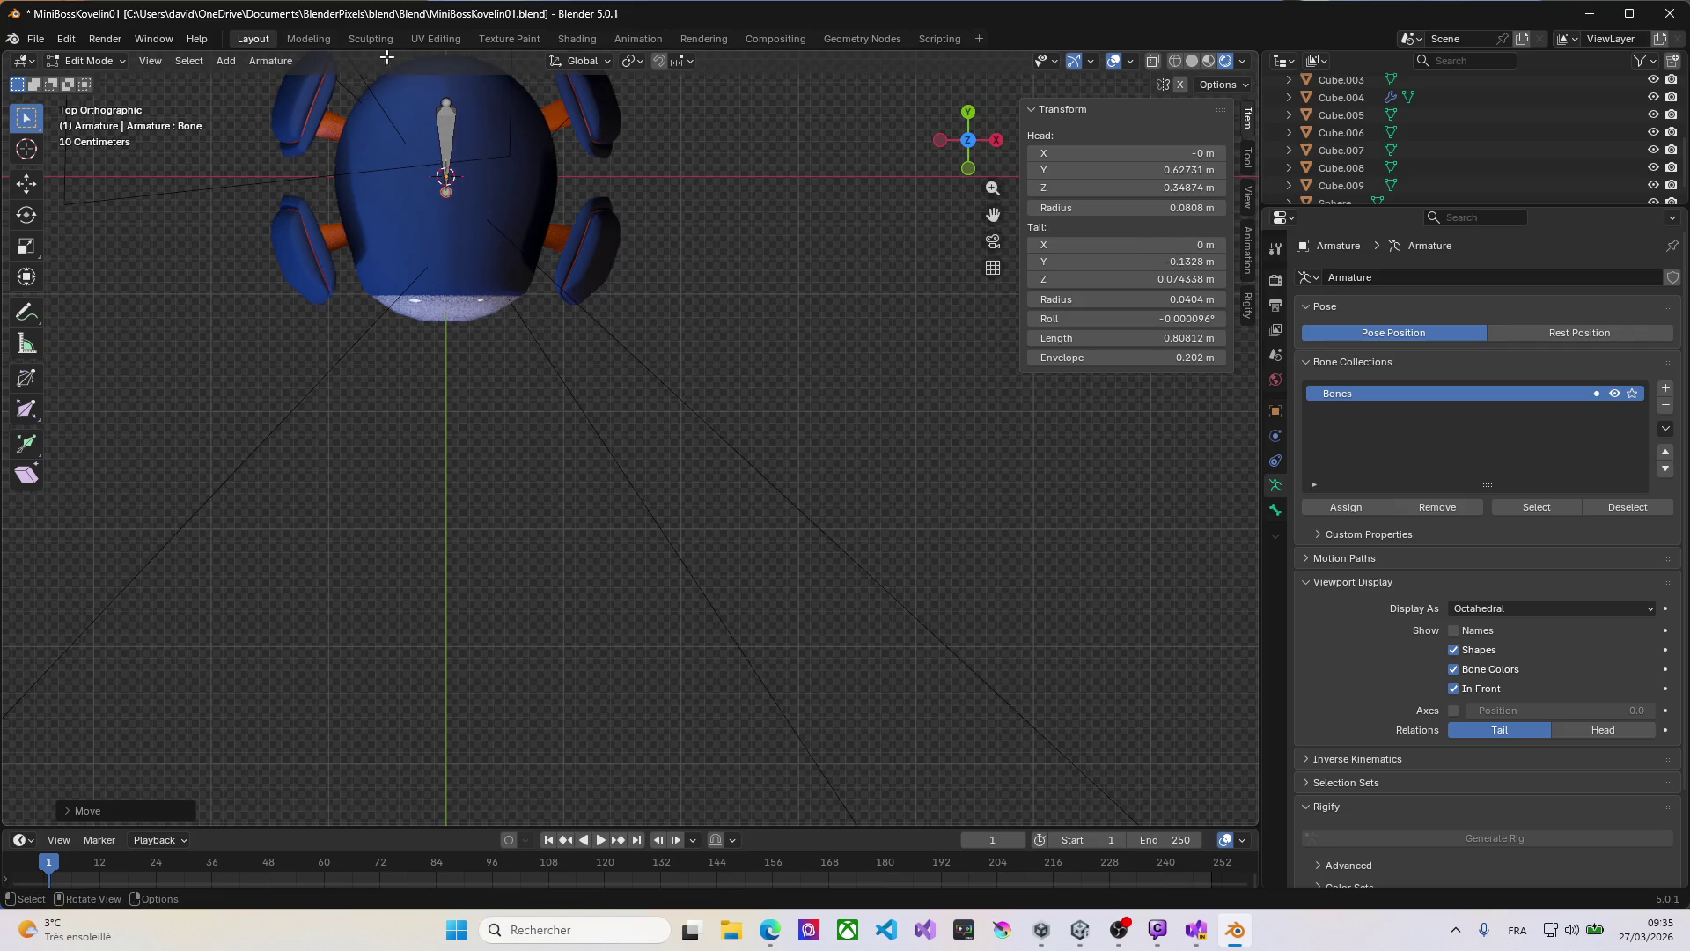
{"action": "mouse_move", "coordinate": [504, 132]}
{"action": "middle_mouse_down"}
{"action": "mouse_move", "coordinate": [431, 102]}
{"action": "mouse_move", "coordinate": [346, 724]}
{"action": "mouse_move", "coordinate": [412, 782]}
{"action": "middle_mouse_up"}
{"action": "key", "text": "ctrl+z"}
{"action": "key", "text": "ctrl+z"}
{"action": "key", "text": "ctrl+z"}
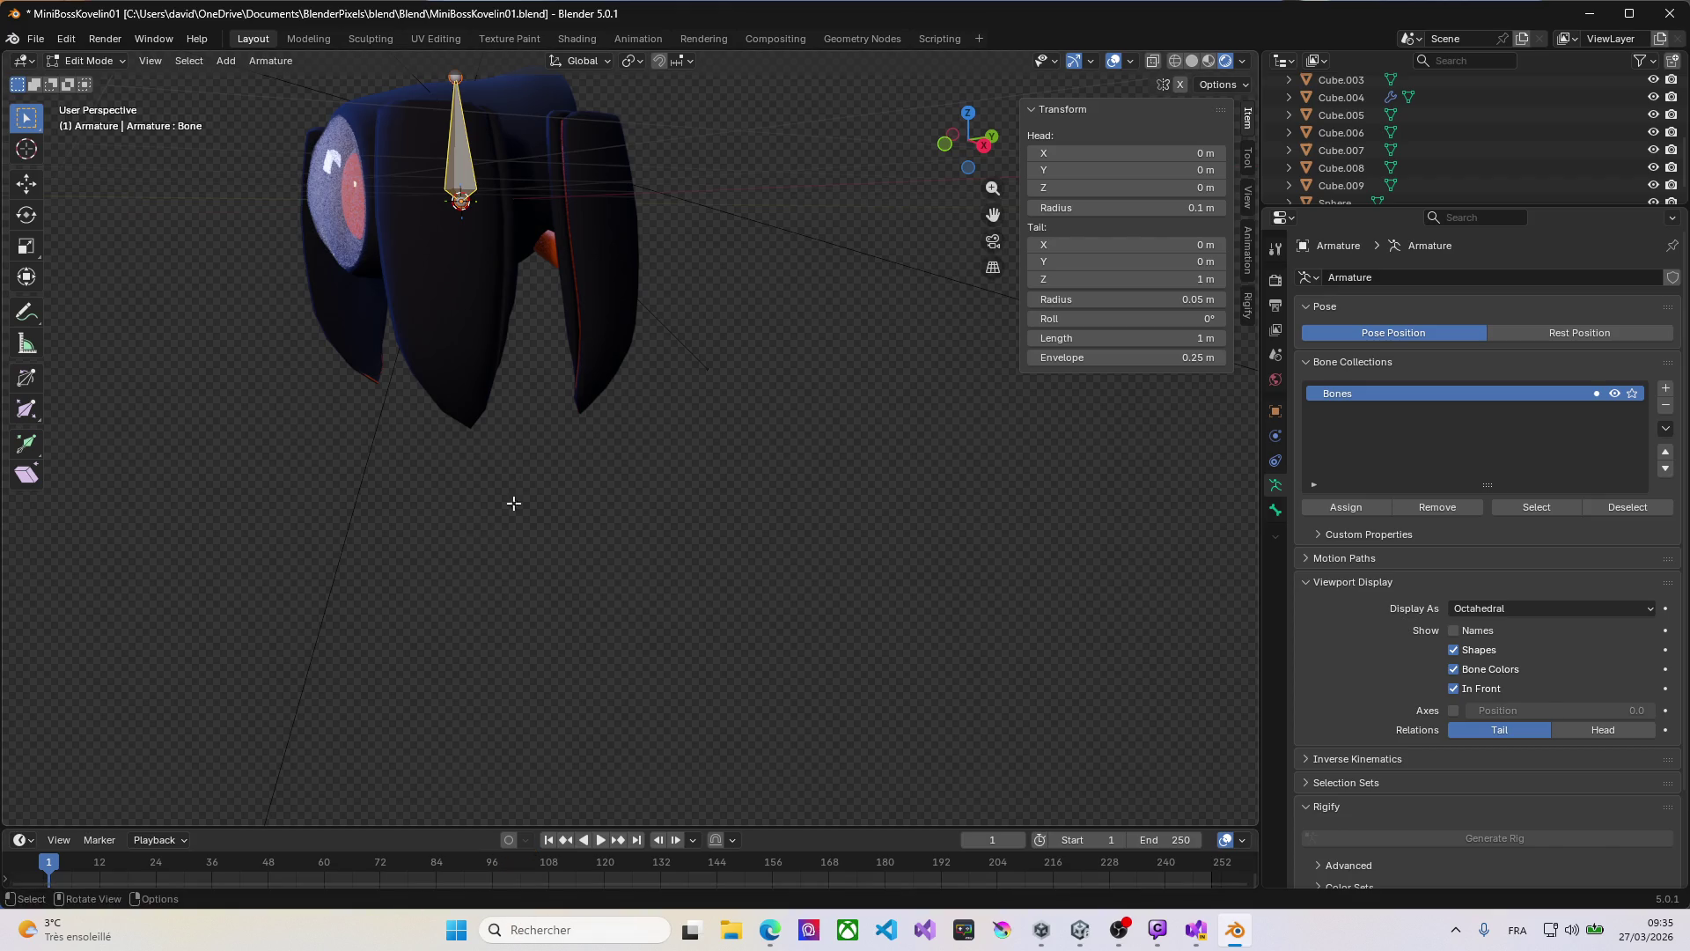
Step: Move the bone down along Z below the body, then undo that move
{"action": "key", "text": "g"}
{"action": "key", "text": "z"}
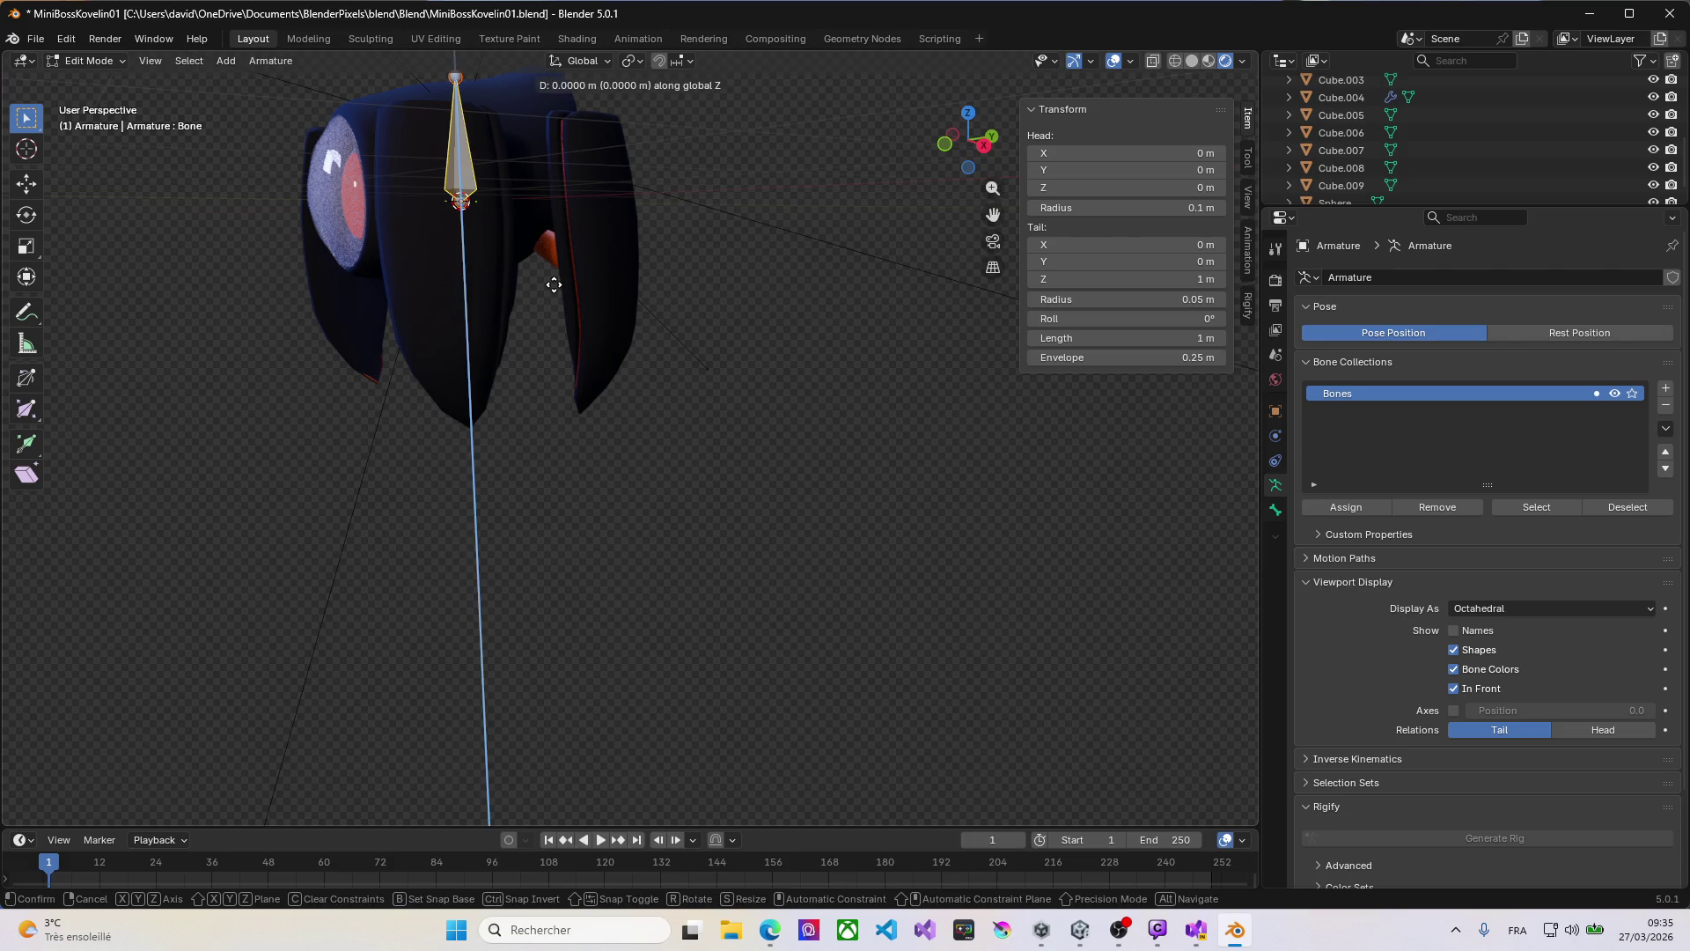
{"action": "left_click", "coordinate": [560, 463]}
{"action": "middle_click_drag", "start_coordinate": [302, 400], "coordinate": [448, 399]}
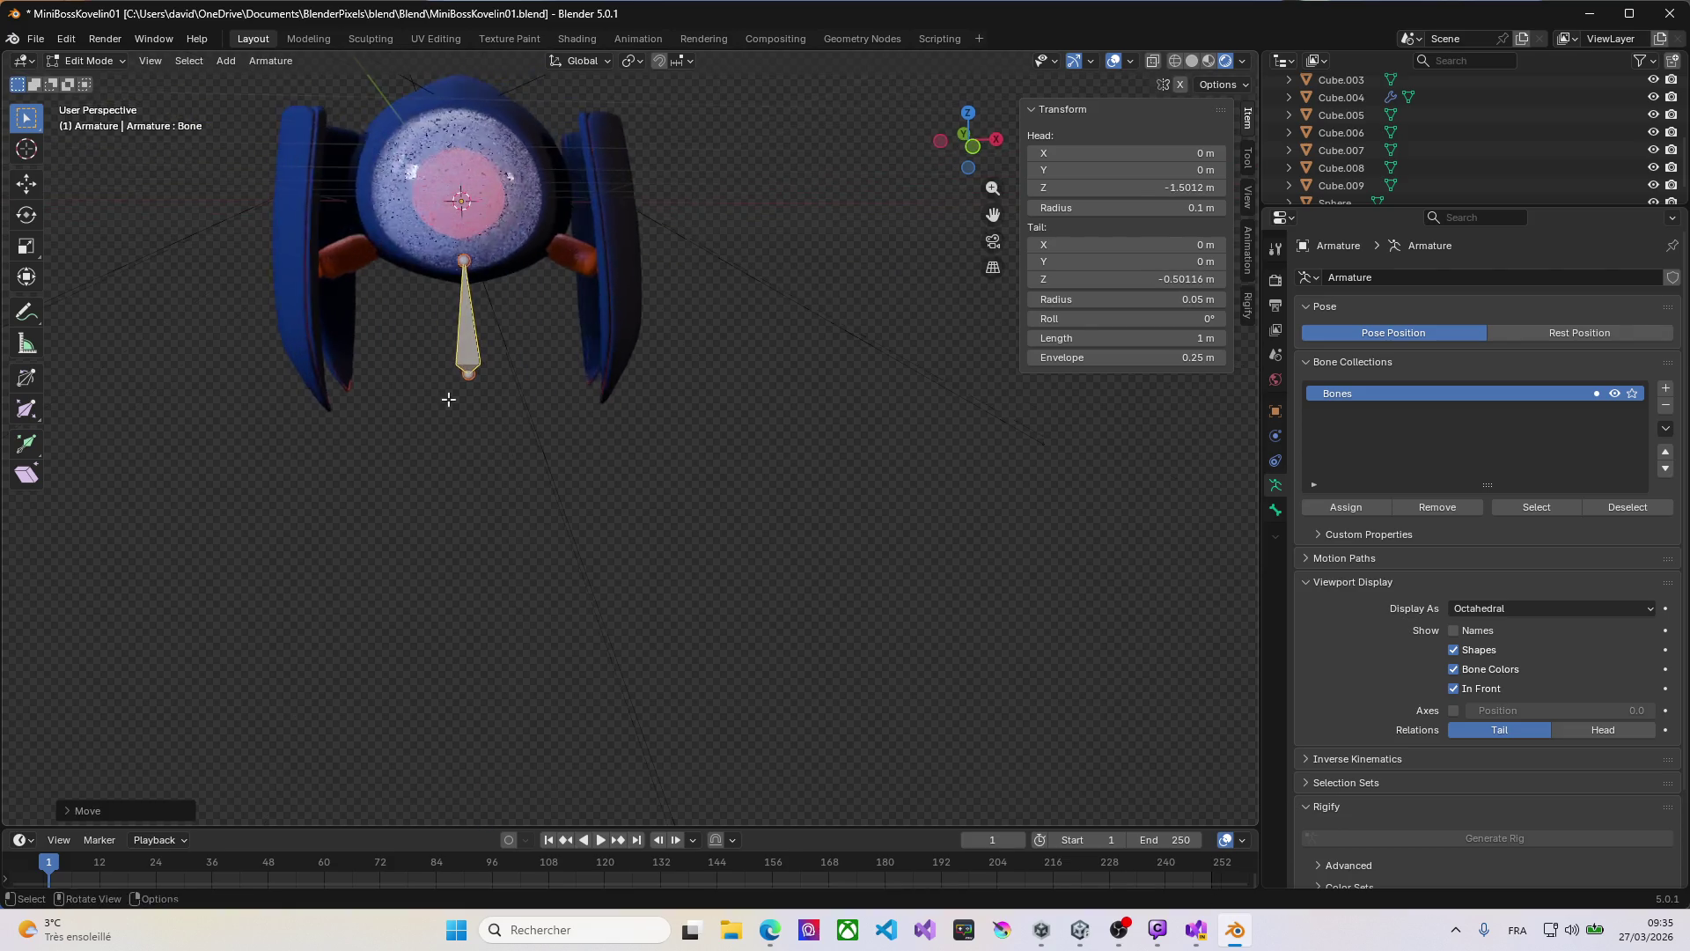
{"action": "key", "text": "ctrl+z"}
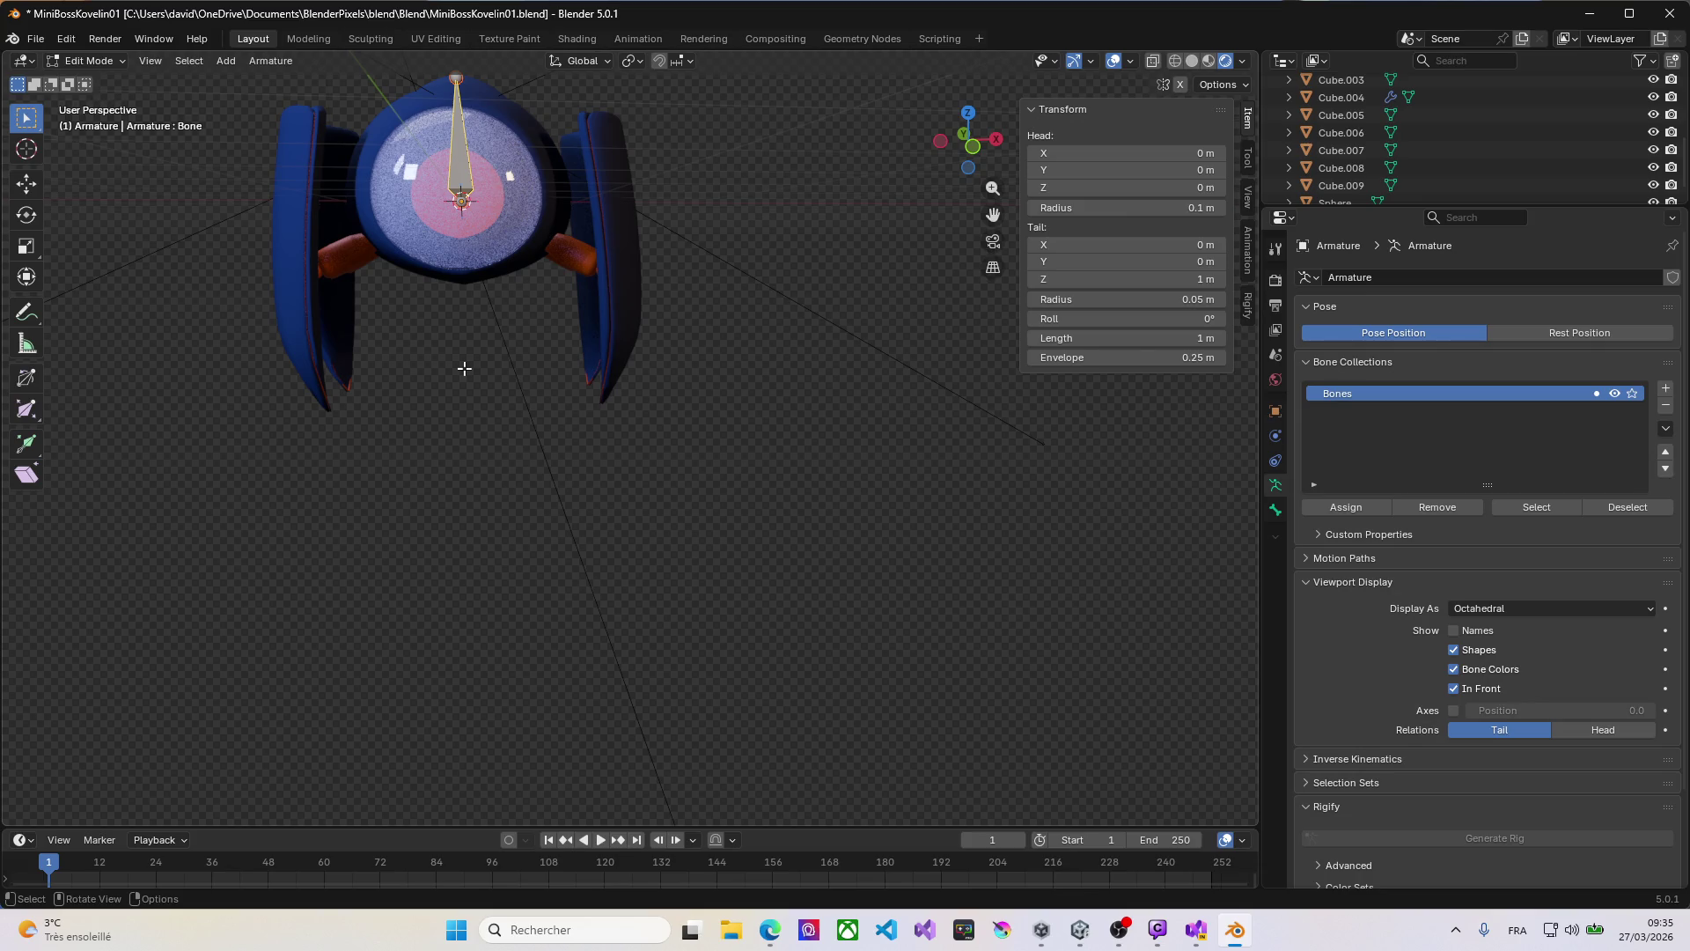
Step: In Object Mode from the front view, move the whole armature about 1.7 m down along Z
{"action": "key", "text": "Tab"}
{"action": "key", "text": "KP_1"}
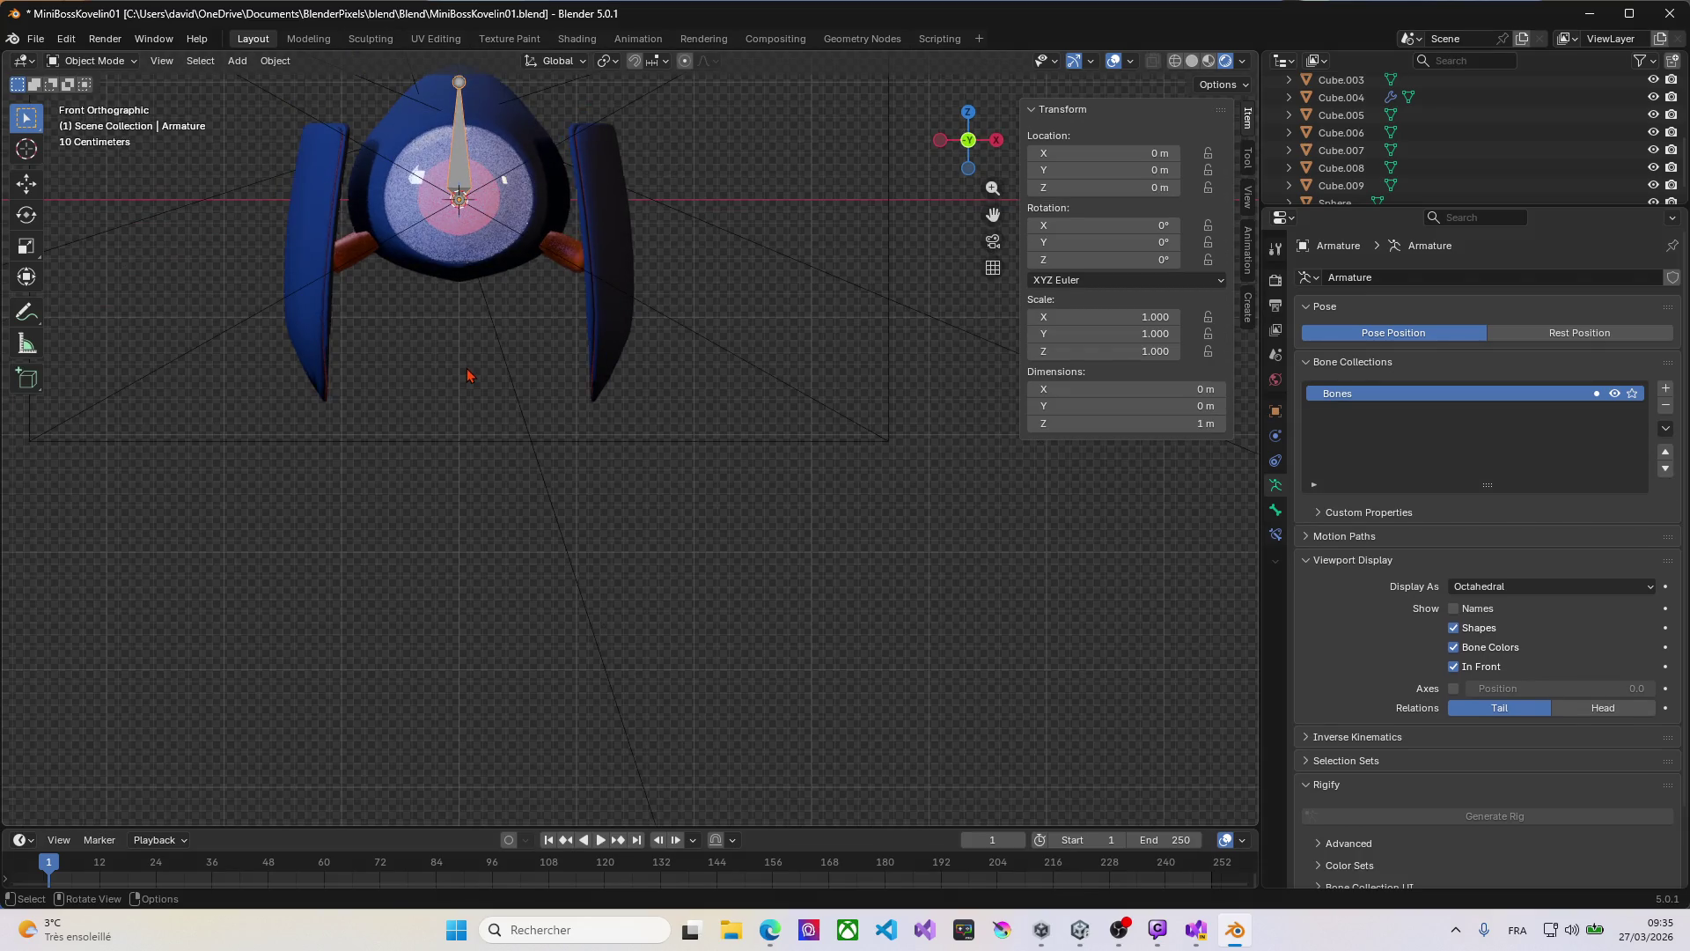
{"action": "key", "text": "g"}
{"action": "key", "text": "z"}
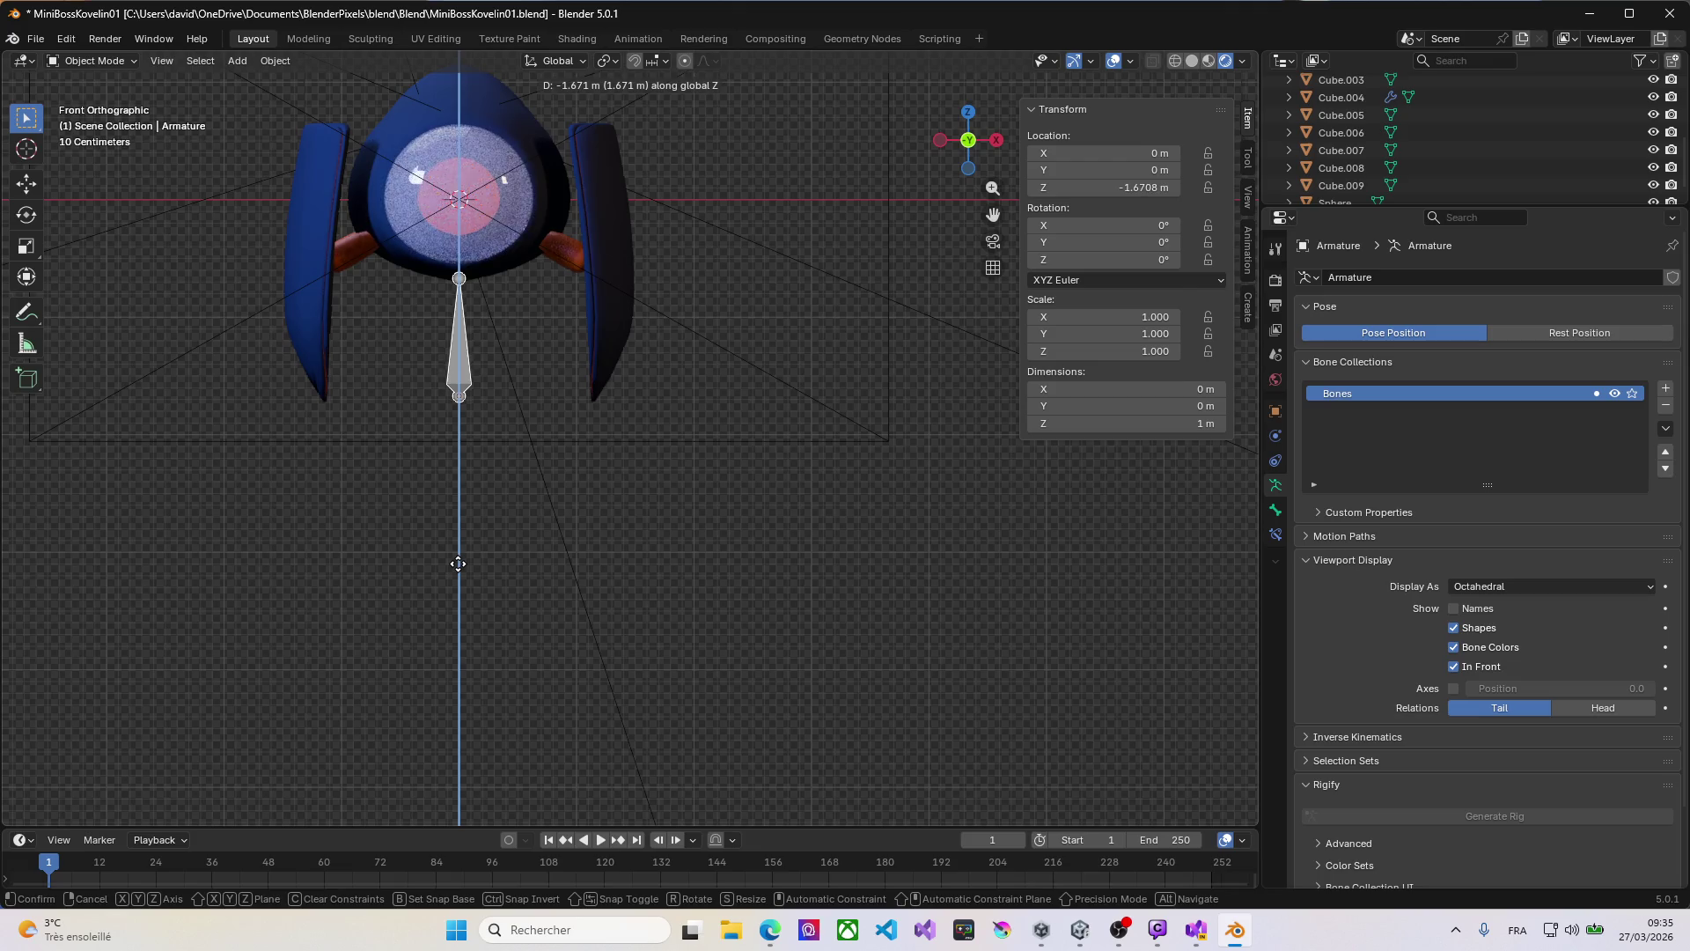
{"action": "left_click", "coordinate": [453, 569]}
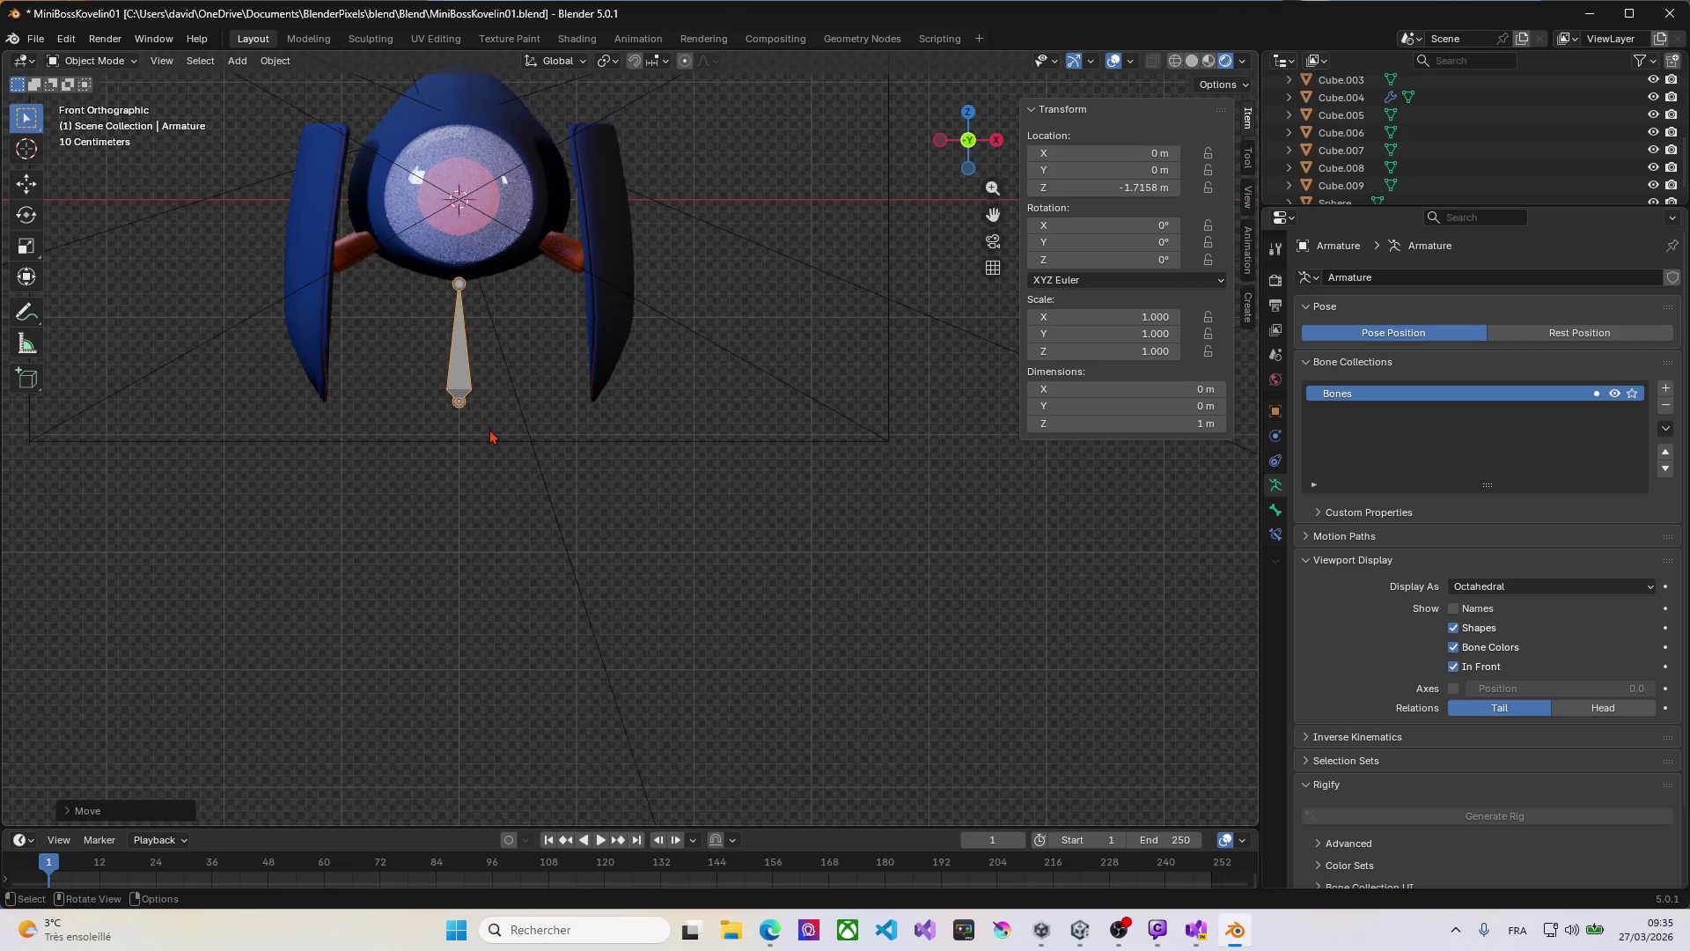
{"action": "key", "text": "ctrl+z"}
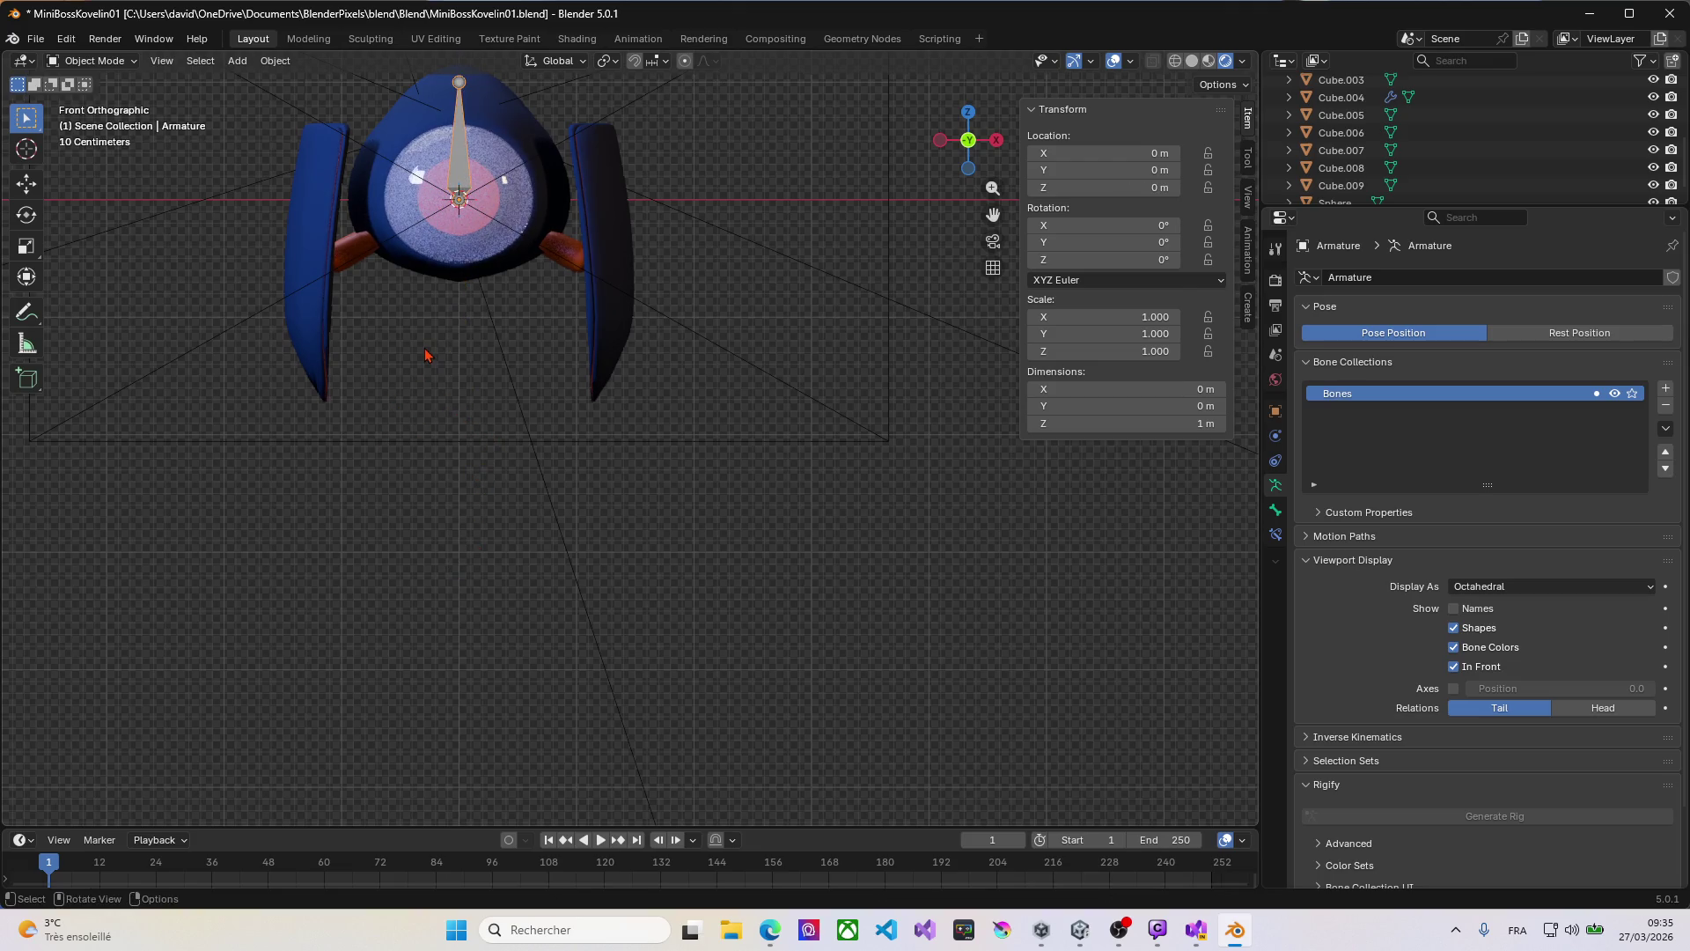
{"action": "key", "text": "g"}
{"action": "key", "text": "z"}
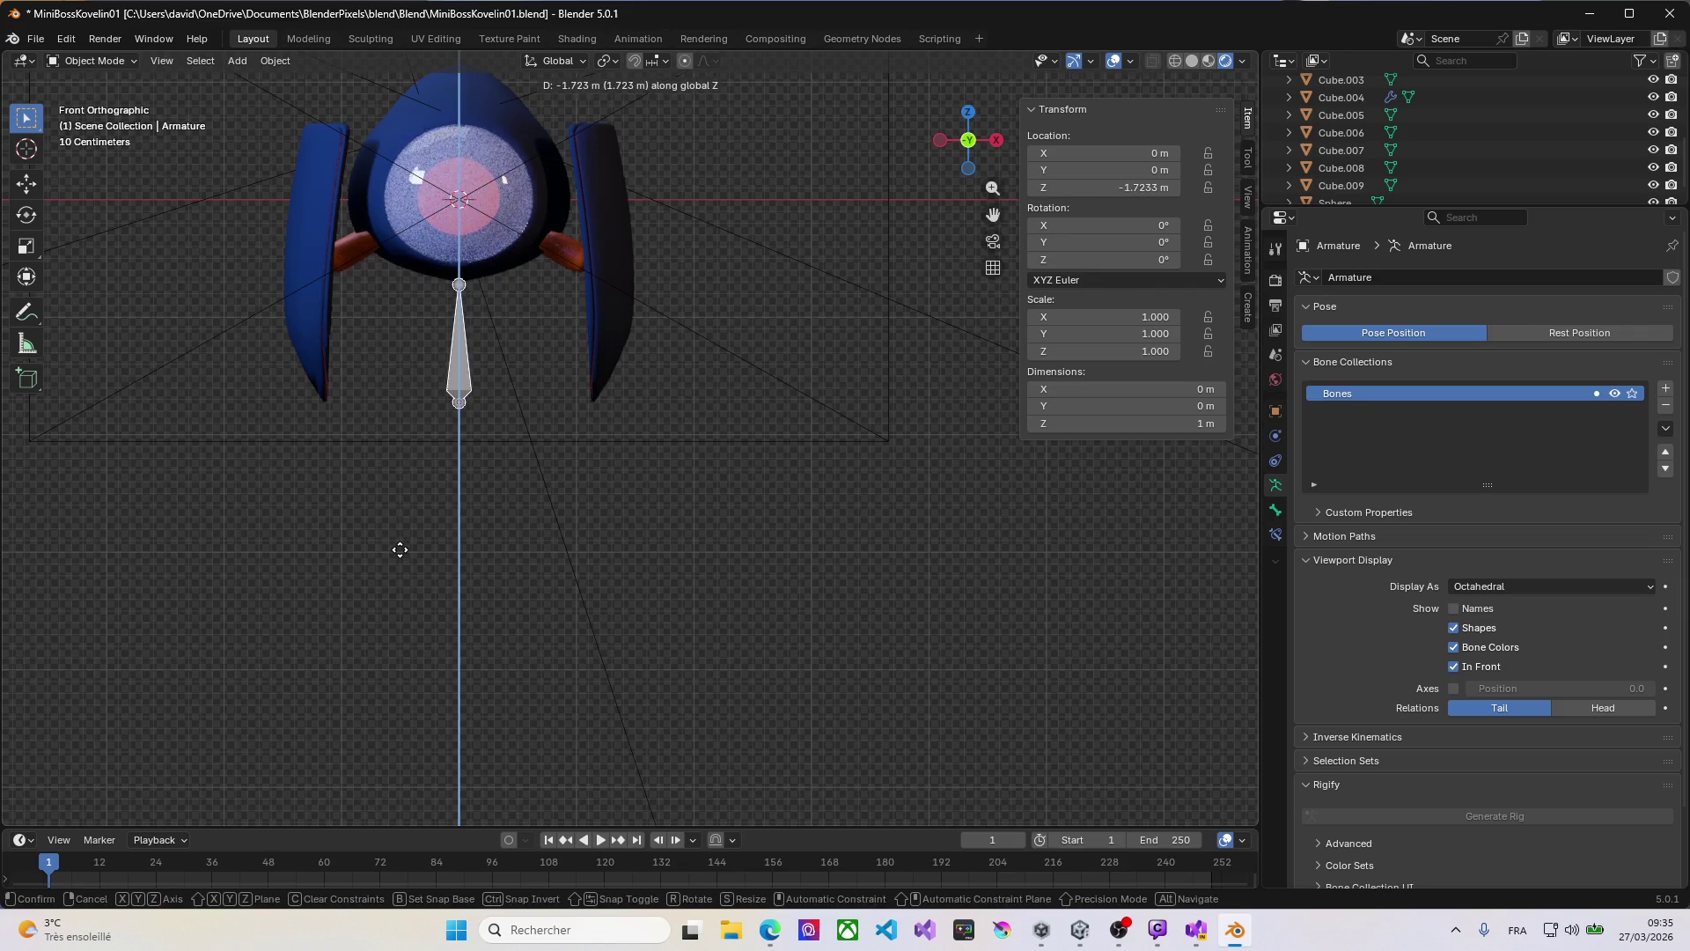
{"action": "left_click", "coordinate": [400, 551]}
{"action": "mouse_move", "coordinate": [526, 343]}
{"action": "middle_mouse_down"}
{"action": "mouse_move", "coordinate": [317, 411]}
{"action": "mouse_move", "coordinate": [628, 373]}
{"action": "mouse_move", "coordinate": [355, 380]}
{"action": "mouse_move", "coordinate": [528, 368]}
{"action": "middle_mouse_up"}
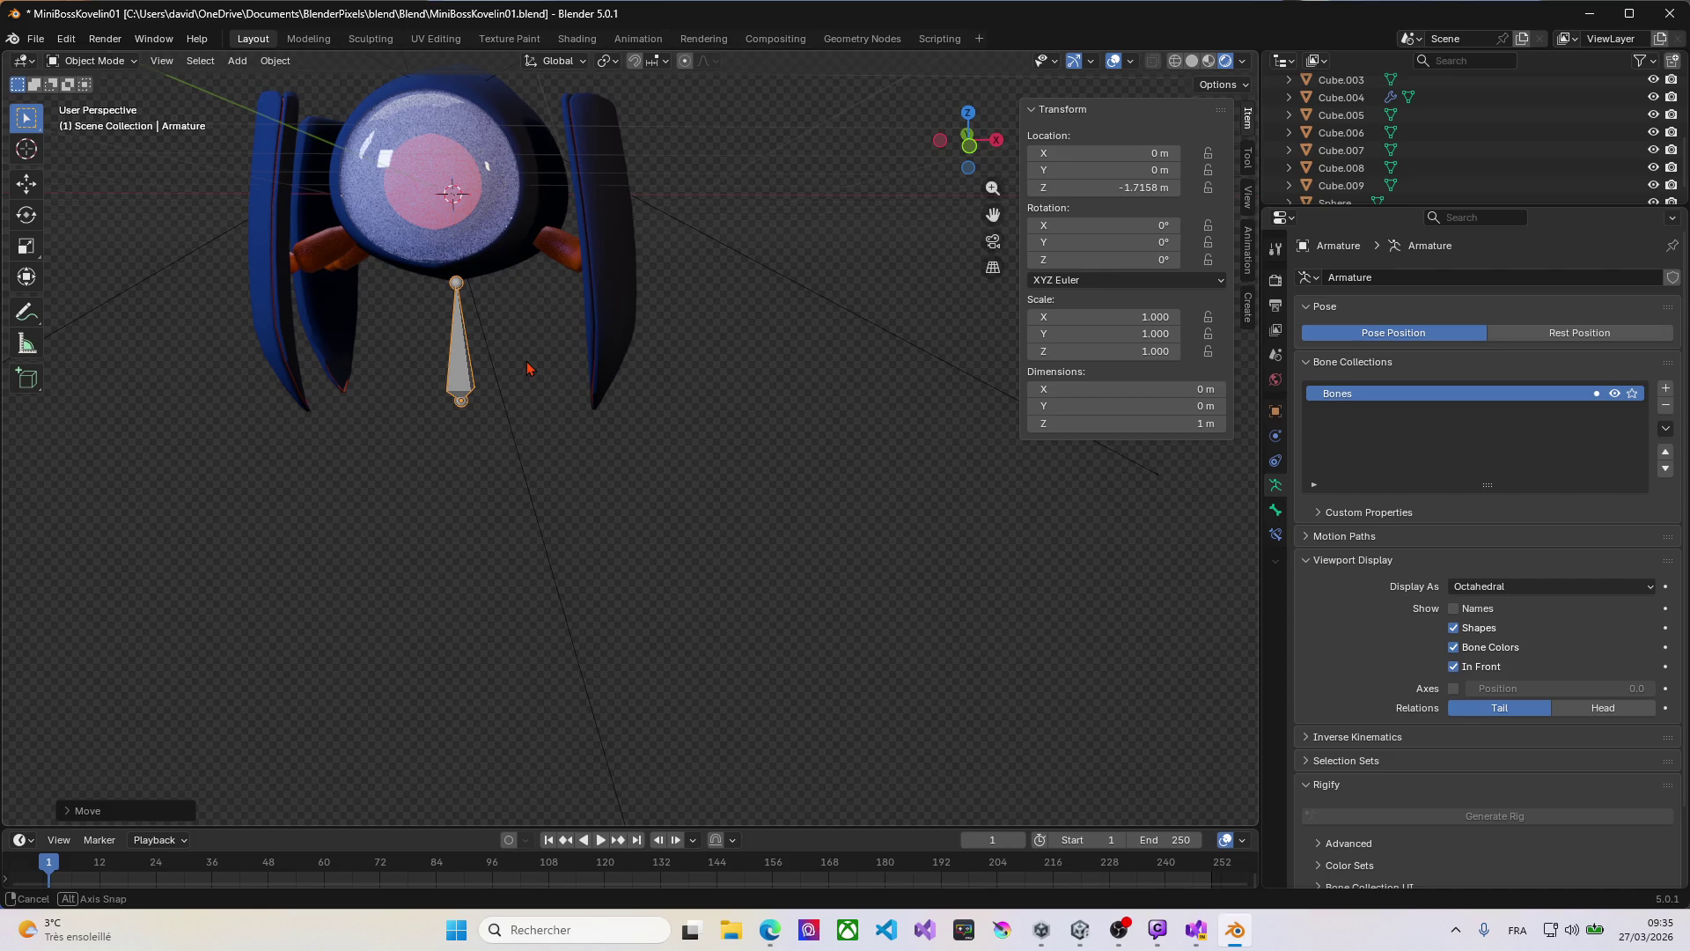
{"action": "middle_click_drag", "start_coordinate": [528, 368], "coordinate": [528, 368]}
Step: Bring the armature back up along Z to the robot's centre, ending at Z -0.022478 m
{"action": "key", "text": "KP_1"}
{"action": "key", "text": "g"}
{"action": "key", "text": "z"}
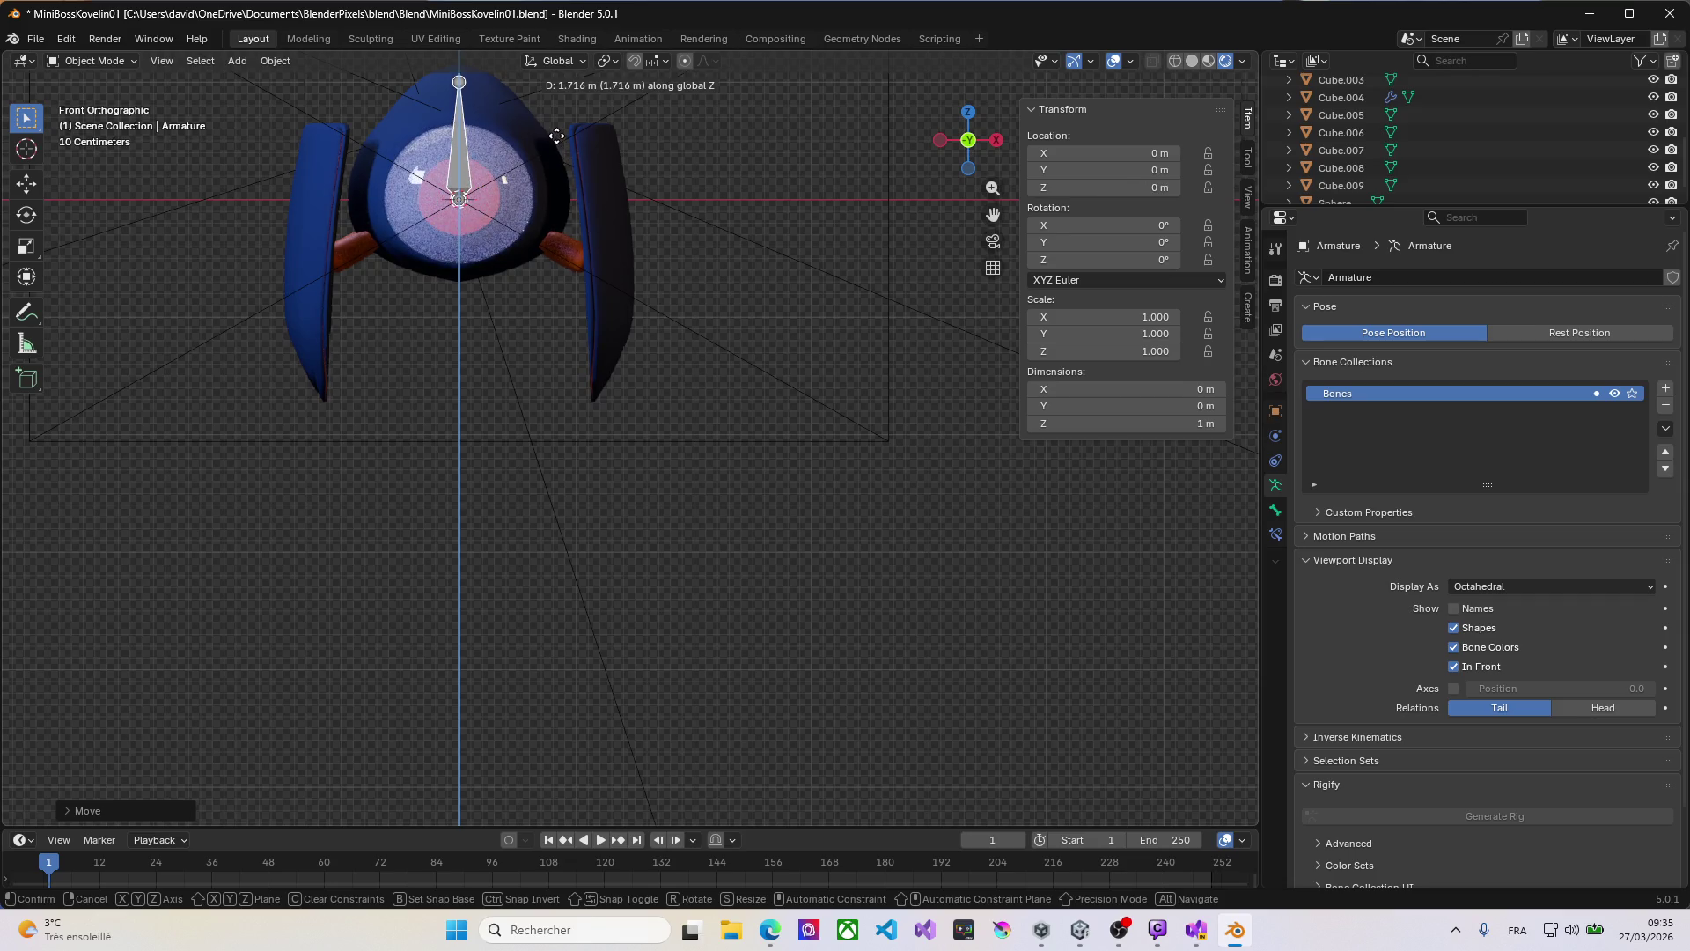
{"action": "left_click", "coordinate": [555, 145]}
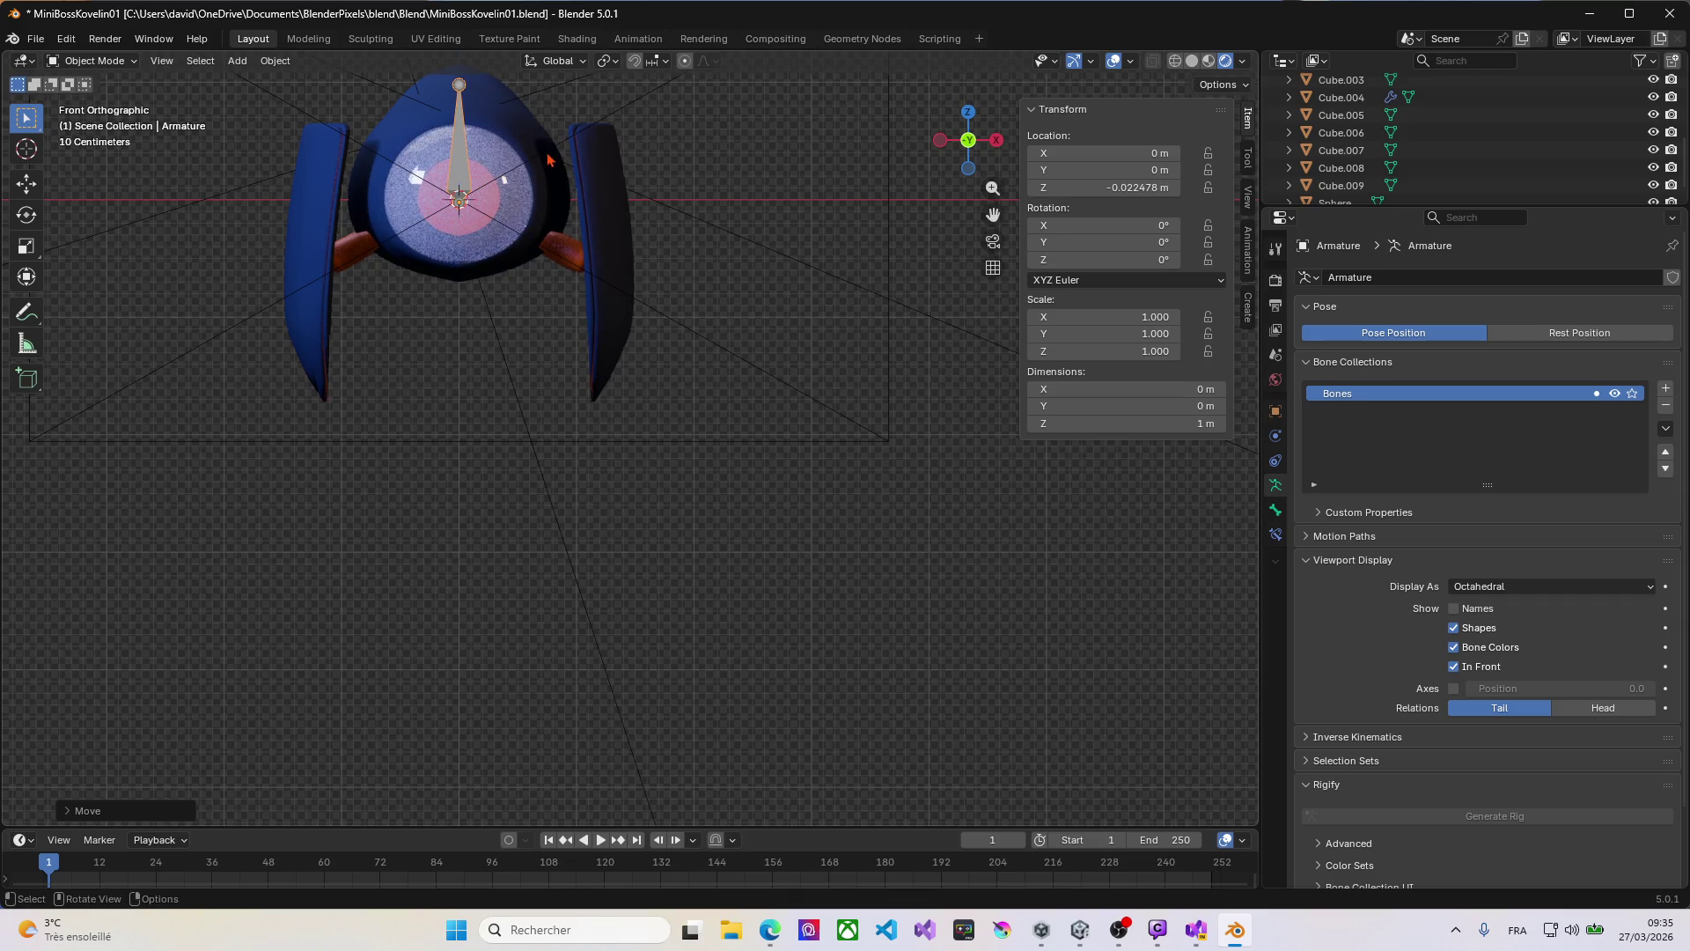
{"action": "key", "text": "KP_3"}
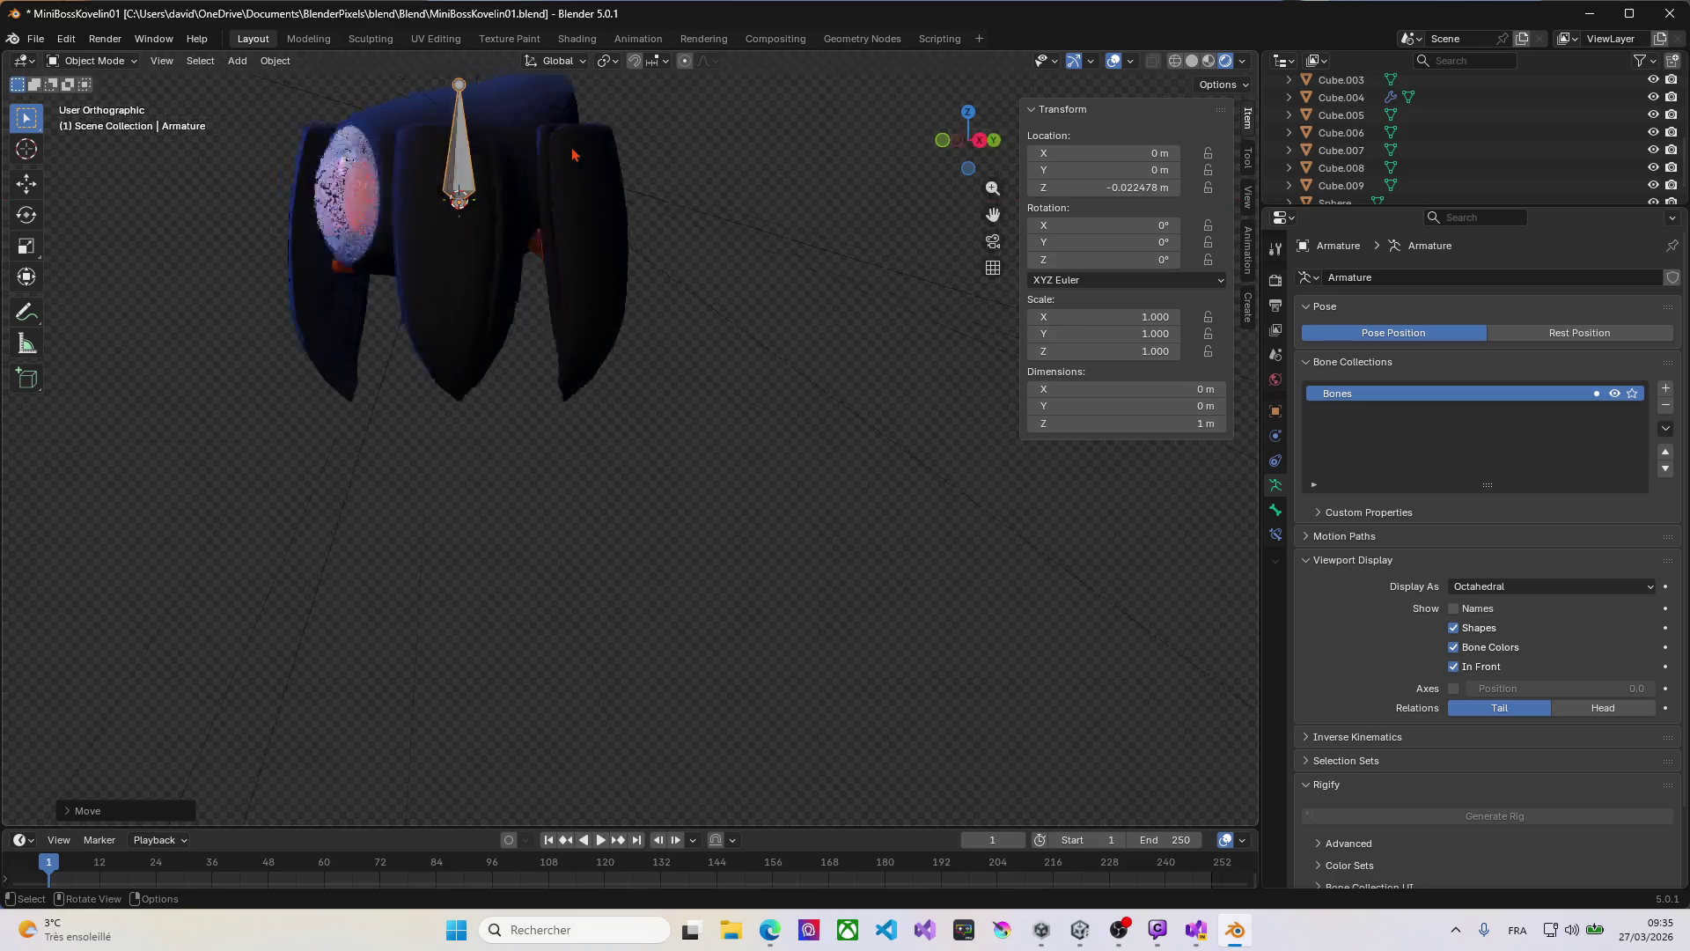
{"action": "key", "text": "r"}
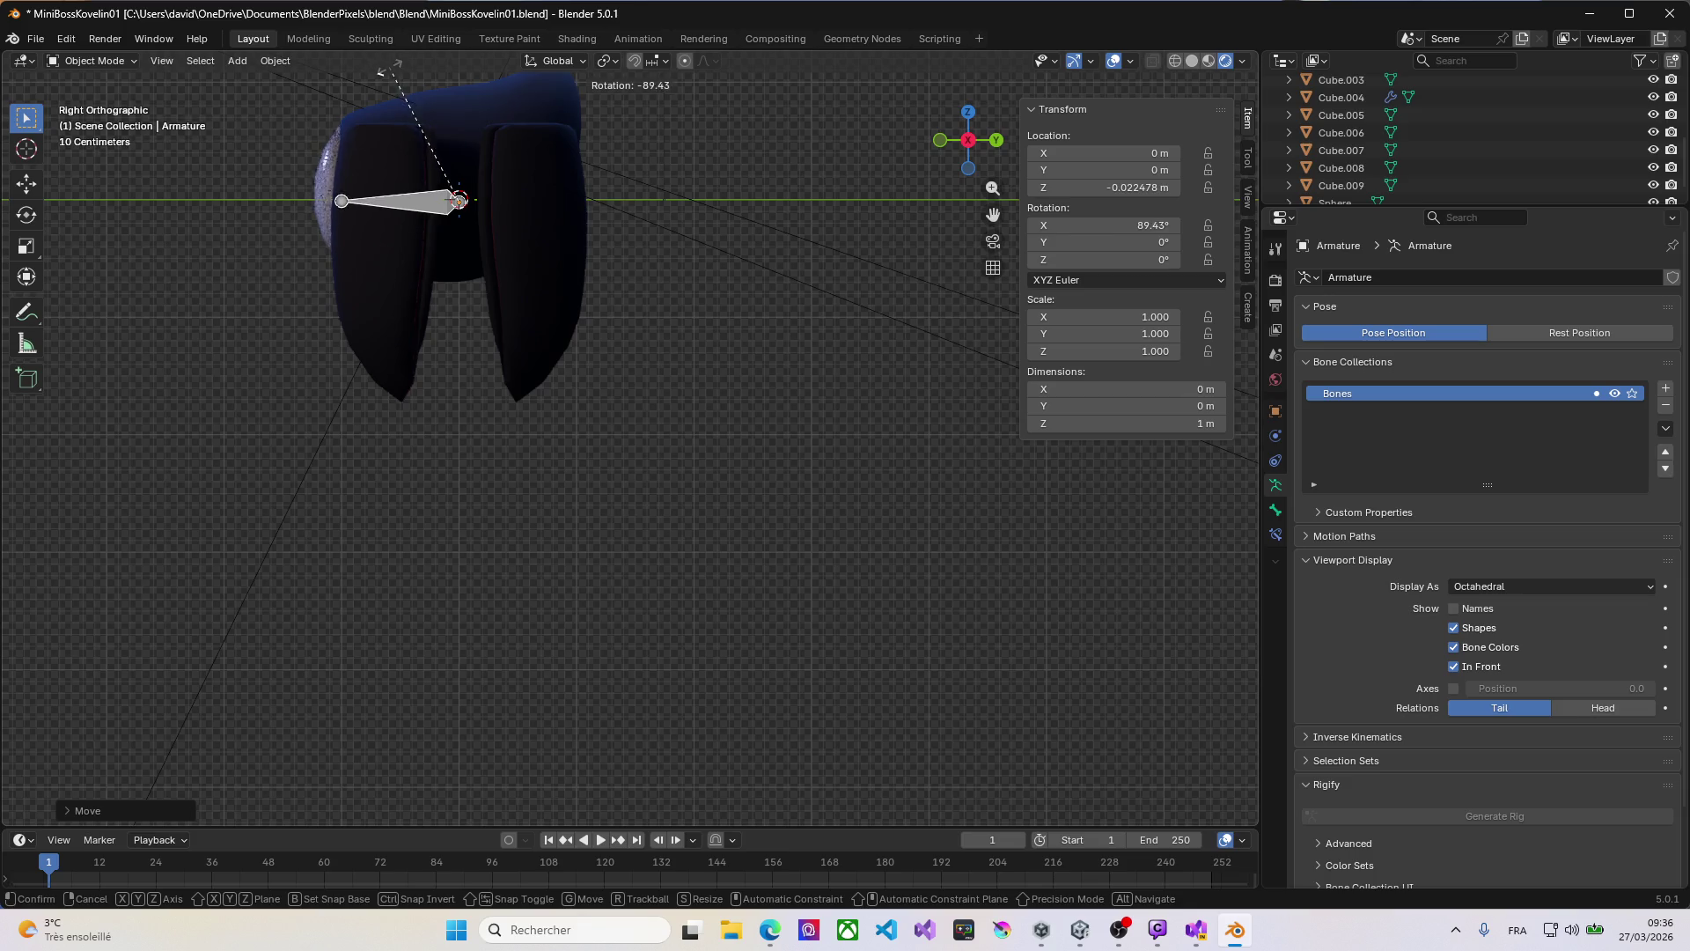
Step: Tilt the armature 88.376° about X and move it to Y 0.43457 m, Z 0.1049 m
{"action": "left_click", "coordinate": [394, 78]}
{"action": "key", "text": "g"}
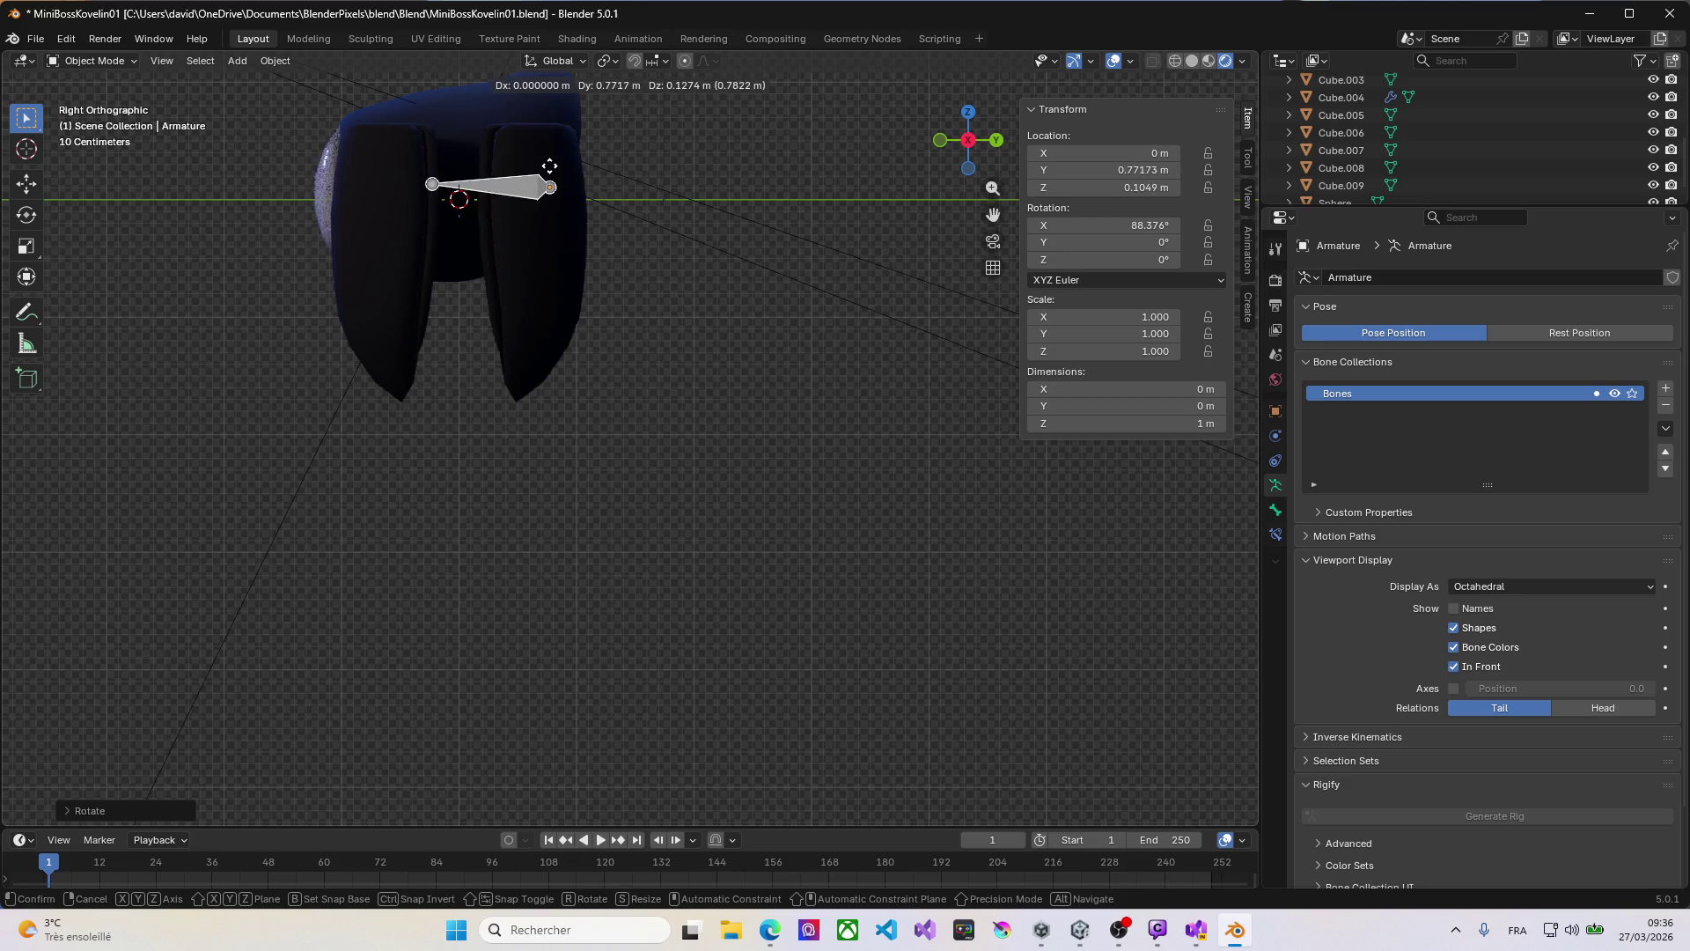
{"action": "left_click", "coordinate": [507, 172]}
{"action": "mouse_move", "coordinate": [507, 172]}
{"action": "middle_mouse_down"}
{"action": "mouse_move", "coordinate": [515, 257]}
{"action": "mouse_move", "coordinate": [471, 276]}
{"action": "middle_mouse_up"}
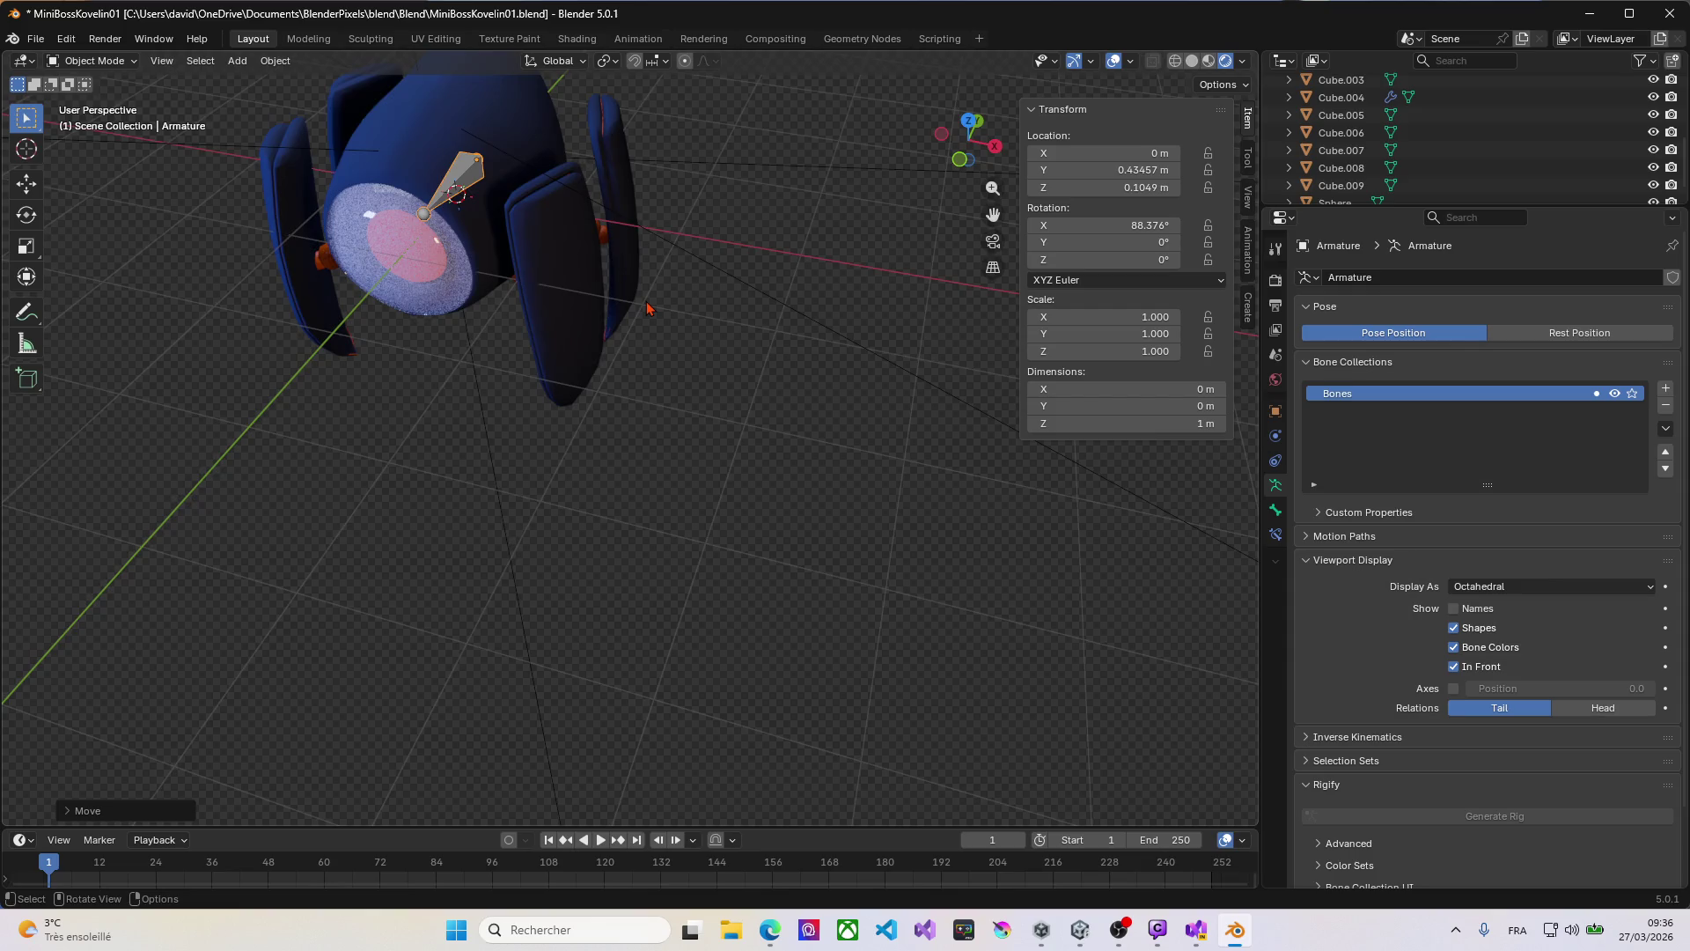
Step: From the top view, enter the armature's Edit Mode and select the bone's lower joint
{"action": "key", "text": "KP_7"}
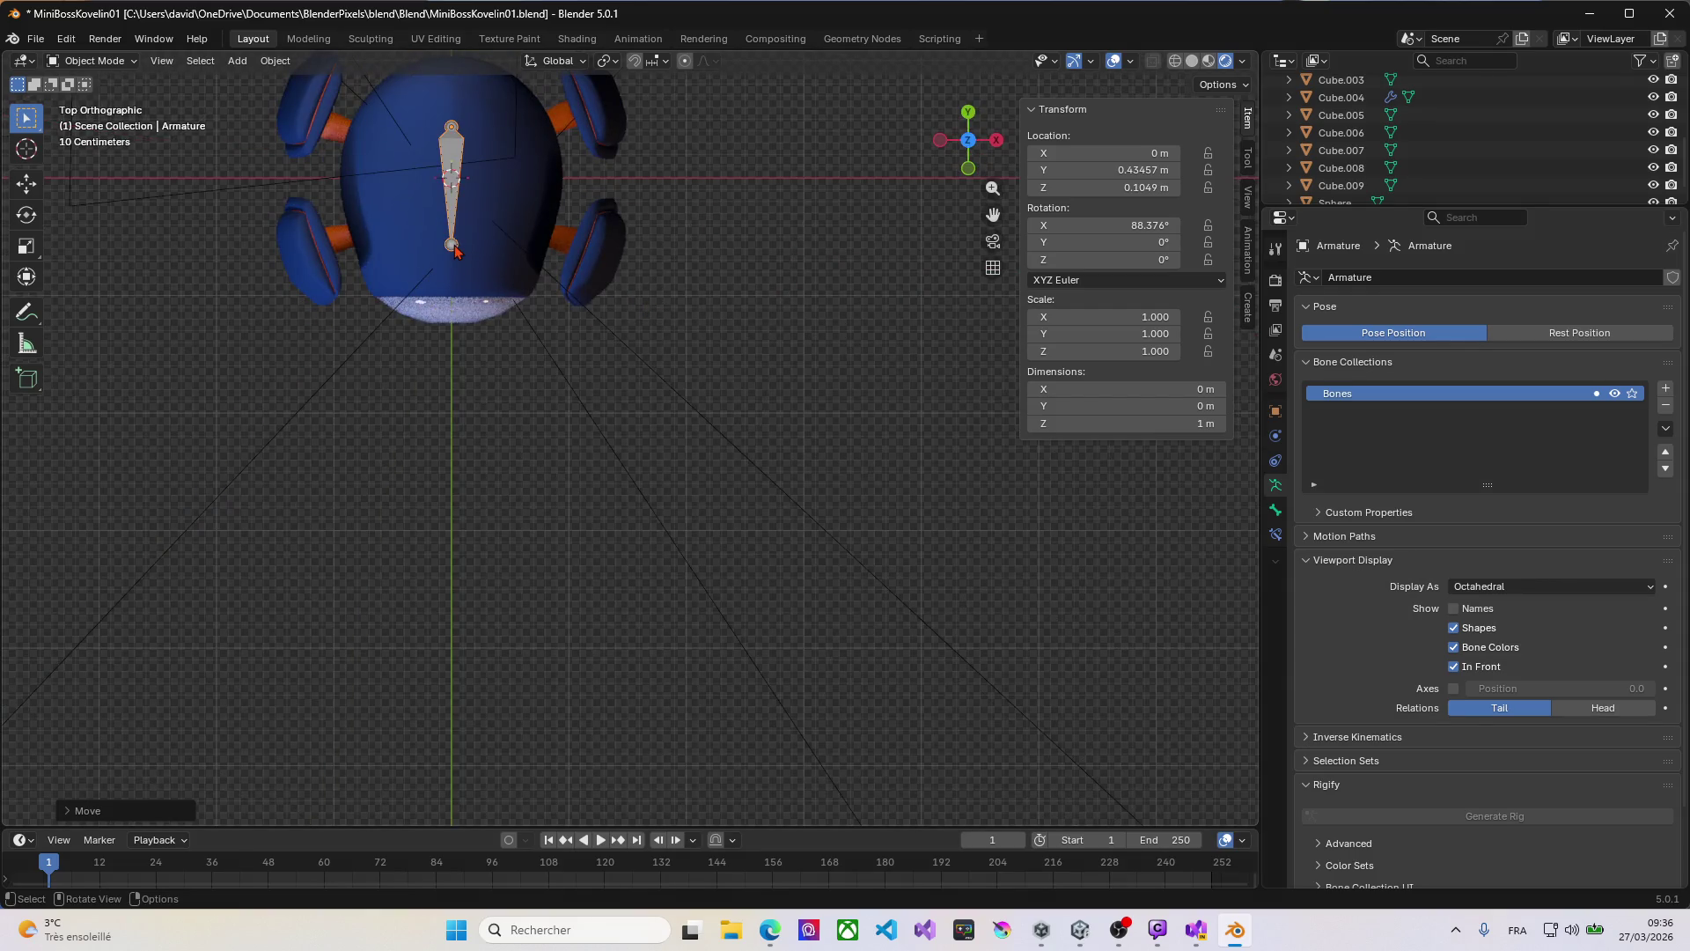
{"action": "left_click", "coordinate": [454, 250]}
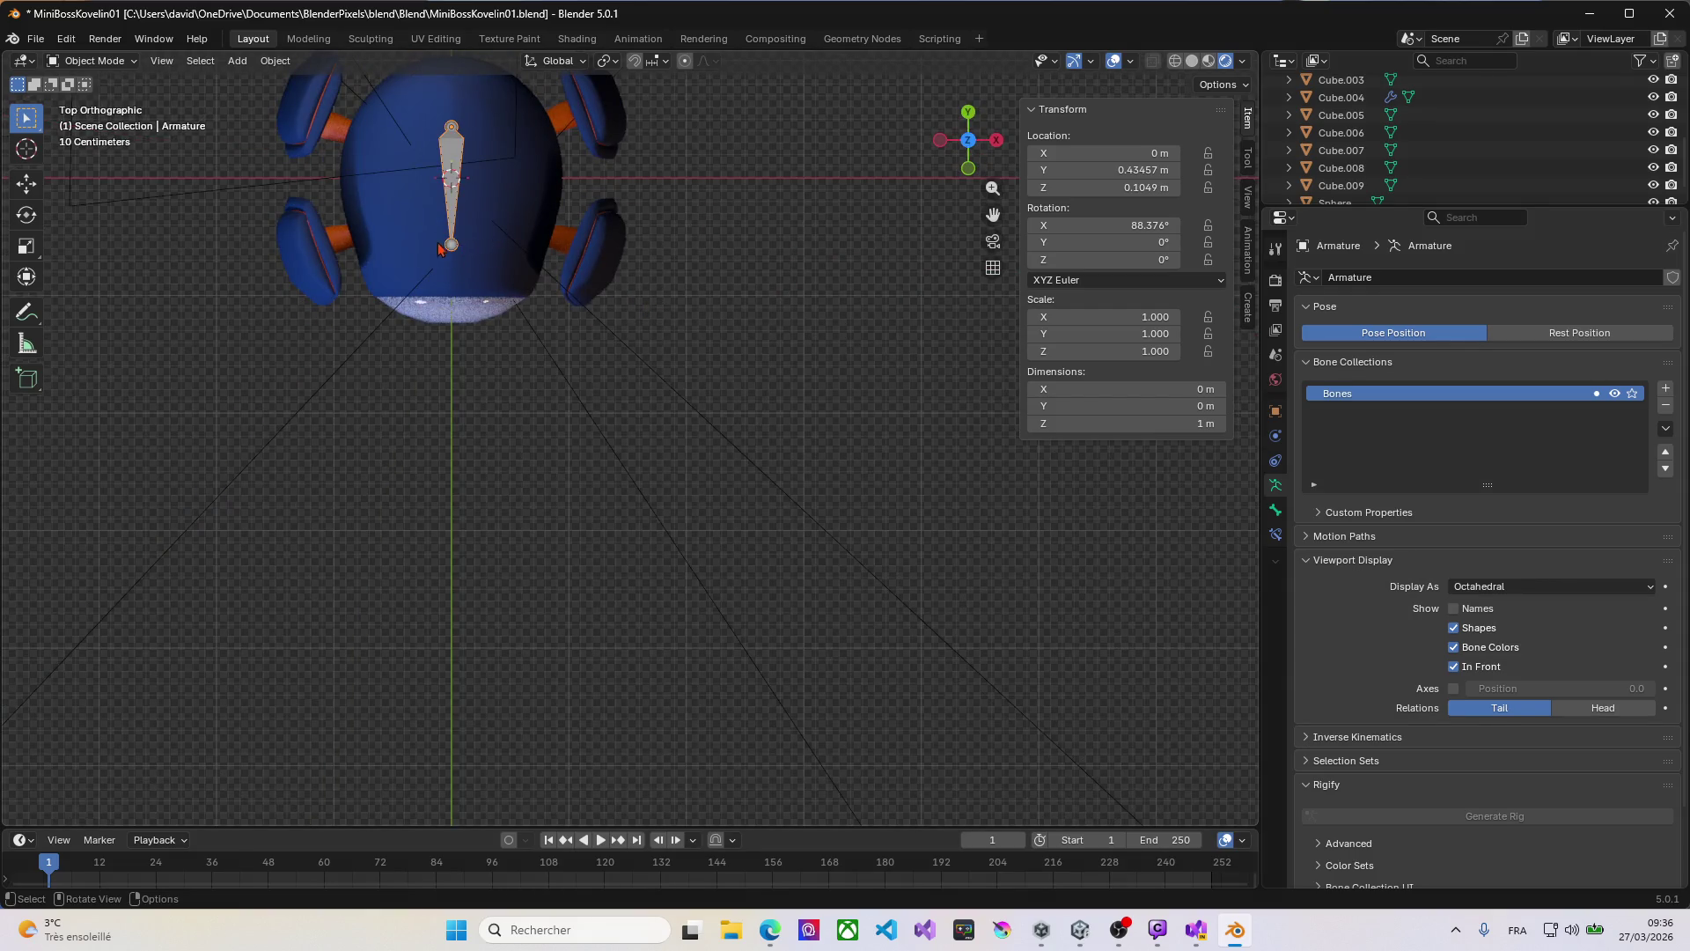
{"action": "key", "text": "Tab"}
{"action": "left_click", "coordinate": [454, 243]}
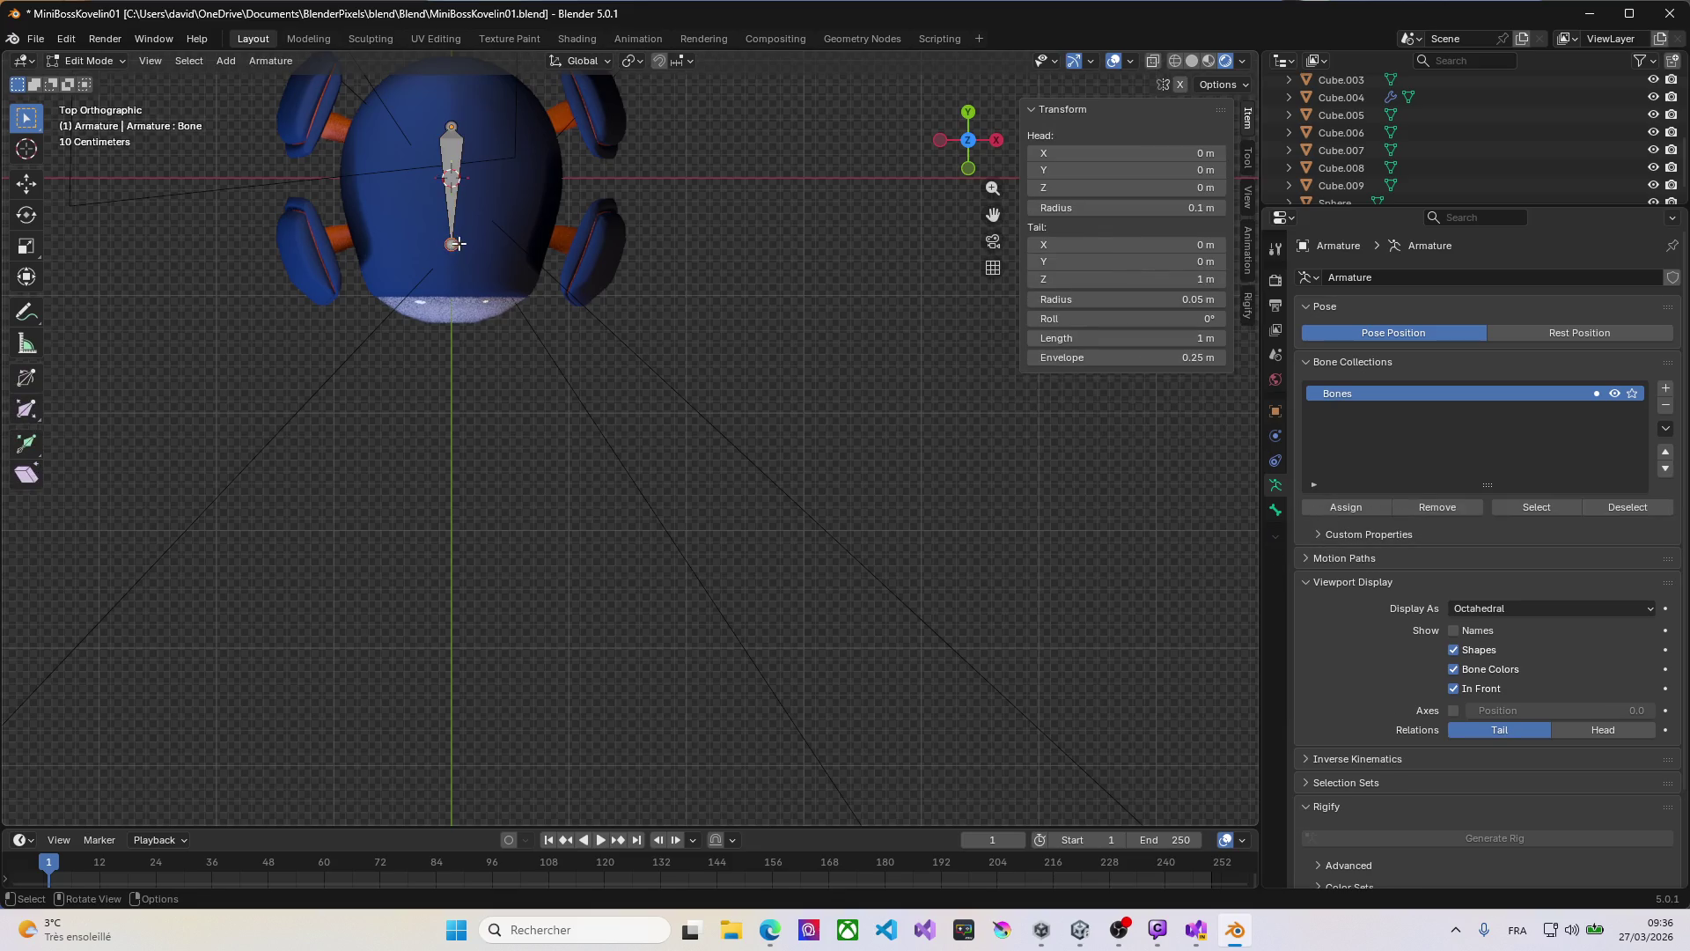
{"action": "mouse_move", "coordinate": [465, 267]}
{"action": "middle_mouse_down"}
{"action": "mouse_move", "coordinate": [480, 264]}
{"action": "mouse_move", "coordinate": [460, 236]}
{"action": "middle_mouse_up"}
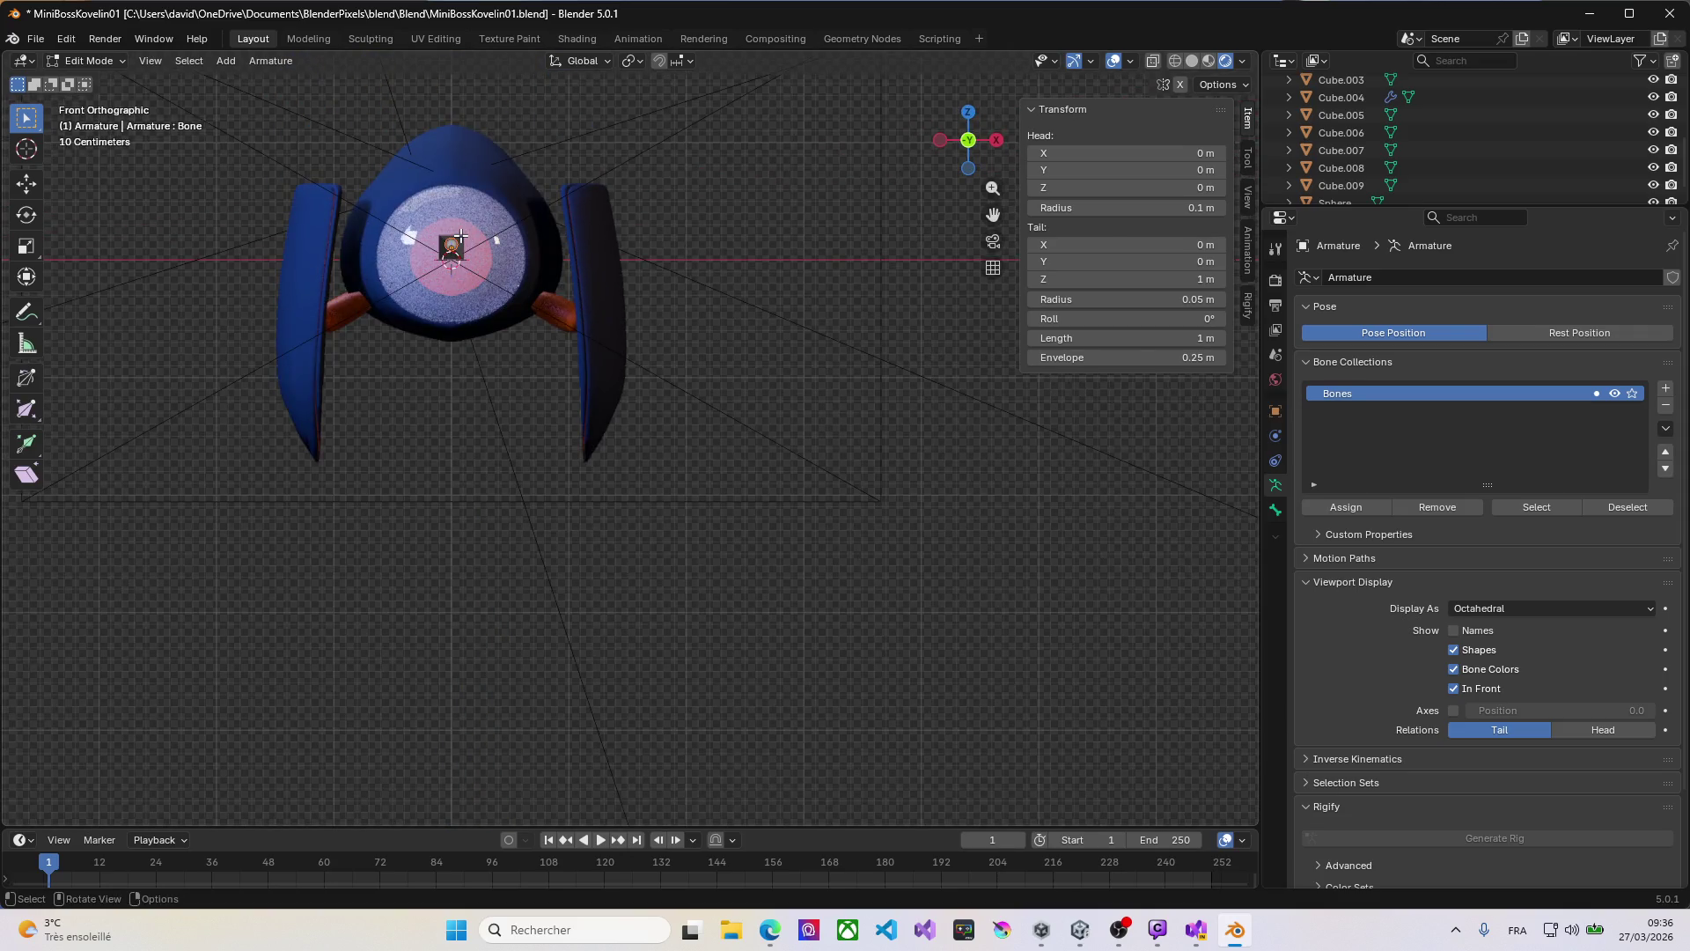
Step: Extrude Bone.001 from the lower joint toward the robot's right-side limbs
{"action": "key", "text": "KP_3"}
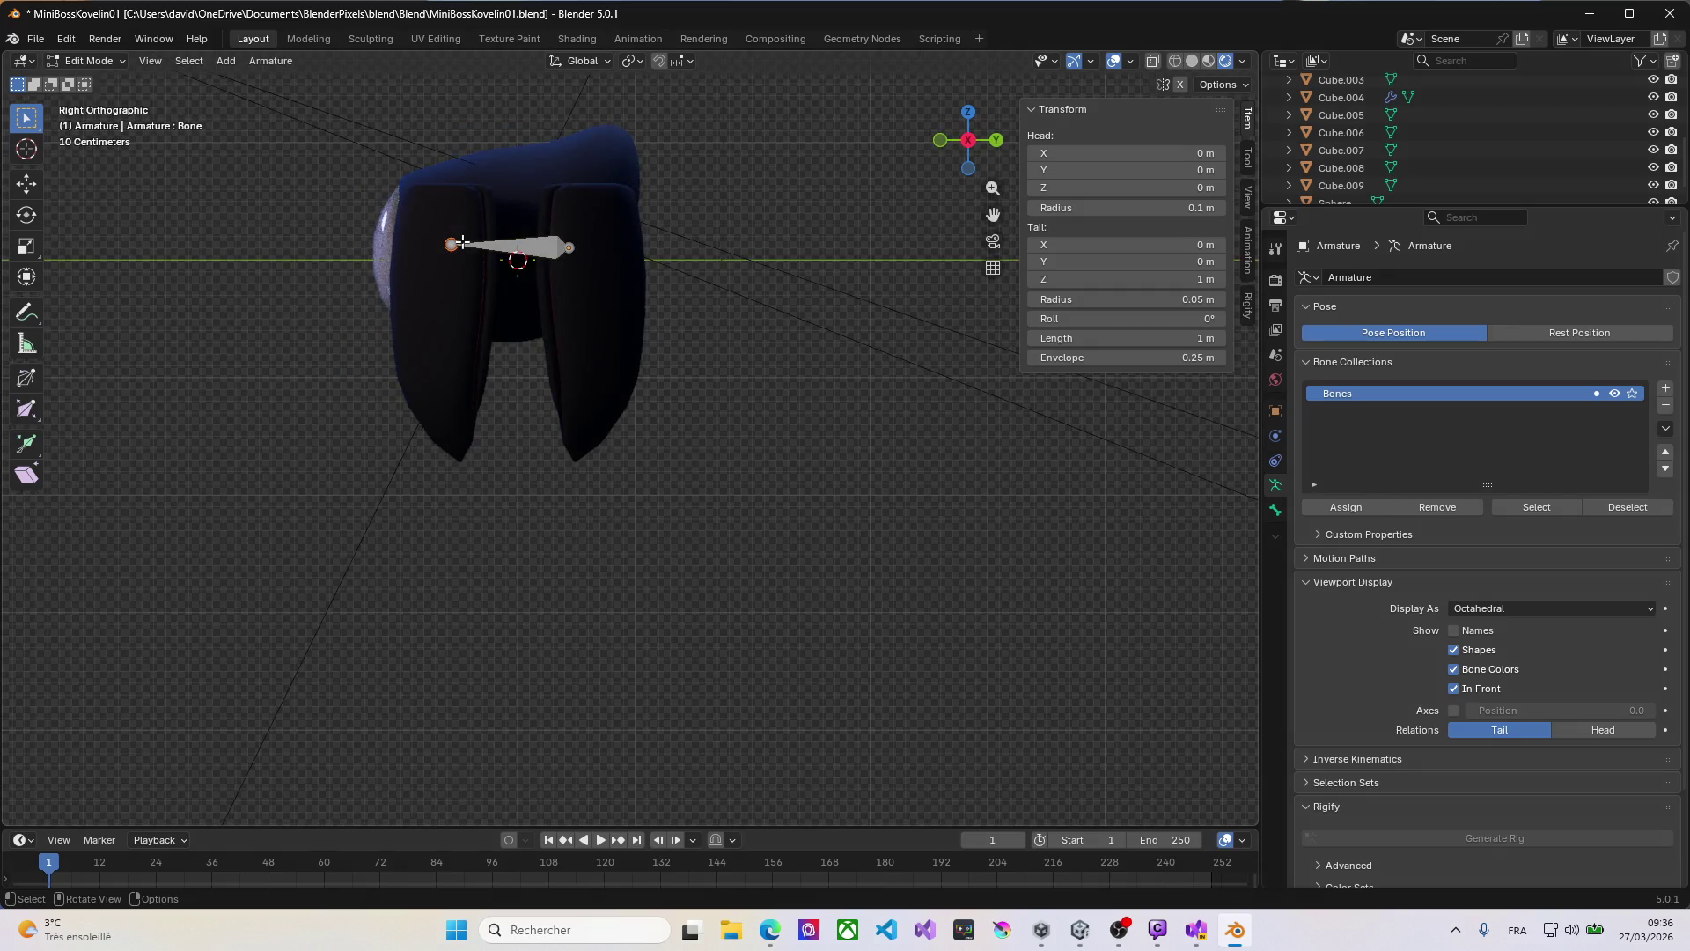
{"action": "key", "text": "KP_1"}
{"action": "key", "text": "KP_7"}
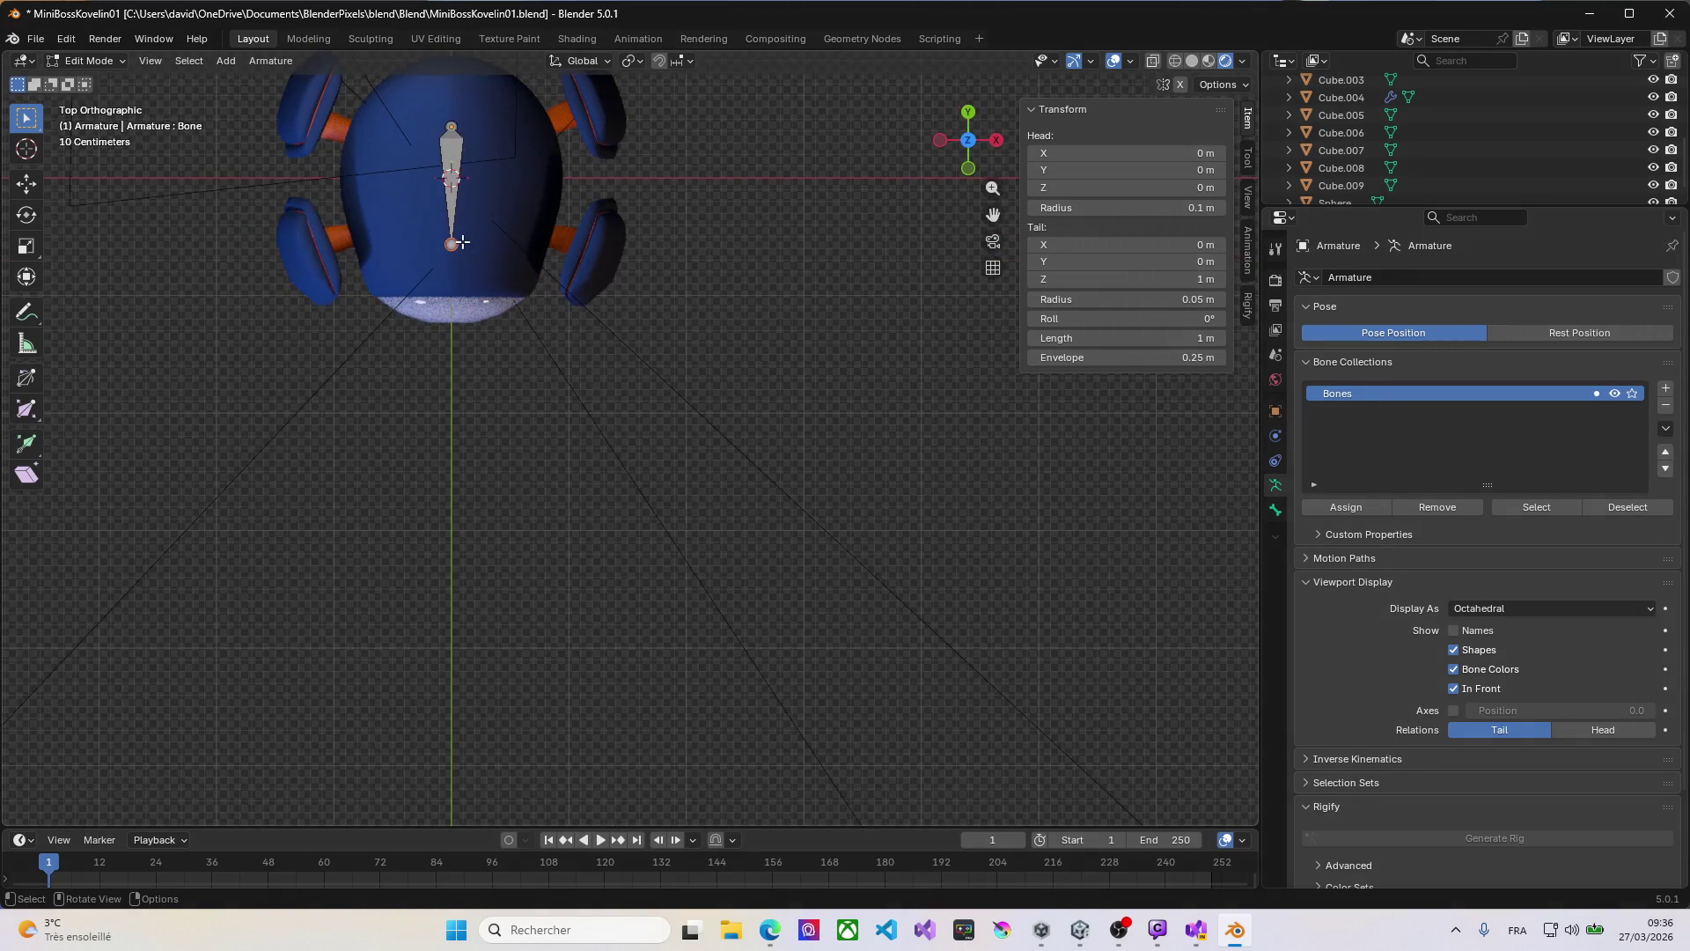
{"action": "key", "text": "e"}
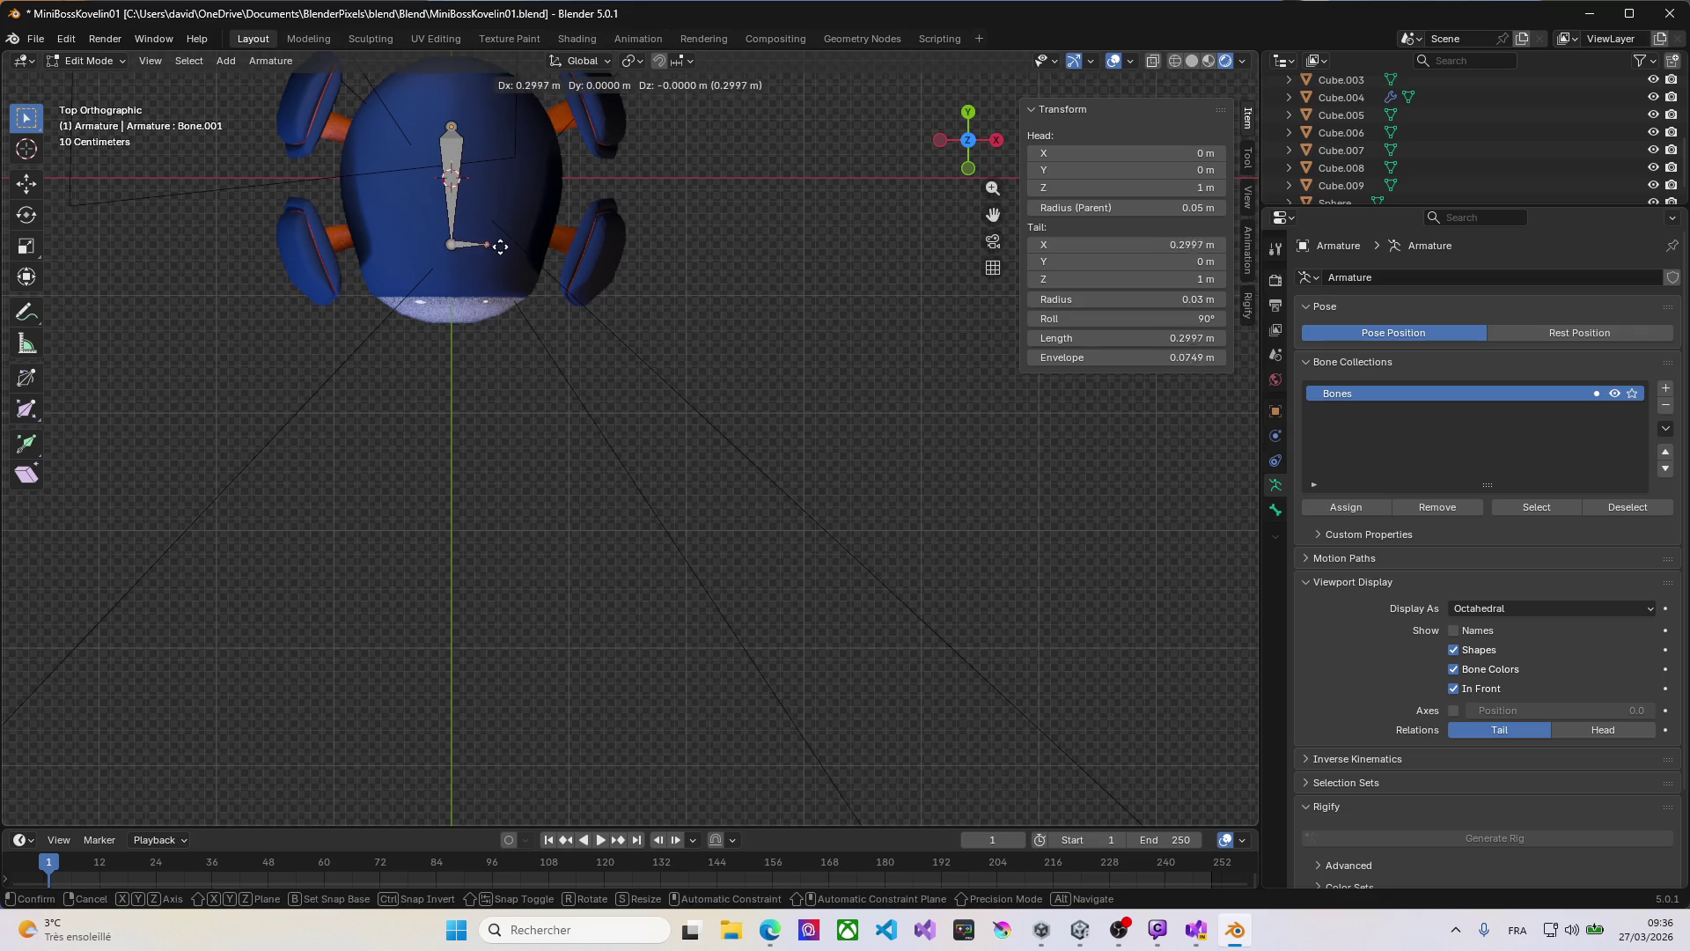
{"action": "left_click", "coordinate": [554, 236]}
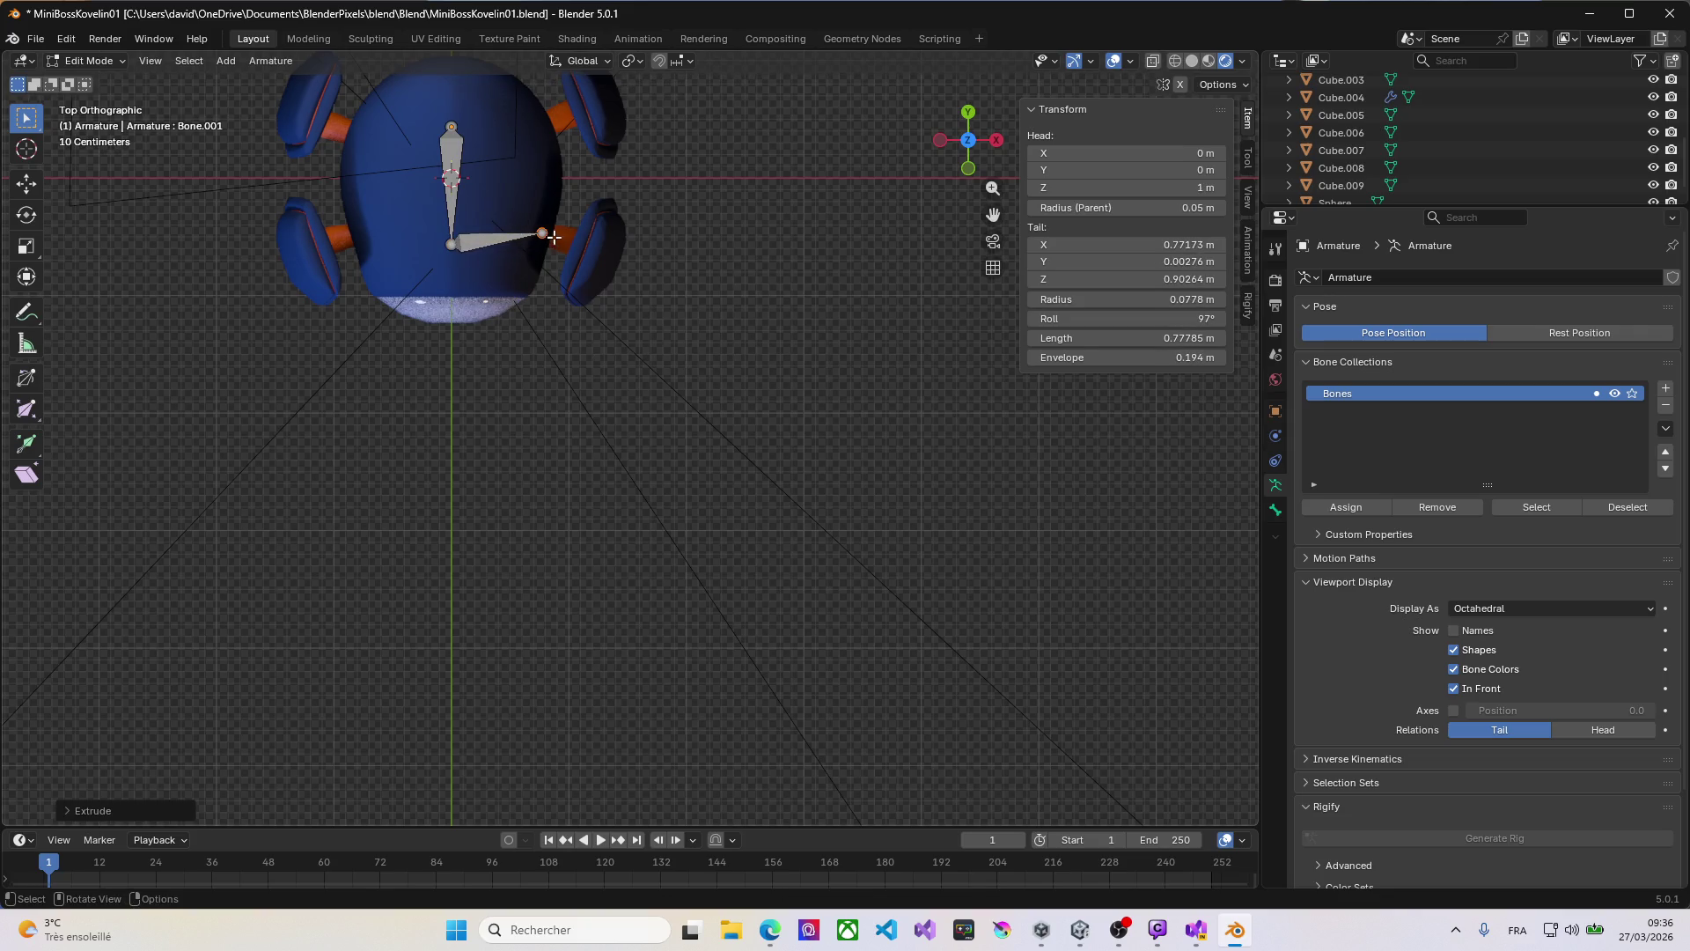
Step: Extrude two left-side bones from the lower joint and top tip, then undo them and deselect all
{"action": "left_click", "coordinate": [454, 246]}
{"action": "key", "text": "e"}
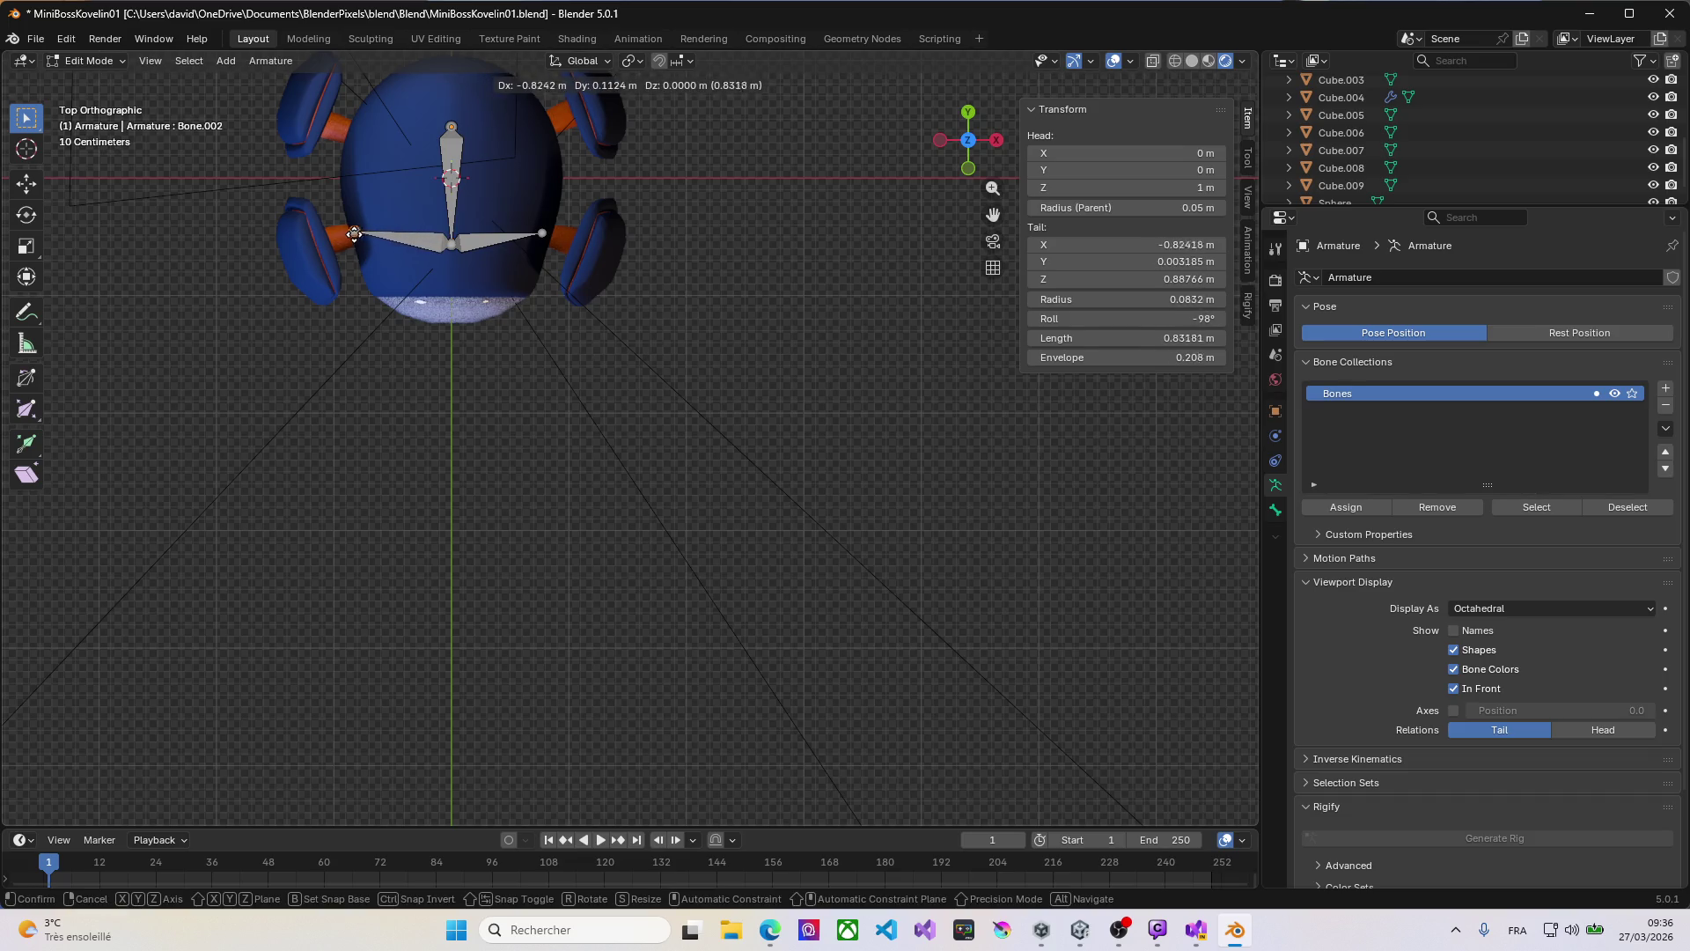
{"action": "left_click", "coordinate": [351, 233]}
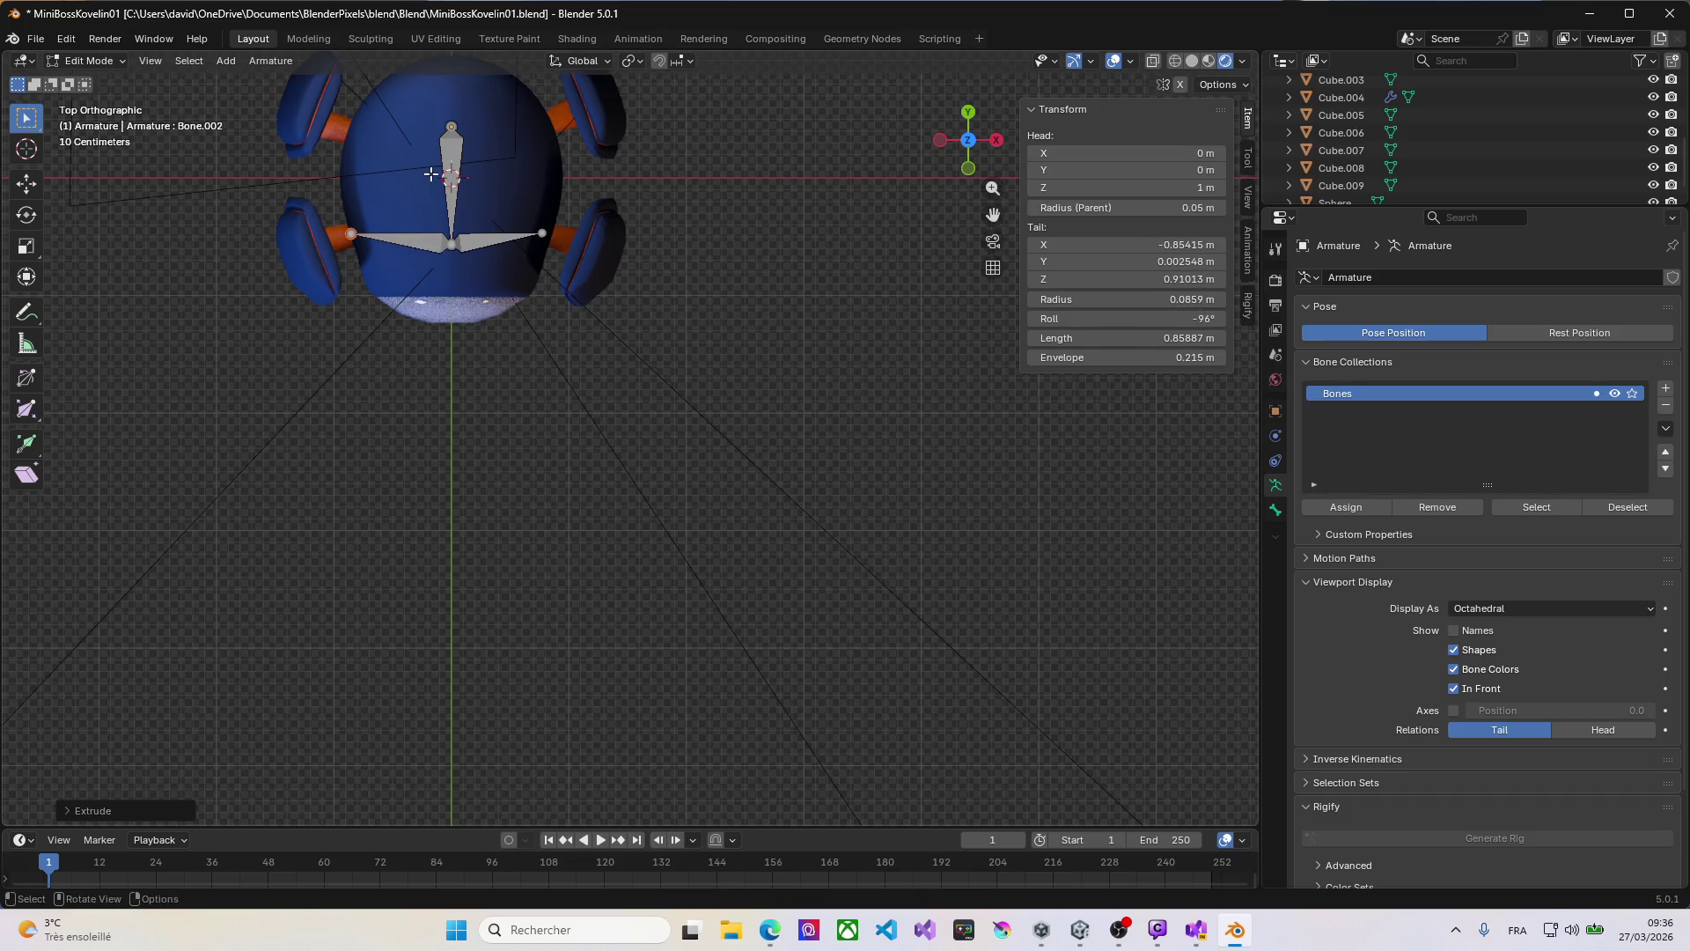
{"action": "left_click", "coordinate": [450, 128]}
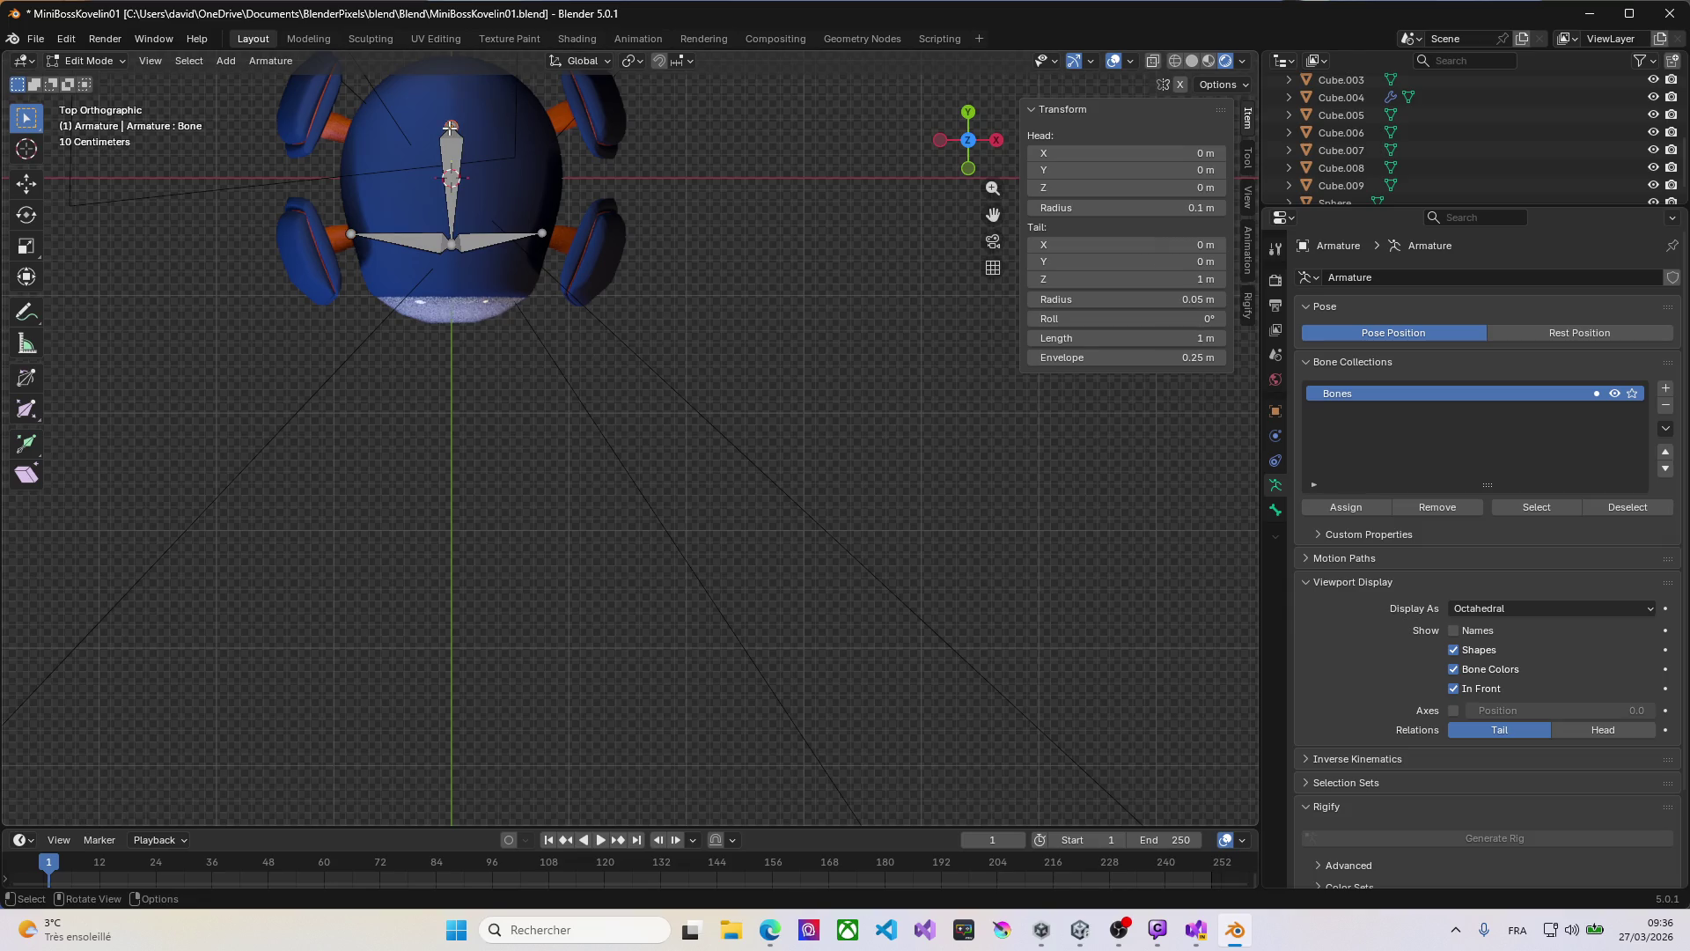
{"action": "key", "text": "e"}
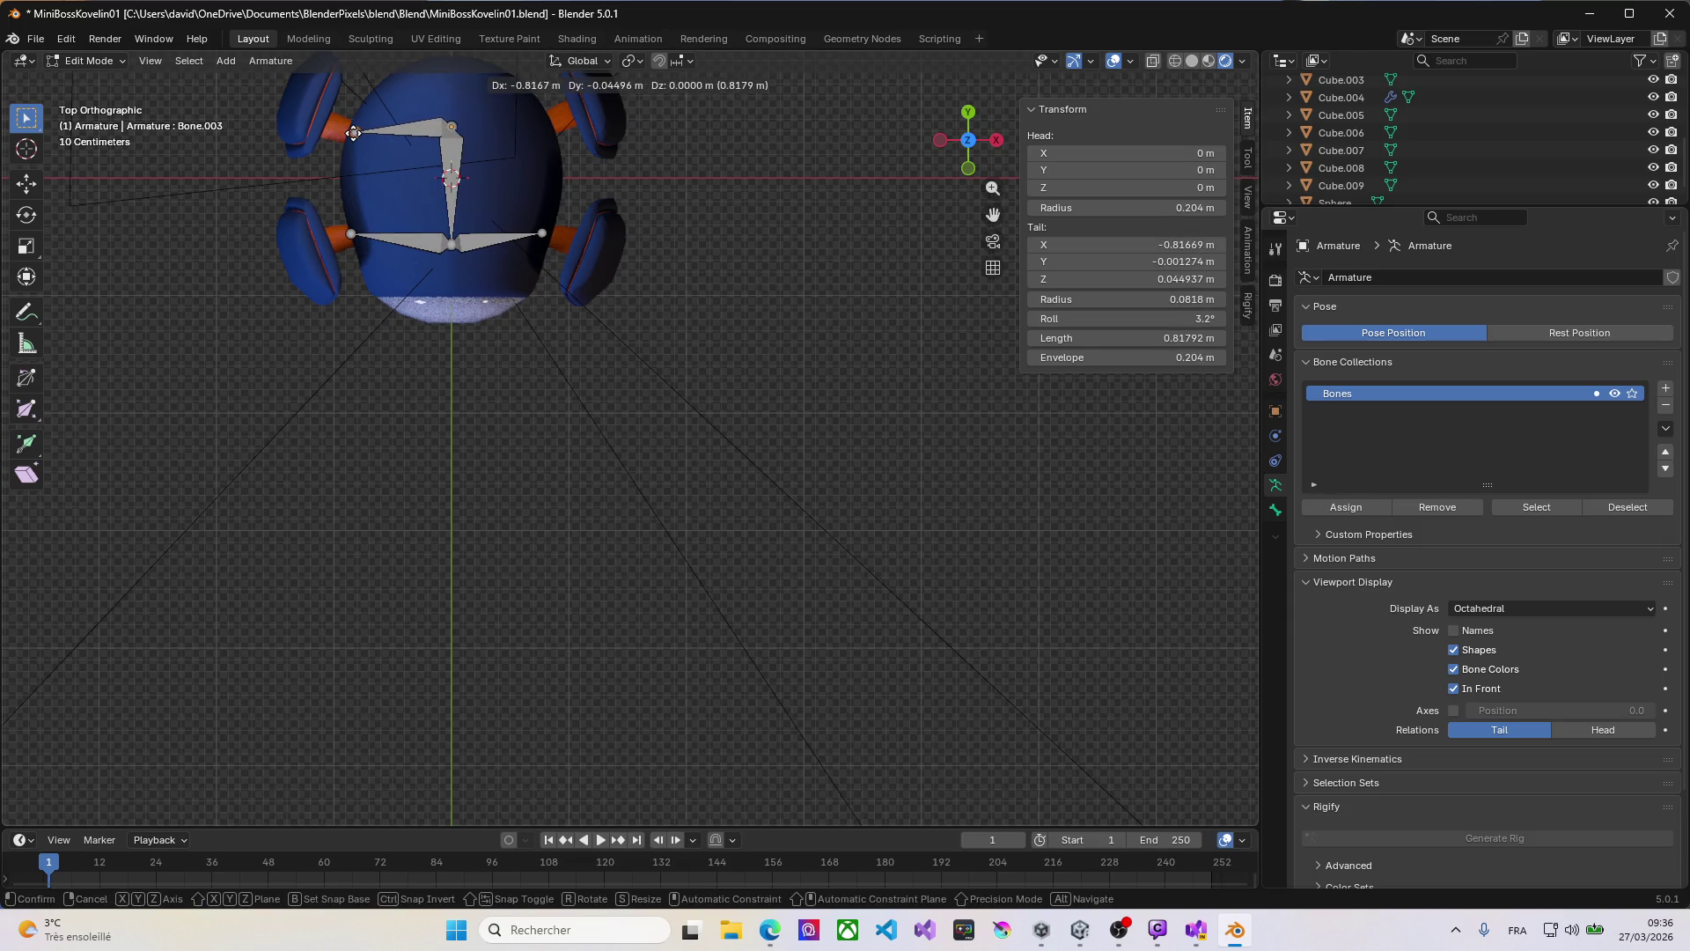
{"action": "left_click", "coordinate": [355, 132]}
{"action": "key", "text": "ctrl+z"}
{"action": "key", "text": "ctrl+z"}
{"action": "key", "text": "ctrl+z"}
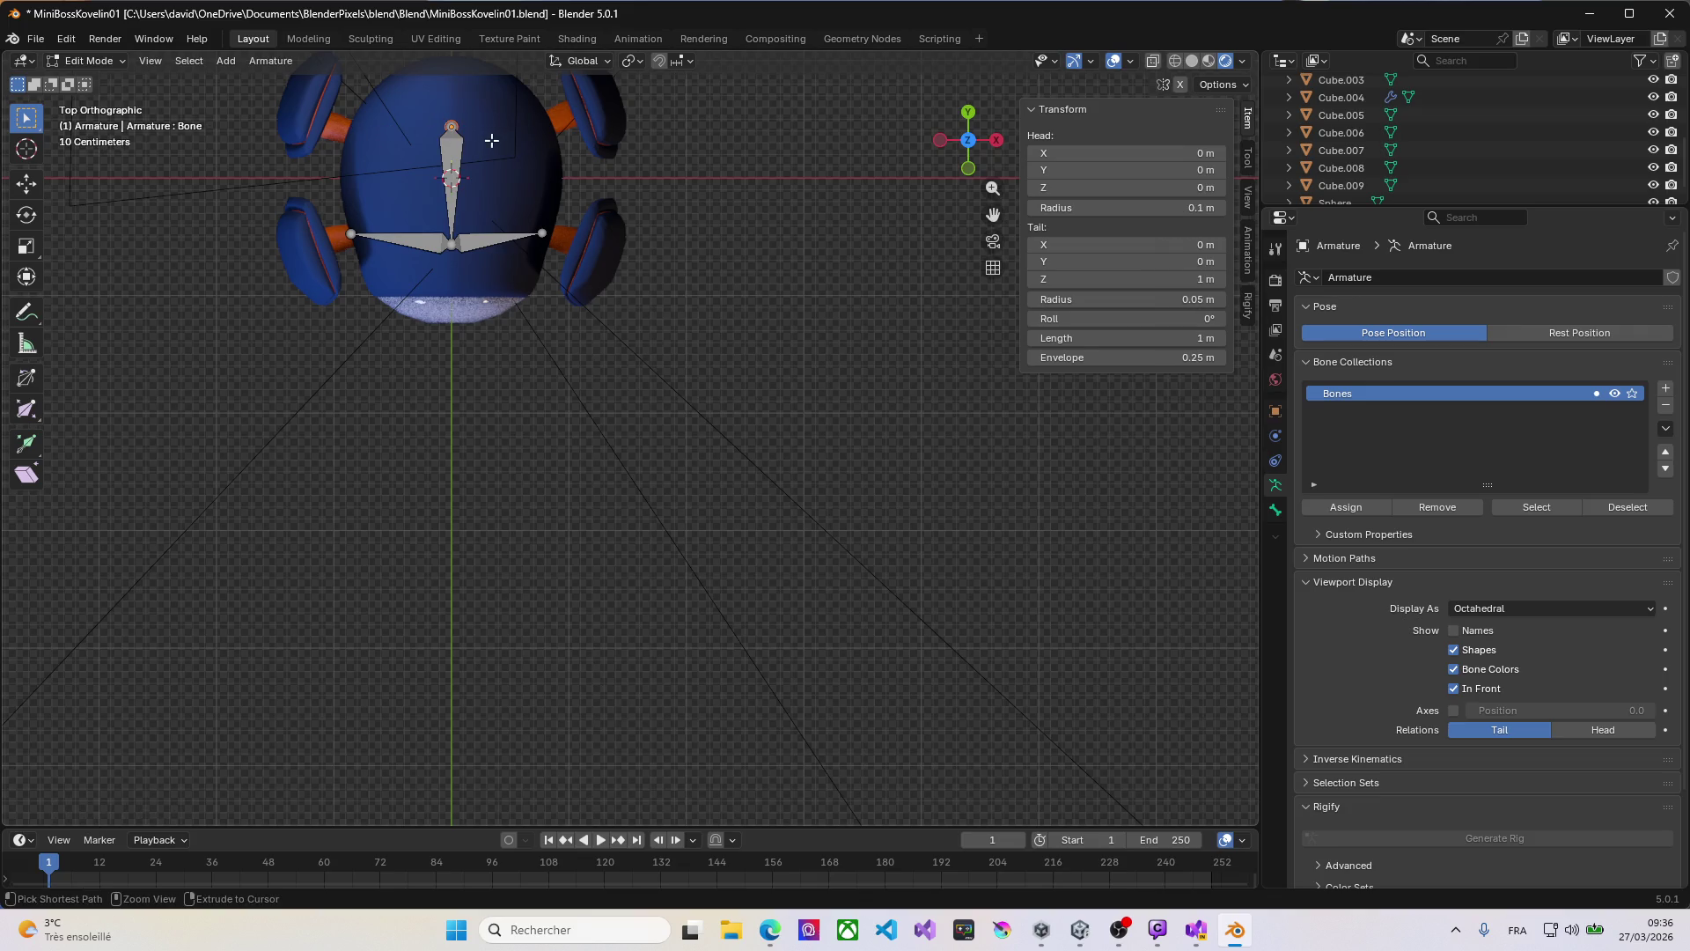
{"action": "key", "text": "alt+a"}
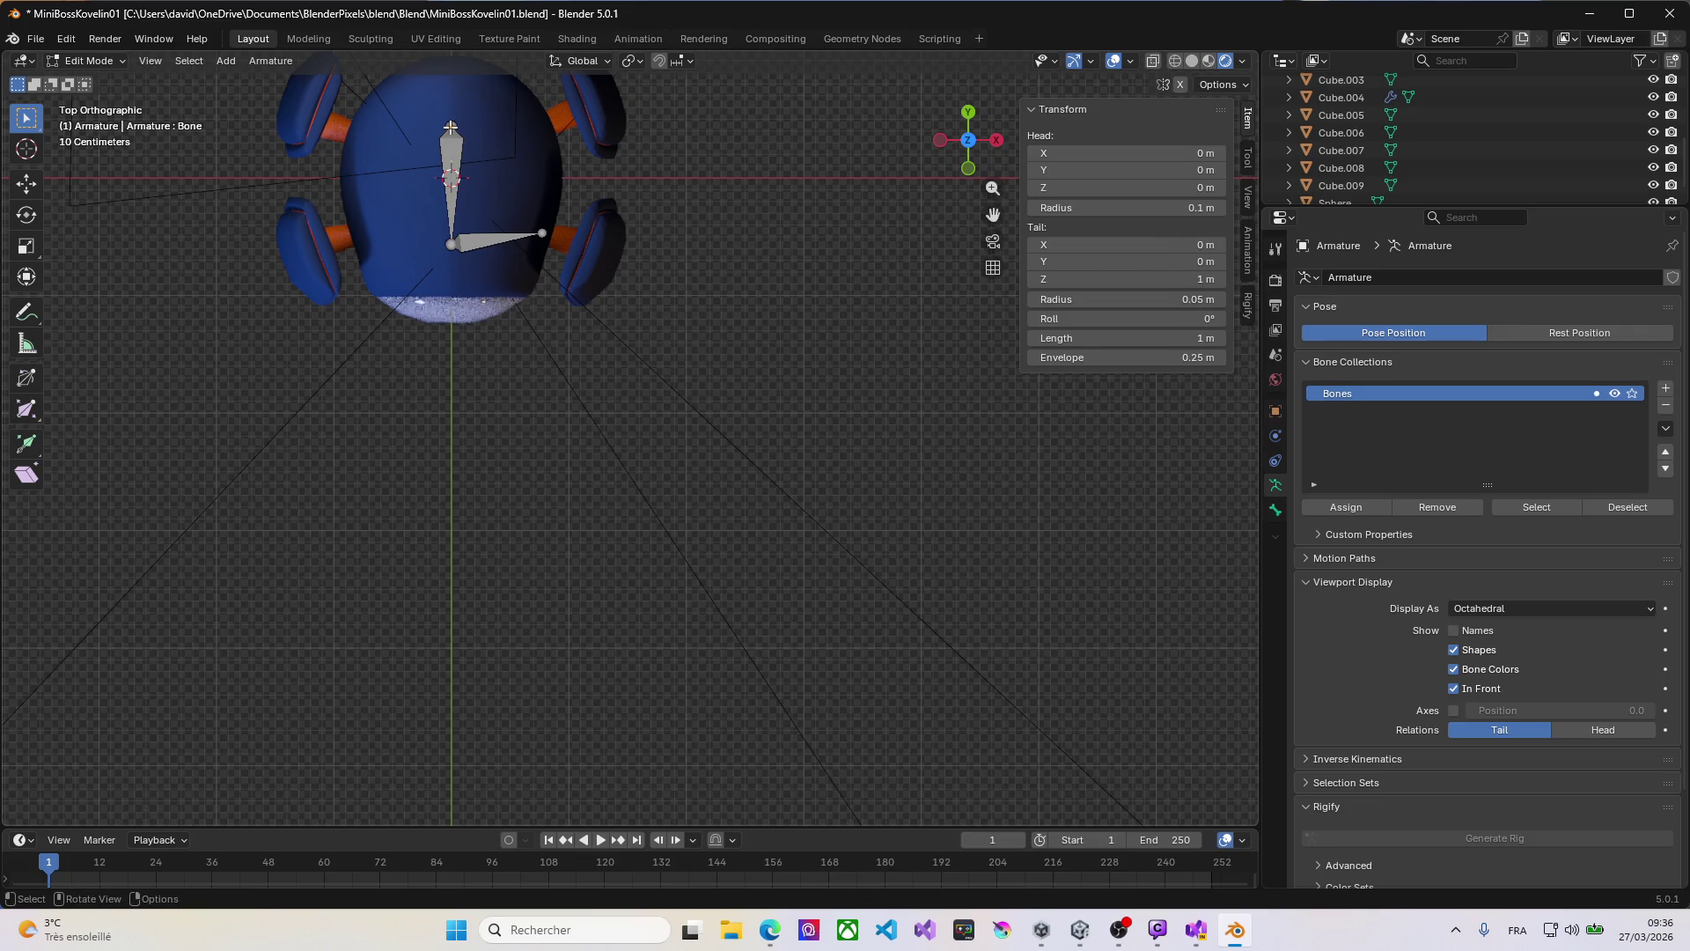
{"action": "key", "text": "f"}
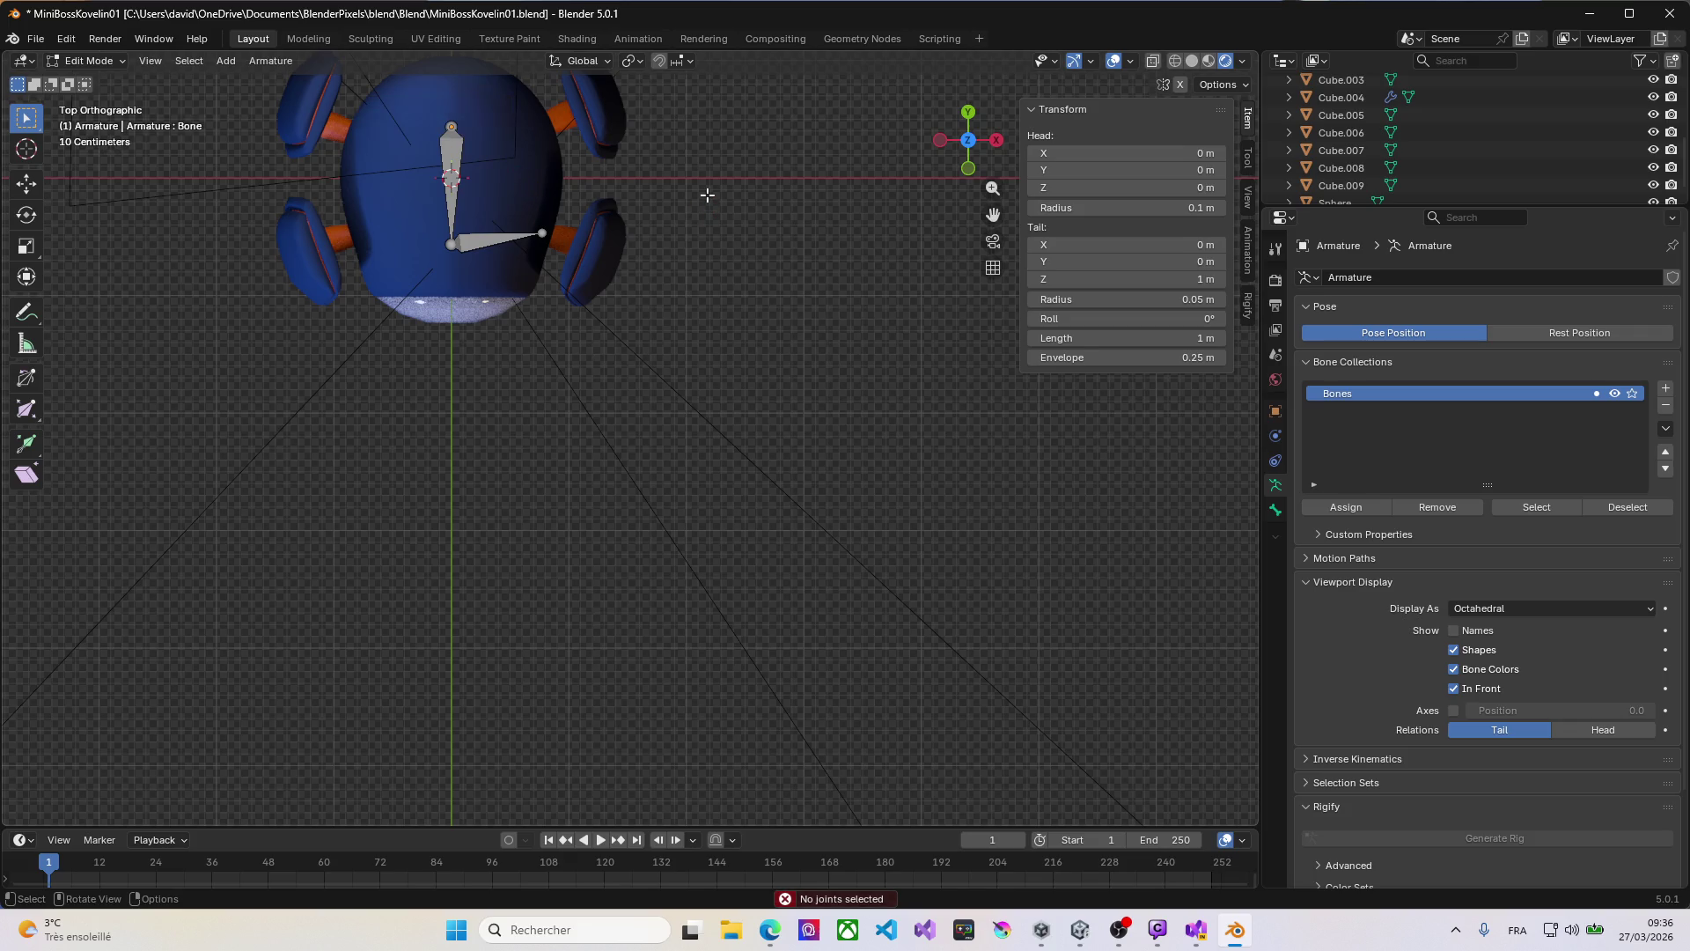
Step: Extrude Bone.002 from the main bone's top tip, reaching 0.81888 m out toward +X
{"action": "left_click", "coordinate": [451, 127]}
{"action": "key", "text": "e"}
{"action": "left_click", "coordinate": [580, 132]}
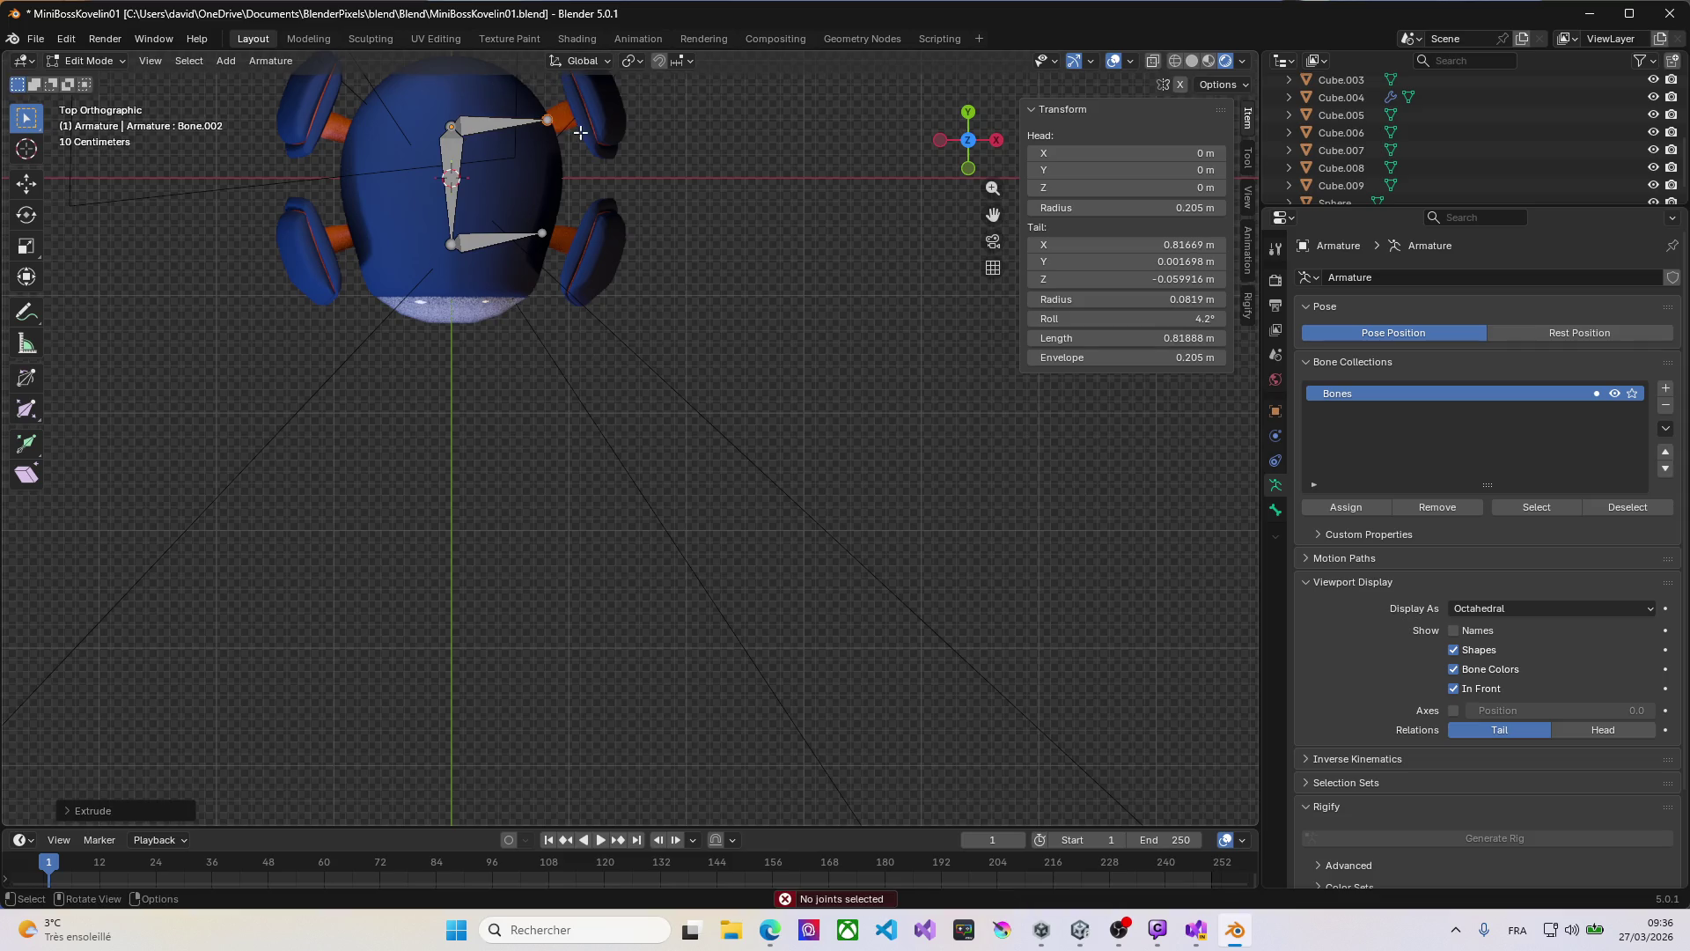
{"action": "key", "text": "KP_1"}
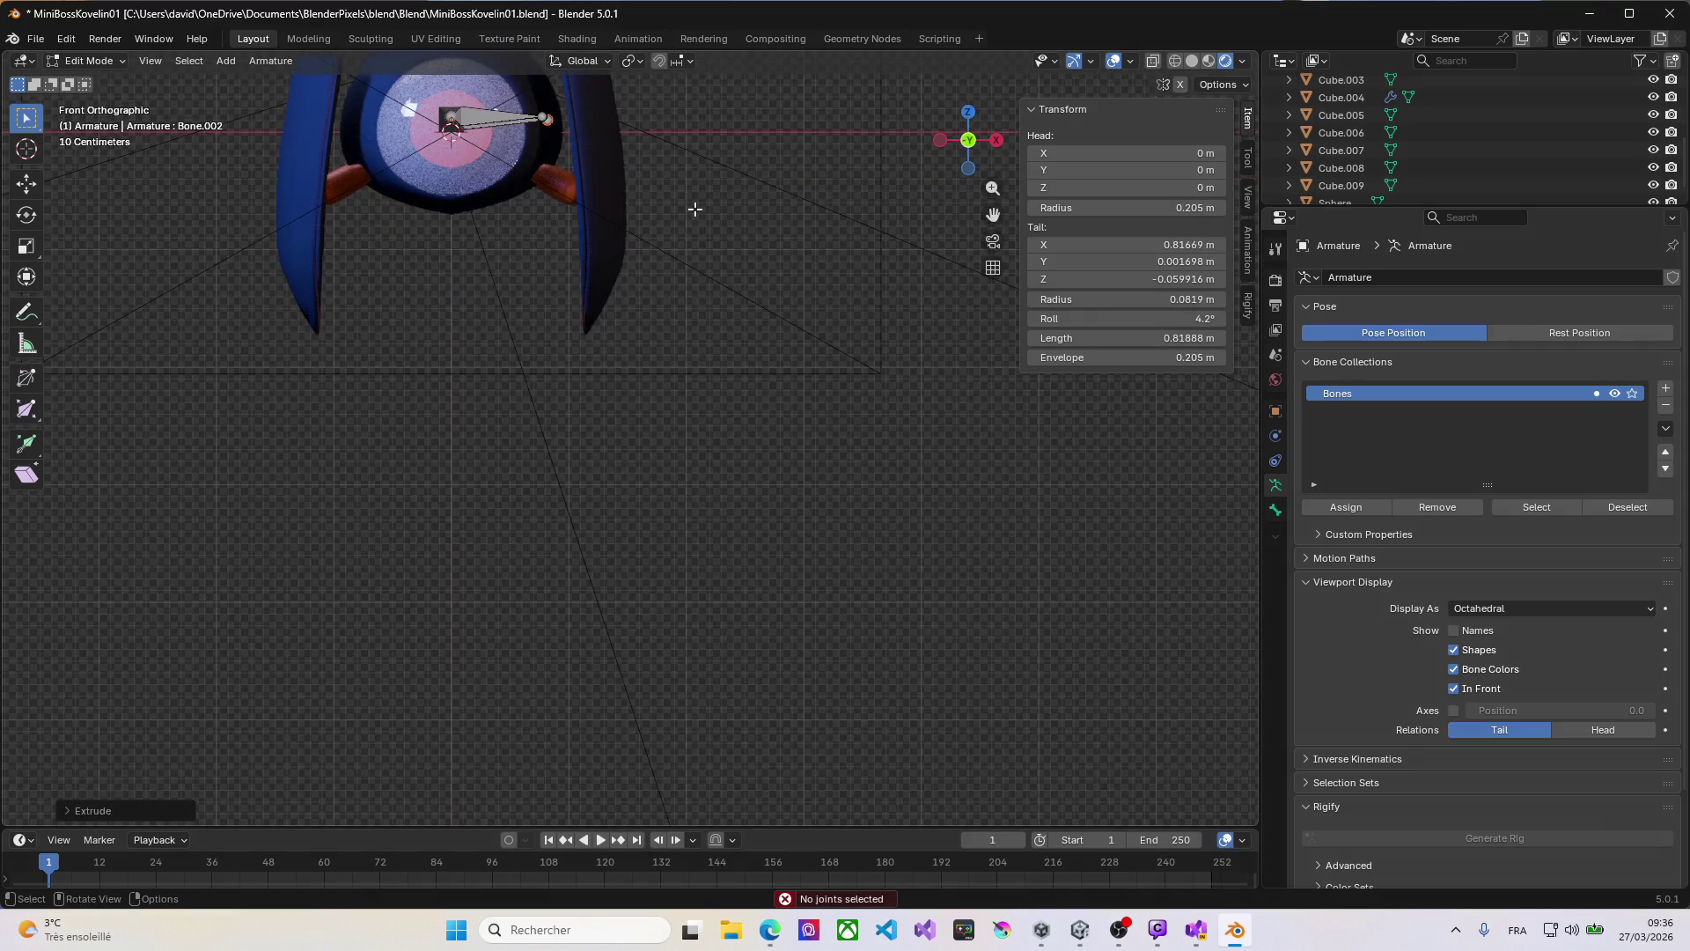
Step: Select Bone.001's tip and lower it straight down along Z
{"action": "left_click", "coordinate": [560, 117]}
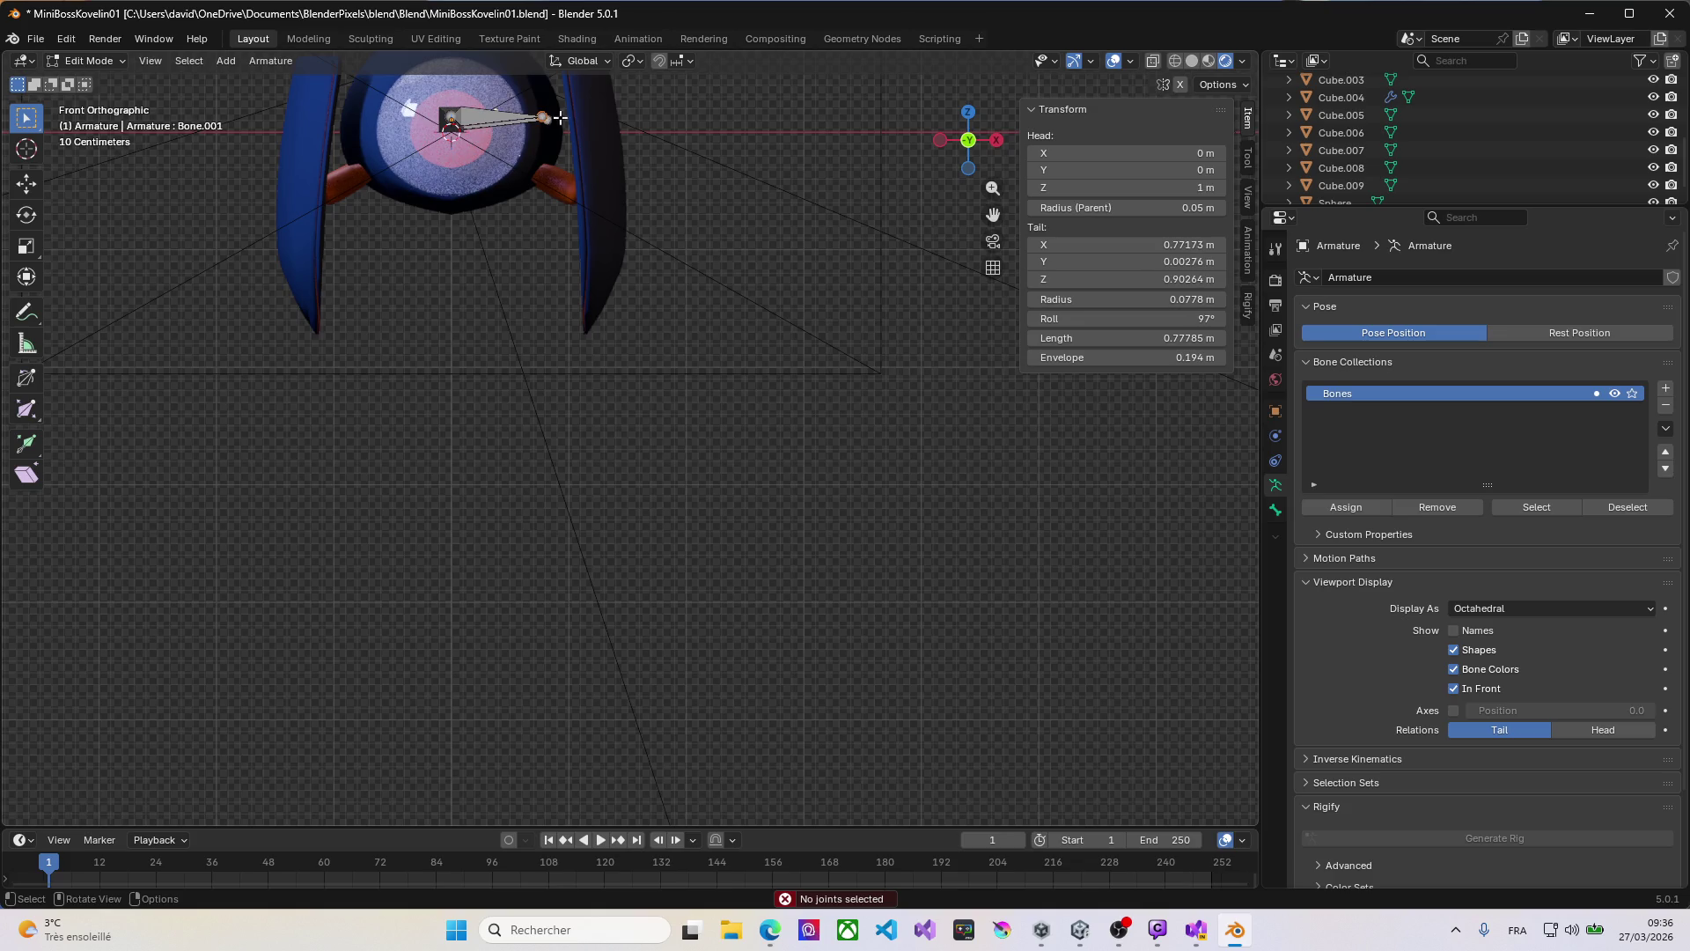
{"action": "left_click", "coordinate": [554, 136]}
{"action": "right_click", "coordinate": [555, 136]}
{"action": "key", "text": "ctrl+z"}
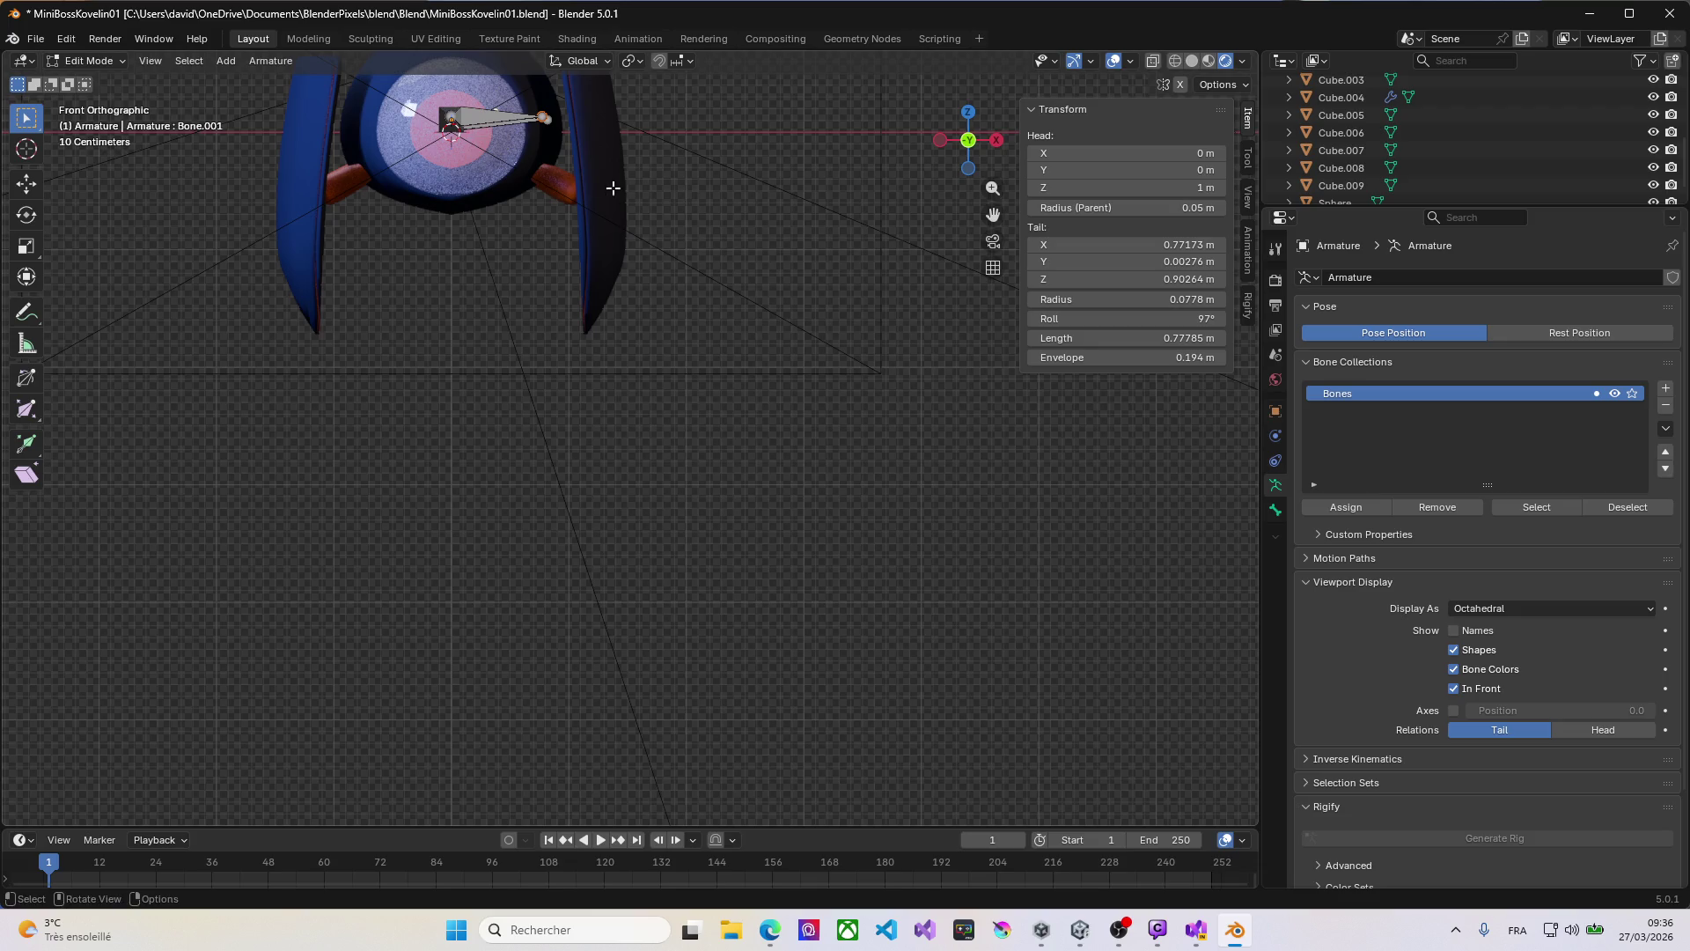
{"action": "key", "text": "g"}
{"action": "key", "text": "z"}
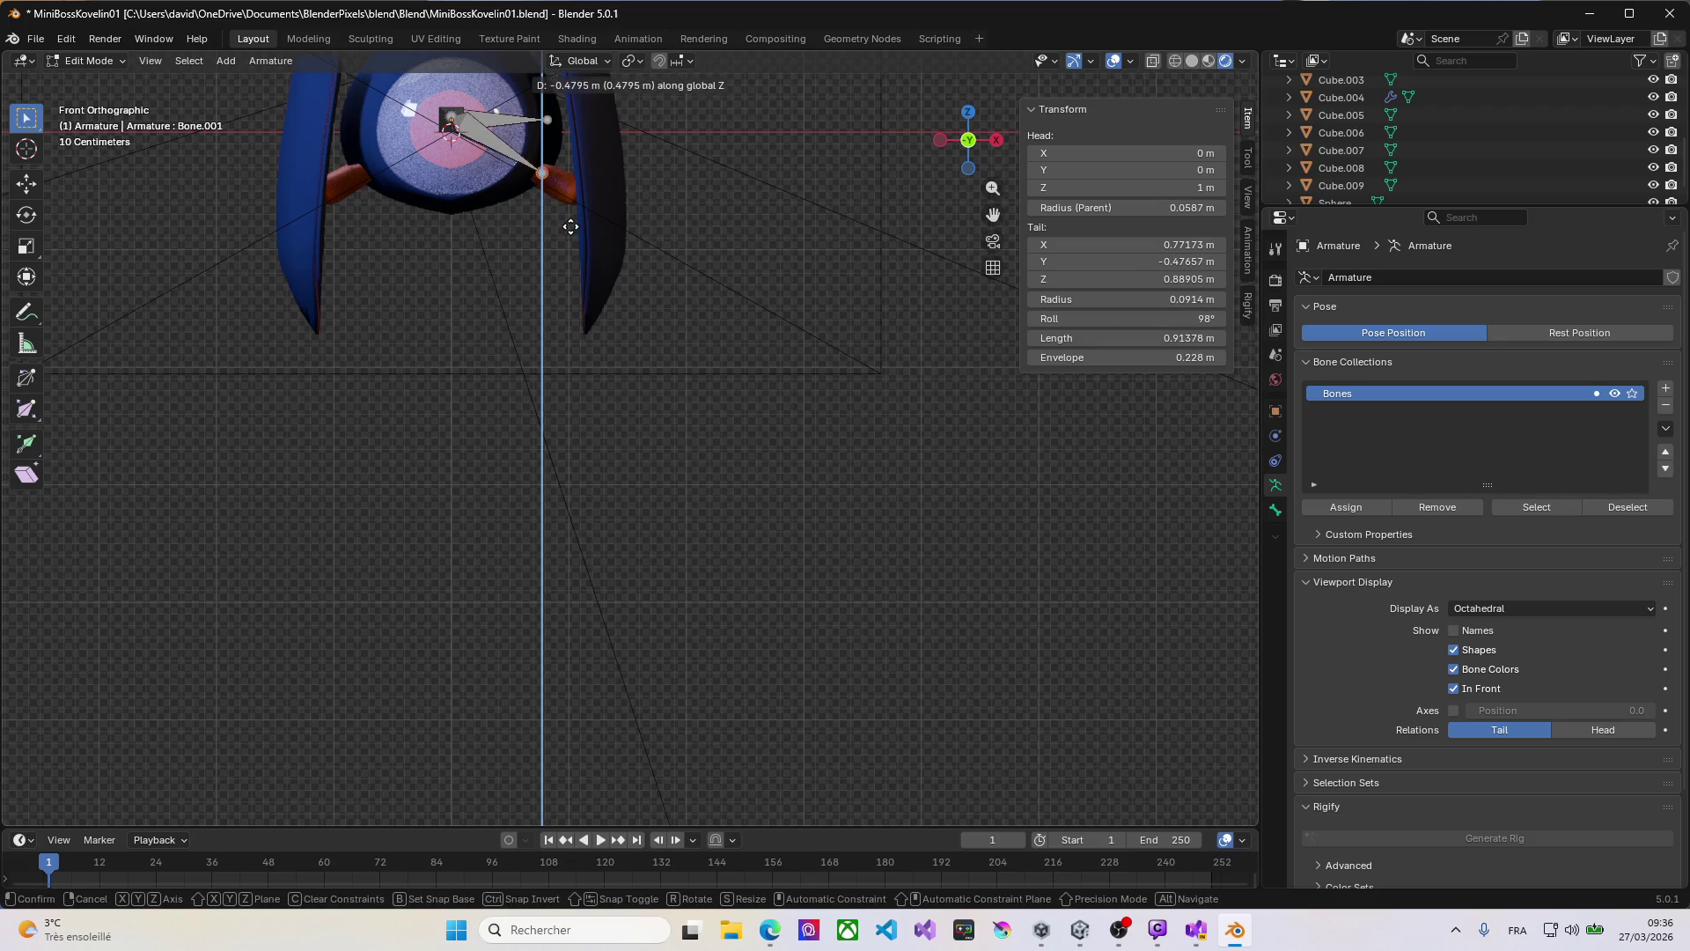
{"action": "left_click", "coordinate": [563, 229]}
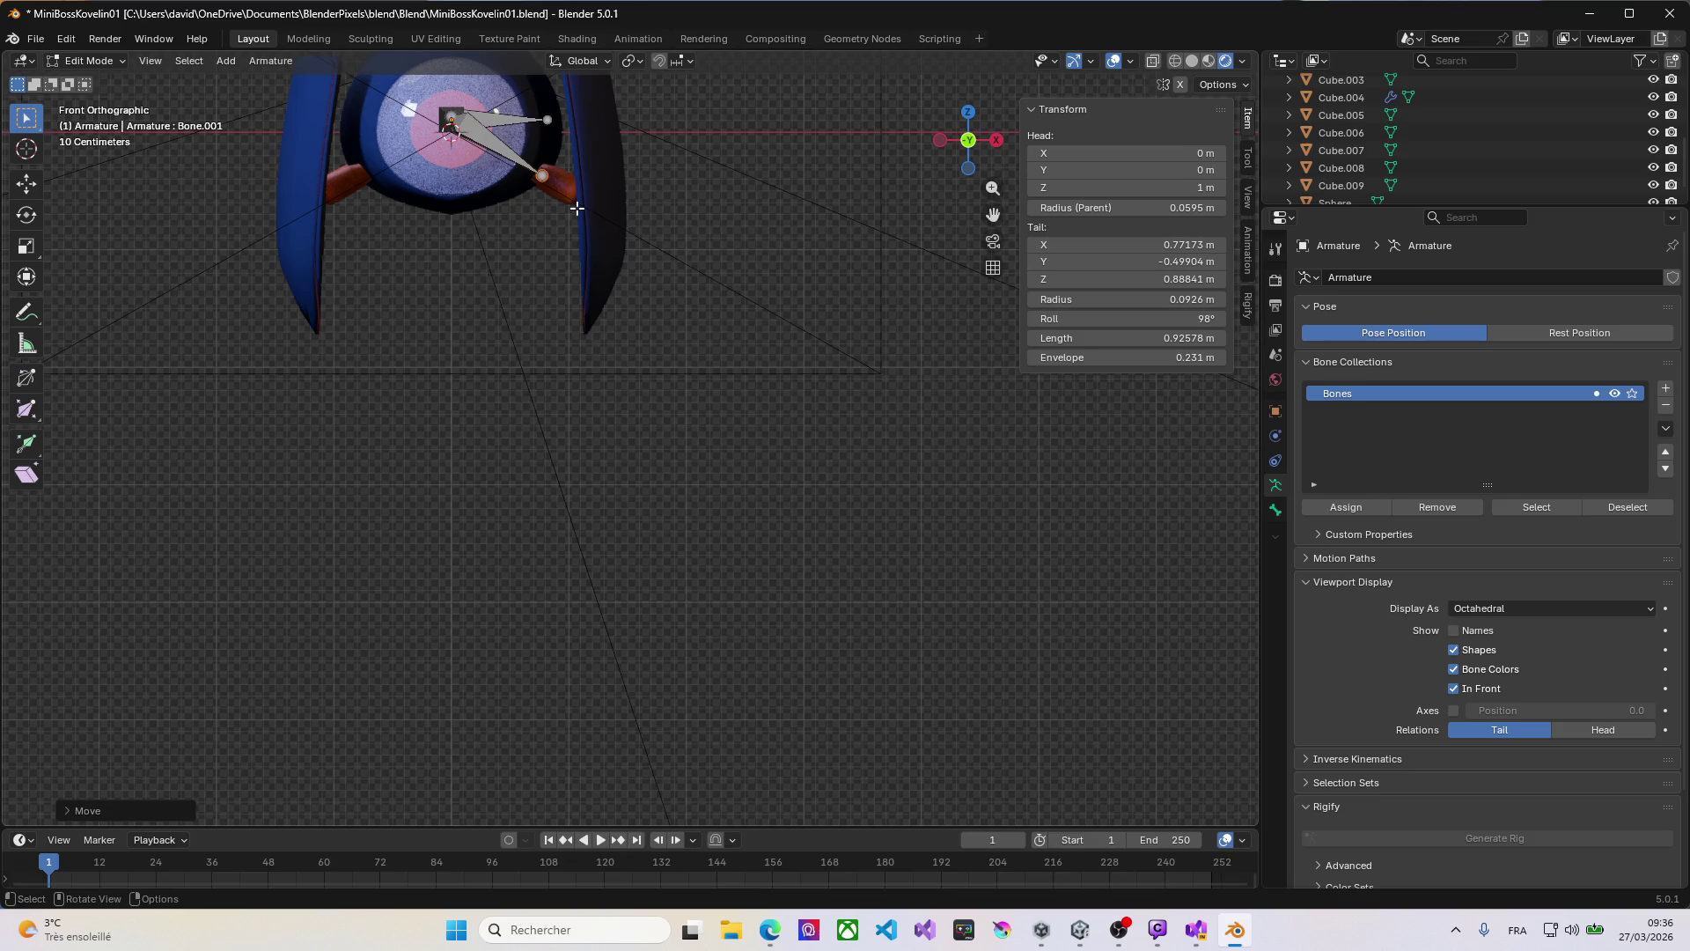
{"action": "middle_click_drag", "start_coordinate": [337, 214], "coordinate": [445, 270], "text": "shift"}
{"action": "scroll", "coordinate": [719, 285], "scroll_direction": "up", "scroll_amount": 2}
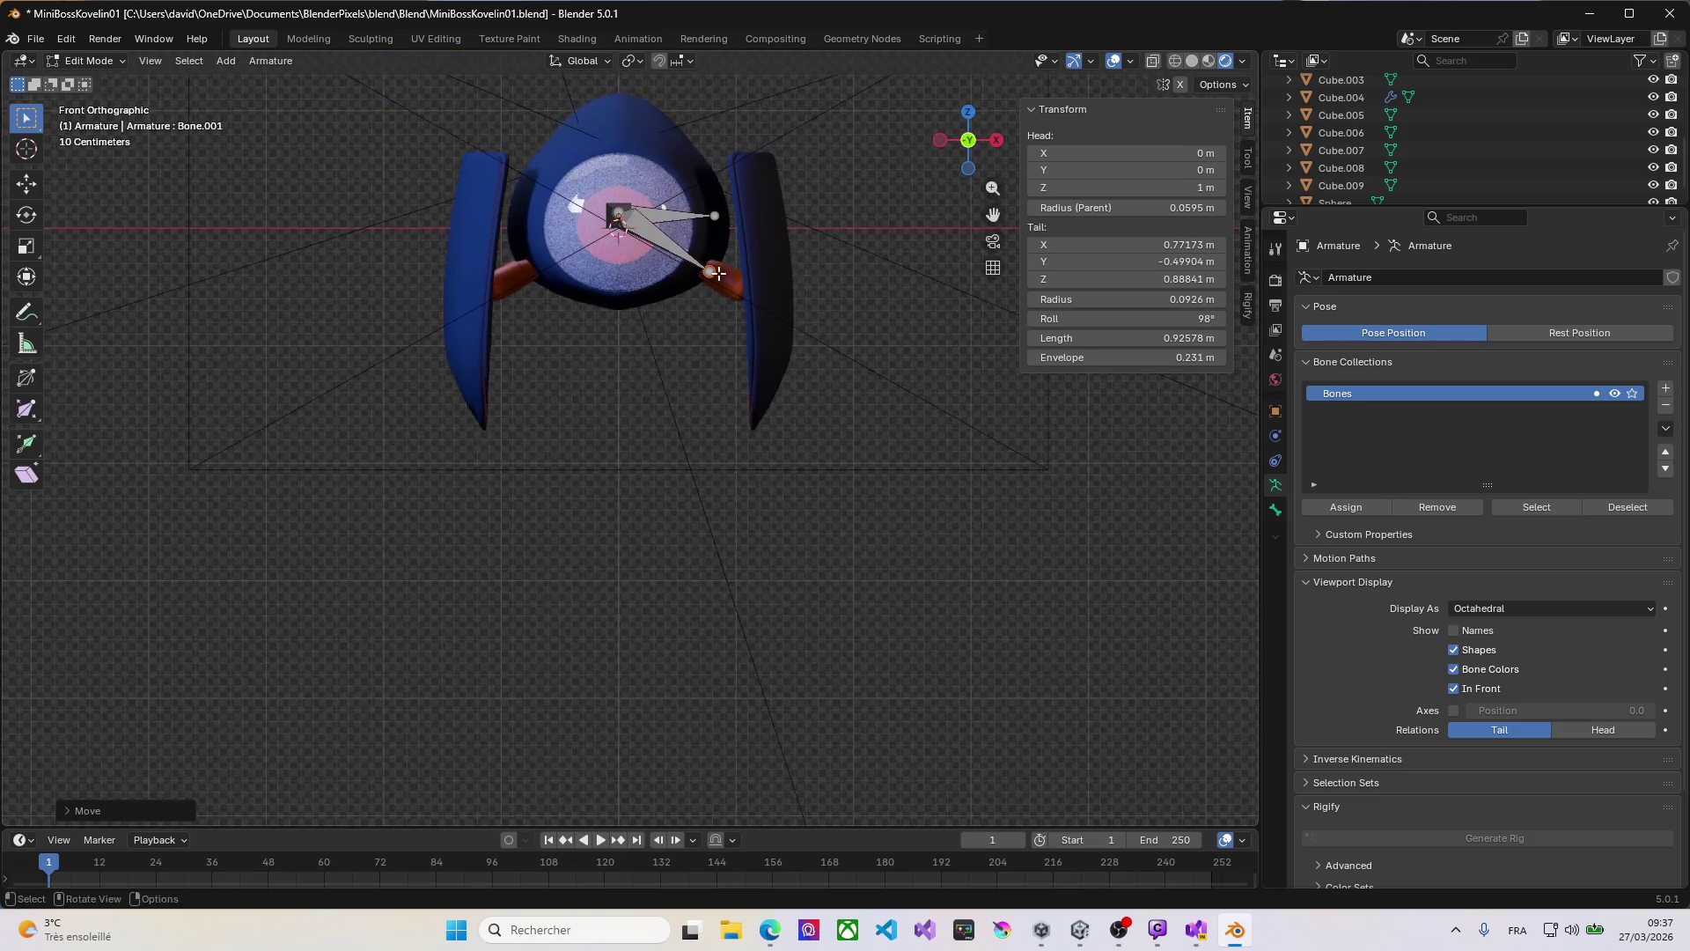
Step: Switch to Solid shading and move Bone.001's tip into the robot's right arm joint
{"action": "key", "text": "z"}
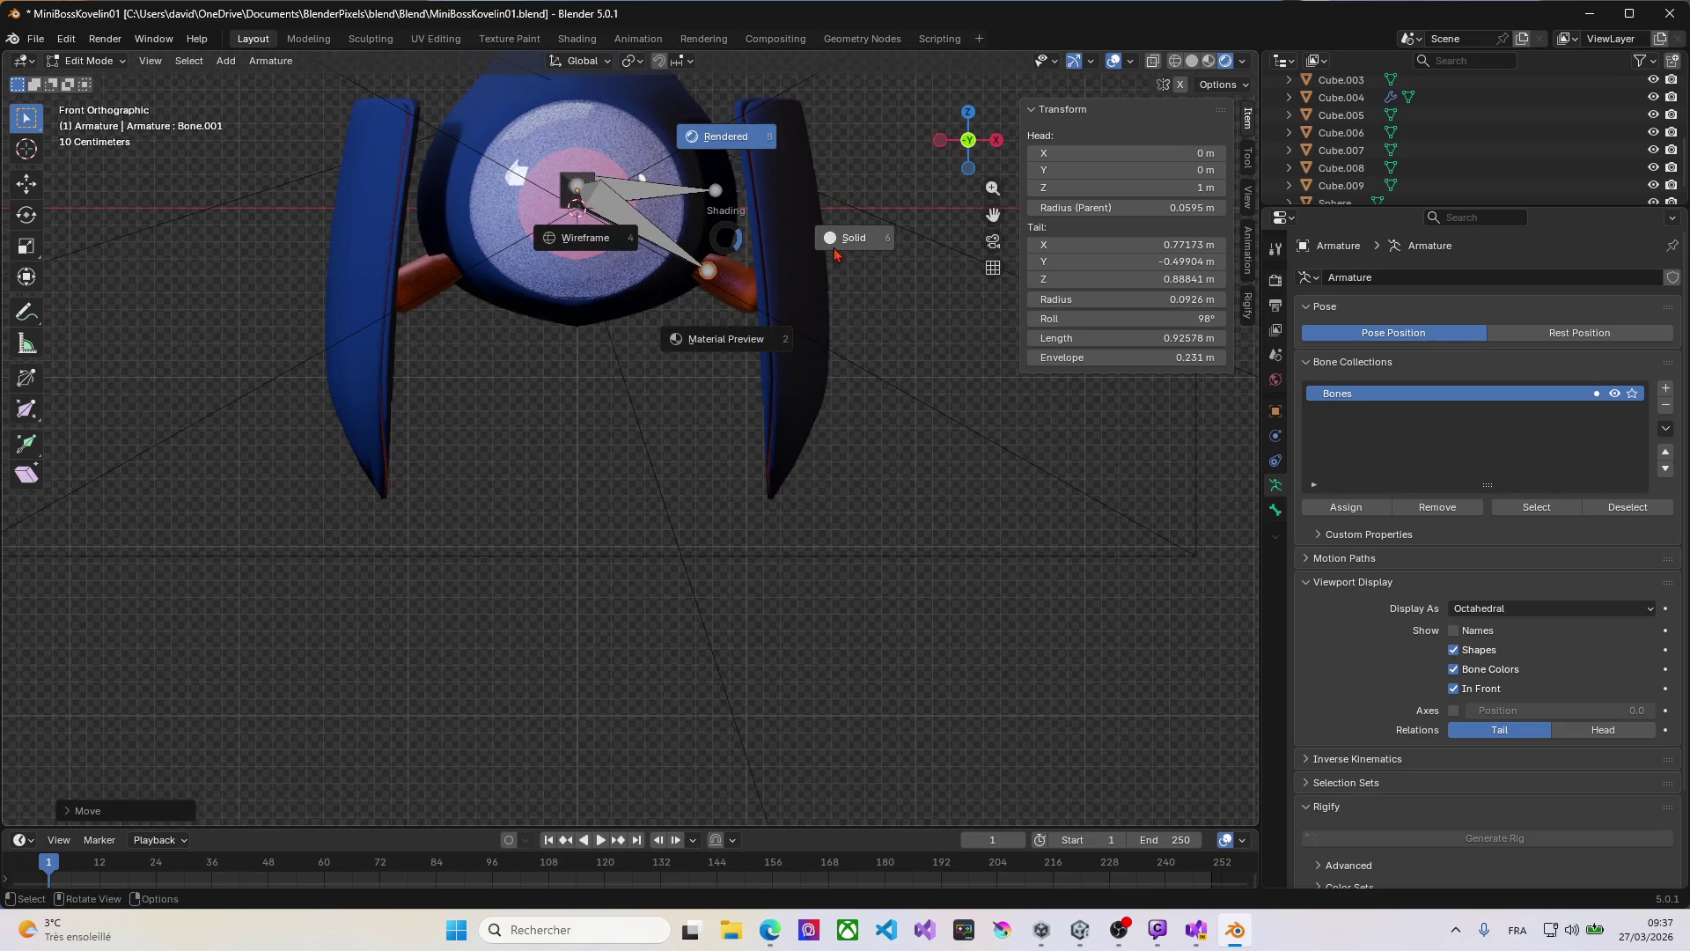
{"action": "left_click", "coordinate": [858, 246]}
{"action": "scroll", "coordinate": [730, 229], "scroll_direction": "up", "scroll_amount": 3}
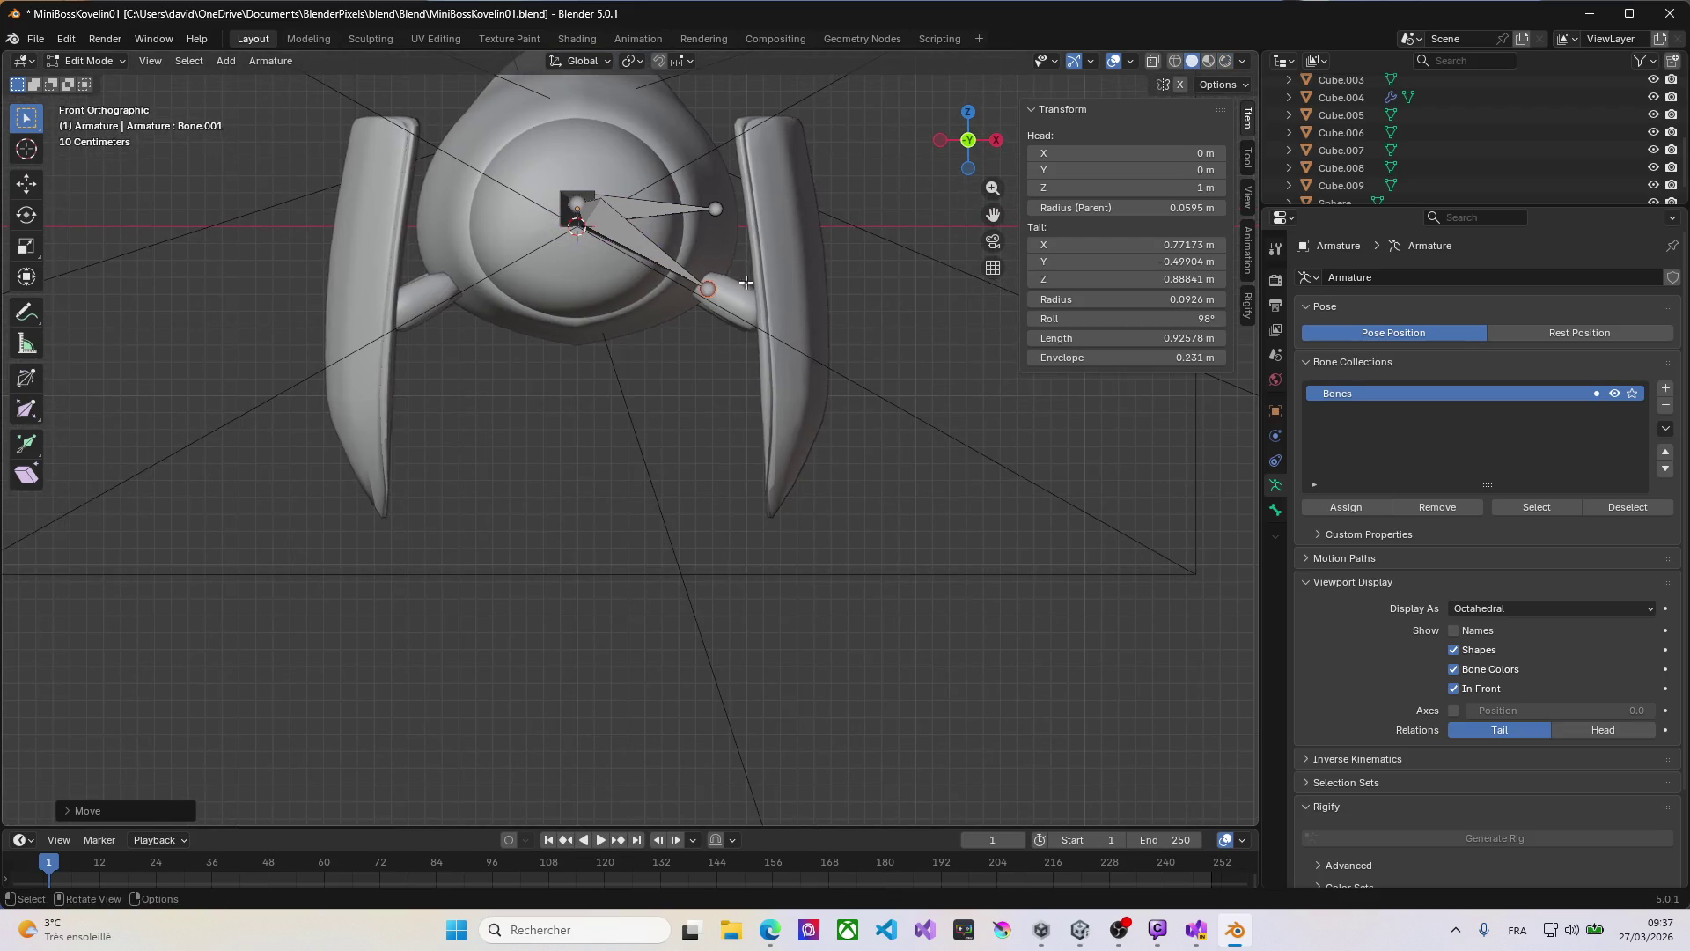
{"action": "scroll", "coordinate": [726, 294], "scroll_direction": "up", "scroll_amount": 2}
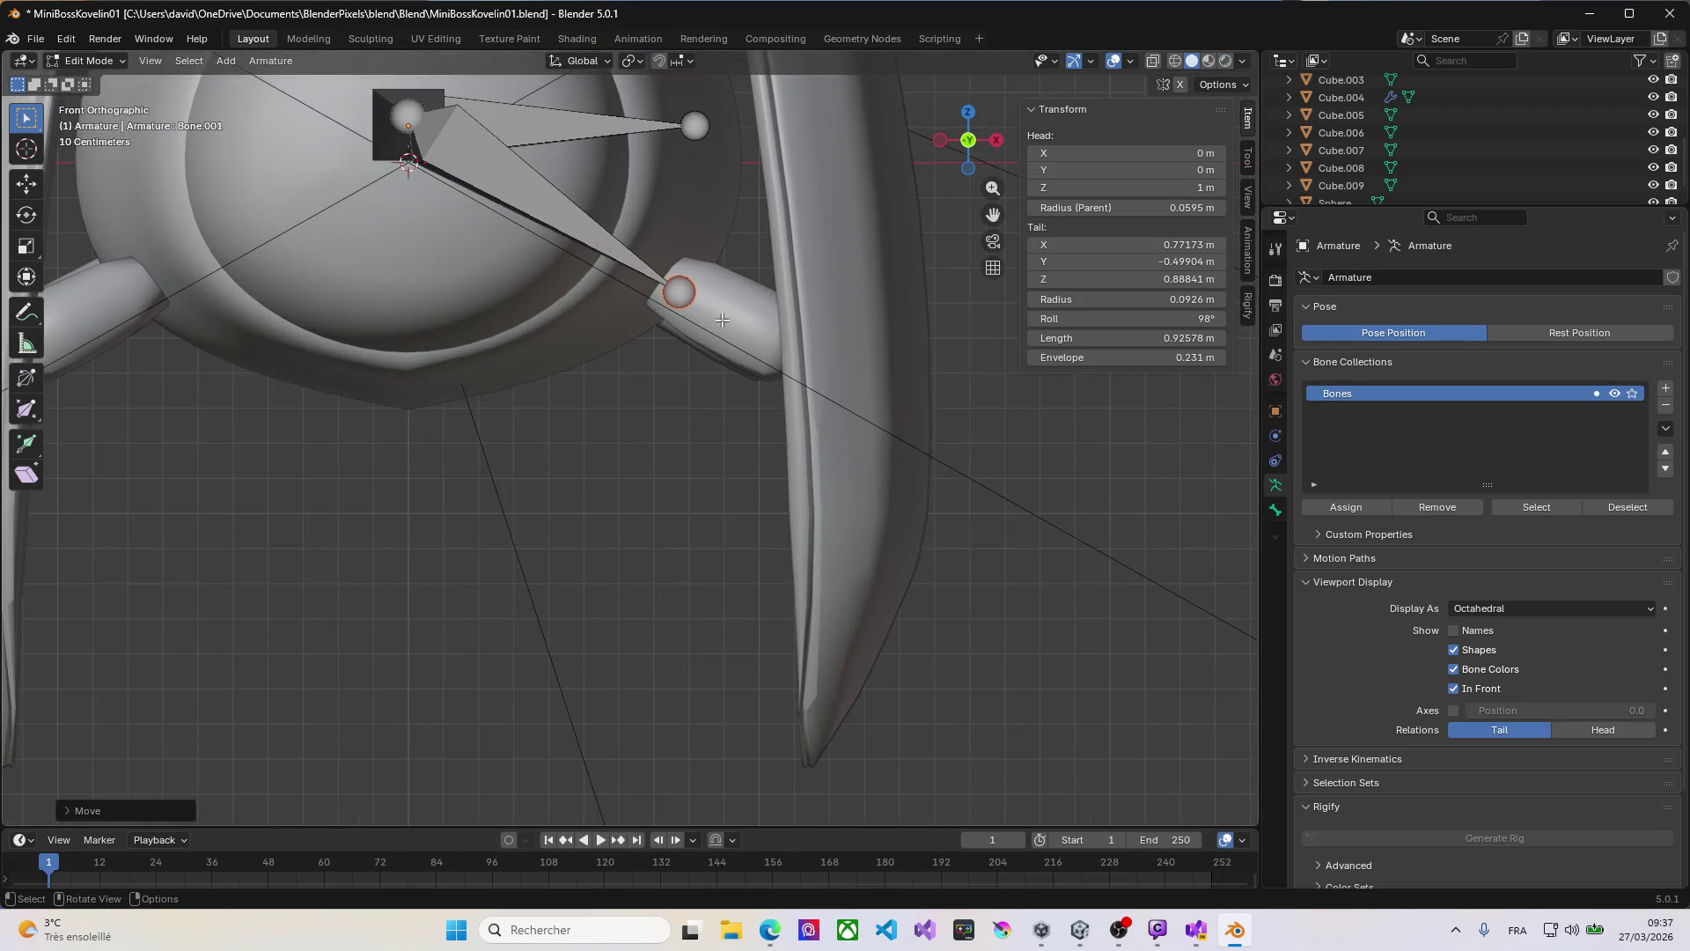
{"action": "key", "text": "g"}
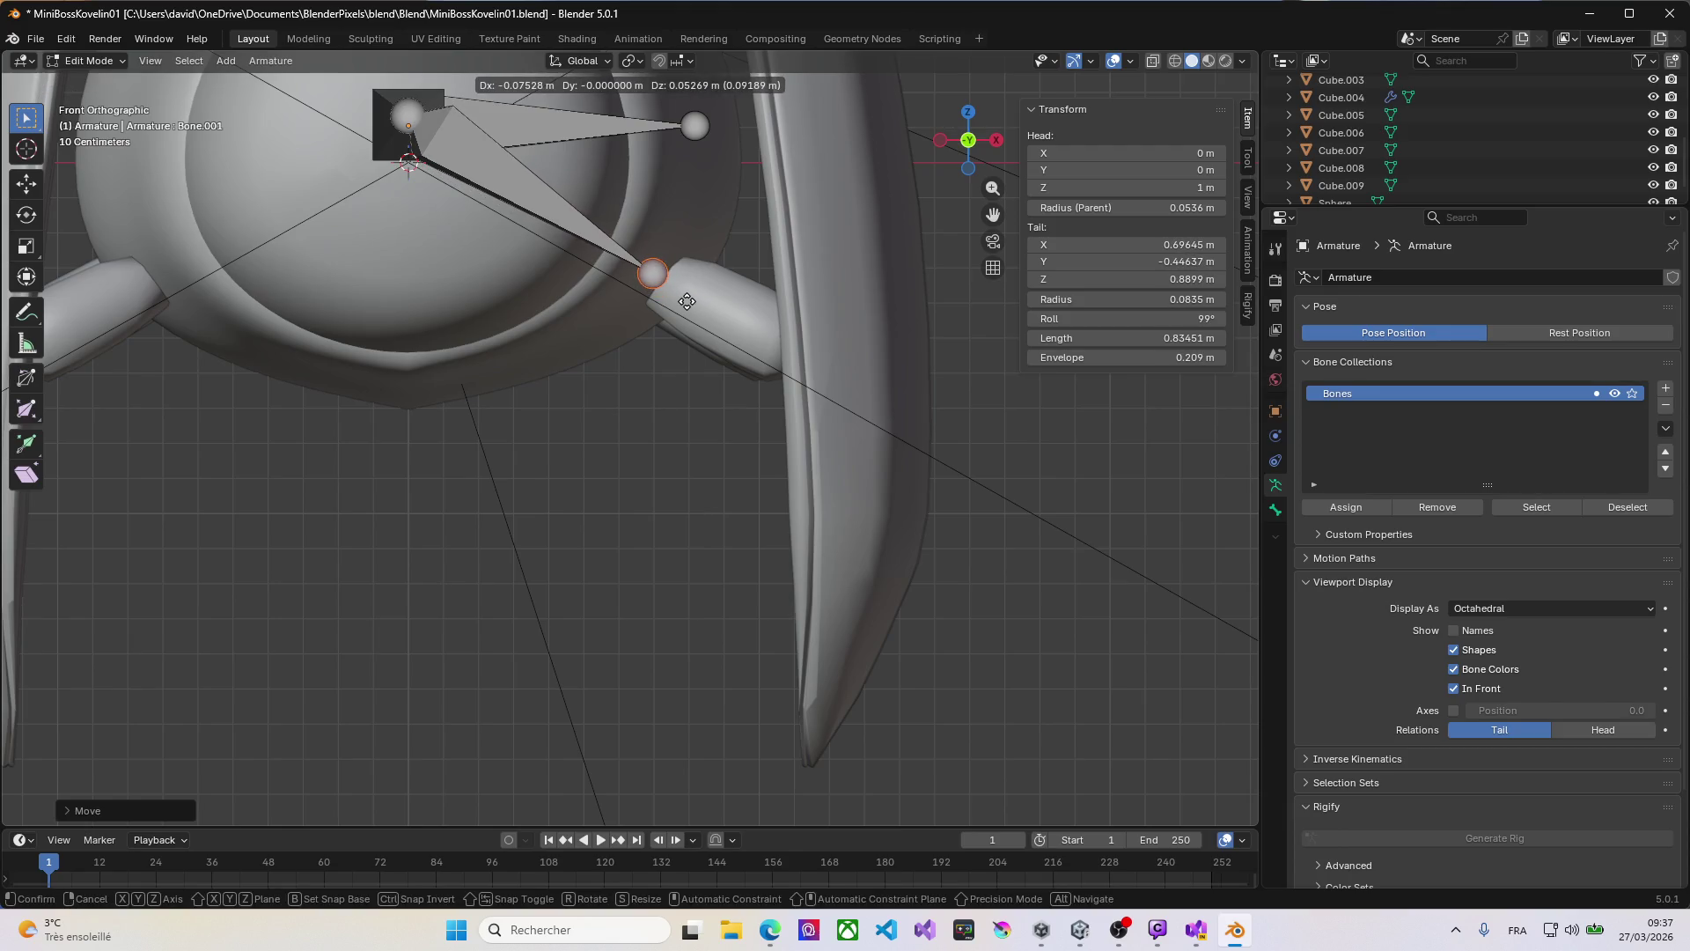
{"action": "left_click", "coordinate": [802, 371]}
{"action": "middle_click_drag", "start_coordinate": [803, 370], "coordinate": [729, 360]}
{"action": "key", "text": "g"}
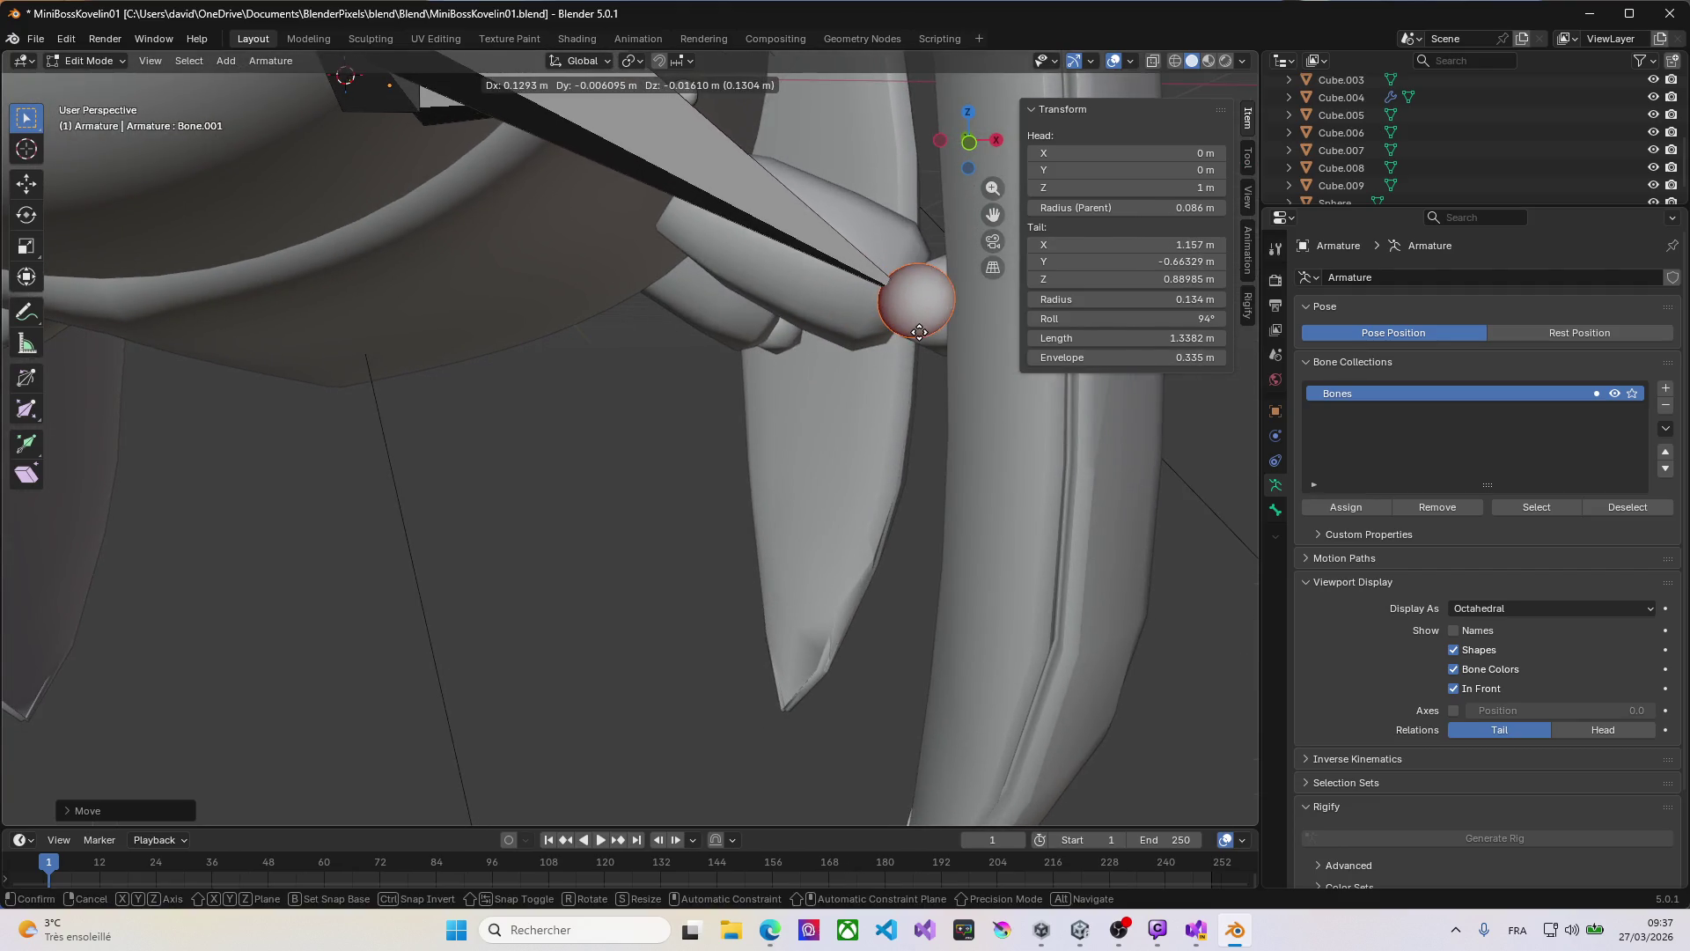
{"action": "left_click", "coordinate": [922, 335]}
{"action": "scroll", "coordinate": [855, 322], "scroll_direction": "down", "scroll_amount": 3}
{"action": "mouse_move", "coordinate": [781, 340]}
{"action": "middle_mouse_down"}
{"action": "mouse_move", "coordinate": [686, 324]}
{"action": "mouse_move", "coordinate": [679, 274]}
{"action": "middle_mouse_up"}
Step: Select the main bone, check it in front view, then switch to the web browser
{"action": "left_click", "coordinate": [573, 188]}
{"action": "key", "text": "KP_1"}
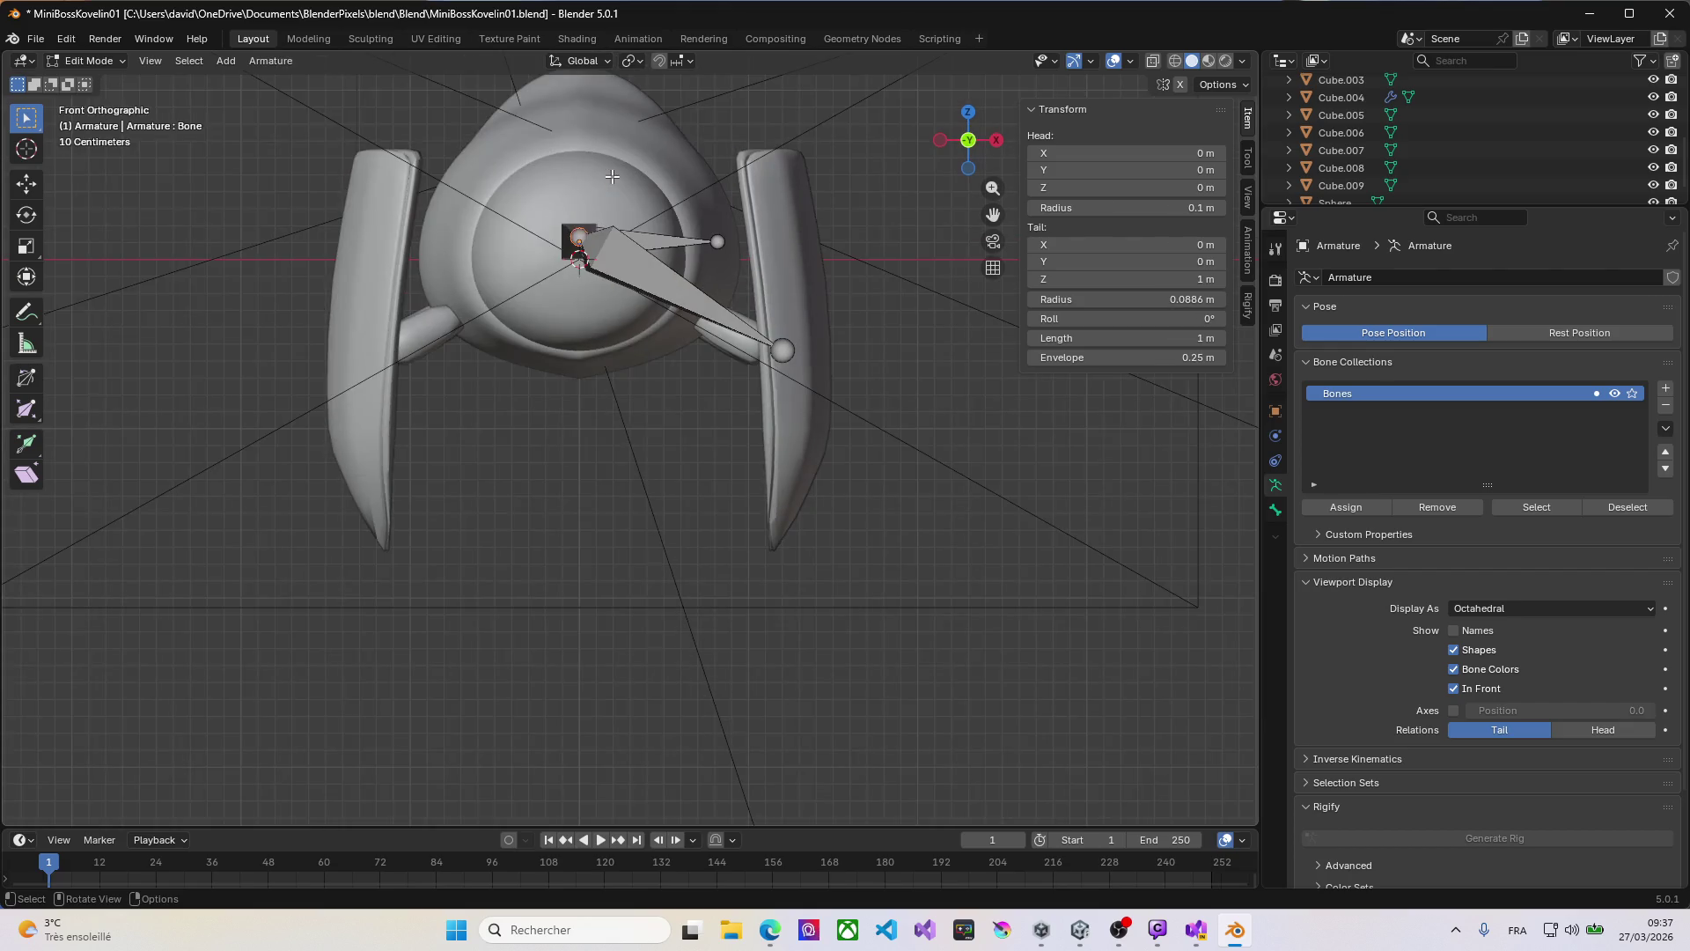
{"action": "key", "text": "g"}
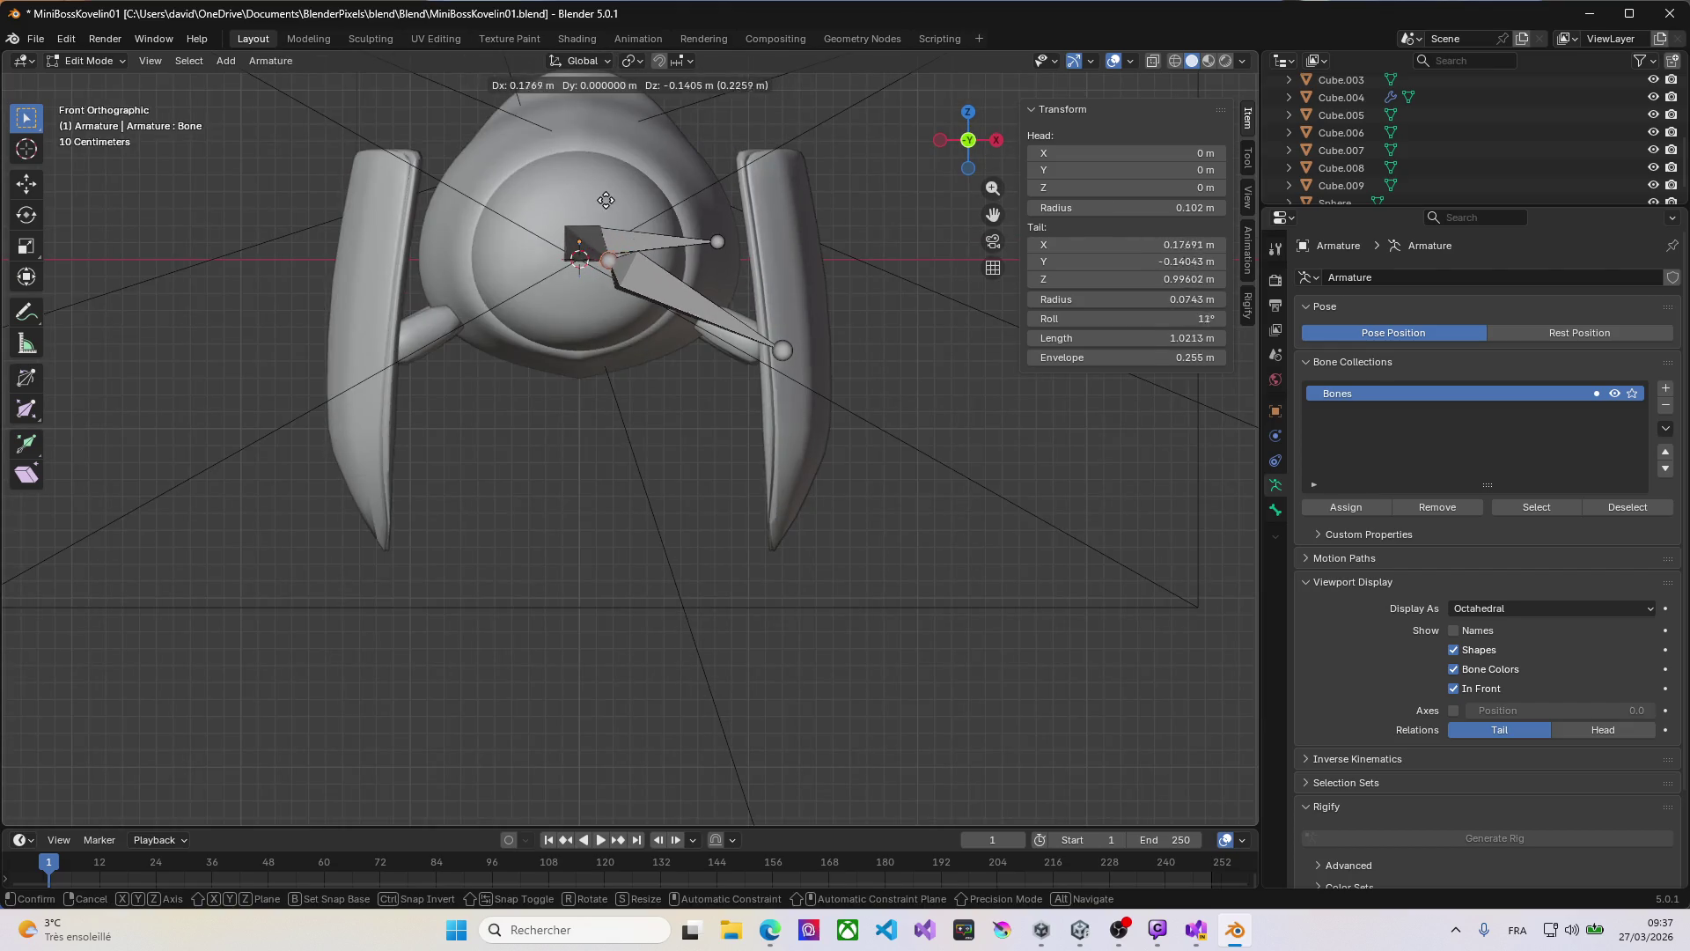
{"action": "key", "text": "Escape"}
{"action": "middle_click_drag", "start_coordinate": [550, 240], "coordinate": [563, 282]}
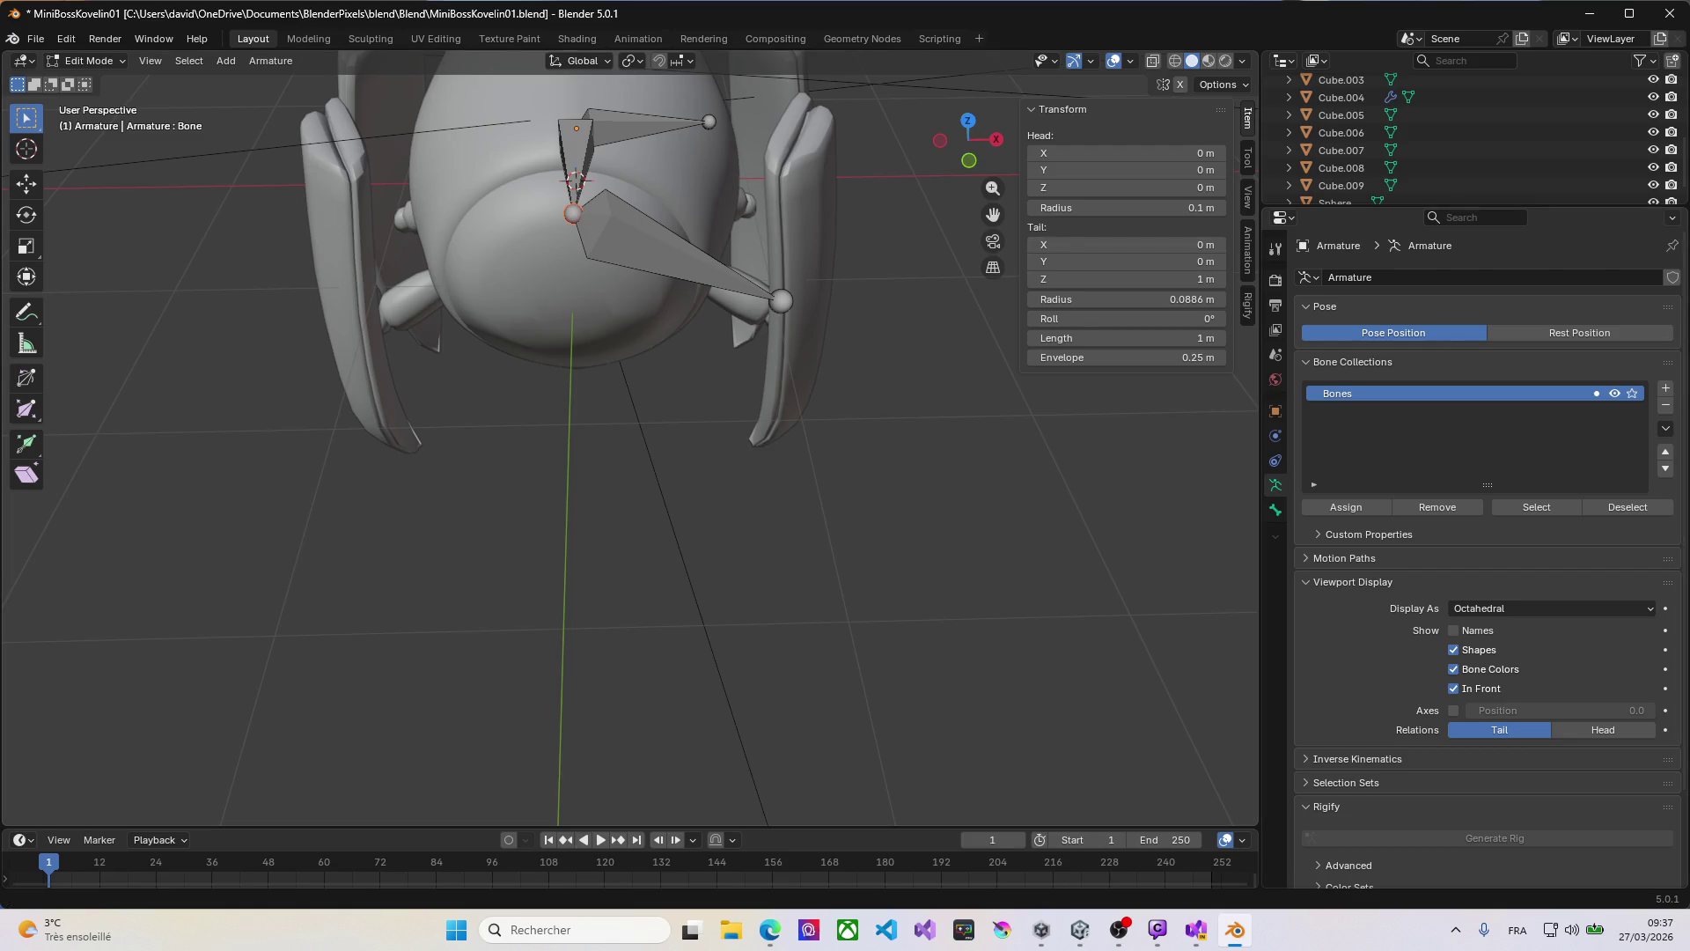
{"action": "key", "text": "alt+Tab"}
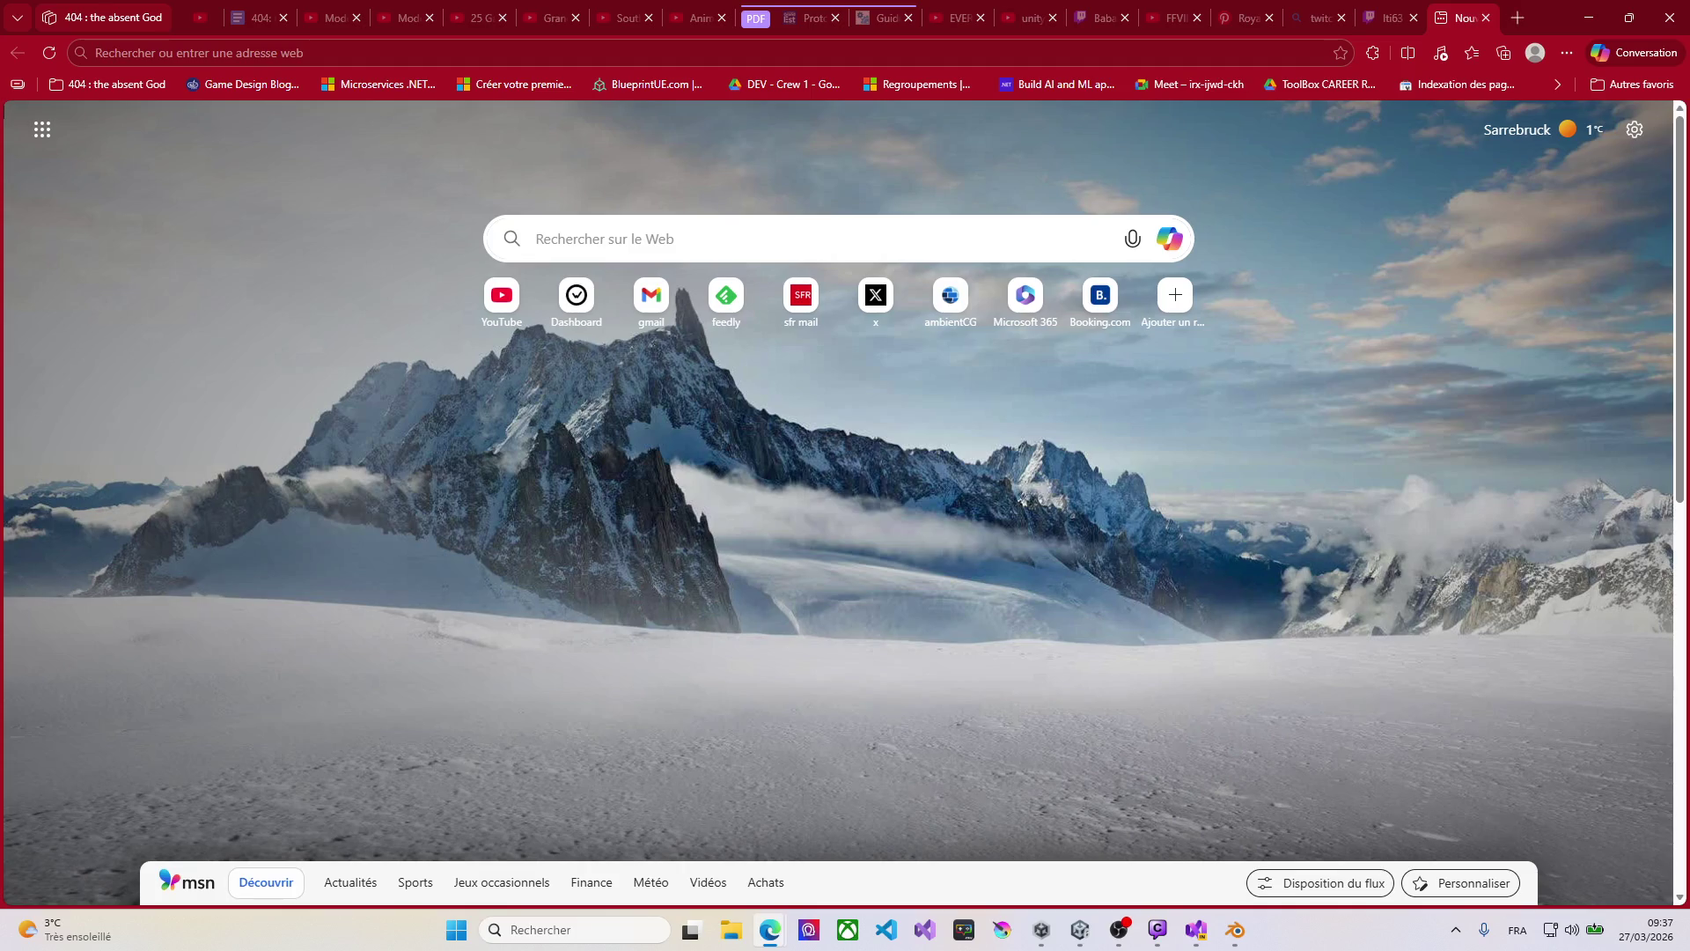
Step: Cancel the Enregistrer sous dialog and minimise Edge to return to Blender
{"action": "key", "text": "ctrl+s"}
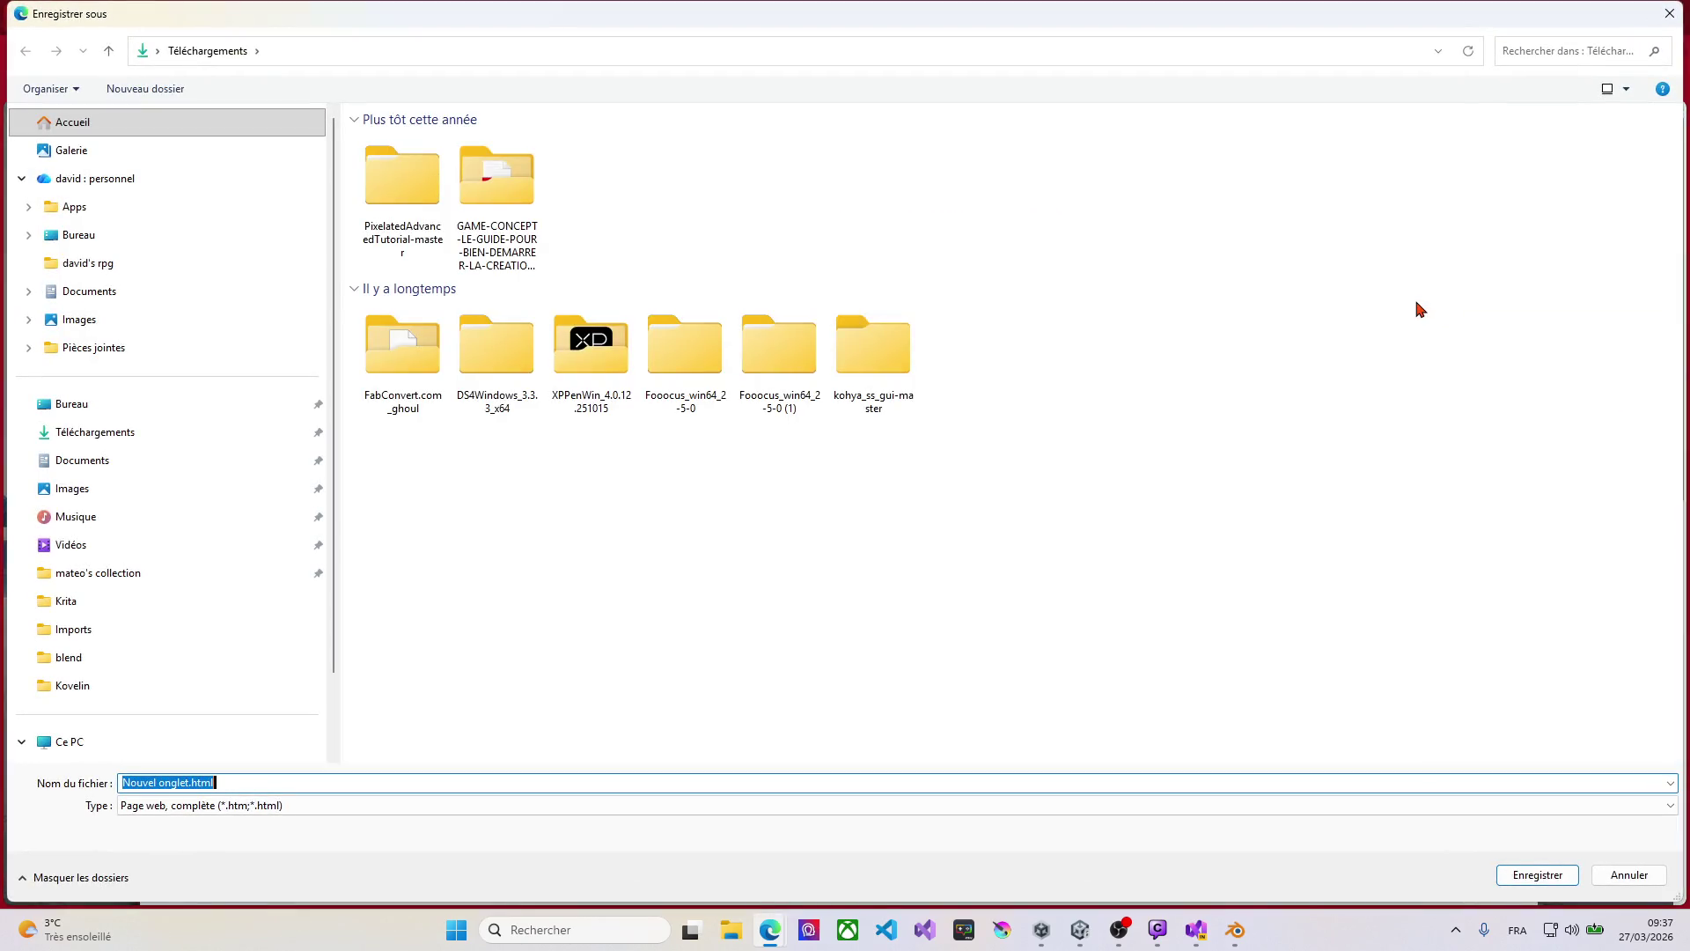
{"action": "left_click", "coordinate": [1669, 14]}
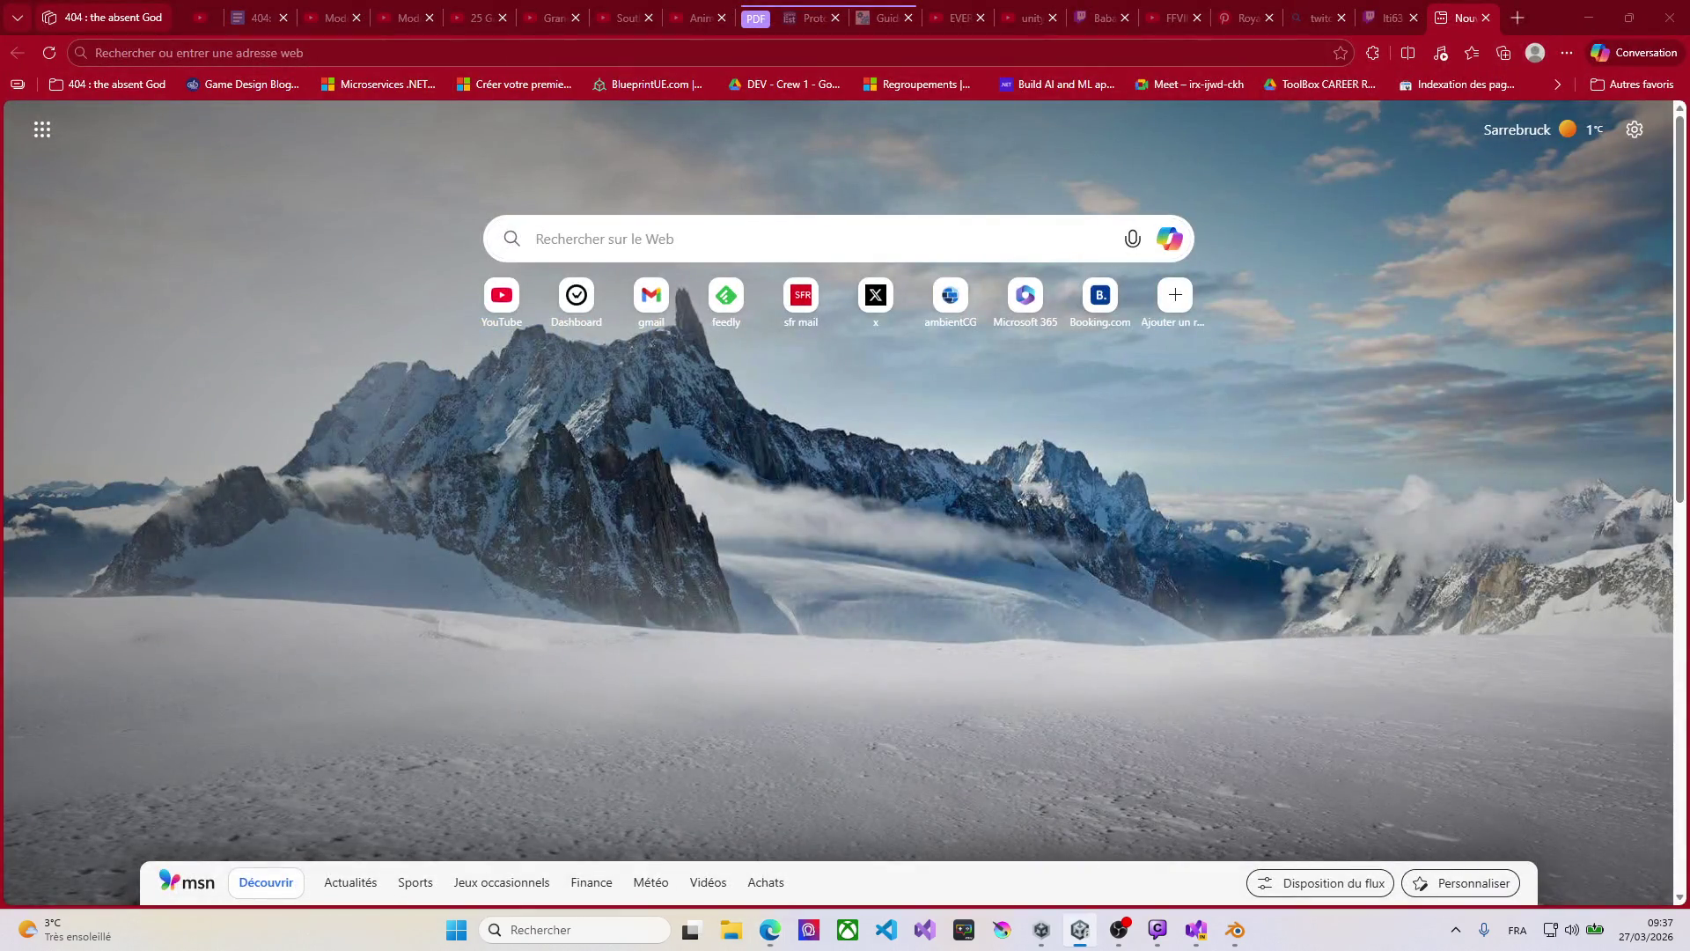
{"action": "left_click", "coordinate": [1589, 18]}
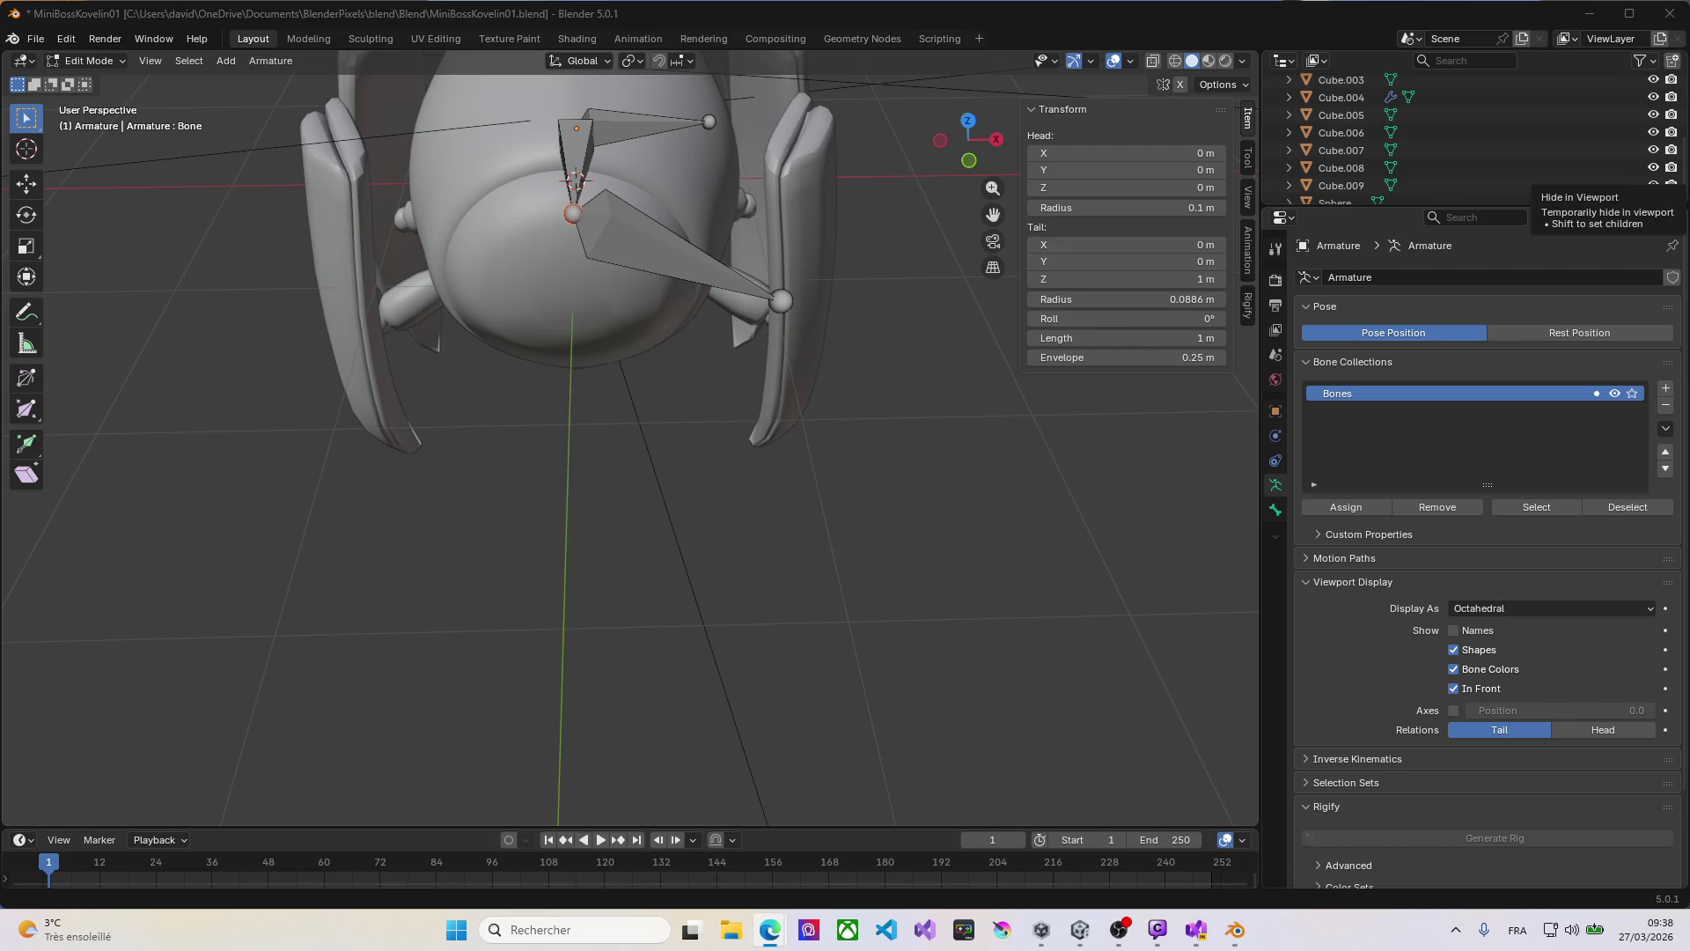
Step: Move Bone.002's tail onto the upper-right leg joint (X 1.0768, Y -0.5923, Z -0.2225 m)
{"action": "middle_click_drag", "start_coordinate": [370, 308], "coordinate": [555, 305]}
{"action": "left_click", "coordinate": [829, 226]}
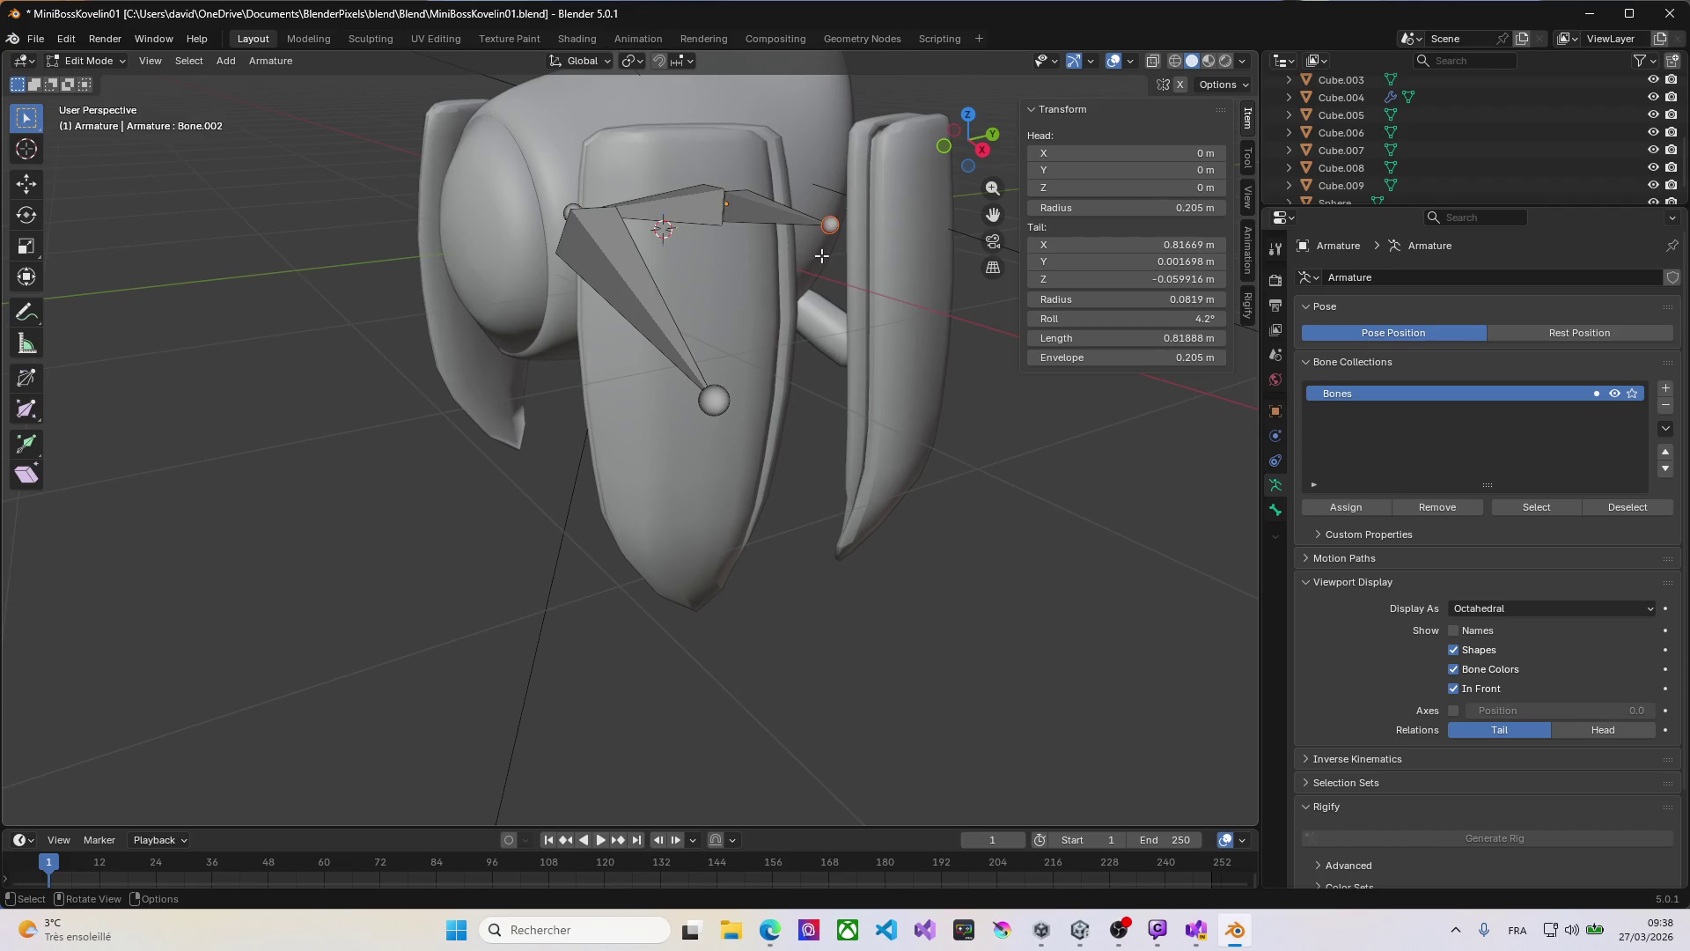
{"action": "key", "text": "KP_1"}
{"action": "key", "text": "g"}
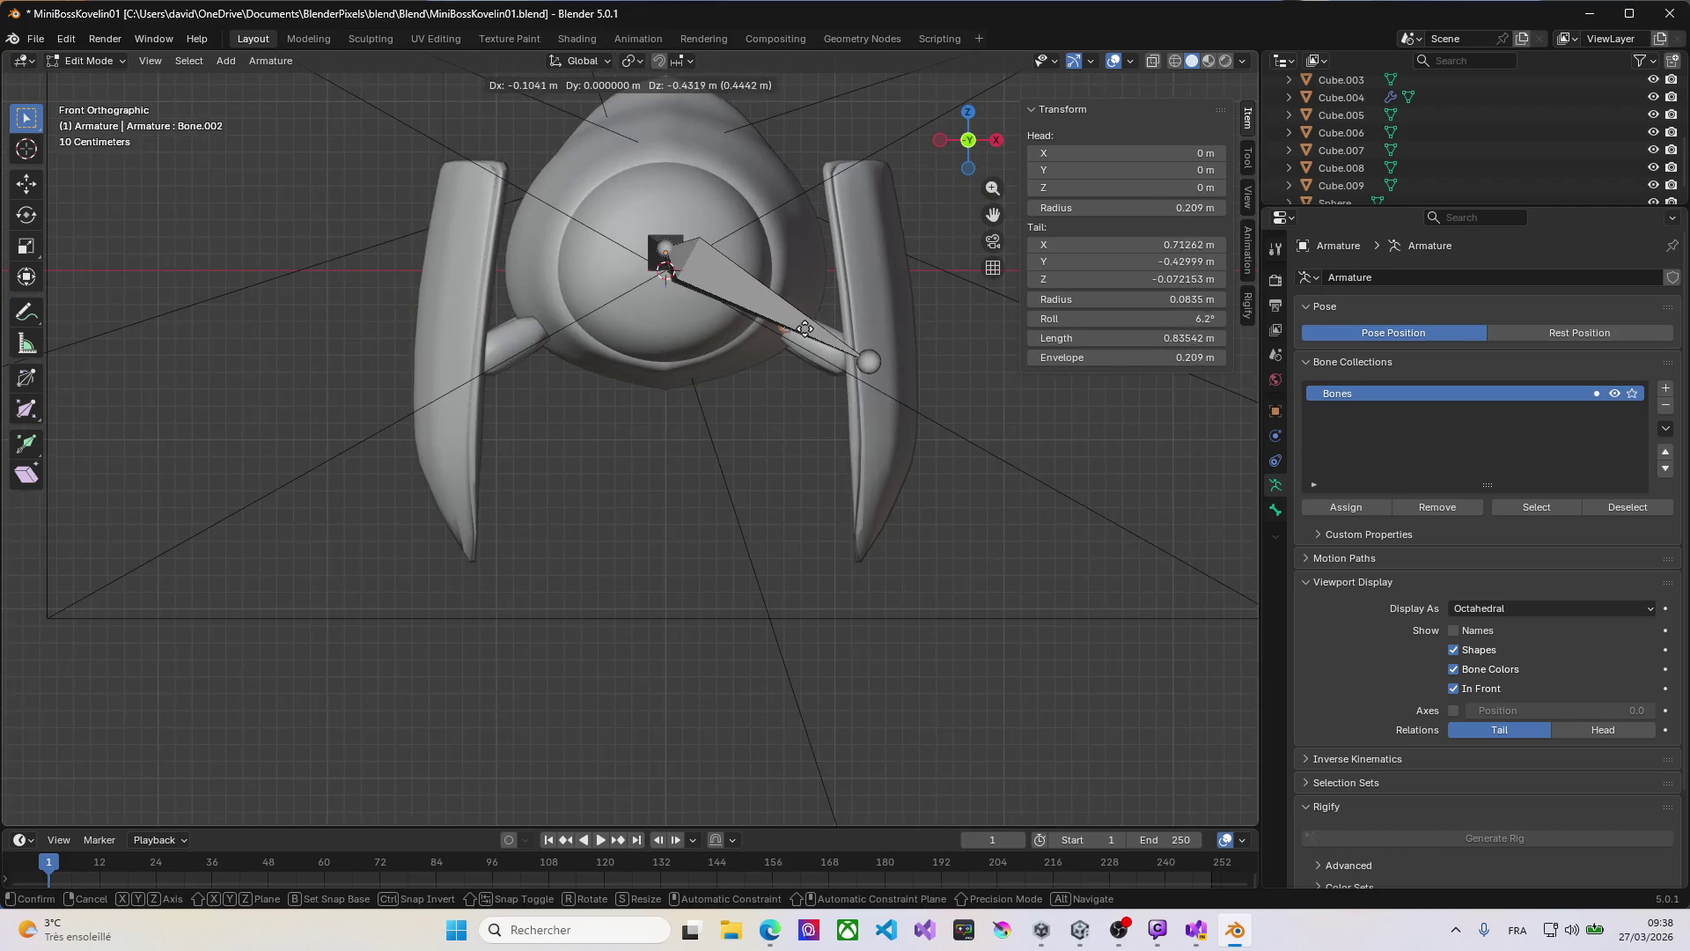
{"action": "left_click", "coordinate": [866, 358]}
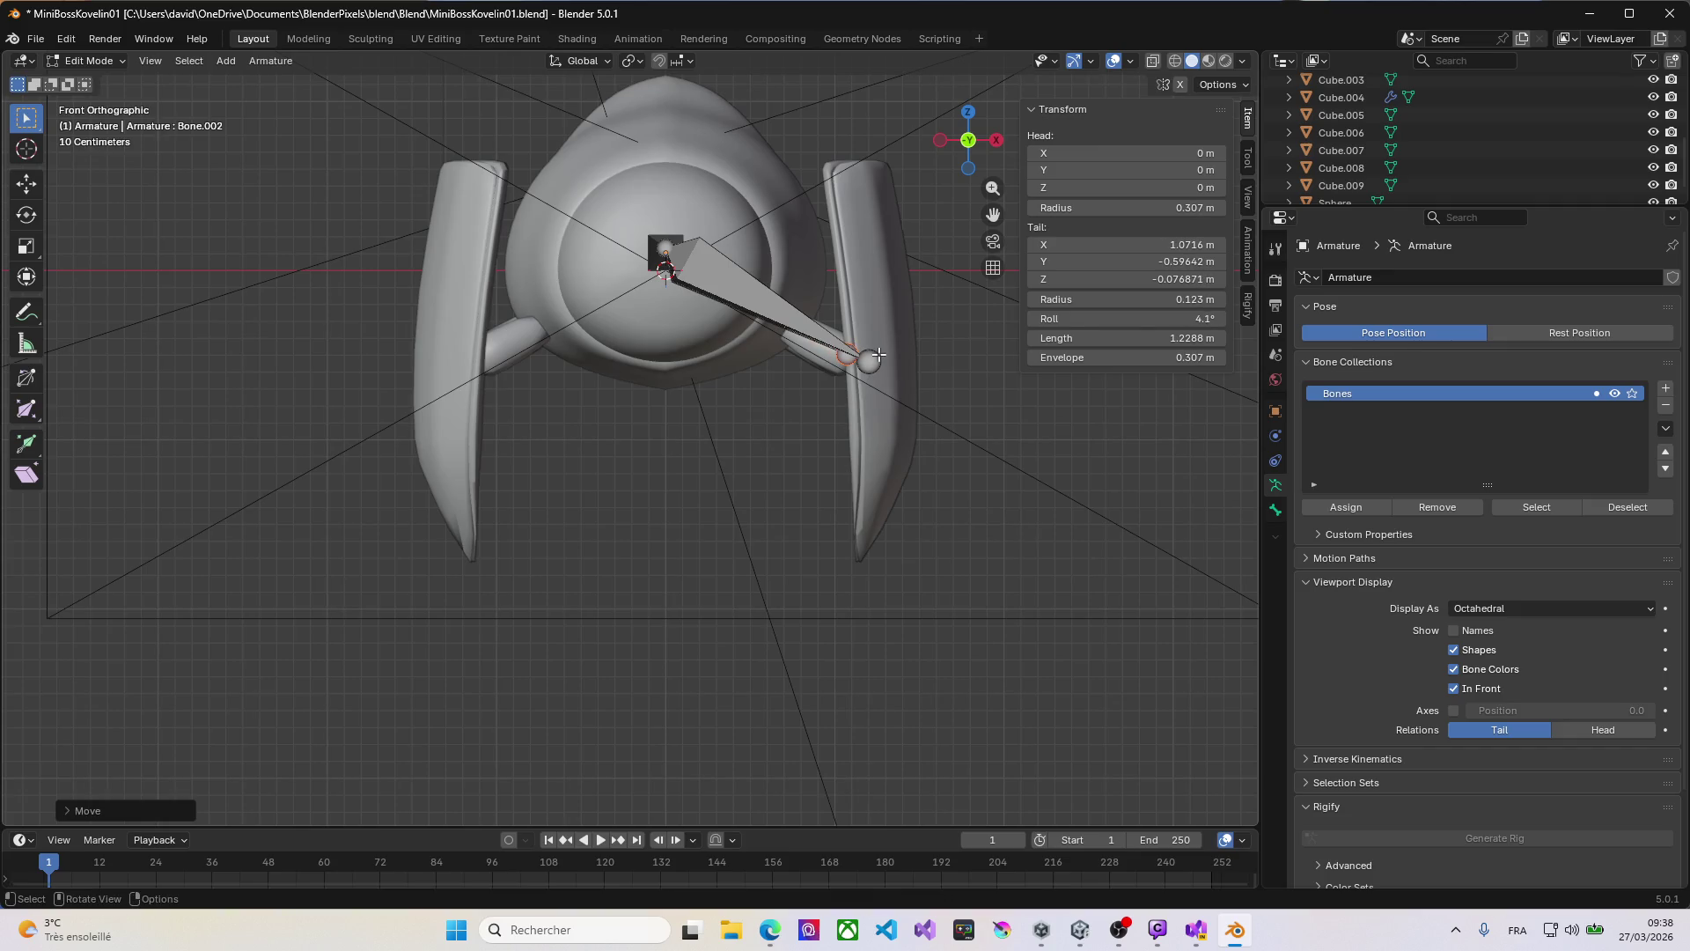
{"action": "key", "text": "KP_7"}
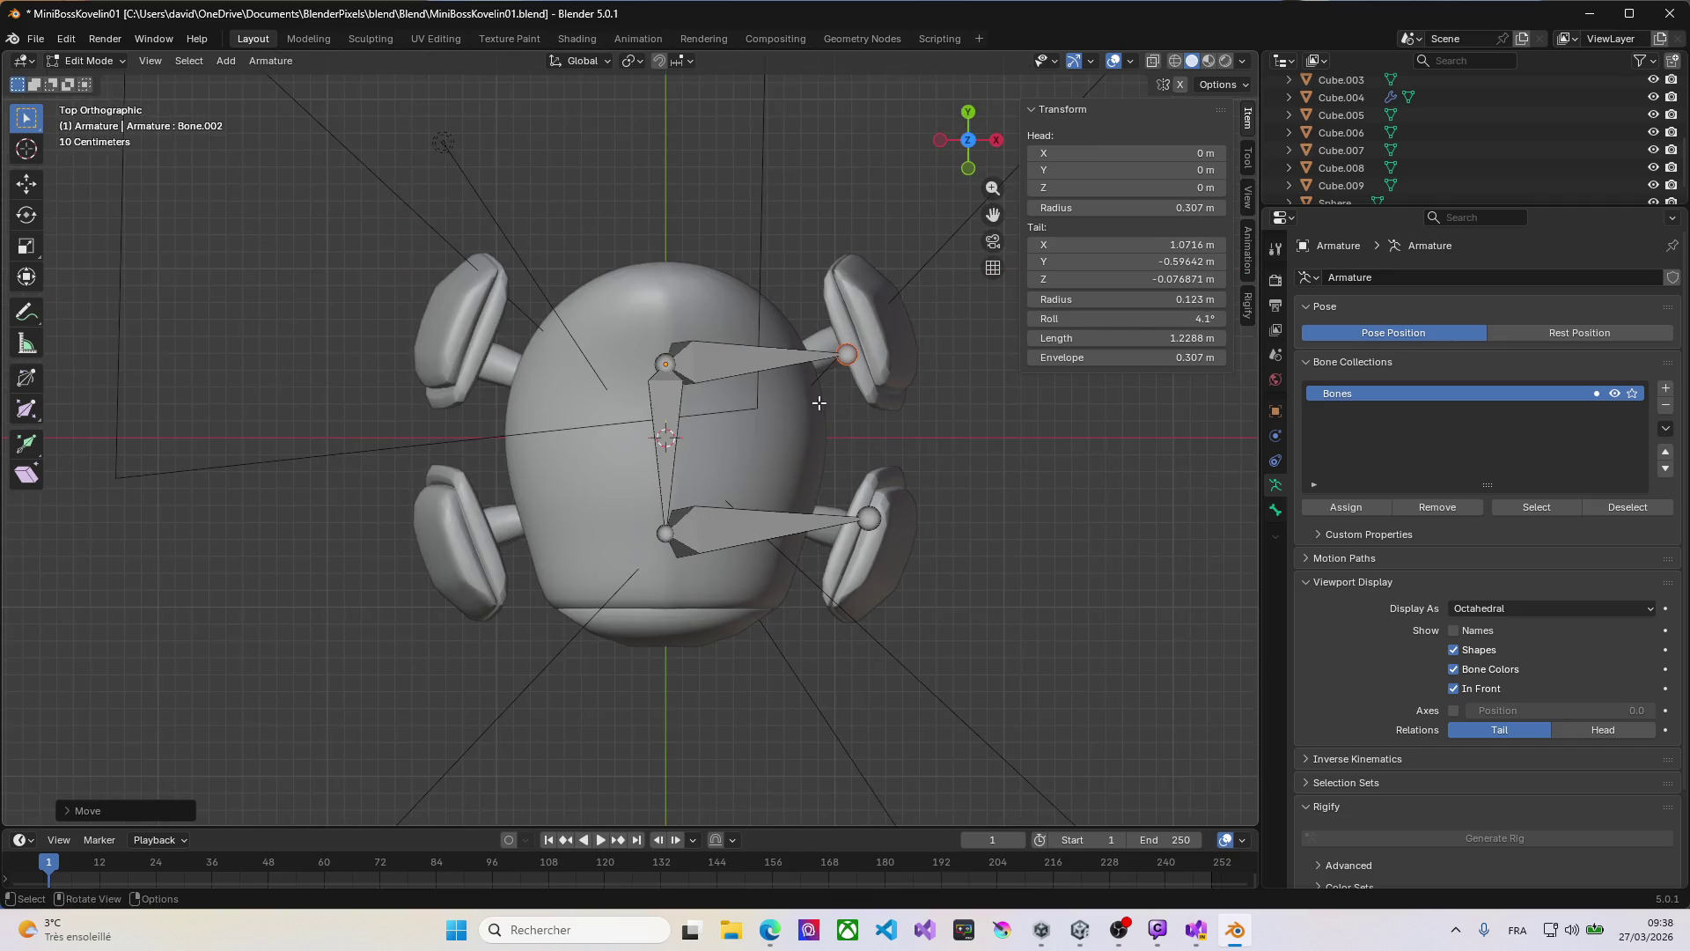
{"action": "left_click", "coordinate": [845, 356]}
{"action": "key", "text": "g"}
{"action": "left_click", "coordinate": [695, 347]}
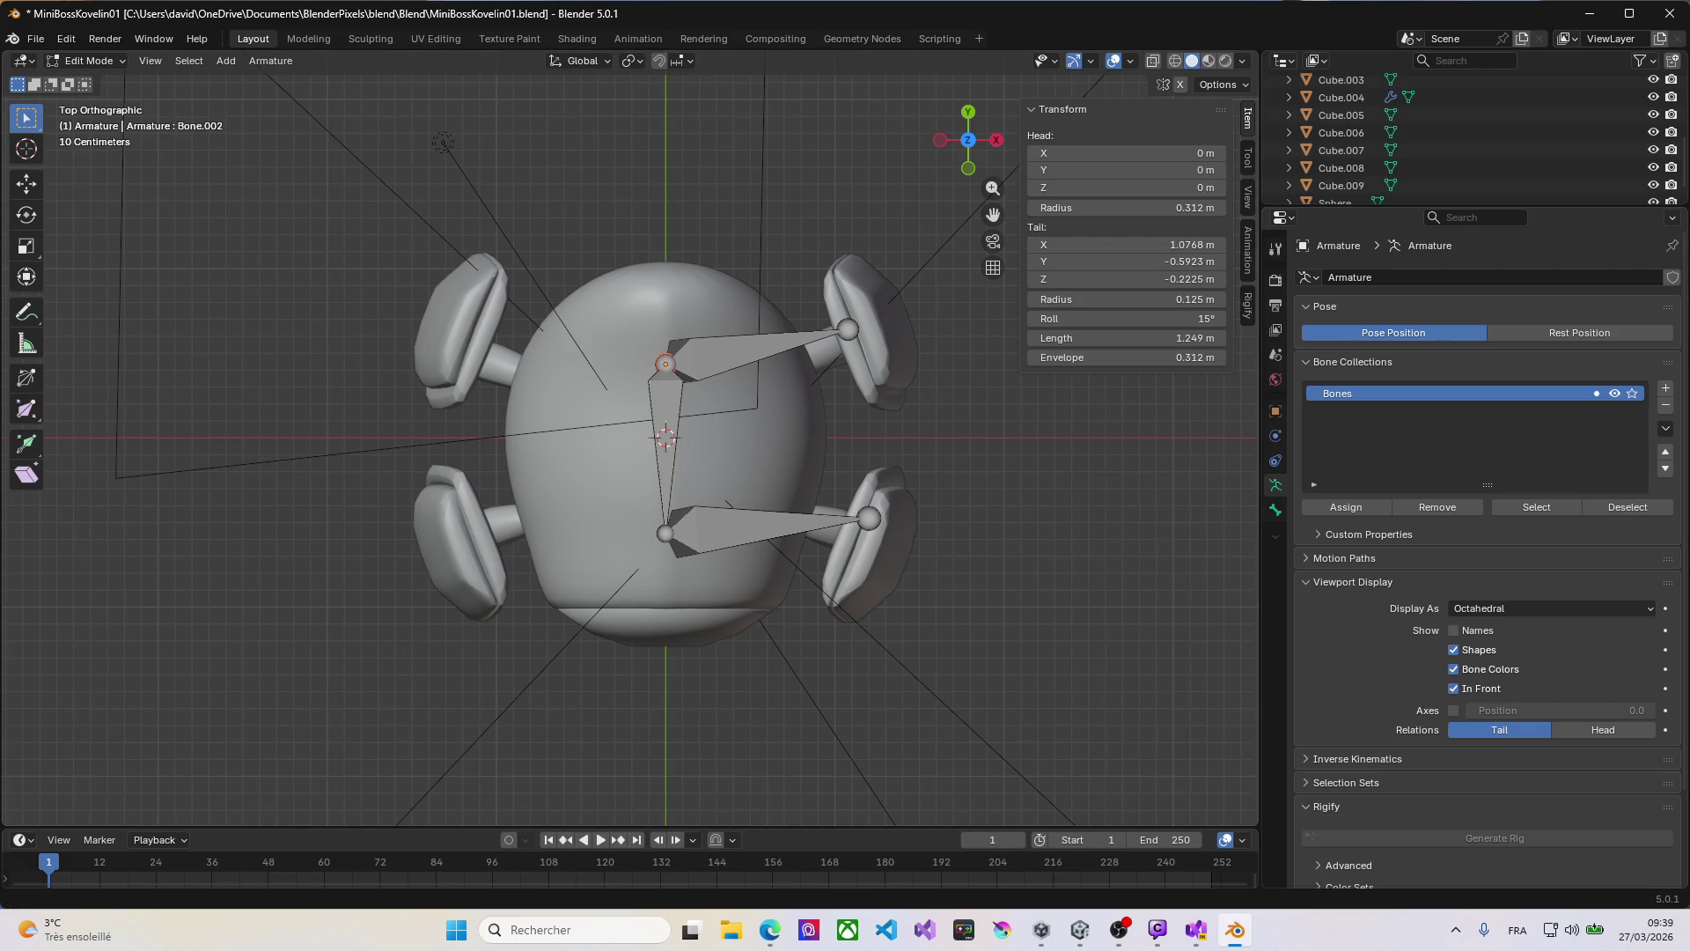
{"action": "left_click", "coordinate": [718, 359]}
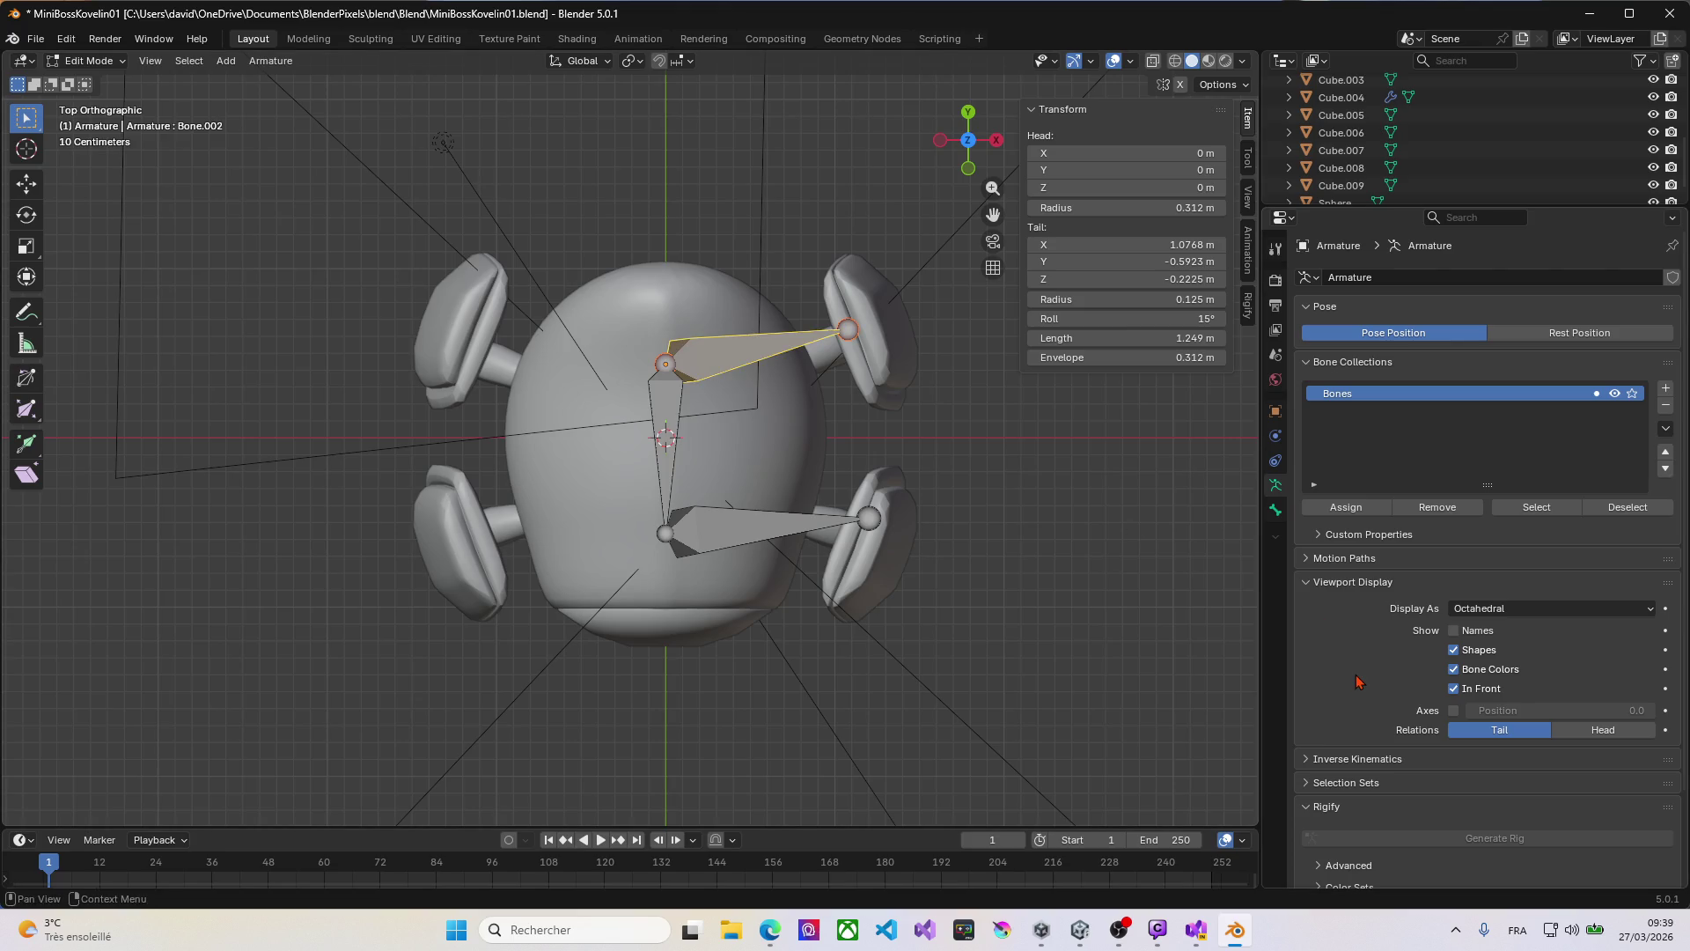
Step: Open the Bone properties and expand the Relations panel
{"action": "left_click", "coordinate": [1276, 510]}
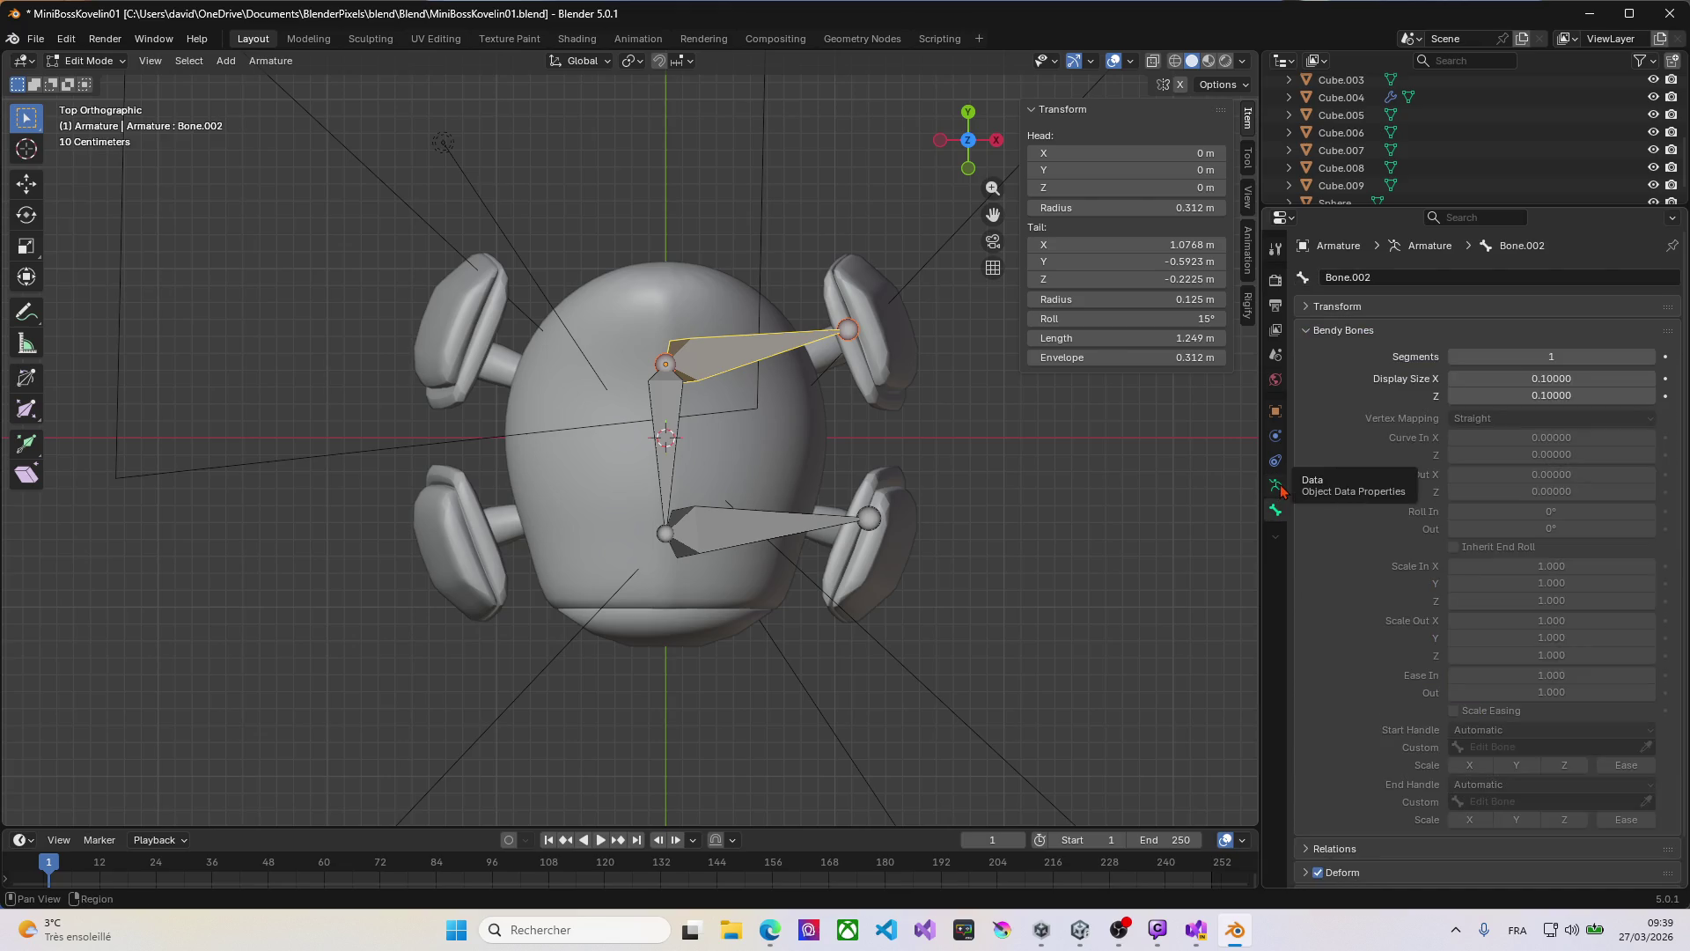
{"action": "left_click", "coordinate": [1308, 310]}
{"action": "left_click", "coordinate": [1307, 309]}
{"action": "left_click", "coordinate": [1306, 331]}
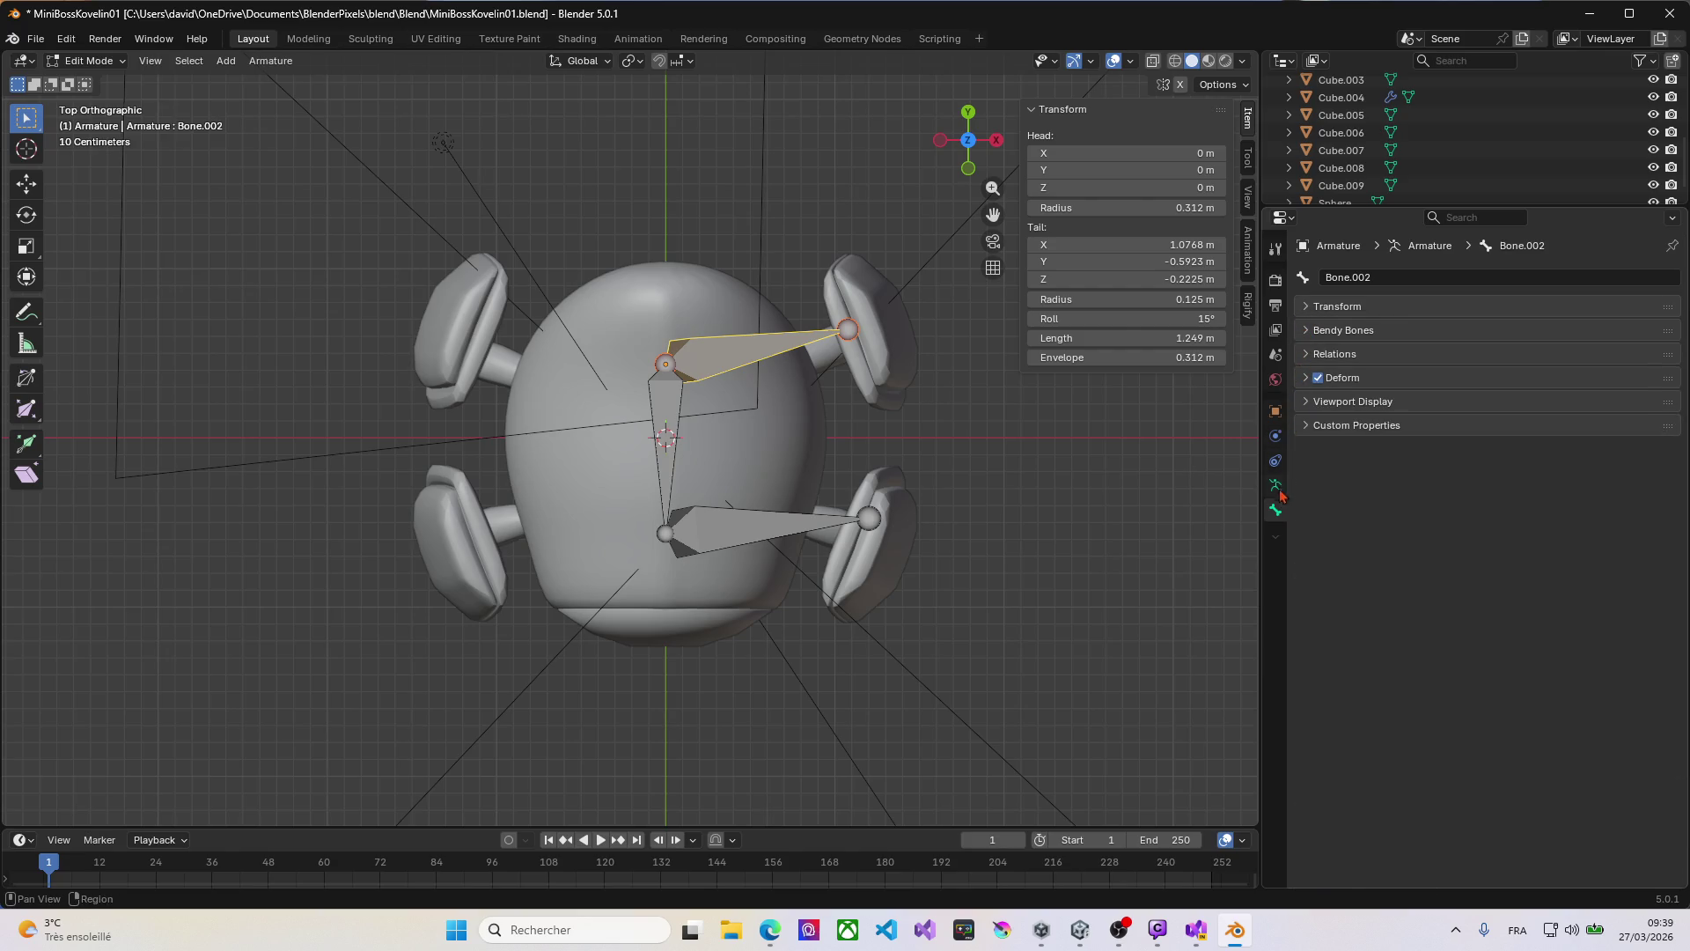
{"action": "left_click", "coordinate": [1305, 332]}
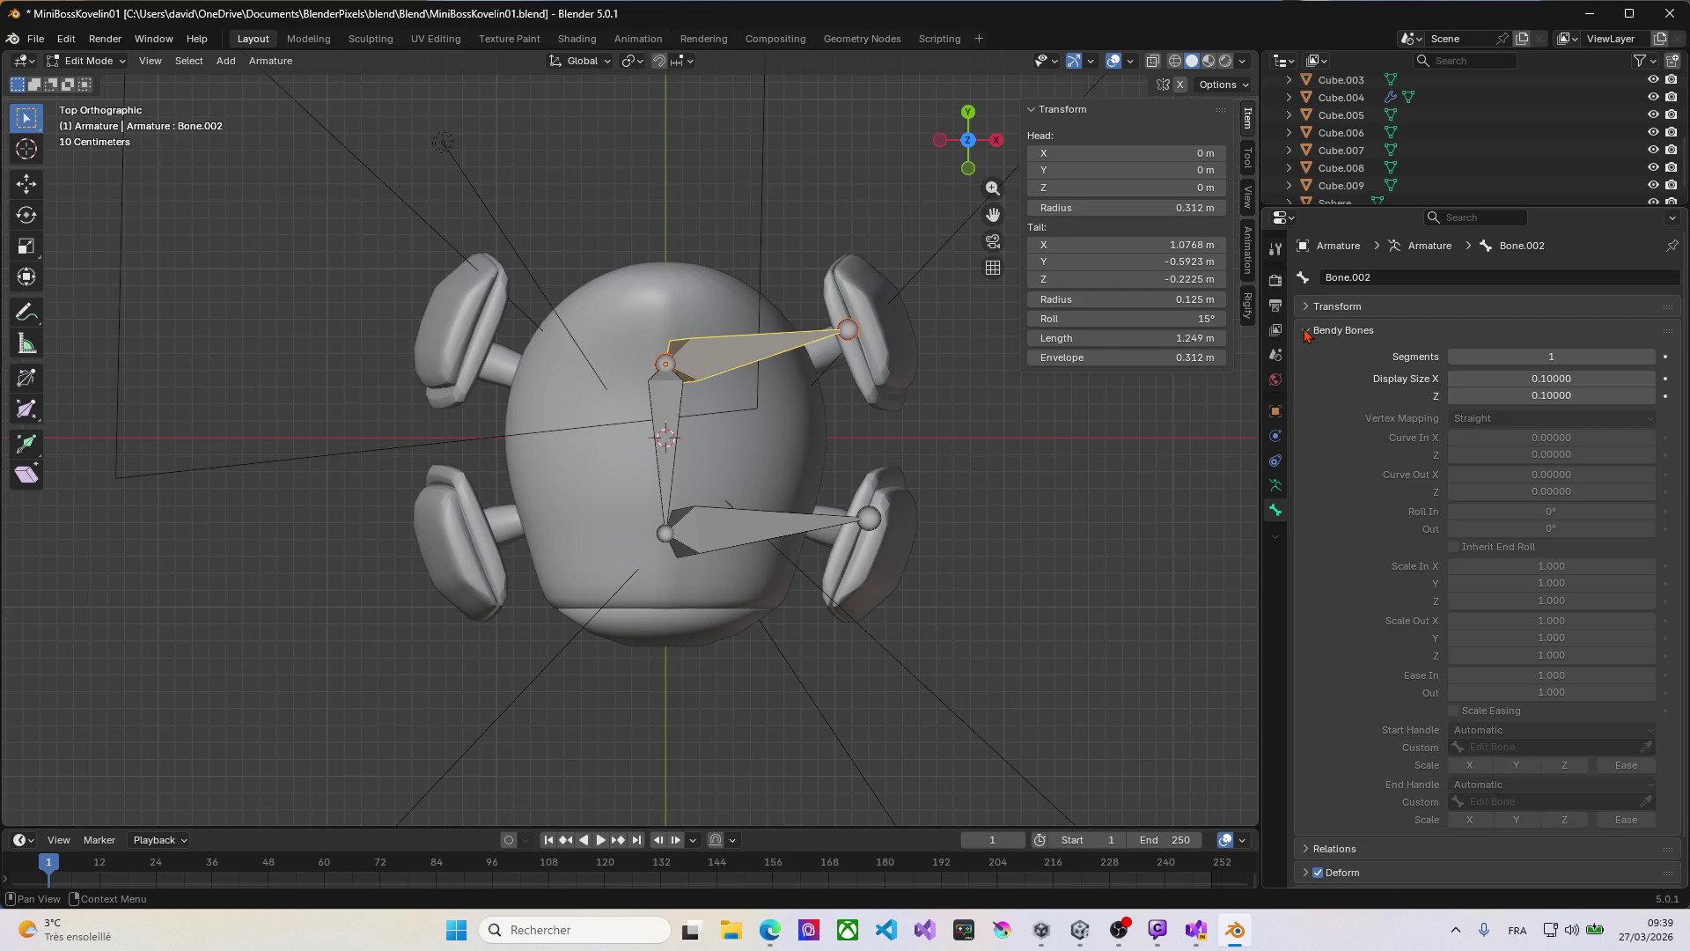
{"action": "left_click", "coordinate": [1306, 332]}
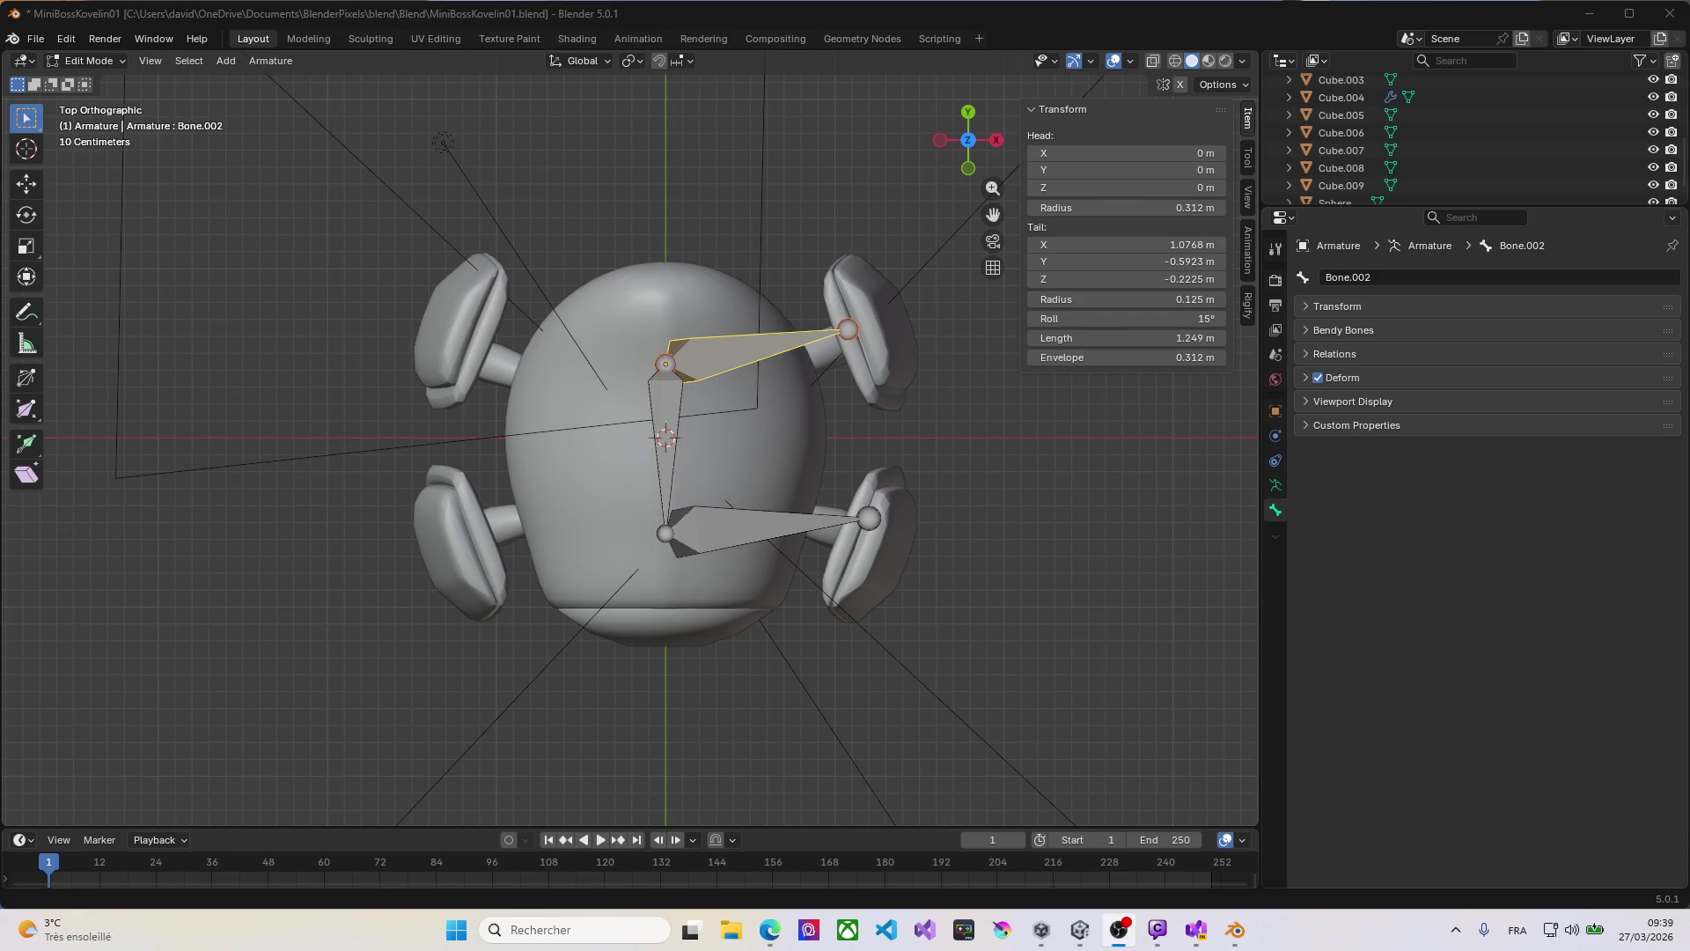
{"action": "key", "text": "alt+Tab"}
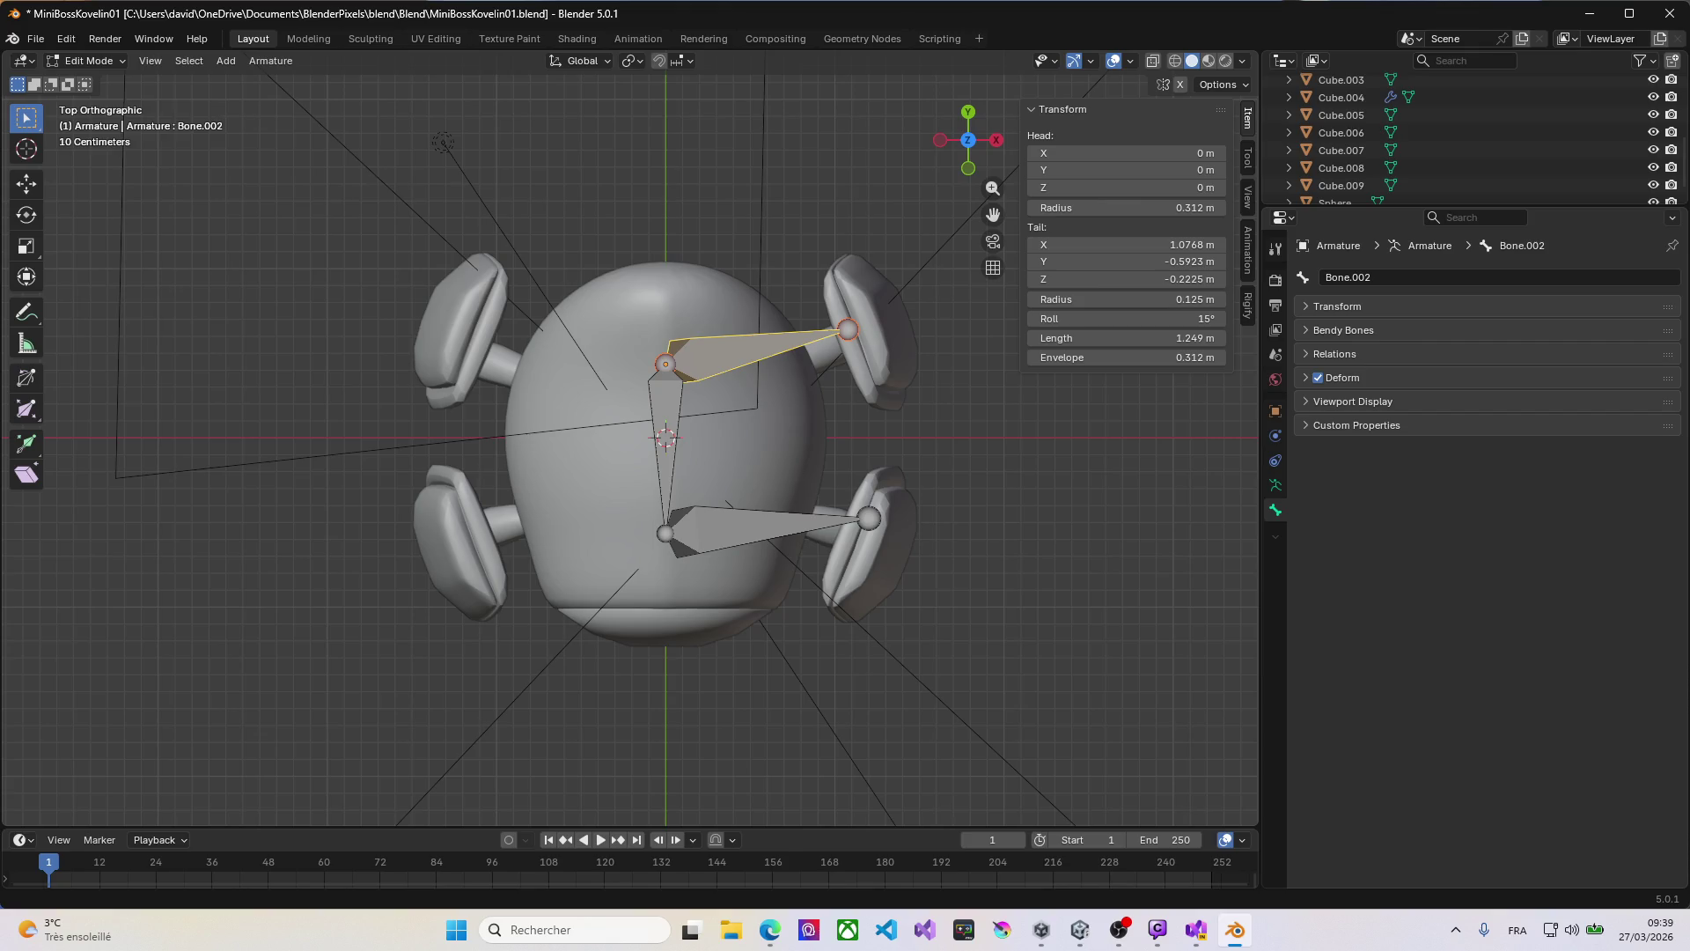
{"action": "key", "text": "alt+Tab"}
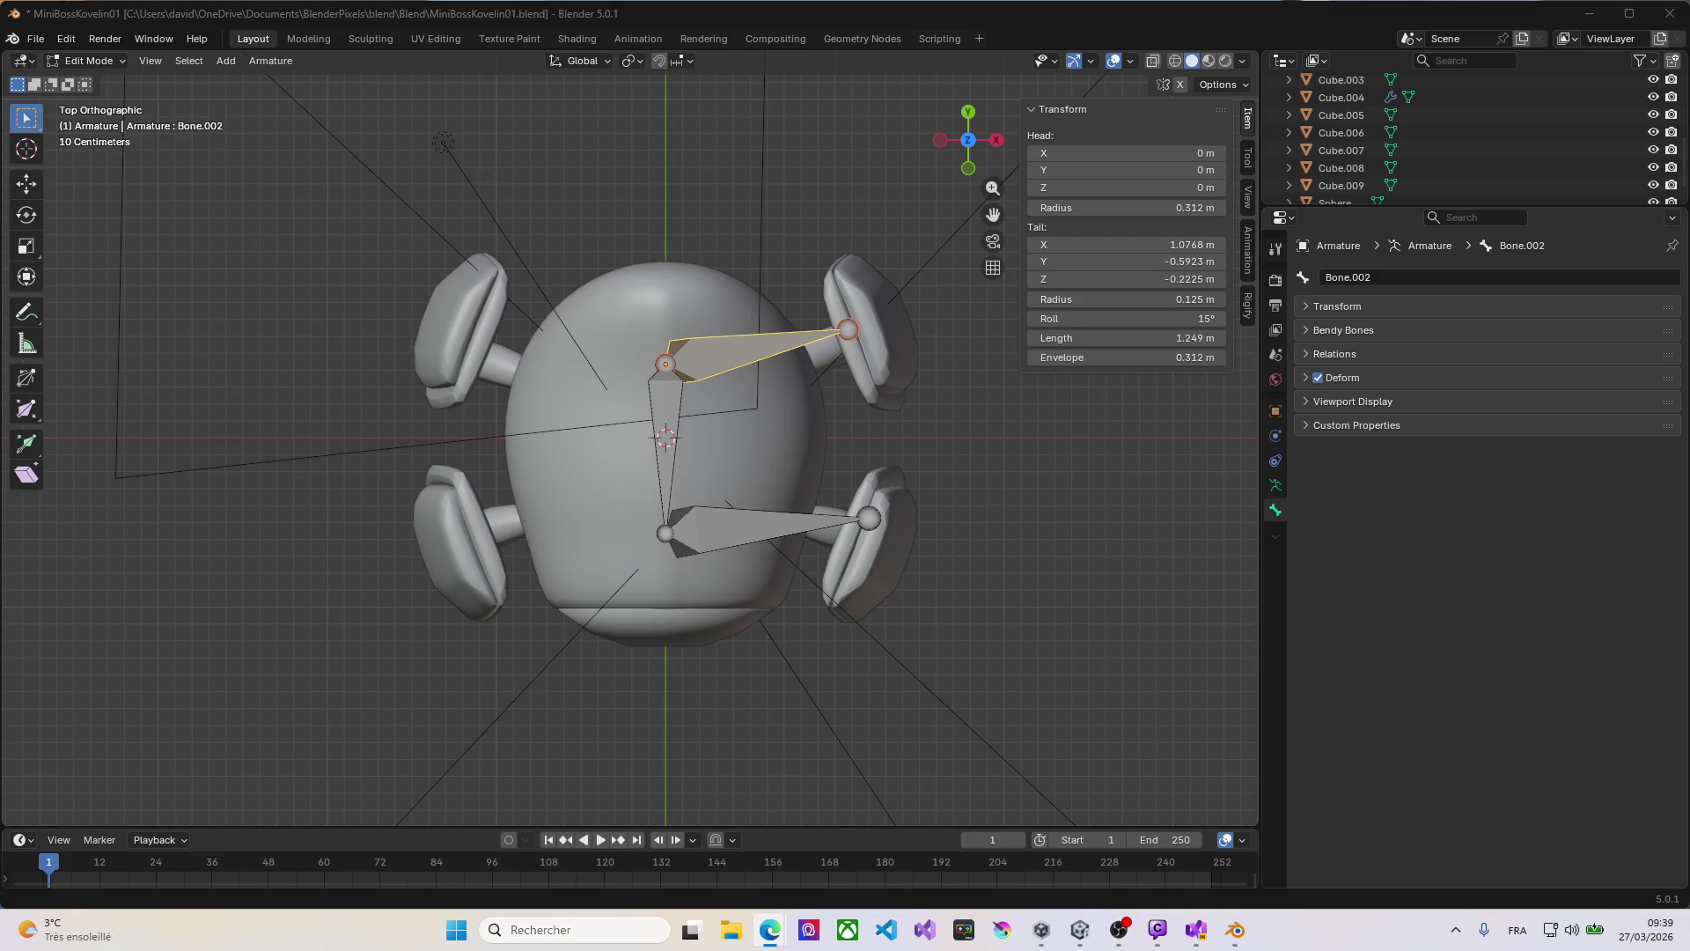
{"action": "left_click", "coordinate": [1275, 512]}
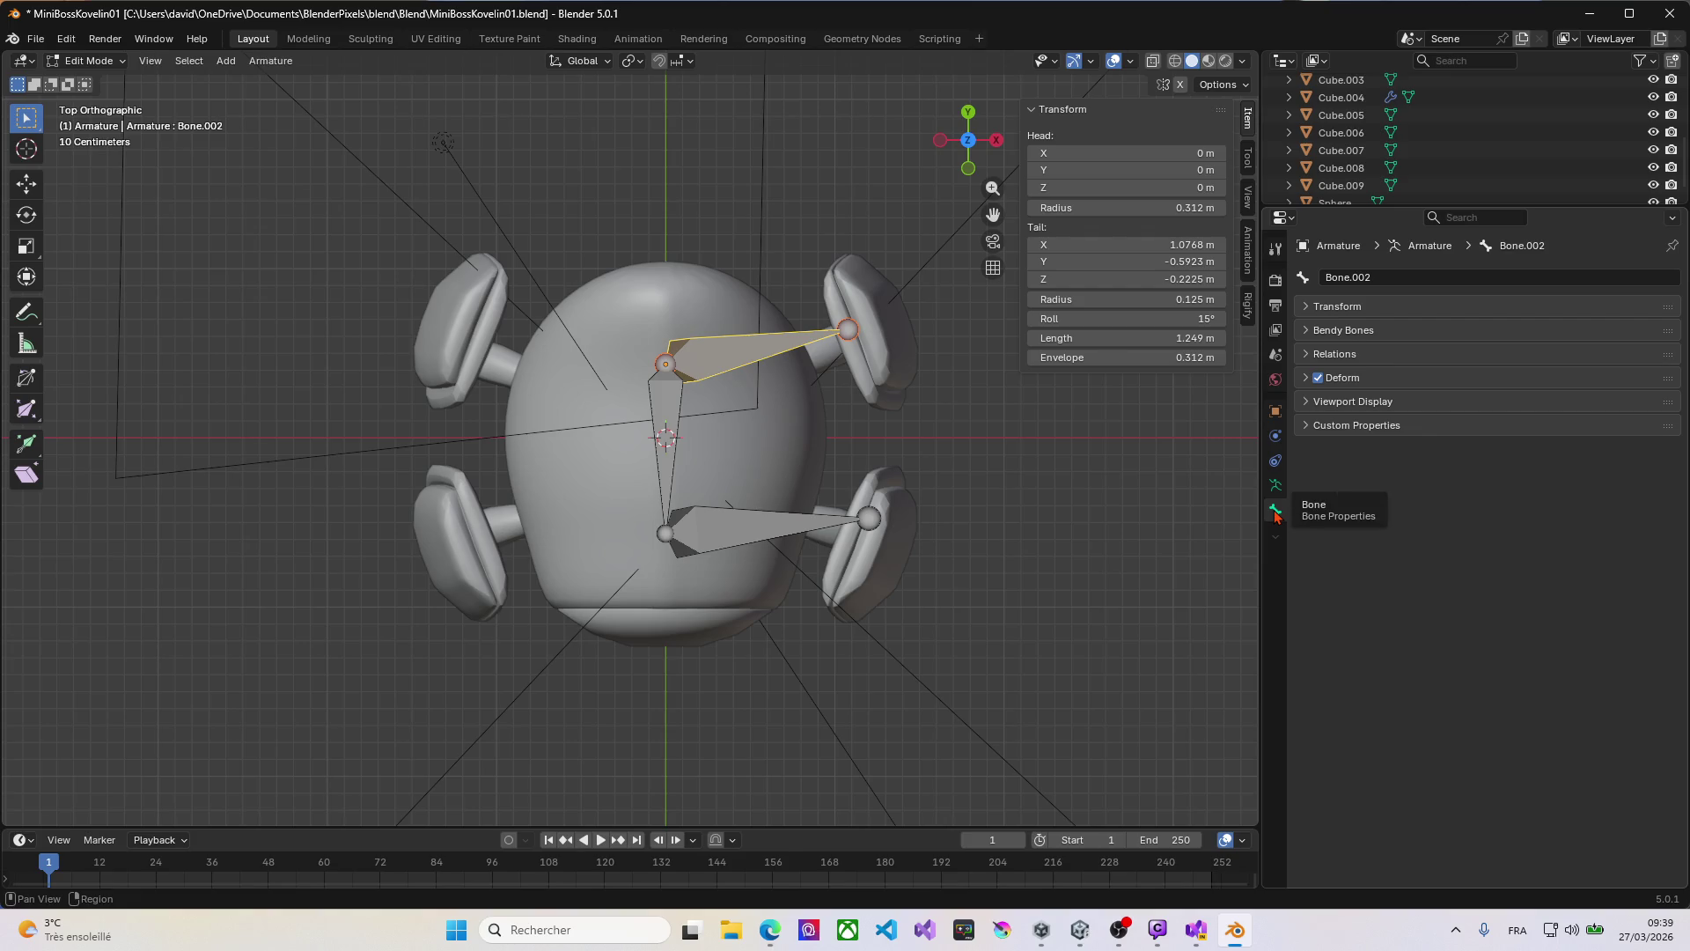
{"action": "left_click", "coordinate": [1309, 352]}
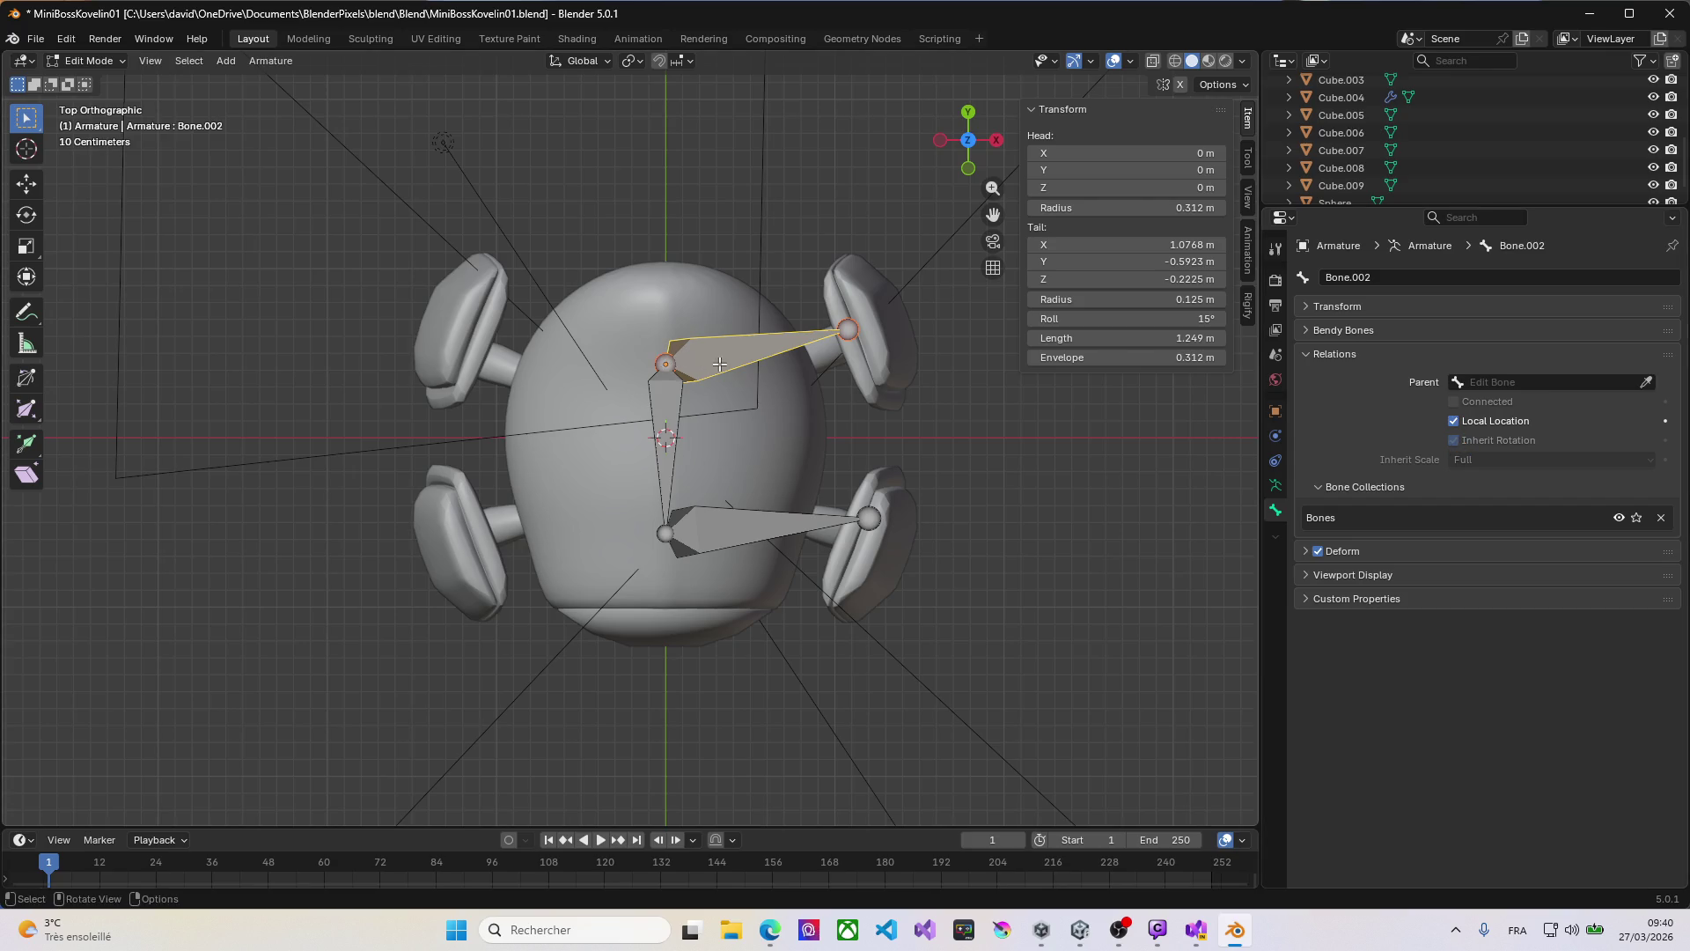
Step: Pull Bone.002's head outward toward the upper-right leg, to X 0.6556 m
{"action": "key", "text": "g"}
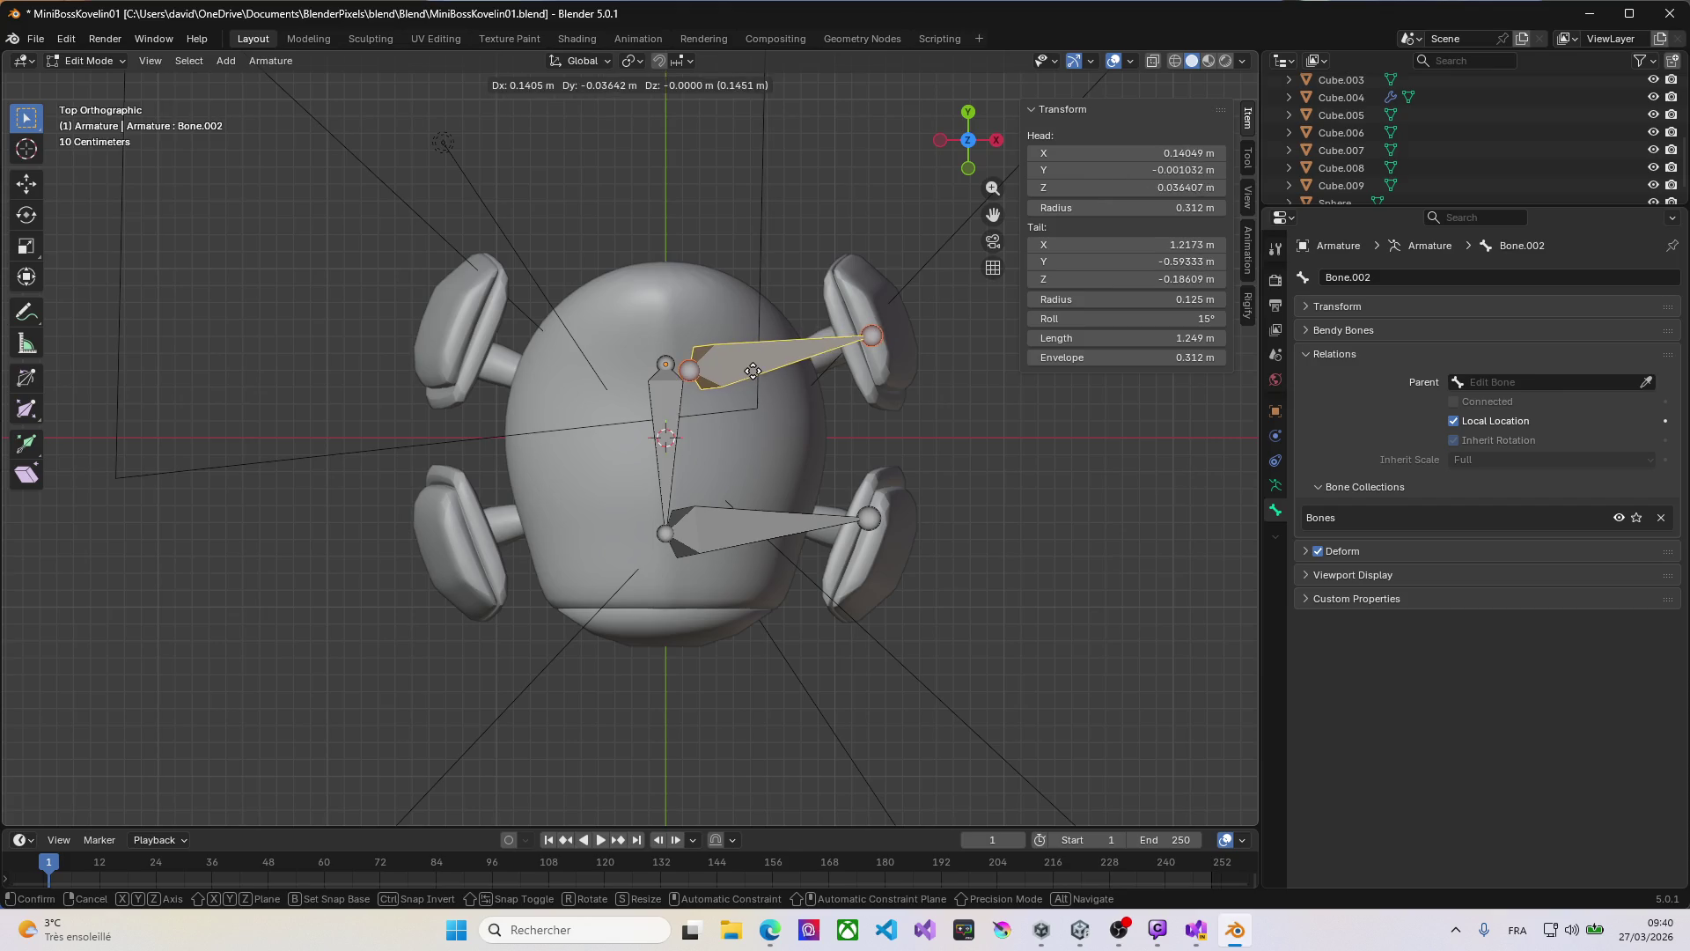
{"action": "key", "text": "Escape"}
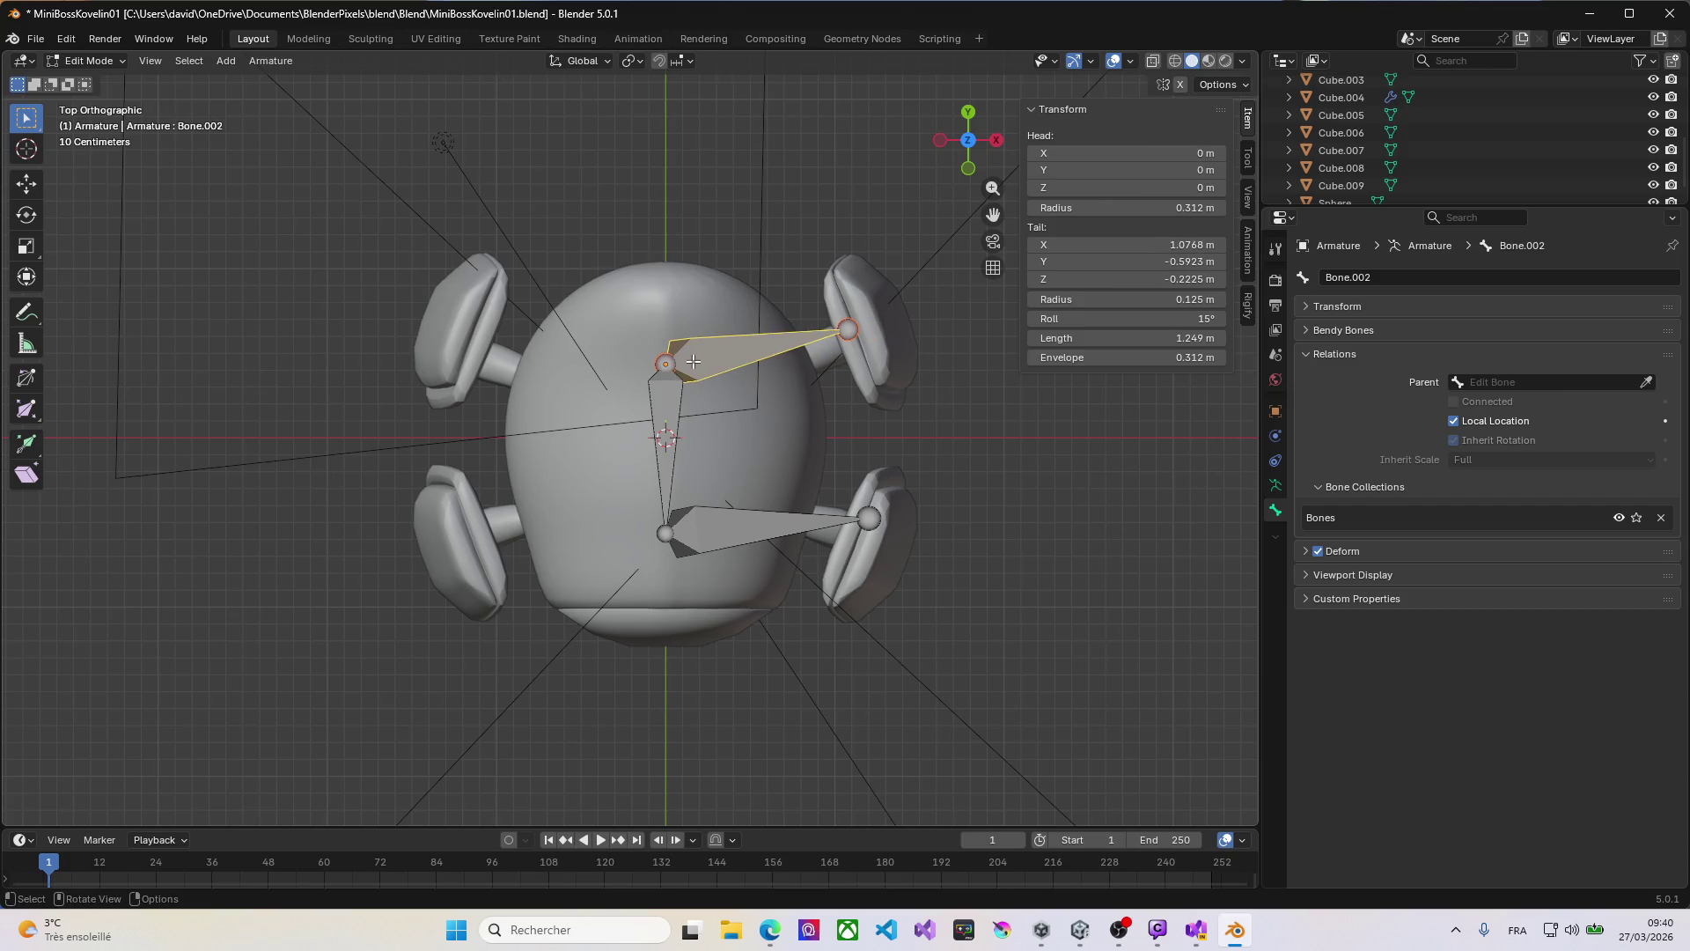
{"action": "key", "text": "g"}
{"action": "key", "text": "Escape"}
{"action": "left_click", "coordinate": [671, 361]}
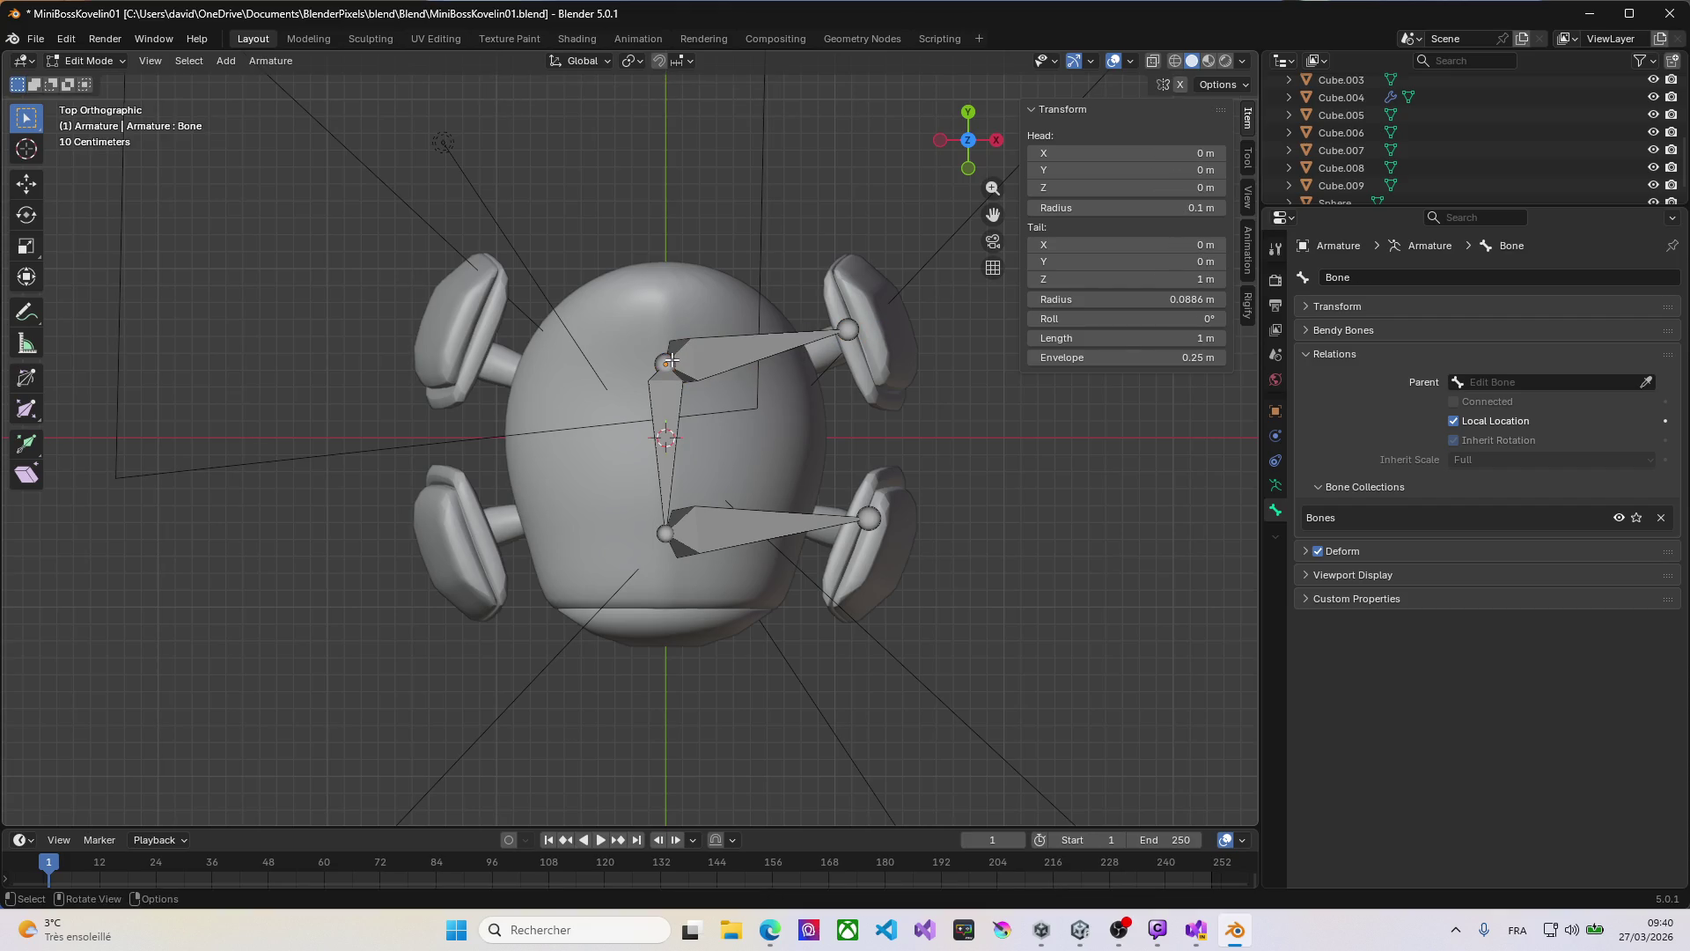
{"action": "key", "text": "g"}
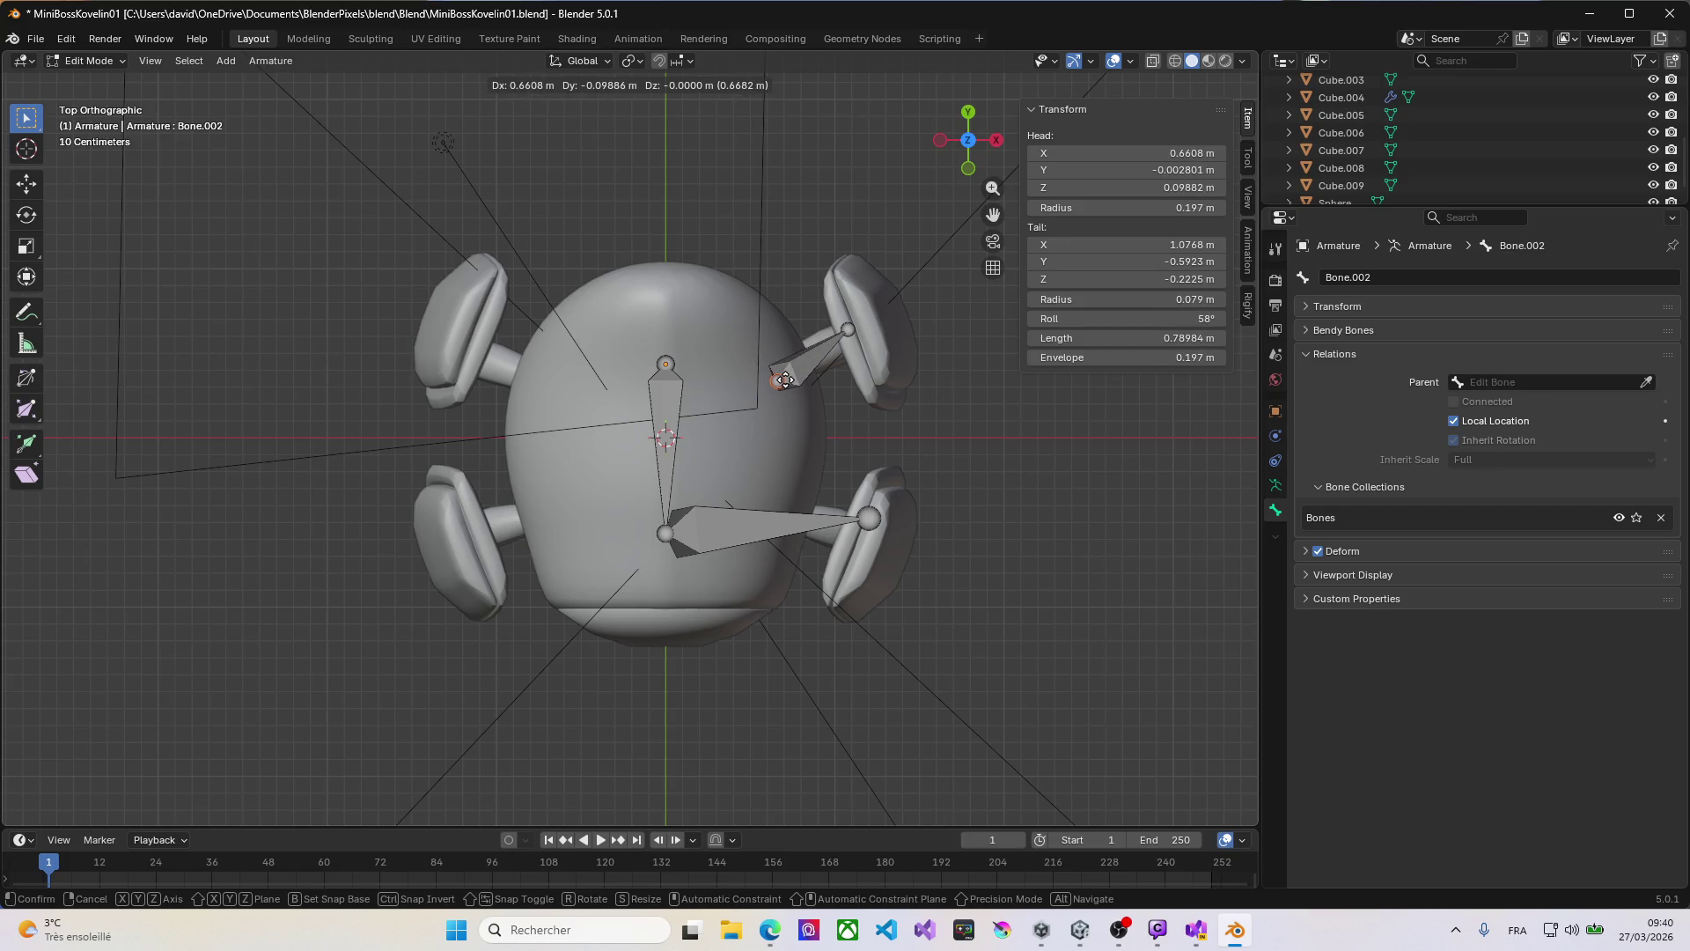
{"action": "left_click", "coordinate": [777, 381]}
Step: Select Bone.001 and the central Bone in turn, cancelling each attempted move
{"action": "left_click", "coordinate": [683, 538]}
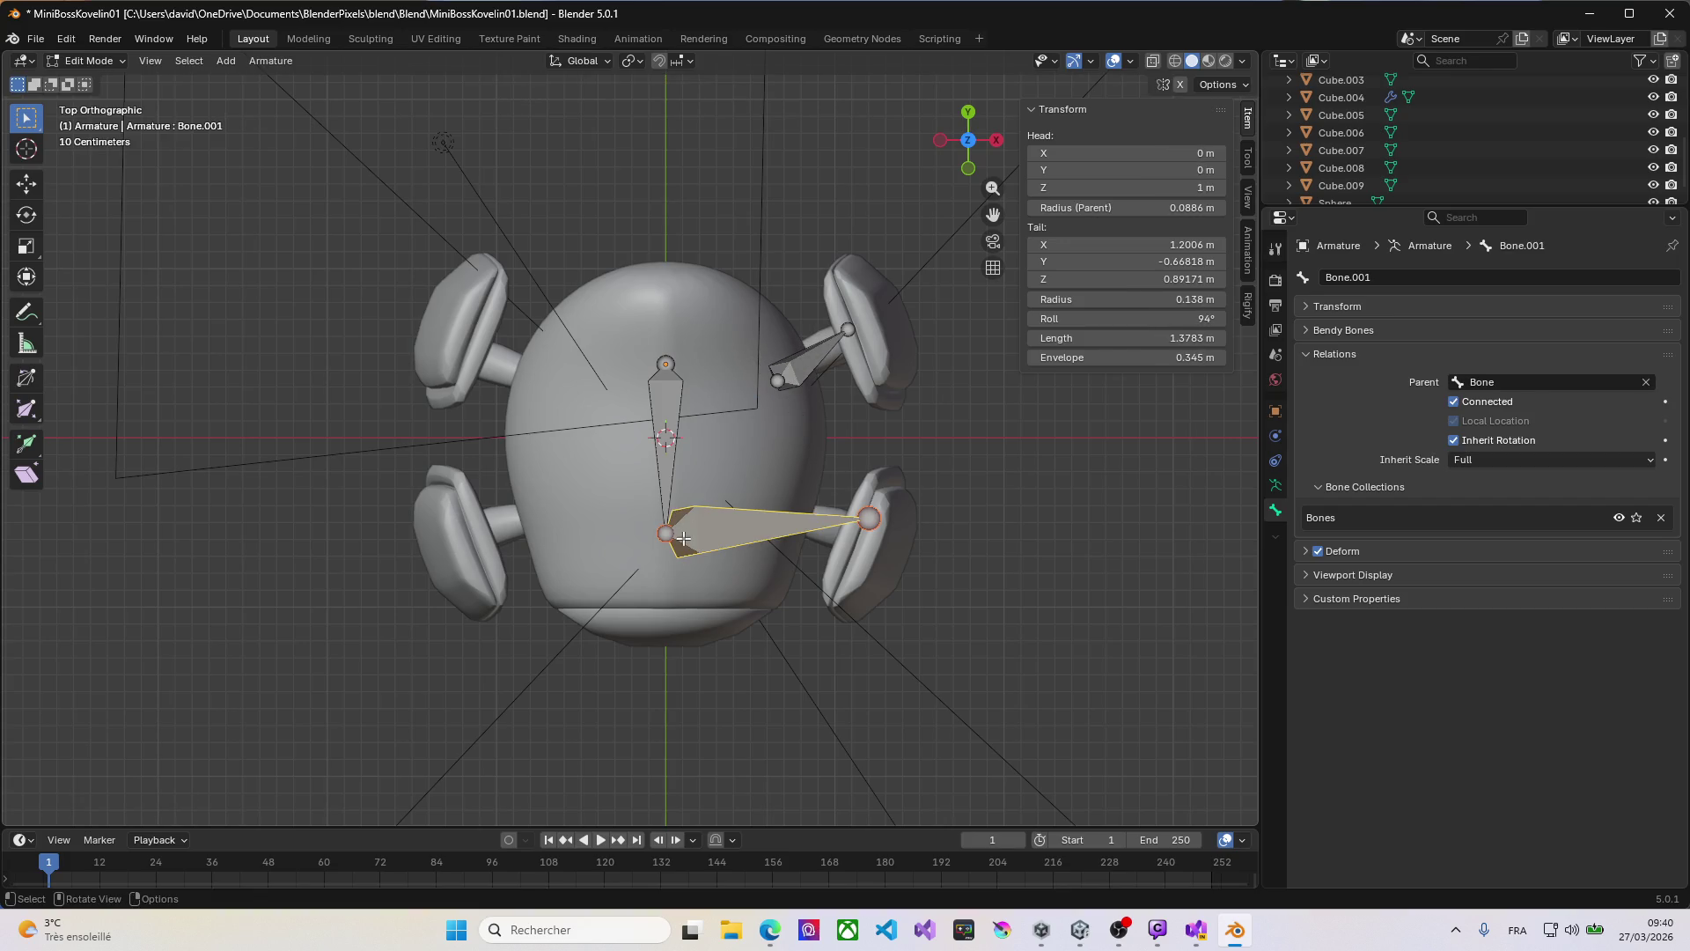
{"action": "key", "text": "g"}
{"action": "key", "text": "Escape"}
{"action": "left_click", "coordinate": [666, 531]}
{"action": "key", "text": "g"}
{"action": "key", "text": "Escape"}
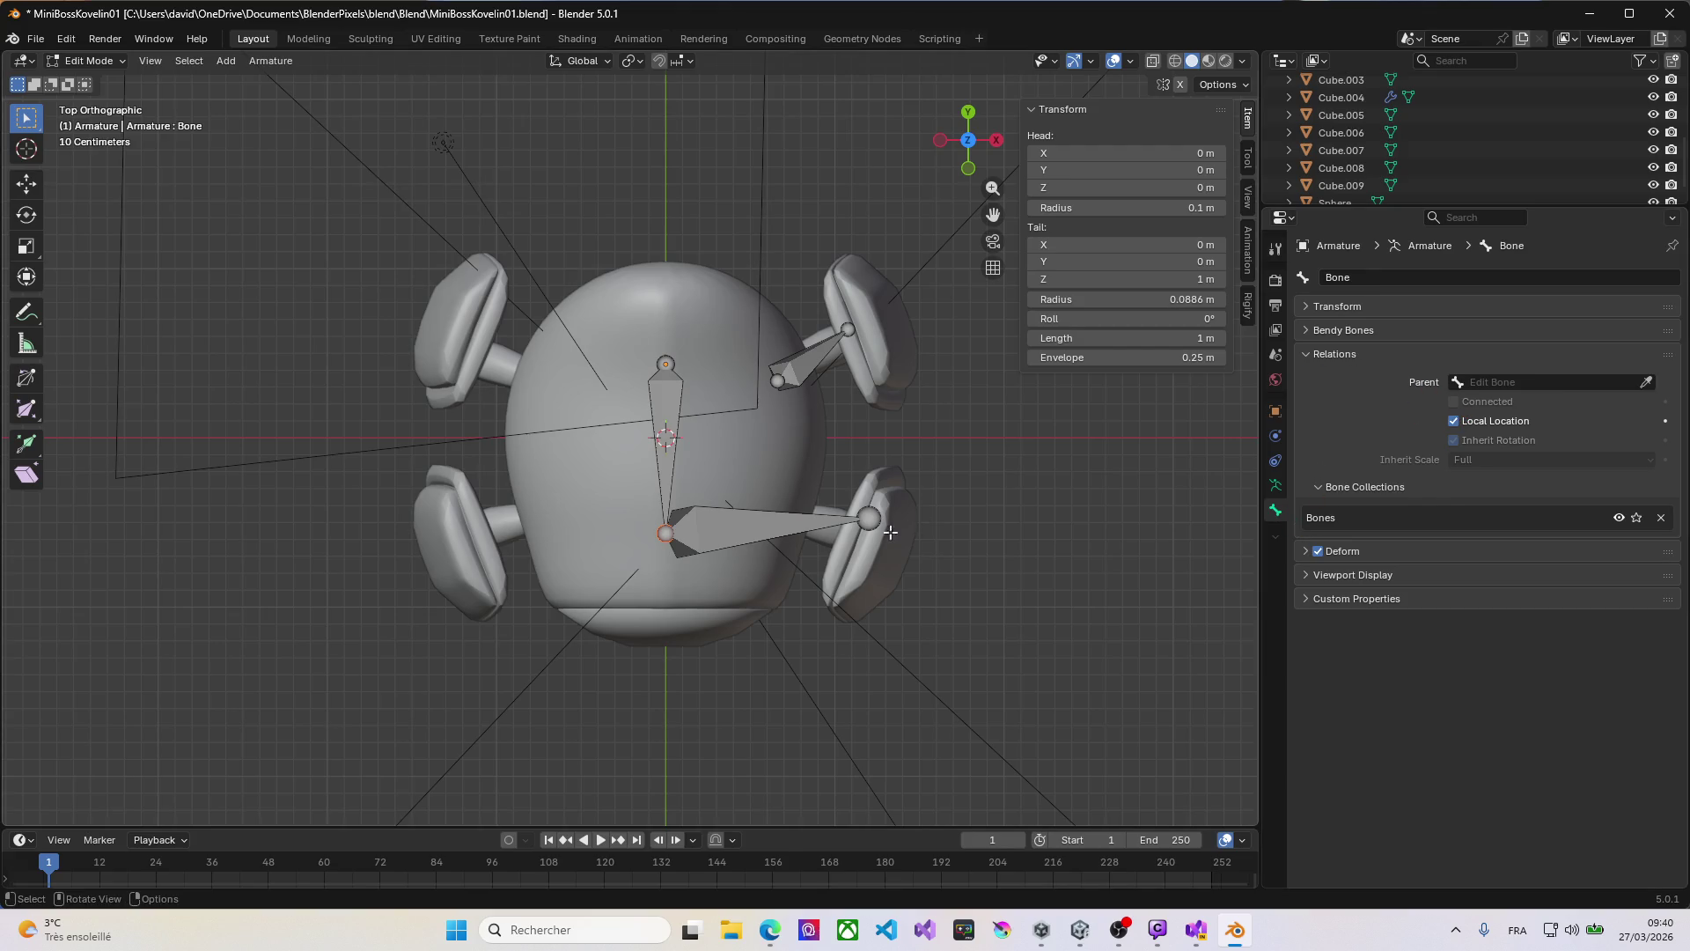
{"action": "left_click", "coordinate": [694, 534]}
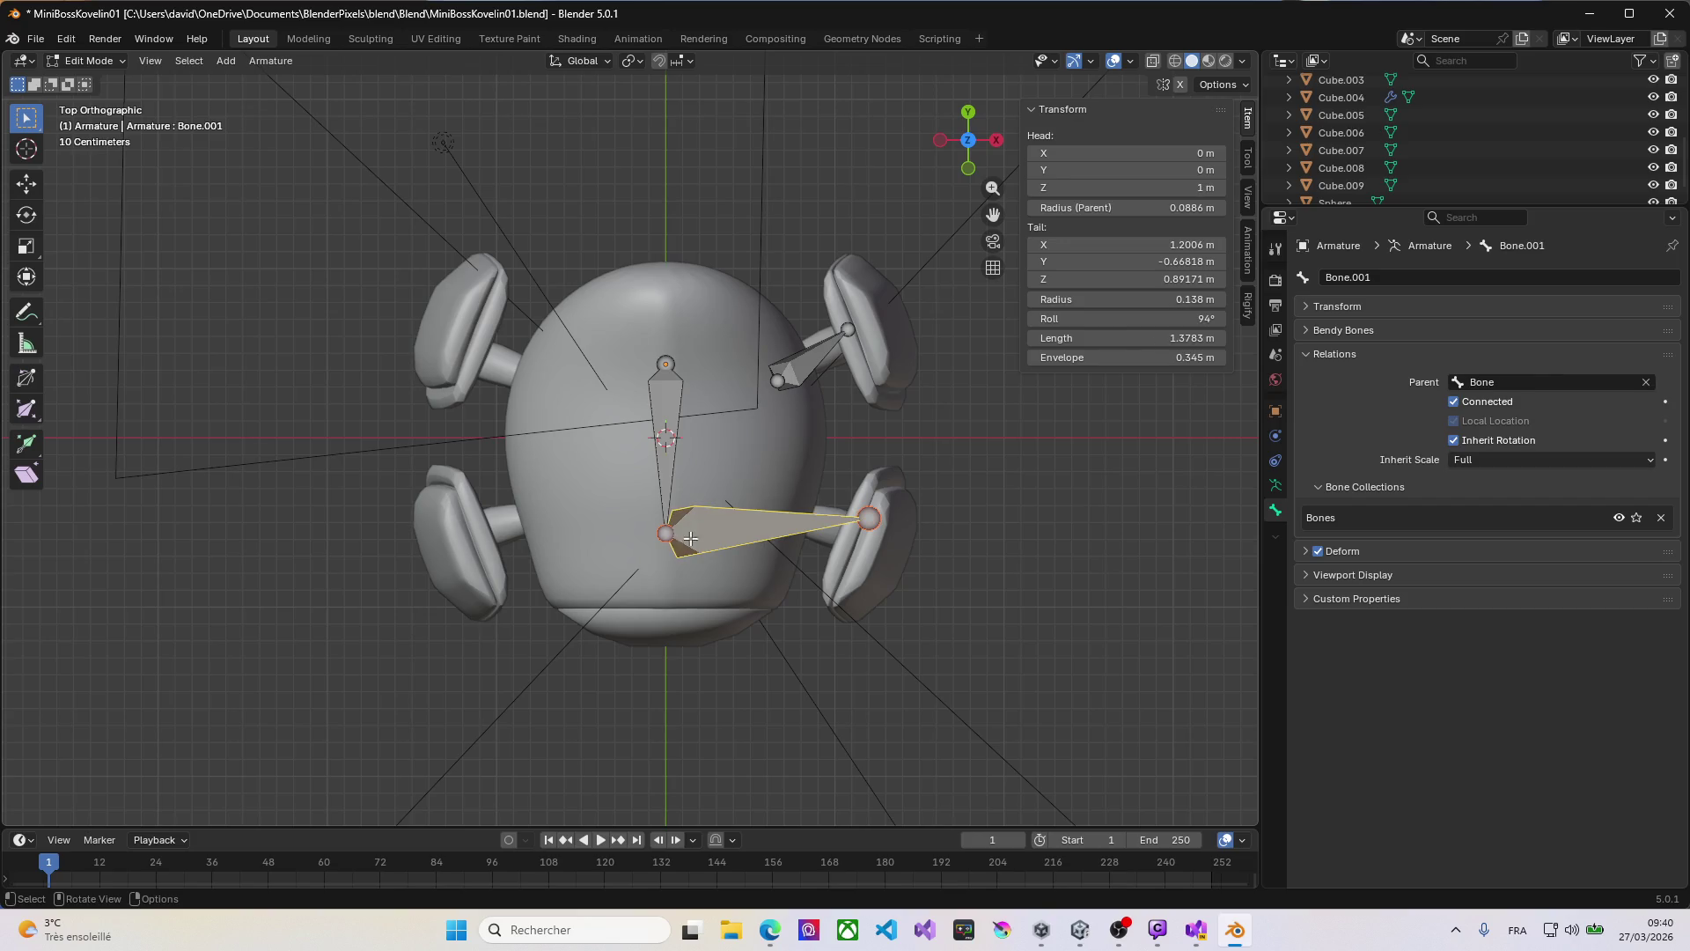
{"action": "key", "text": "g"}
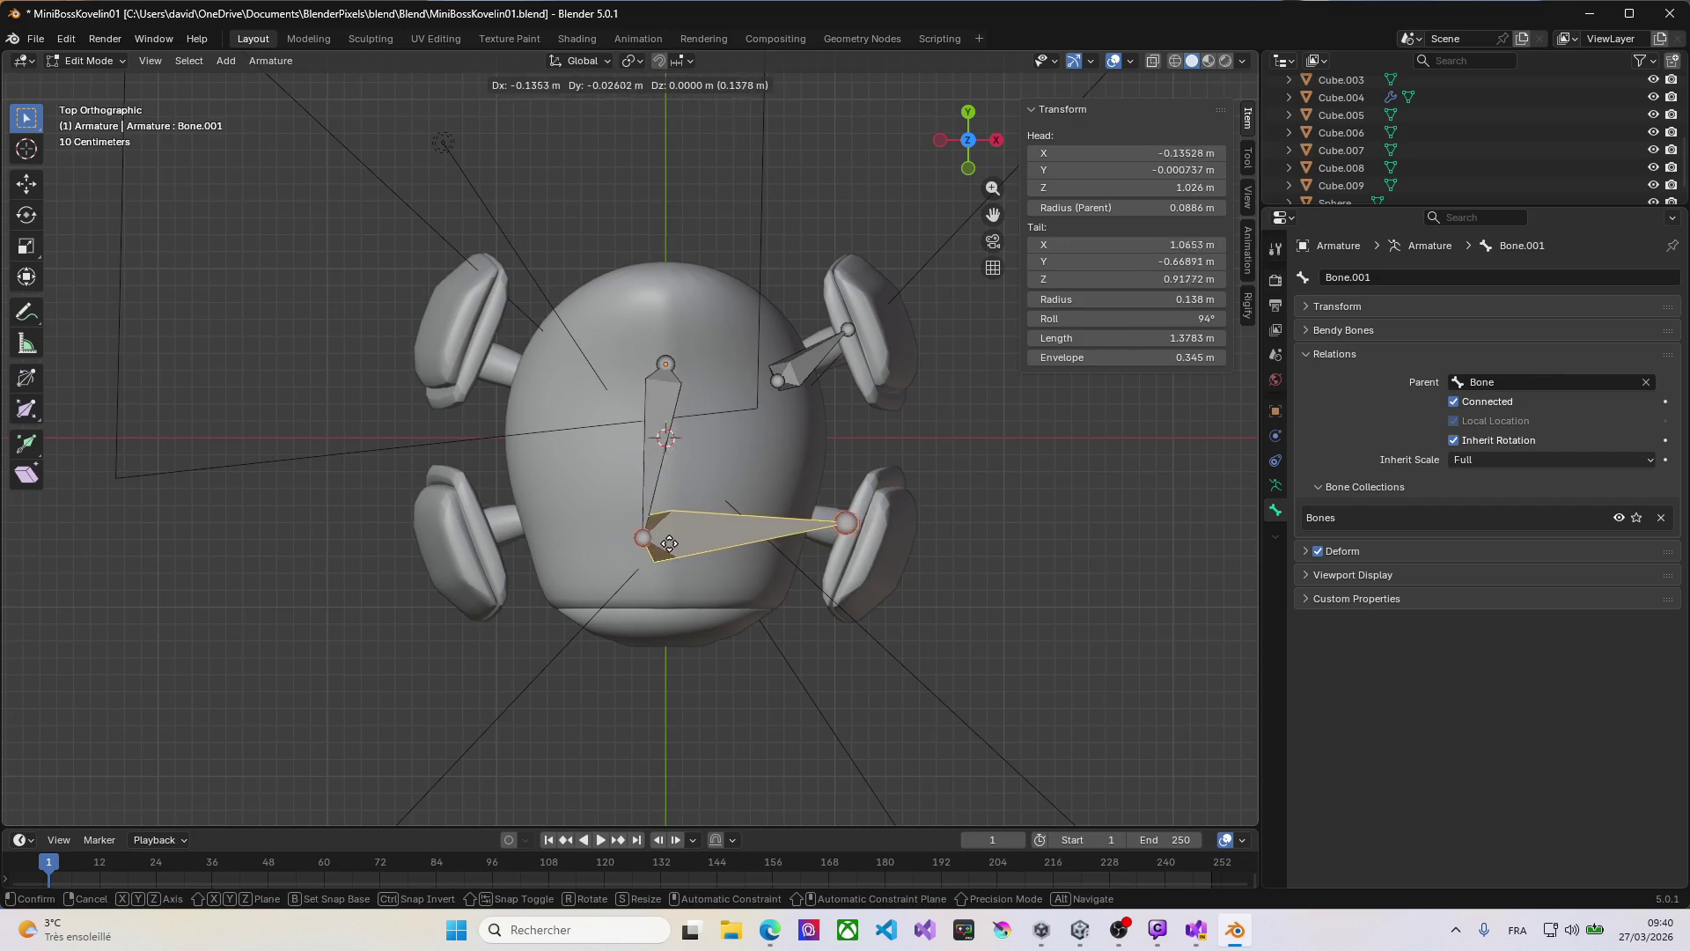
{"action": "right_click", "coordinate": [678, 550]}
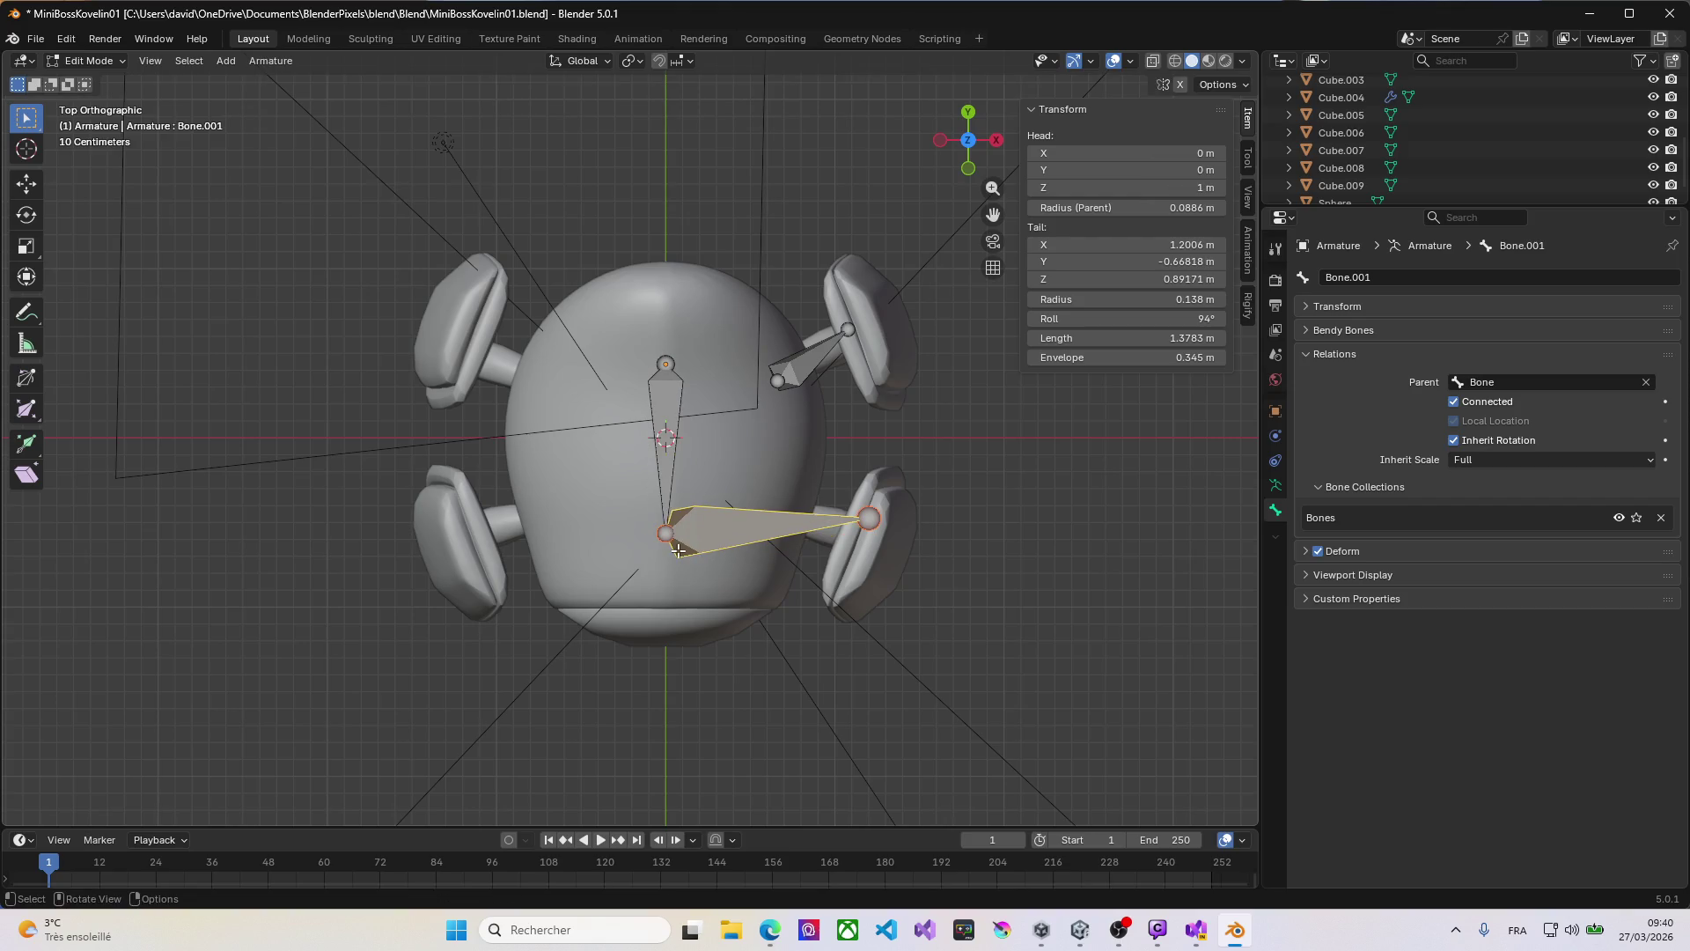
Step: Clear Bone.001's Parent field to detach it from Bone
{"action": "left_click", "coordinate": [673, 397]}
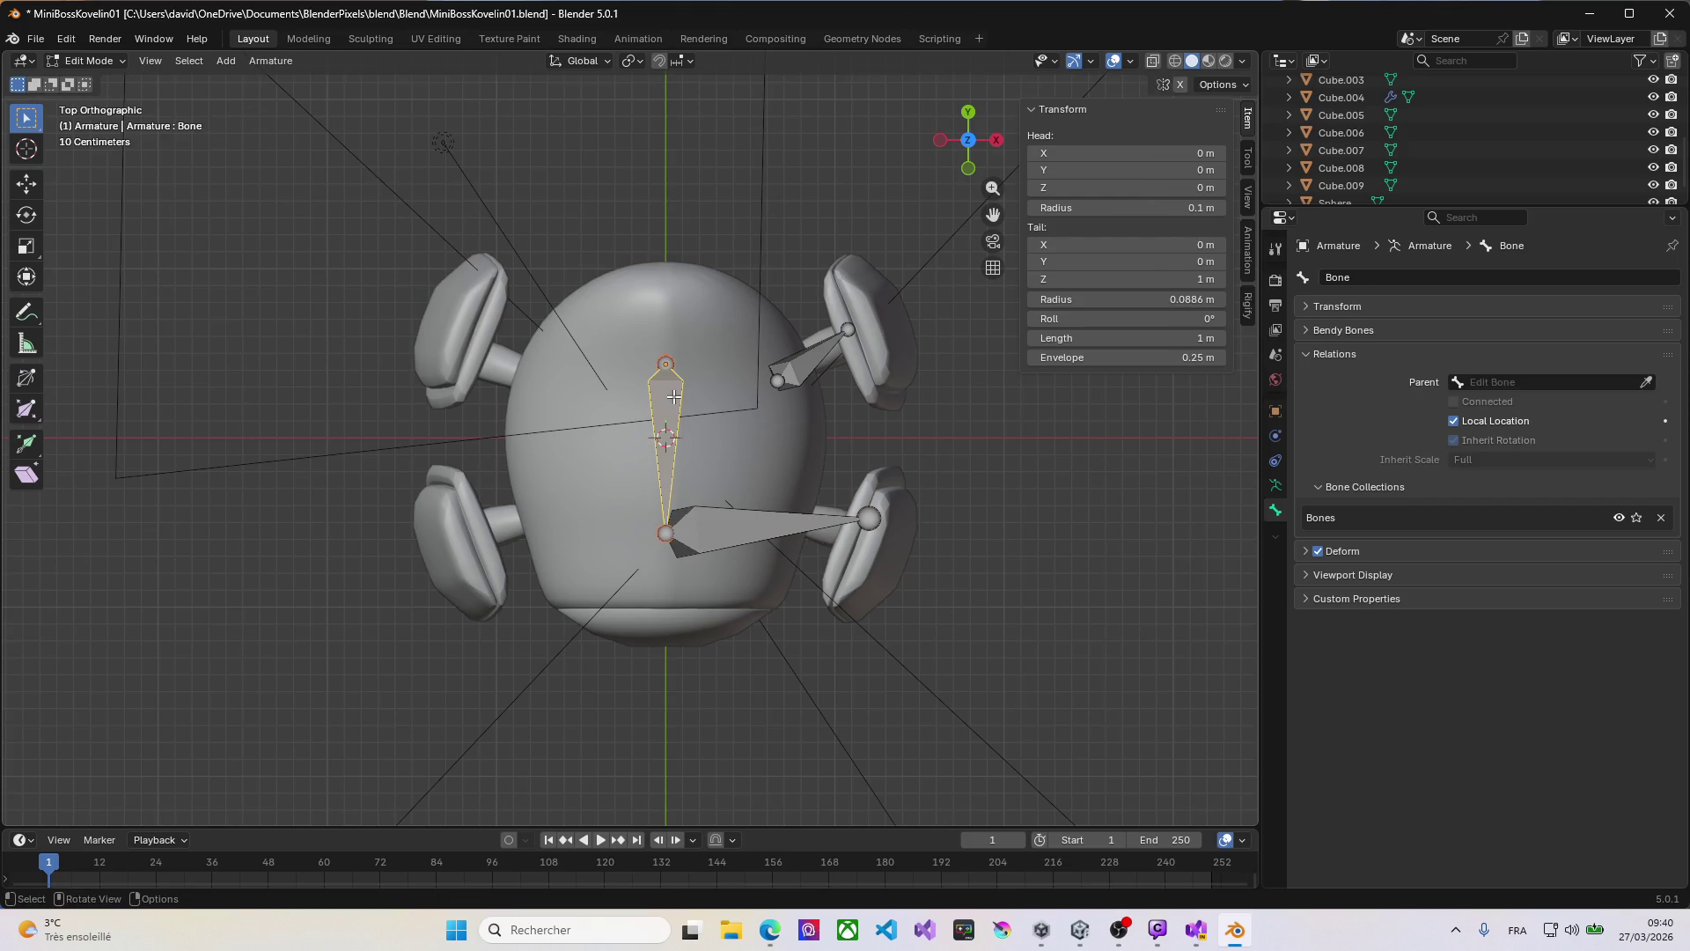
{"action": "left_click", "coordinate": [720, 530]}
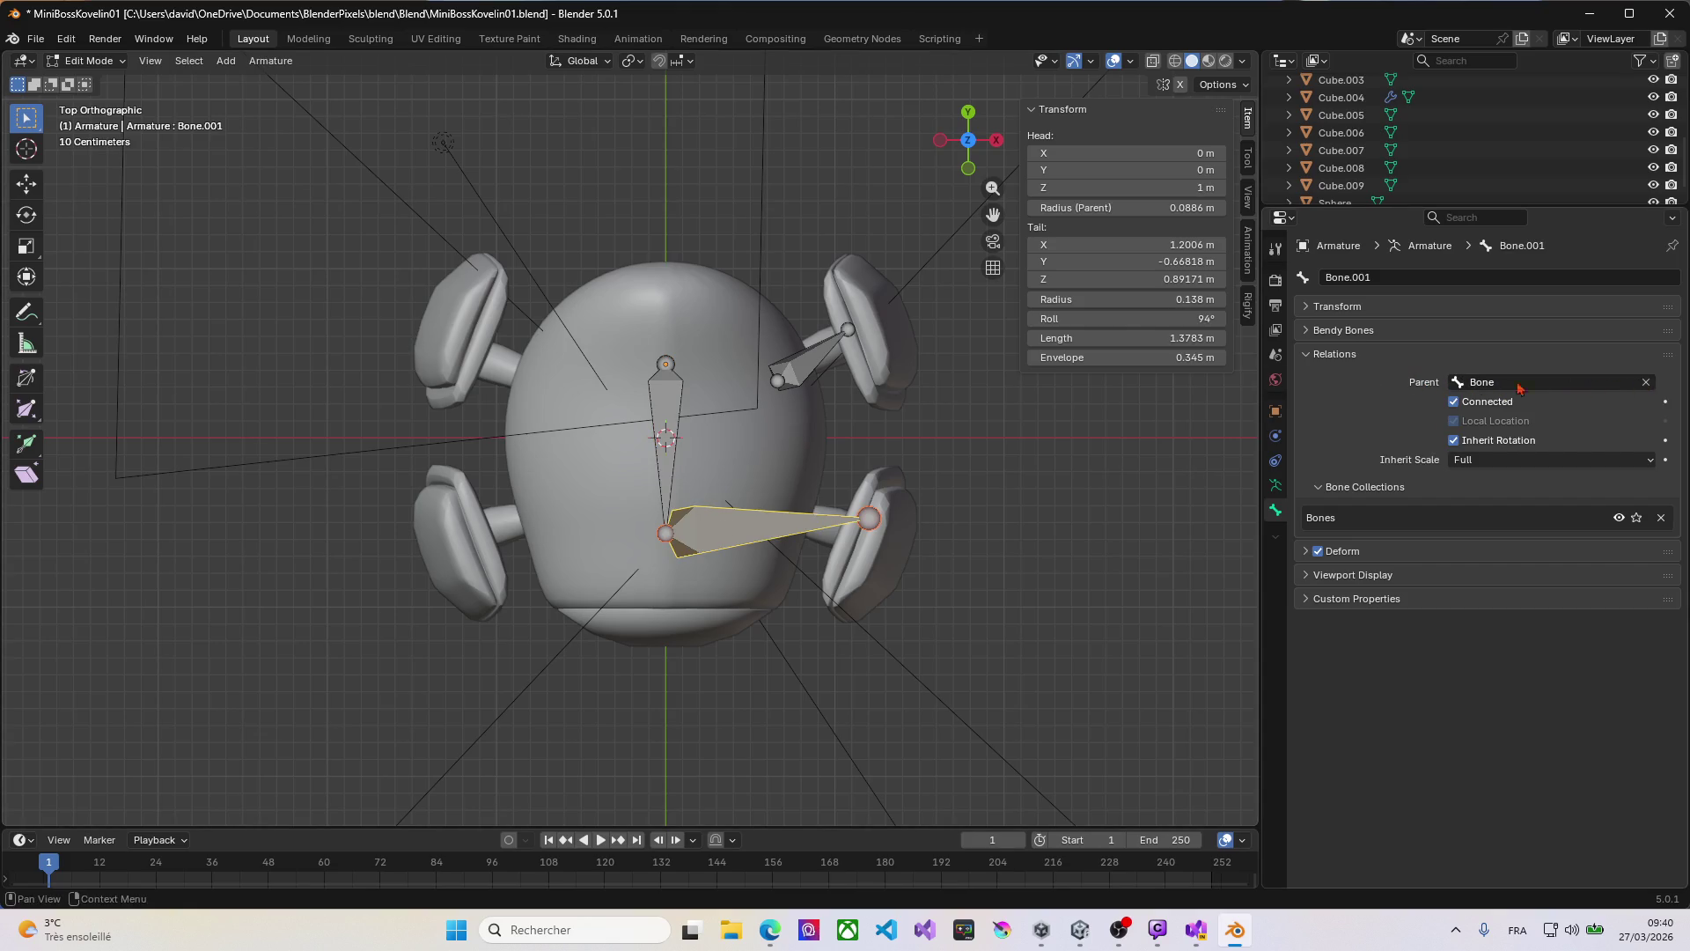
{"action": "left_click", "coordinate": [806, 364]}
{"action": "left_click", "coordinate": [746, 525]}
{"action": "left_click", "coordinate": [1646, 385]}
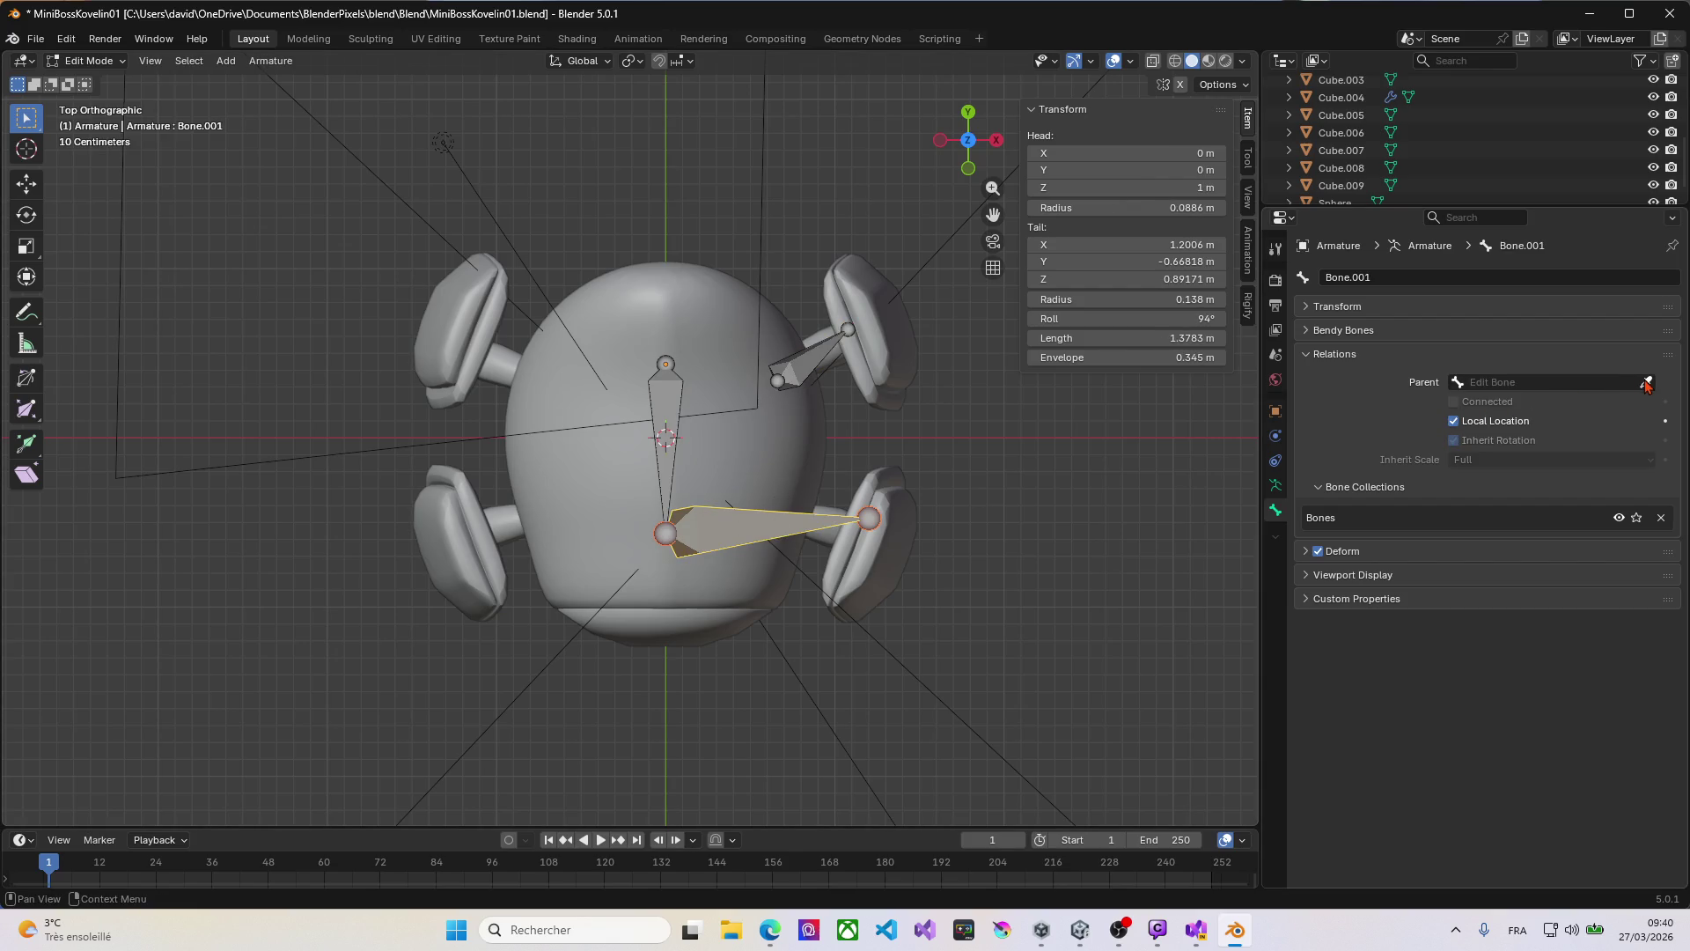
{"action": "left_click", "coordinate": [677, 529]}
Step: Reposition Bone.001's head and tail and drag Bone.002's head to a new spot
{"action": "left_click_drag", "start_coordinate": [671, 534], "coordinate": [754, 519]}
{"action": "left_click_drag", "start_coordinate": [870, 519], "coordinate": [863, 538]}
{"action": "left_click", "coordinate": [853, 333]}
{"action": "left_click_drag", "start_coordinate": [778, 380], "coordinate": [778, 379]}
{"action": "mouse_move", "coordinate": [747, 489]}
{"action": "middle_mouse_down"}
{"action": "mouse_move", "coordinate": [730, 327]}
{"action": "mouse_move", "coordinate": [763, 308]}
{"action": "middle_mouse_up"}
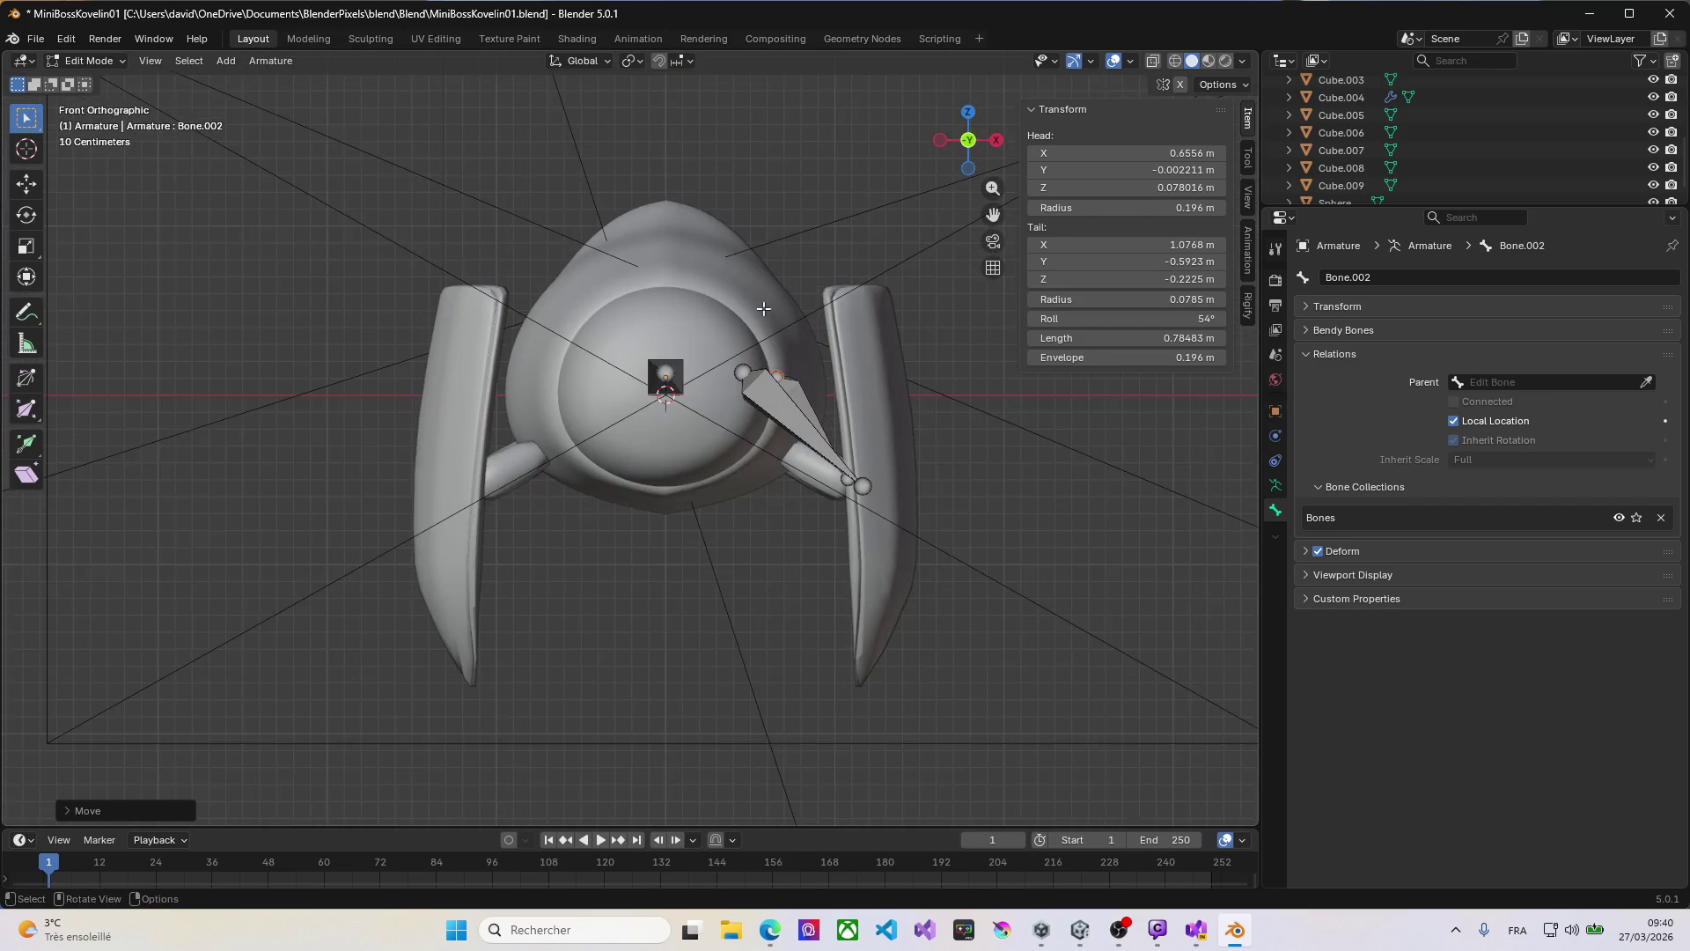
{"action": "left_click", "coordinate": [748, 374]}
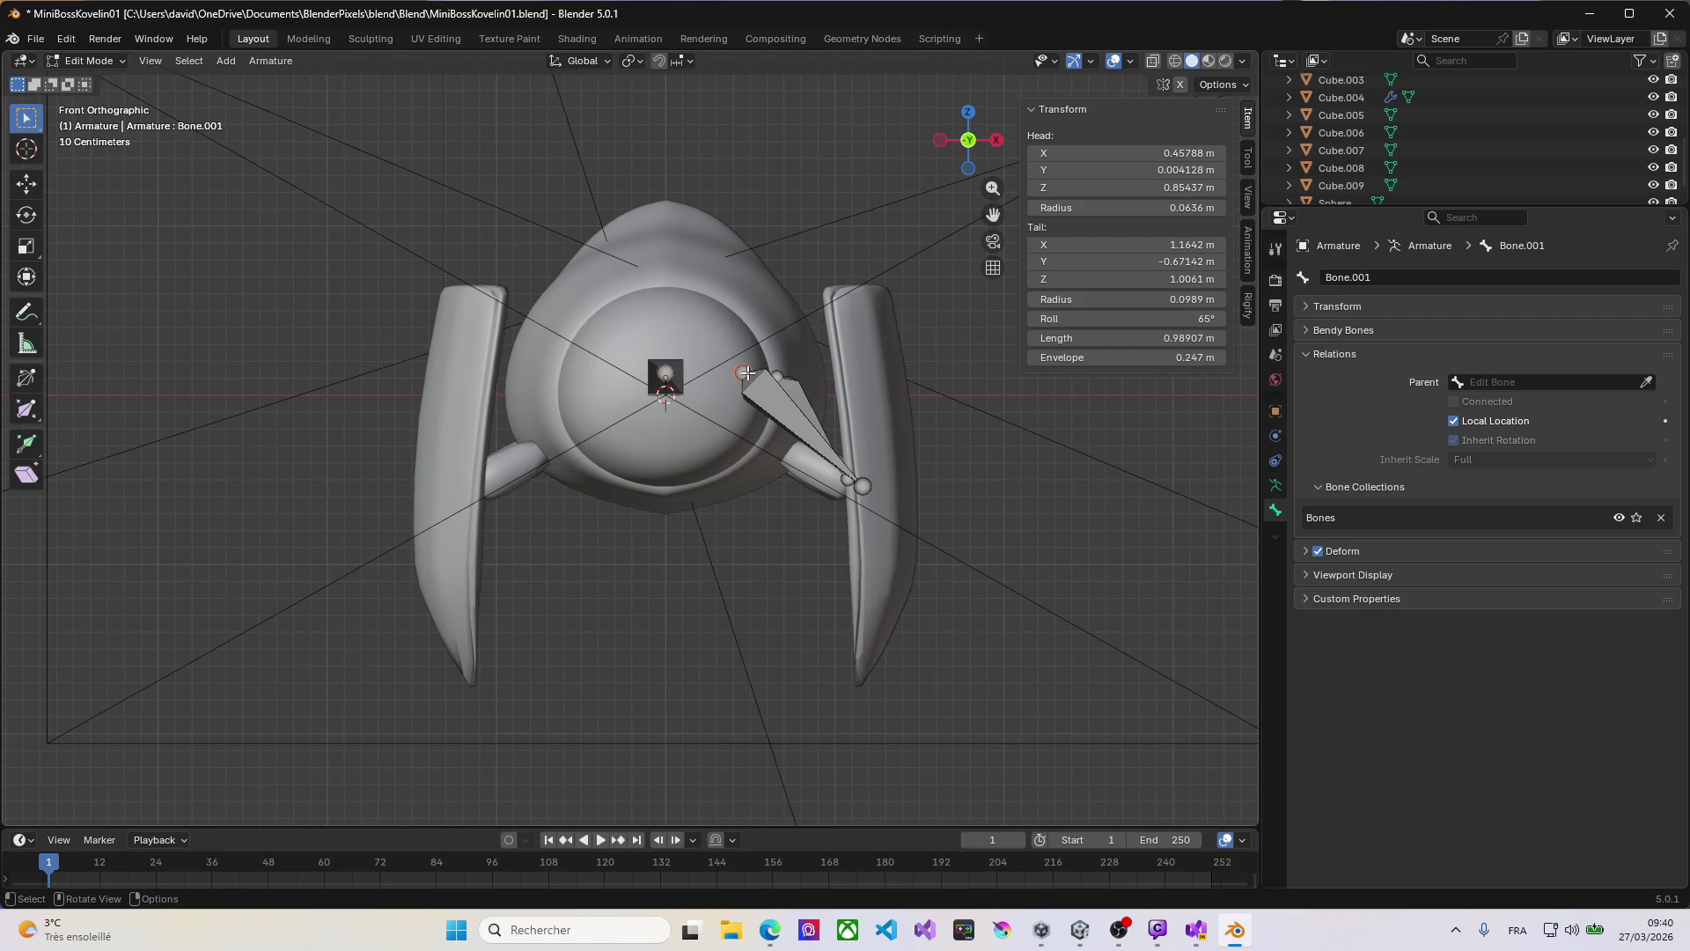
{"action": "key", "text": "g"}
{"action": "left_click", "coordinate": [742, 421]}
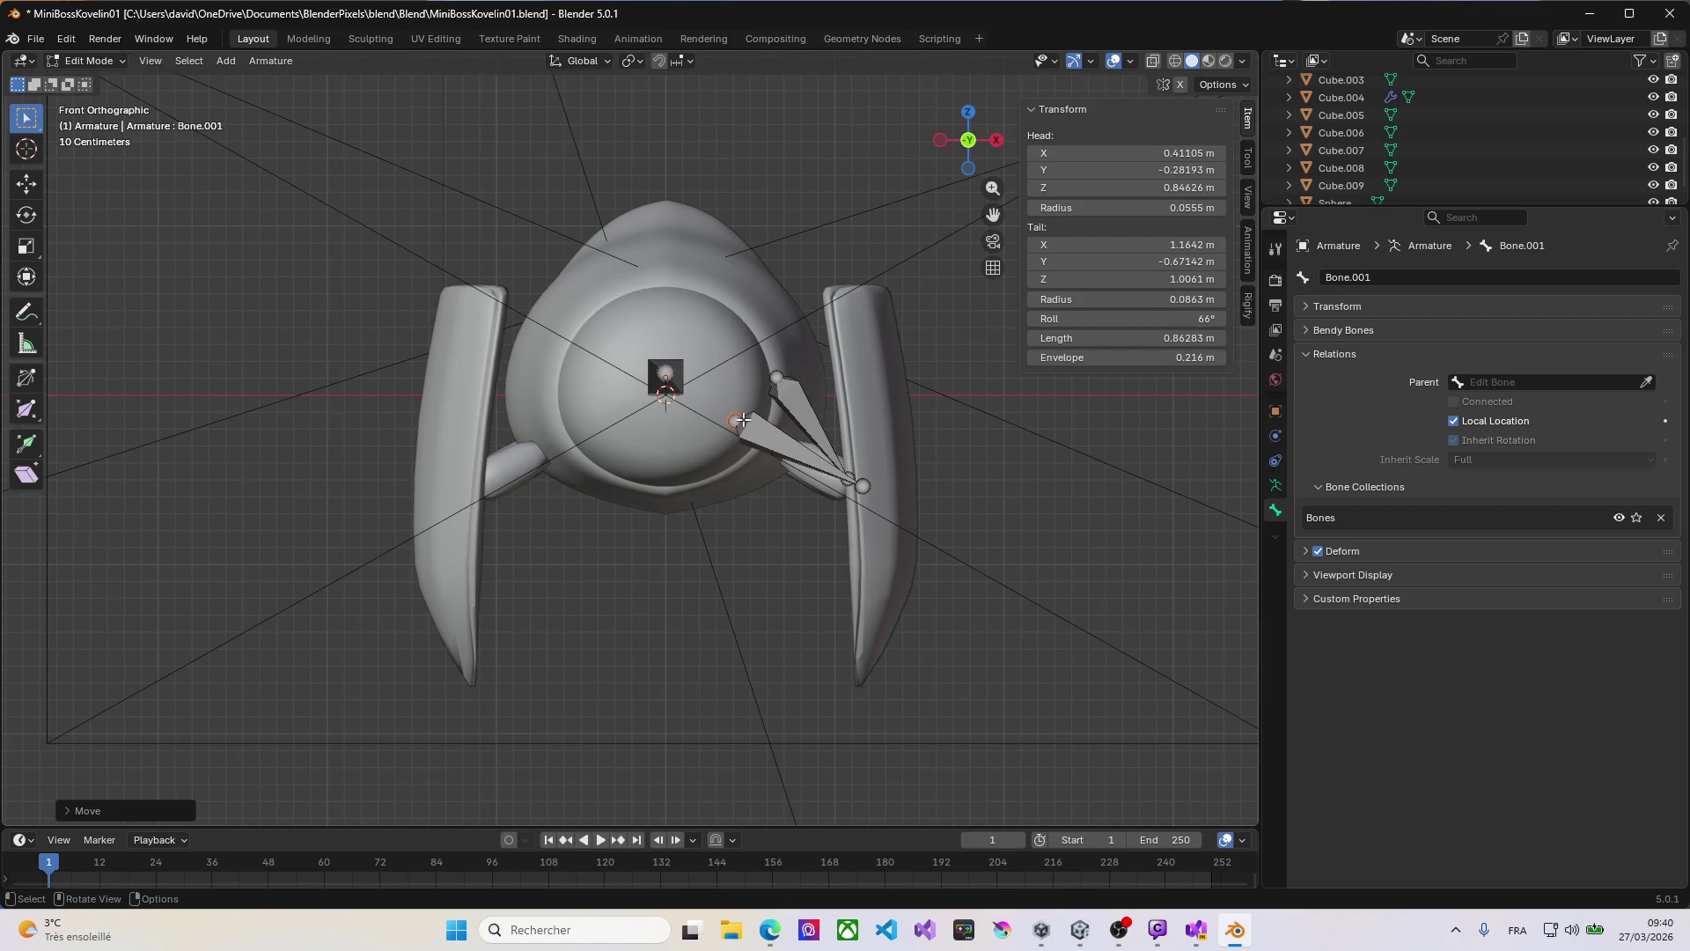
{"action": "left_click", "coordinate": [776, 380]}
Step: Place Bone.002's head at the arm's inner joint (X 0.46828 m) and enable X-ray
{"action": "key", "text": "g"}
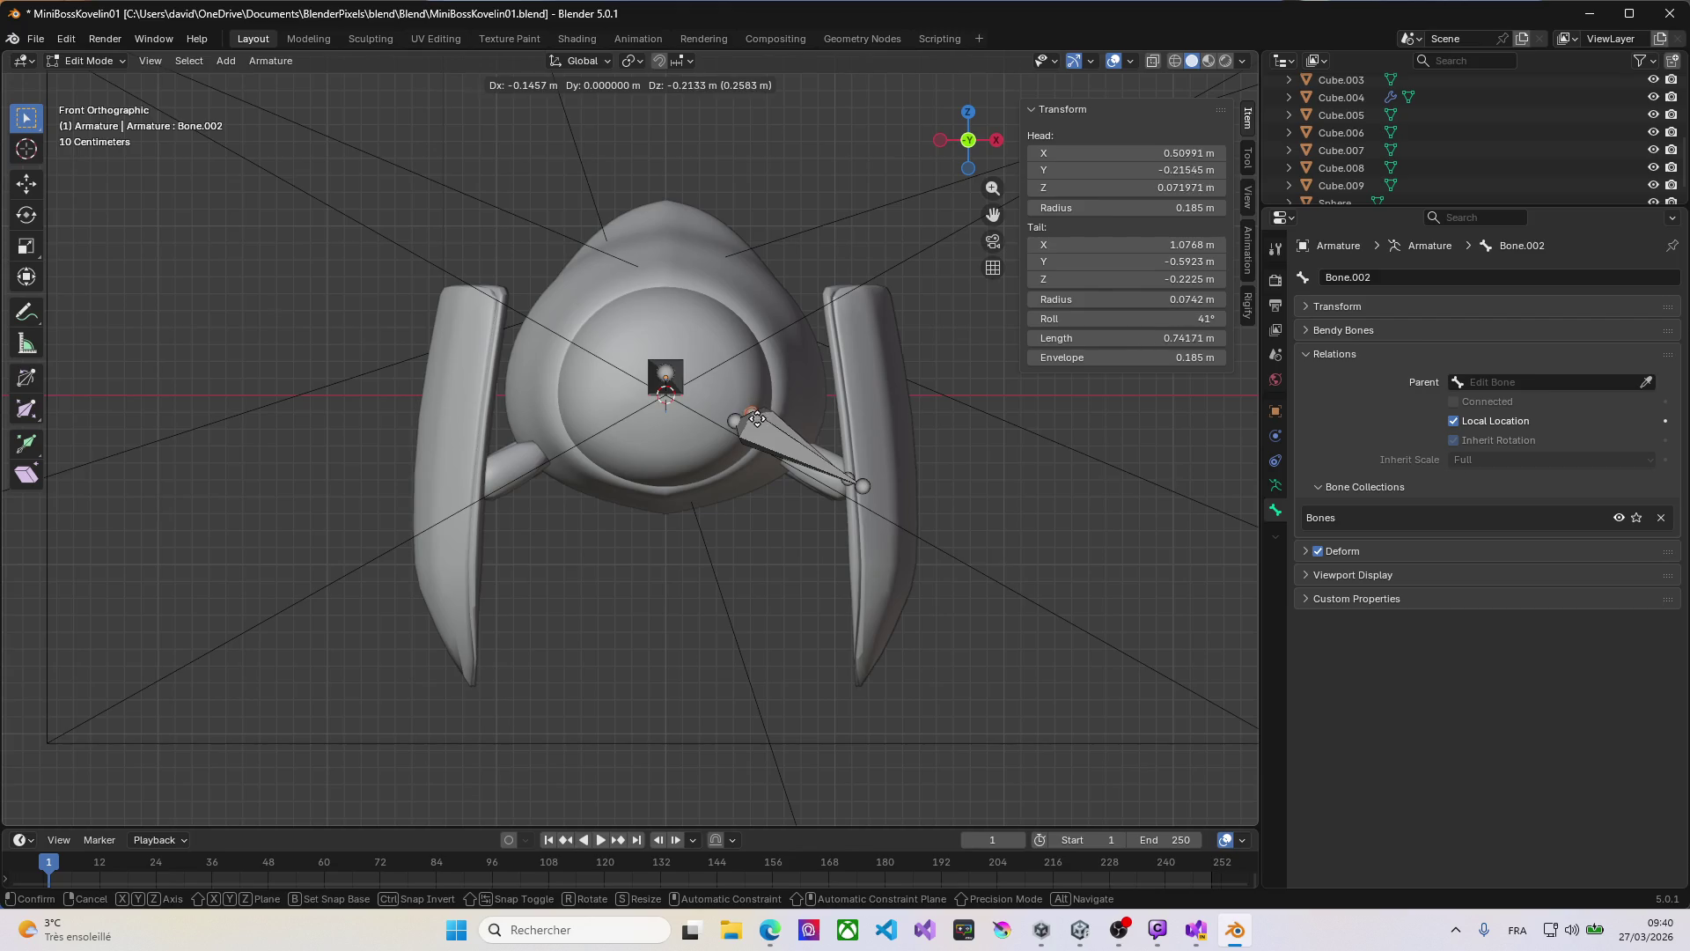
{"action": "left_click", "coordinate": [751, 426]}
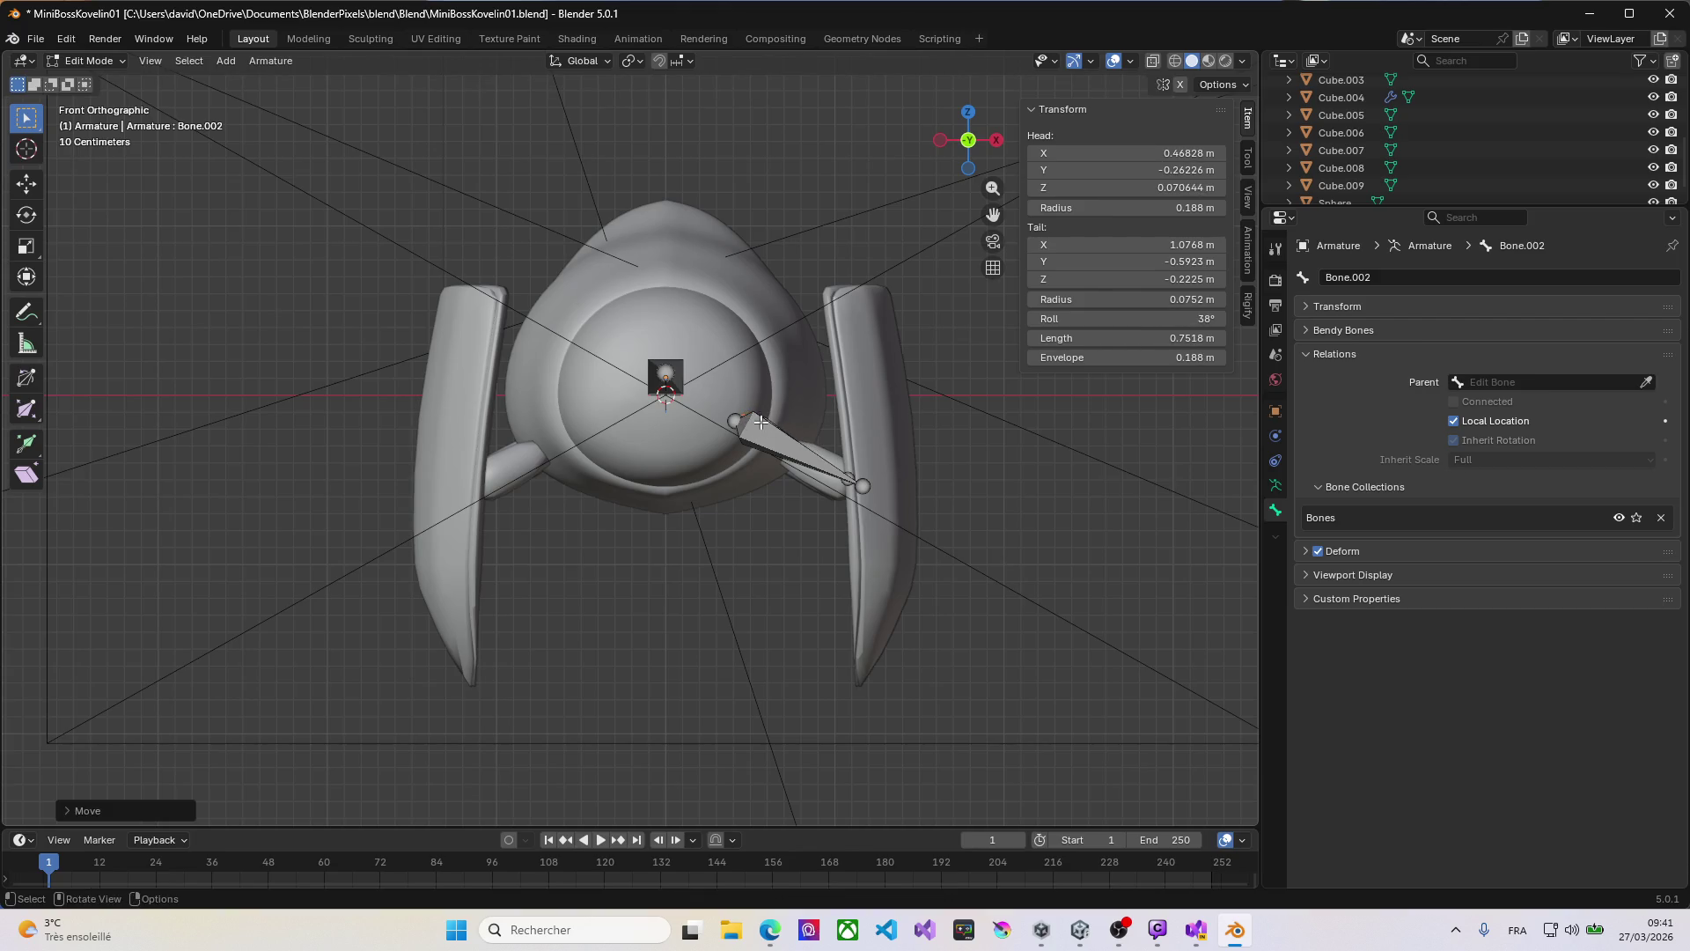
{"action": "key", "text": "alt+z"}
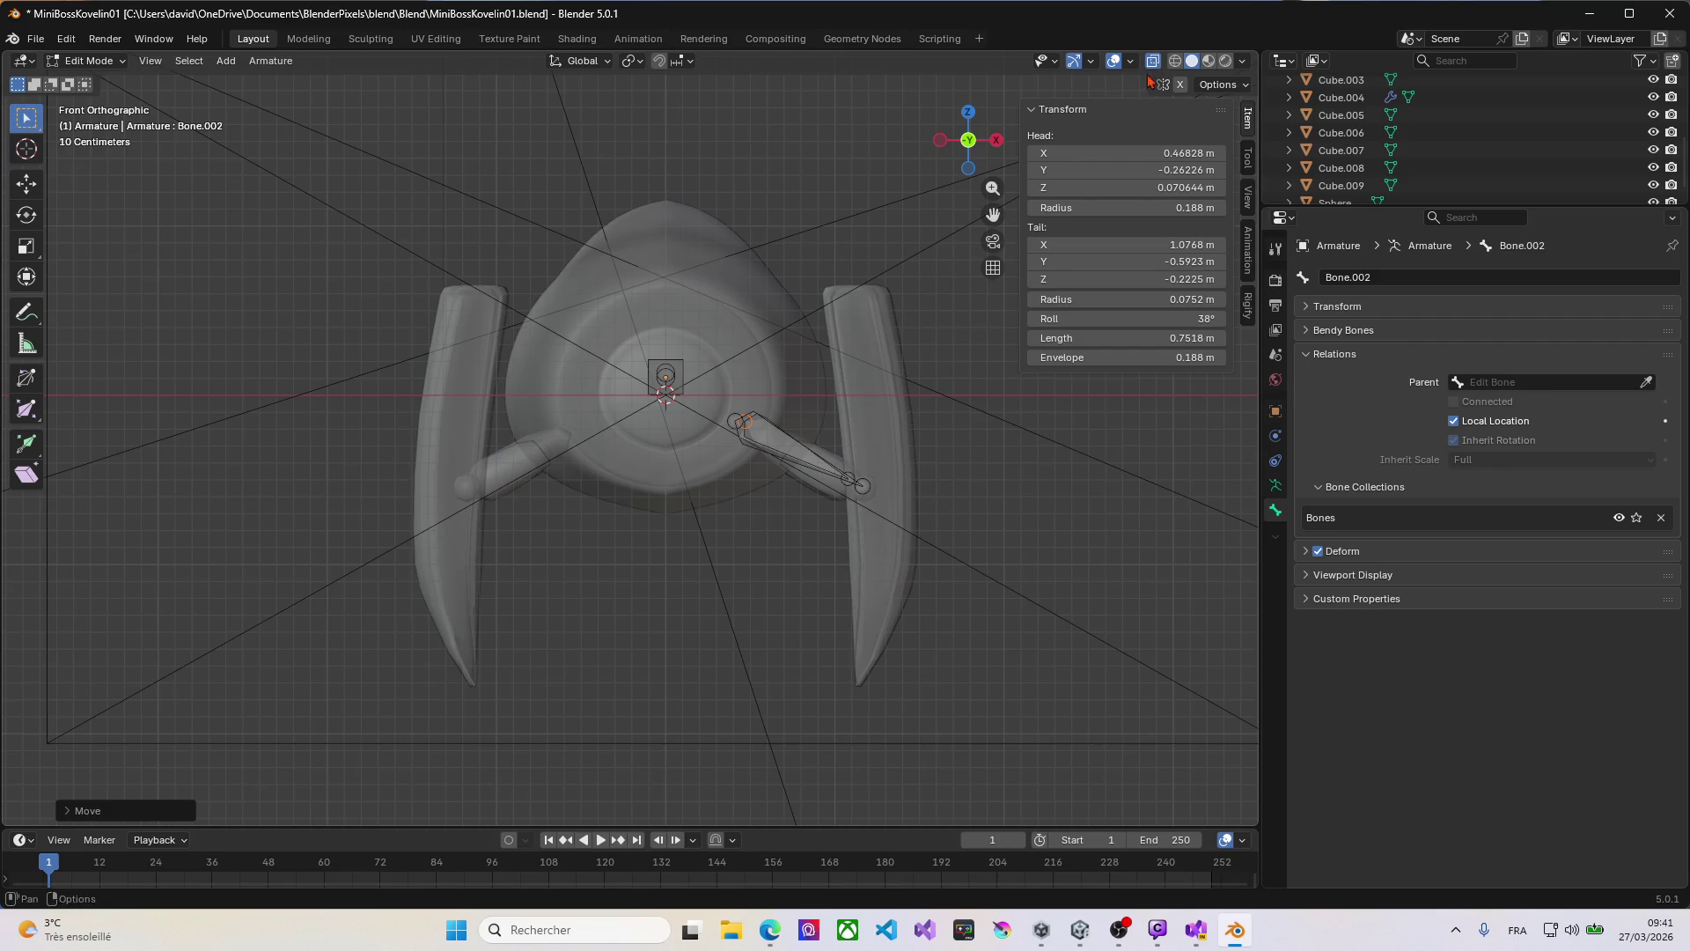
{"action": "scroll", "coordinate": [817, 486], "scroll_direction": "up", "scroll_amount": 1}
{"action": "scroll", "coordinate": [816, 486], "scroll_direction": "up", "scroll_amount": 4}
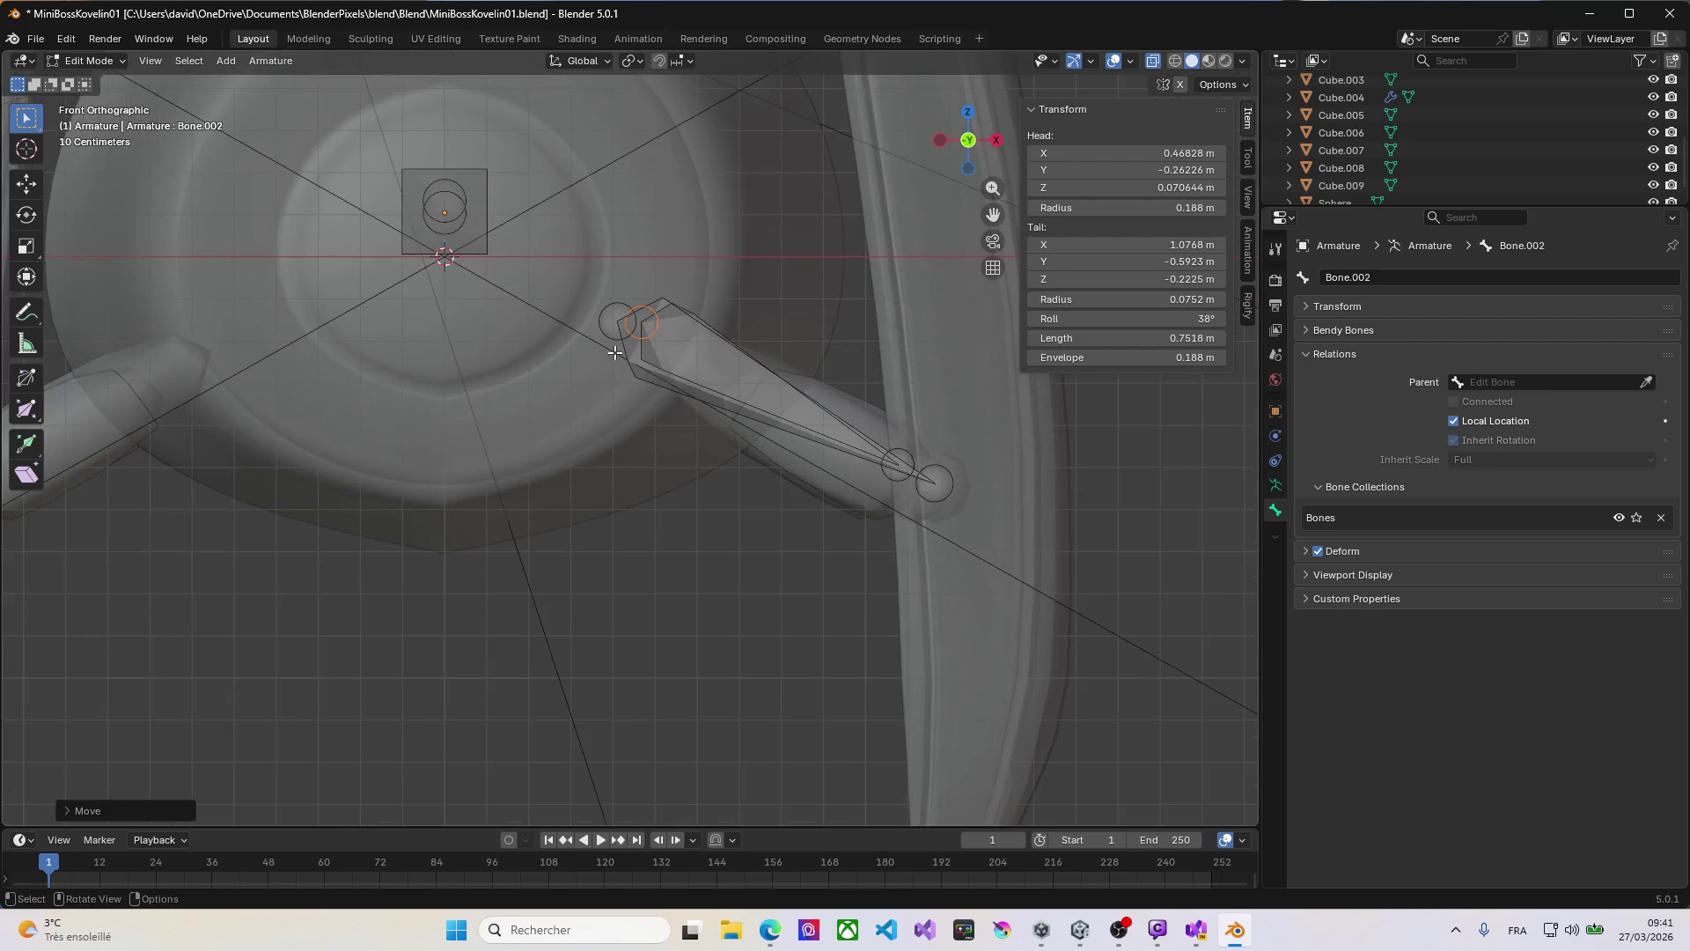
Step: Switch the viewport to Material Preview to show the blue-and-orange materials
{"action": "key", "text": "z"}
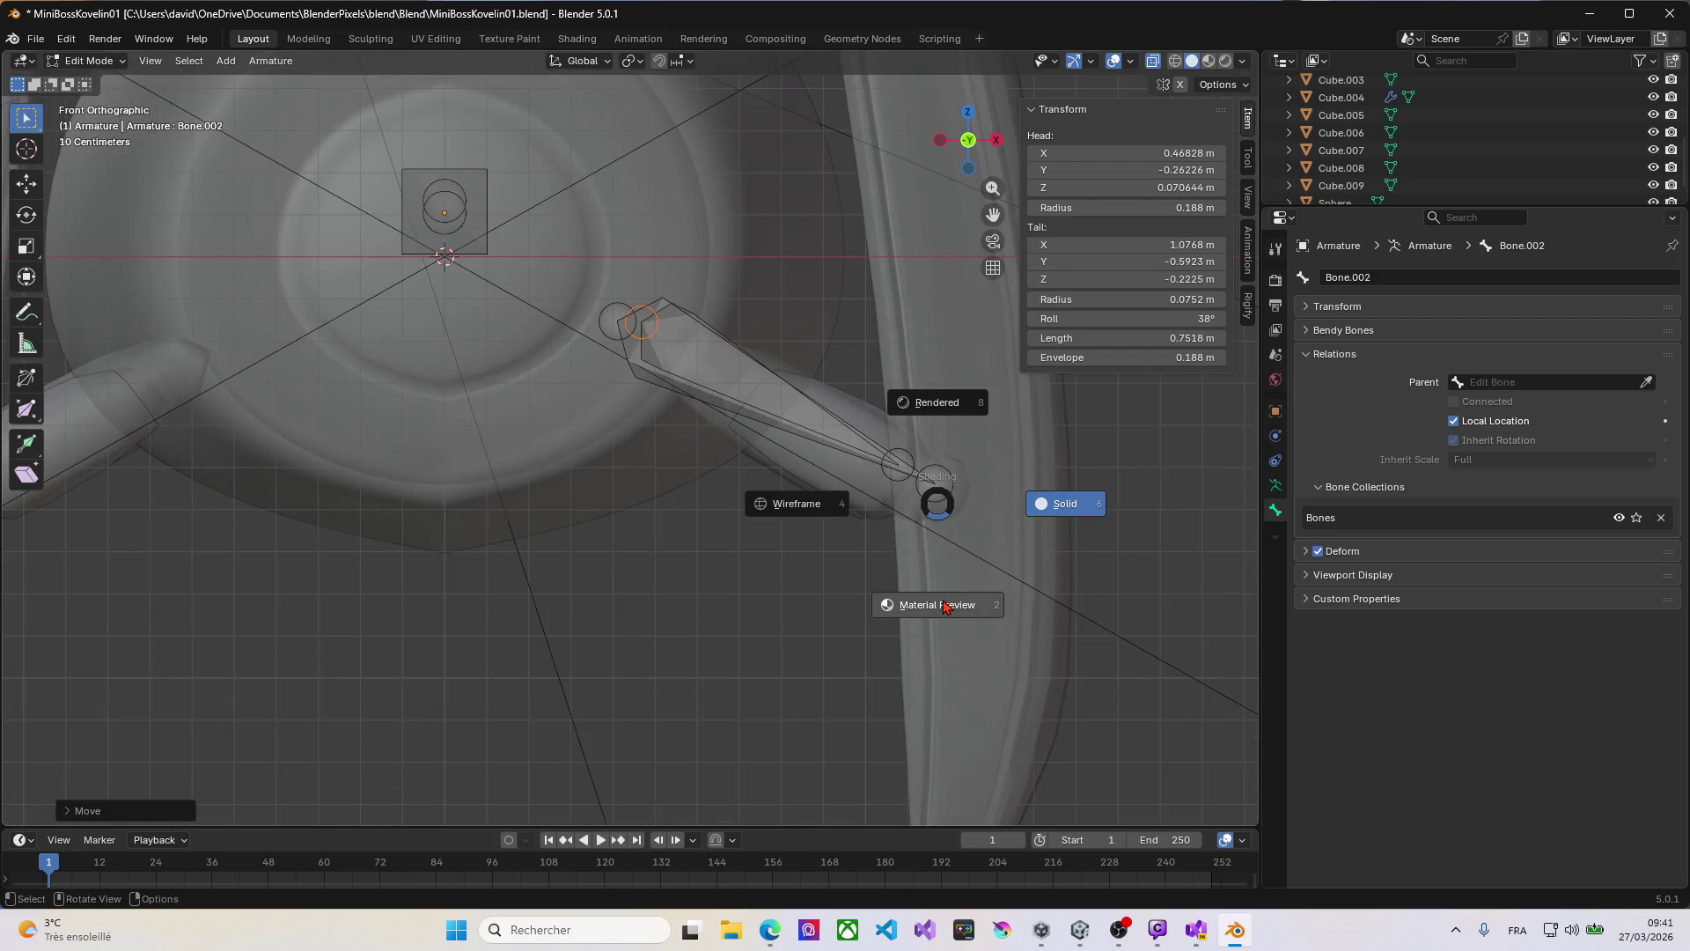
{"action": "left_click", "coordinate": [941, 599]}
{"action": "mouse_move", "coordinate": [622, 496]}
{"action": "middle_mouse_down"}
{"action": "mouse_move", "coordinate": [641, 482]}
{"action": "mouse_move", "coordinate": [603, 487]}
{"action": "mouse_move", "coordinate": [615, 499]}
{"action": "mouse_move", "coordinate": [566, 479]}
{"action": "mouse_move", "coordinate": [675, 499]}
{"action": "middle_mouse_up"}
{"action": "scroll", "coordinate": [614, 497], "scroll_direction": "down", "scroll_amount": 5}
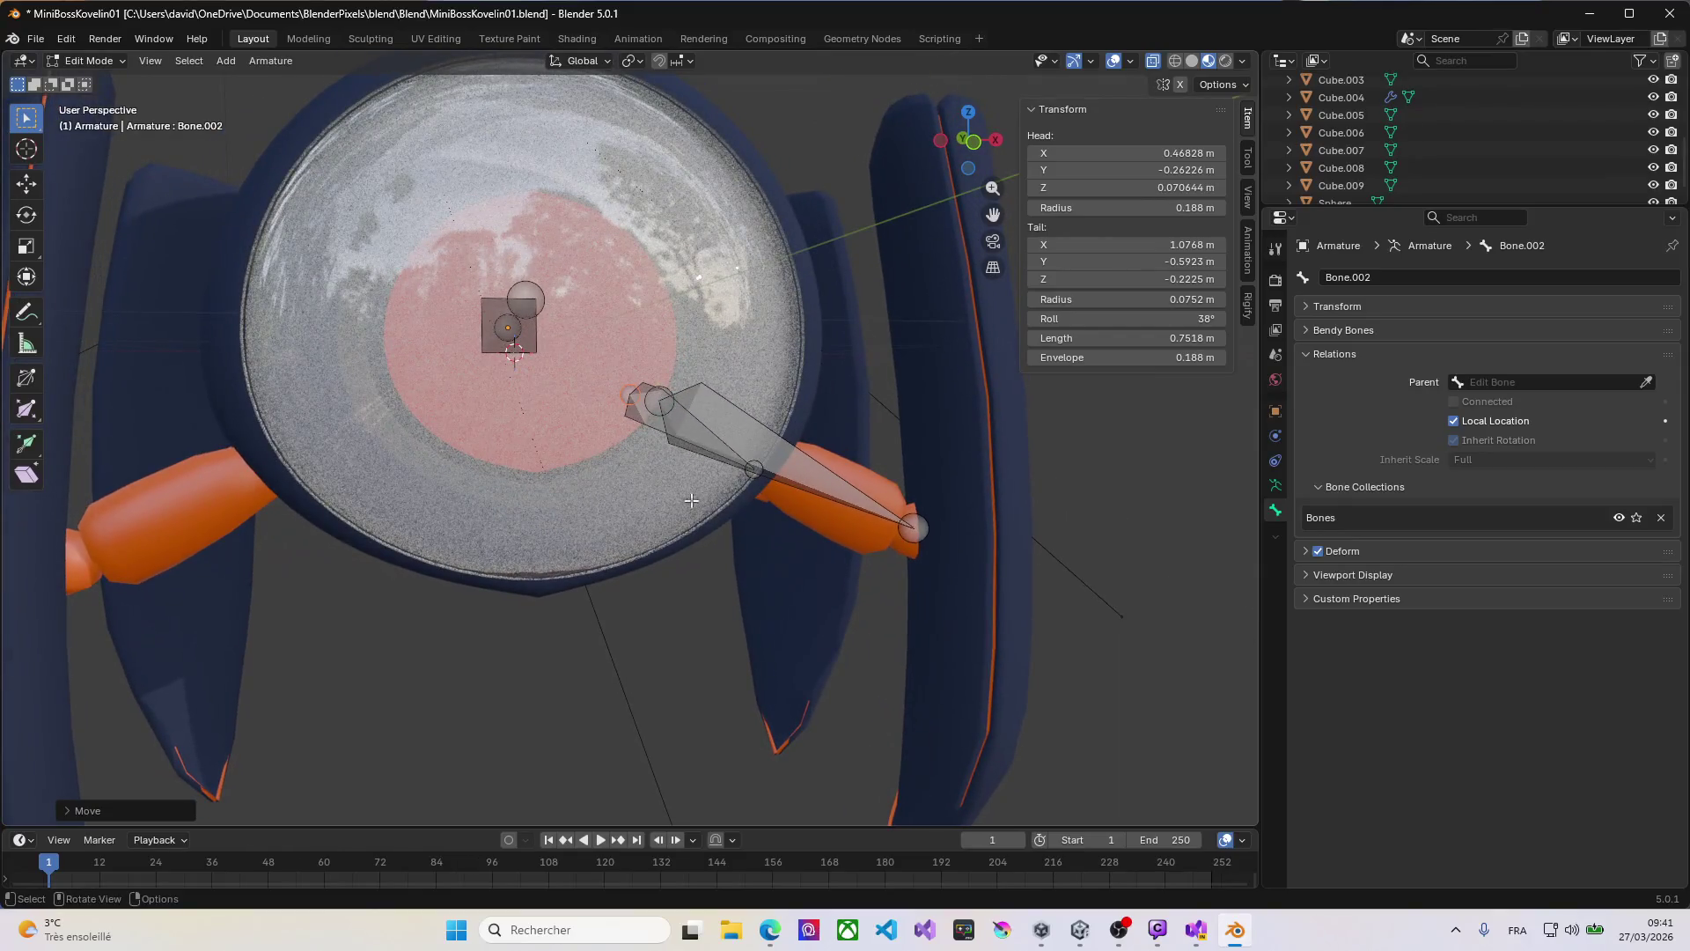
{"action": "scroll", "coordinate": [675, 499], "scroll_direction": "down", "scroll_amount": 5}
Step: Extrude Bone.003 from Bone.001's tail down to the leg tip and adjust their joint
{"action": "left_click", "coordinate": [841, 522]}
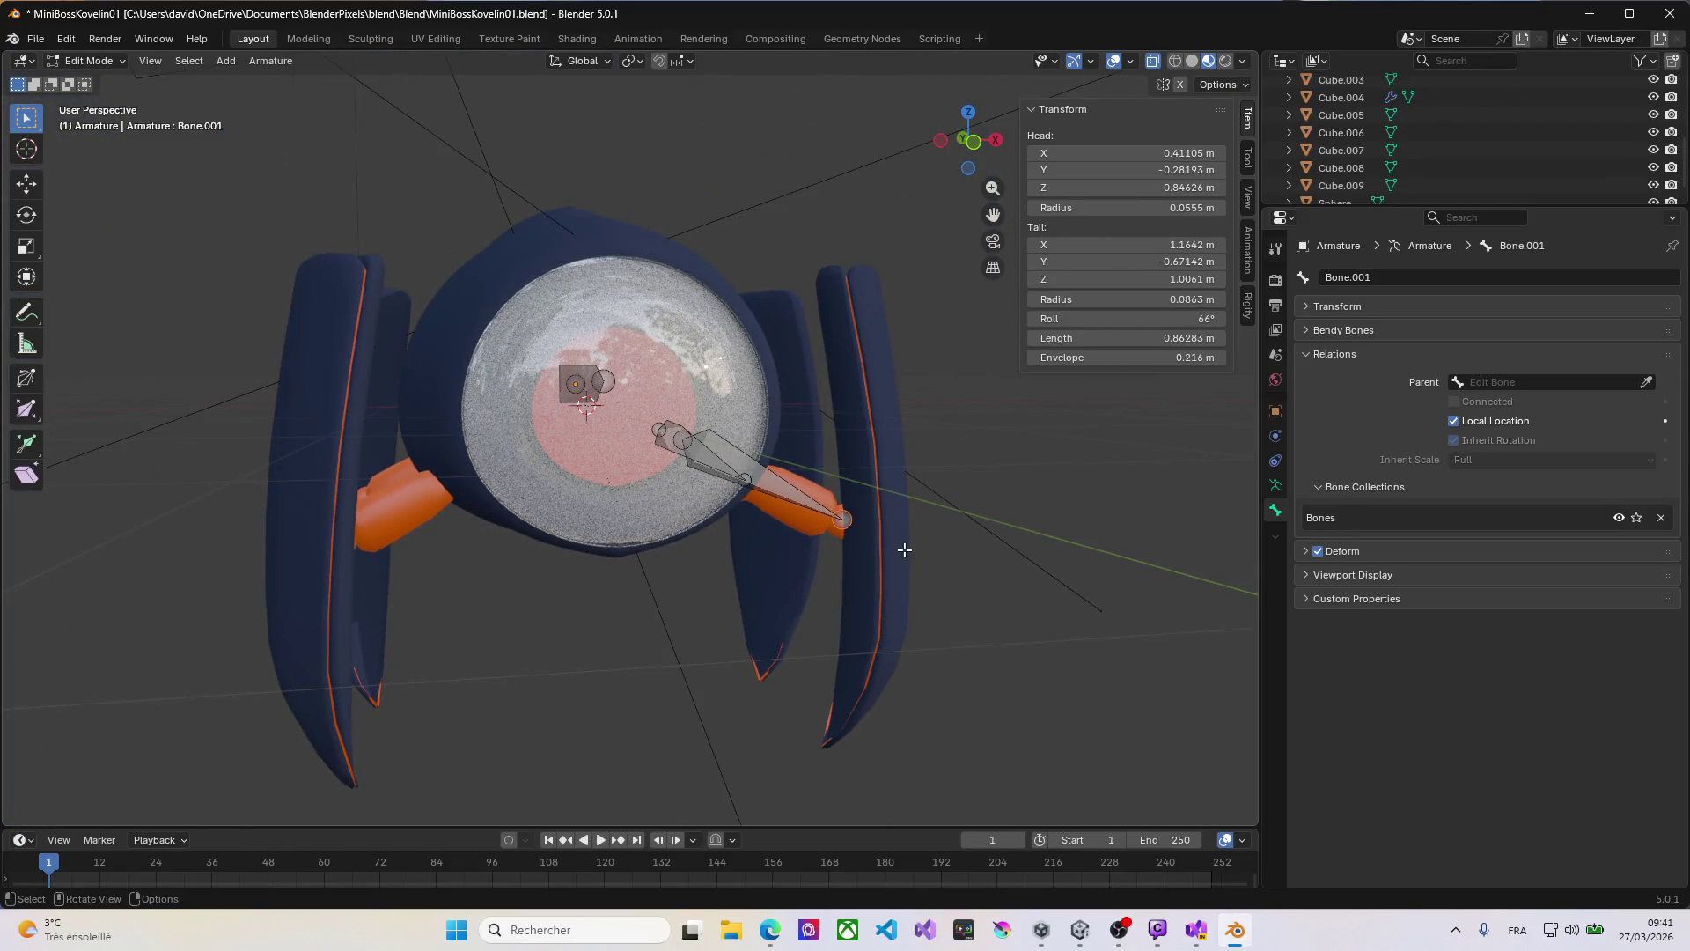
{"action": "key", "text": "KP_1"}
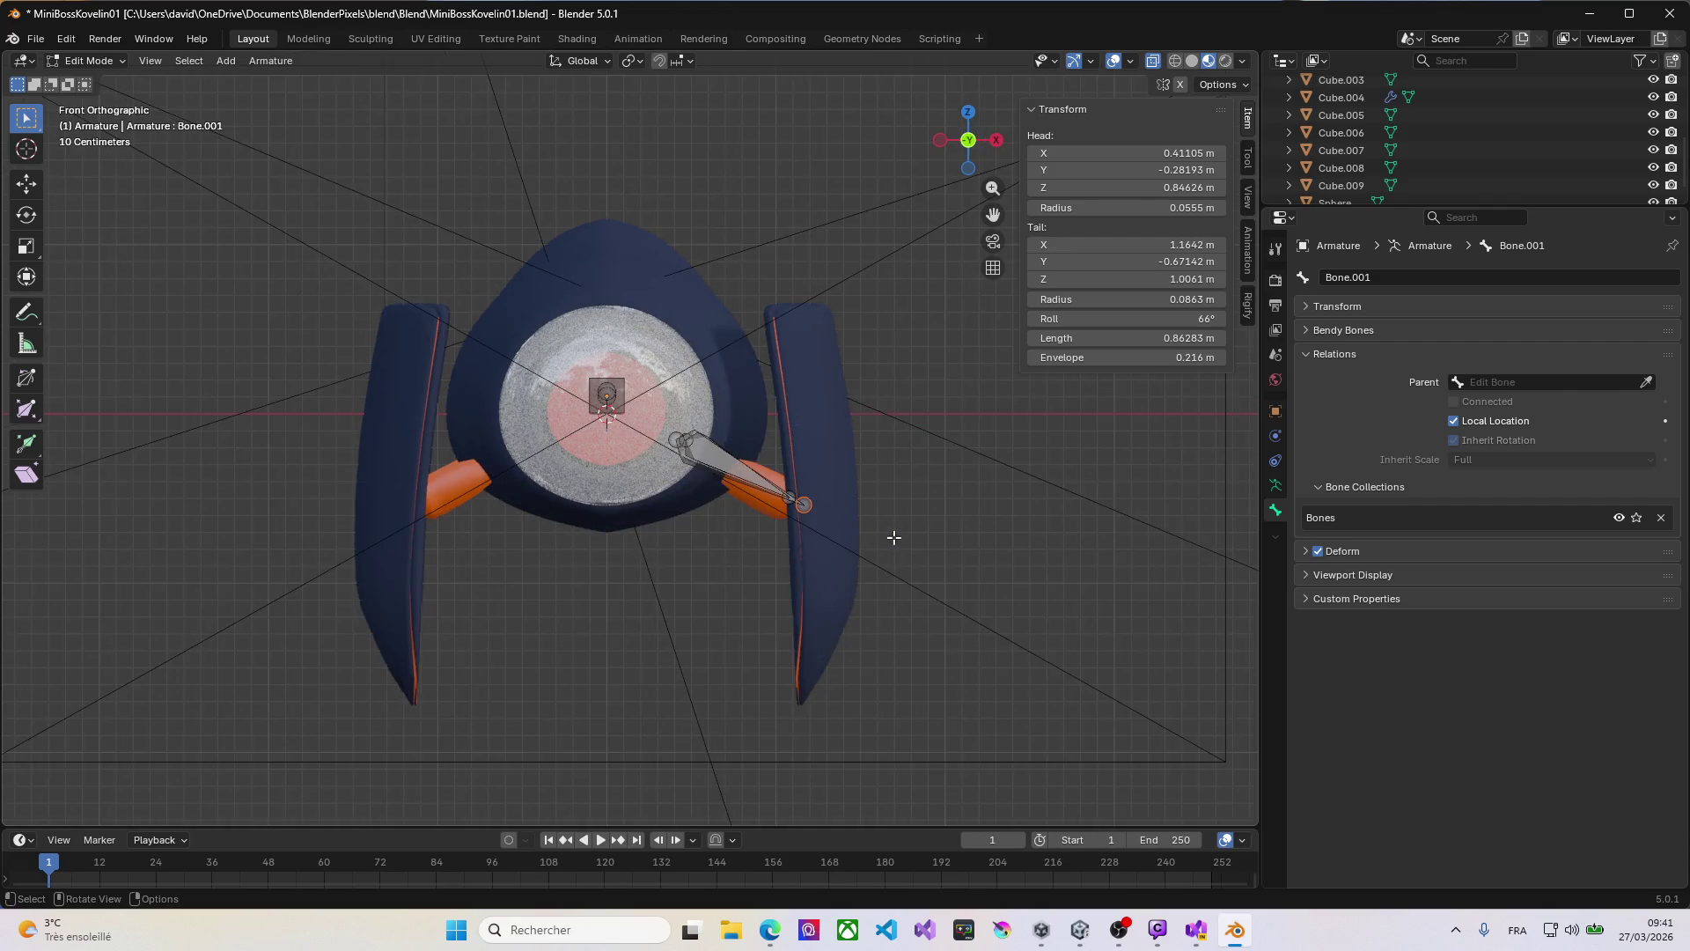
{"action": "key", "text": "e"}
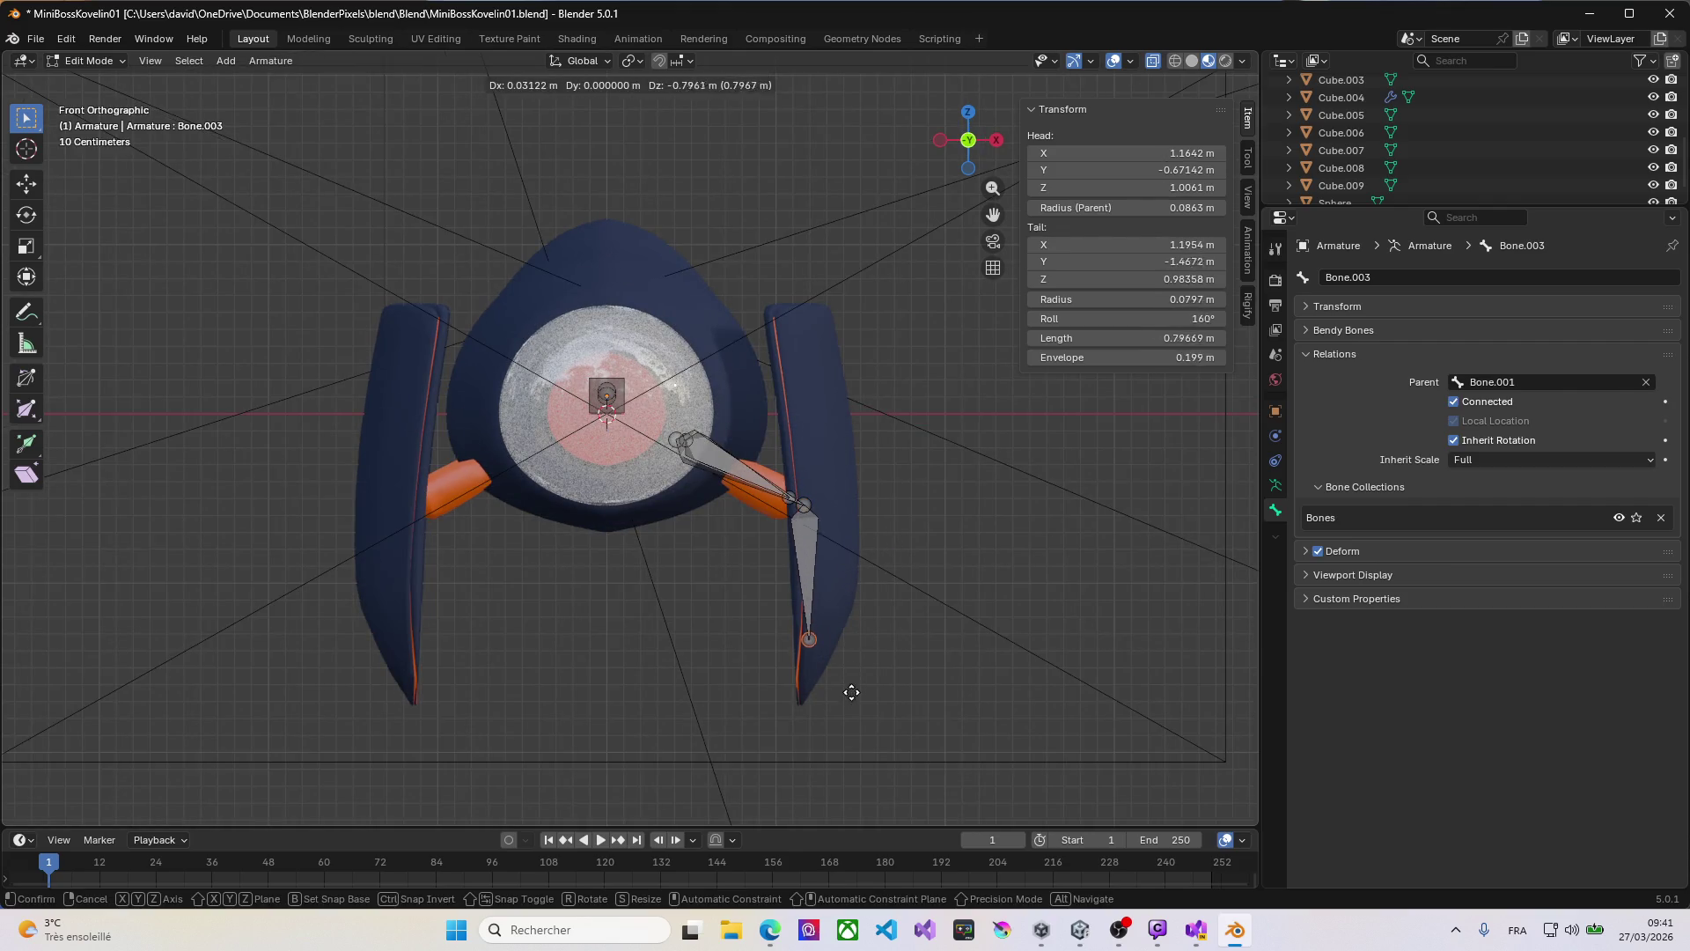
{"action": "left_click", "coordinate": [851, 721]}
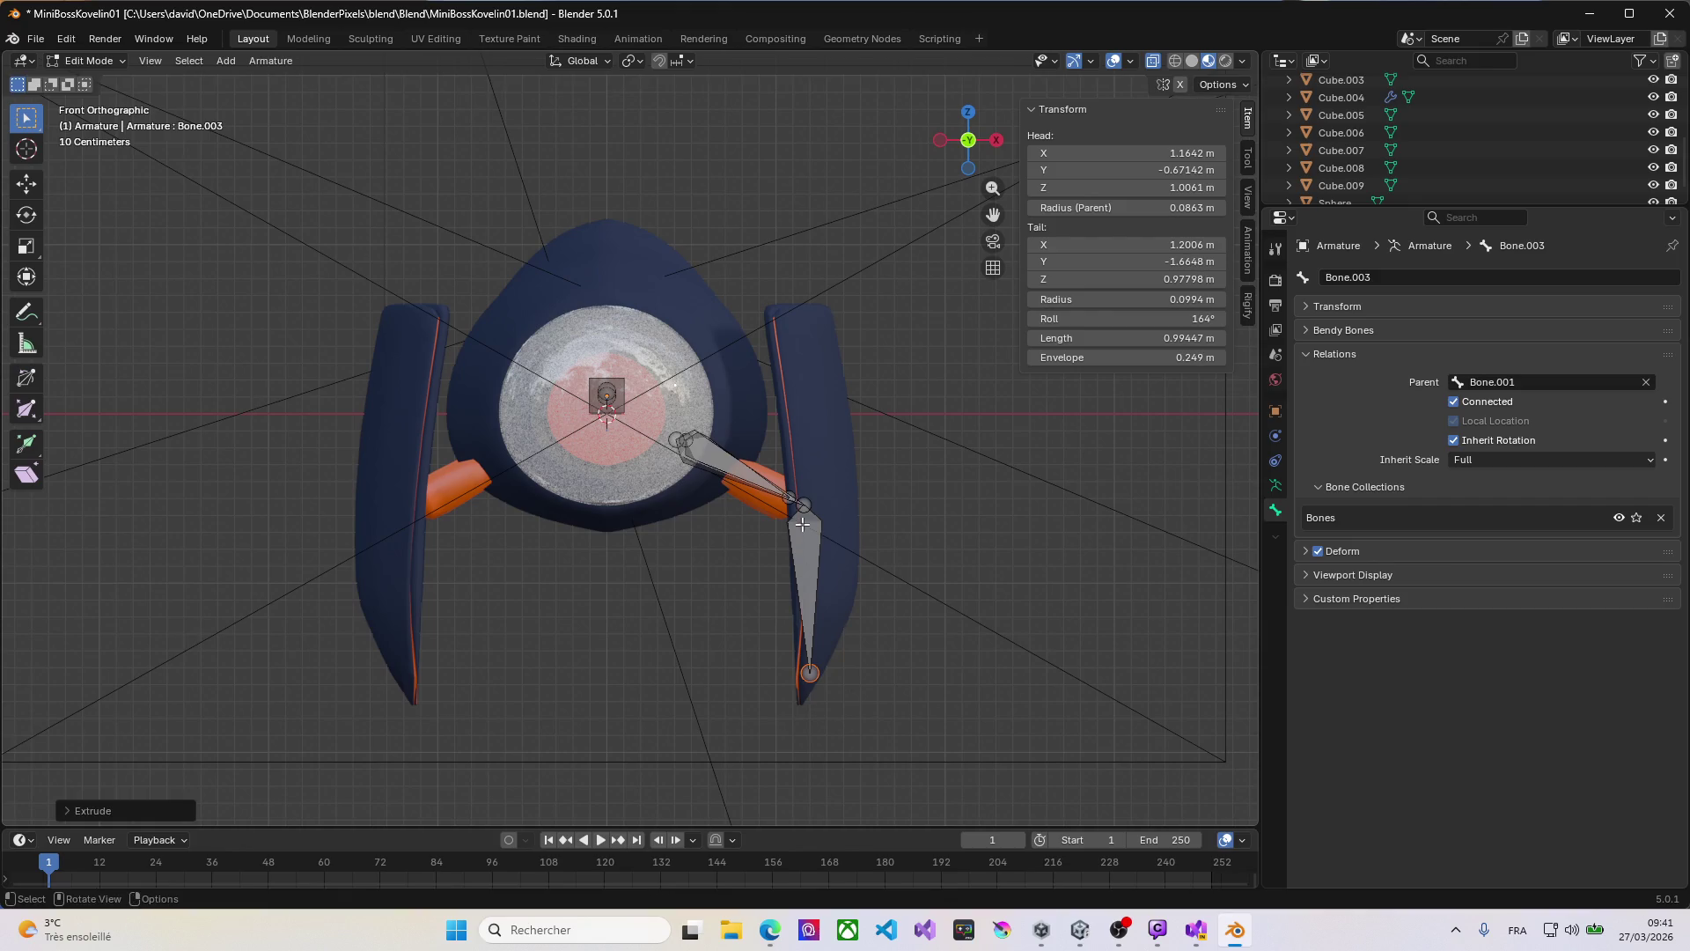
{"action": "left_click", "coordinate": [803, 507]}
{"action": "key", "text": "g"}
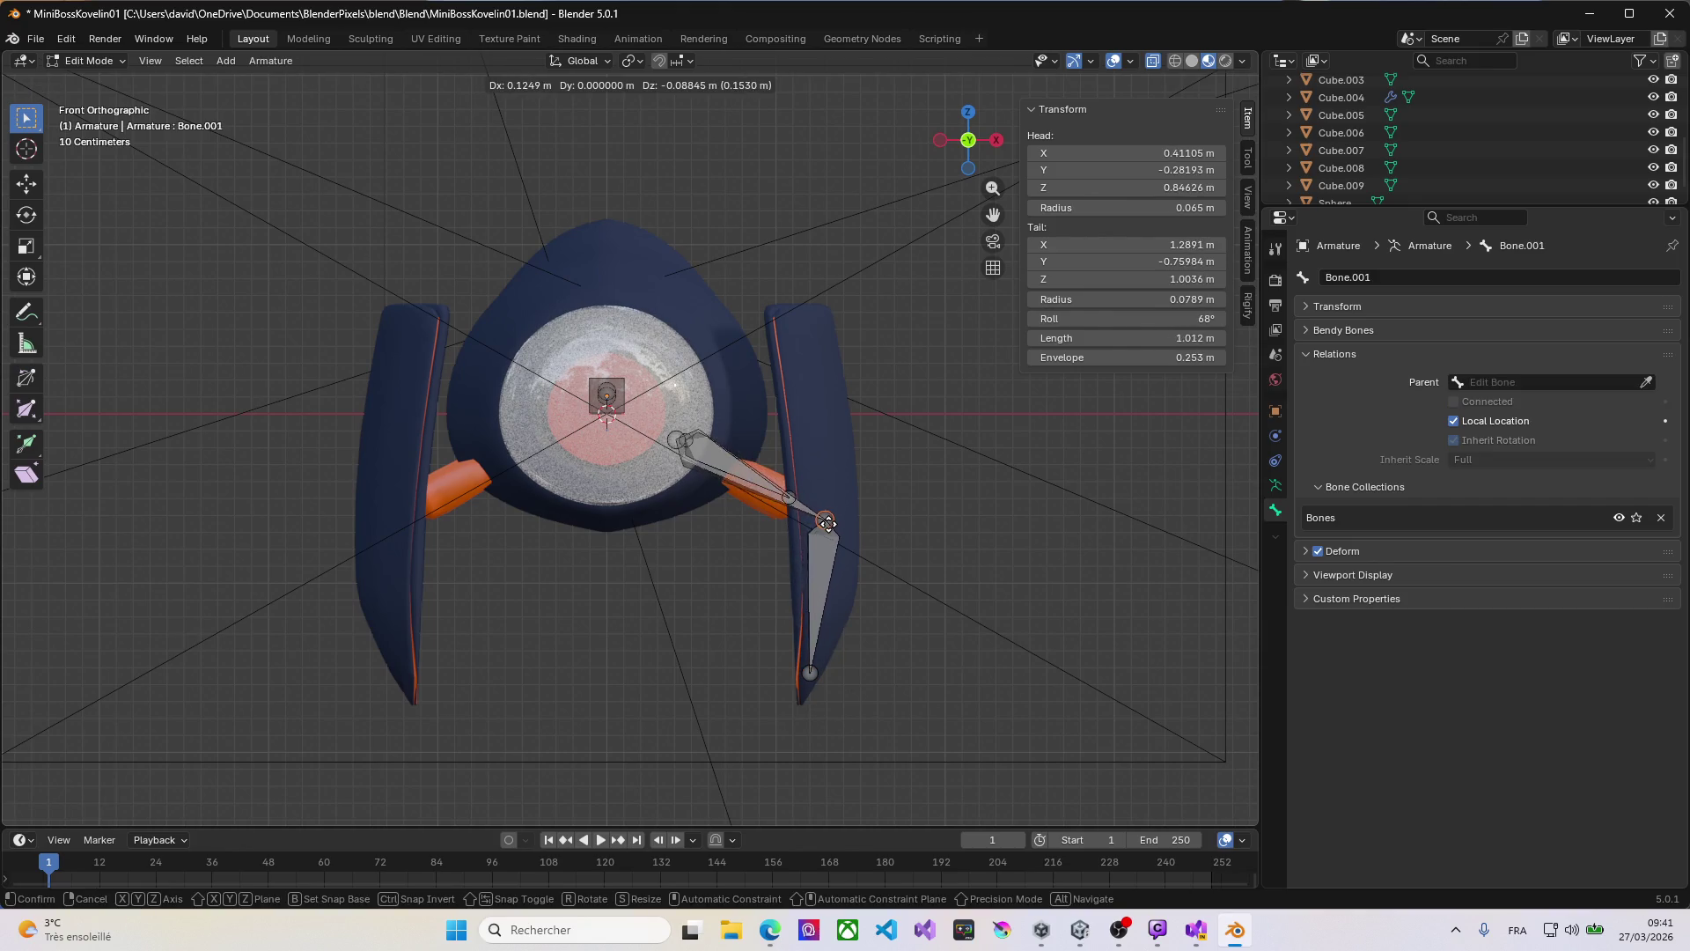
{"action": "left_click", "coordinate": [828, 517]}
{"action": "mouse_move", "coordinate": [909, 464]}
{"action": "middle_mouse_down"}
{"action": "mouse_move", "coordinate": [707, 483]}
{"action": "mouse_move", "coordinate": [558, 472]}
{"action": "mouse_move", "coordinate": [597, 464]}
{"action": "middle_mouse_up"}
Step: Move Bone.002's tail to the lower leg joint using side and back views
{"action": "left_click", "coordinate": [1034, 516]}
{"action": "middle_click_drag", "start_coordinate": [1088, 539], "coordinate": [942, 532]}
{"action": "key", "text": "KP_3"}
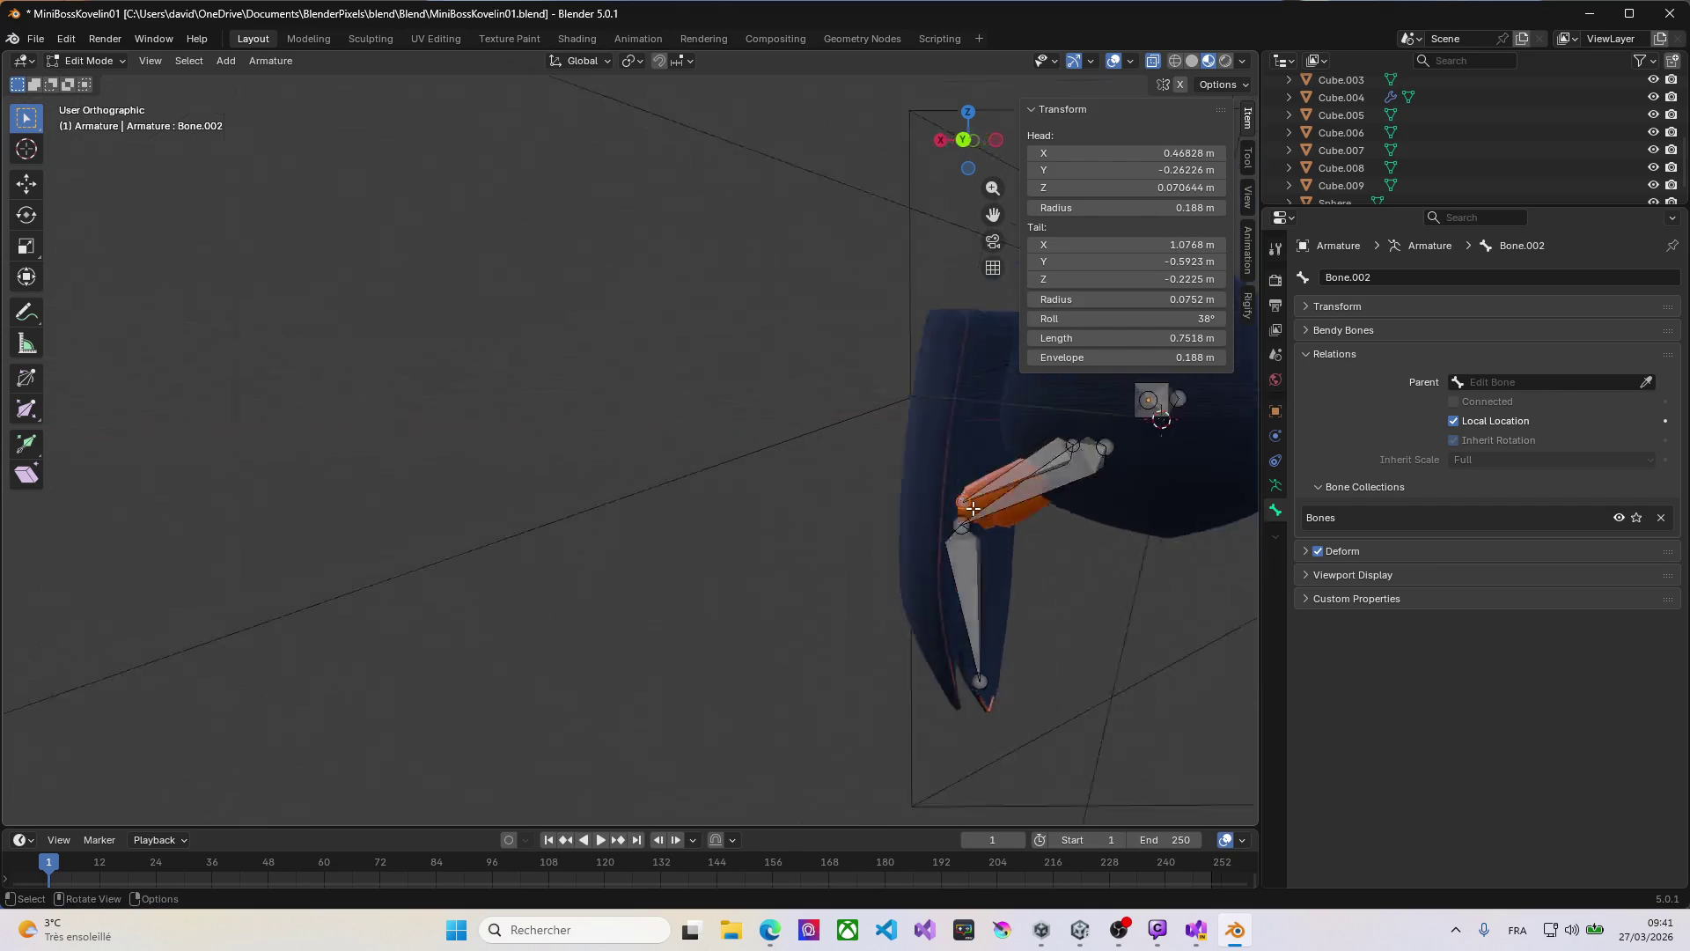
{"action": "key", "text": "ctrl+KP_1"}
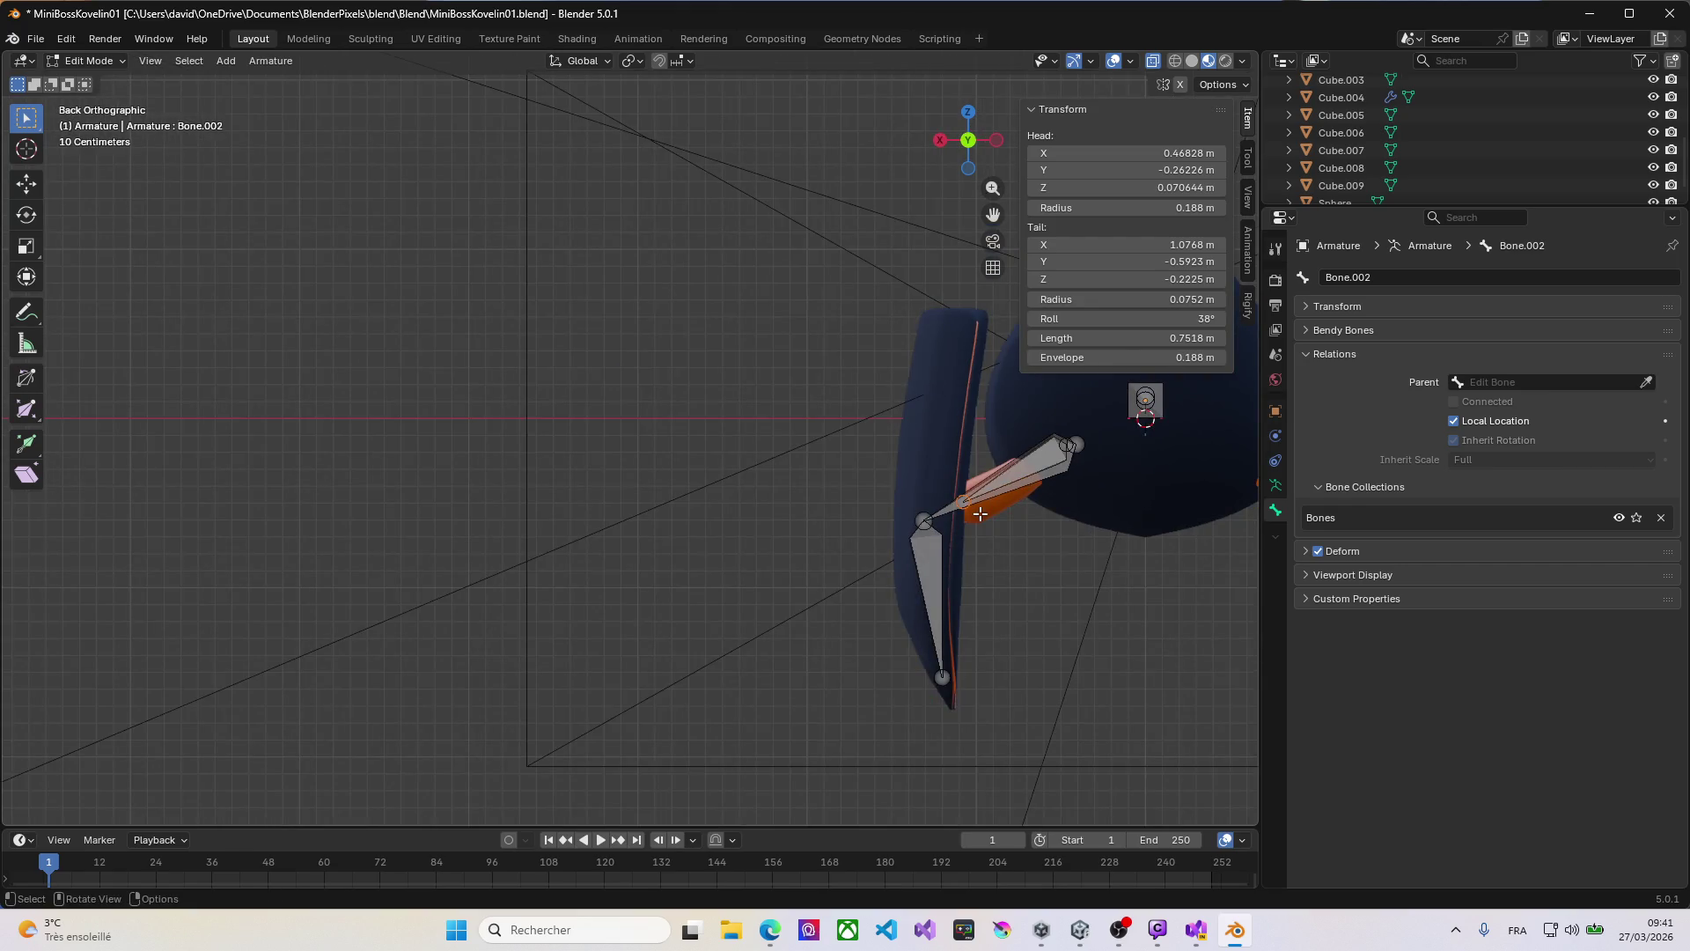
{"action": "key", "text": "g"}
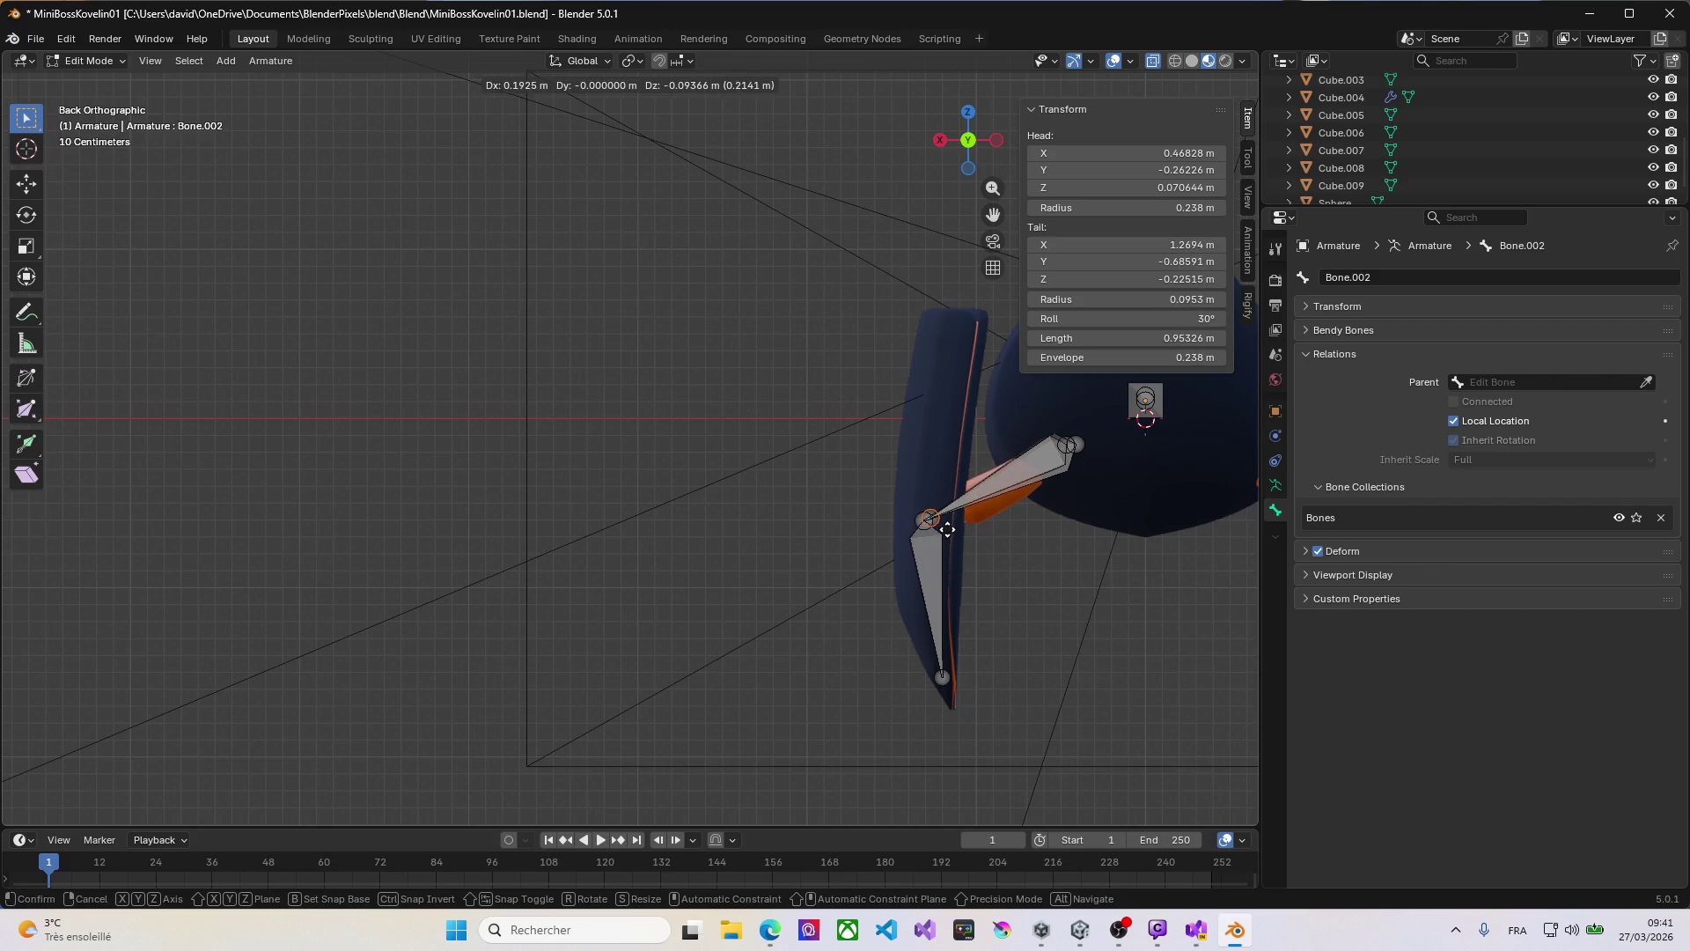
{"action": "left_click", "coordinate": [955, 528]}
{"action": "mouse_move", "coordinate": [955, 529]}
{"action": "middle_mouse_down"}
{"action": "mouse_move", "coordinate": [966, 572]}
{"action": "mouse_move", "coordinate": [901, 493]}
{"action": "mouse_move", "coordinate": [897, 518]}
{"action": "middle_mouse_up"}
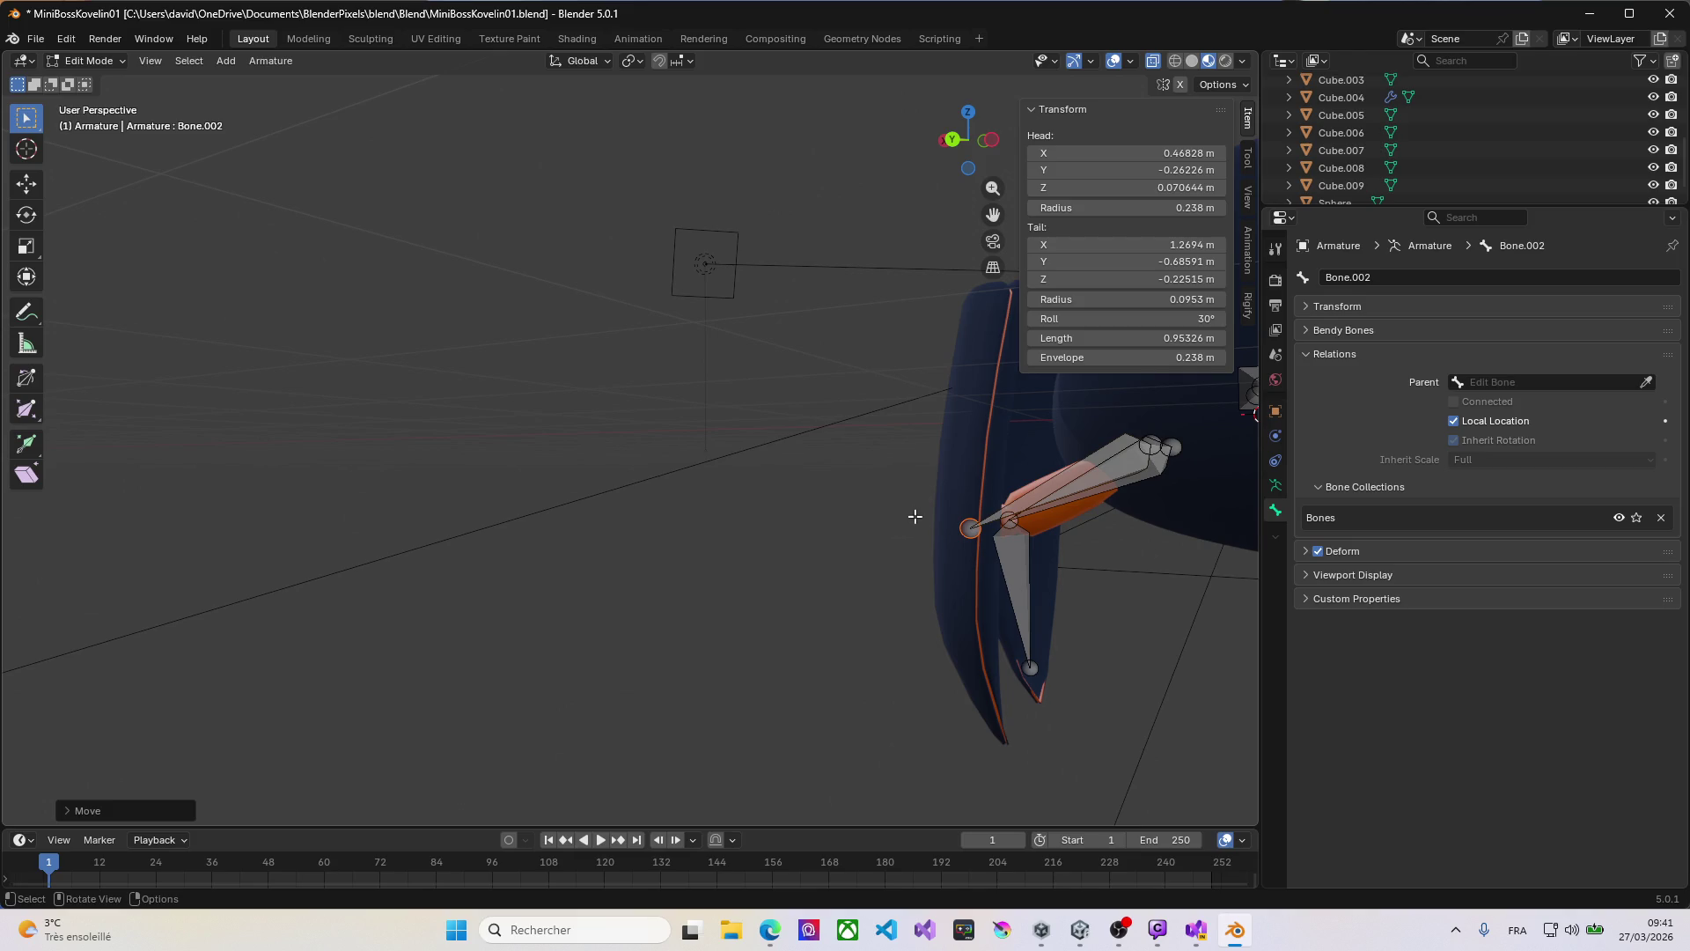
Step: Extrude Bone.004 (0.96494 m) from Bone.002's tail down the leg, then leave Edit Mode
{"action": "key", "text": "e"}
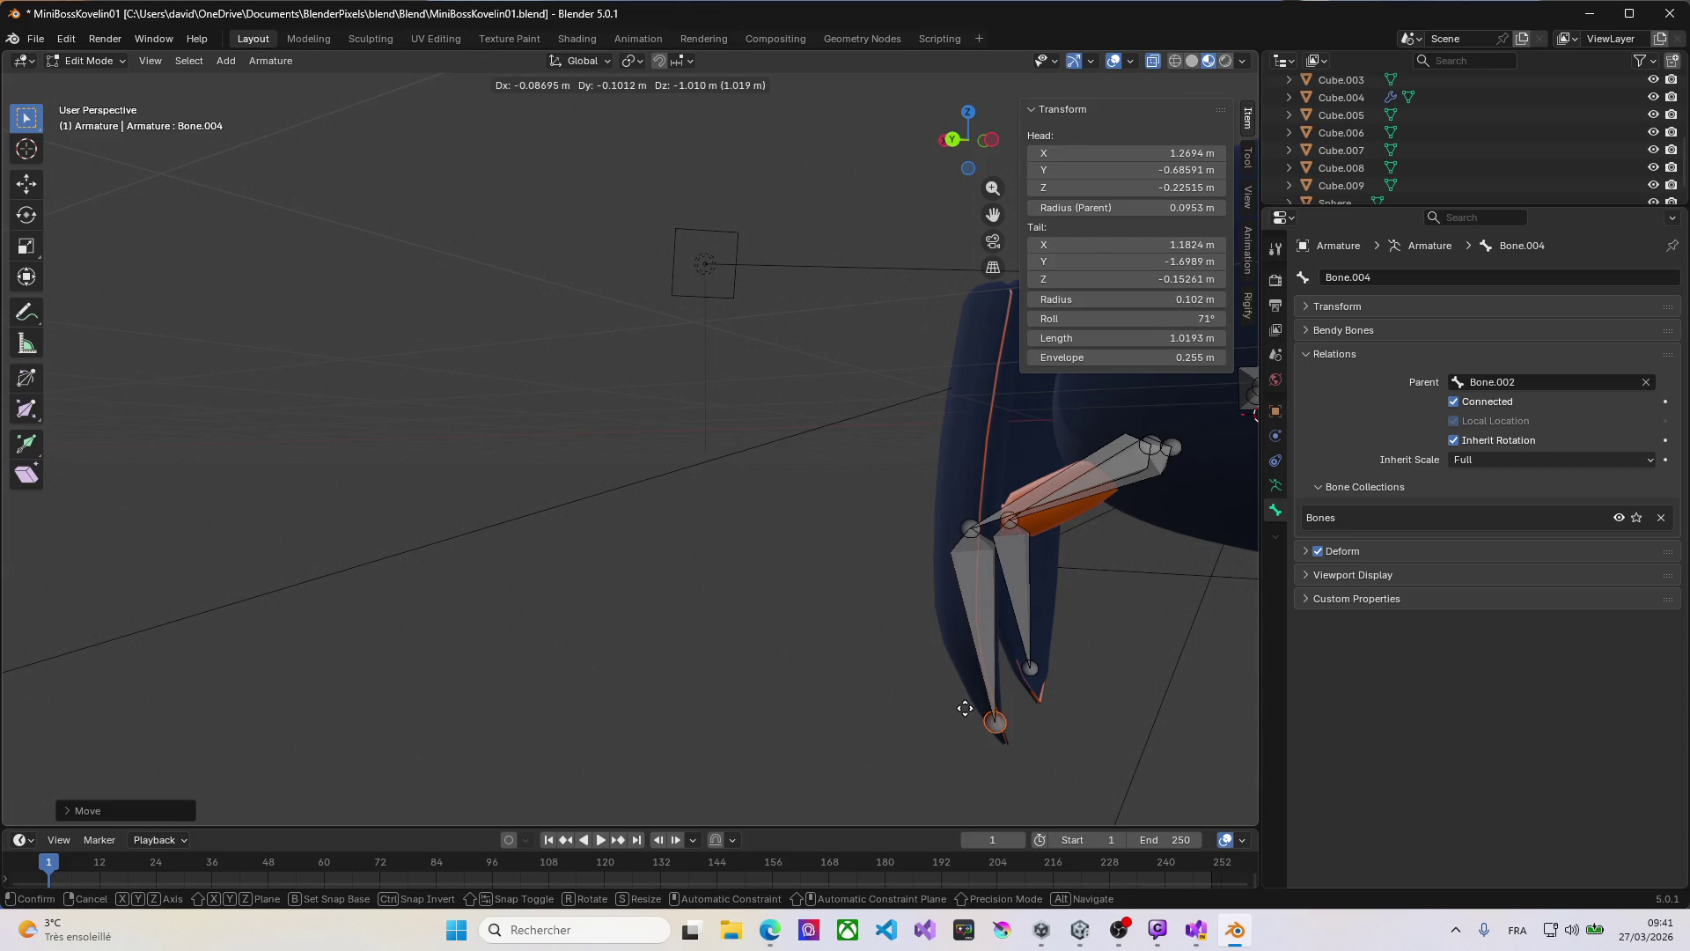
{"action": "left_click", "coordinate": [958, 692]}
{"action": "mouse_move", "coordinate": [827, 540]}
{"action": "middle_mouse_down"}
{"action": "mouse_move", "coordinate": [1125, 526]}
{"action": "mouse_move", "coordinate": [864, 630]}
{"action": "mouse_move", "coordinate": [928, 606]}
{"action": "mouse_move", "coordinate": [709, 626]}
{"action": "mouse_move", "coordinate": [875, 613]}
{"action": "mouse_move", "coordinate": [906, 574]}
{"action": "mouse_move", "coordinate": [810, 588]}
{"action": "middle_mouse_up"}
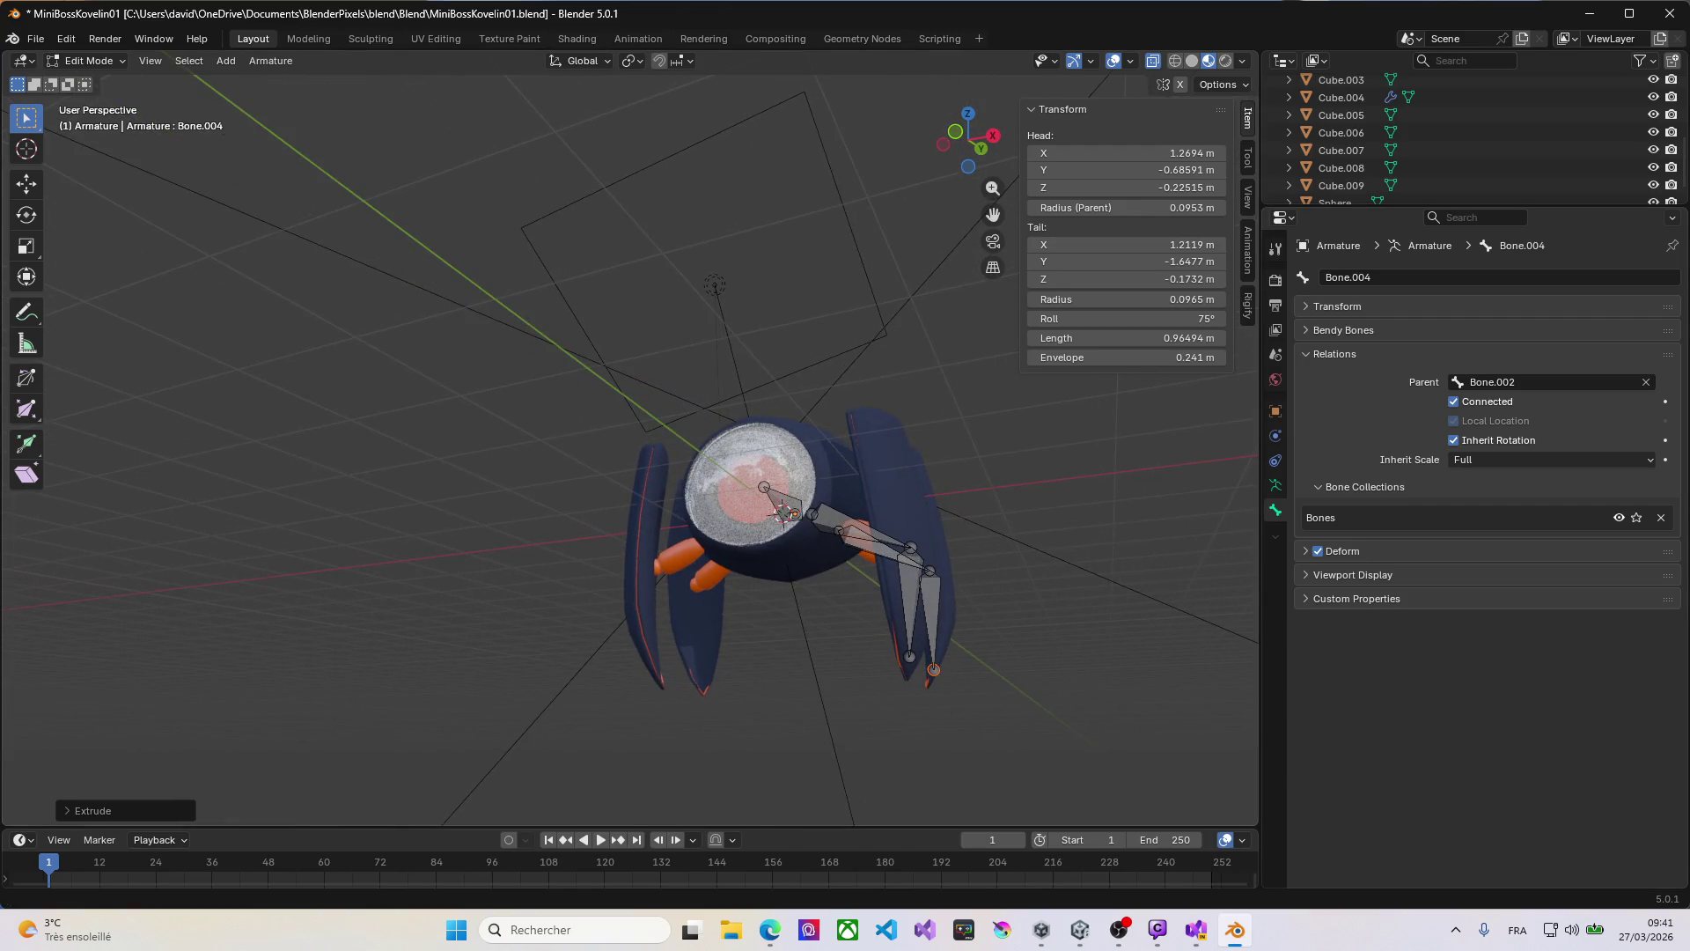
{"action": "key", "text": "alt+Tab"}
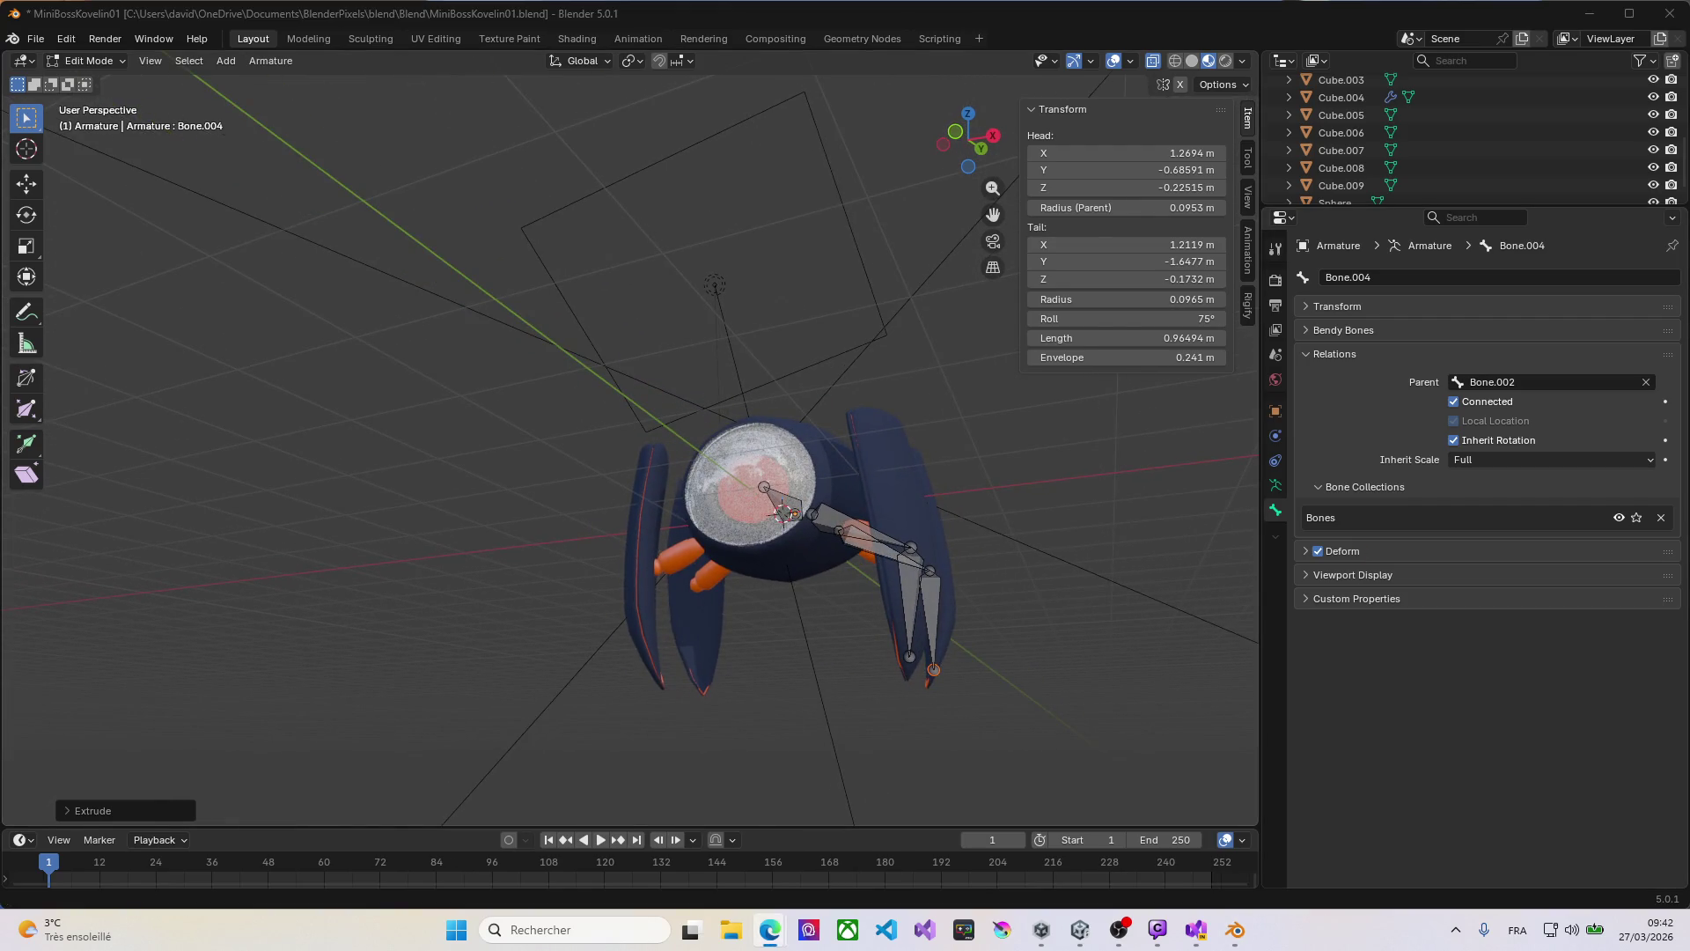
{"action": "key", "text": "alt+Tab"}
{"action": "mouse_move", "coordinate": [1053, 483]}
{"action": "middle_mouse_down"}
{"action": "mouse_move", "coordinate": [919, 555]}
{"action": "mouse_move", "coordinate": [1056, 584]}
{"action": "mouse_move", "coordinate": [973, 566]}
{"action": "middle_mouse_up"}
{"action": "scroll", "coordinate": [924, 547], "scroll_direction": "down", "scroll_amount": 4}
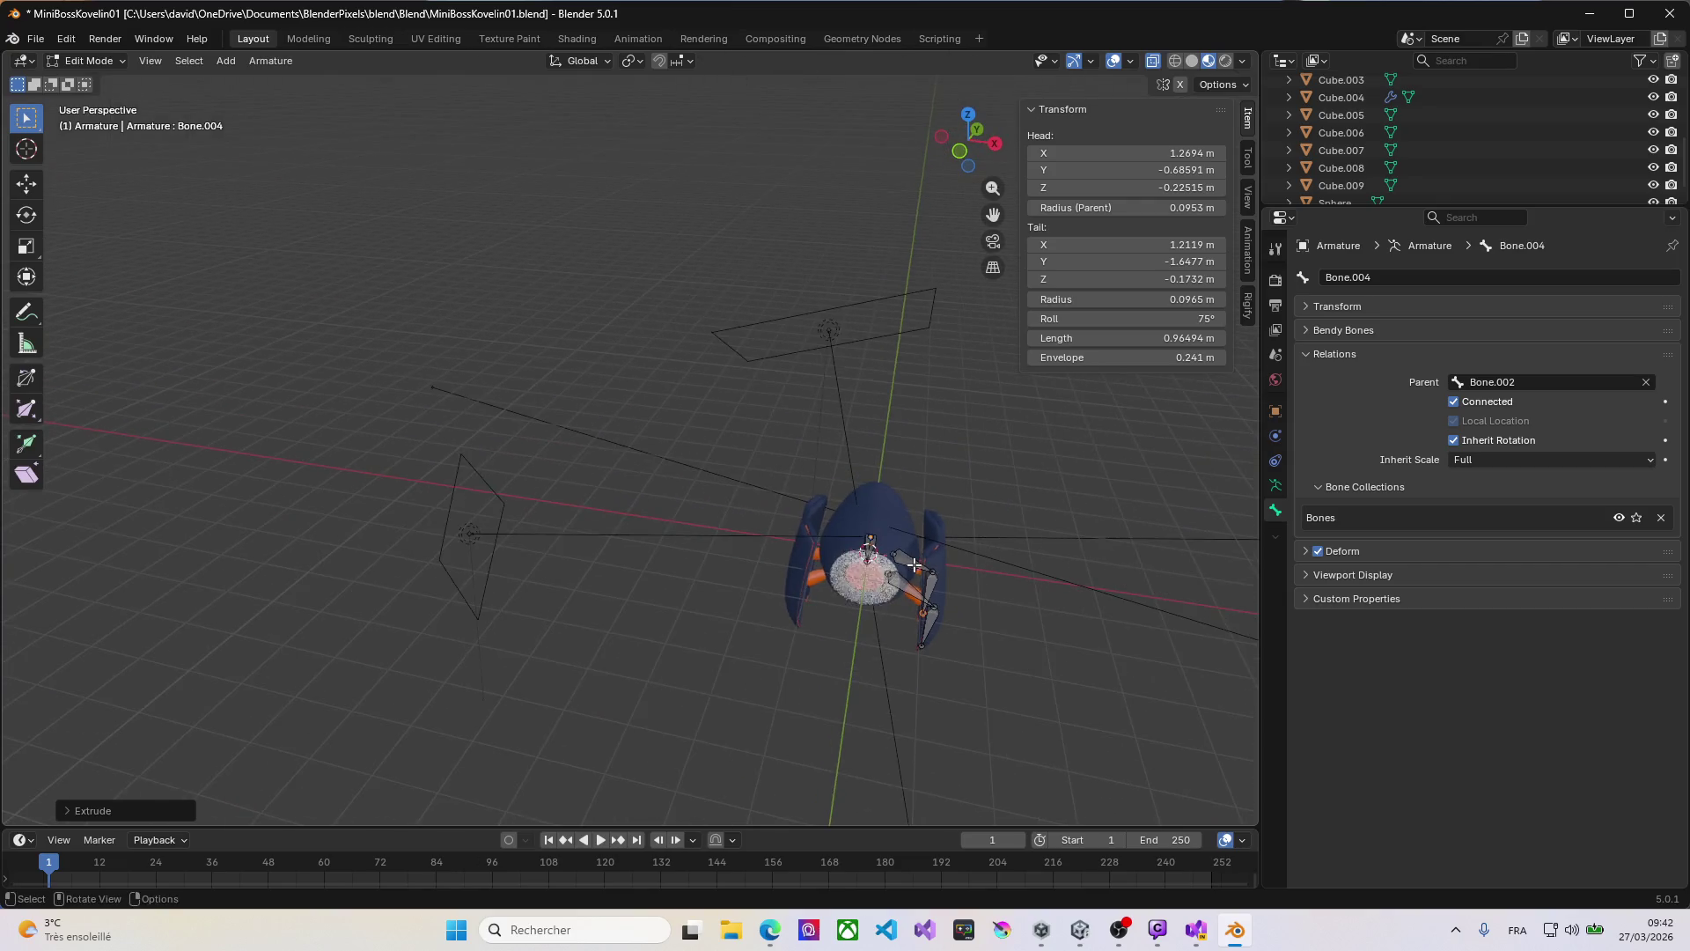
{"action": "scroll", "coordinate": [924, 547], "scroll_direction": "up", "scroll_amount": 2}
{"action": "scroll", "coordinate": [1452, 150], "scroll_direction": "up", "scroll_amount": 1}
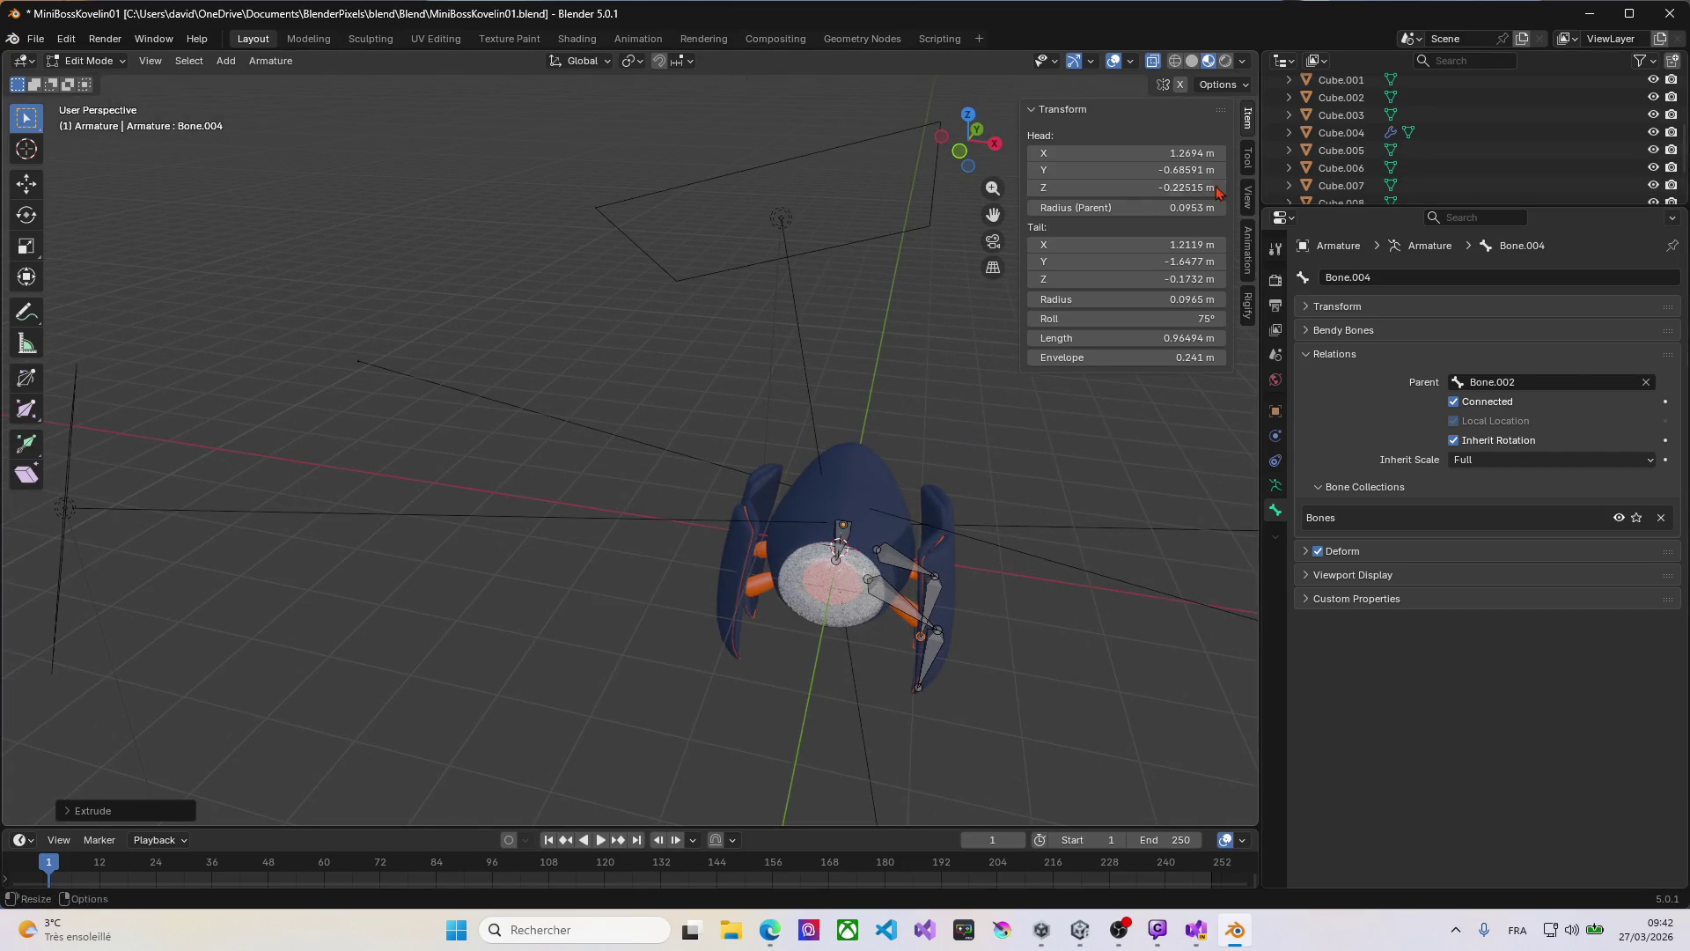
{"action": "key", "text": "Tab"}
Step: Rename the Sphere object to 'Body' in the Outliner
{"action": "left_click", "coordinate": [858, 497]}
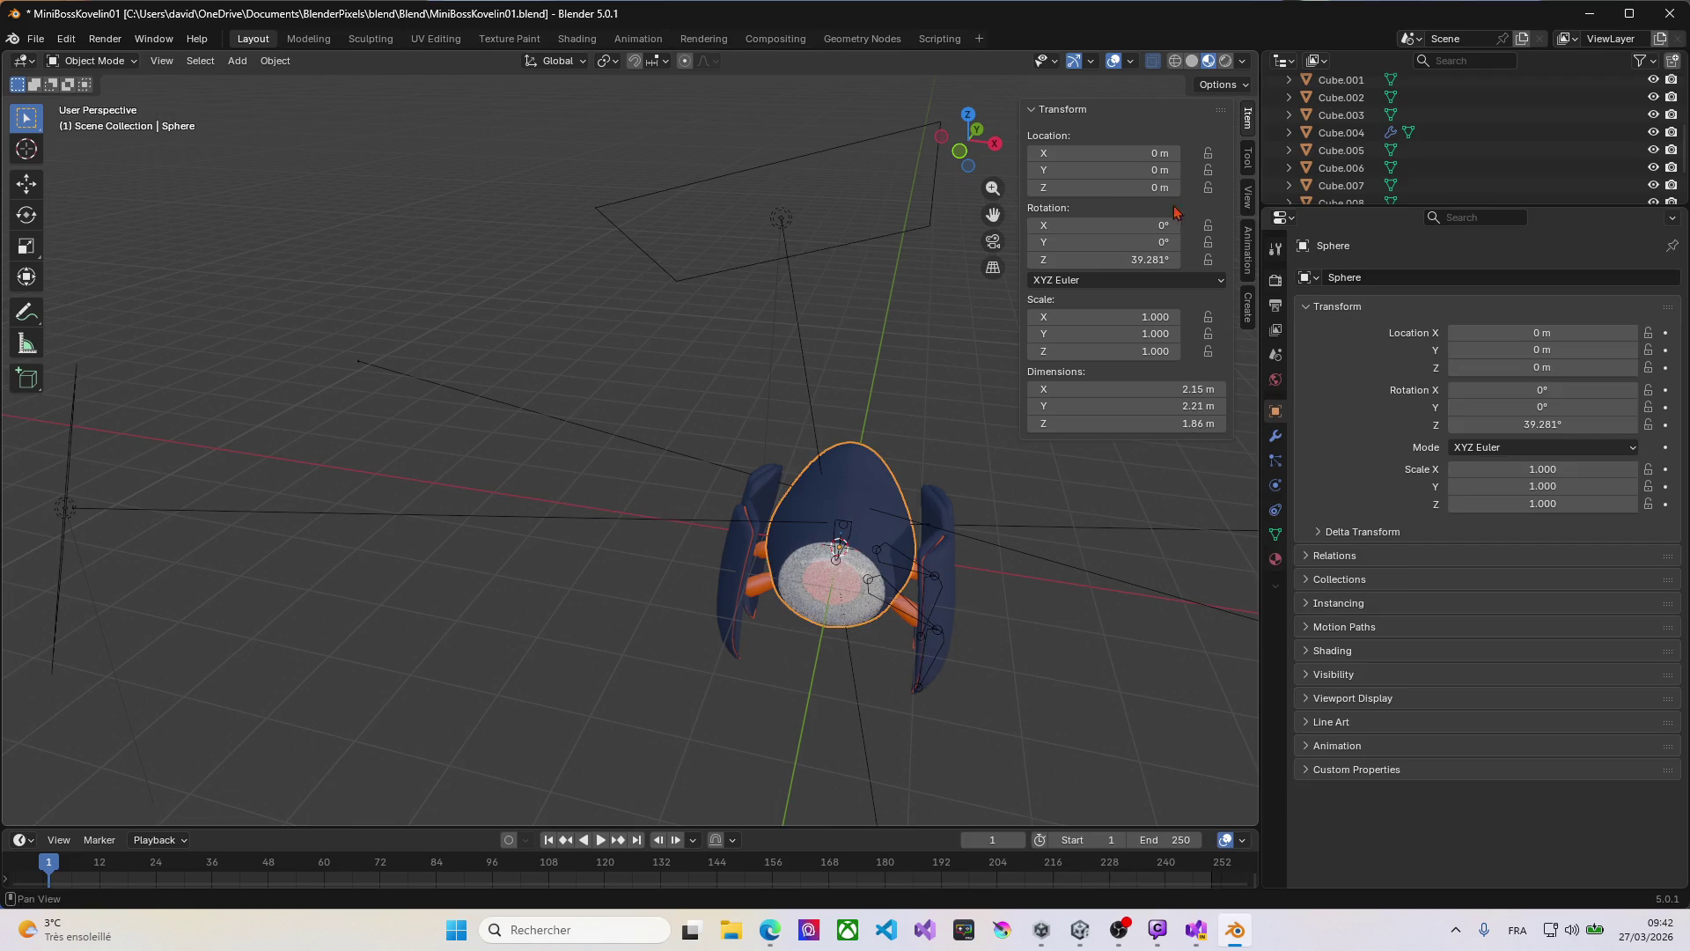
{"action": "scroll", "coordinate": [1373, 149], "scroll_direction": "down", "scroll_amount": 4}
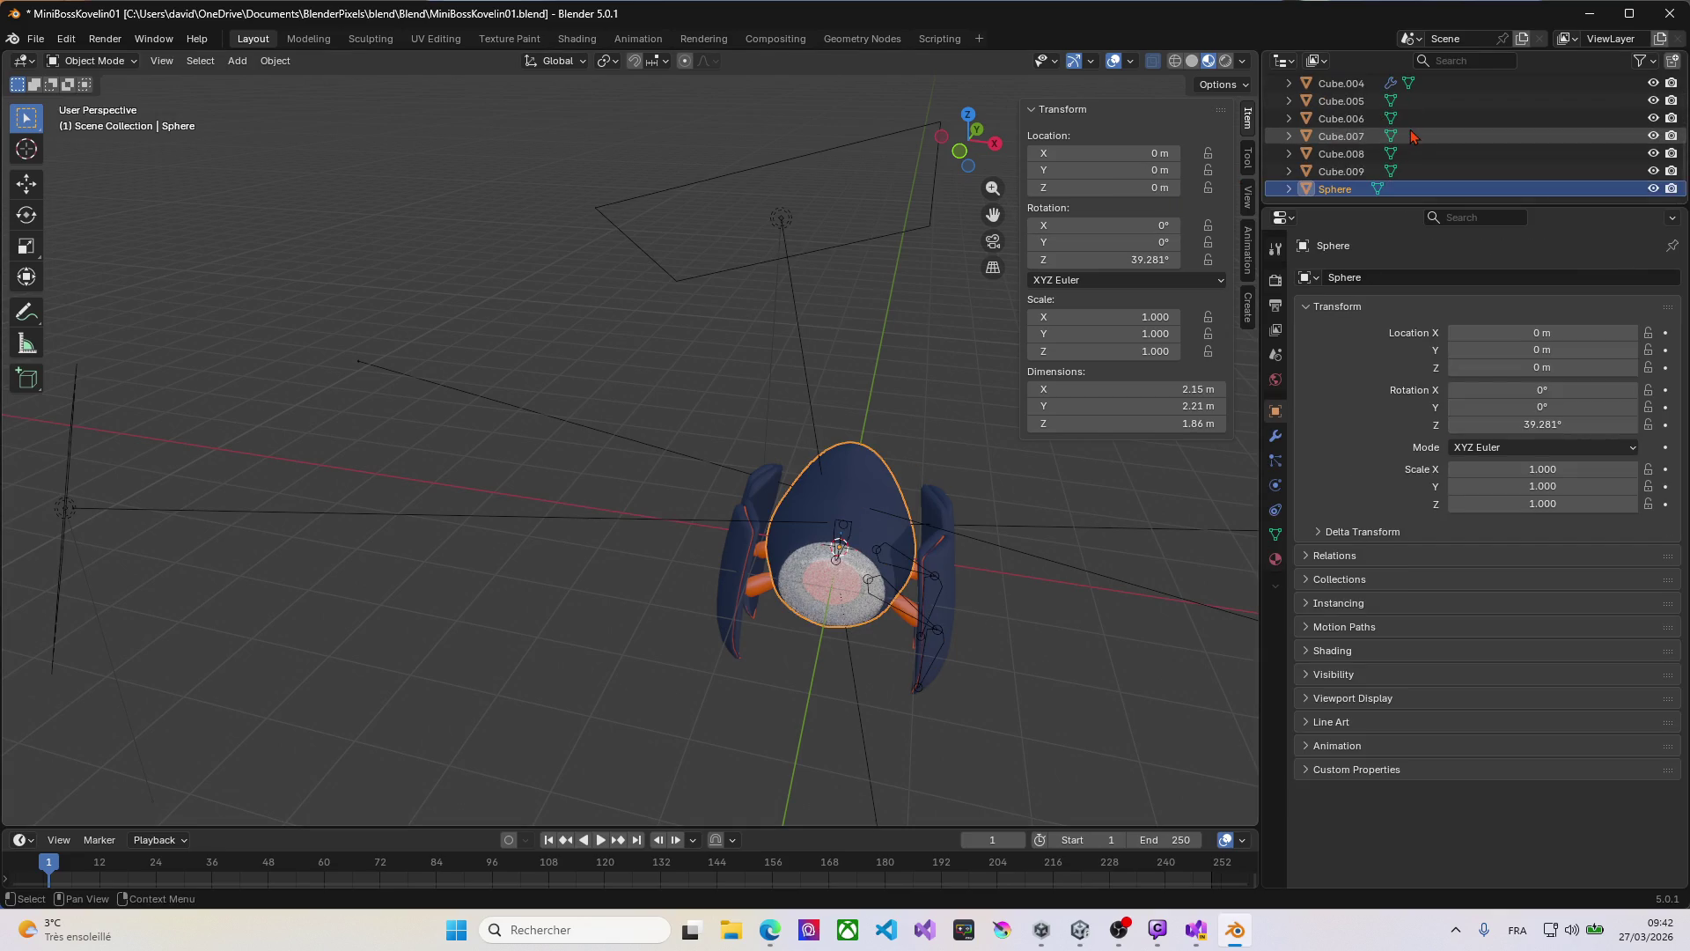
{"action": "double_click", "coordinate": [1359, 188]}
{"action": "type", "text": "Body"}
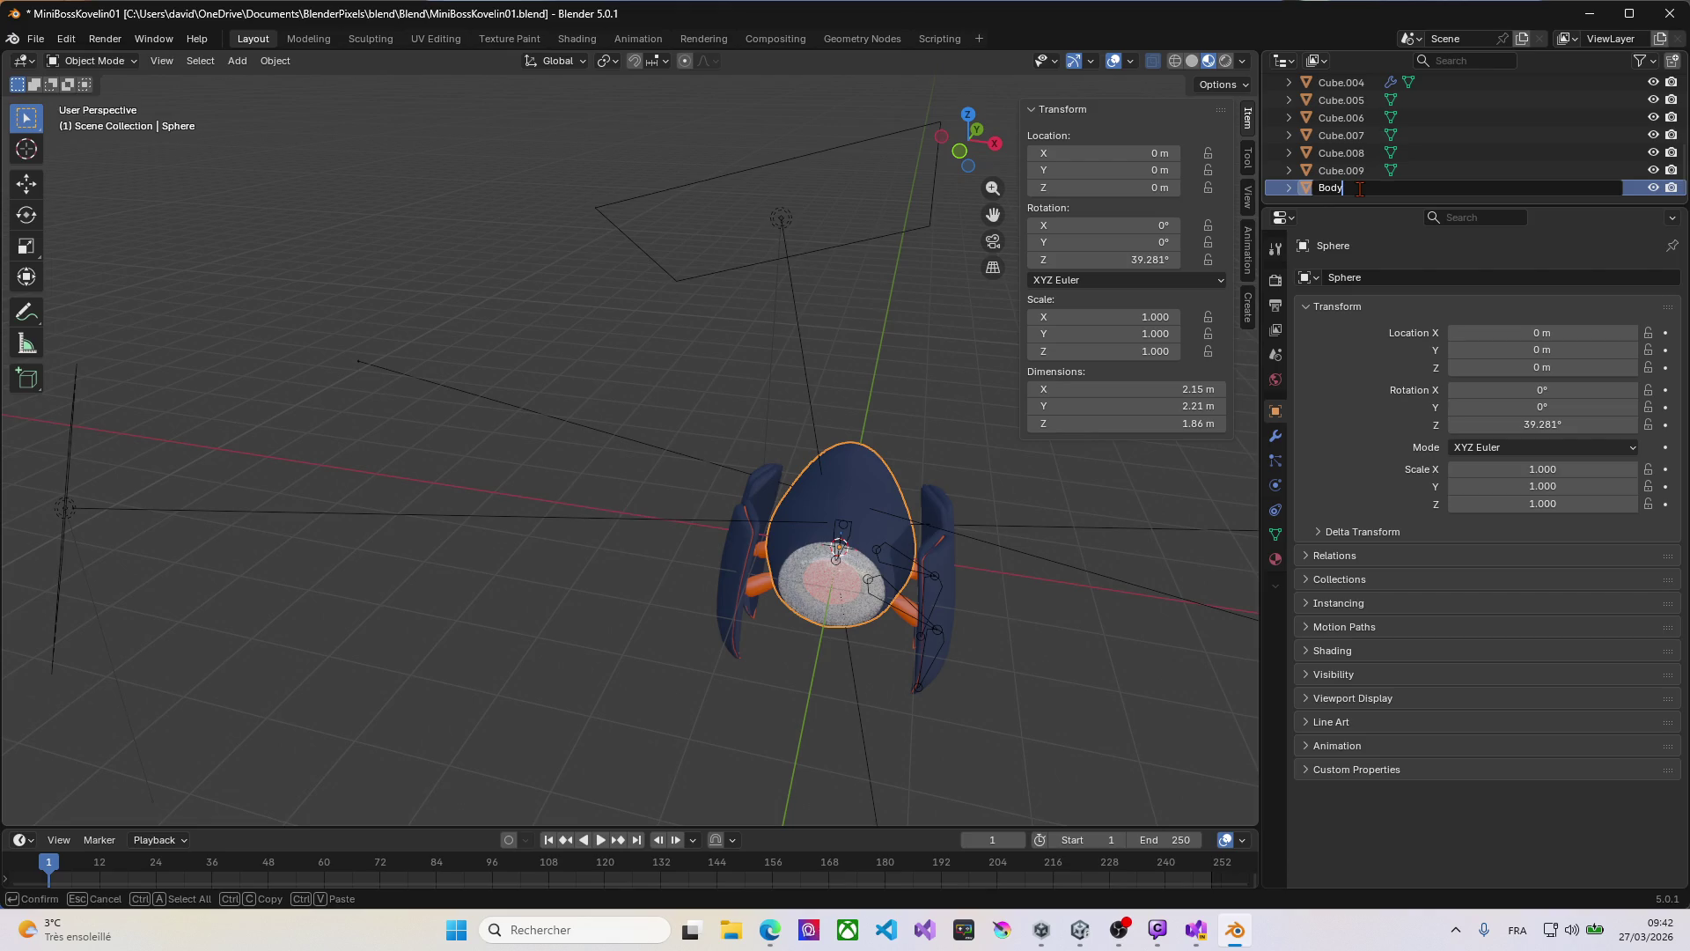
{"action": "key", "text": "Return"}
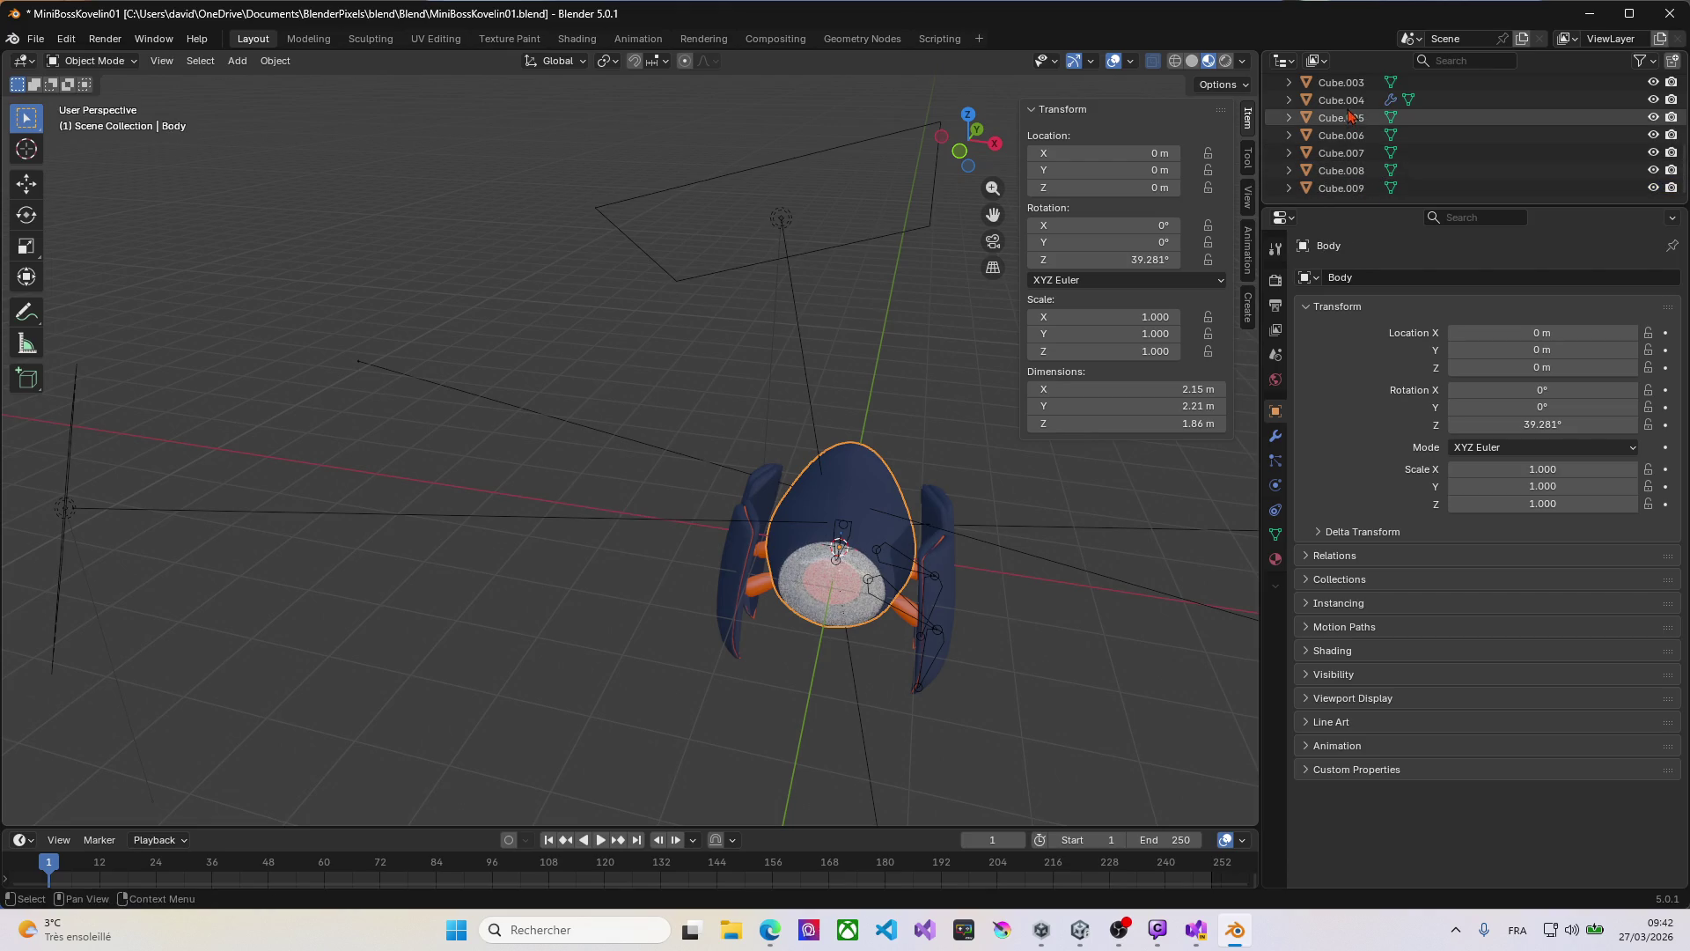
Step: Select Cube.003 and inspect the robot from top, bottom and perspective views
{"action": "left_click", "coordinate": [1347, 86]}
{"action": "mouse_move", "coordinate": [990, 427]}
{"action": "middle_mouse_down"}
{"action": "mouse_move", "coordinate": [774, 405]}
{"action": "mouse_move", "coordinate": [765, 429]}
{"action": "mouse_move", "coordinate": [773, 404]}
{"action": "mouse_move", "coordinate": [836, 388]}
{"action": "mouse_move", "coordinate": [414, 490]}
{"action": "mouse_move", "coordinate": [440, 517]}
{"action": "middle_mouse_up"}
{"action": "key", "text": "KP_7"}
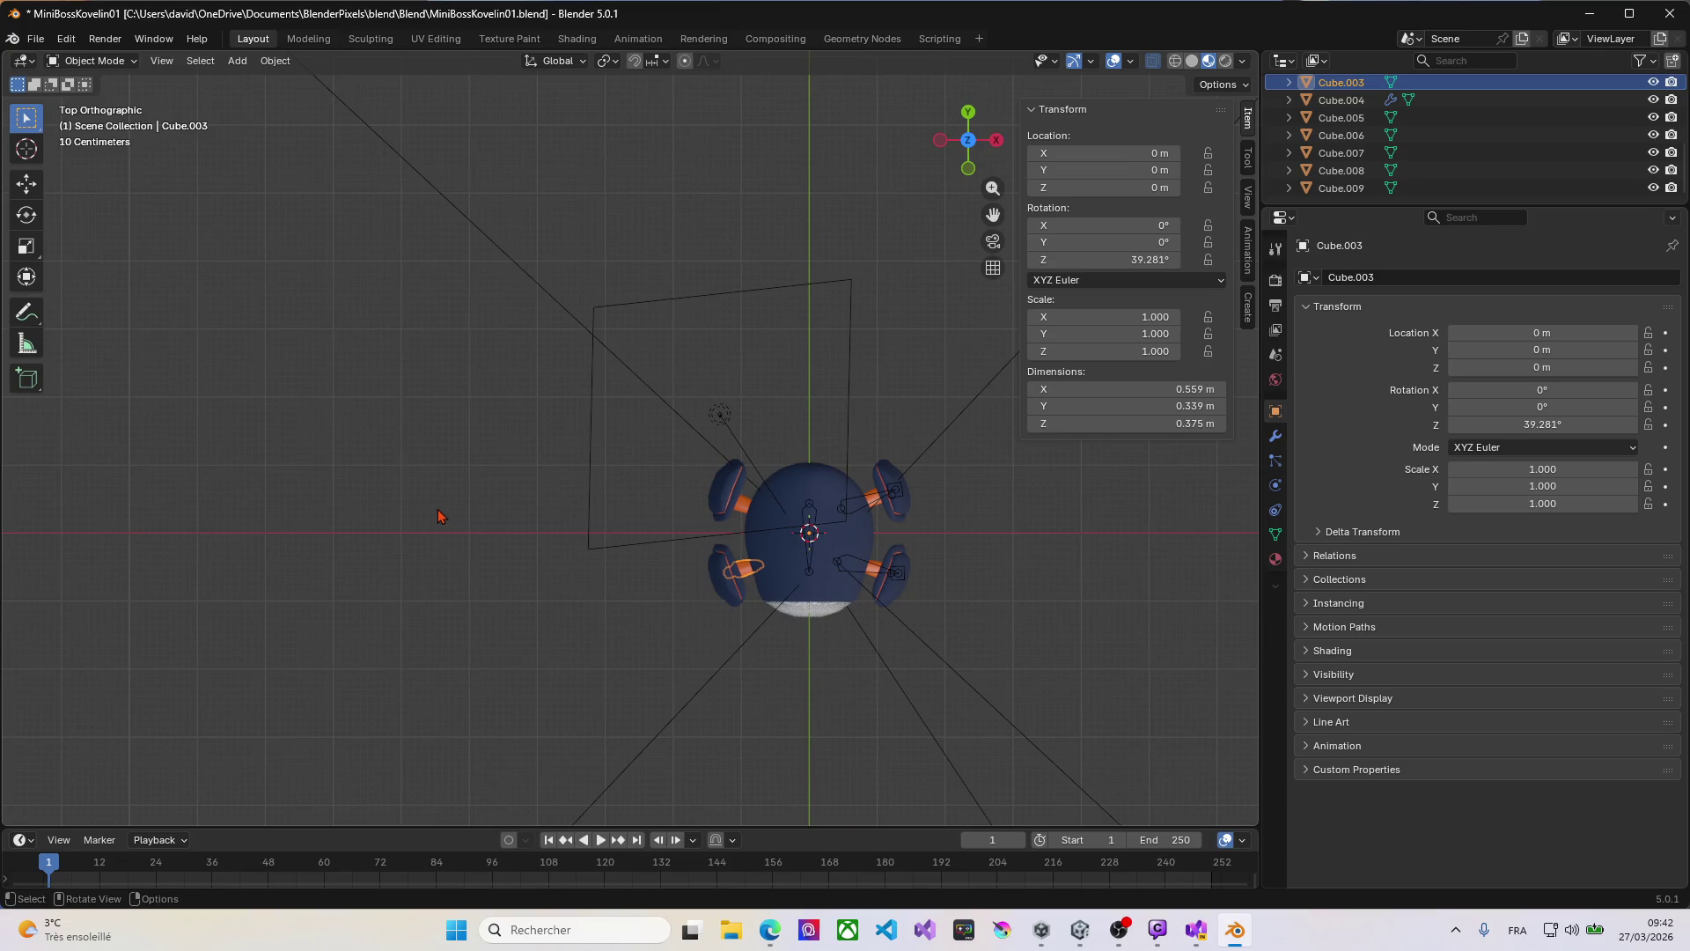
{"action": "key", "text": "ctrl+KP_7"}
{"action": "key", "text": "KP_7"}
{"action": "mouse_move", "coordinate": [945, 567]}
{"action": "middle_mouse_down"}
{"action": "mouse_move", "coordinate": [832, 480]}
{"action": "mouse_move", "coordinate": [585, 467]}
{"action": "mouse_move", "coordinate": [539, 528]}
{"action": "middle_mouse_up"}
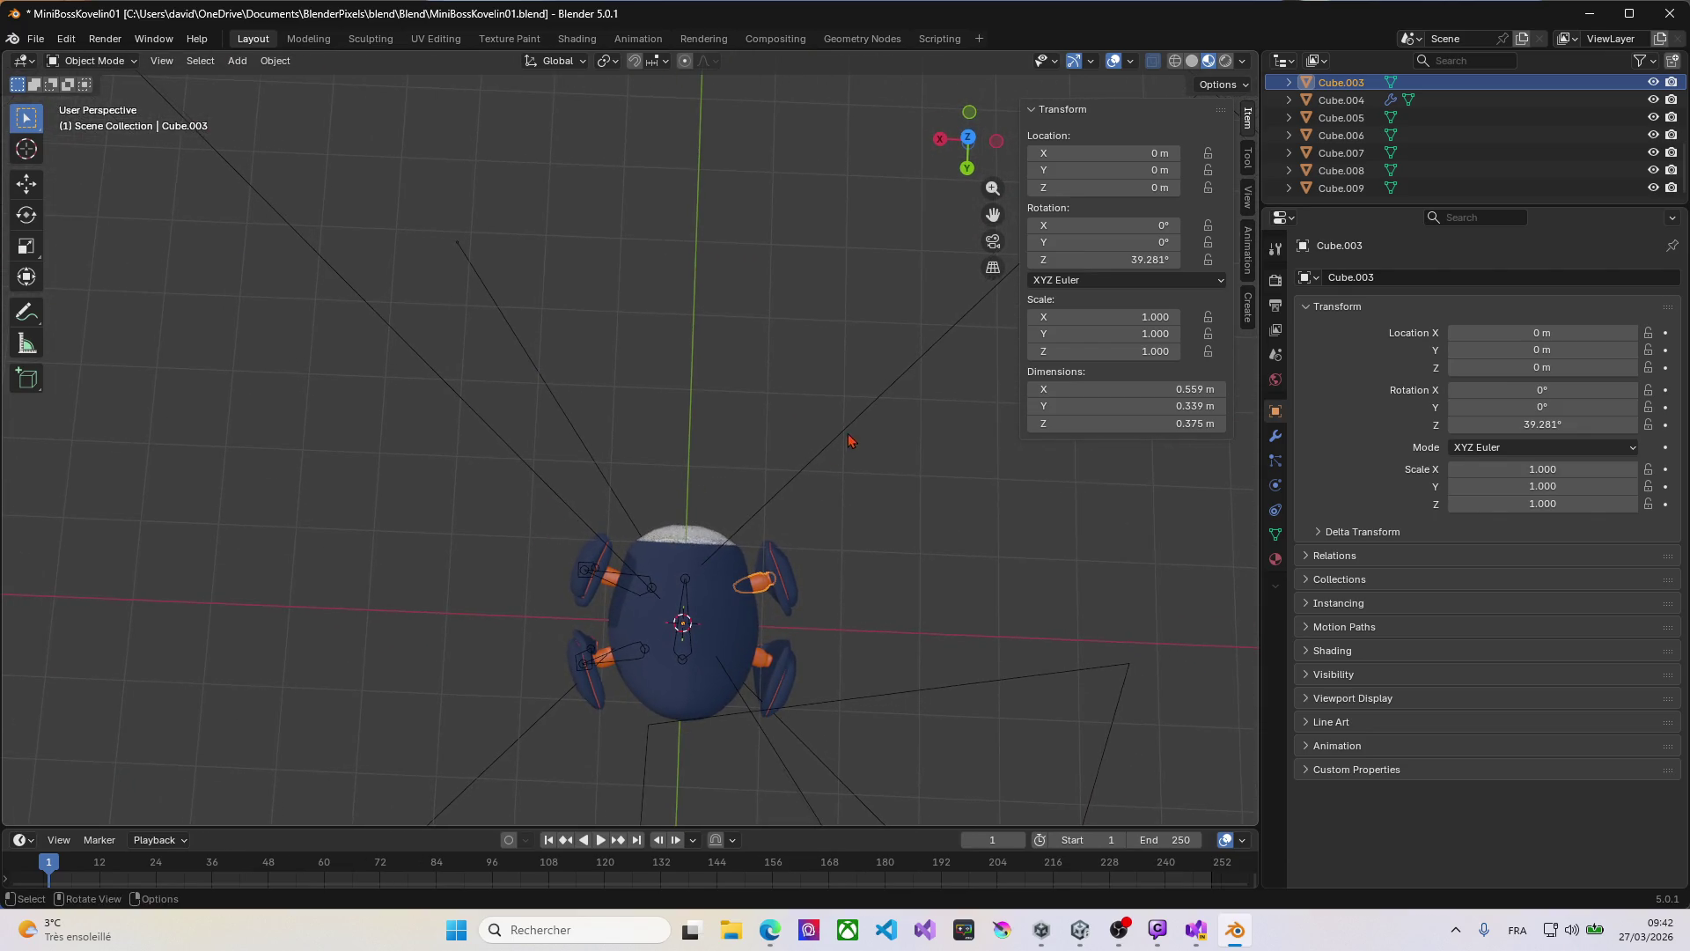
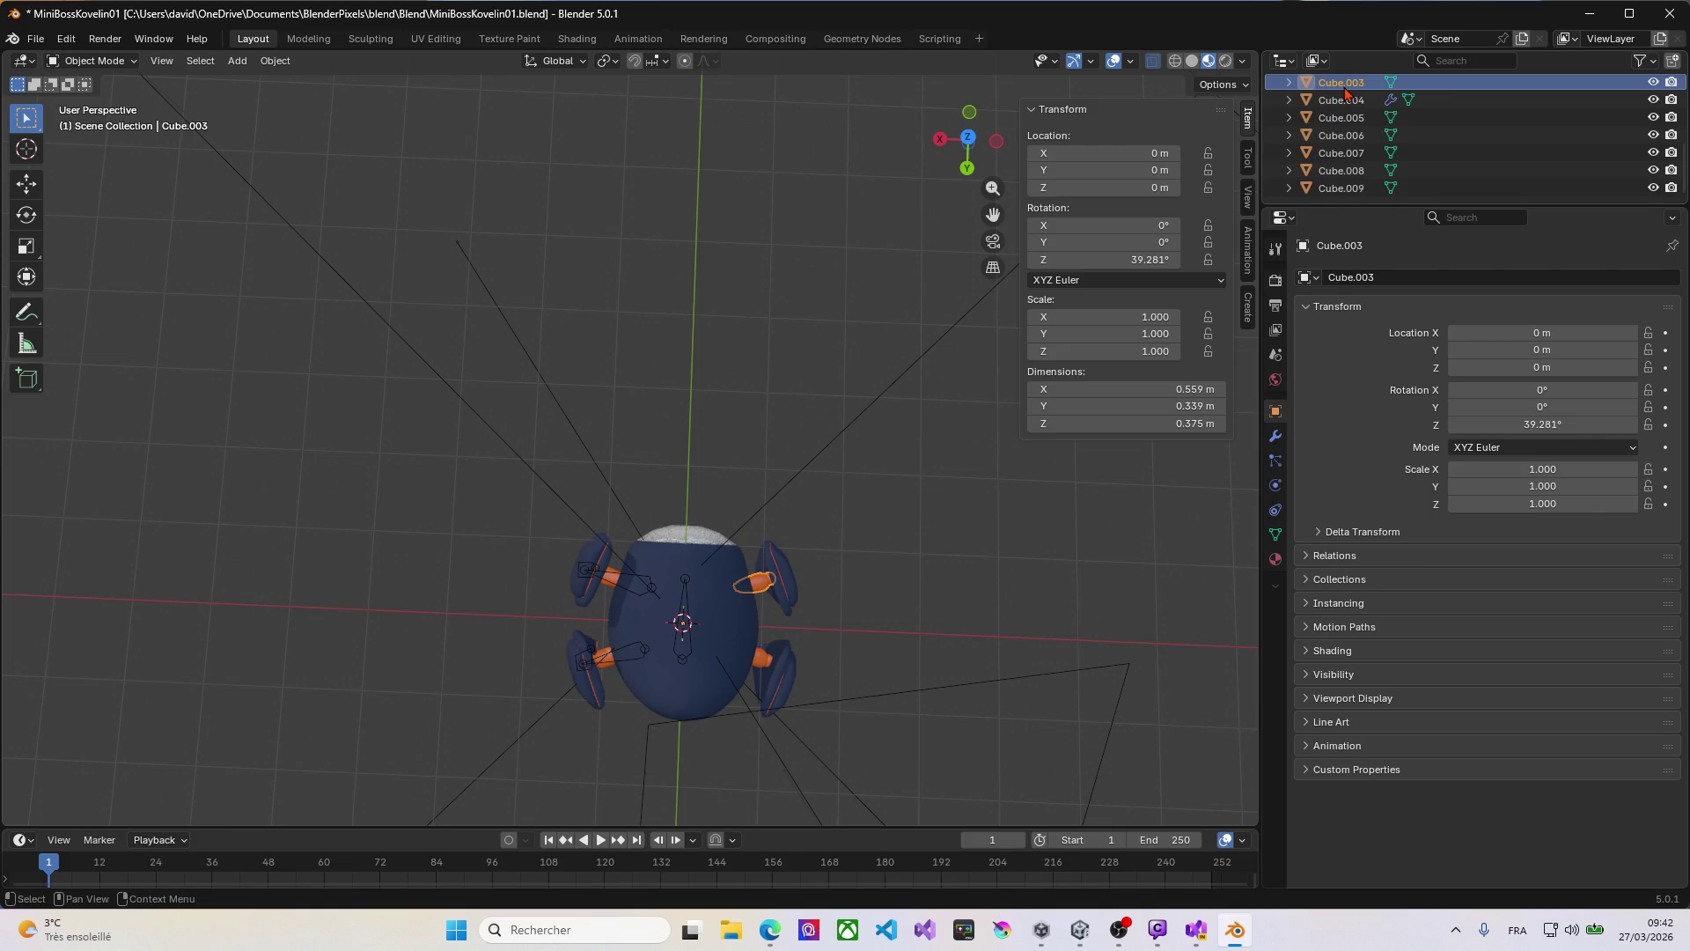
Step: Rename Cube.003 to CuisseFront_R in the Outliner
{"action": "double_click", "coordinate": [1344, 88]}
{"action": "type", "text": "Cuisse"}
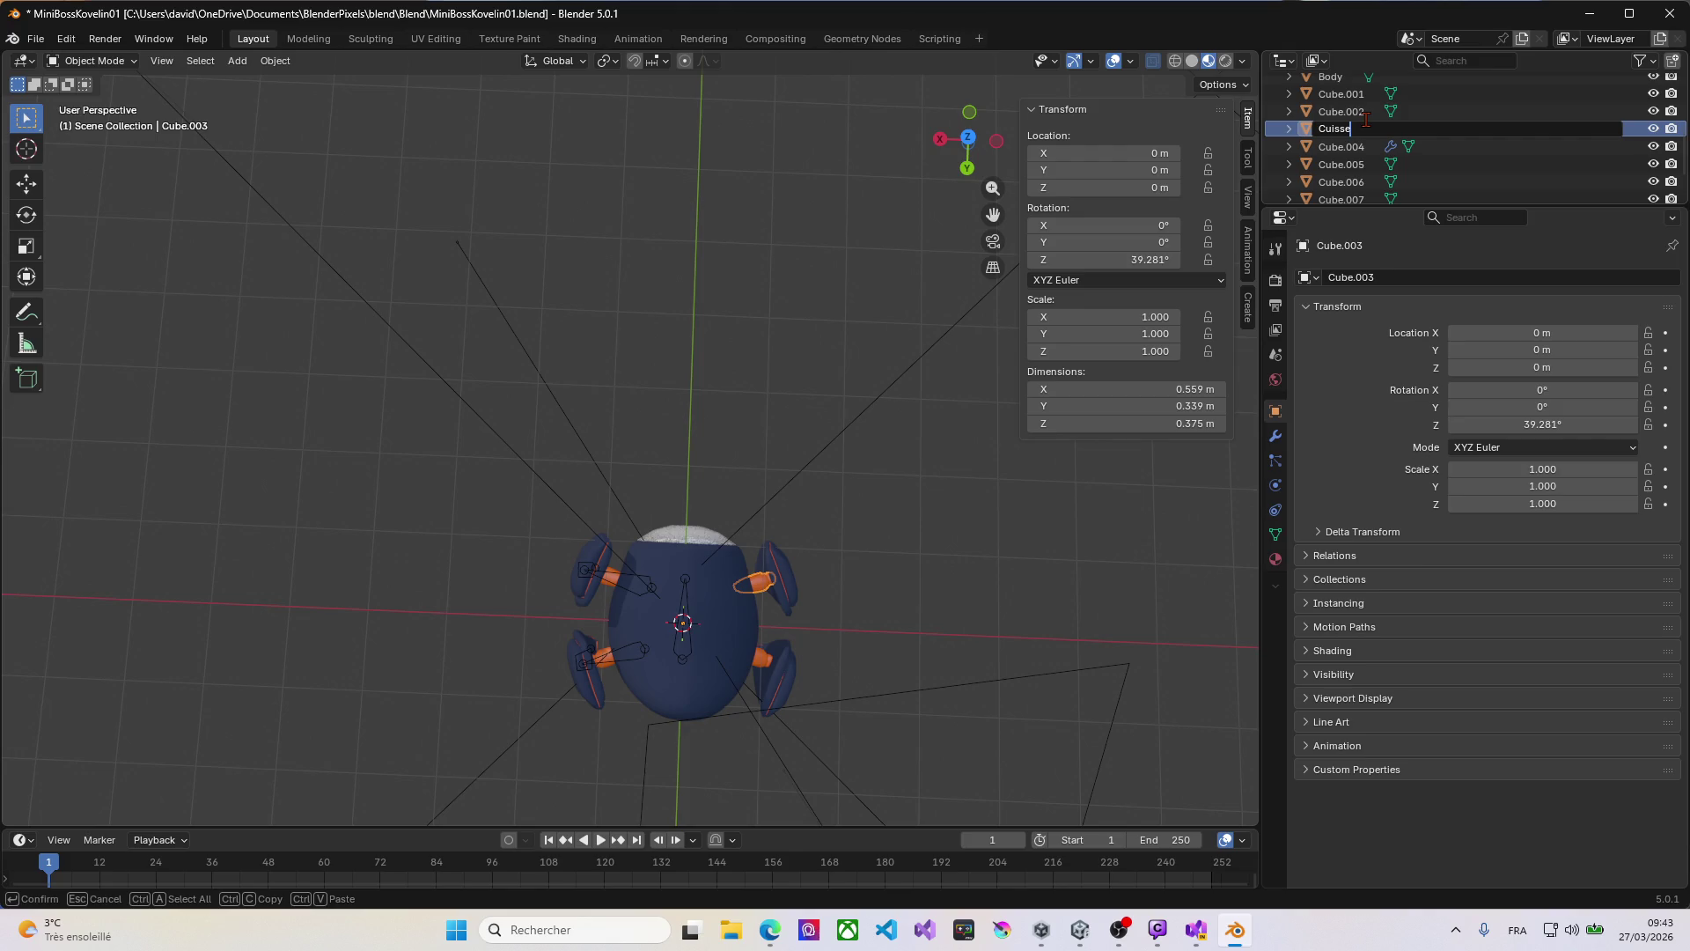
{"action": "type", "text": "Avant"}
{"action": "key", "text": "BackSpace"}
{"action": "key", "text": "BackSpace"}
{"action": "key", "text": "BackSpace"}
{"action": "type", "text": "Front"}
{"action": "type", "text": "_"}
{"action": "type", "text": "Right"}
{"action": "key", "text": "BackSpace"}
{"action": "key", "text": "BackSpace"}
{"action": "key", "text": "BackSpace"}
Step: Rename Cube.005 to LegFront_R
{"action": "left_click", "coordinate": [1327, 152]}
{"action": "left_click", "coordinate": [1328, 154]}
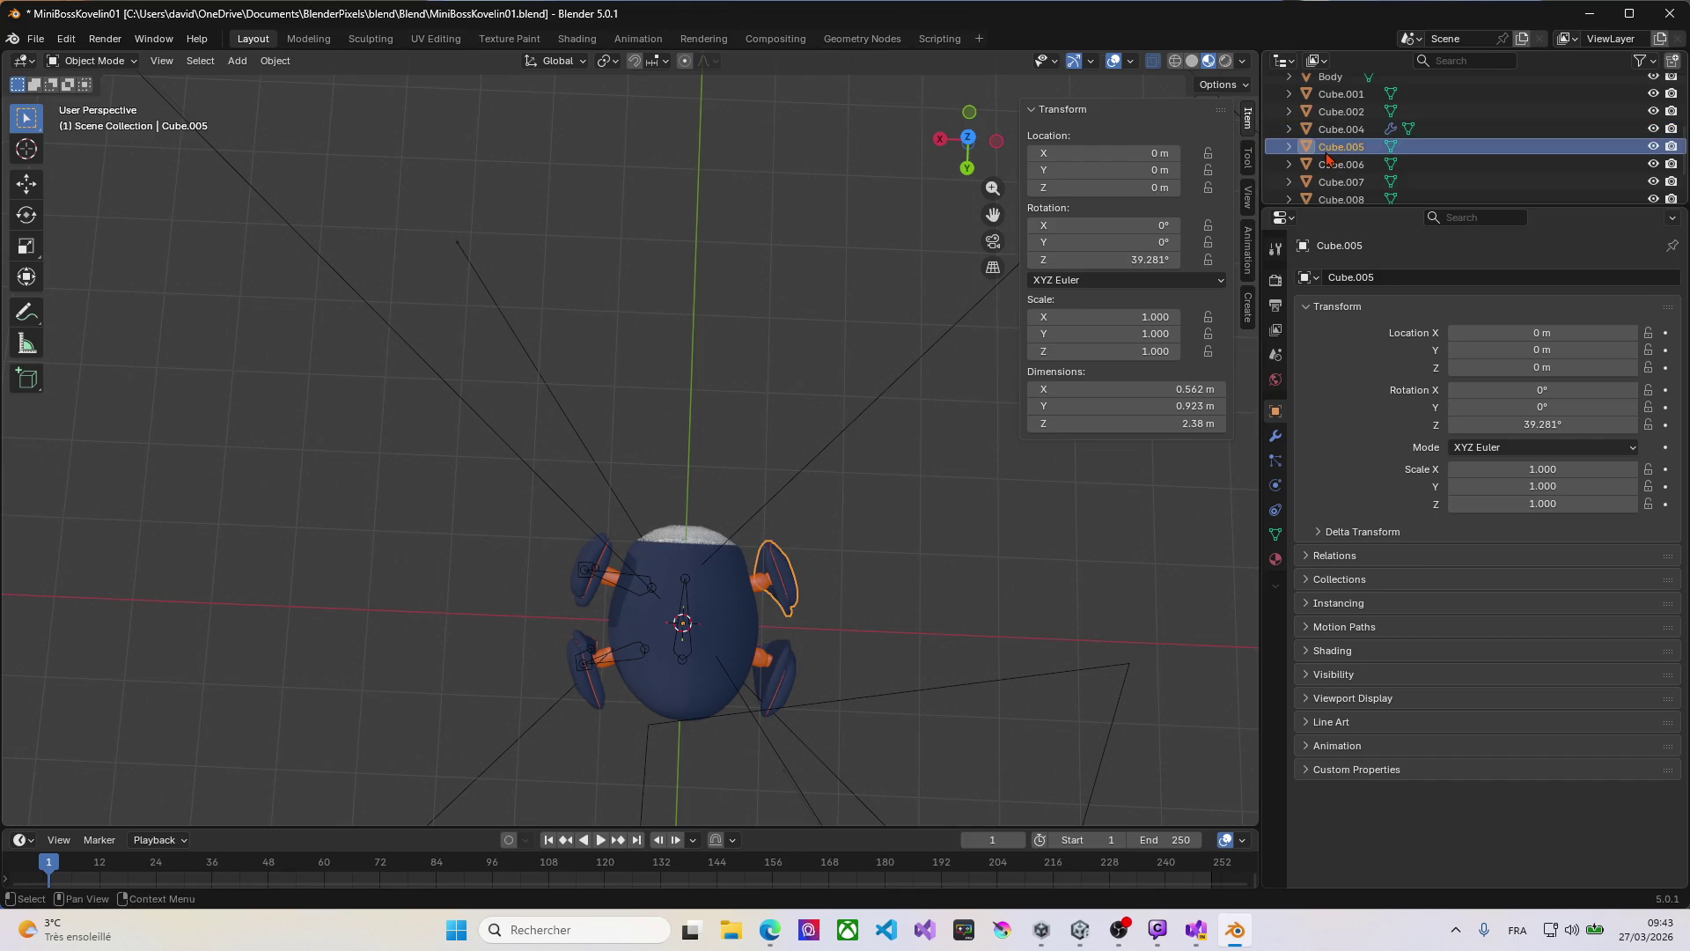
{"action": "double_click", "coordinate": [1327, 153]}
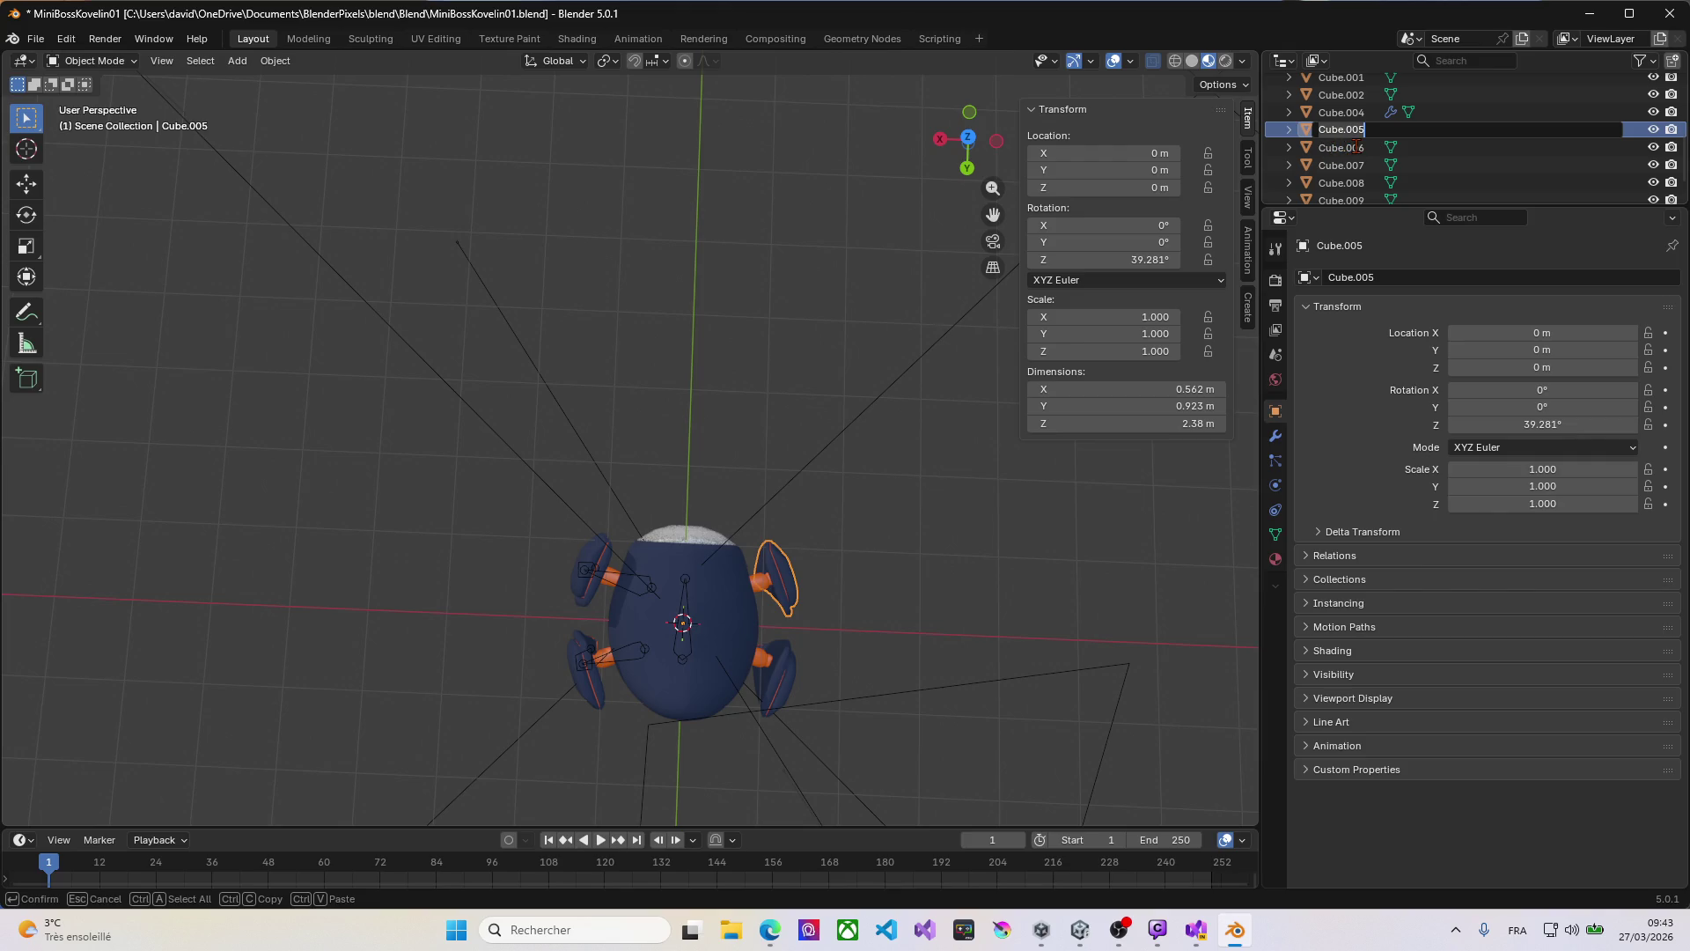
{"action": "type", "text": "Leg"}
{"action": "type", "text": "Front"}
{"action": "type", "text": "_"}
{"action": "type", "text": "R"}
{"action": "key", "text": "Return"}
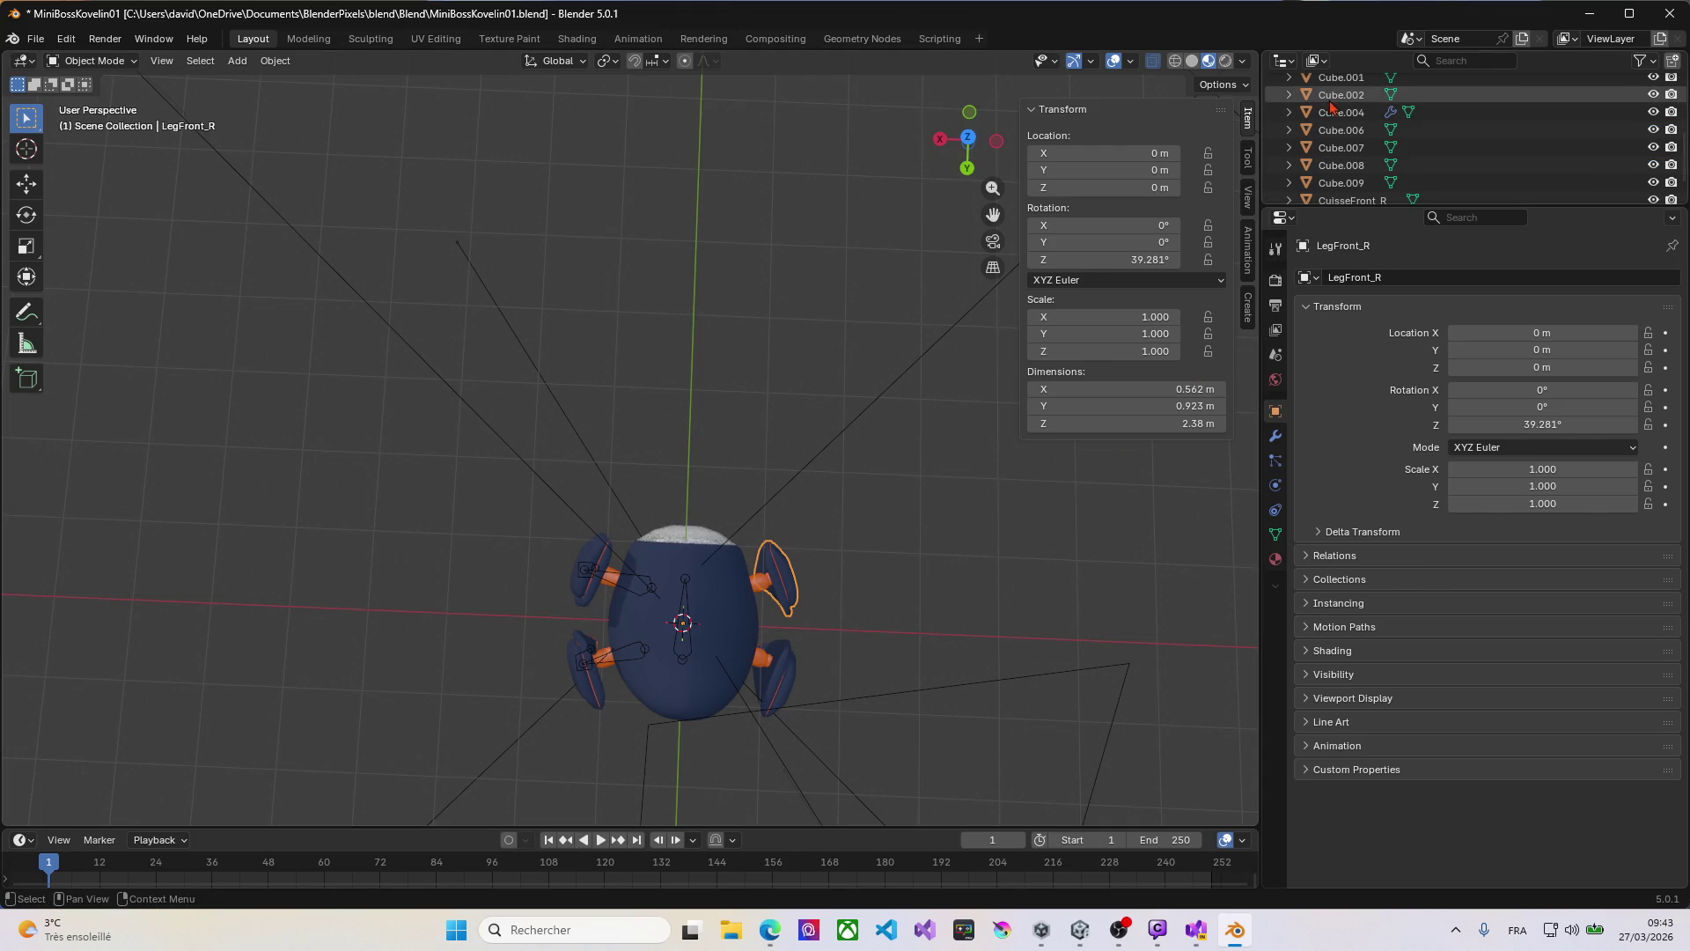
Step: Undo a stray keyframe on Cube.001 and rename Cube.006 to CuisseBack_R
{"action": "left_click", "coordinate": [1339, 77]}
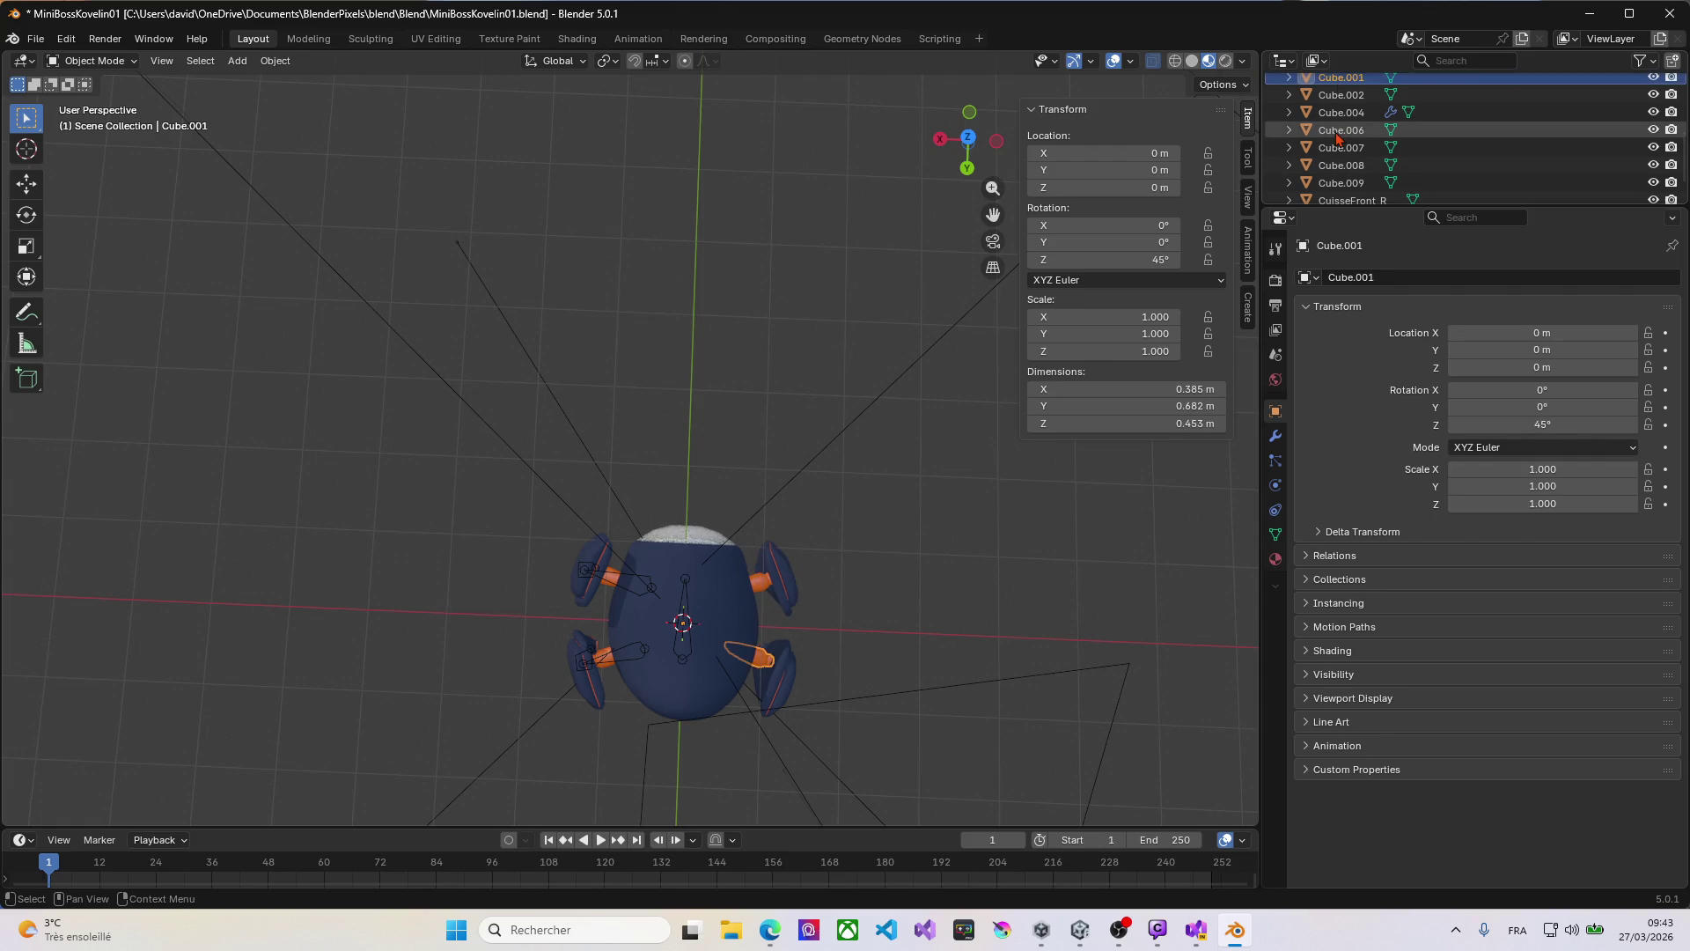
{"action": "key", "text": "i"}
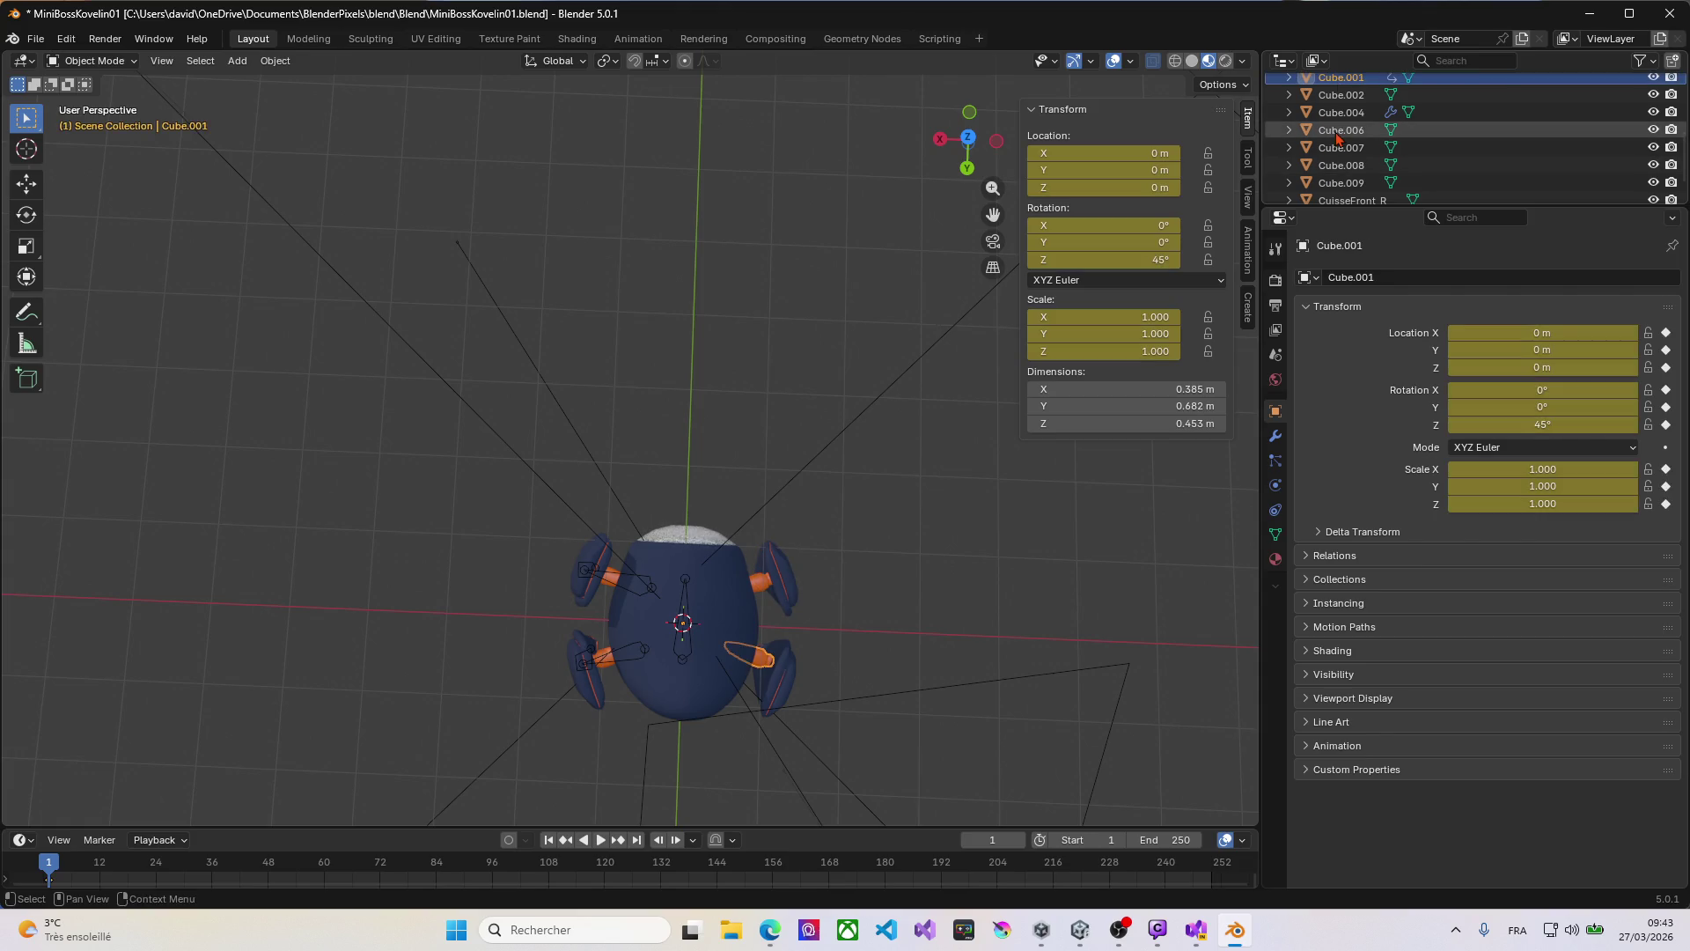
{"action": "key", "text": "ctrl+z"}
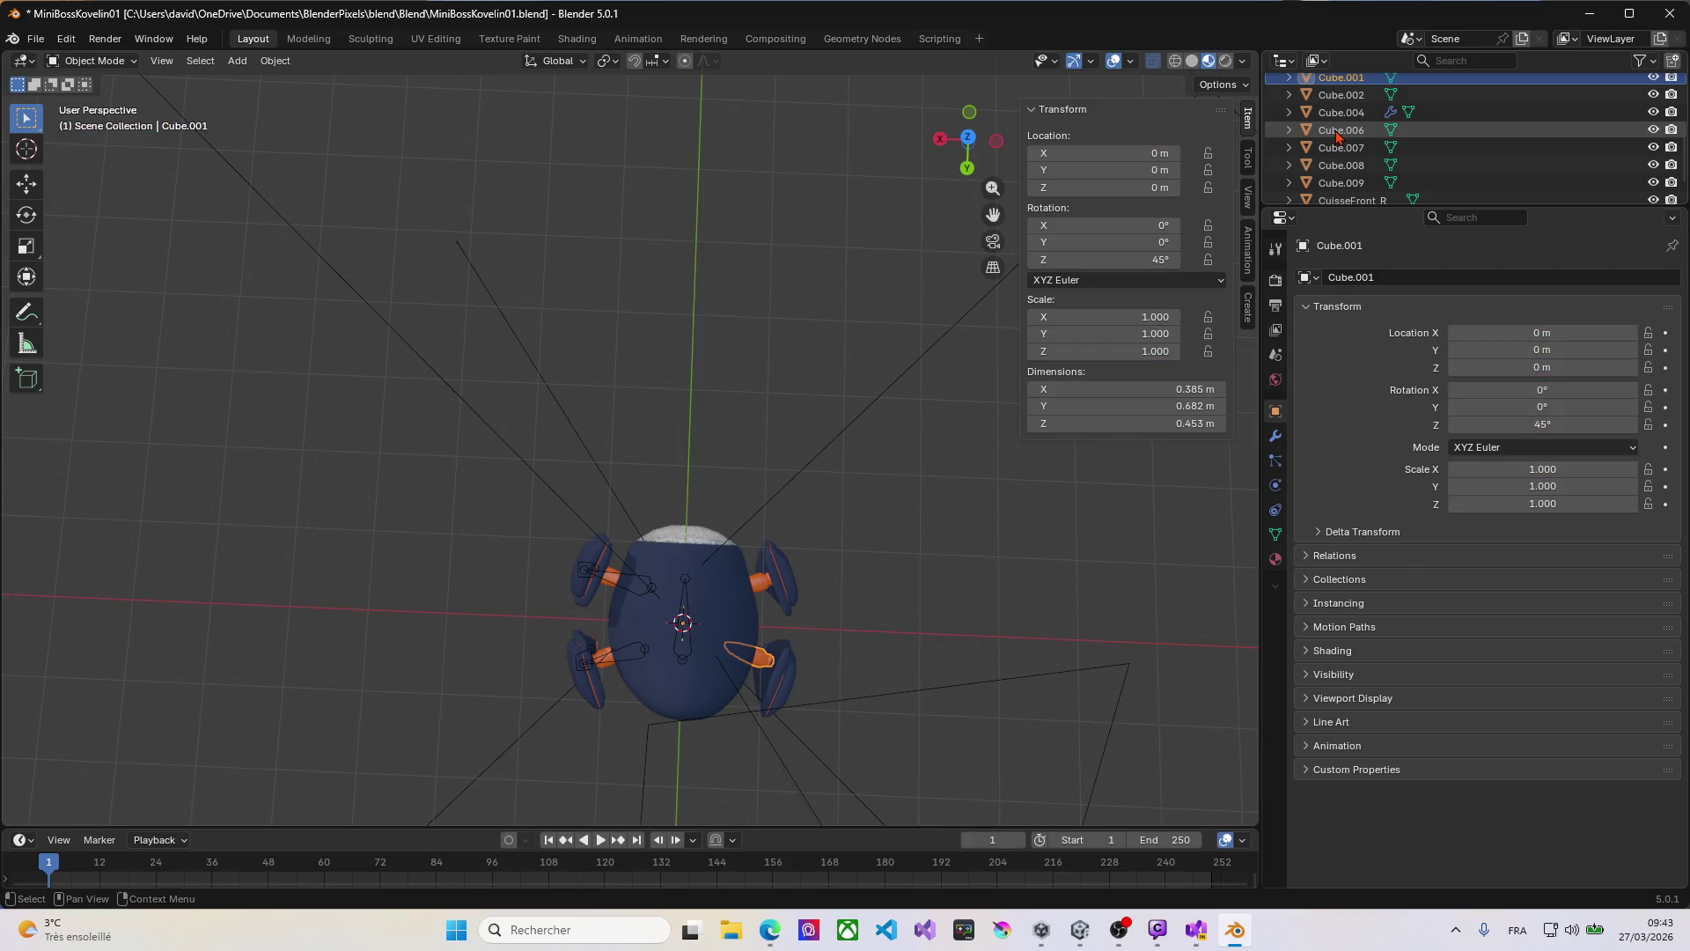
{"action": "double_click", "coordinate": [1337, 132]}
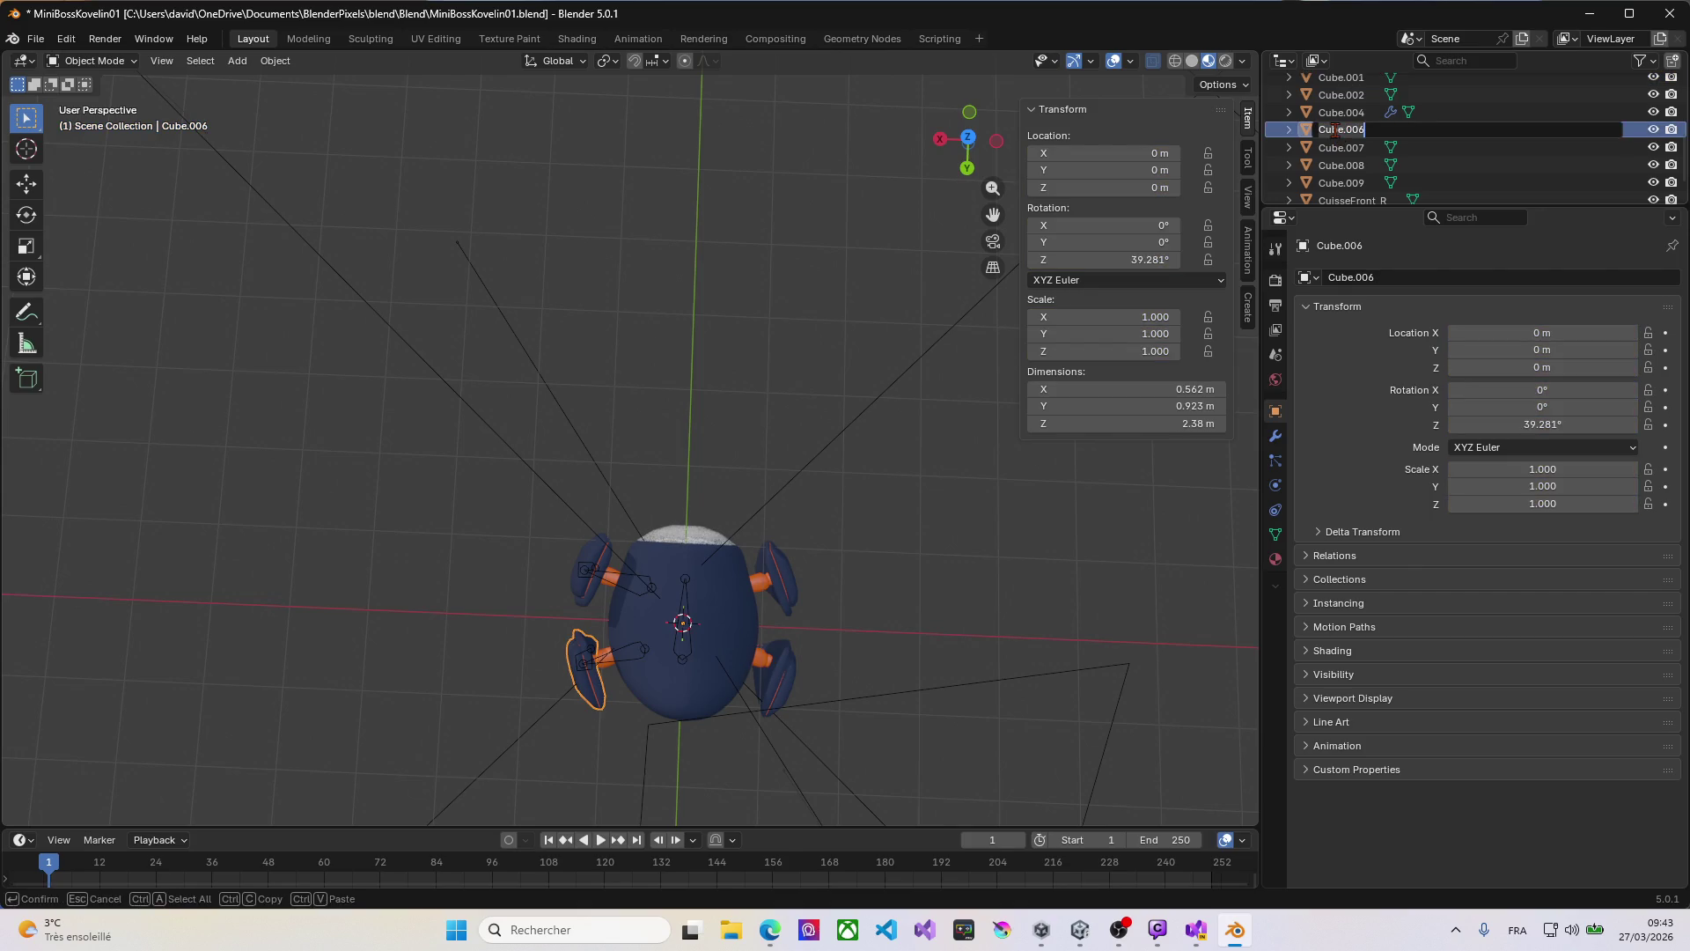
{"action": "type", "text": "Cuisse"}
{"action": "type", "text": "Back"}
{"action": "type", "text": "_R"}
{"action": "key", "text": "Return"}
{"action": "left_click", "coordinate": [1356, 152]}
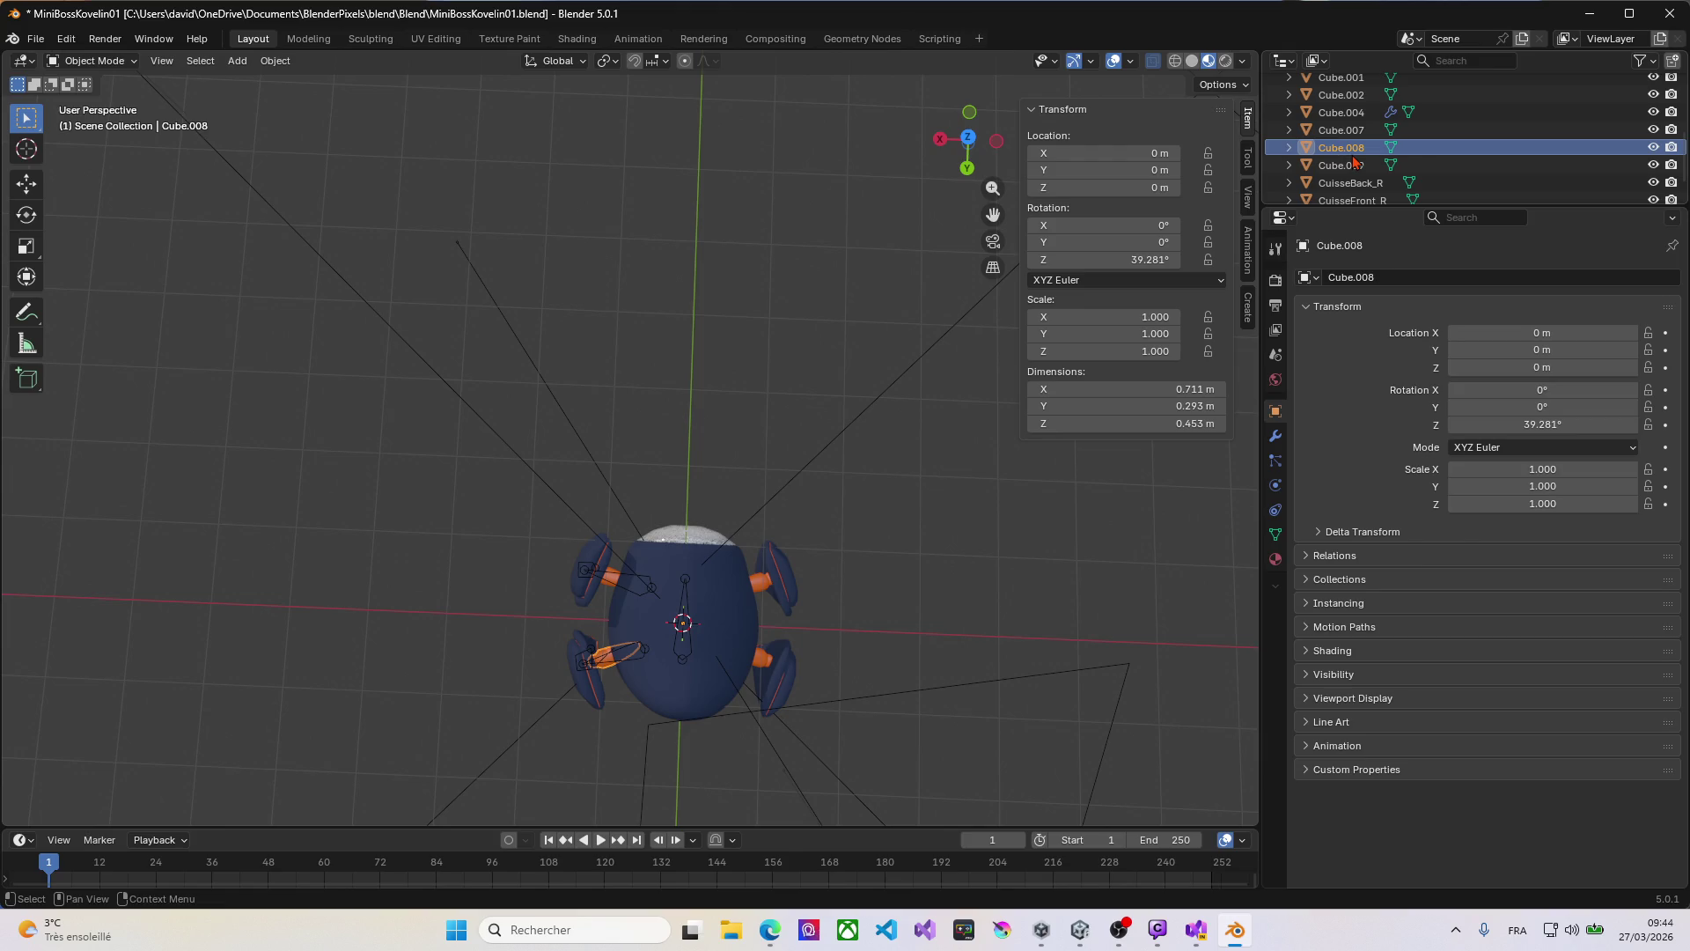
Step: Rename Cube.008 to CuisseBack_L and the CuisseBack_R piece to LegBack_L
{"action": "scroll", "coordinate": [1356, 162], "scroll_direction": "down", "scroll_amount": 1}
{"action": "key", "text": "F2"}
{"action": "type", "text": "Cu"}
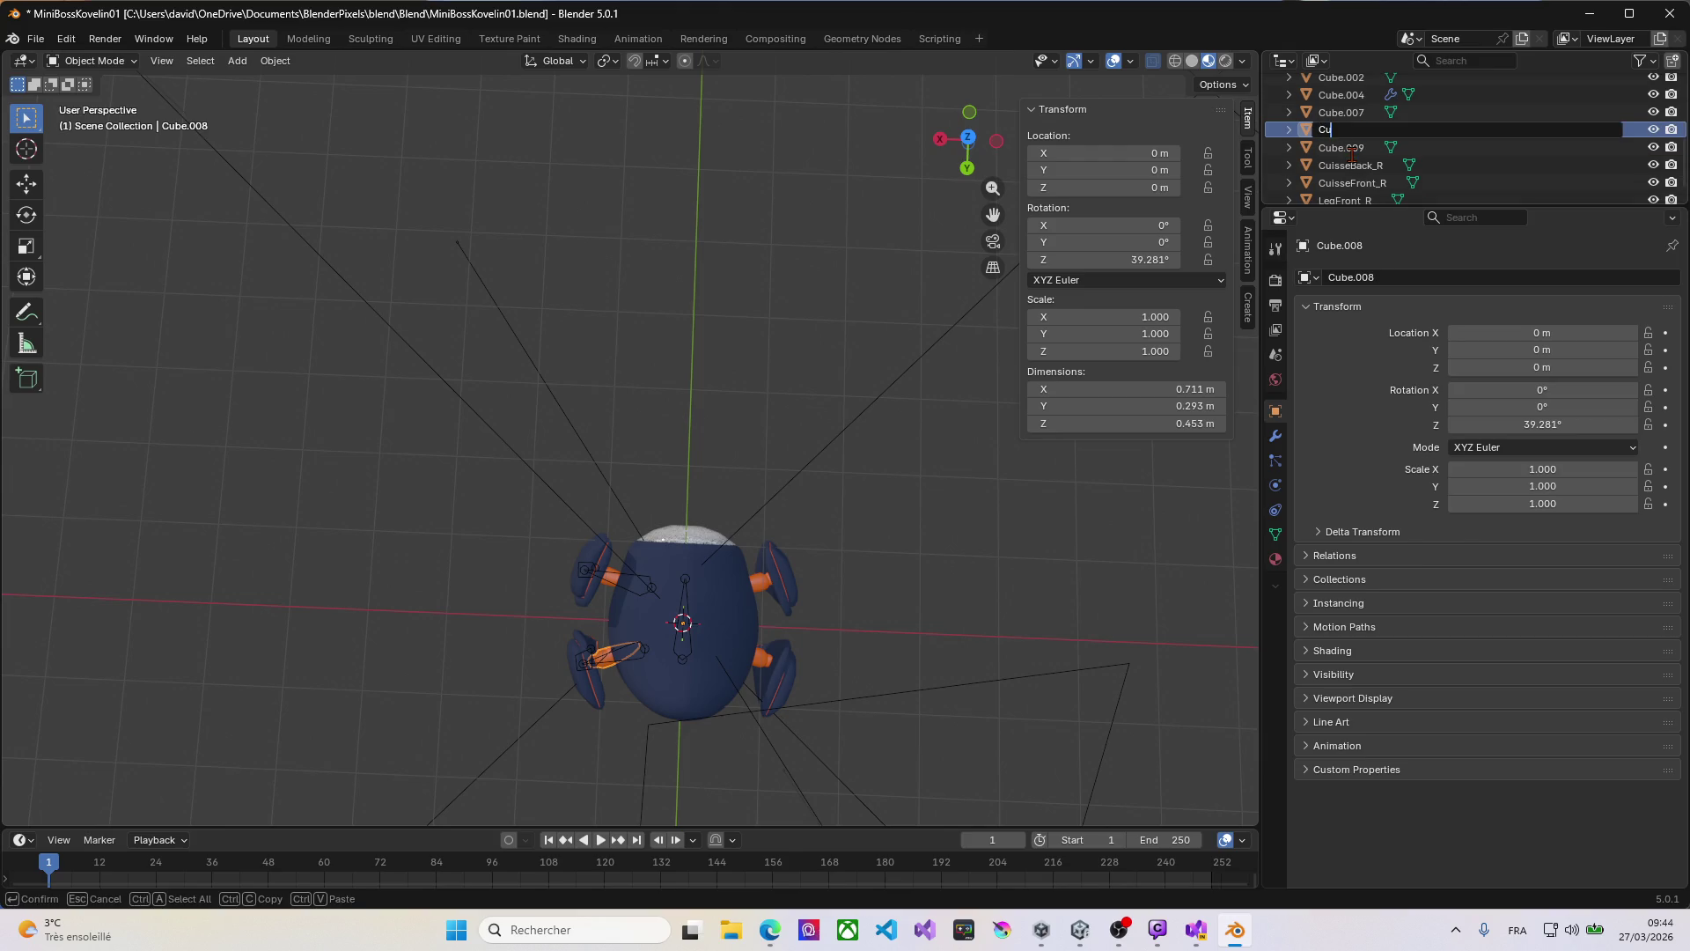
{"action": "type", "text": "isseBack_"}
{"action": "type", "text": "L"}
{"action": "key", "text": "Return"}
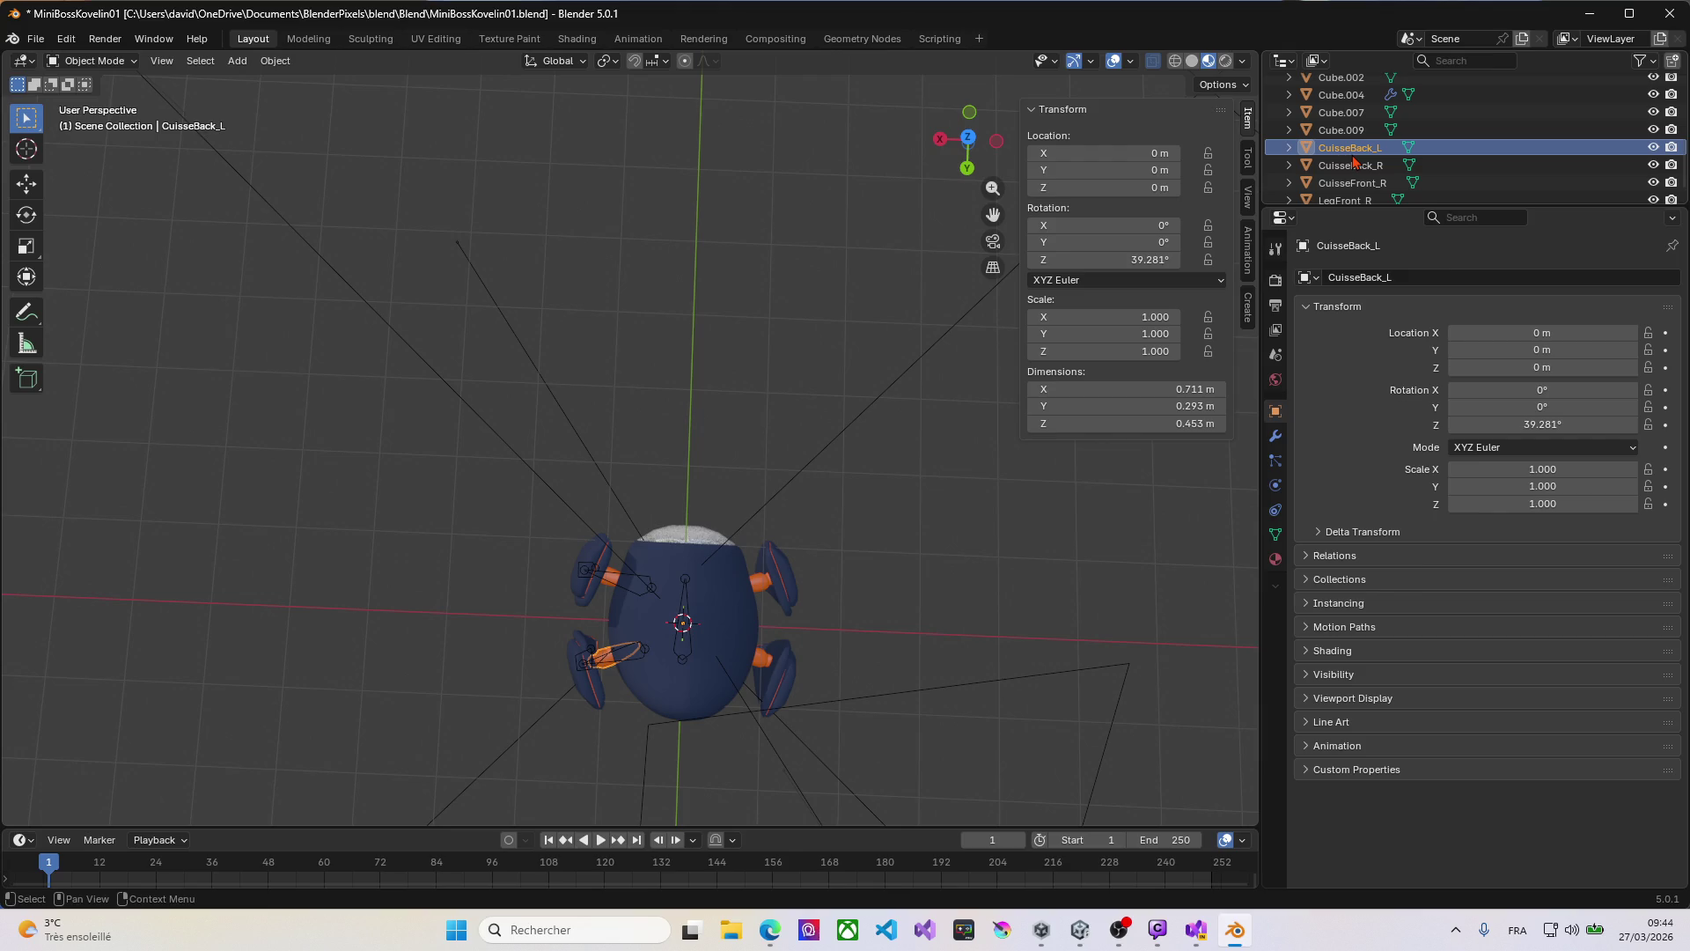
{"action": "left_click", "coordinate": [1353, 166]}
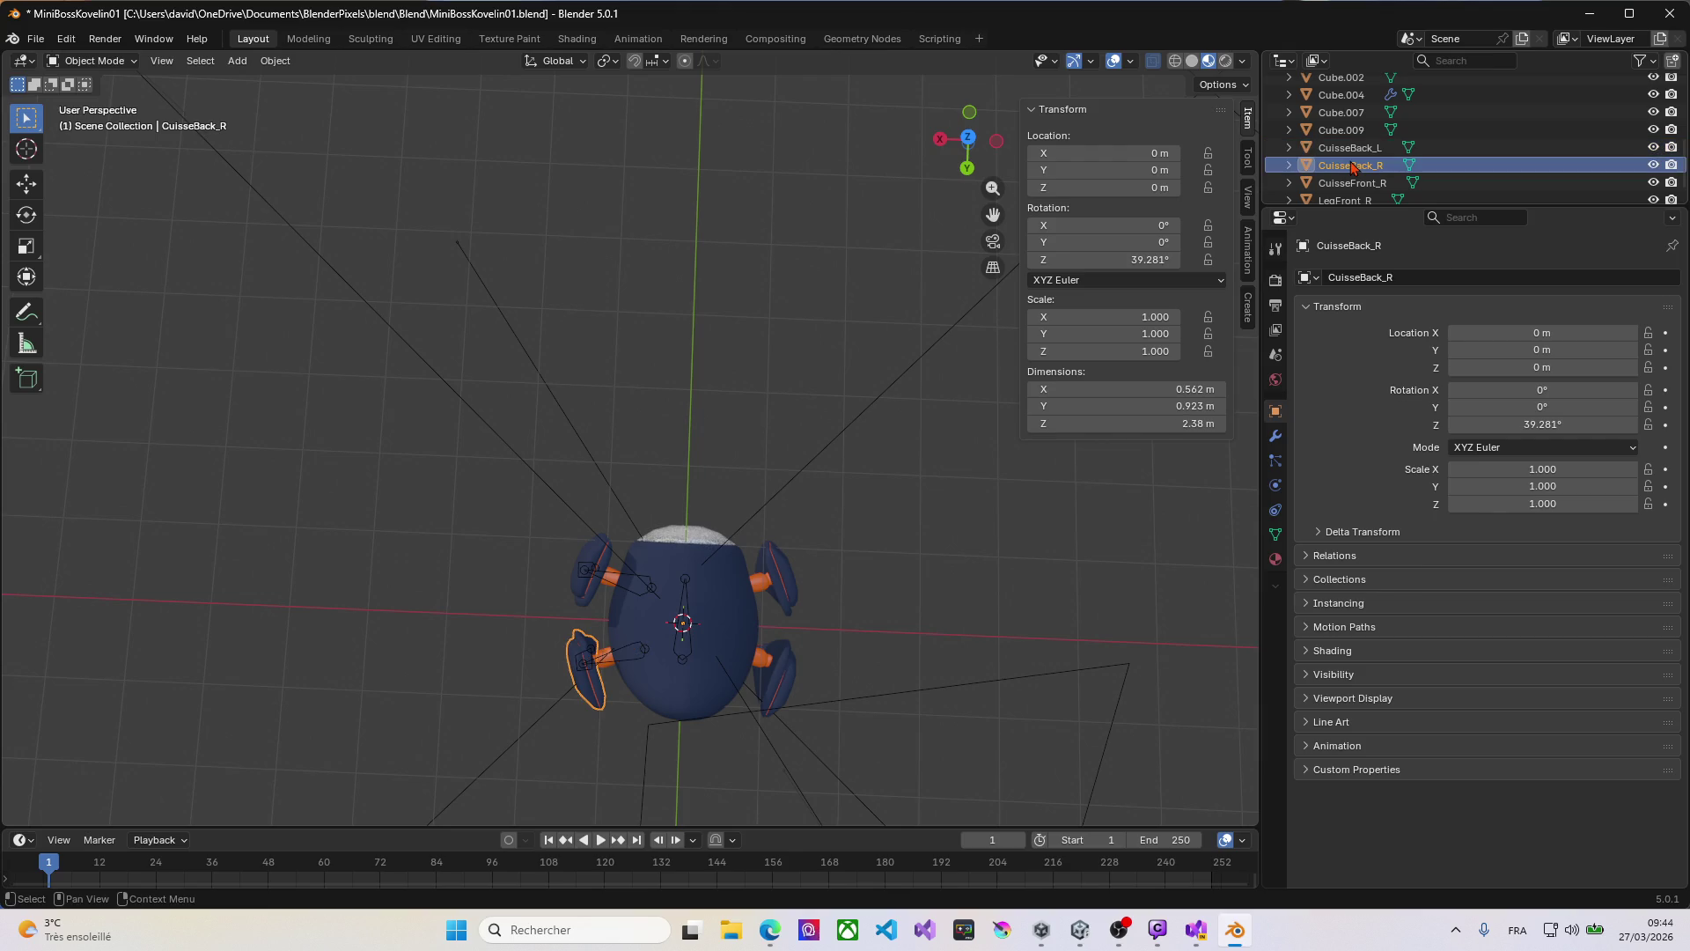
{"action": "double_click", "coordinate": [1351, 165]}
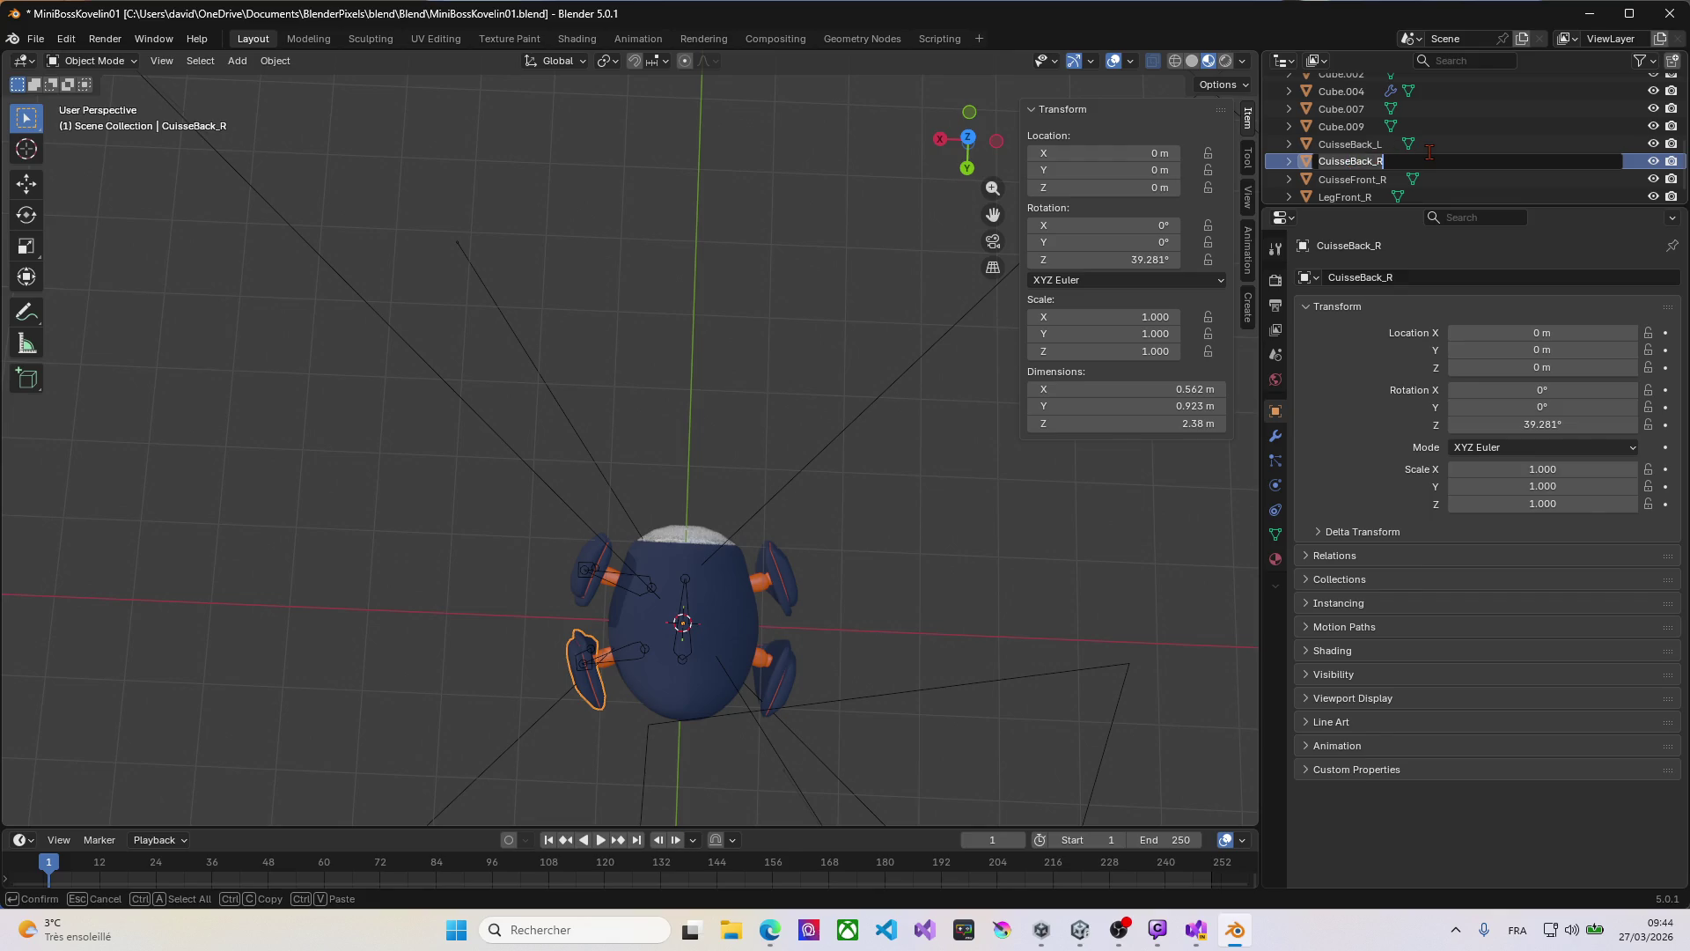
{"action": "type", "text": "LegBac"}
{"action": "type", "text": "k"}
{"action": "type", "text": "_"}
{"action": "type", "text": "L"}
{"action": "key", "text": "Return"}
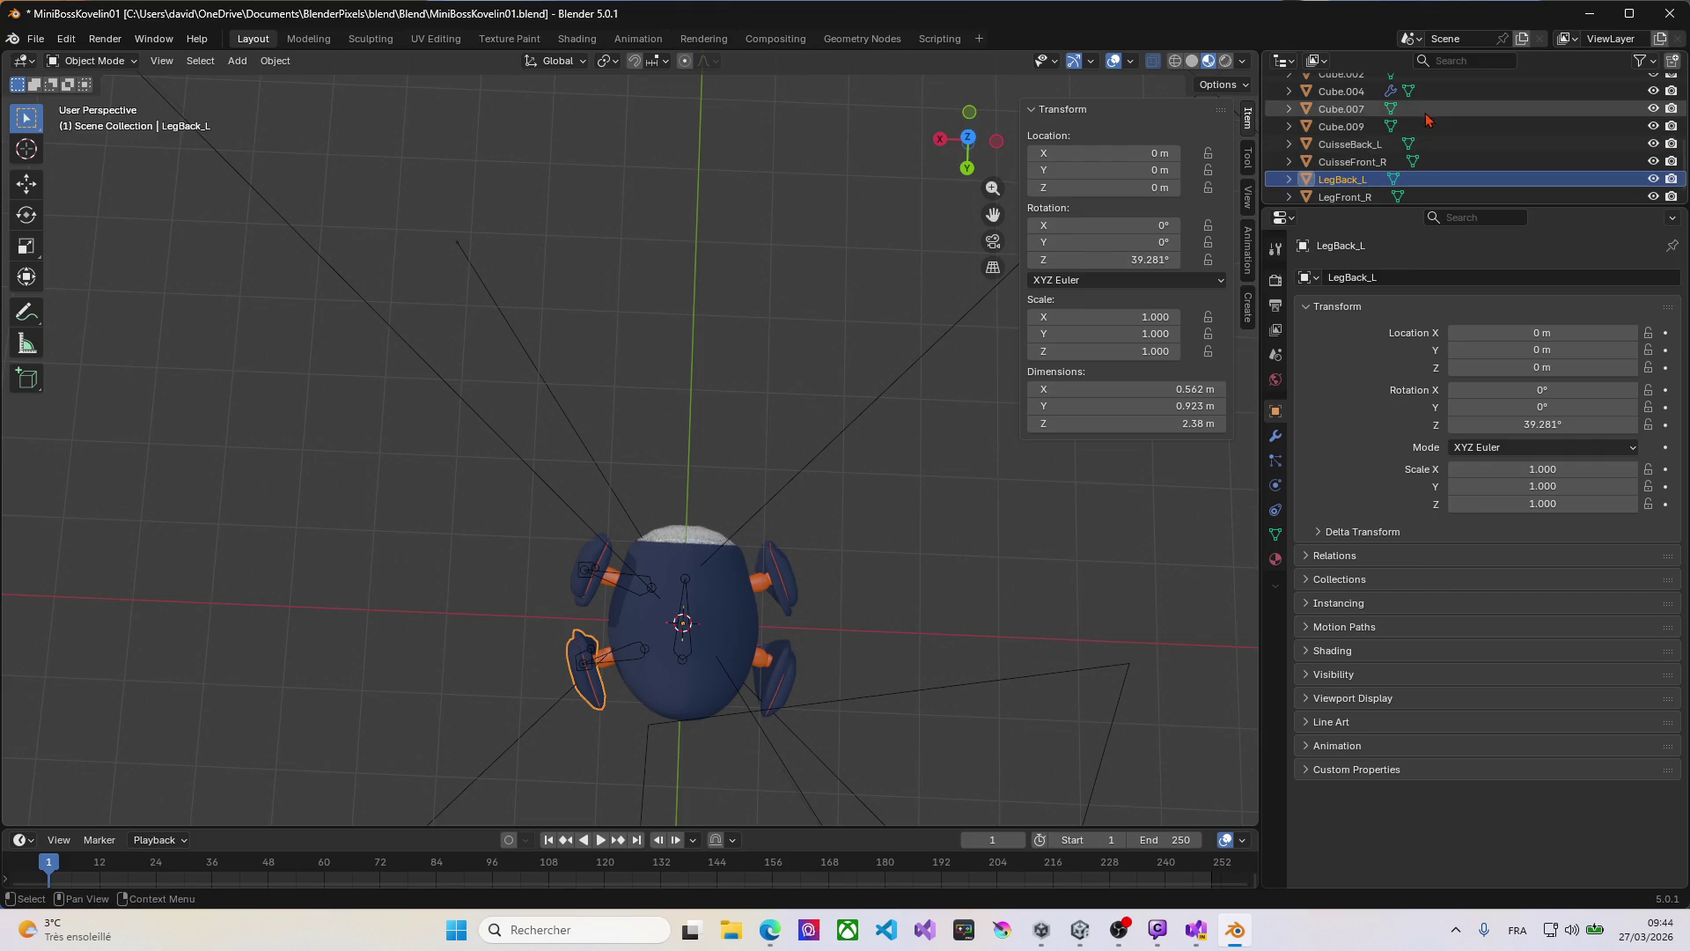
Step: Rename Cube.001 to CuisseBack_R and Cube.002 to CuisseFront_L
{"action": "scroll", "coordinate": [1374, 143], "scroll_direction": "up", "scroll_amount": 4}
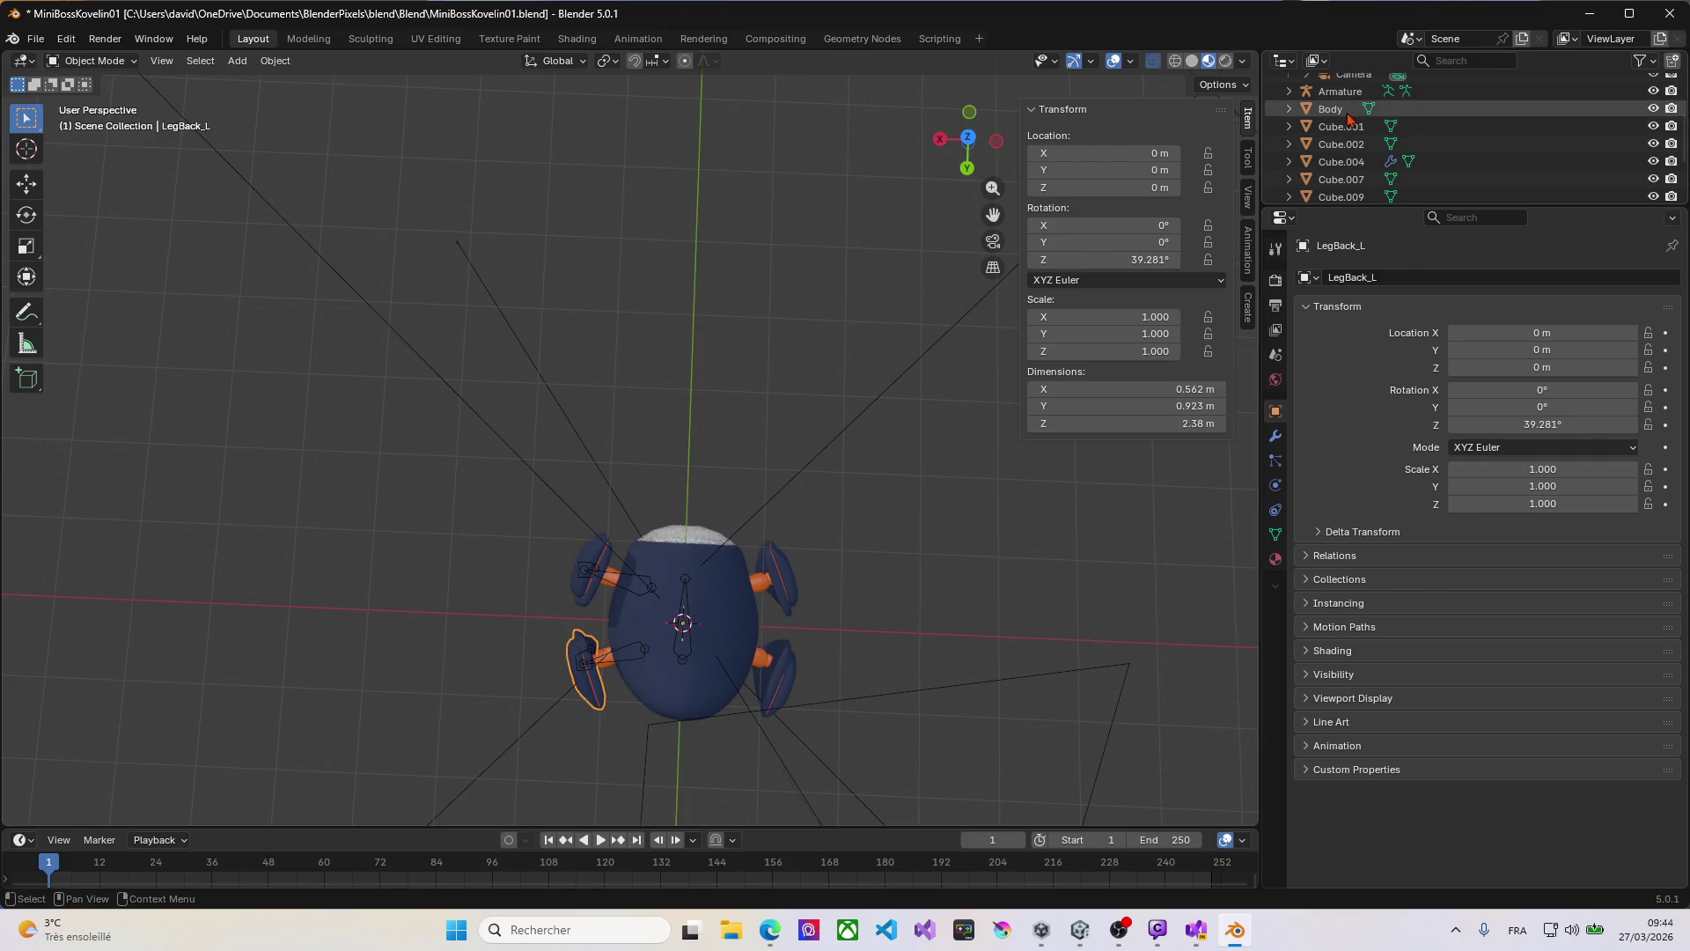
{"action": "left_click", "coordinate": [1345, 131]}
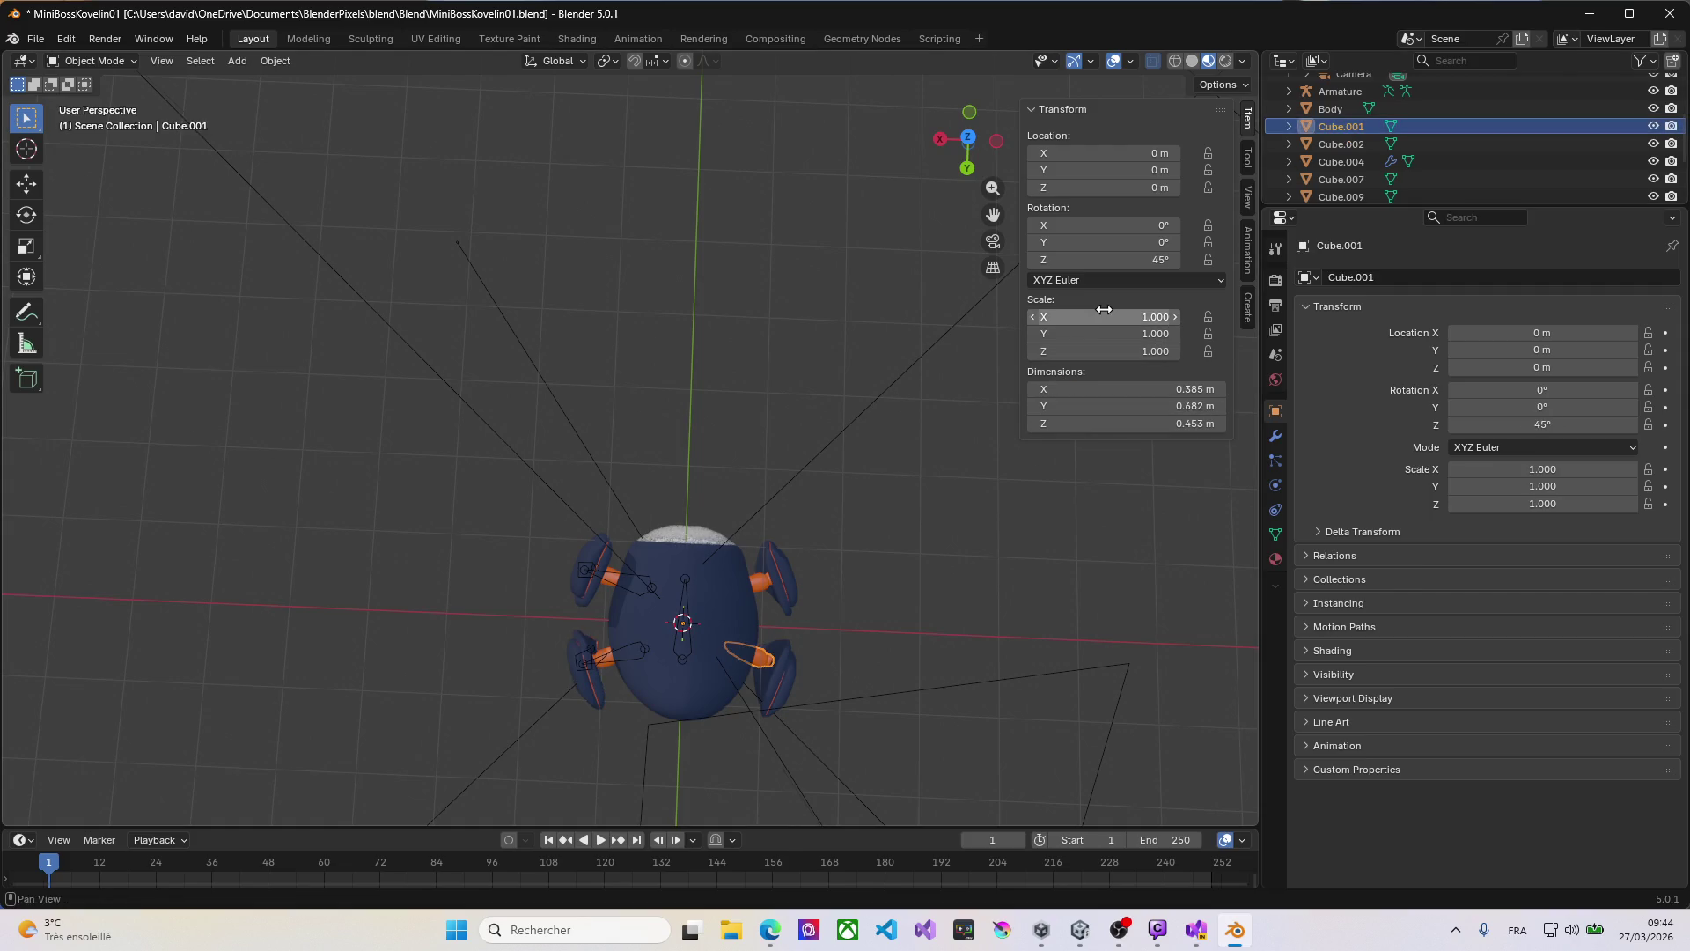
{"action": "double_click", "coordinate": [1326, 132]}
{"action": "type", "text": "Cuisse"}
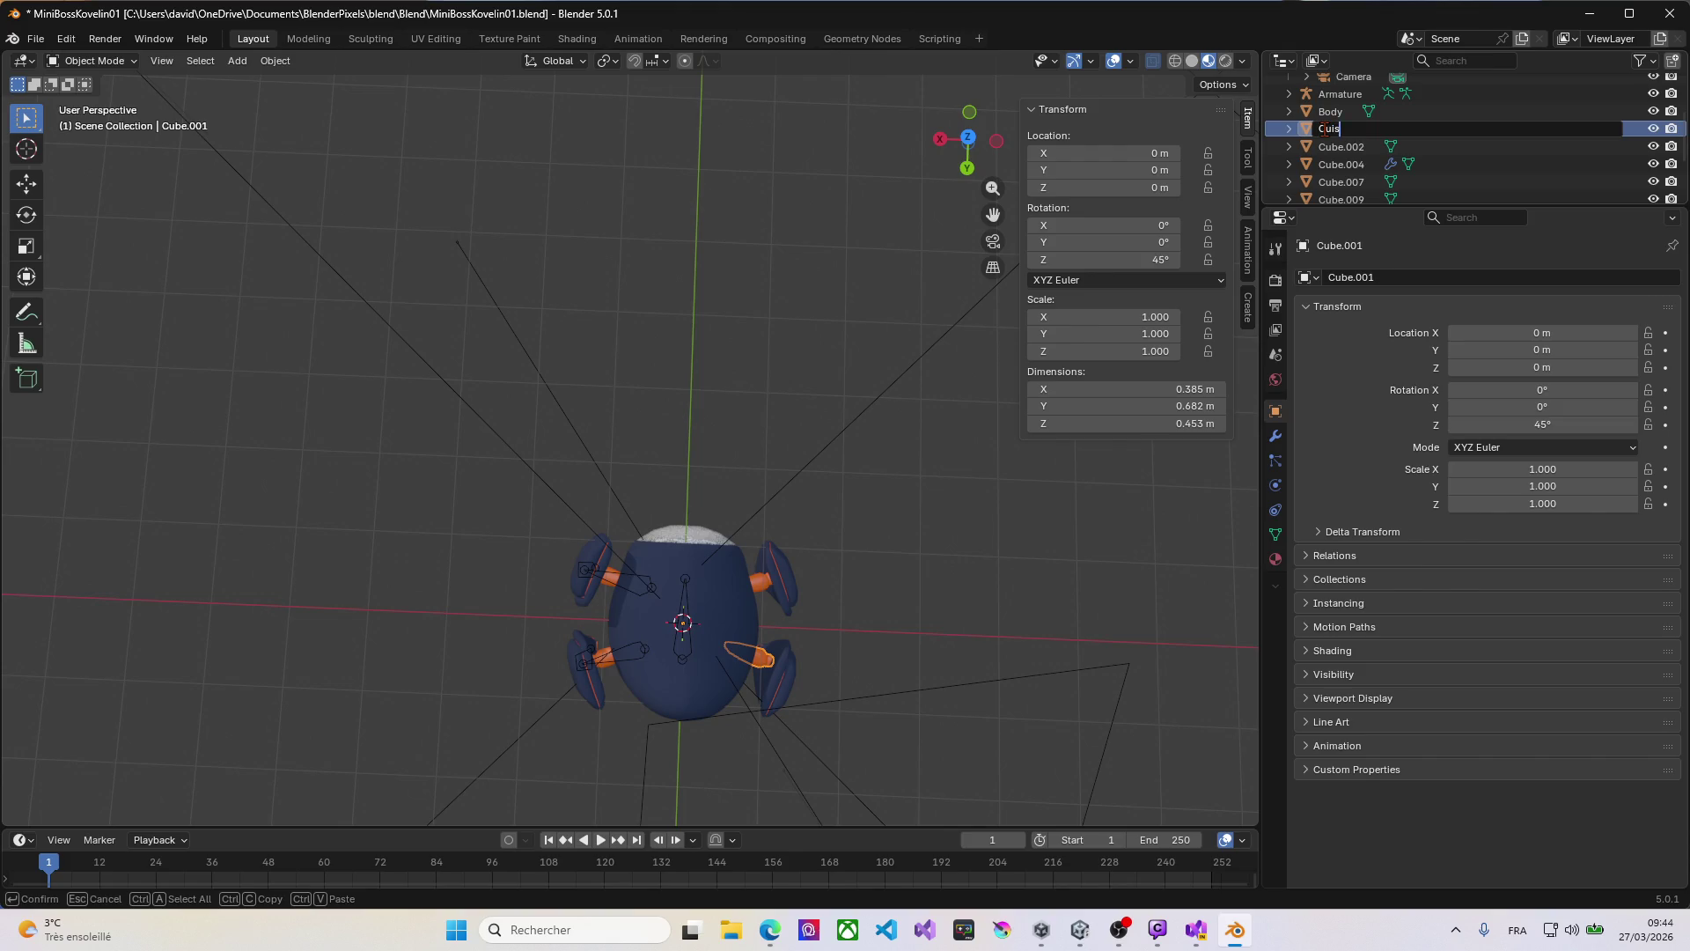
{"action": "type", "text": "Back"}
{"action": "type", "text": "_R"}
{"action": "key", "text": "Return"}
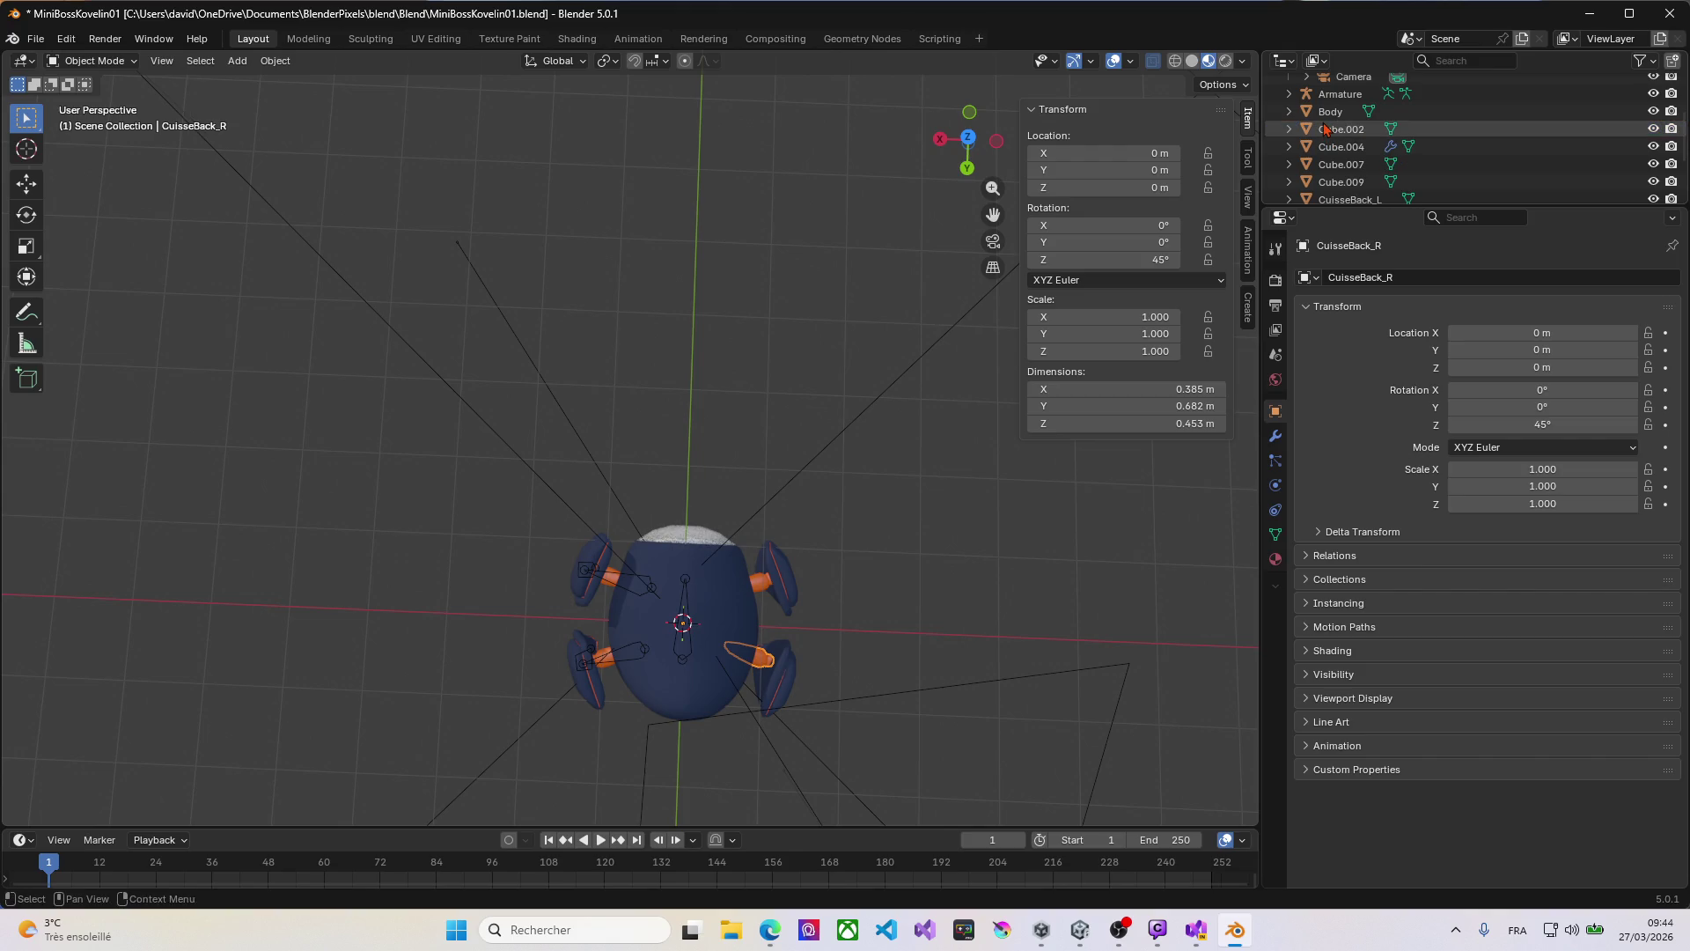
{"action": "left_click", "coordinate": [1334, 135]}
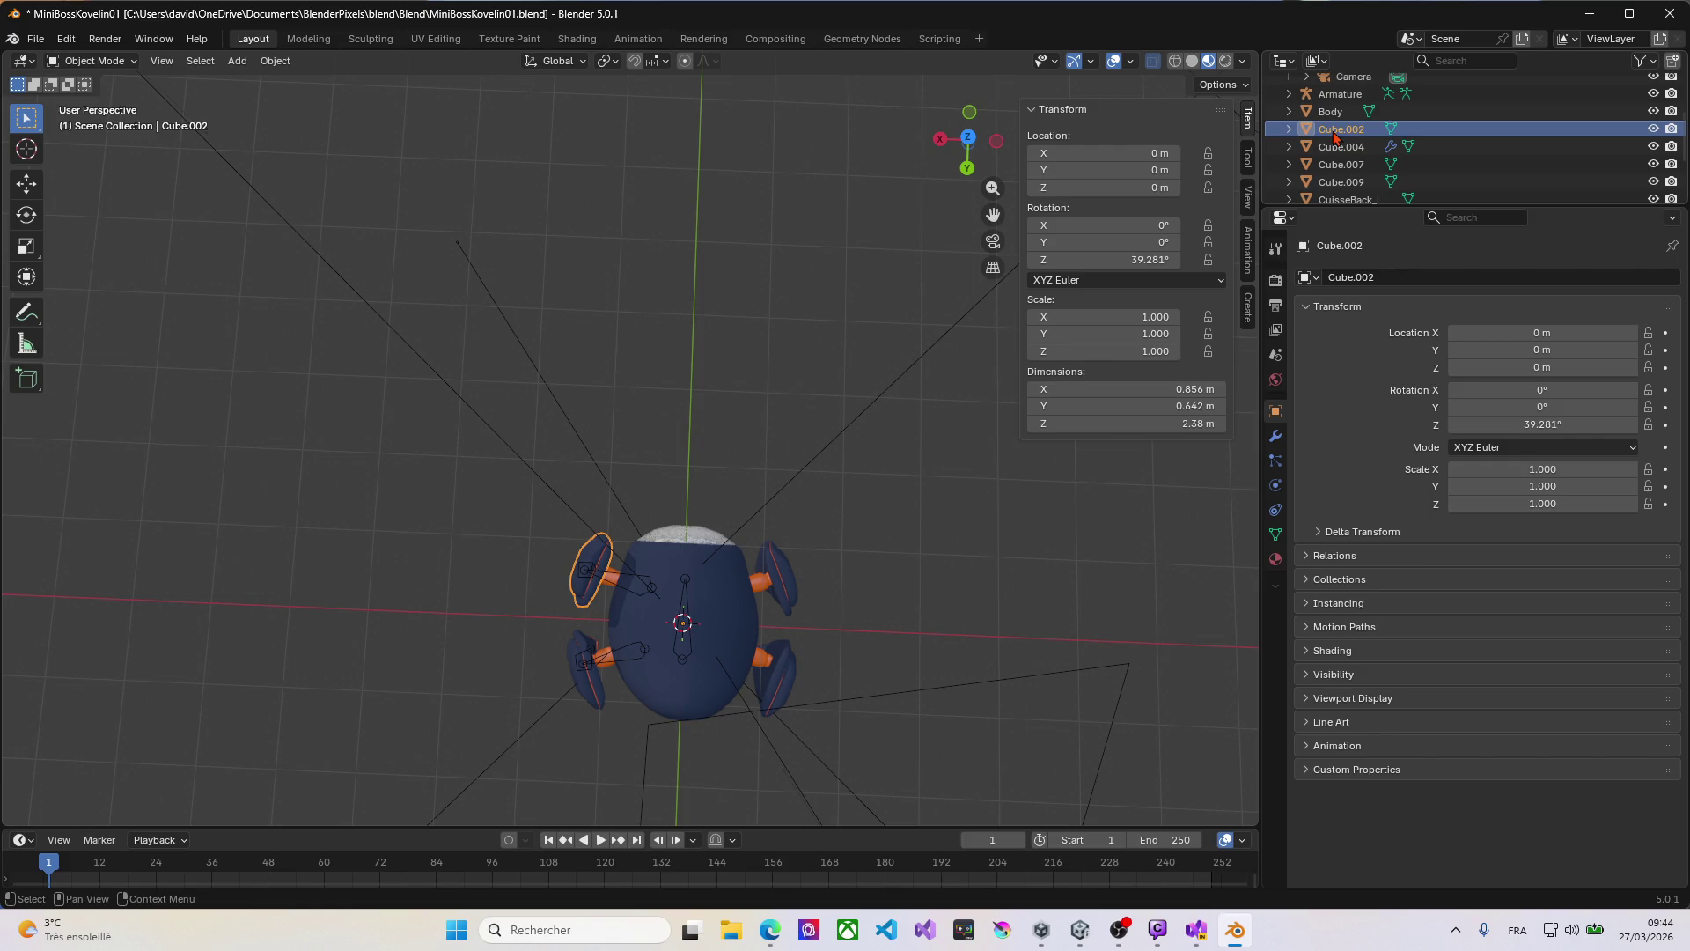
{"action": "double_click", "coordinate": [1333, 132]}
{"action": "key", "text": "BackSpace"}
{"action": "type", "text": "leg"}
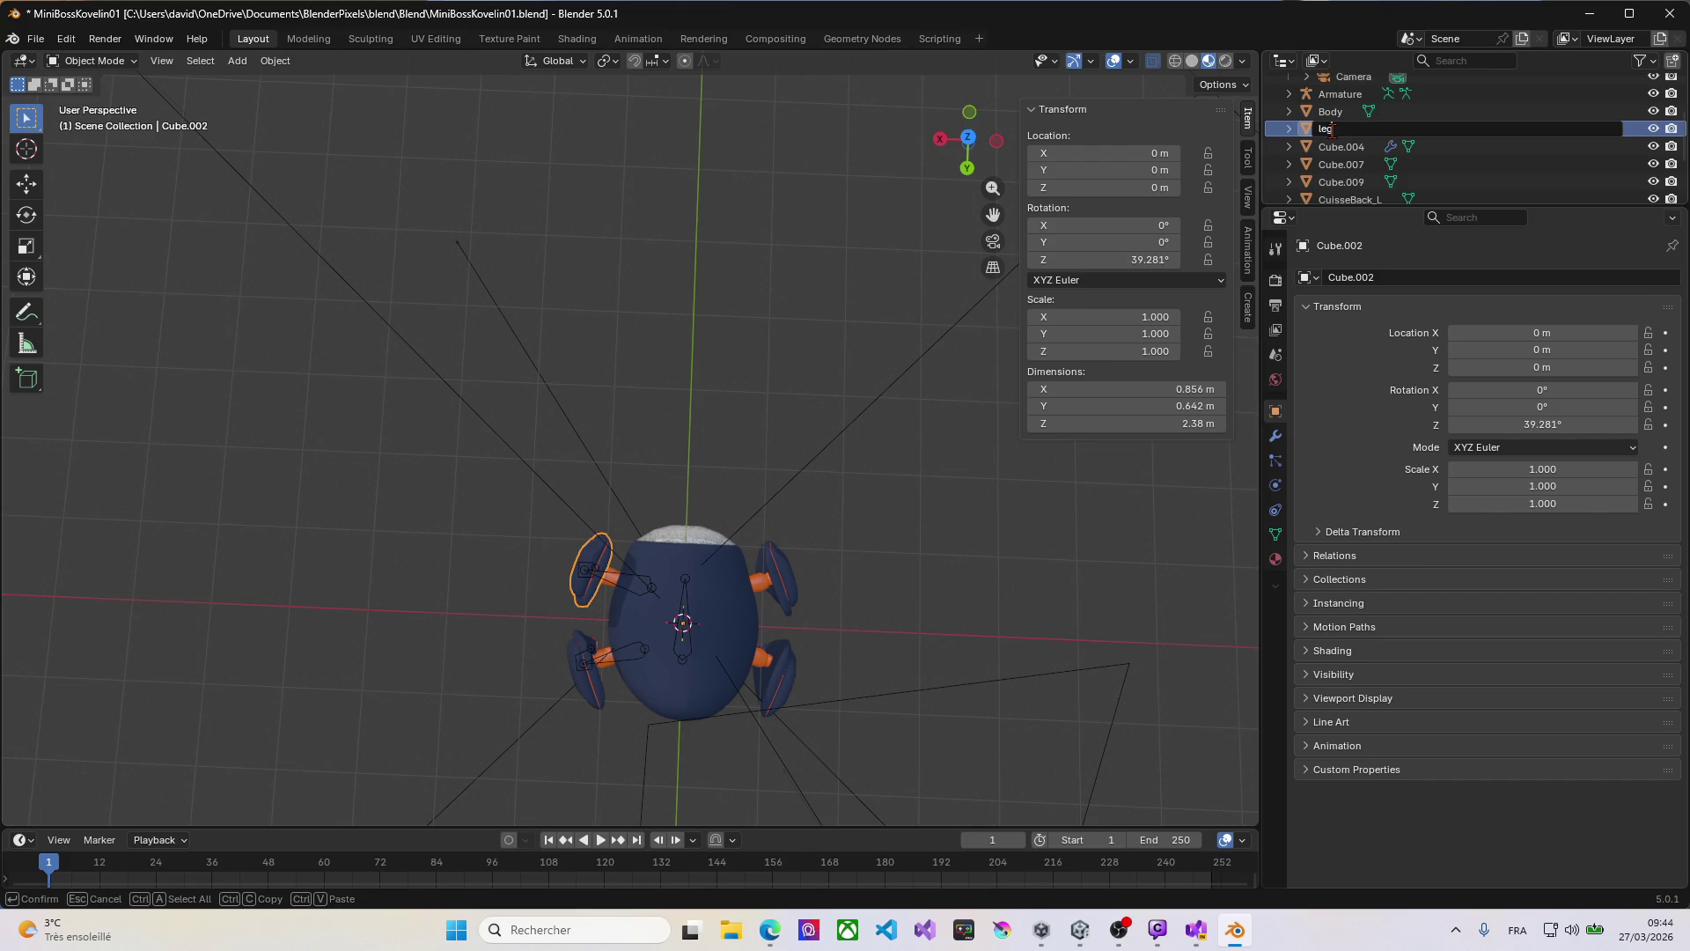
{"action": "key", "text": "BackSpace"}
{"action": "key", "text": "BackSpace"}
{"action": "key", "text": "BackSpace"}
{"action": "type", "text": "Cuisse"}
{"action": "type", "text": "Front"}
{"action": "type", "text": "_"}
{"action": "type", "text": "L"}
{"action": "key", "text": "Return"}
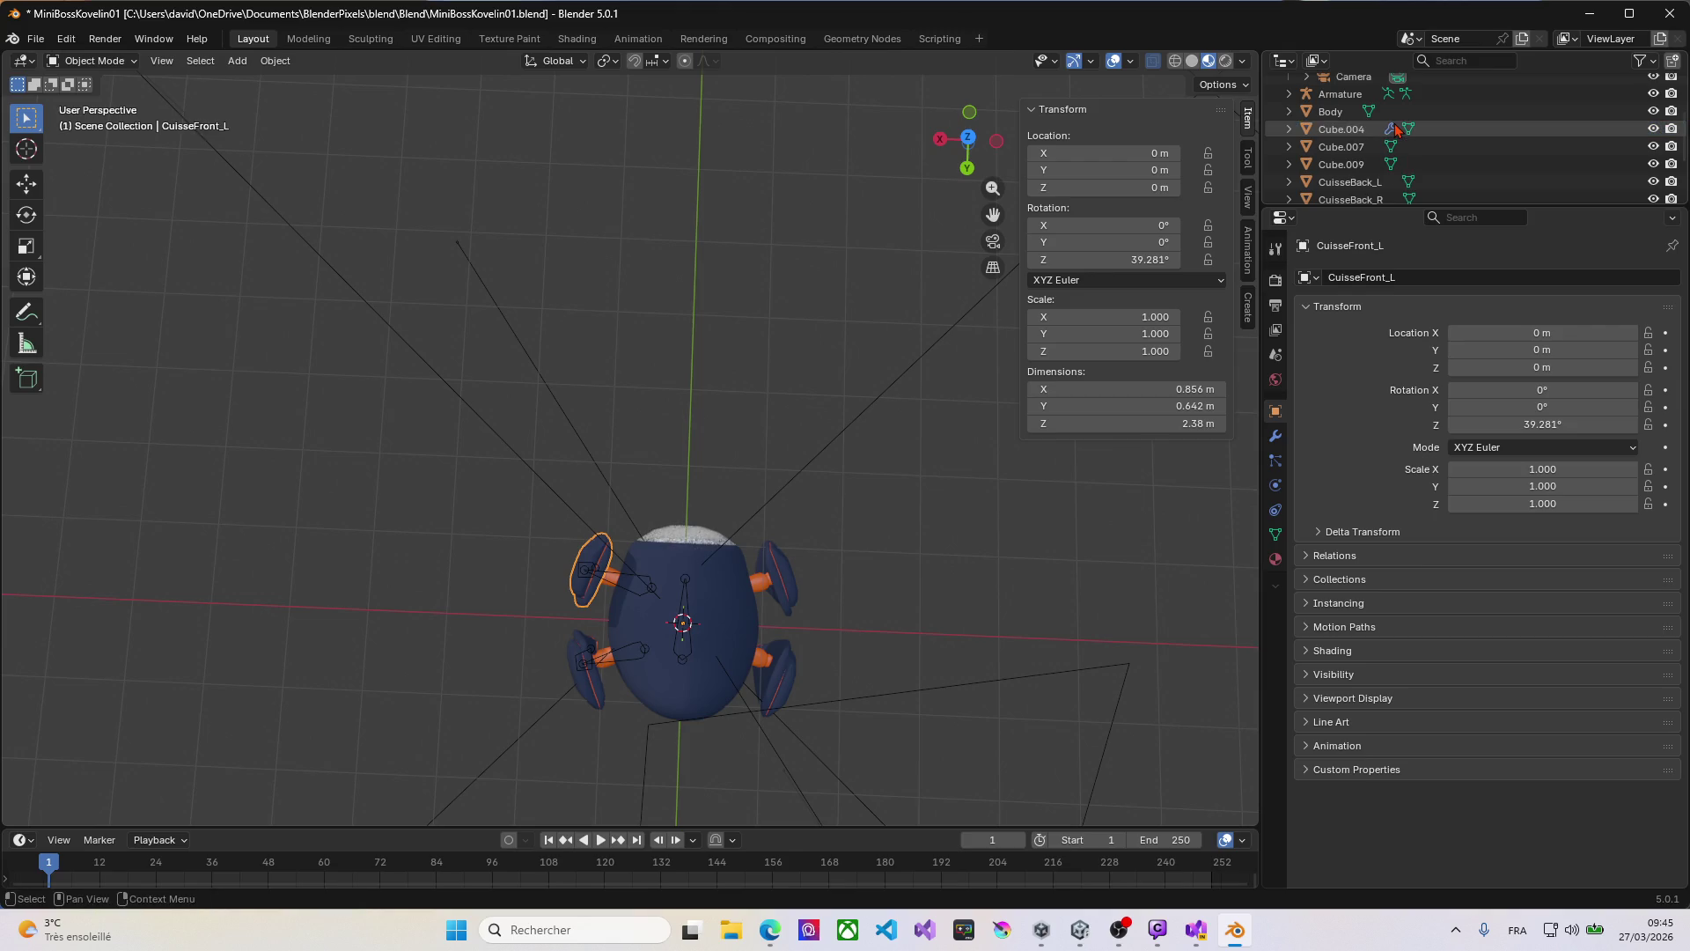
{"action": "left_click", "coordinate": [1356, 129]}
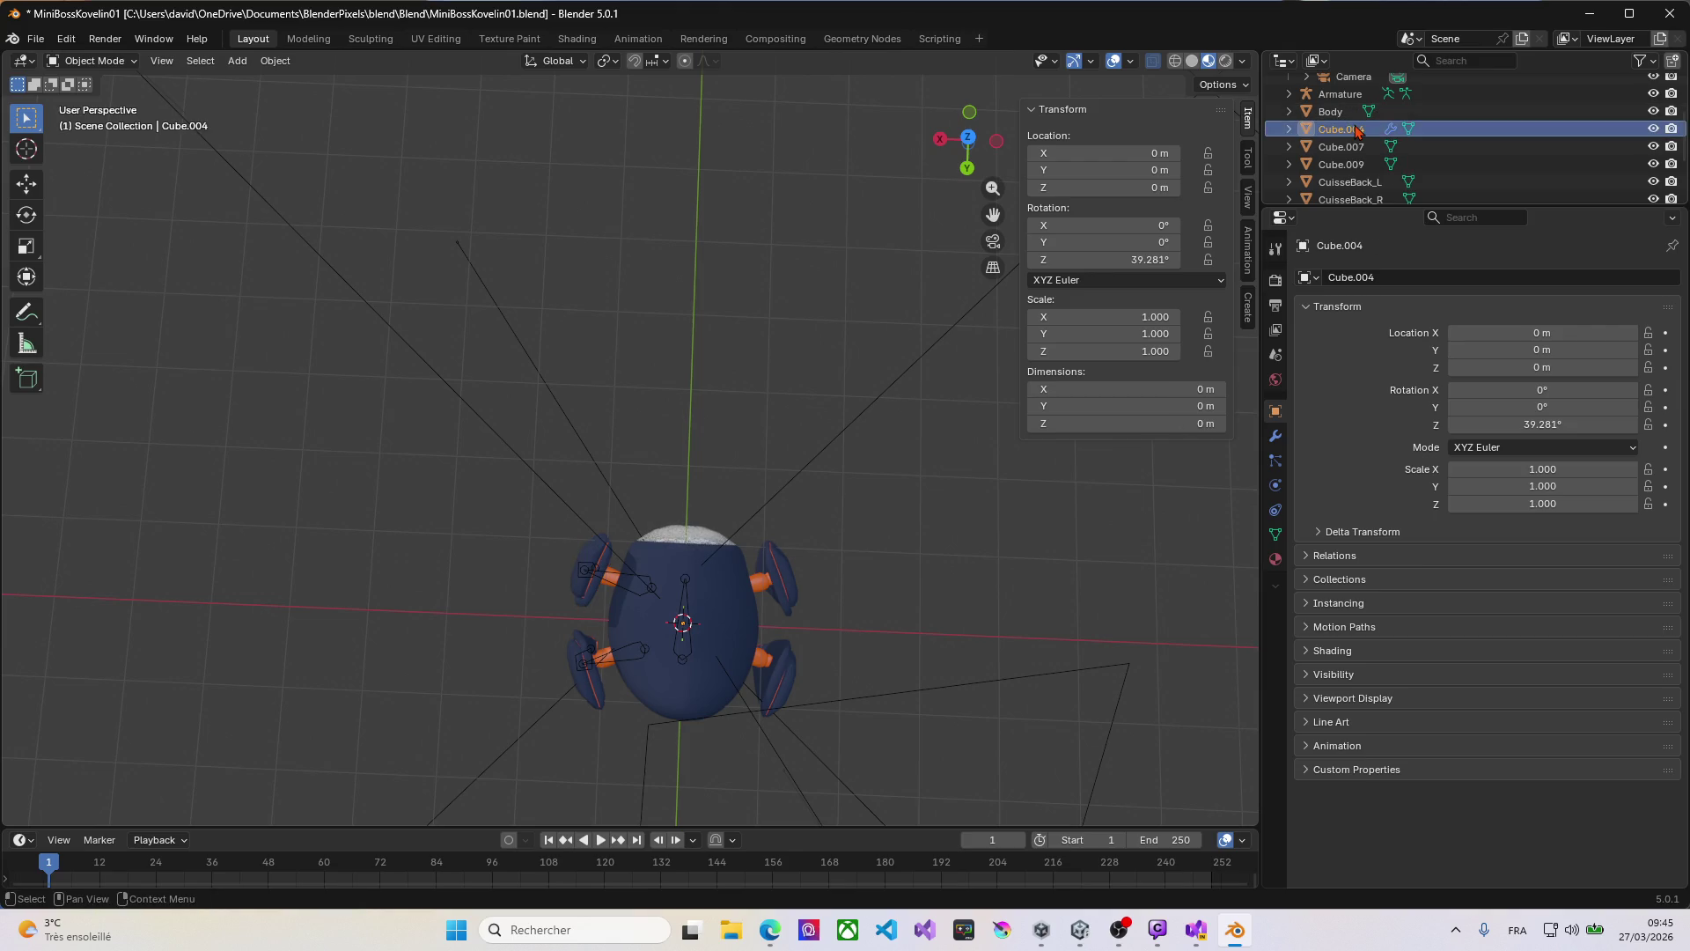
Step: Rename Cube.007 to Legback_R and Cube.009 to CuisseFront_L.001
{"action": "mouse_move", "coordinate": [830, 653]}
{"action": "middle_mouse_down"}
{"action": "mouse_move", "coordinate": [762, 445]}
{"action": "mouse_move", "coordinate": [705, 430]}
{"action": "mouse_move", "coordinate": [995, 449]}
{"action": "mouse_move", "coordinate": [933, 540]}
{"action": "mouse_move", "coordinate": [889, 520]}
{"action": "middle_mouse_up"}
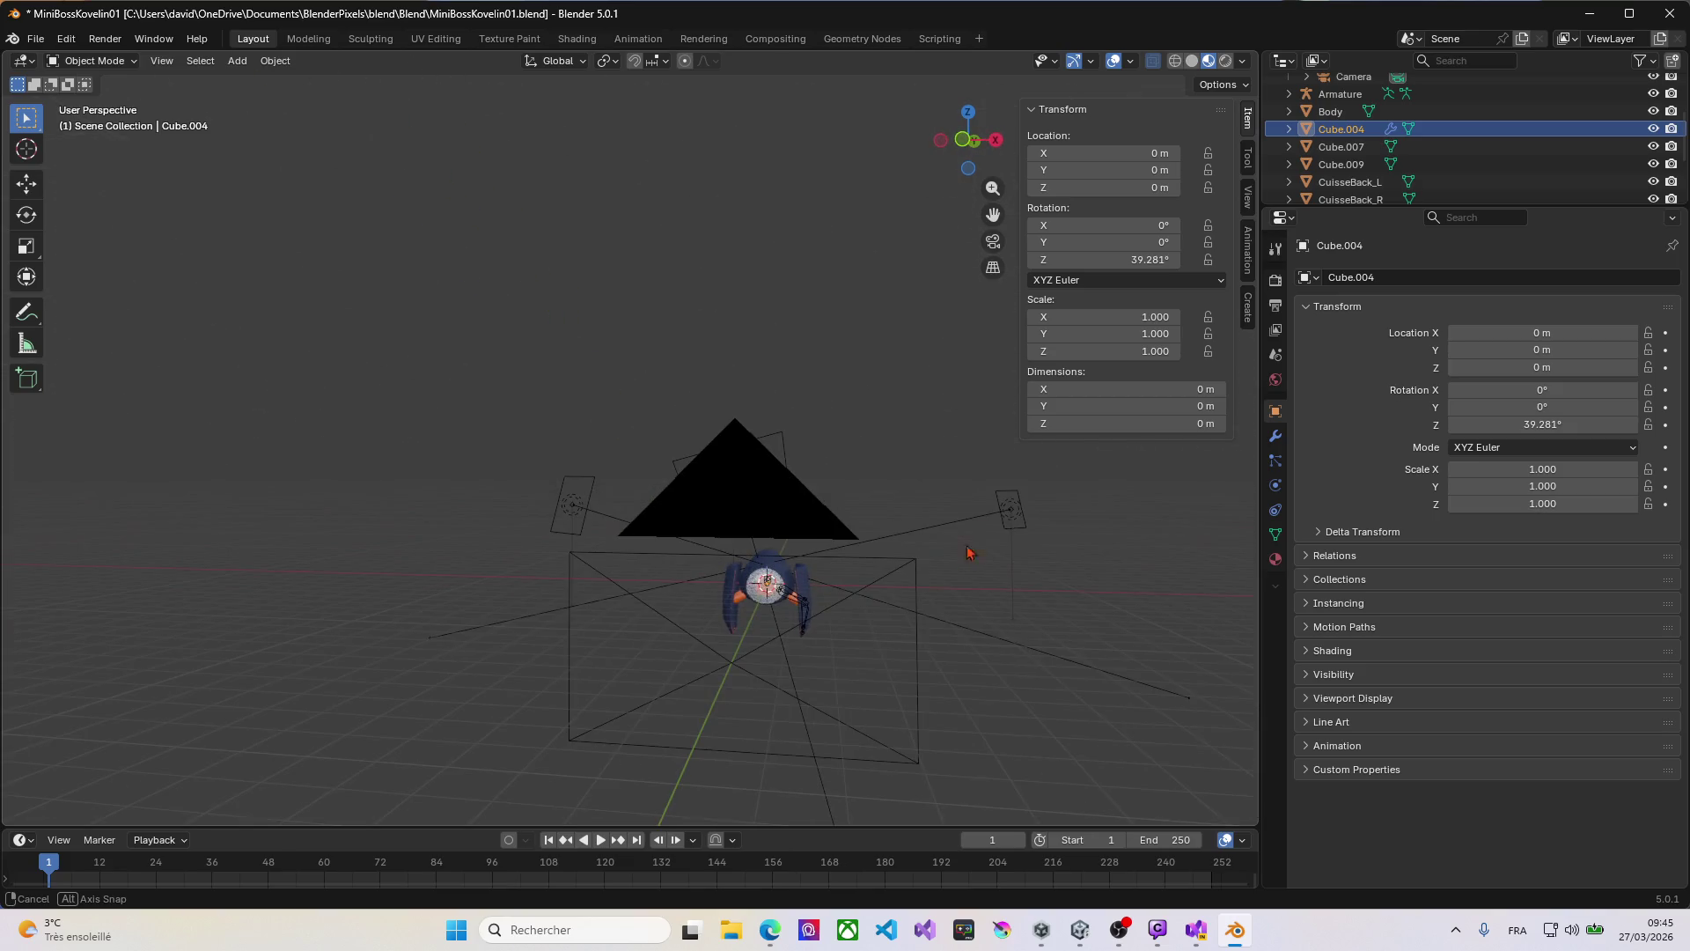
{"action": "left_click", "coordinate": [1342, 148]}
{"action": "middle_click_drag", "start_coordinate": [935, 464], "coordinate": [845, 481]}
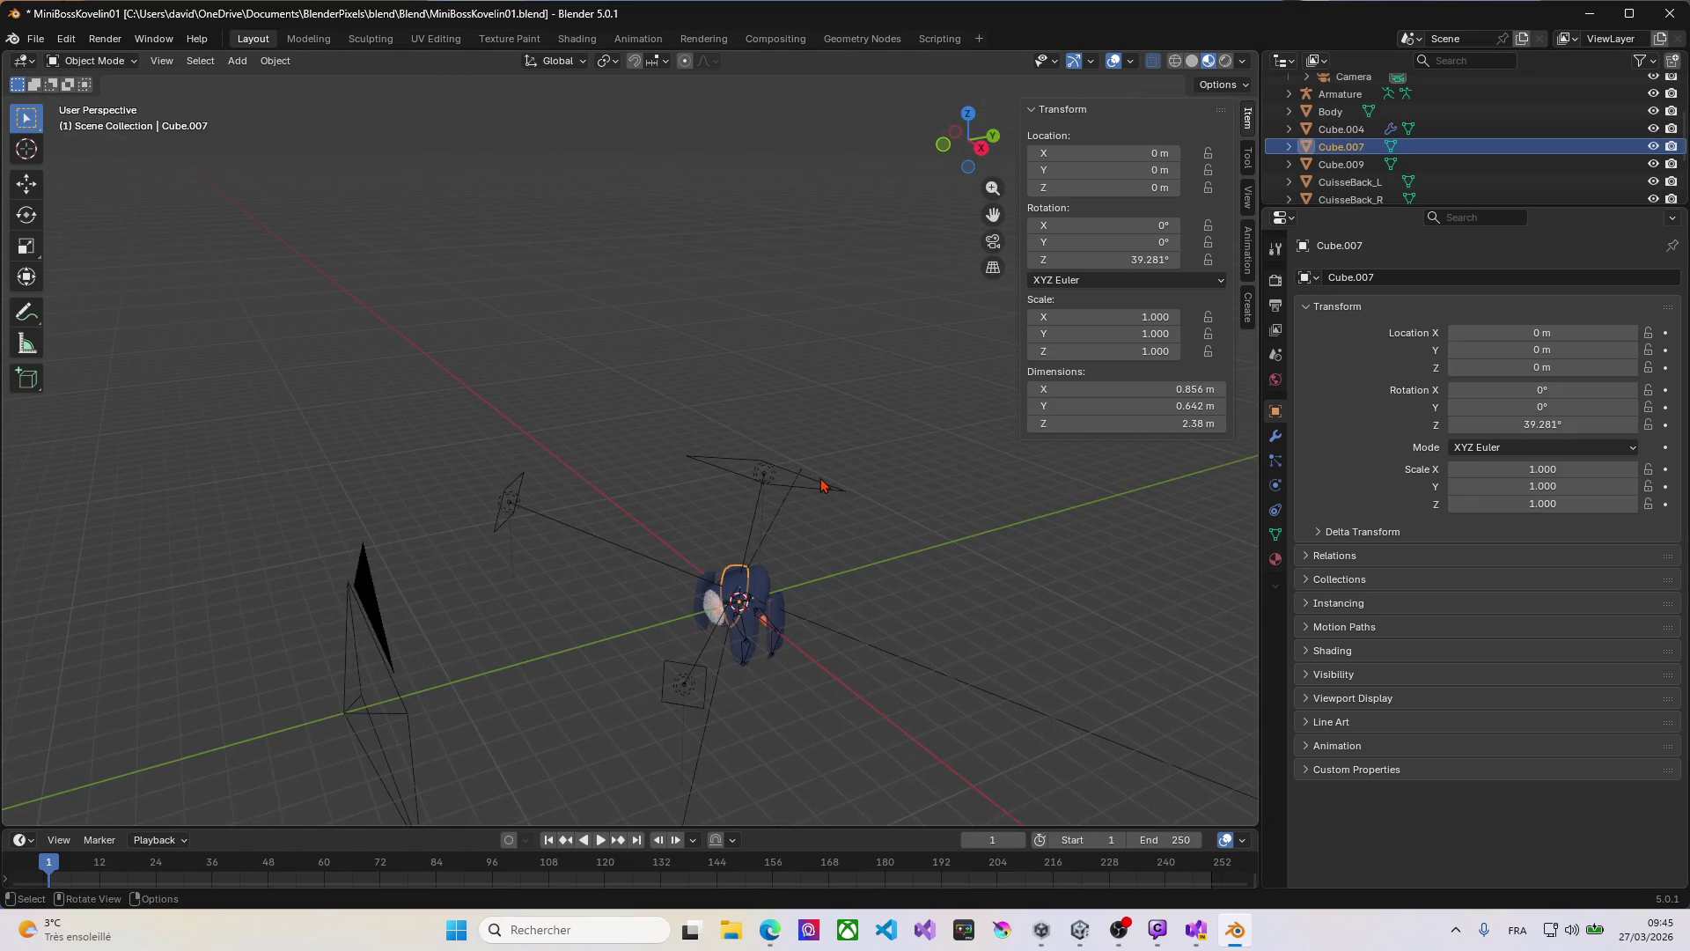
{"action": "key", "text": "KP_7"}
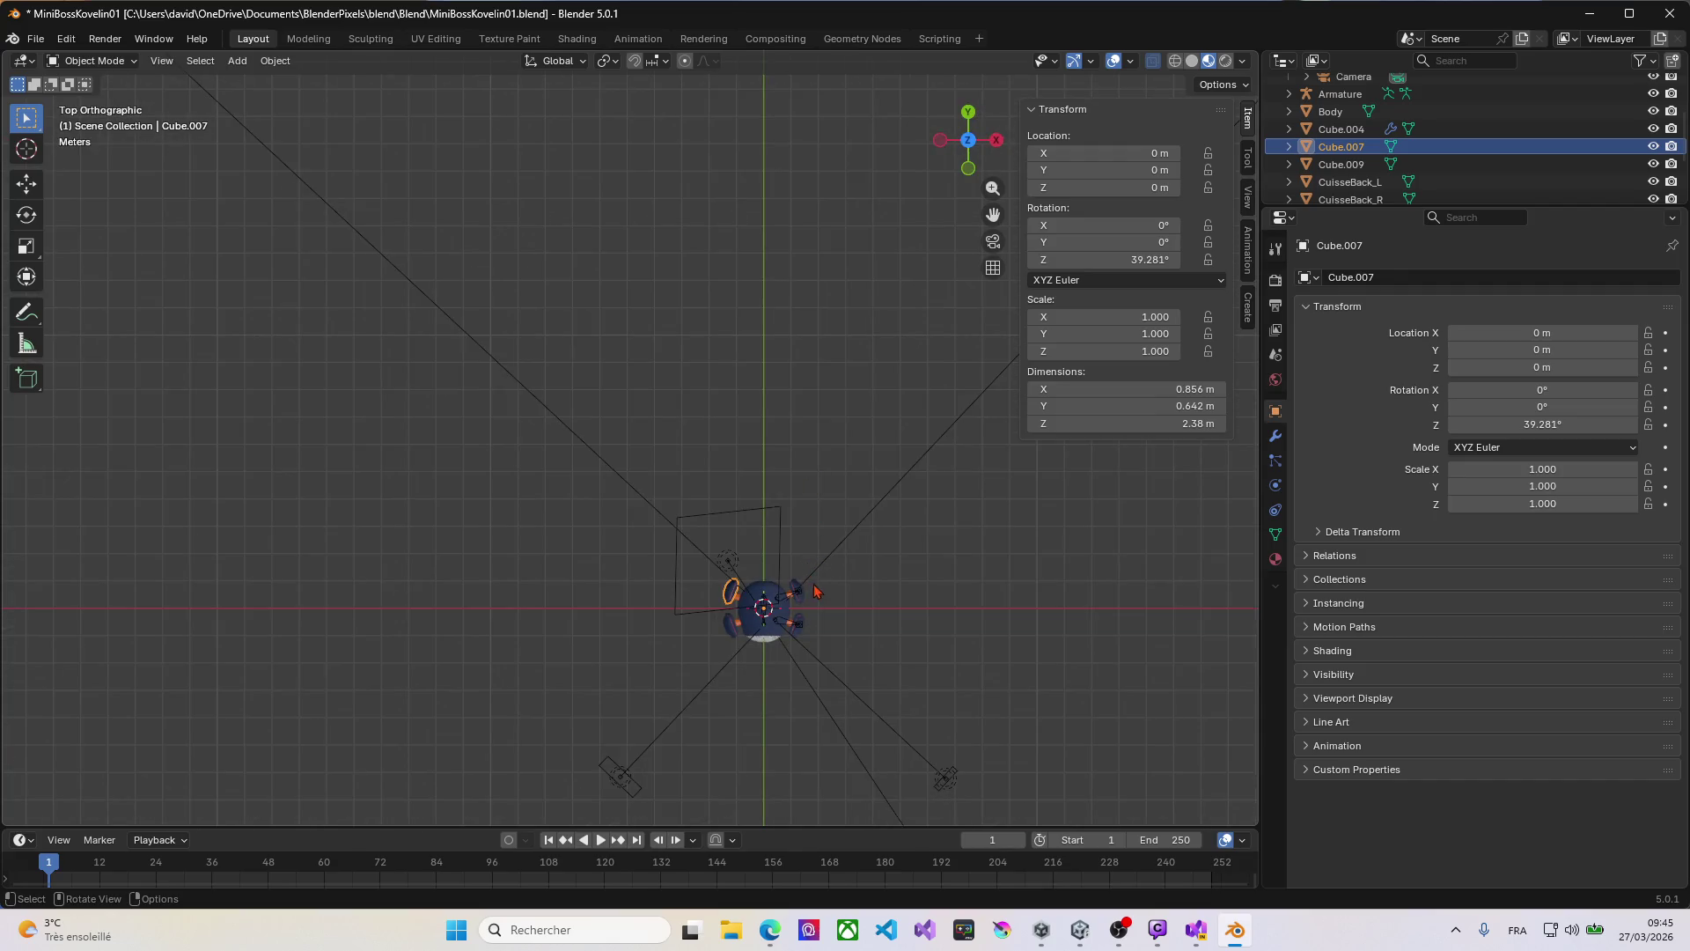
{"action": "scroll", "coordinate": [790, 634], "scroll_direction": "up", "scroll_amount": 4}
{"action": "middle_click_drag", "start_coordinate": [790, 634], "coordinate": [678, 625]}
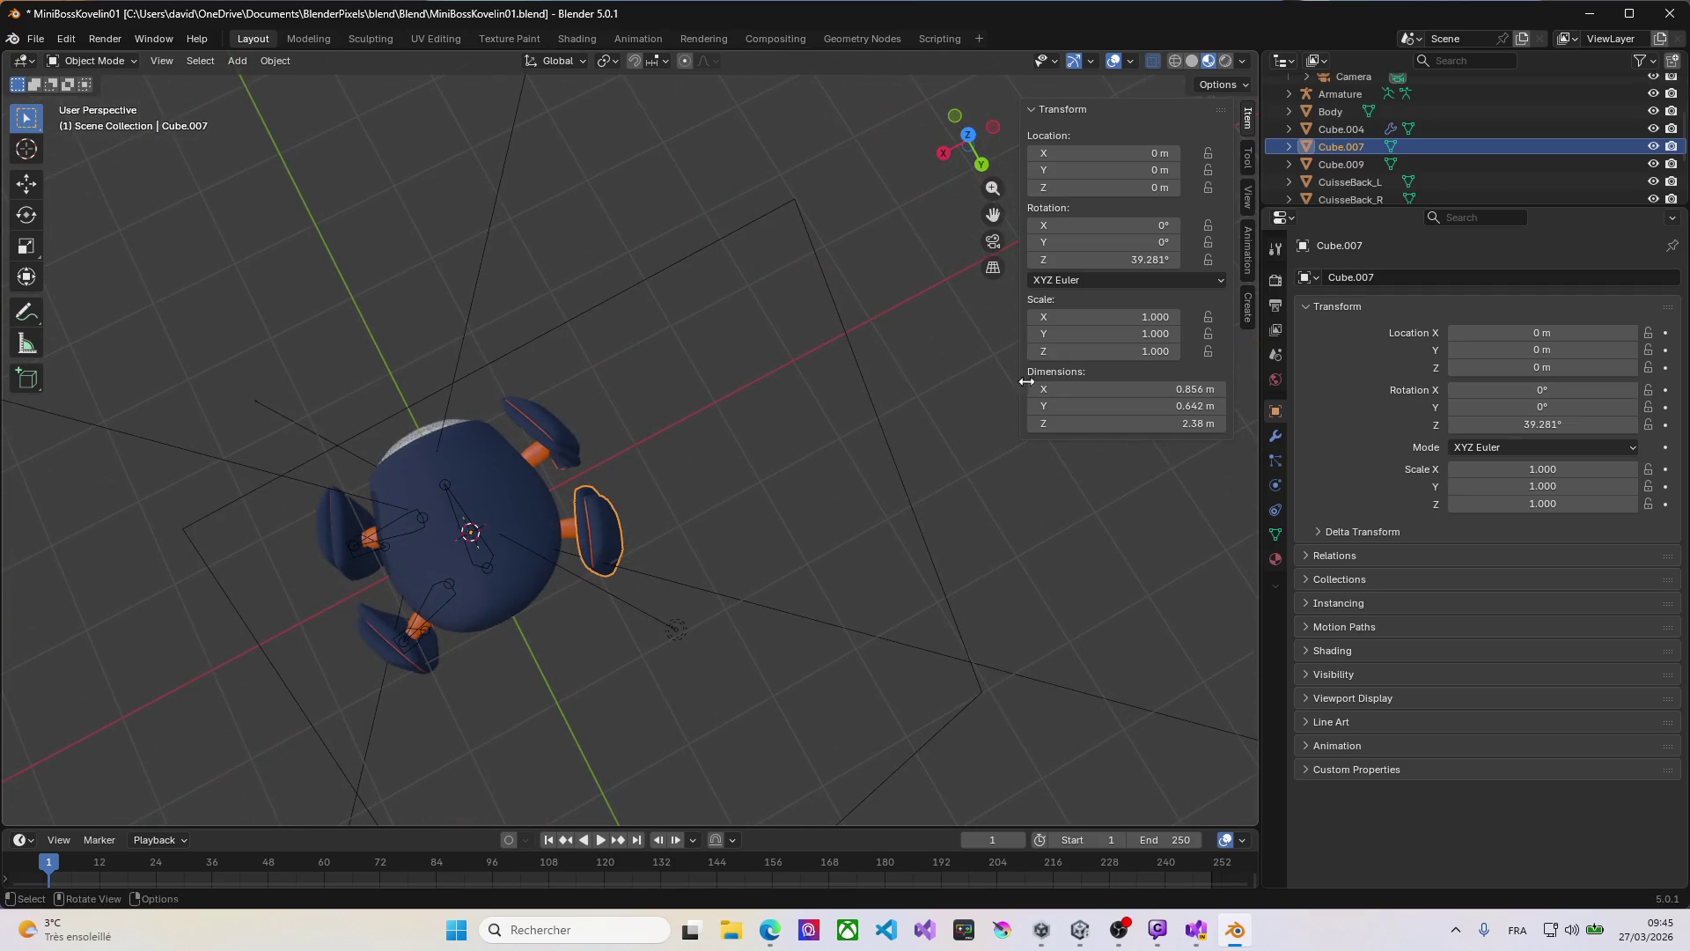
{"action": "double_click", "coordinate": [1339, 152]}
{"action": "type", "text": "Legback"}
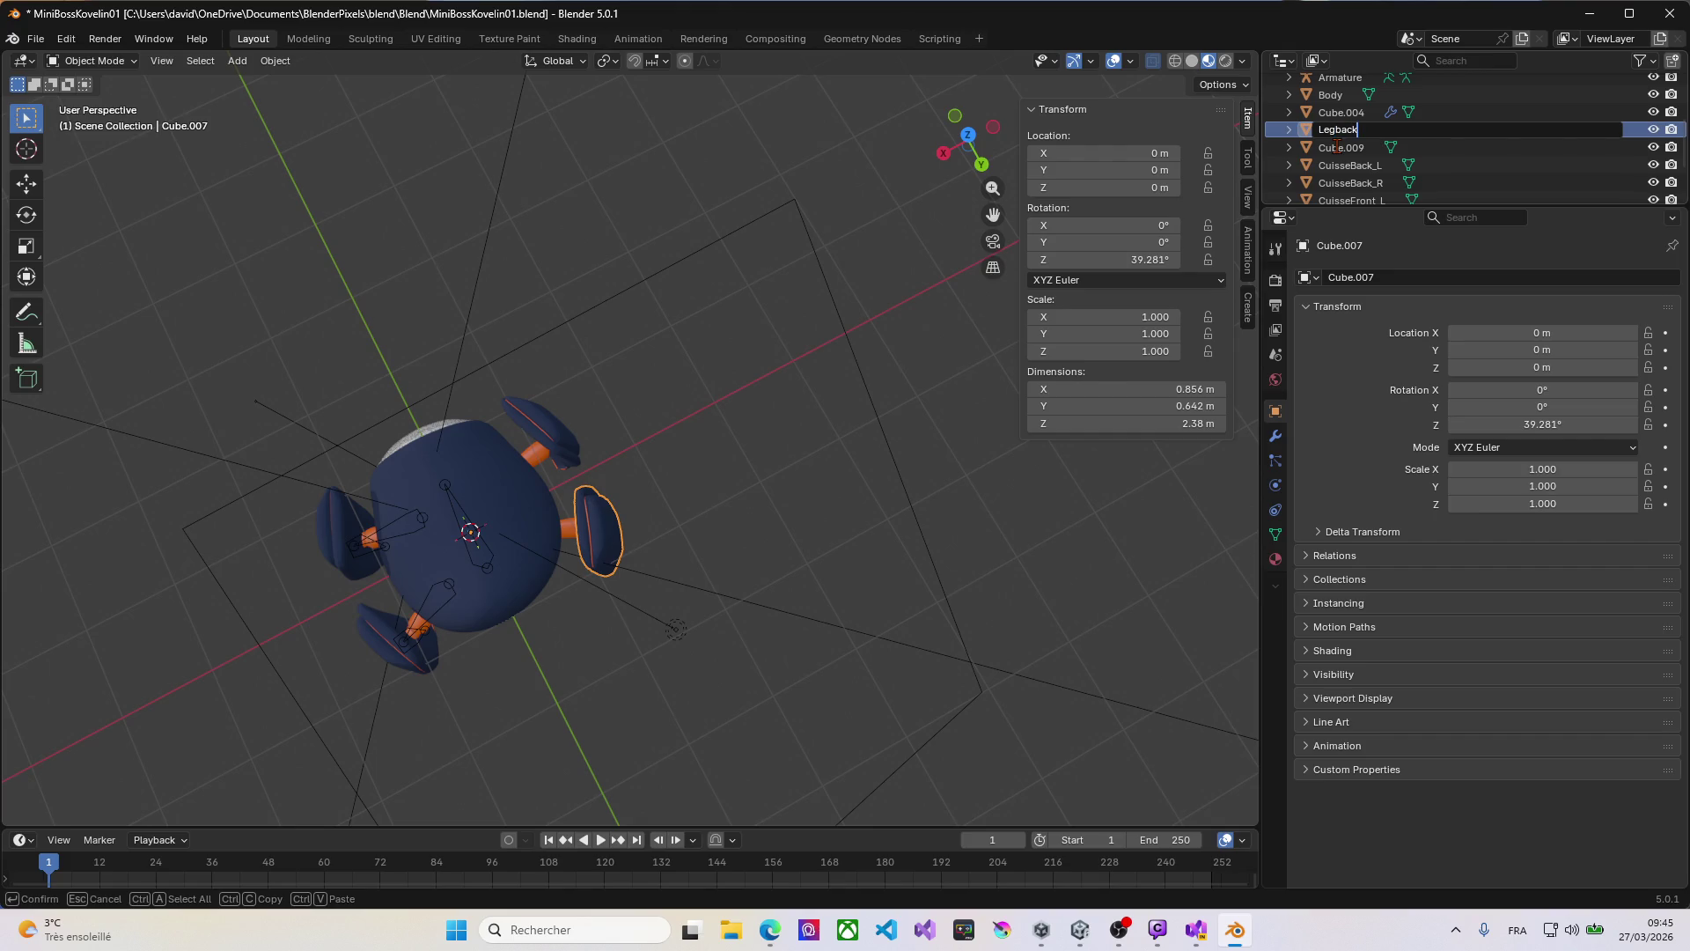
{"action": "type", "text": "_R"}
{"action": "key", "text": "Return"}
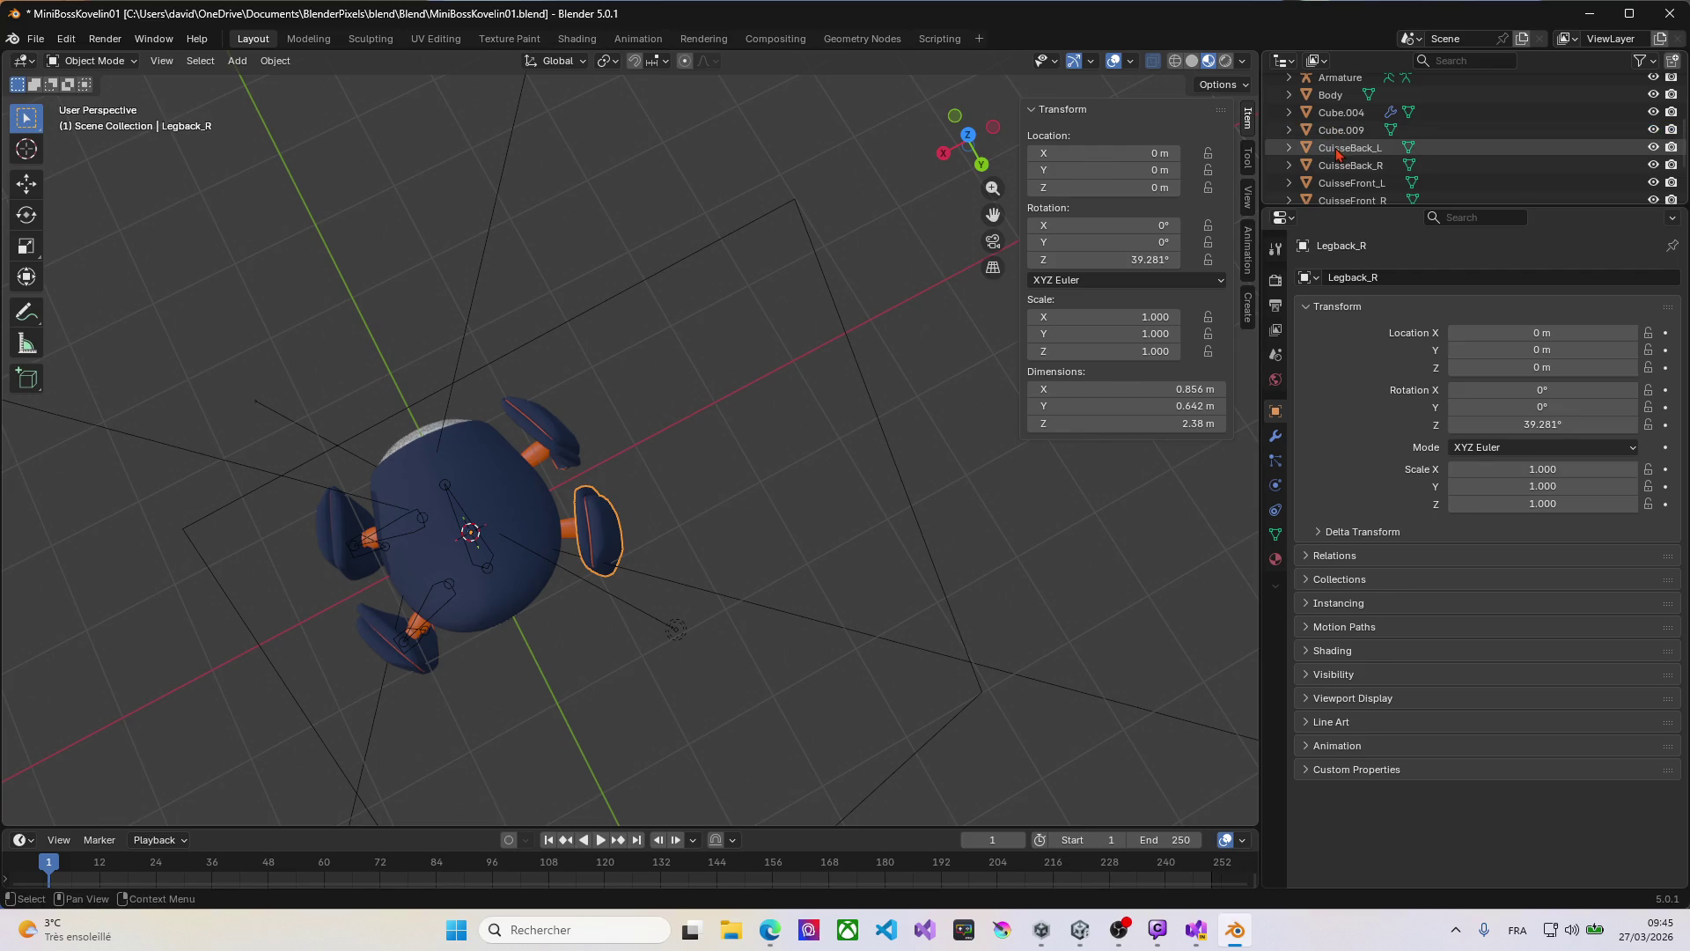
{"action": "left_click", "coordinate": [1337, 134]}
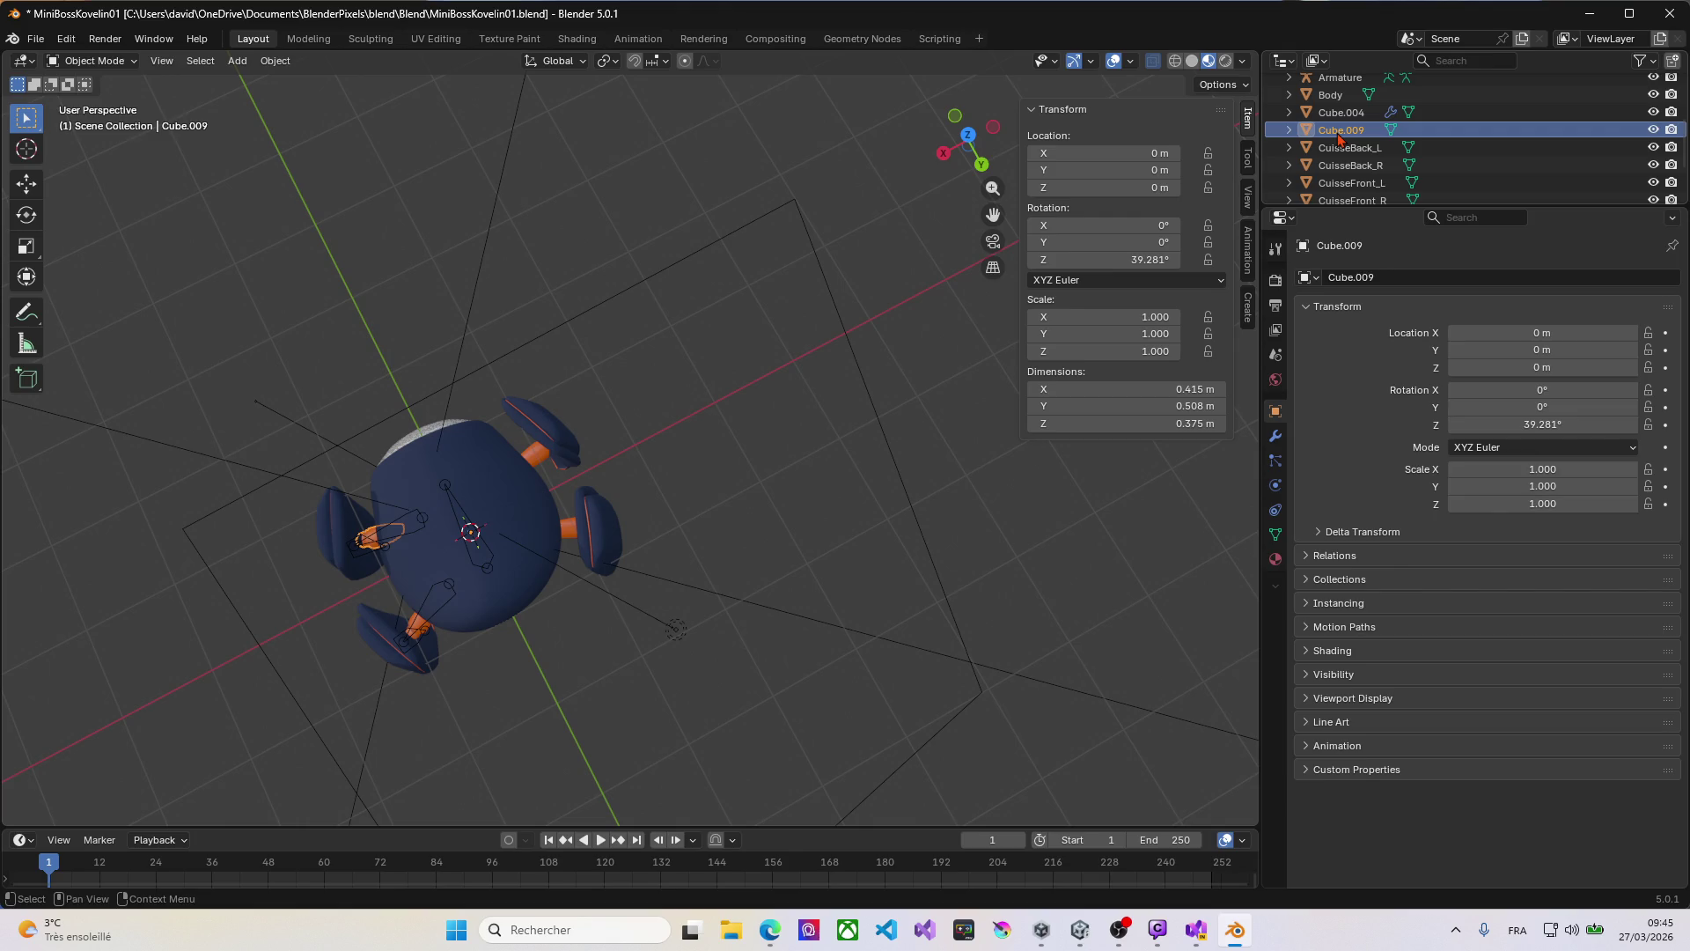
{"action": "double_click", "coordinate": [1338, 132]}
{"action": "type", "text": "Cuisse"}
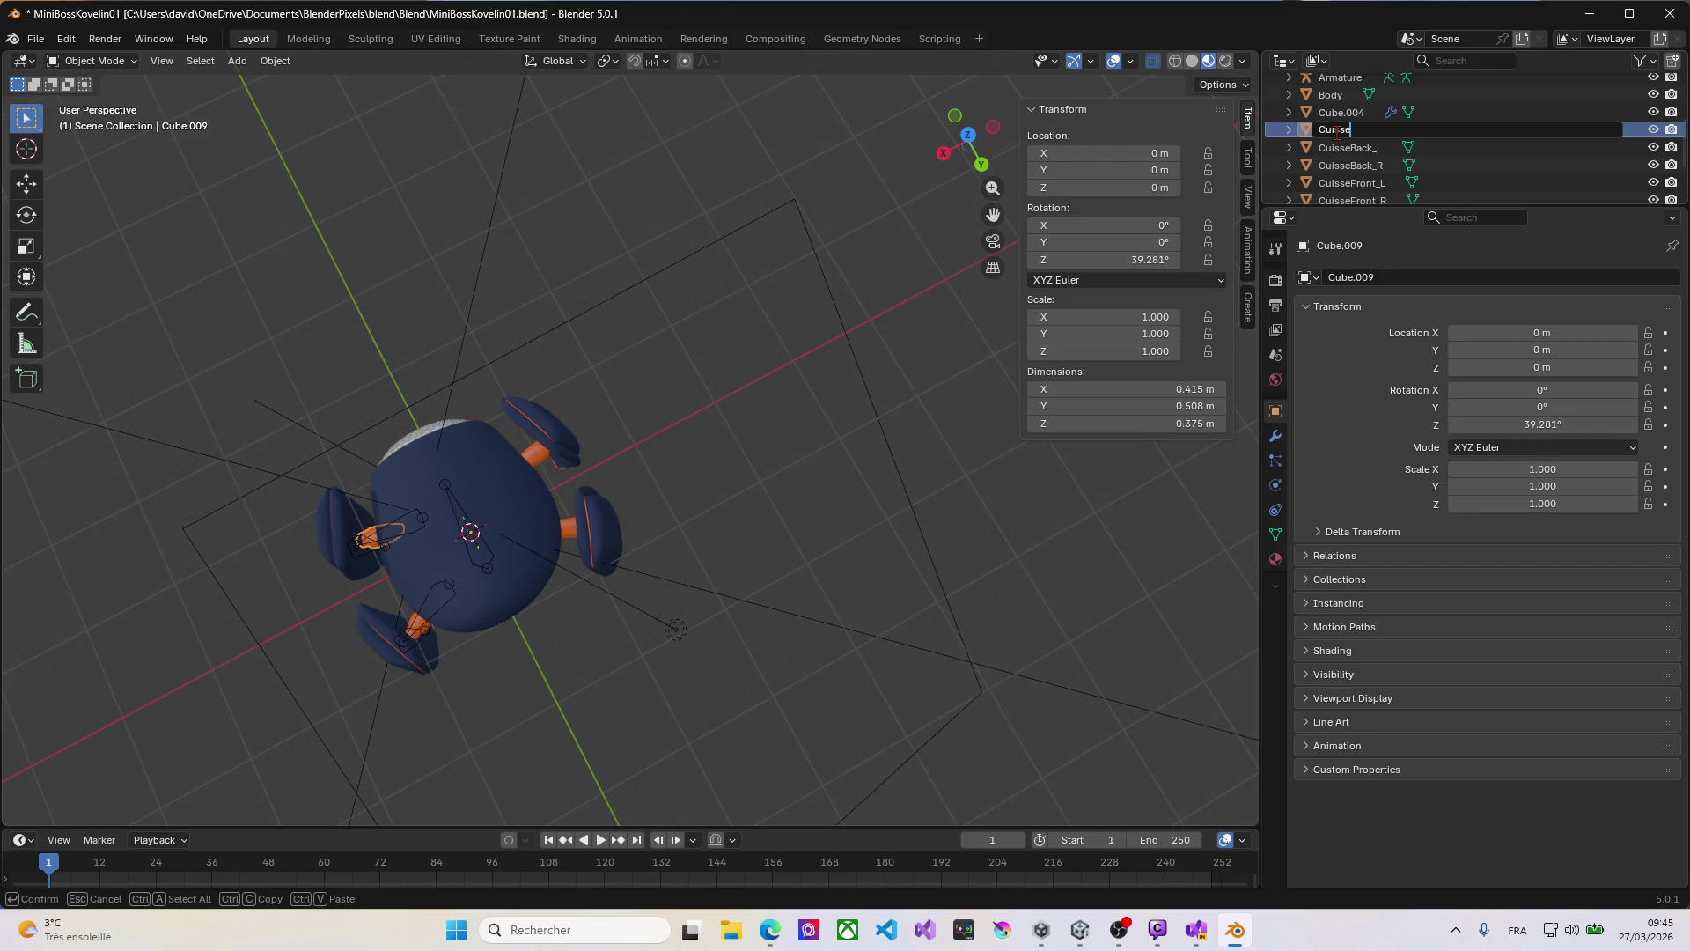
{"action": "type", "text": "Front_L.001"}
Step: Delete the stray Cube.004 object from the scene
{"action": "middle_click_drag", "start_coordinate": [607, 563], "coordinate": [560, 576]}
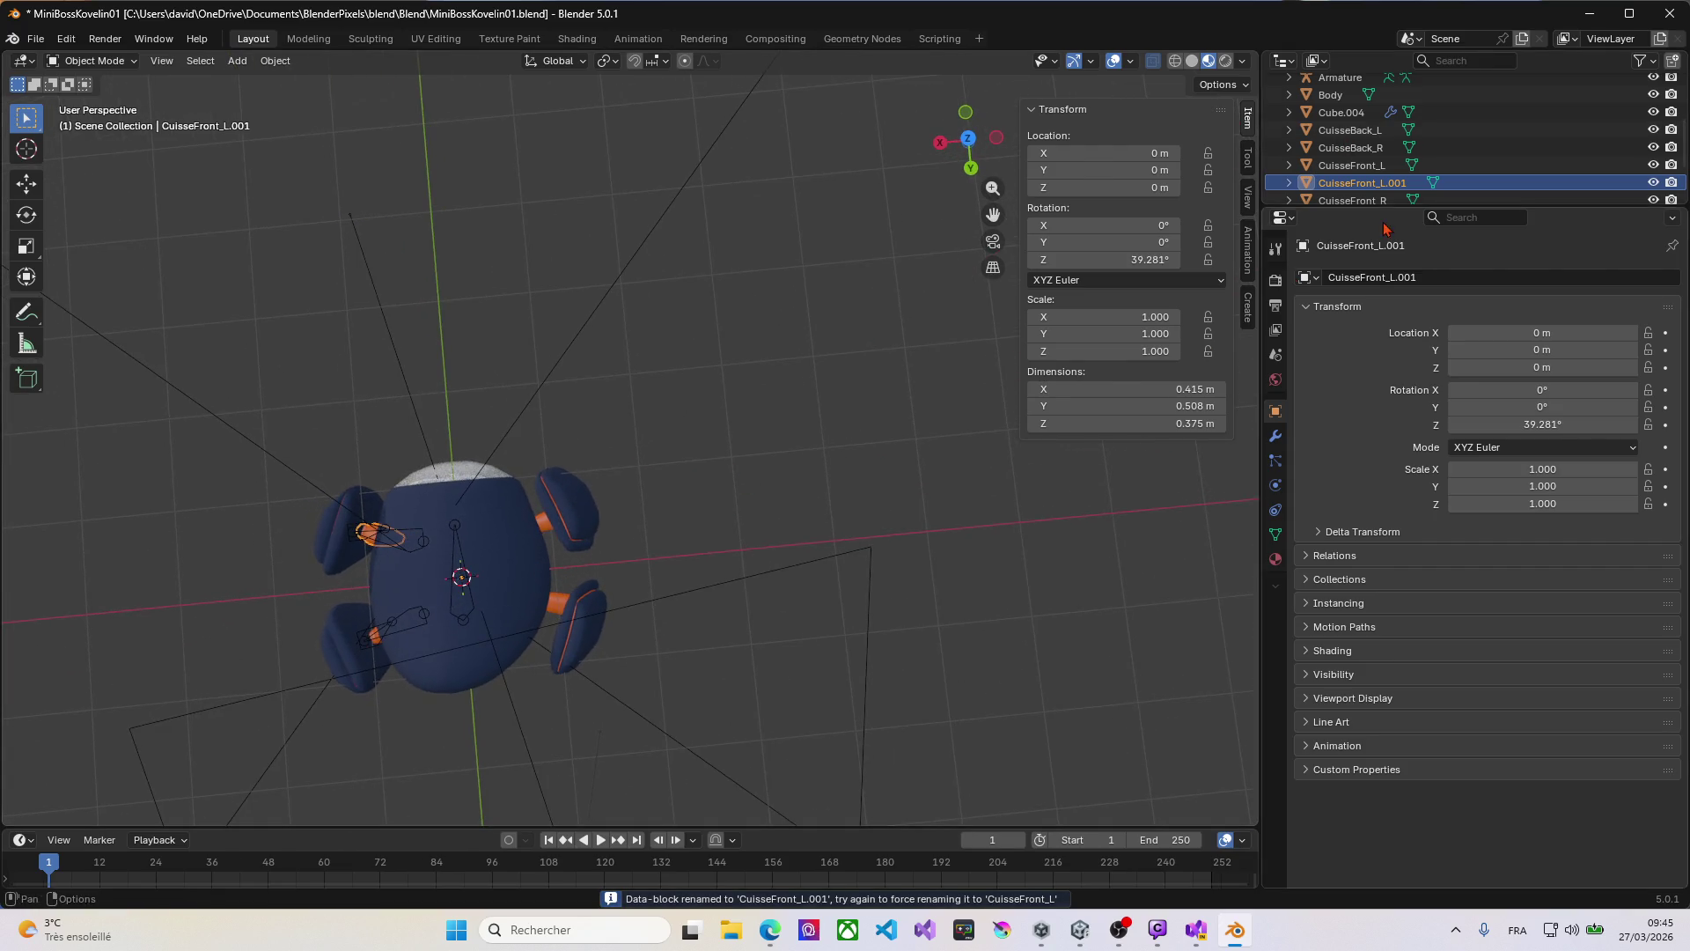
{"action": "left_click", "coordinate": [493, 643]}
{"action": "mouse_move", "coordinate": [493, 642]}
{"action": "middle_mouse_down"}
{"action": "mouse_move", "coordinate": [398, 347]}
{"action": "mouse_move", "coordinate": [390, 557]}
{"action": "mouse_move", "coordinate": [264, 584]}
{"action": "mouse_move", "coordinate": [678, 515]}
{"action": "mouse_move", "coordinate": [420, 599]}
{"action": "mouse_move", "coordinate": [915, 610]}
{"action": "mouse_move", "coordinate": [543, 611]}
{"action": "mouse_move", "coordinate": [493, 572]}
{"action": "middle_mouse_up"}
{"action": "key", "text": "g"}
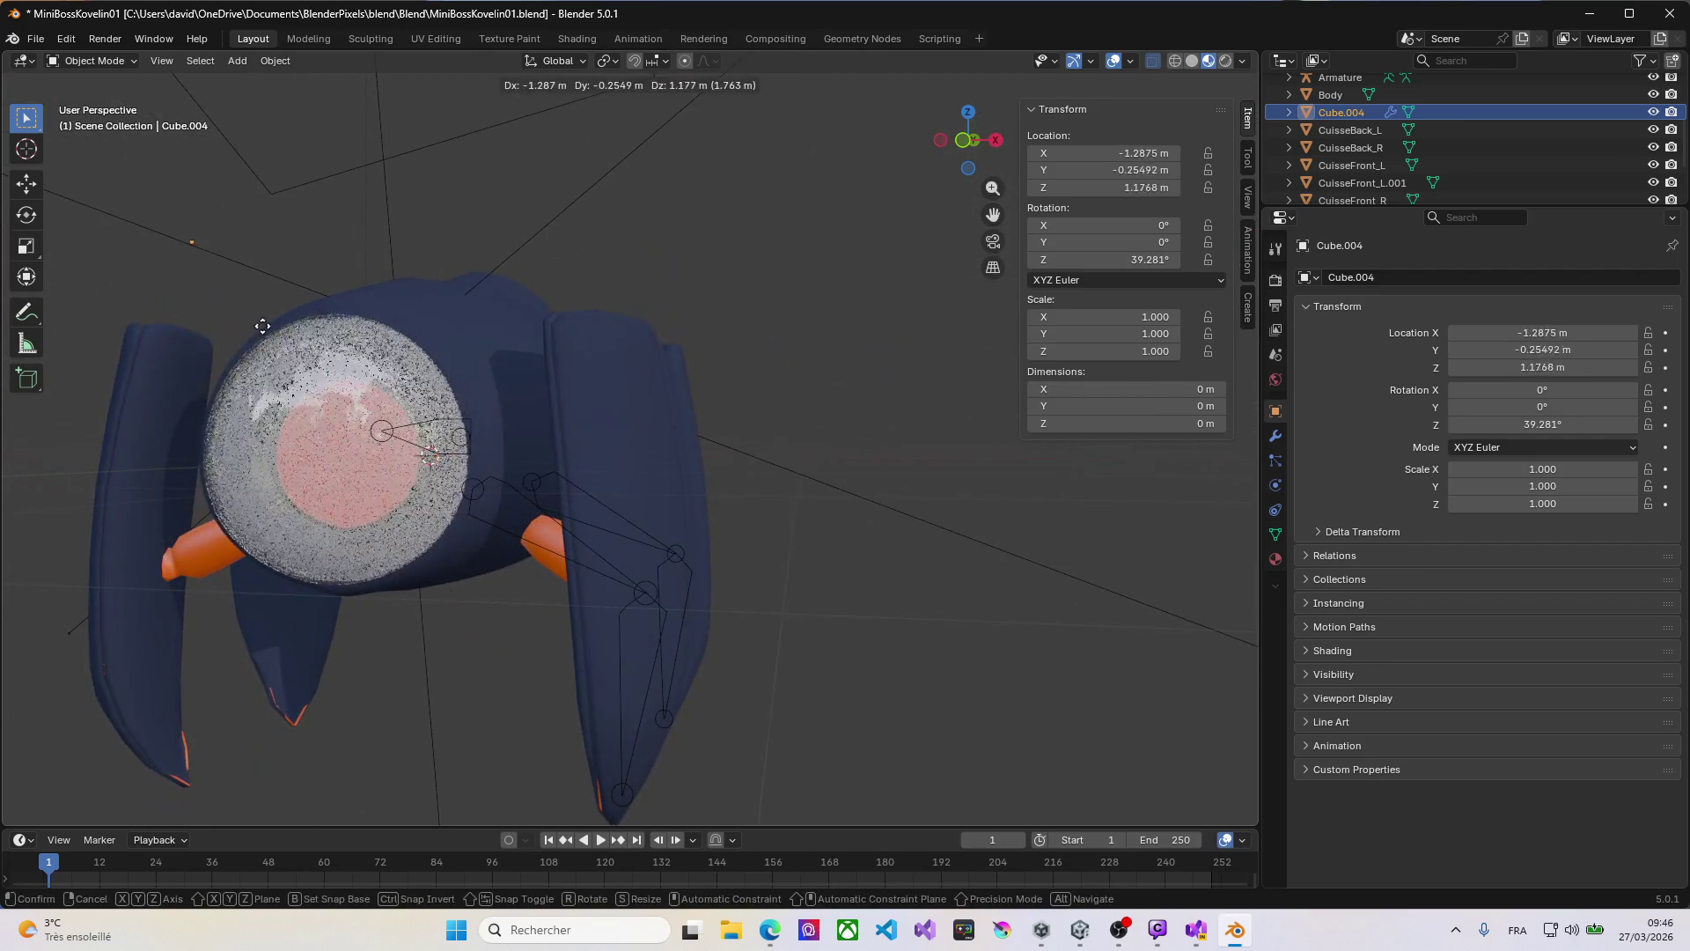
{"action": "key", "text": "Escape"}
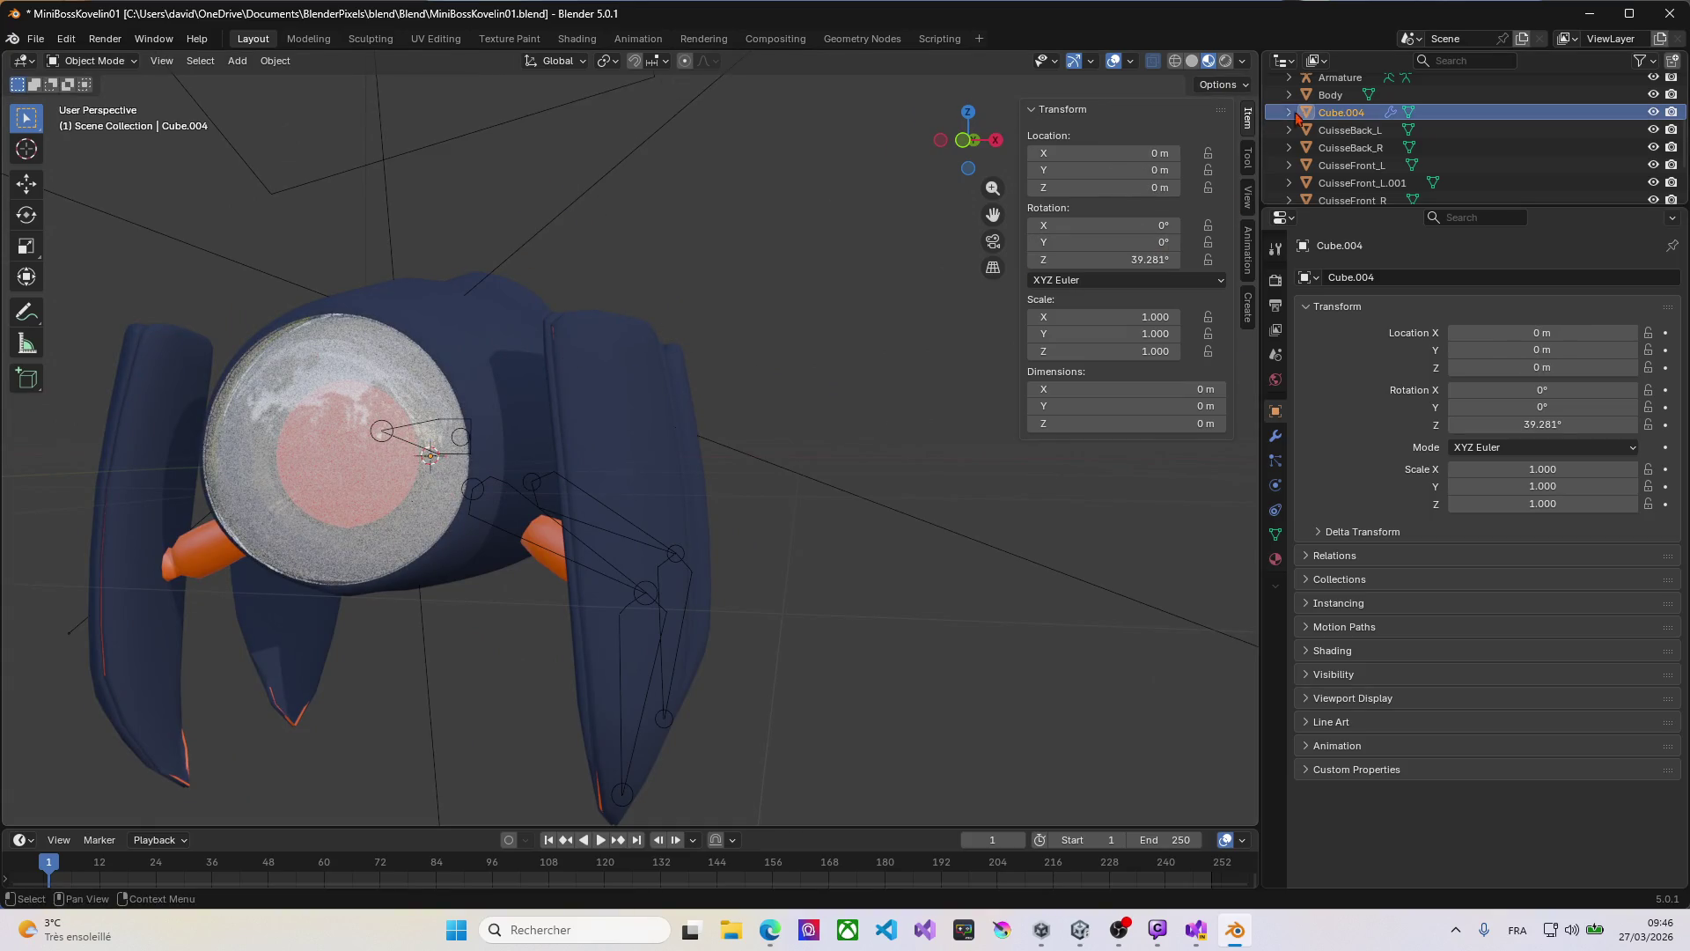
{"action": "key", "text": "Delete"}
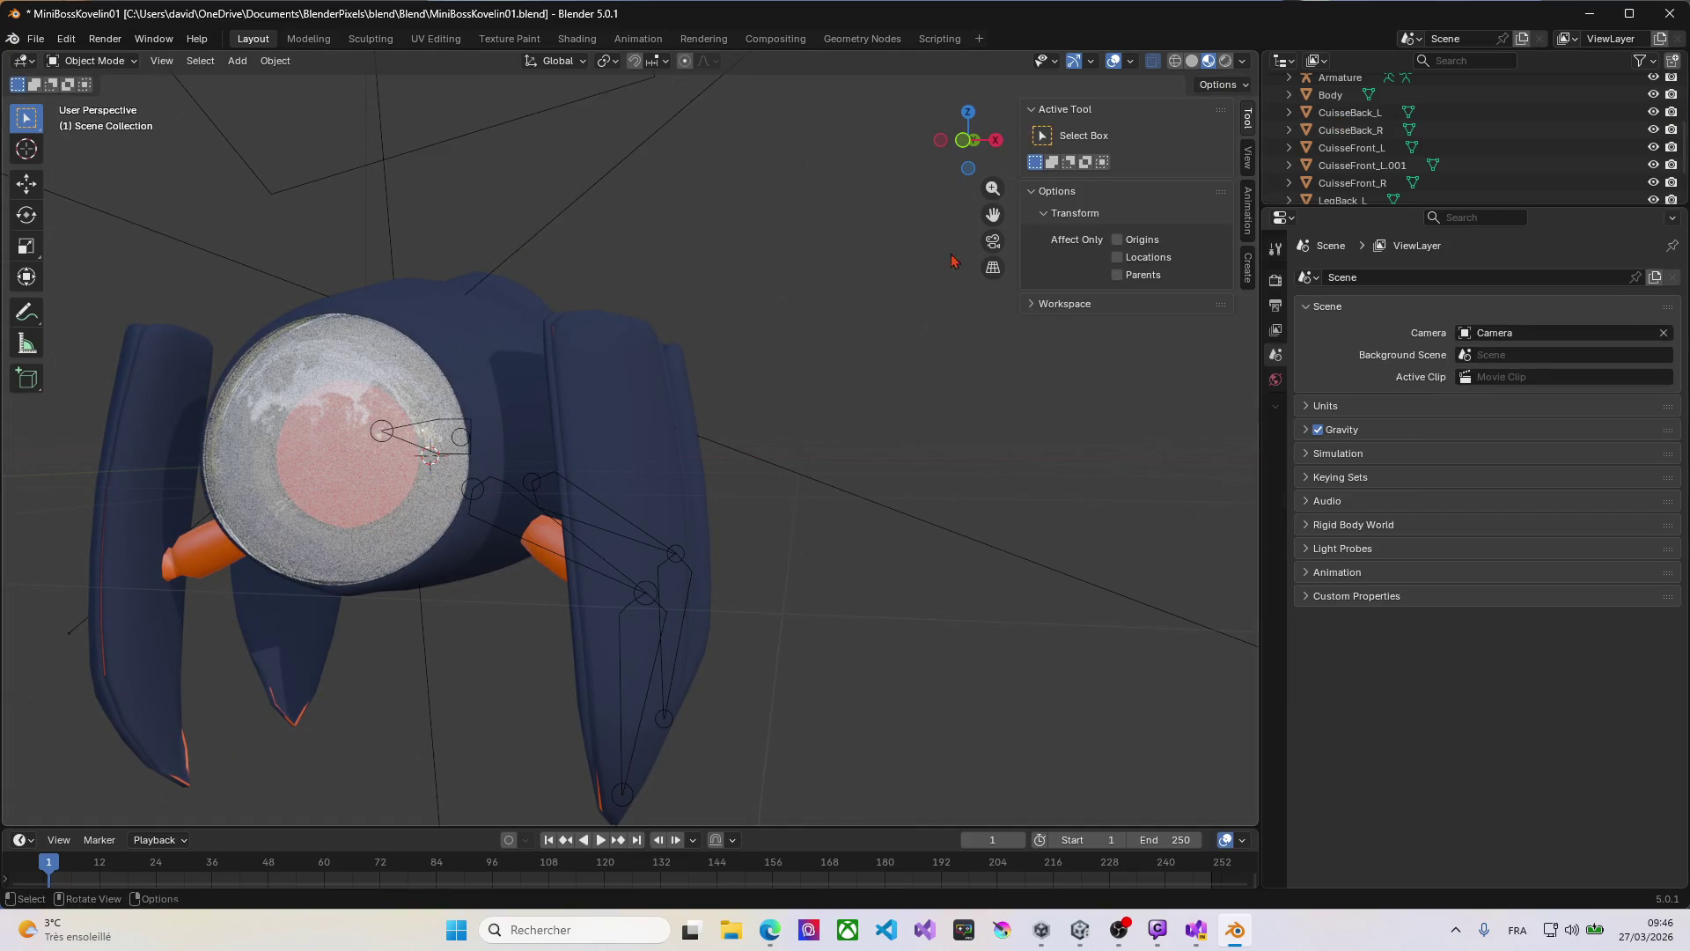
Step: Save the file as MiniBossKovelin01.blend and render a test image of the robot
{"action": "scroll", "coordinate": [449, 528], "scroll_direction": "down", "scroll_amount": 4}
{"action": "mouse_move", "coordinate": [396, 537]}
{"action": "middle_mouse_down"}
{"action": "mouse_move", "coordinate": [449, 538]}
{"action": "mouse_move", "coordinate": [475, 493]}
{"action": "middle_mouse_up"}
{"action": "key", "text": "ctrl+s"}
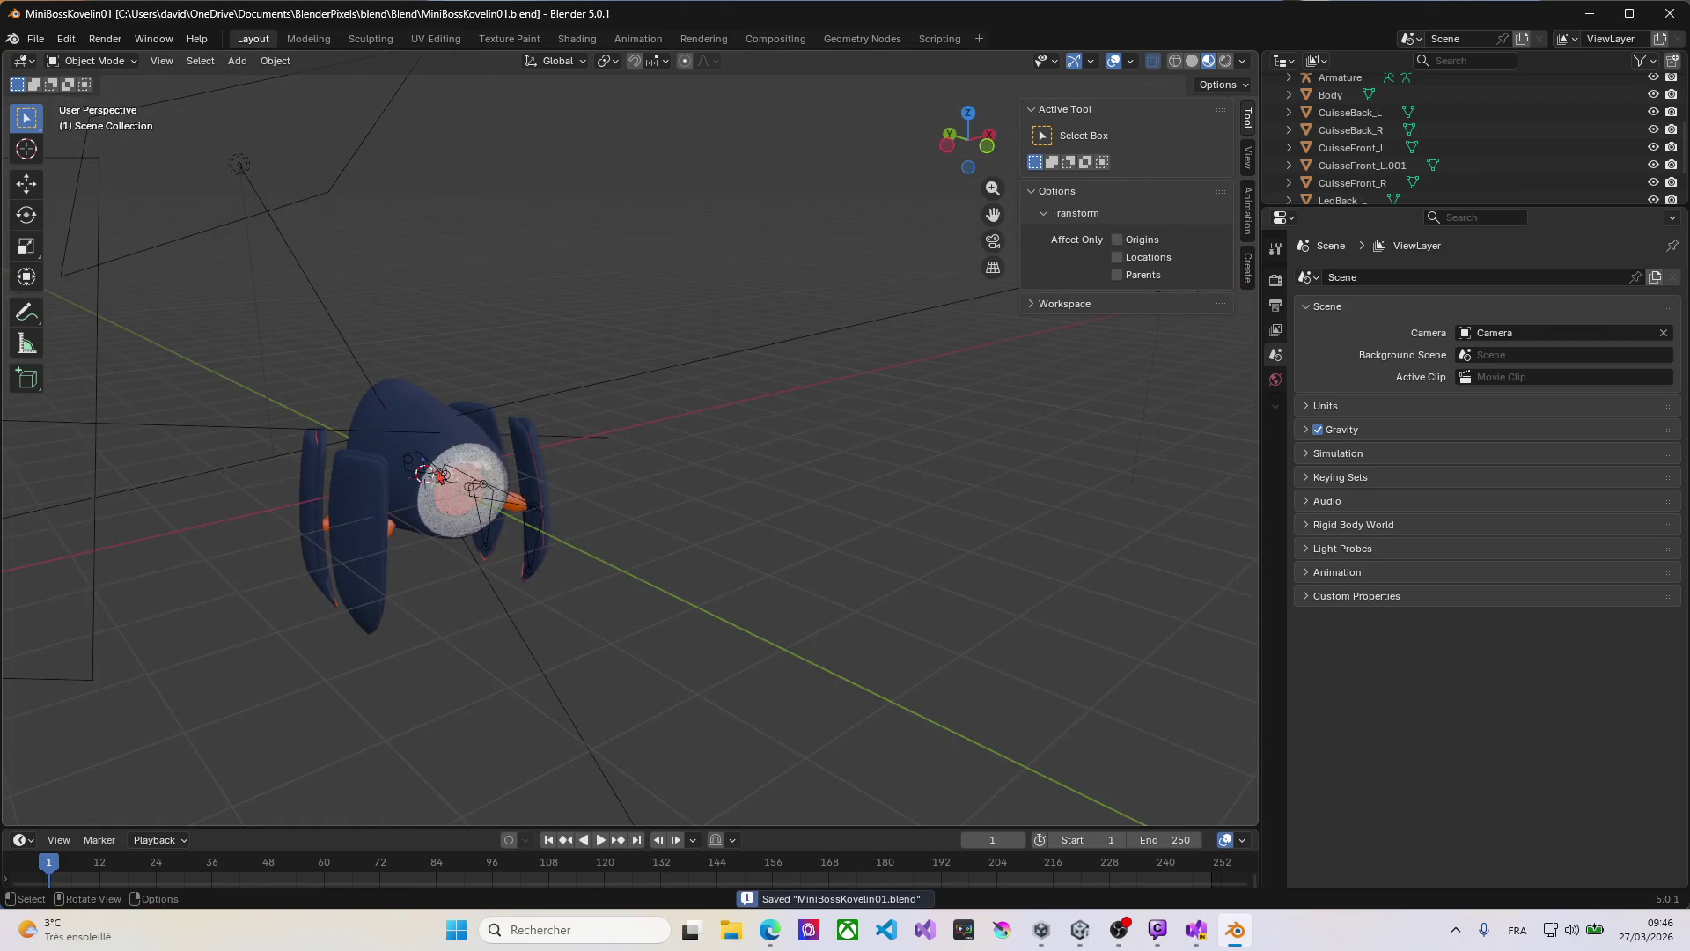
{"action": "middle_click_drag", "start_coordinate": [761, 483], "coordinate": [713, 458]}
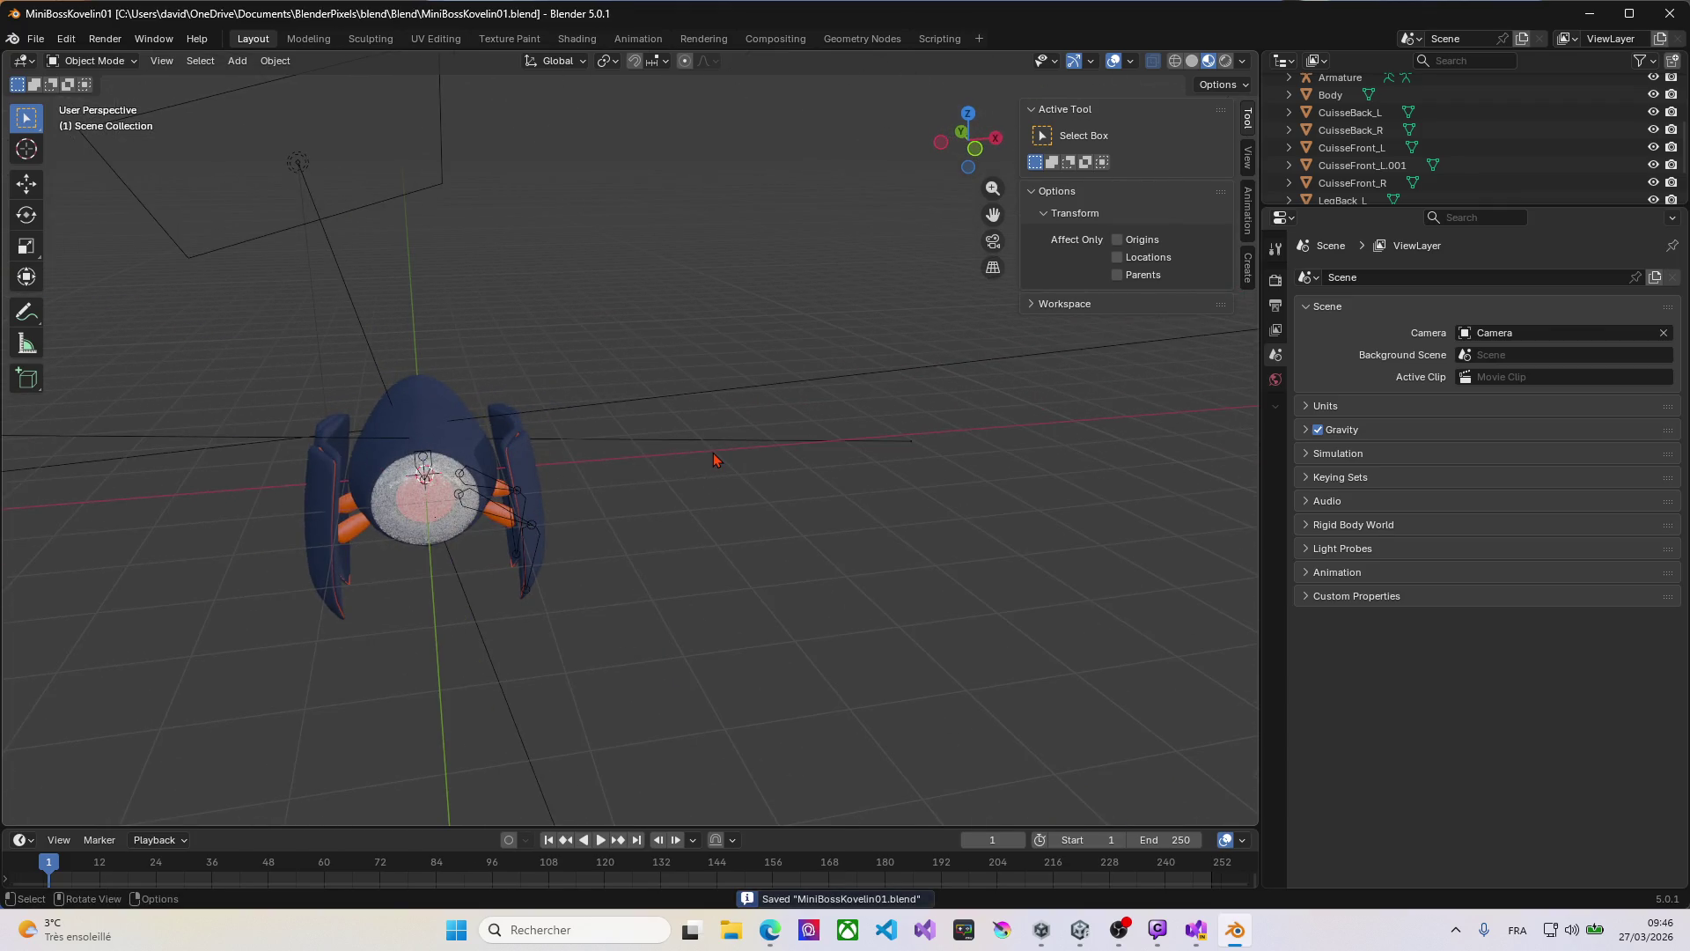
{"action": "key", "text": "F12"}
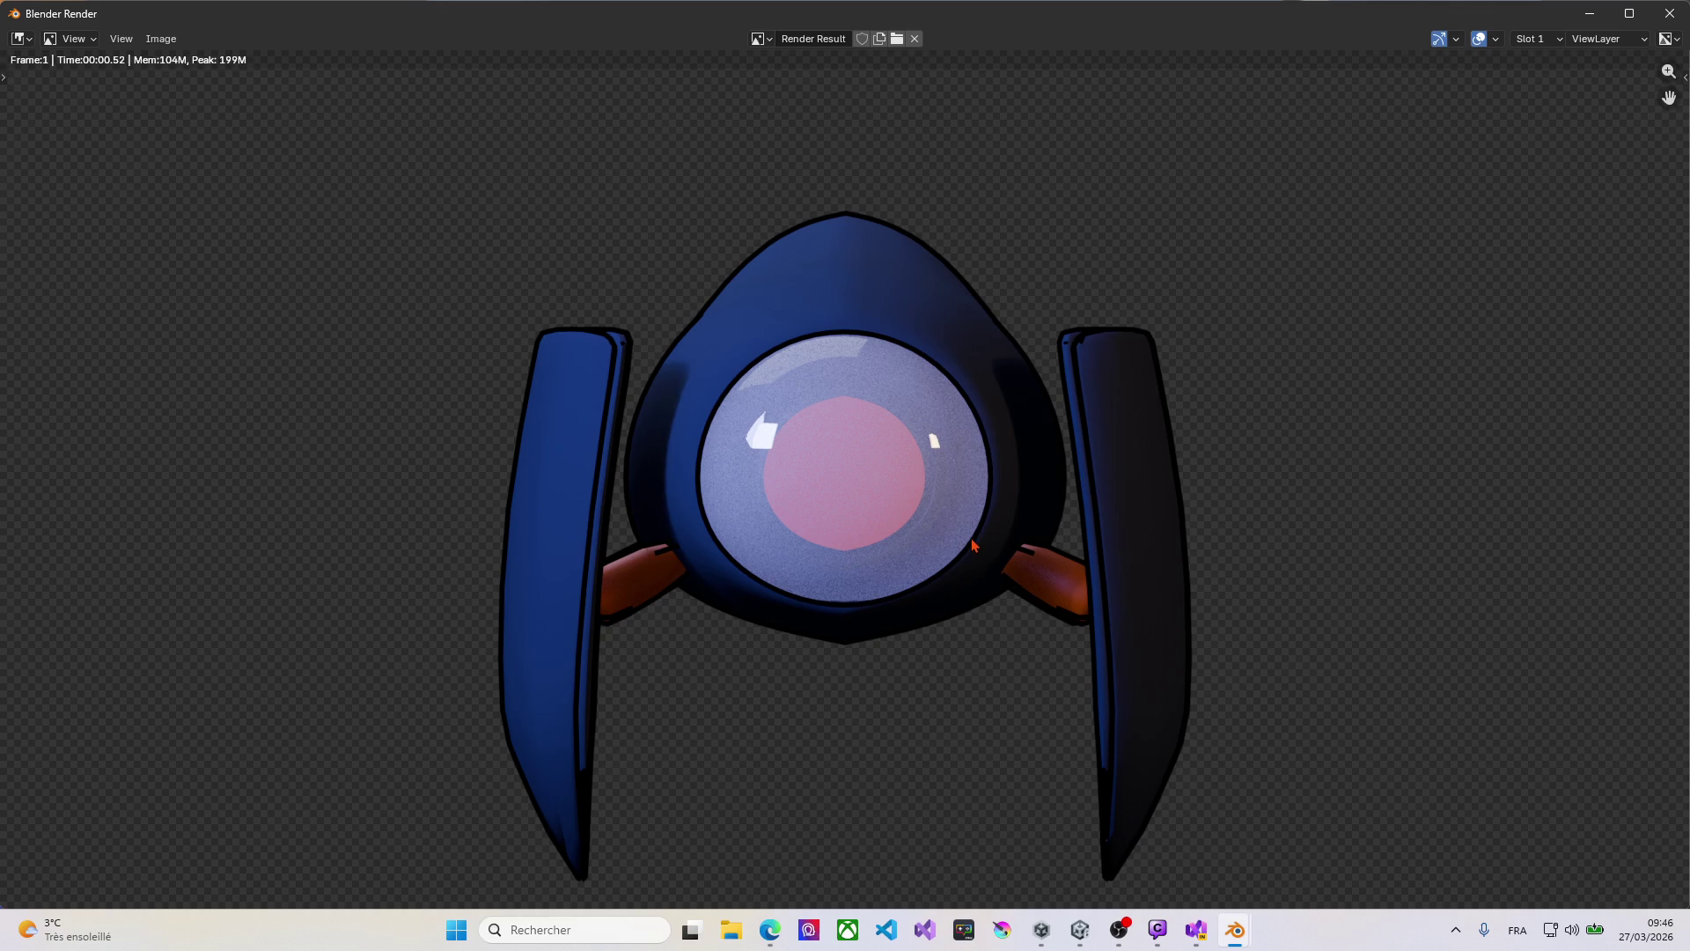
{"action": "key", "text": "Escape"}
{"action": "mouse_move", "coordinate": [973, 545]}
{"action": "middle_mouse_down"}
{"action": "mouse_move", "coordinate": [620, 568]}
{"action": "mouse_move", "coordinate": [702, 551]}
{"action": "mouse_move", "coordinate": [671, 554]}
{"action": "middle_mouse_up"}
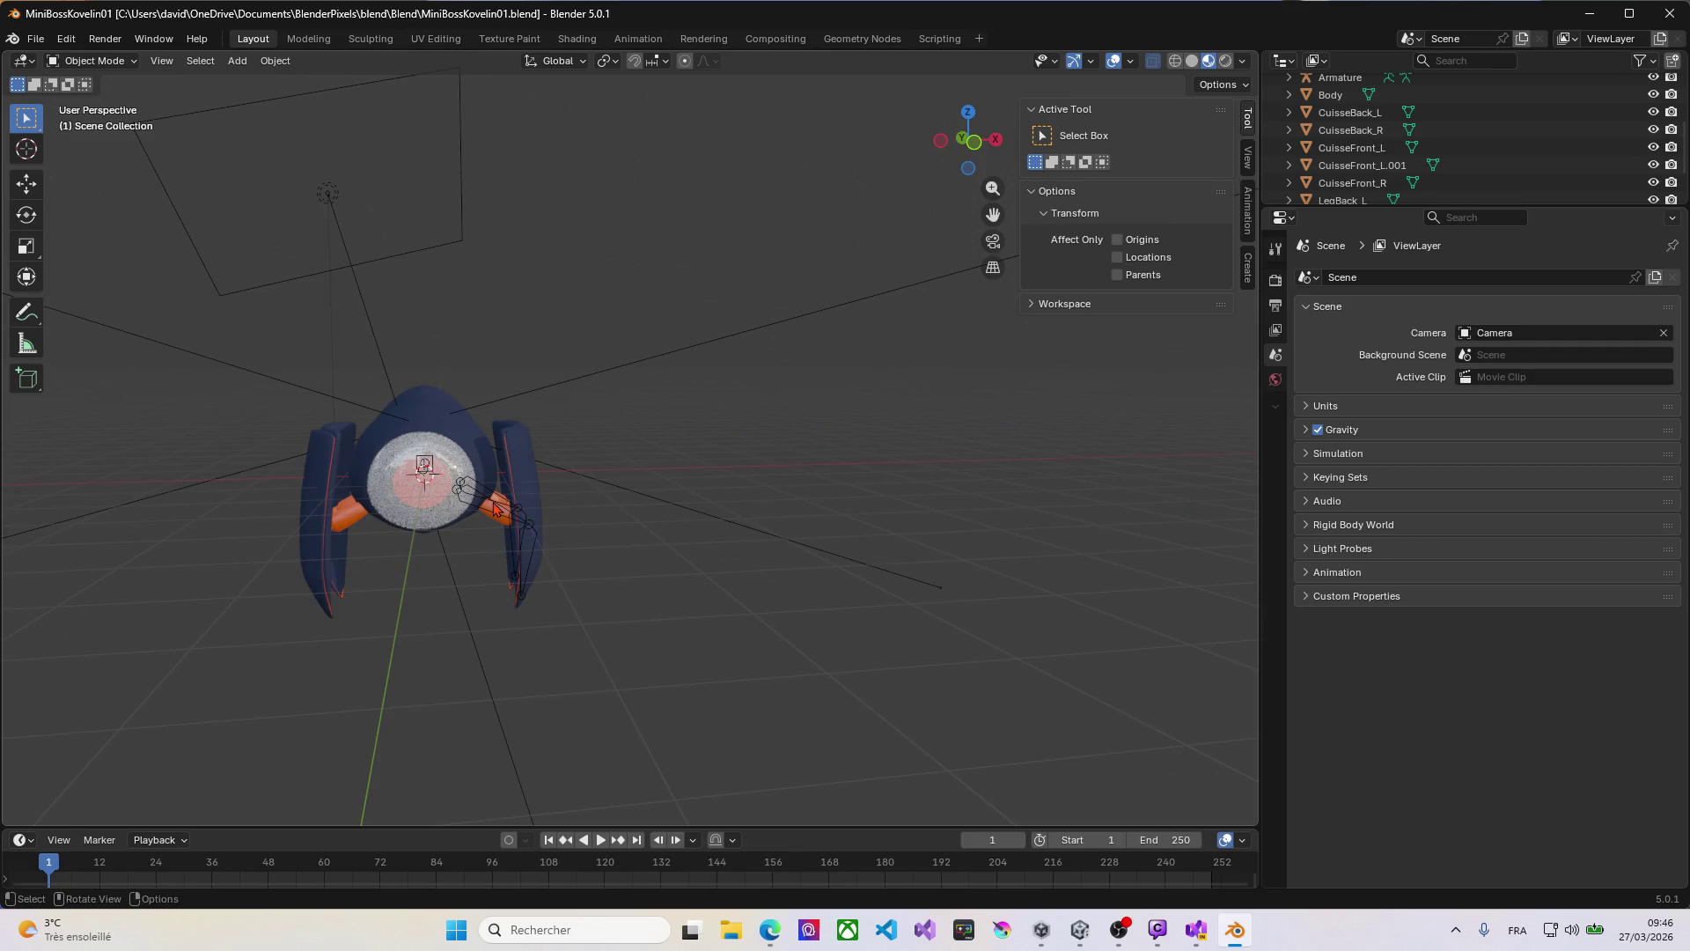
{"action": "left_click", "coordinate": [493, 511]}
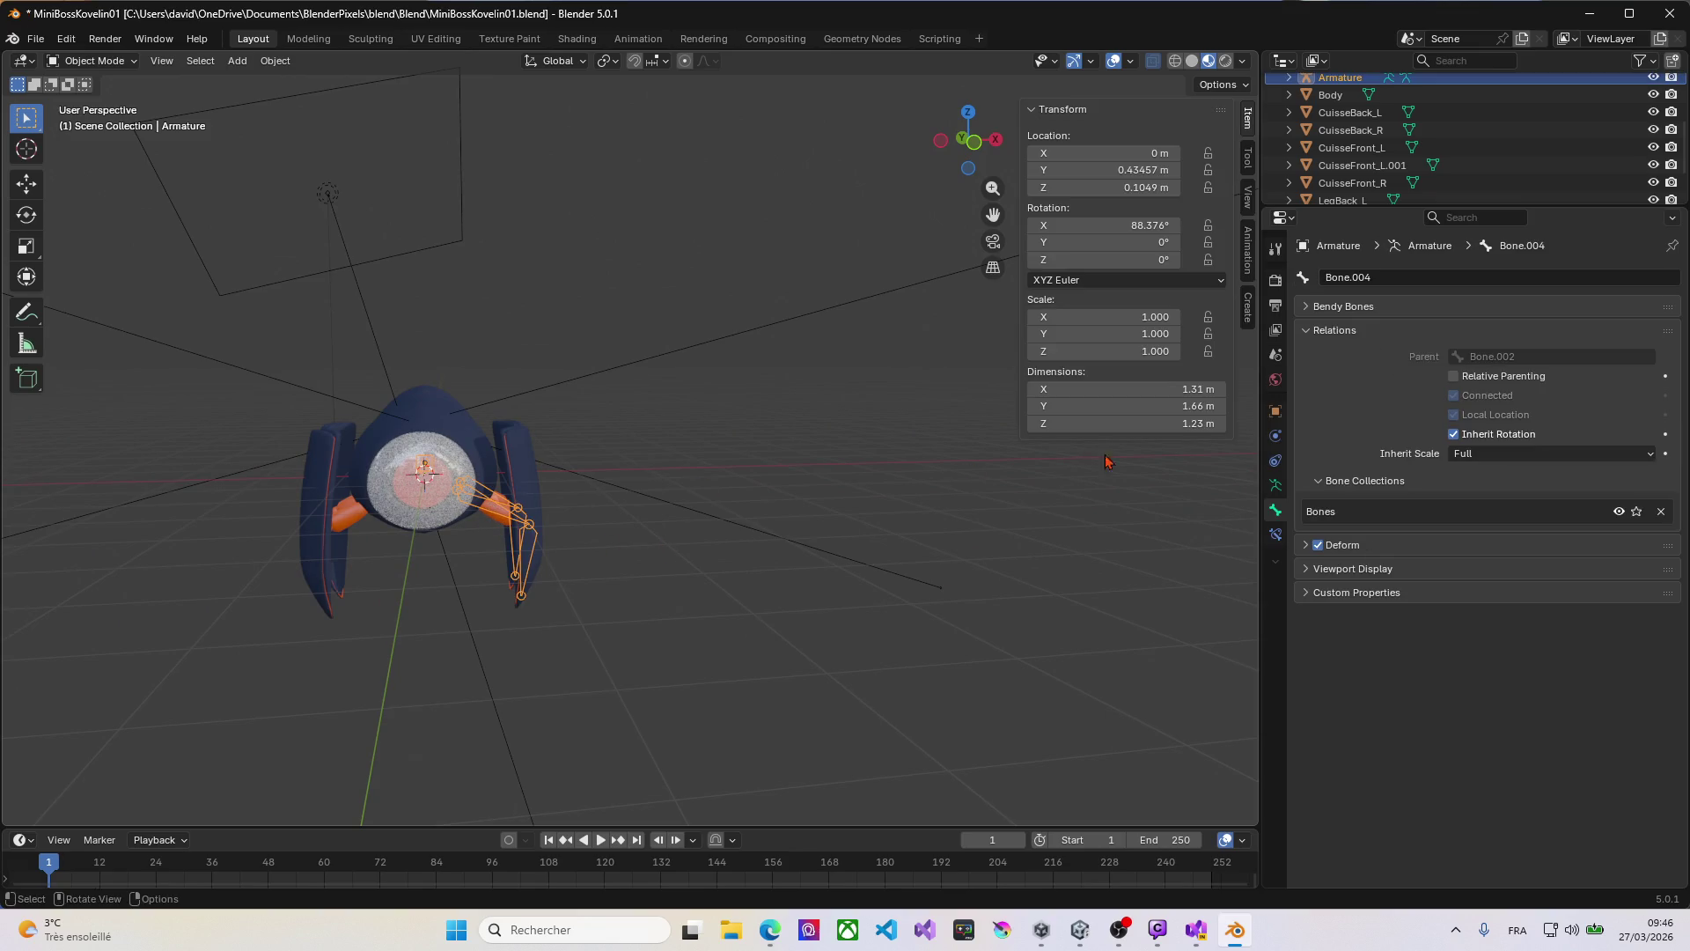
Step: Put the armature in Edit Mode and center the robot in front view
{"action": "key", "text": "Tab"}
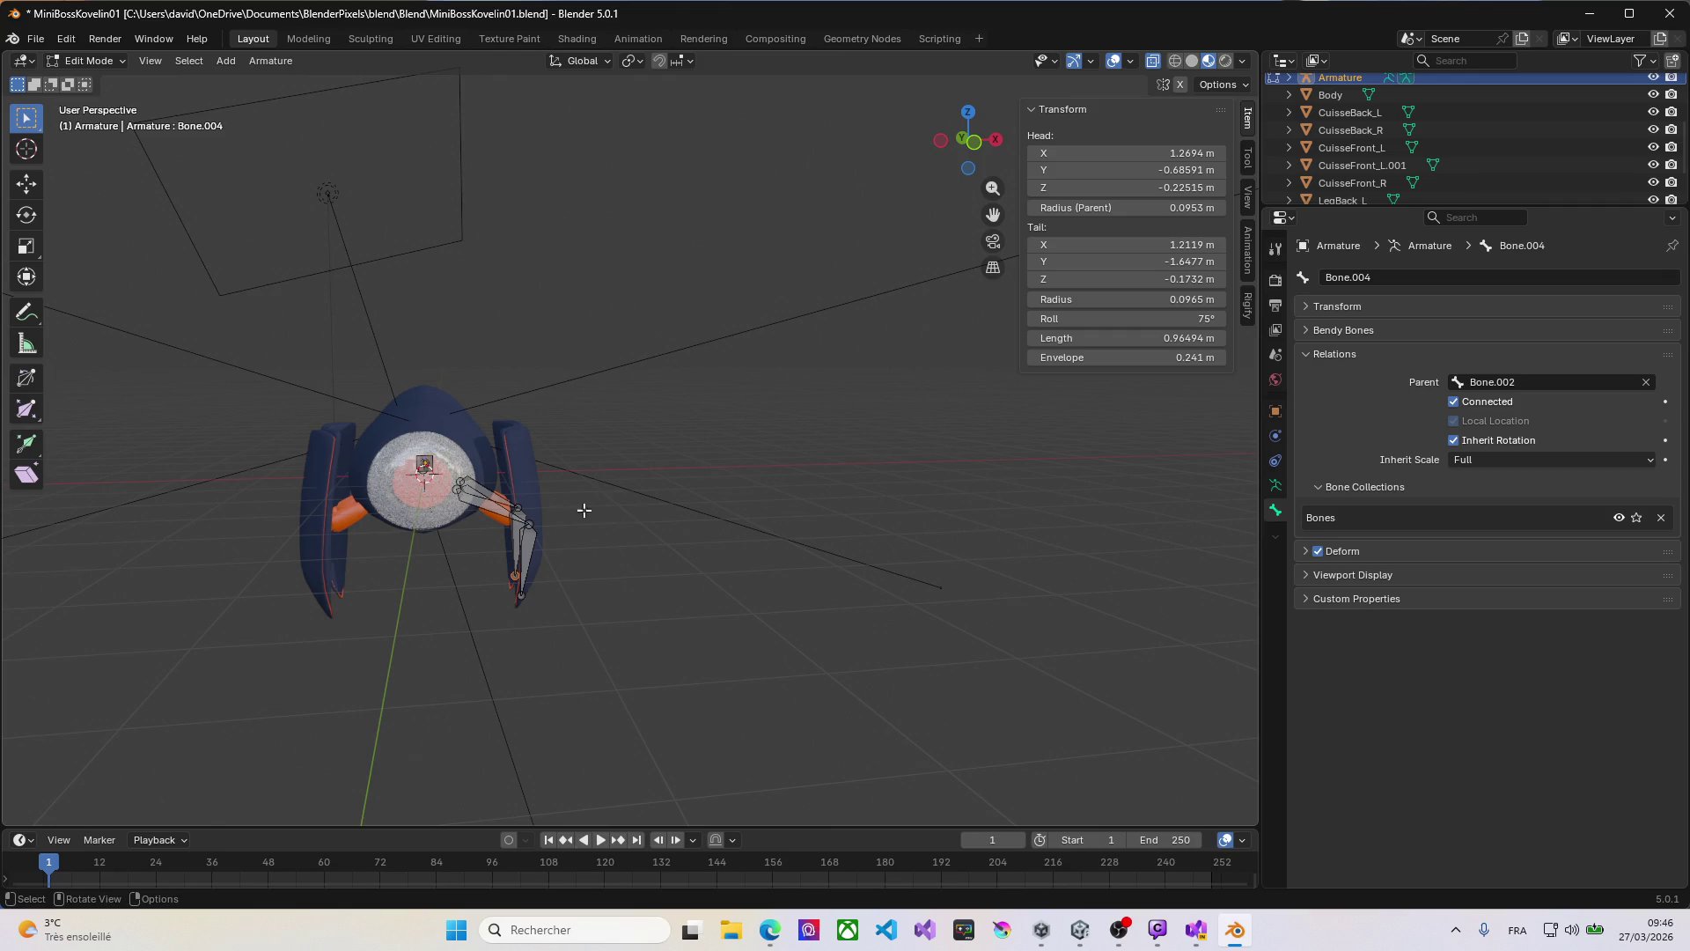
{"action": "left_click", "coordinate": [481, 504]}
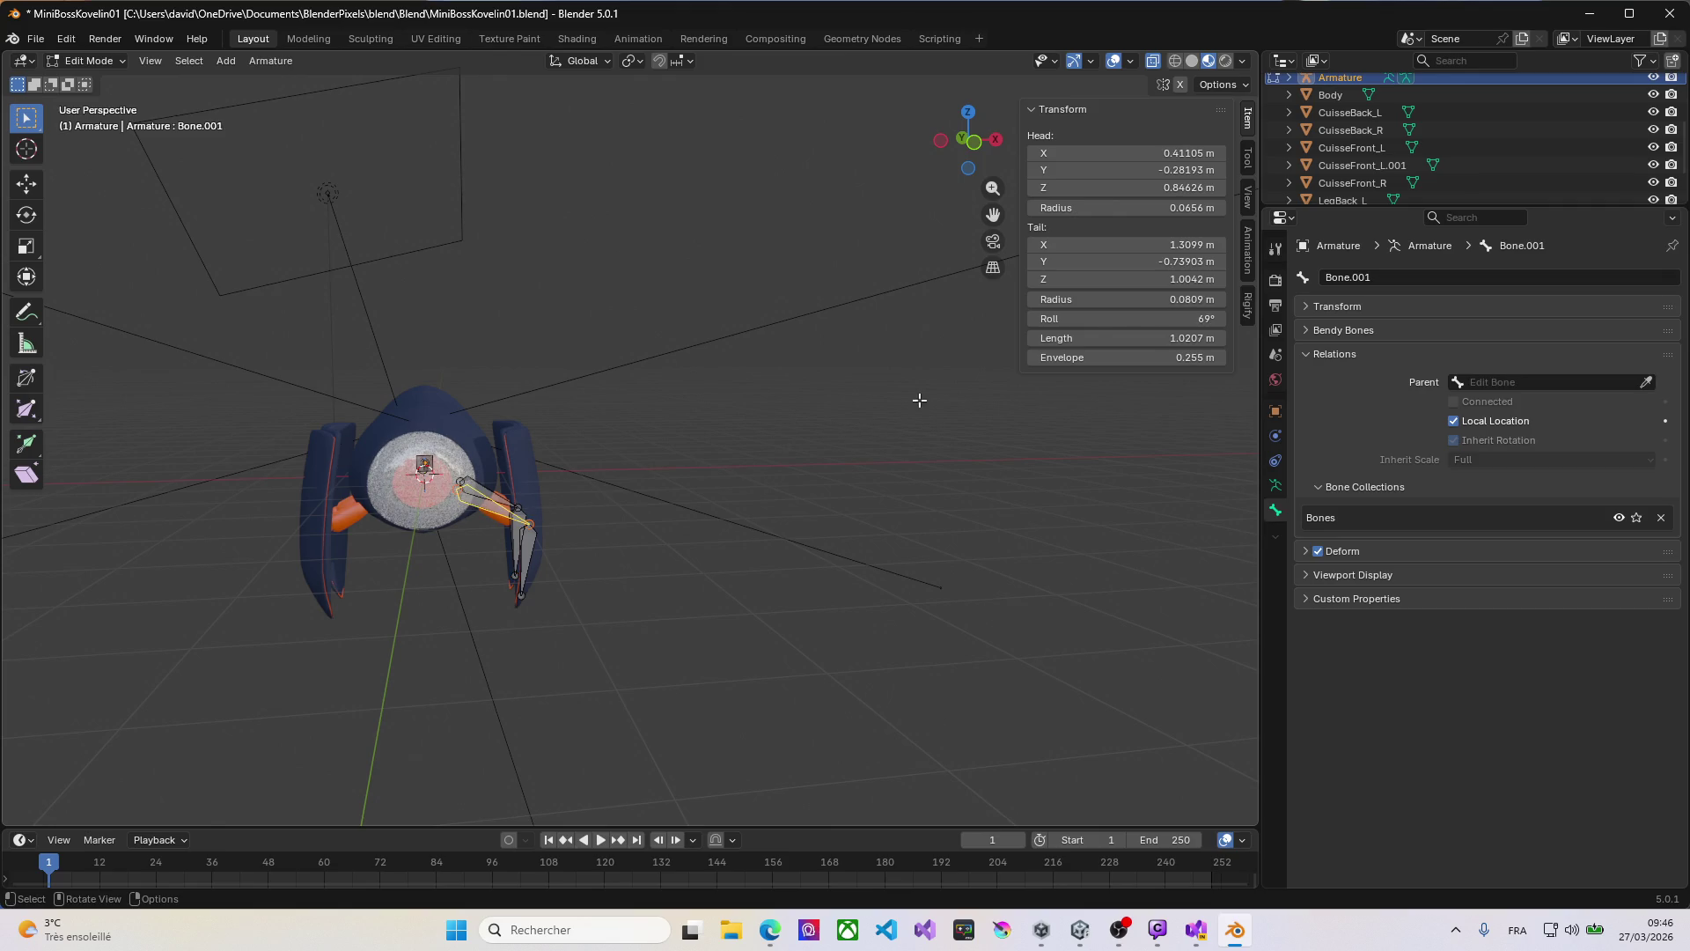
{"action": "middle_click_drag", "start_coordinate": [604, 528], "coordinate": [748, 489]}
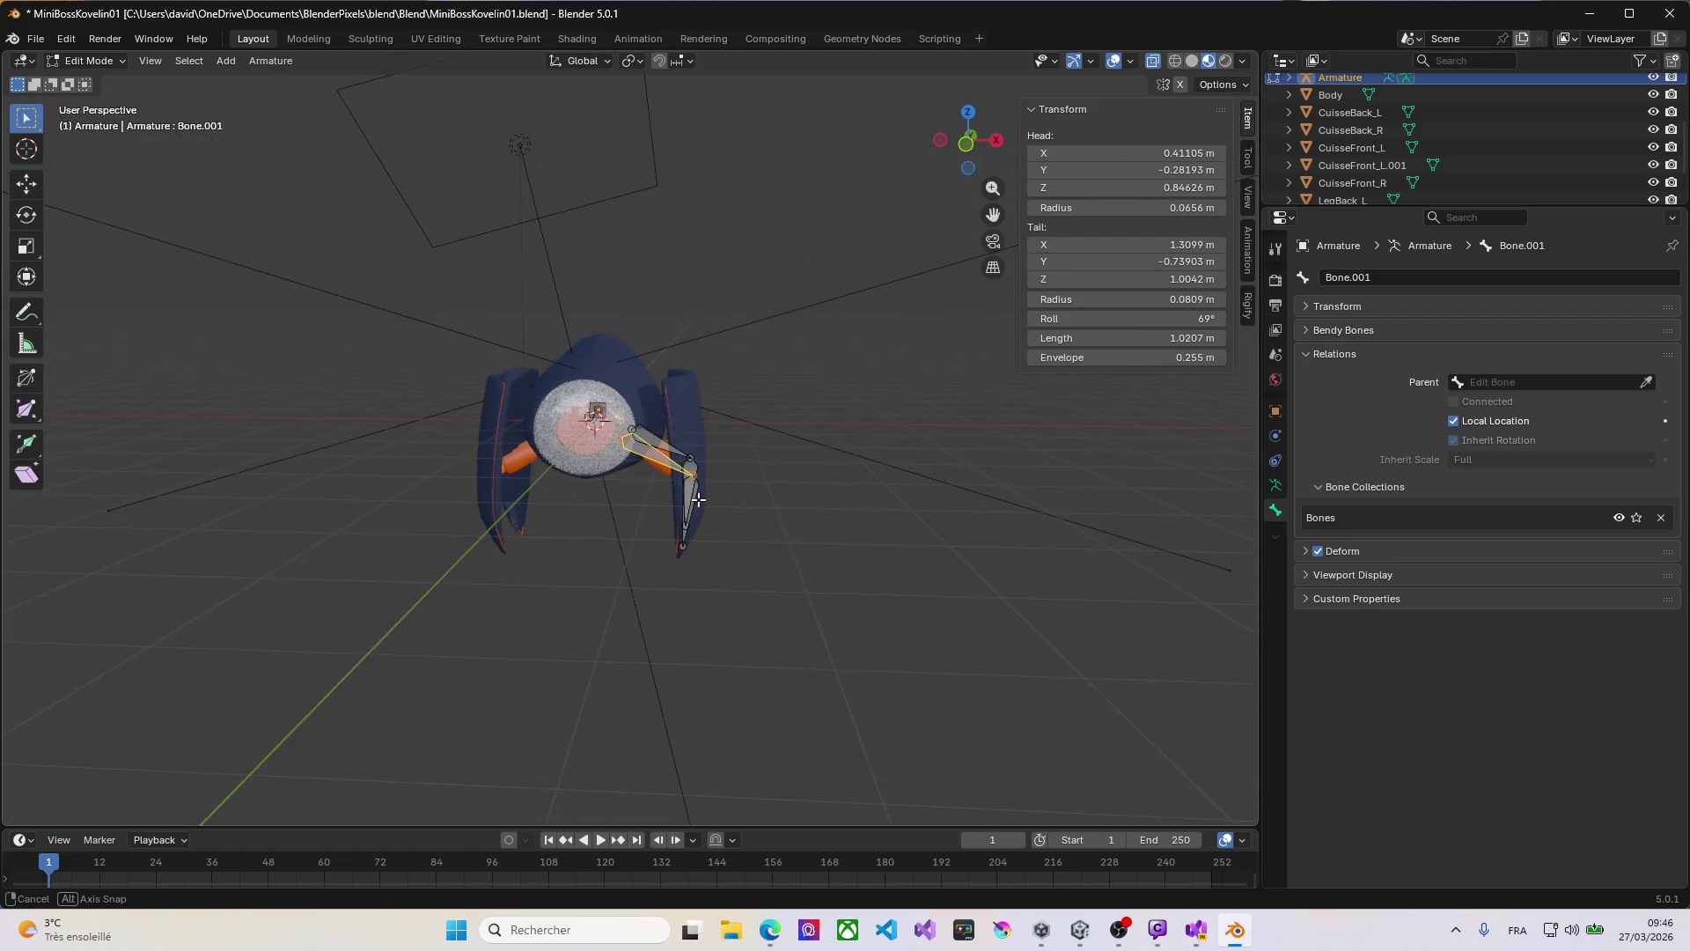
{"action": "key", "text": "KP_1"}
{"action": "scroll", "coordinate": [660, 466], "scroll_direction": "up", "scroll_amount": 6}
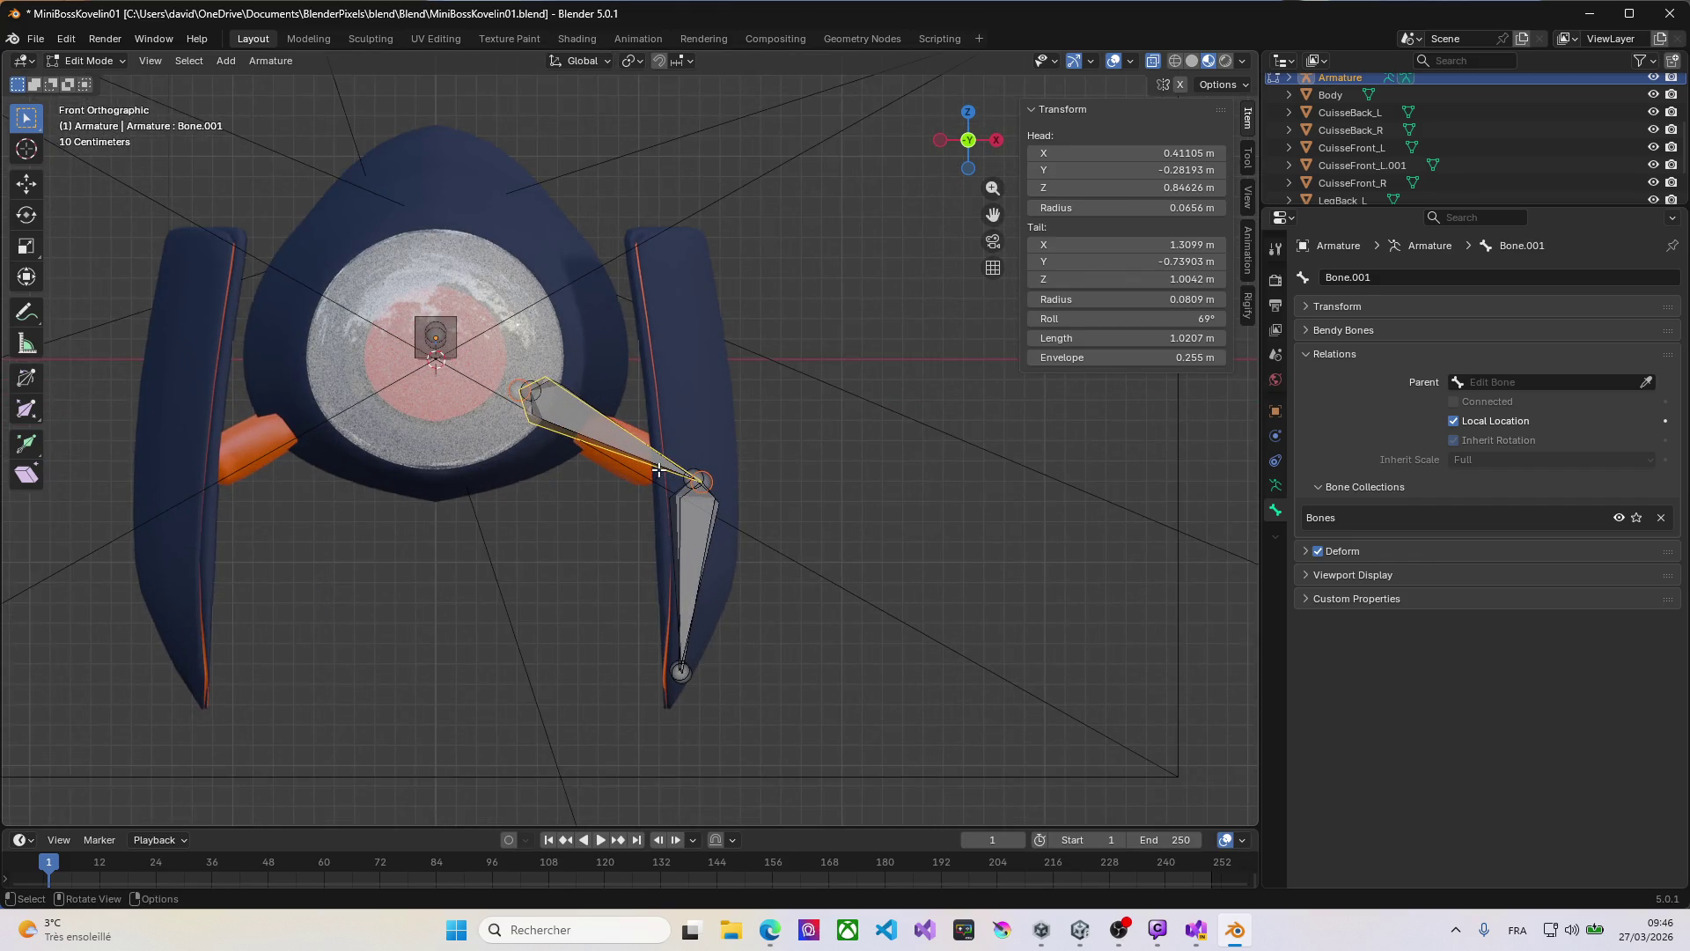
{"action": "middle_click_drag", "start_coordinate": [811, 400], "coordinate": [1229, 239], "text": "shift"}
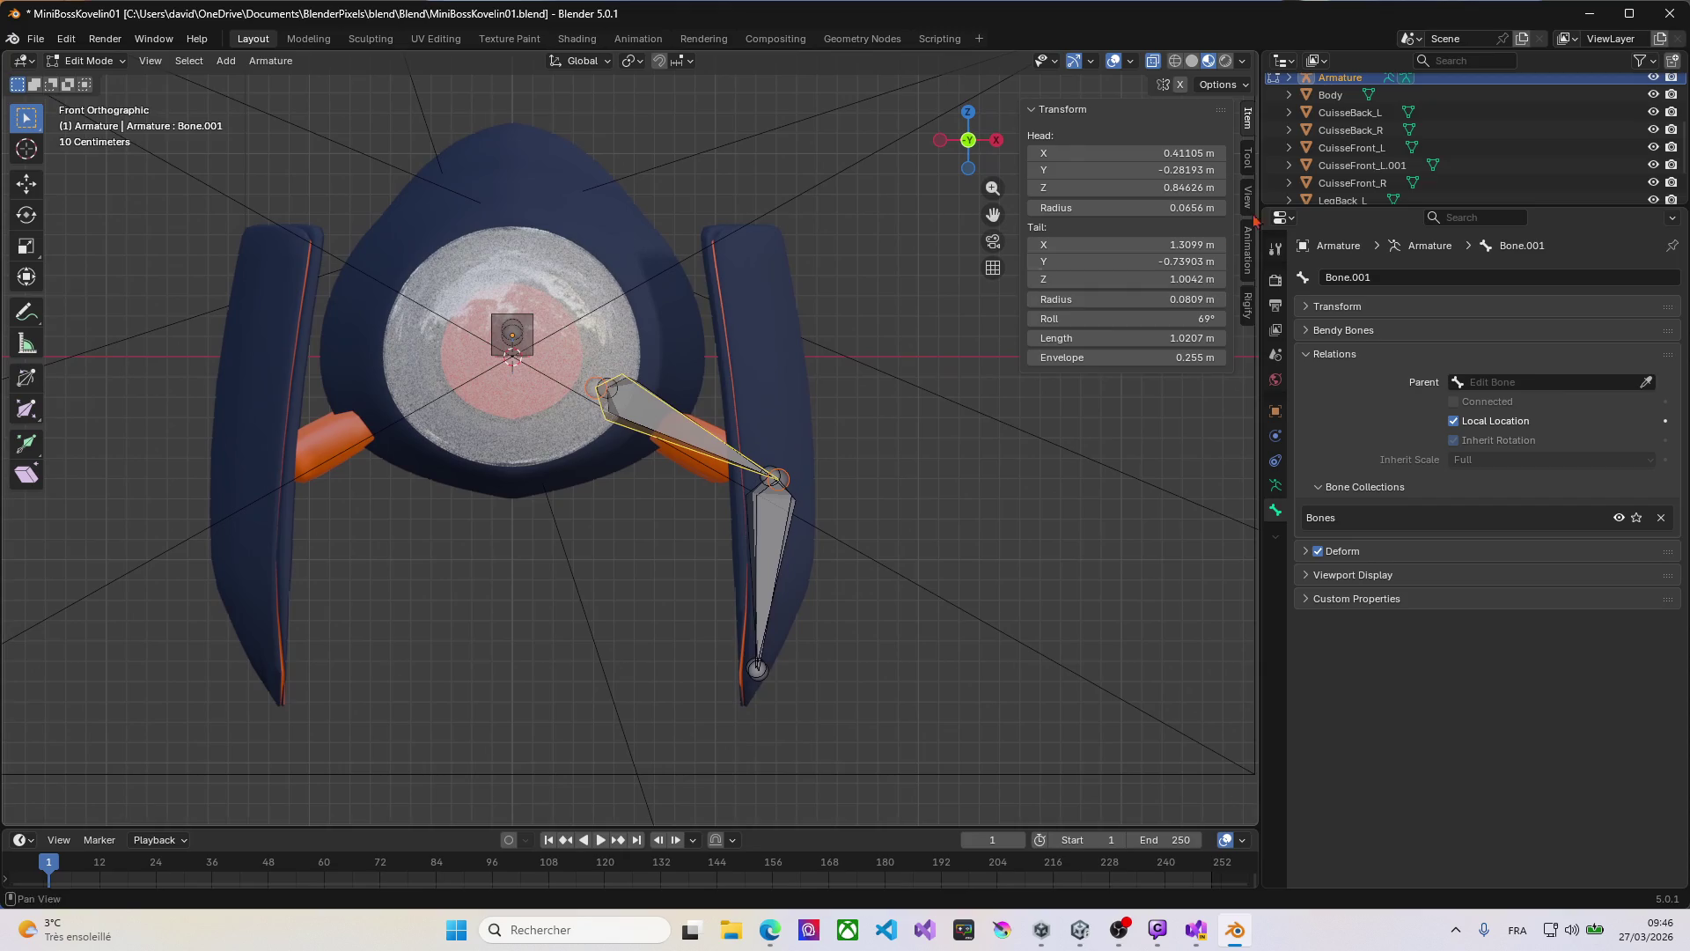
Step: Expand the Armature in the Outliner to list Bone, Bone.001 and Bone.002, and select Bone
{"action": "left_click", "coordinate": [1288, 77]}
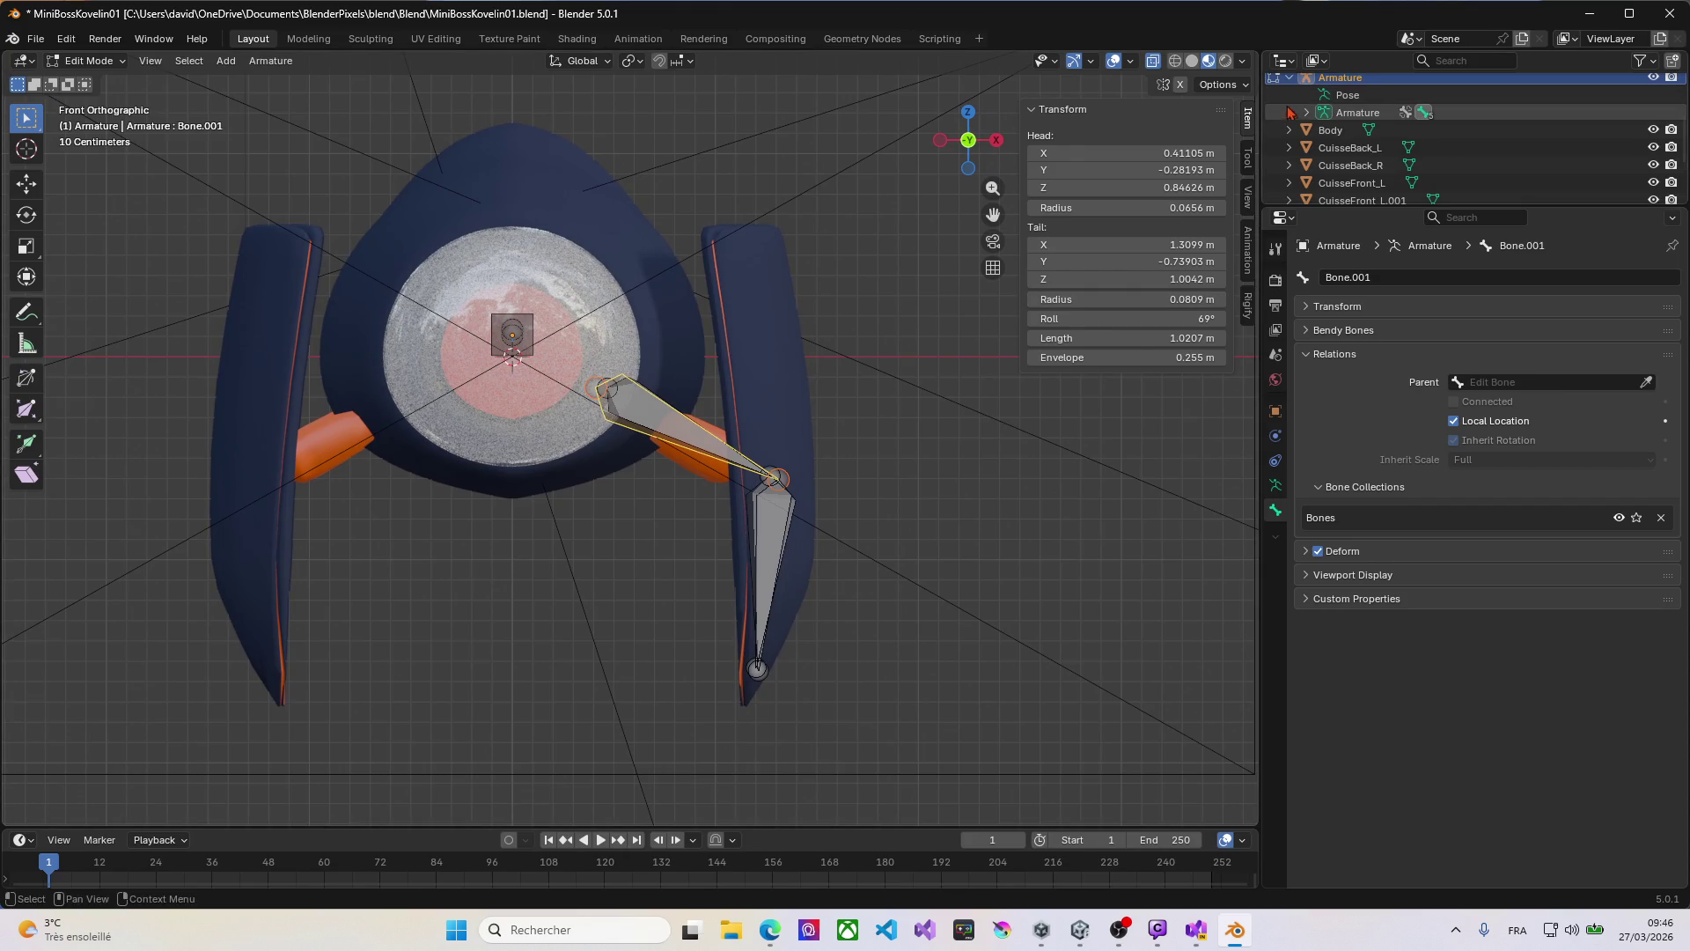
{"action": "left_click", "coordinate": [1306, 113]}
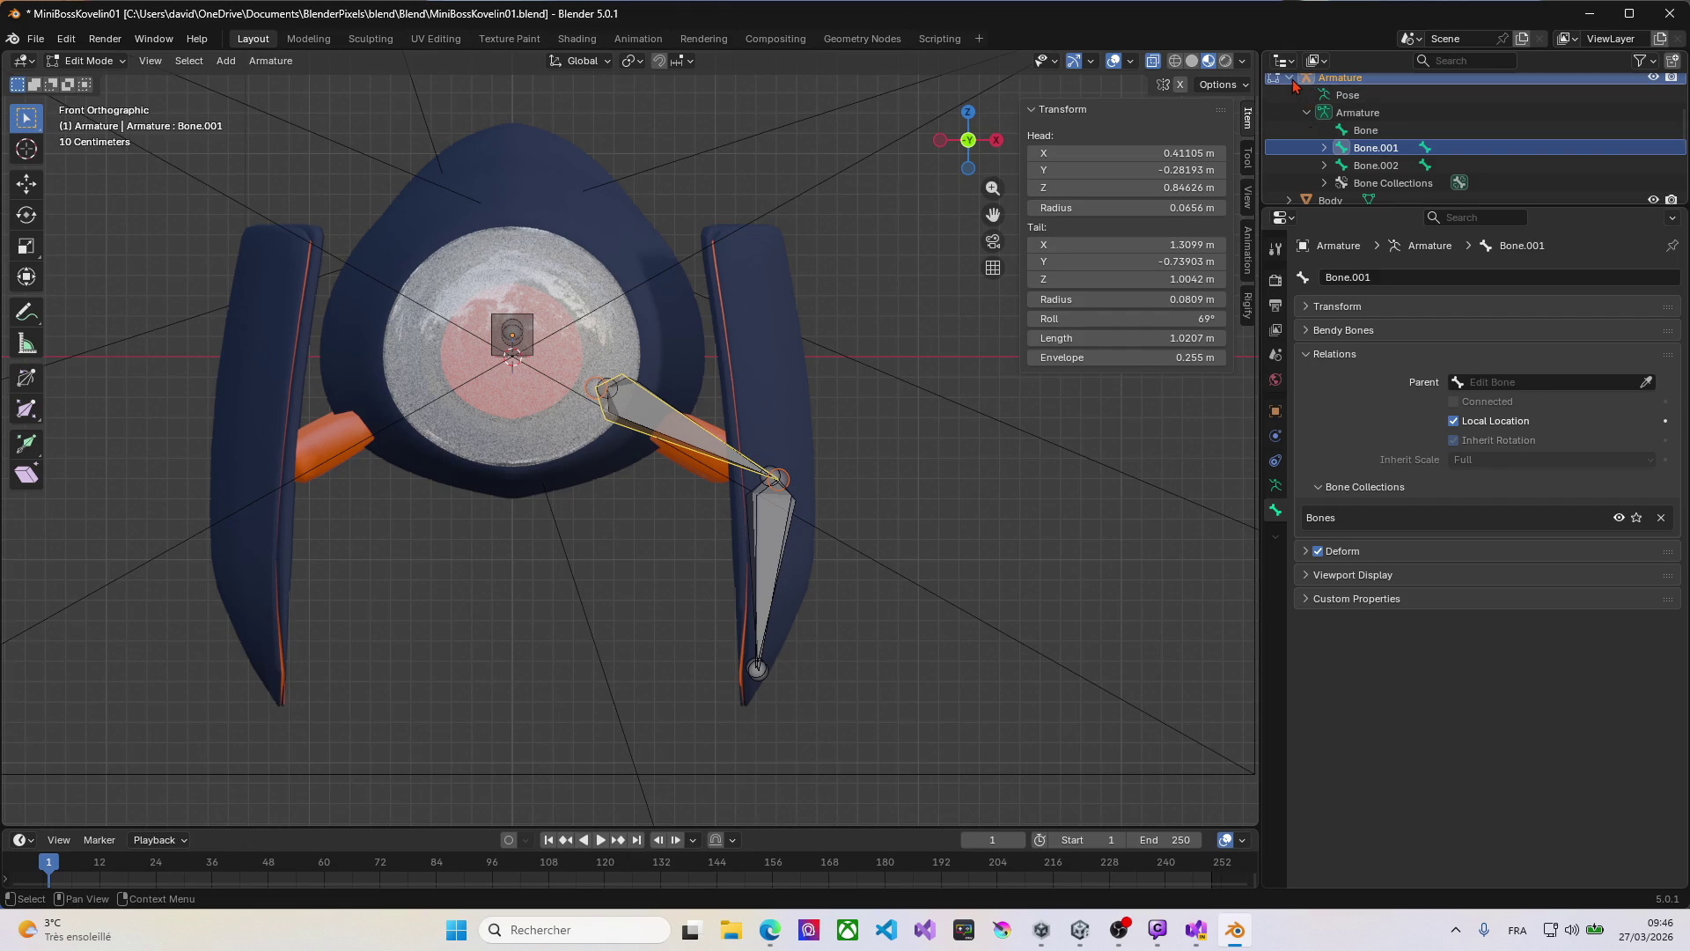
{"action": "left_click", "coordinate": [1289, 78]}
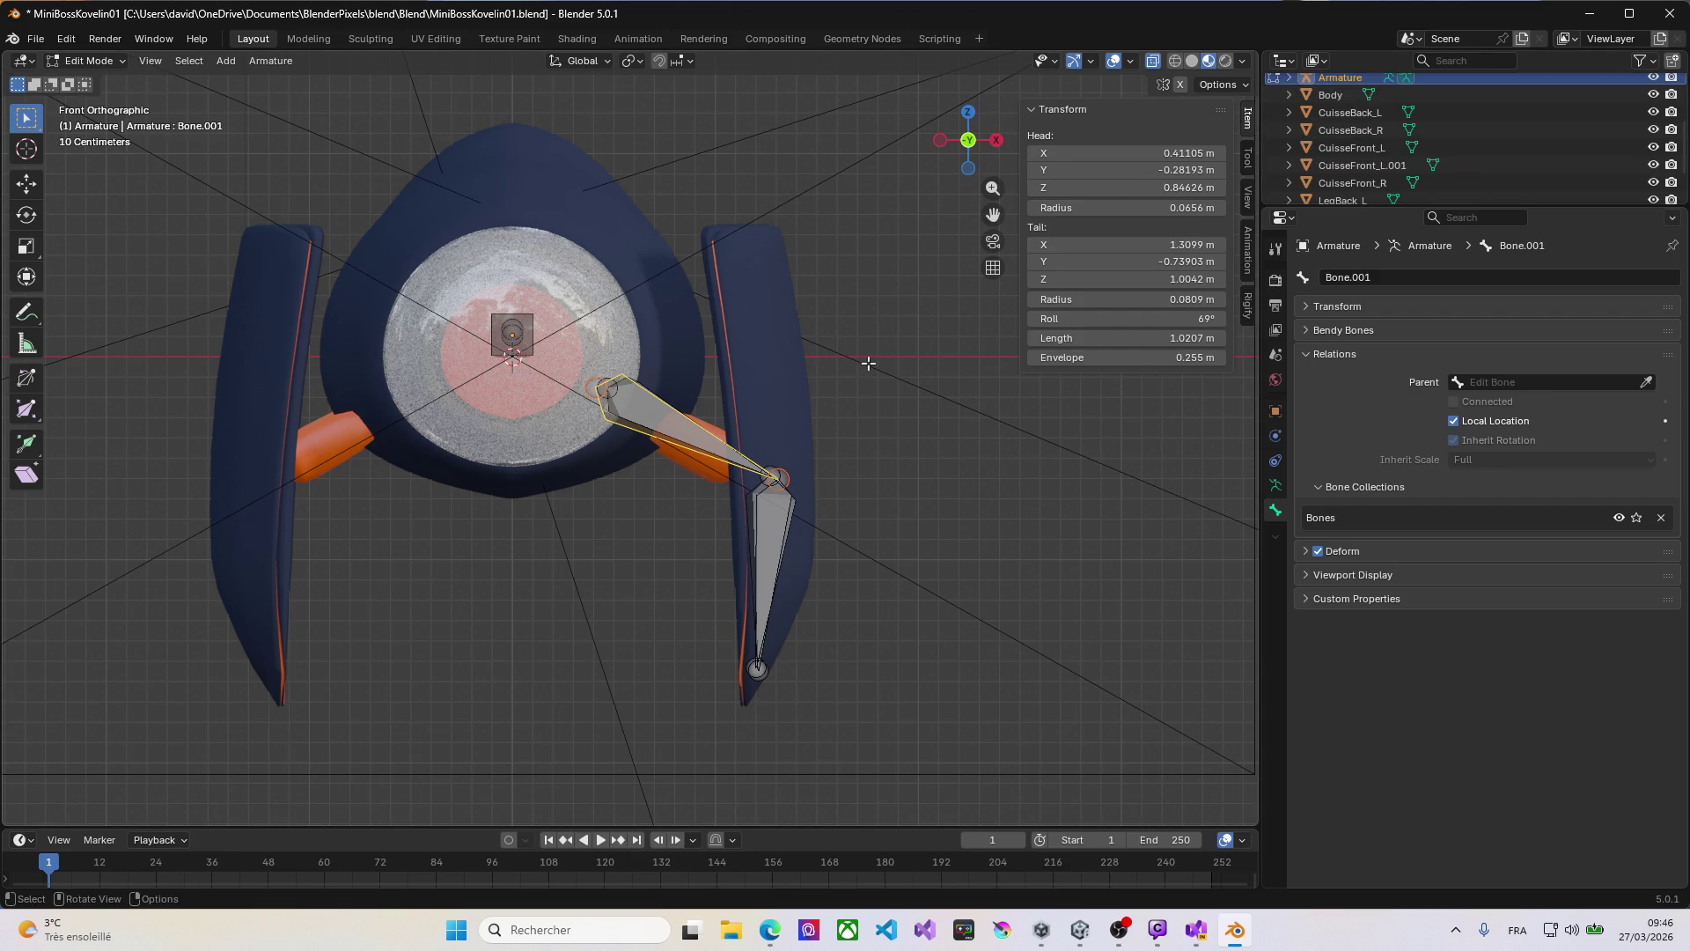
{"action": "left_click", "coordinate": [1288, 77]}
{"action": "left_click", "coordinate": [1370, 132]}
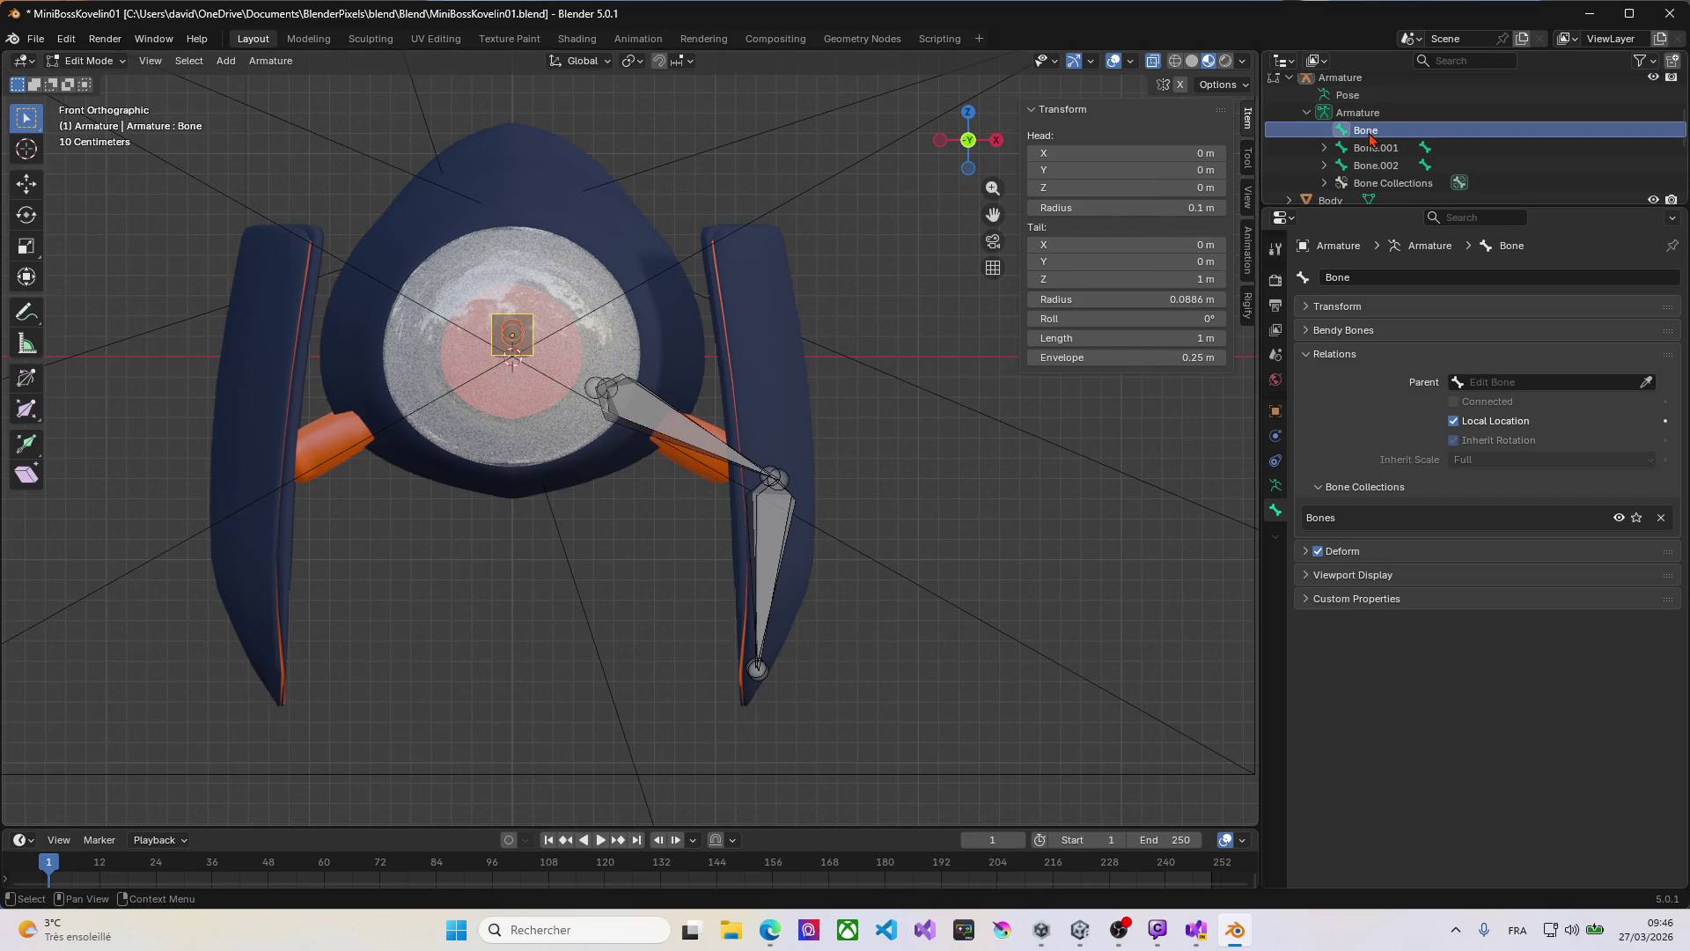
Step: Rename the root bone to Spine
{"action": "mouse_move", "coordinate": [845, 344]}
{"action": "middle_mouse_down"}
{"action": "mouse_move", "coordinate": [739, 351]}
{"action": "mouse_move", "coordinate": [743, 374]}
{"action": "middle_mouse_up"}
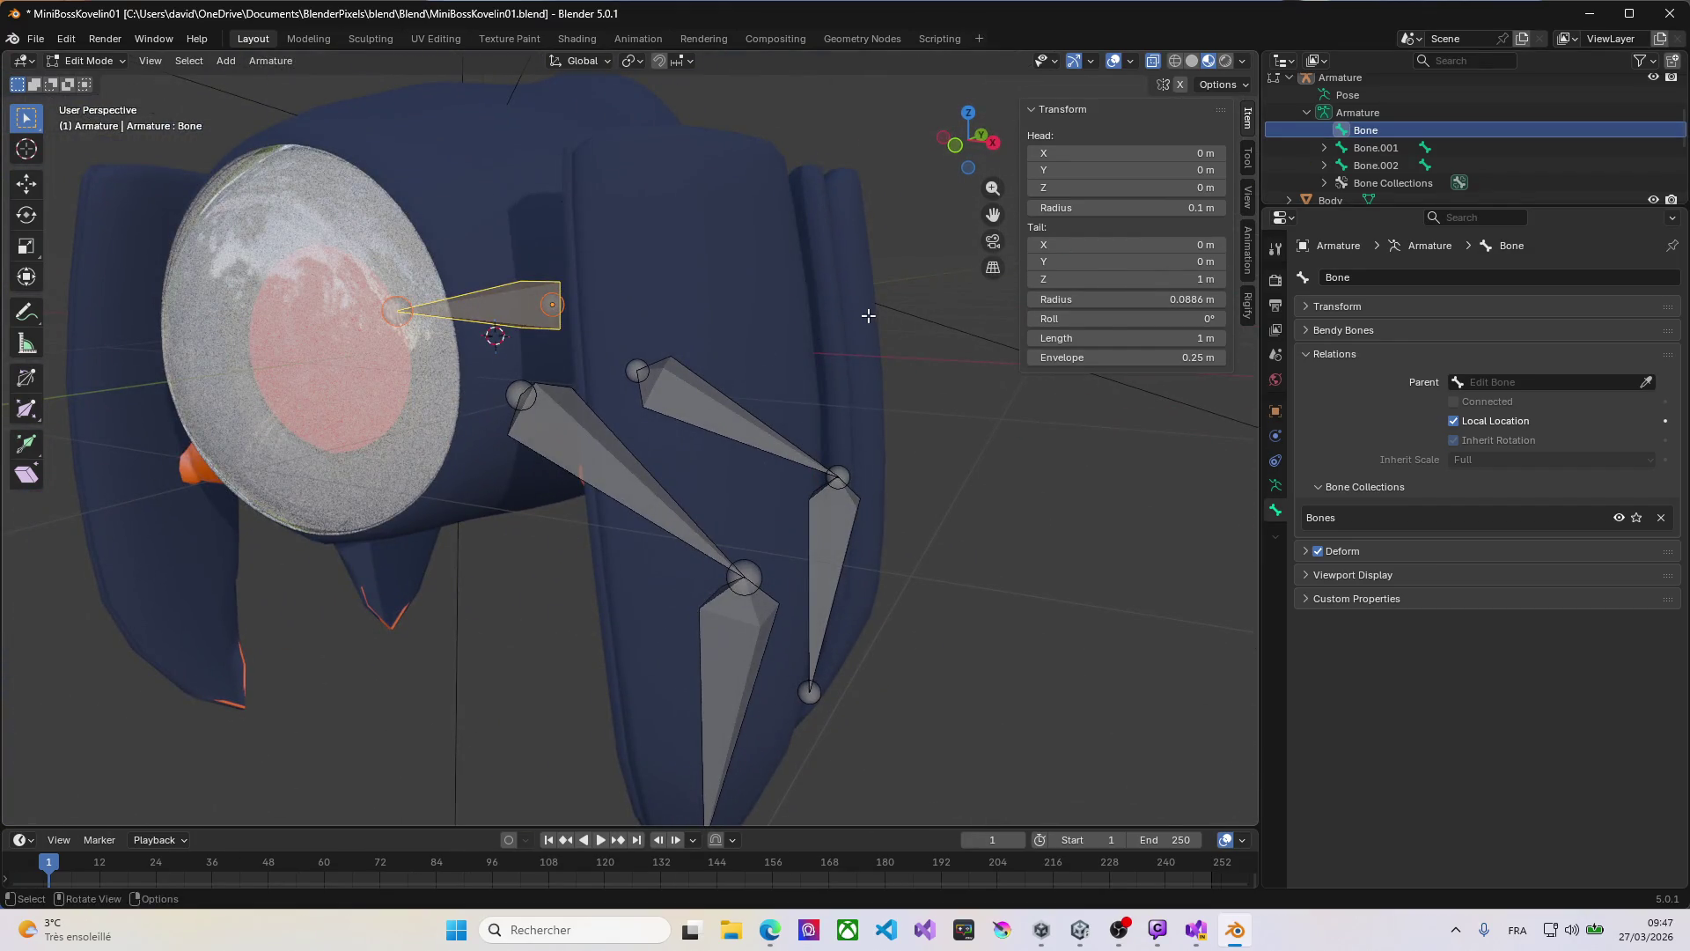
{"action": "key", "text": "F2"}
{"action": "type", "text": "Spine"}
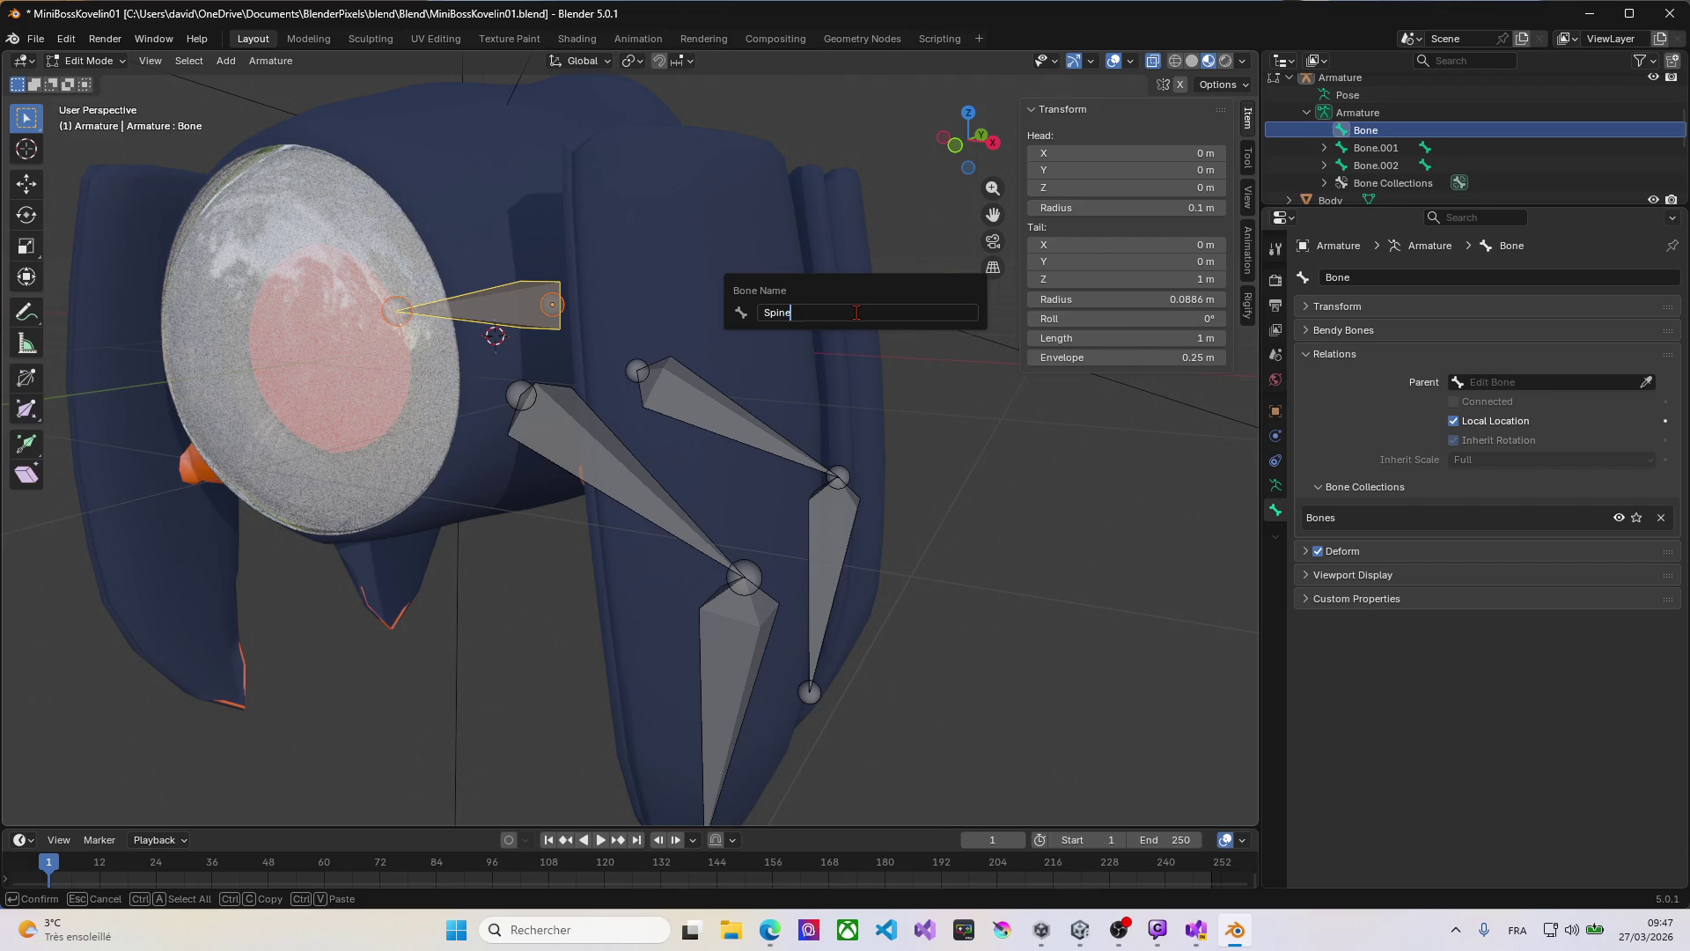
{"action": "key", "text": "Return"}
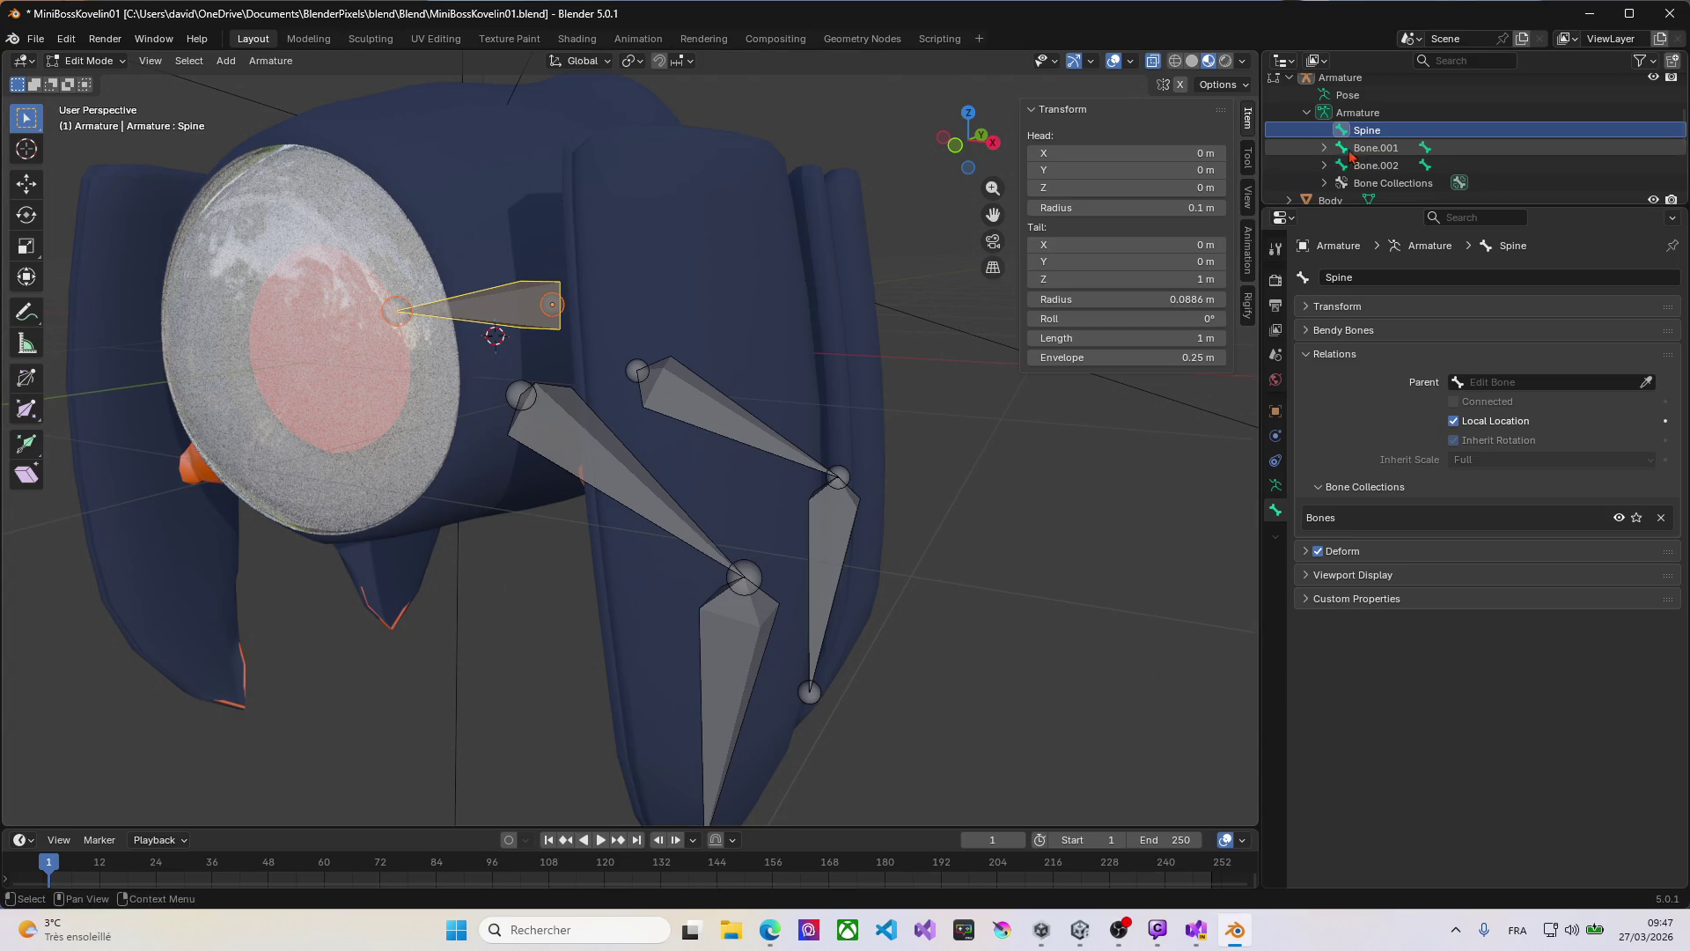
Step: Rename Bone.001 to CuisseFront_Left
{"action": "left_click", "coordinate": [1373, 148]}
{"action": "mouse_move", "coordinate": [730, 445]}
{"action": "middle_mouse_down"}
{"action": "mouse_move", "coordinate": [717, 441]}
{"action": "mouse_move", "coordinate": [779, 418]}
{"action": "middle_mouse_up"}
{"action": "scroll", "coordinate": [791, 405], "scroll_direction": "down", "scroll_amount": 8}
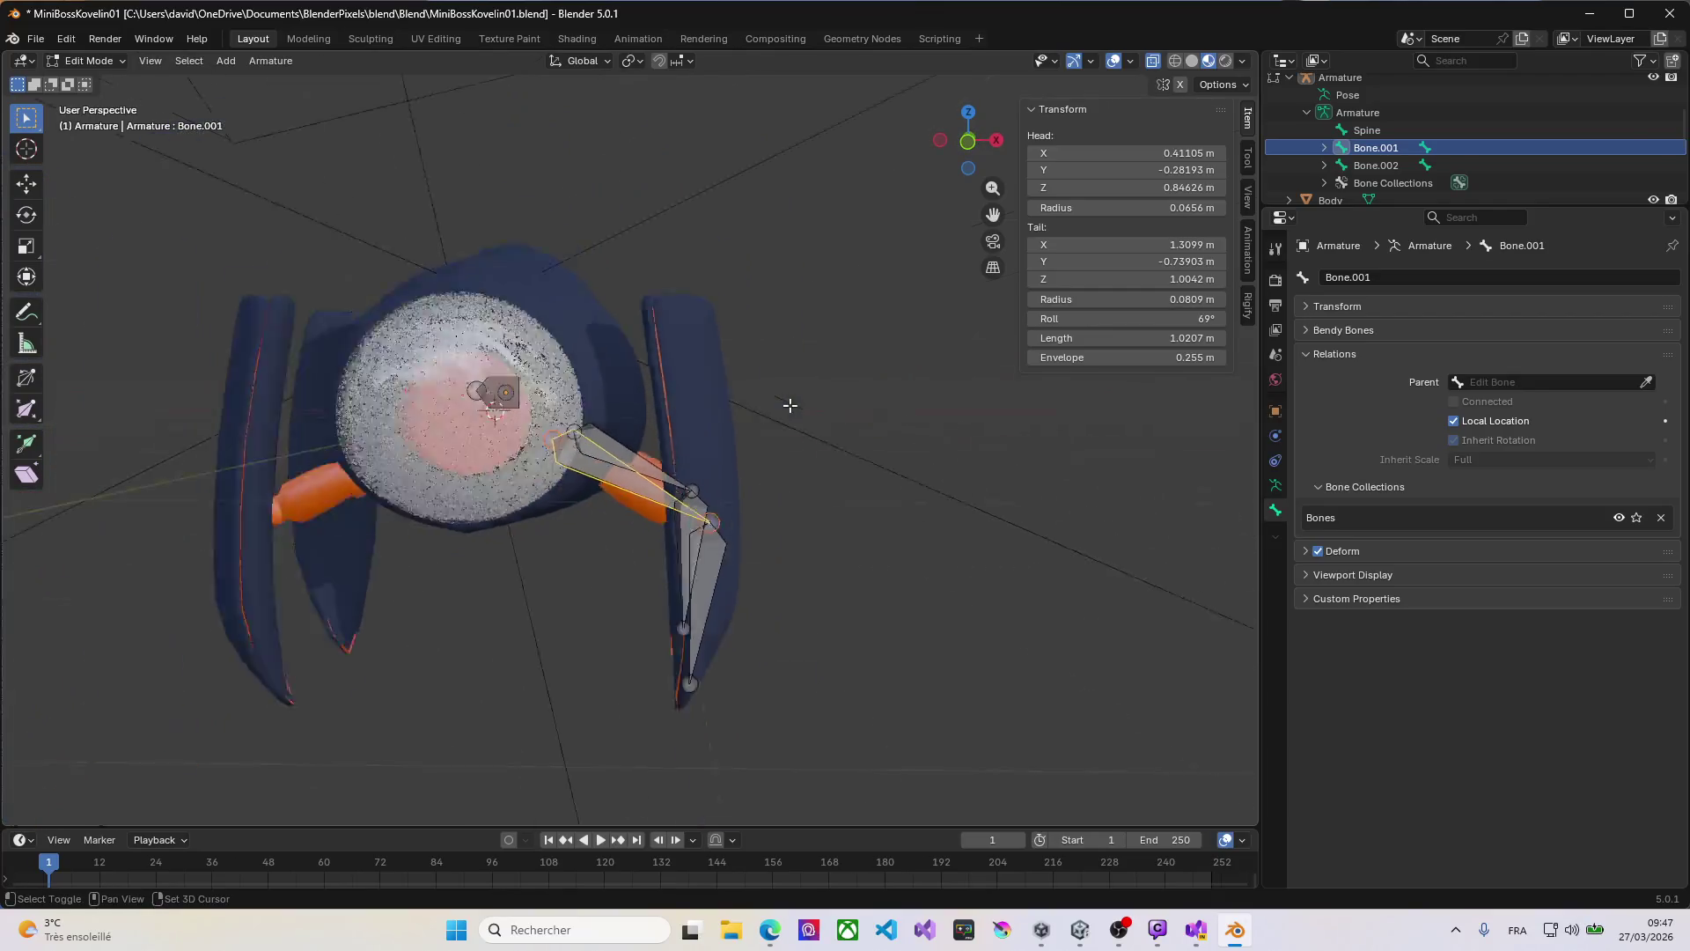
{"action": "scroll", "coordinate": [656, 520], "scroll_direction": "up", "scroll_amount": 8}
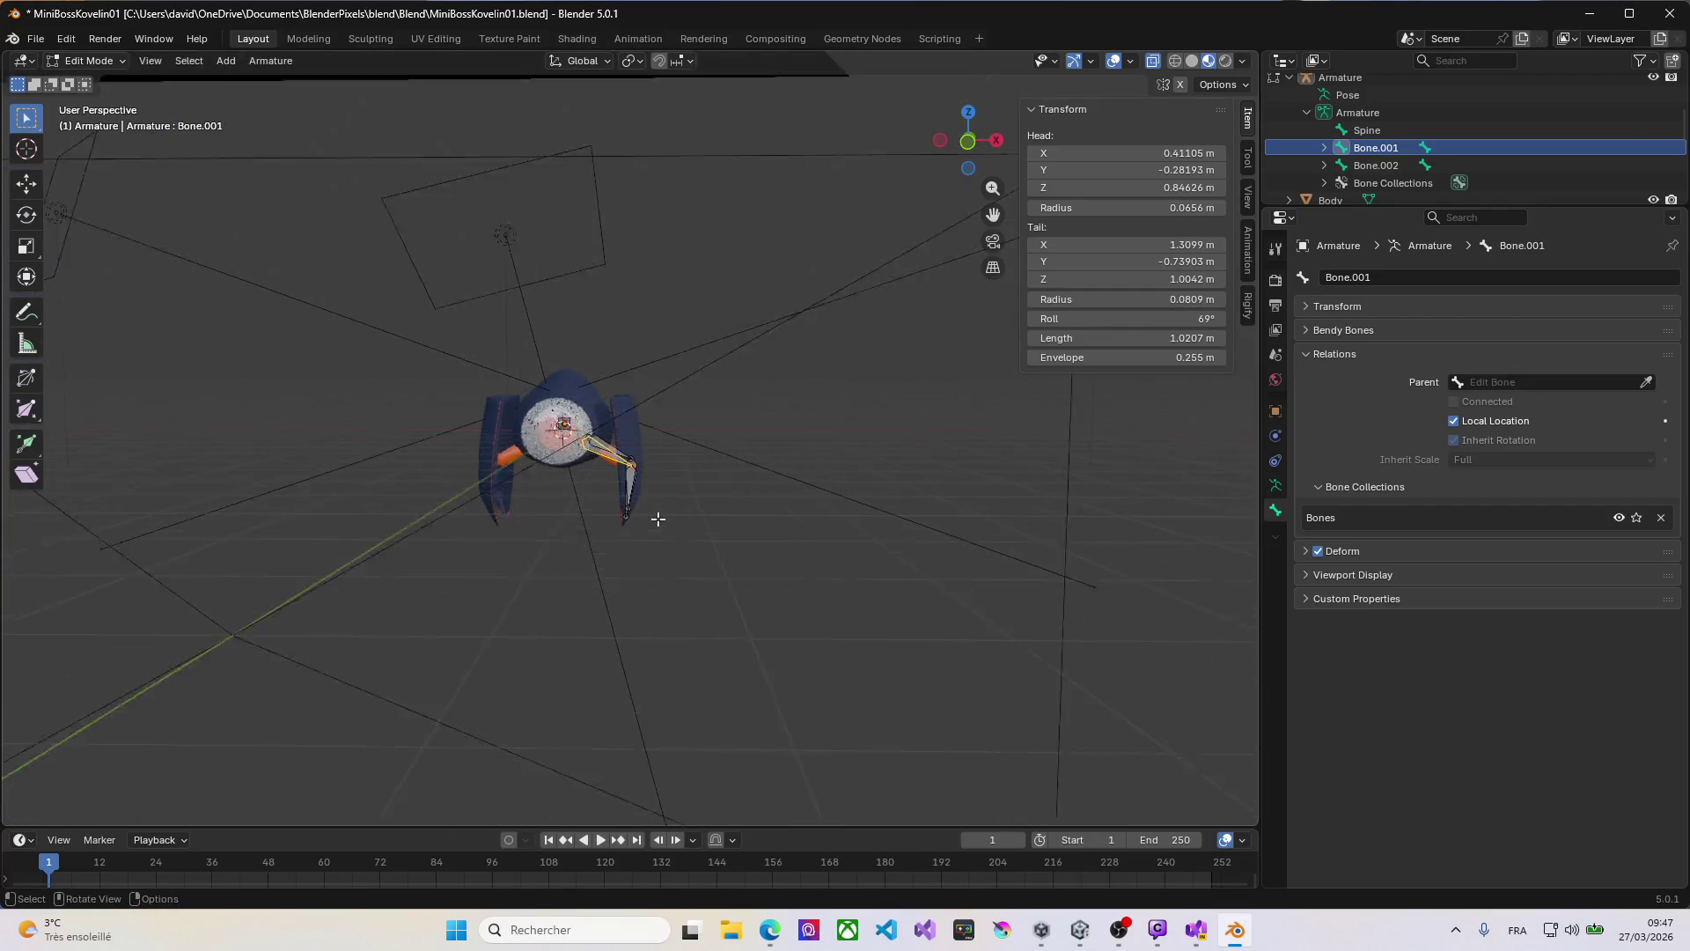
{"action": "scroll", "coordinate": [657, 519], "scroll_direction": "up", "scroll_amount": 1}
{"action": "key", "text": "F2"}
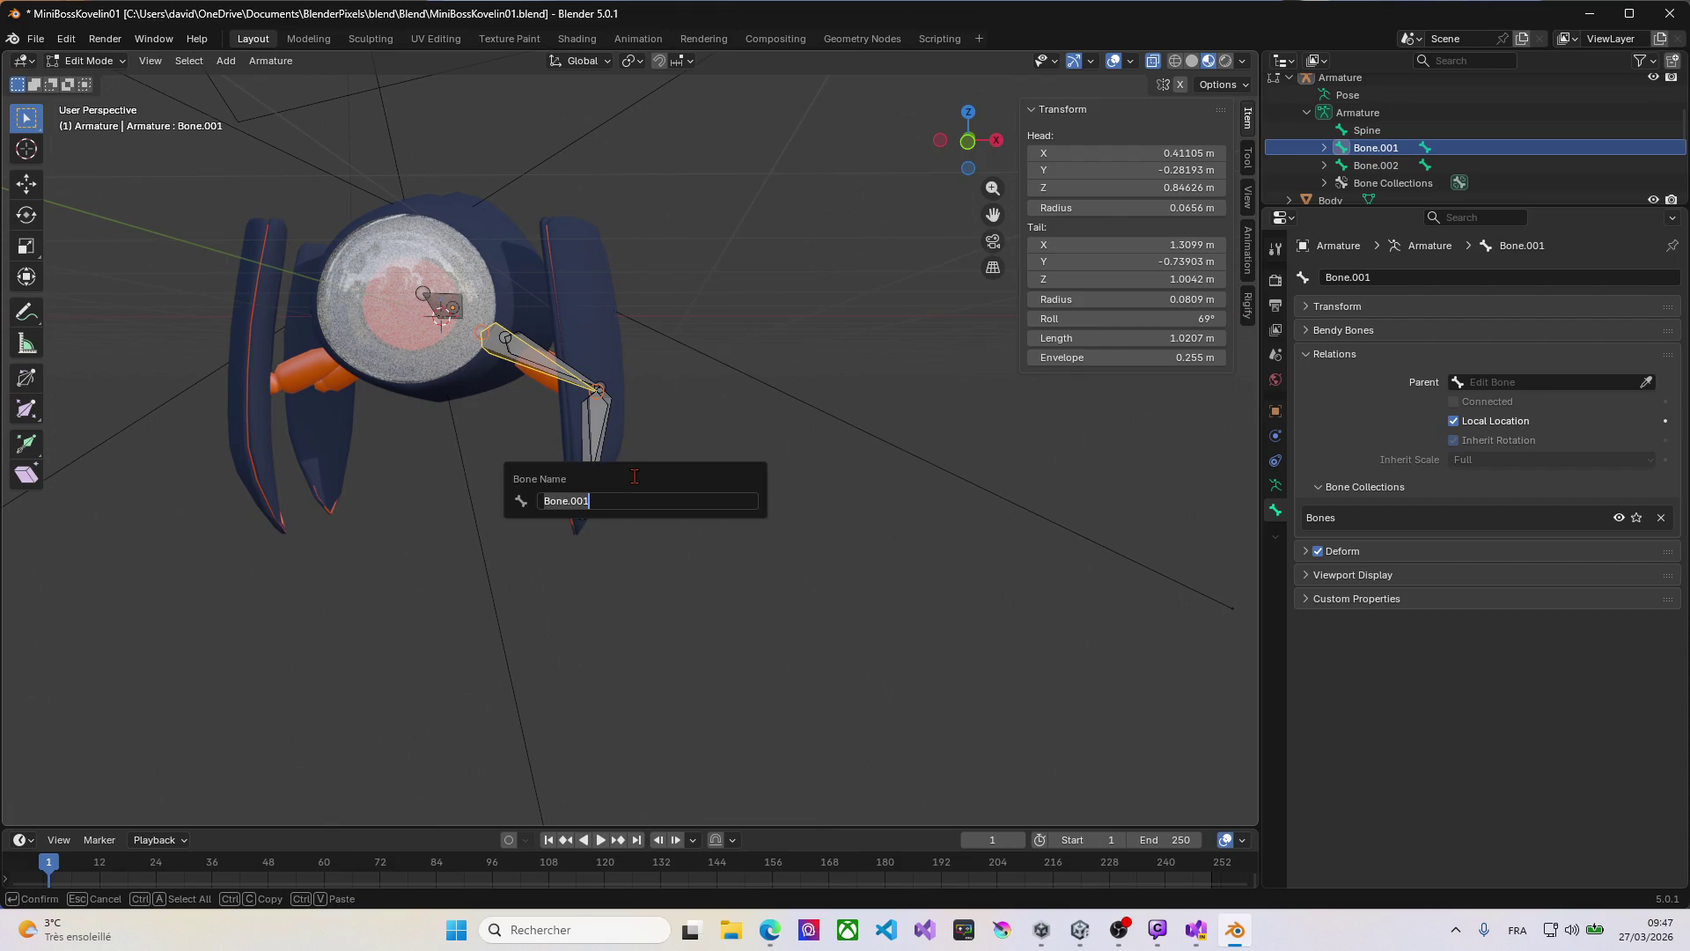
{"action": "type", "text": "Cu"}
{"action": "key", "text": "Return"}
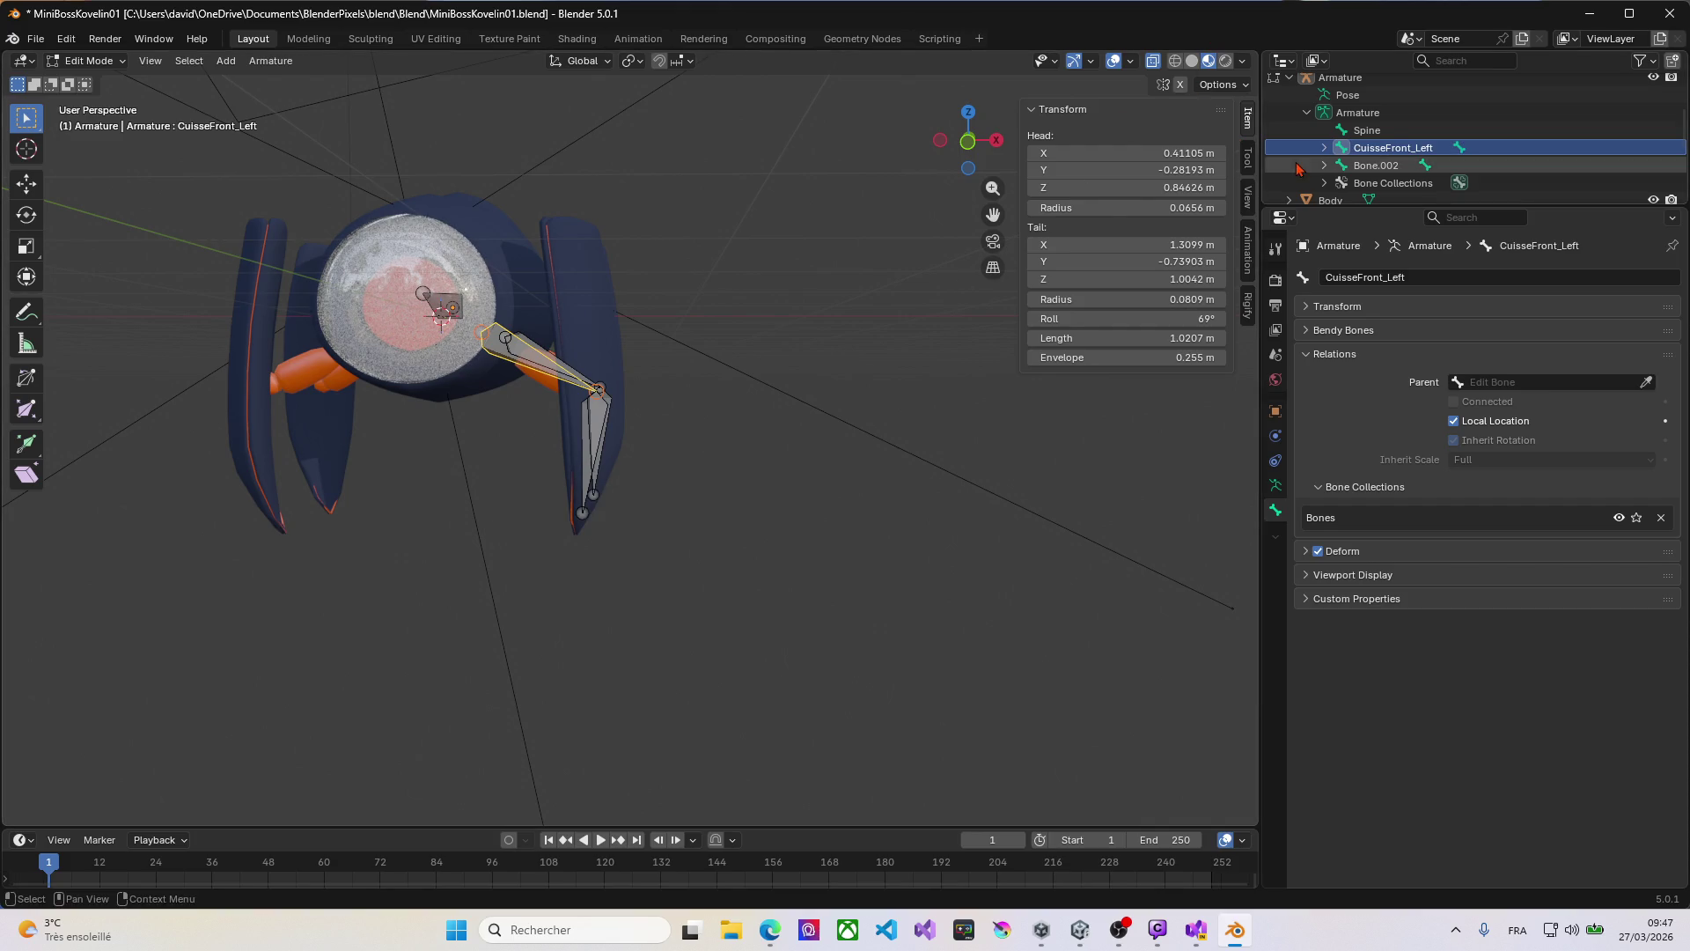
Step: Rename the lower front leg bone Bone.003 to LegFont_L
{"action": "left_click", "coordinate": [1324, 148]}
{"action": "left_click", "coordinate": [1385, 167]}
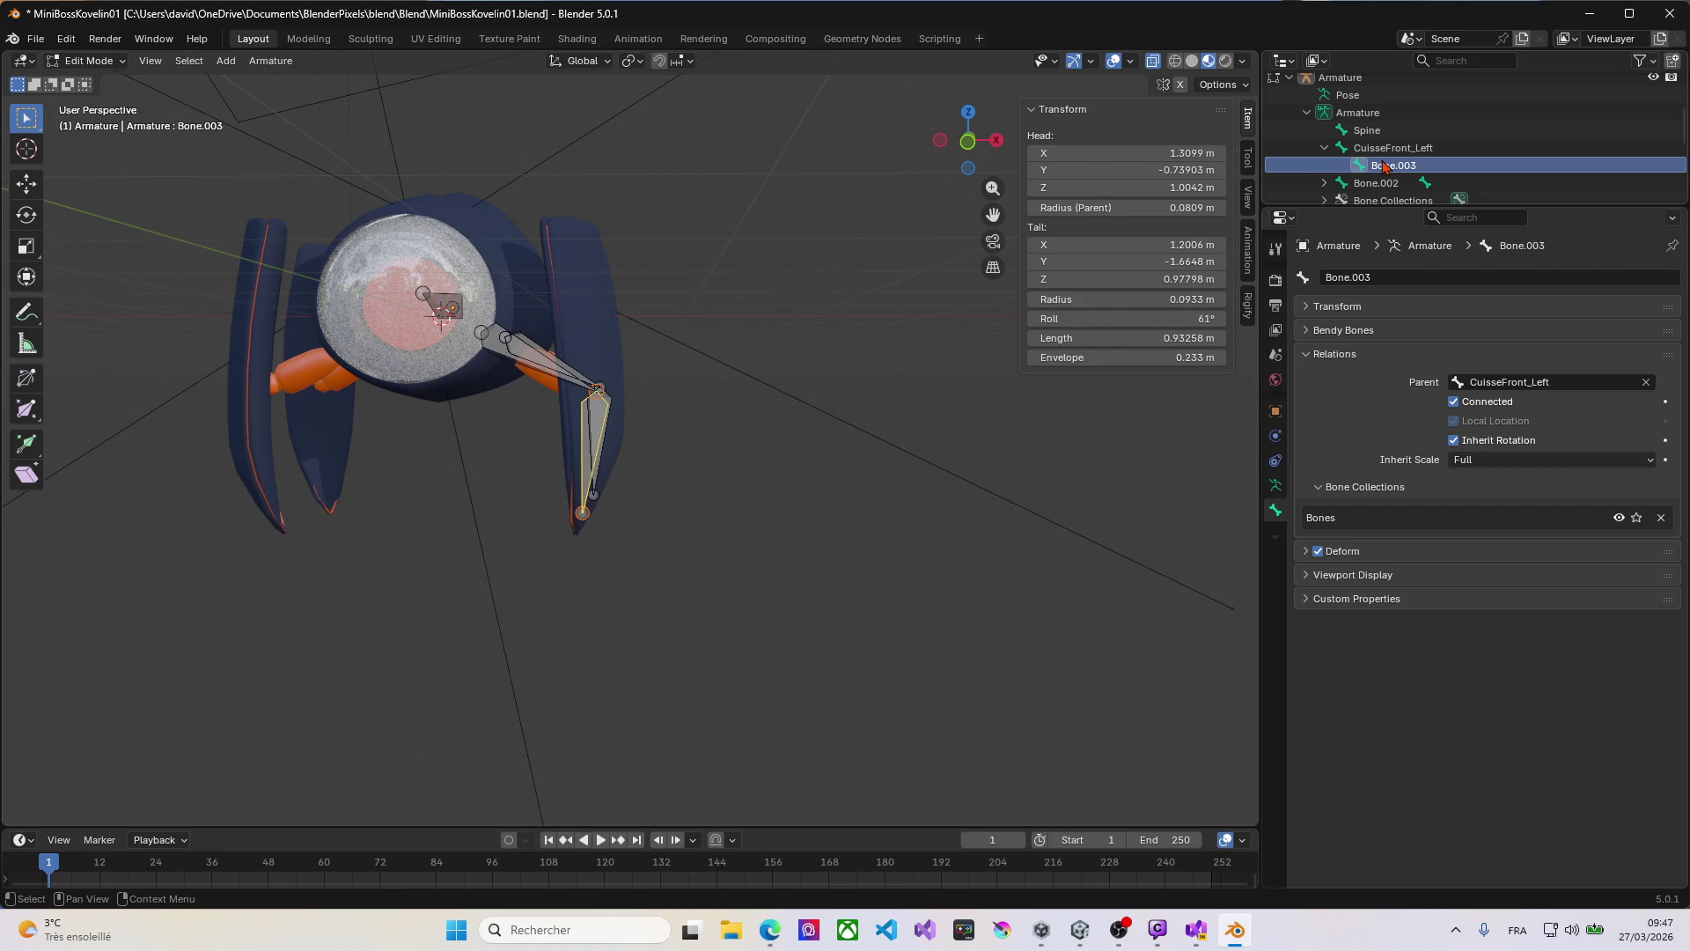
{"action": "double_click", "coordinate": [1385, 166]}
{"action": "scroll", "coordinate": [1382, 162], "scroll_direction": "down", "scroll_amount": 2}
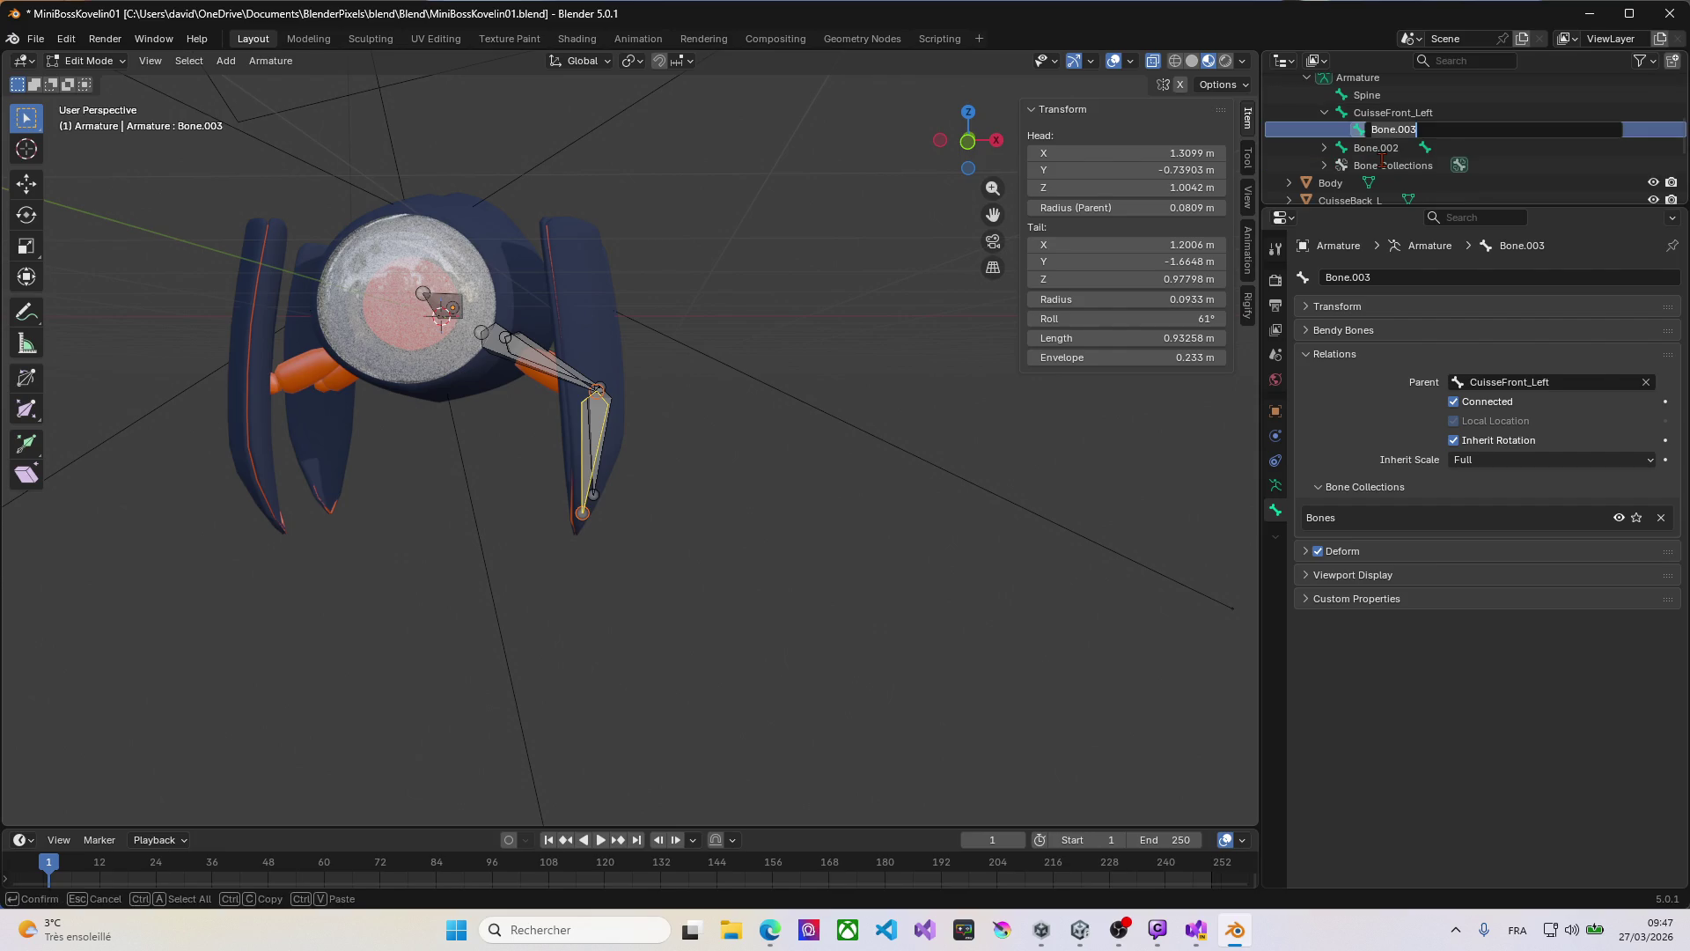
{"action": "type", "text": "L"}
{"action": "key", "text": "Return"}
Step: Shorten CuisseFront_Left to CuisseFront_L and rename Bone.002 to CuisseBack_L
{"action": "double_click", "coordinate": [1409, 112]}
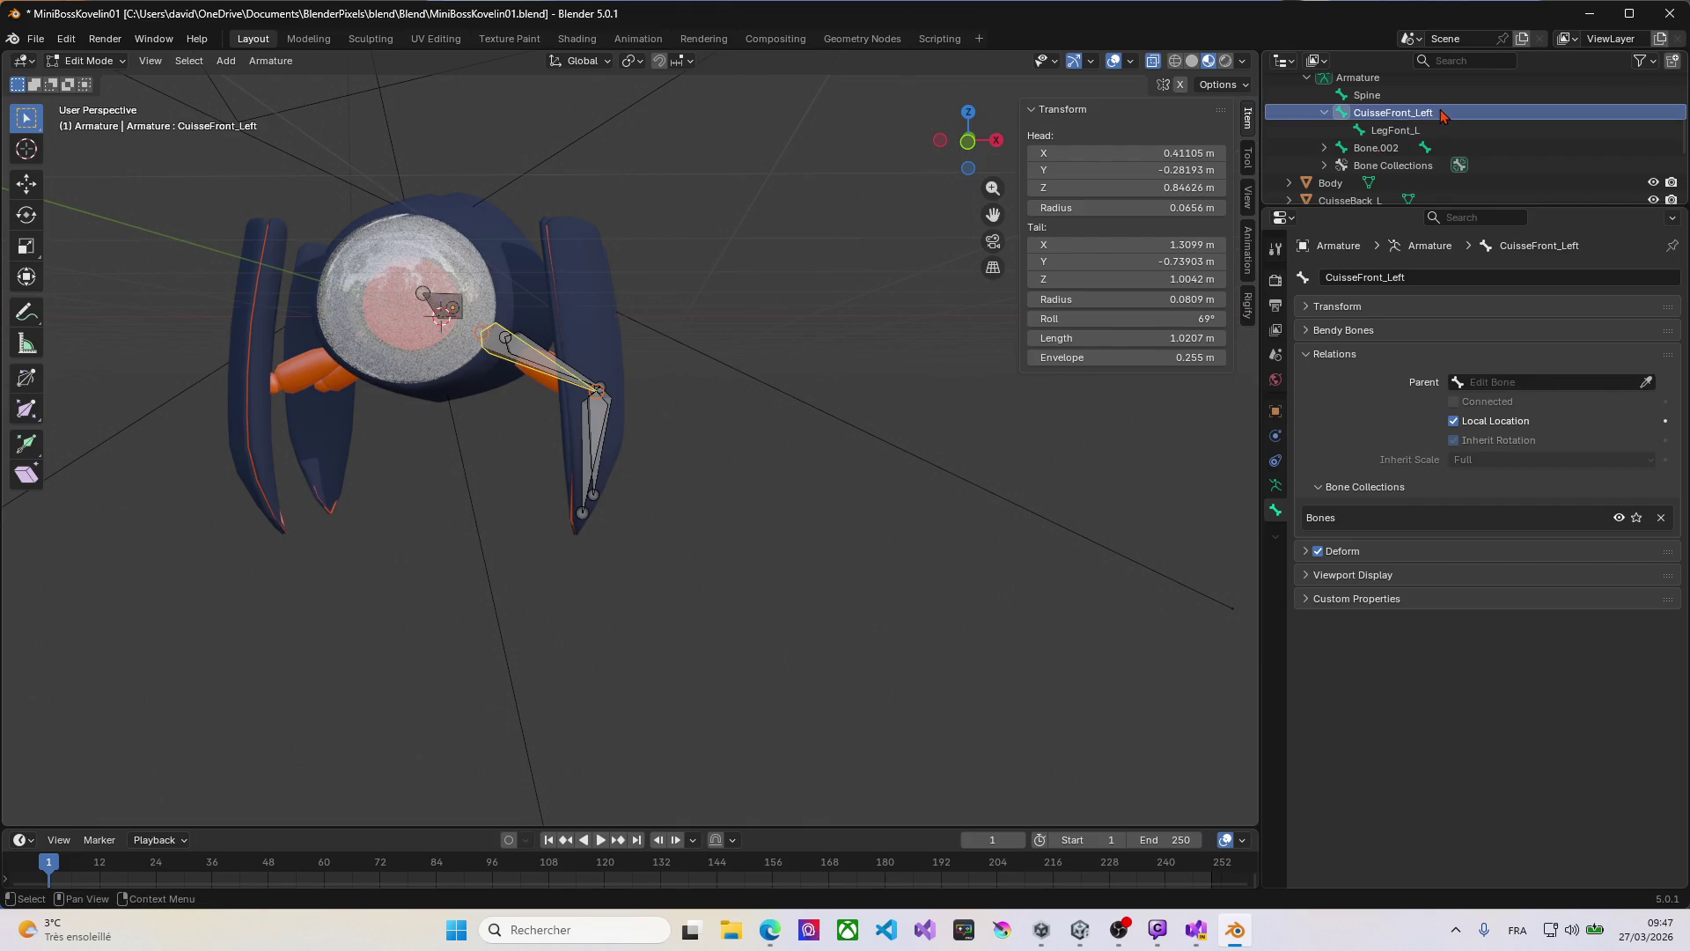
{"action": "scroll", "coordinate": [1444, 110], "scroll_direction": "up", "scroll_amount": 1}
{"action": "left_click", "coordinate": [1450, 133]}
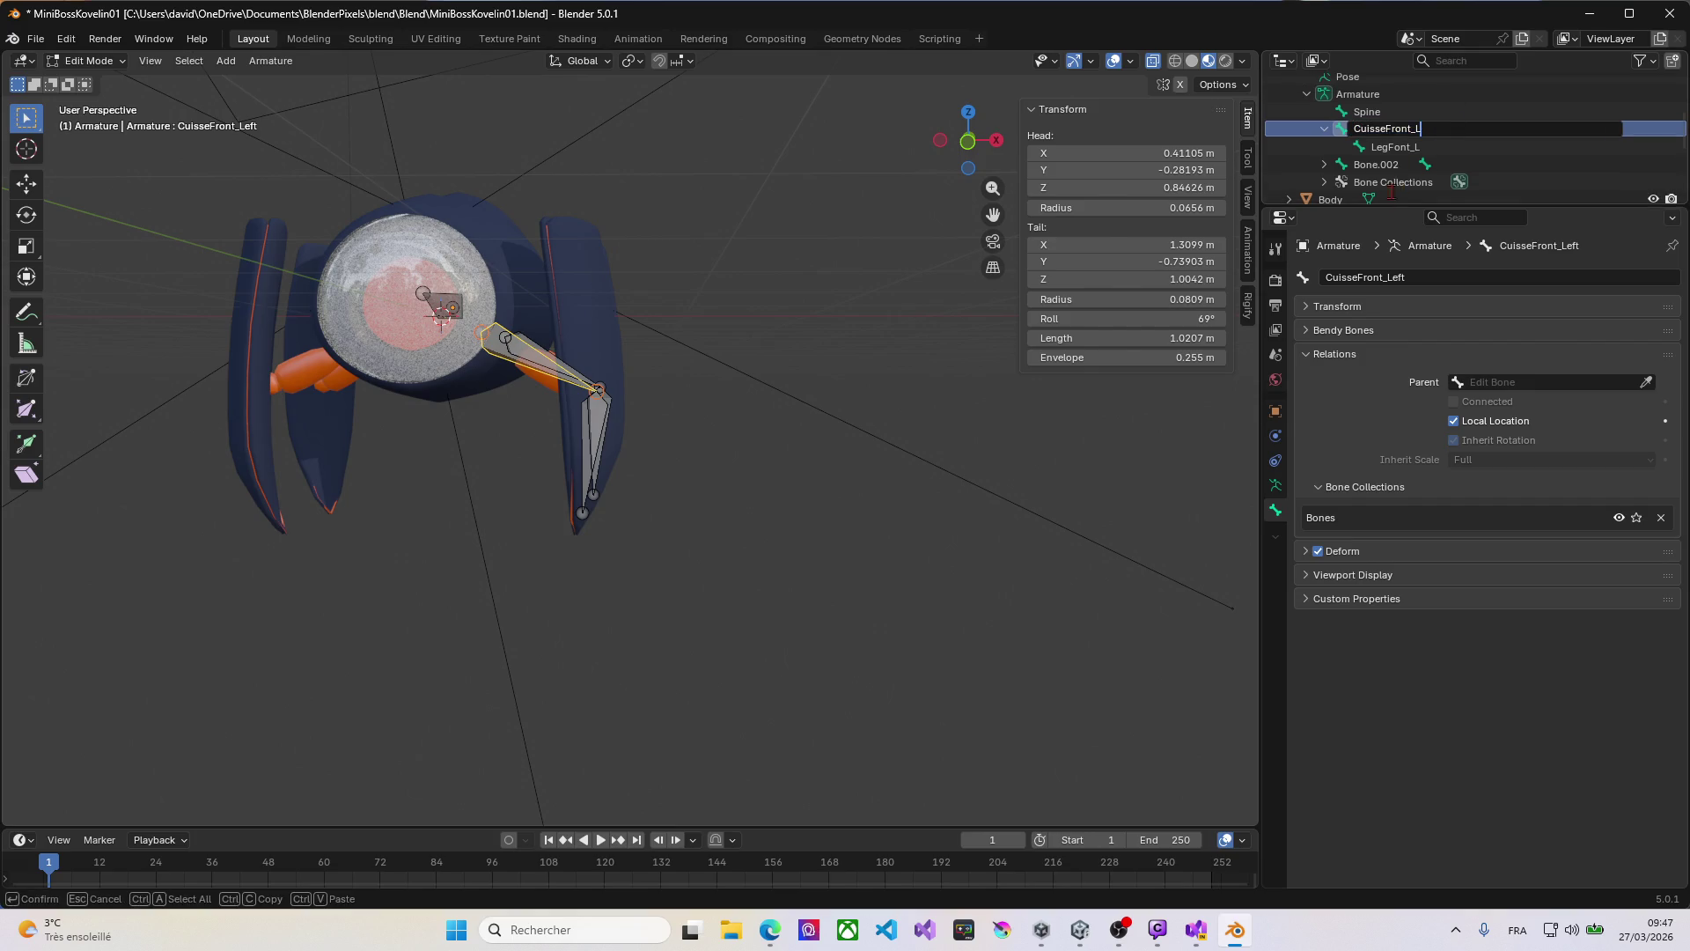
{"action": "left_click", "coordinate": [1377, 167]}
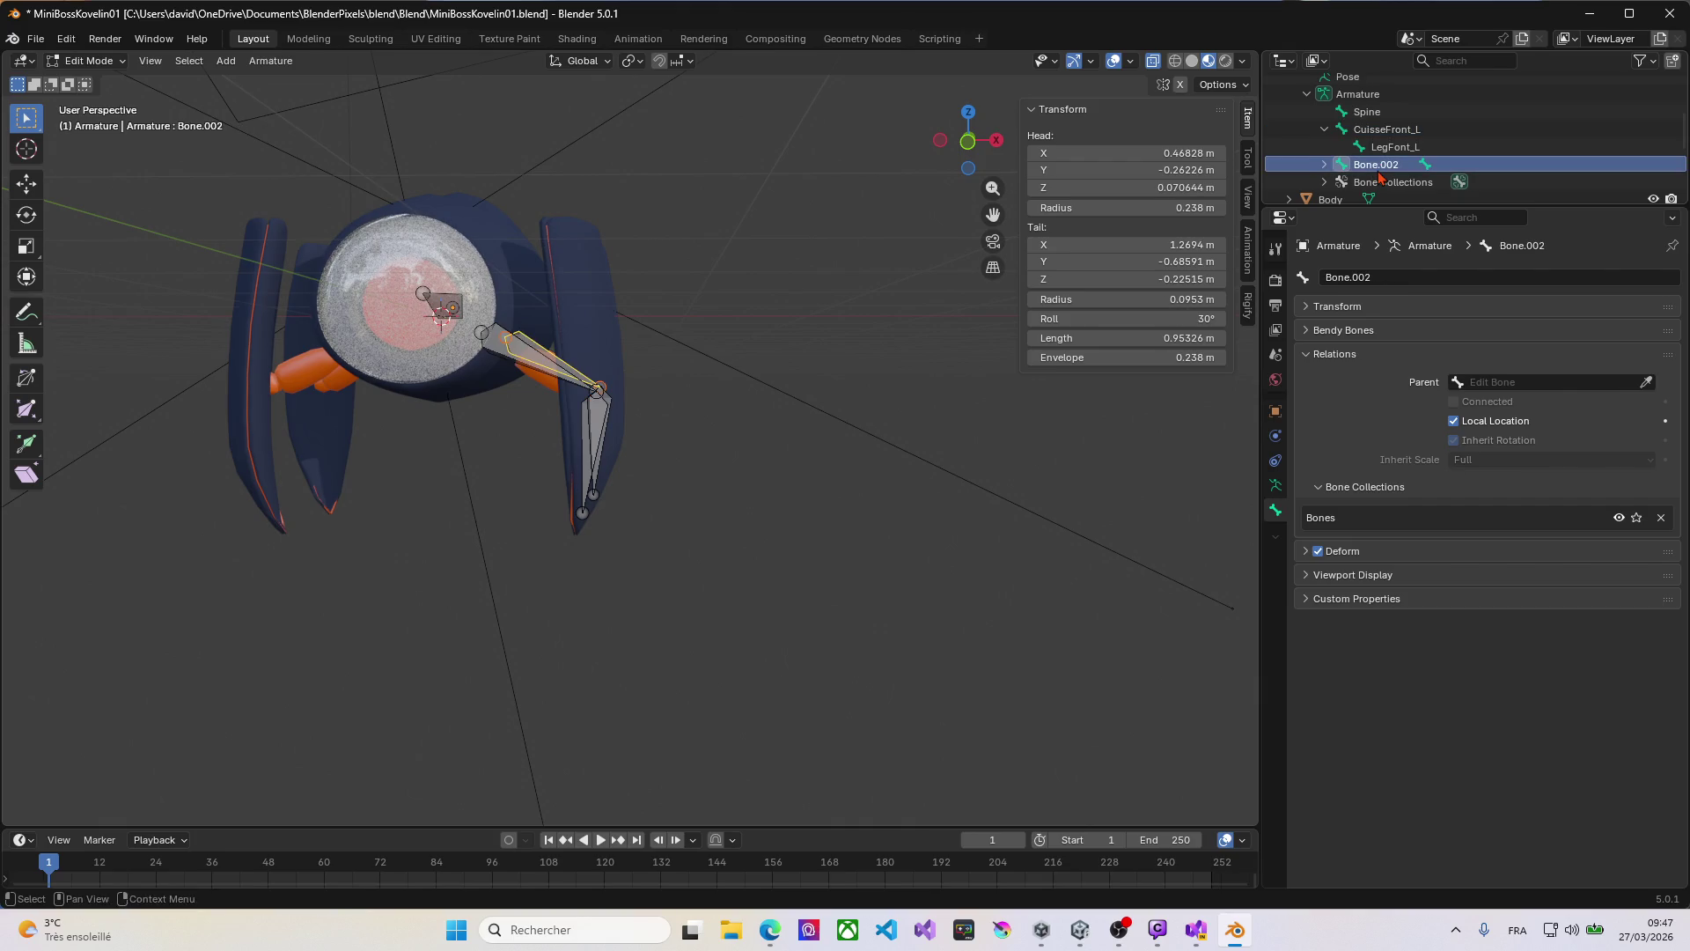
{"action": "double_click", "coordinate": [1378, 171]}
{"action": "scroll", "coordinate": [1379, 171], "scroll_direction": "down", "scroll_amount": 2}
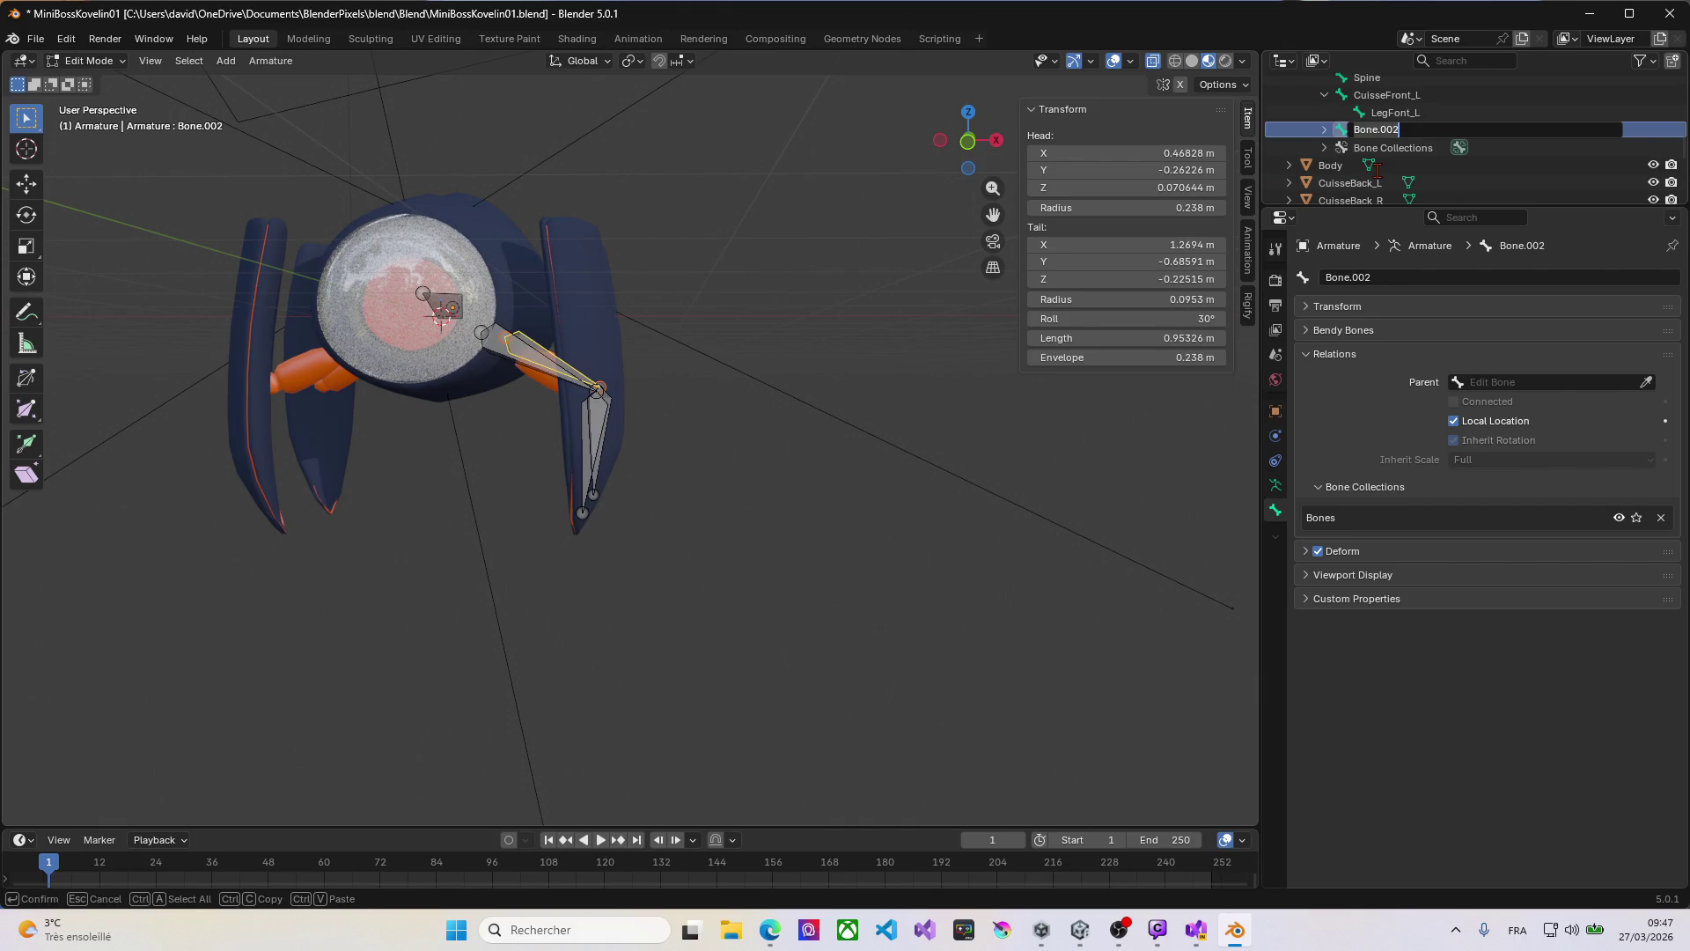
{"action": "type", "text": "CuisseBack_L"}
{"action": "key", "text": "Return"}
Step: Rename the lower back leg bone Bone.004 to LegBack_L
{"action": "left_click", "coordinate": [1323, 129]}
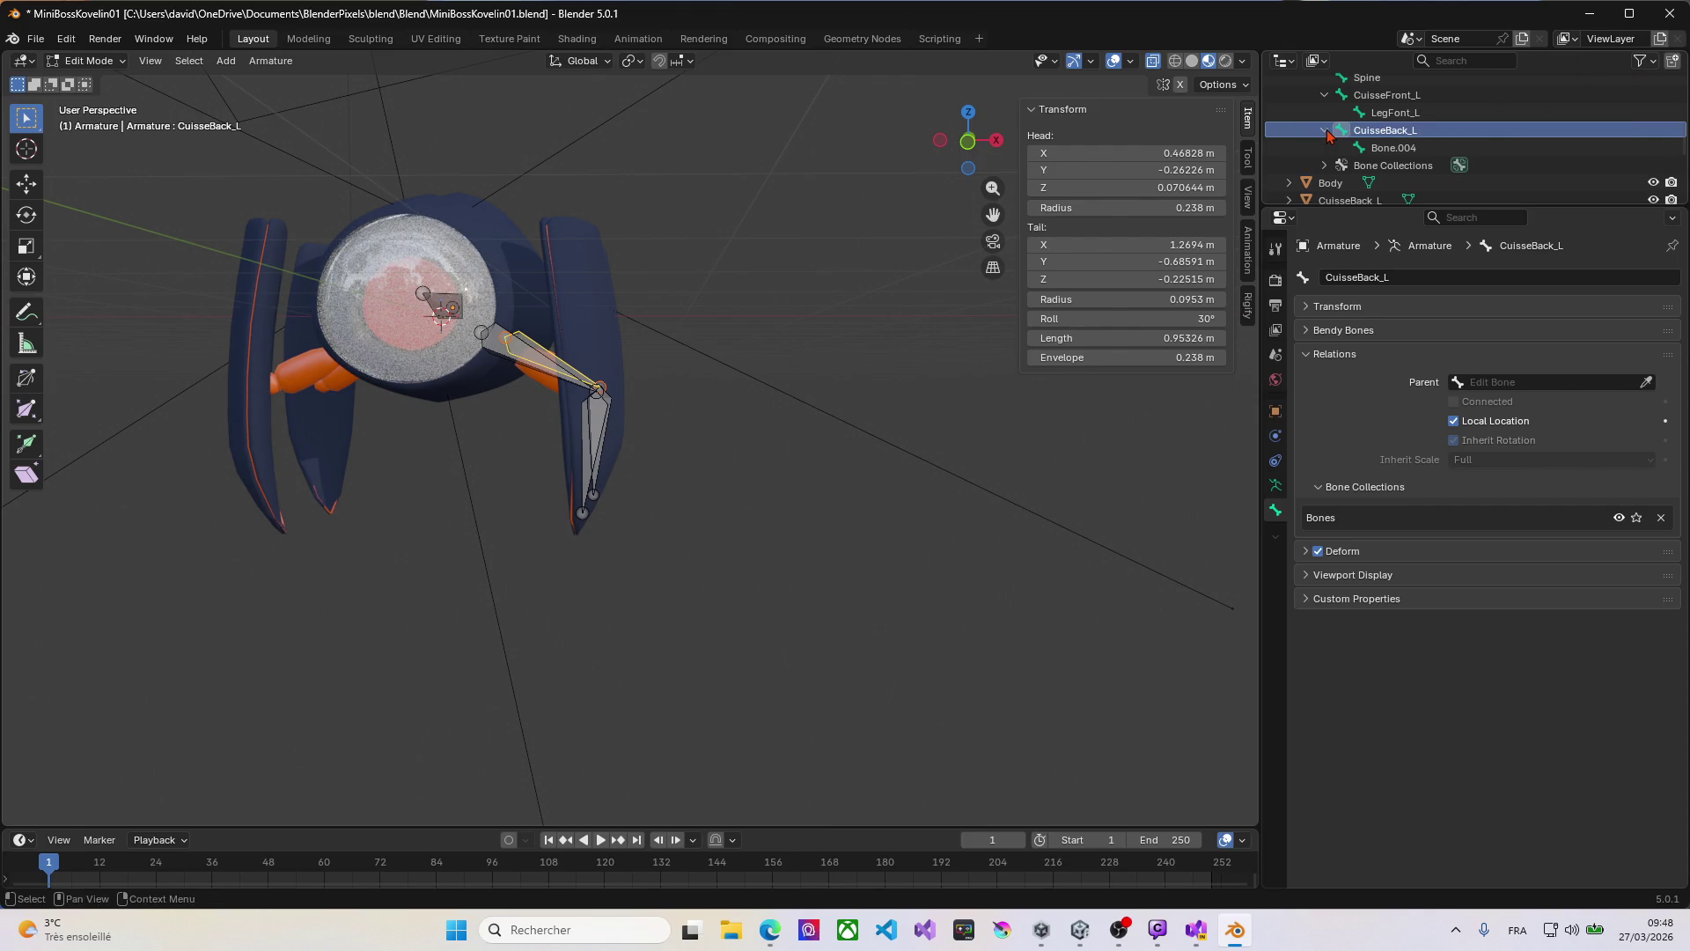
{"action": "left_click", "coordinate": [1387, 150]}
{"action": "double_click", "coordinate": [1386, 147]}
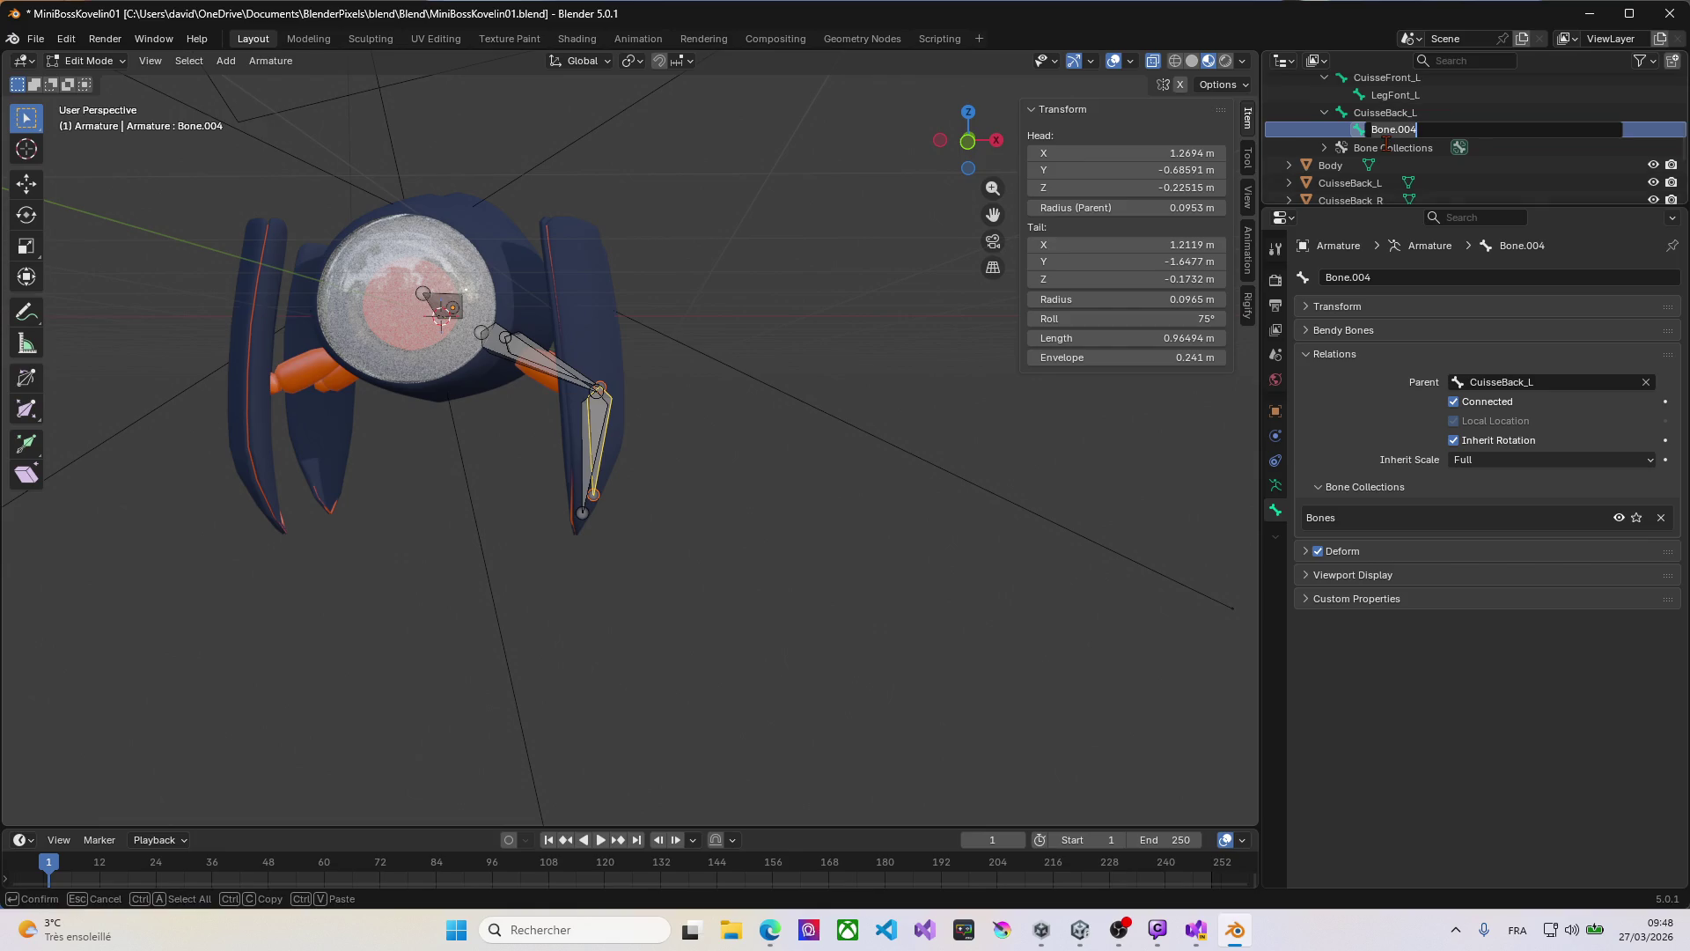
{"action": "type", "text": "LegBack_L"}
{"action": "key", "text": "Return"}
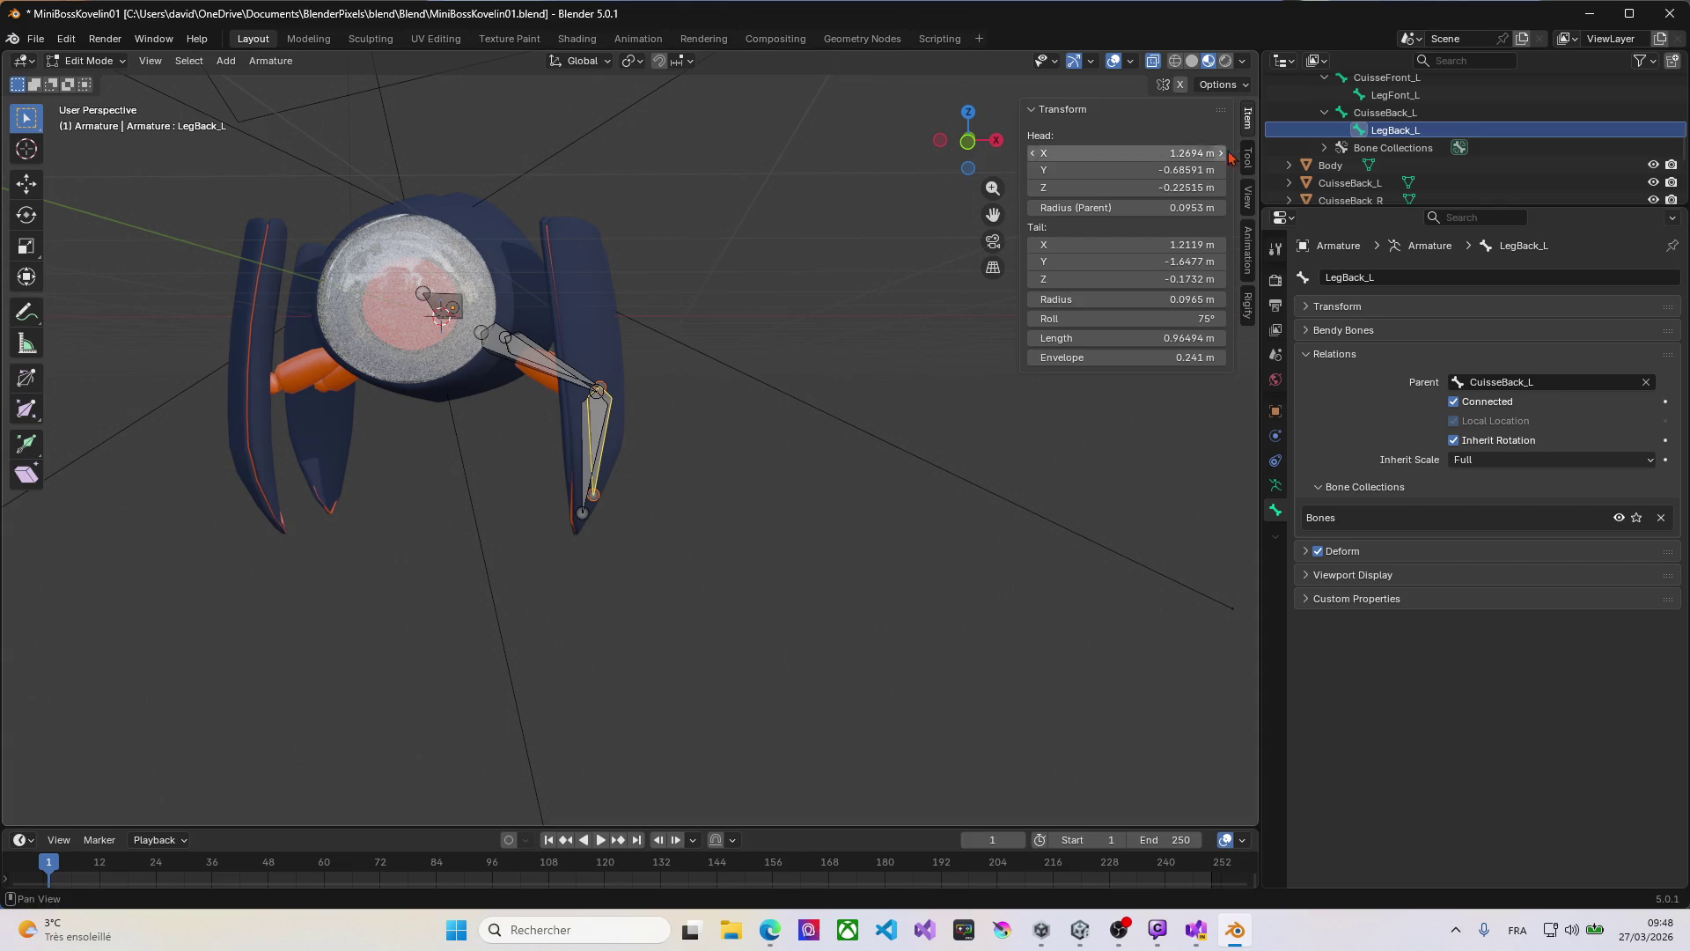
{"action": "left_click", "coordinate": [1325, 148]}
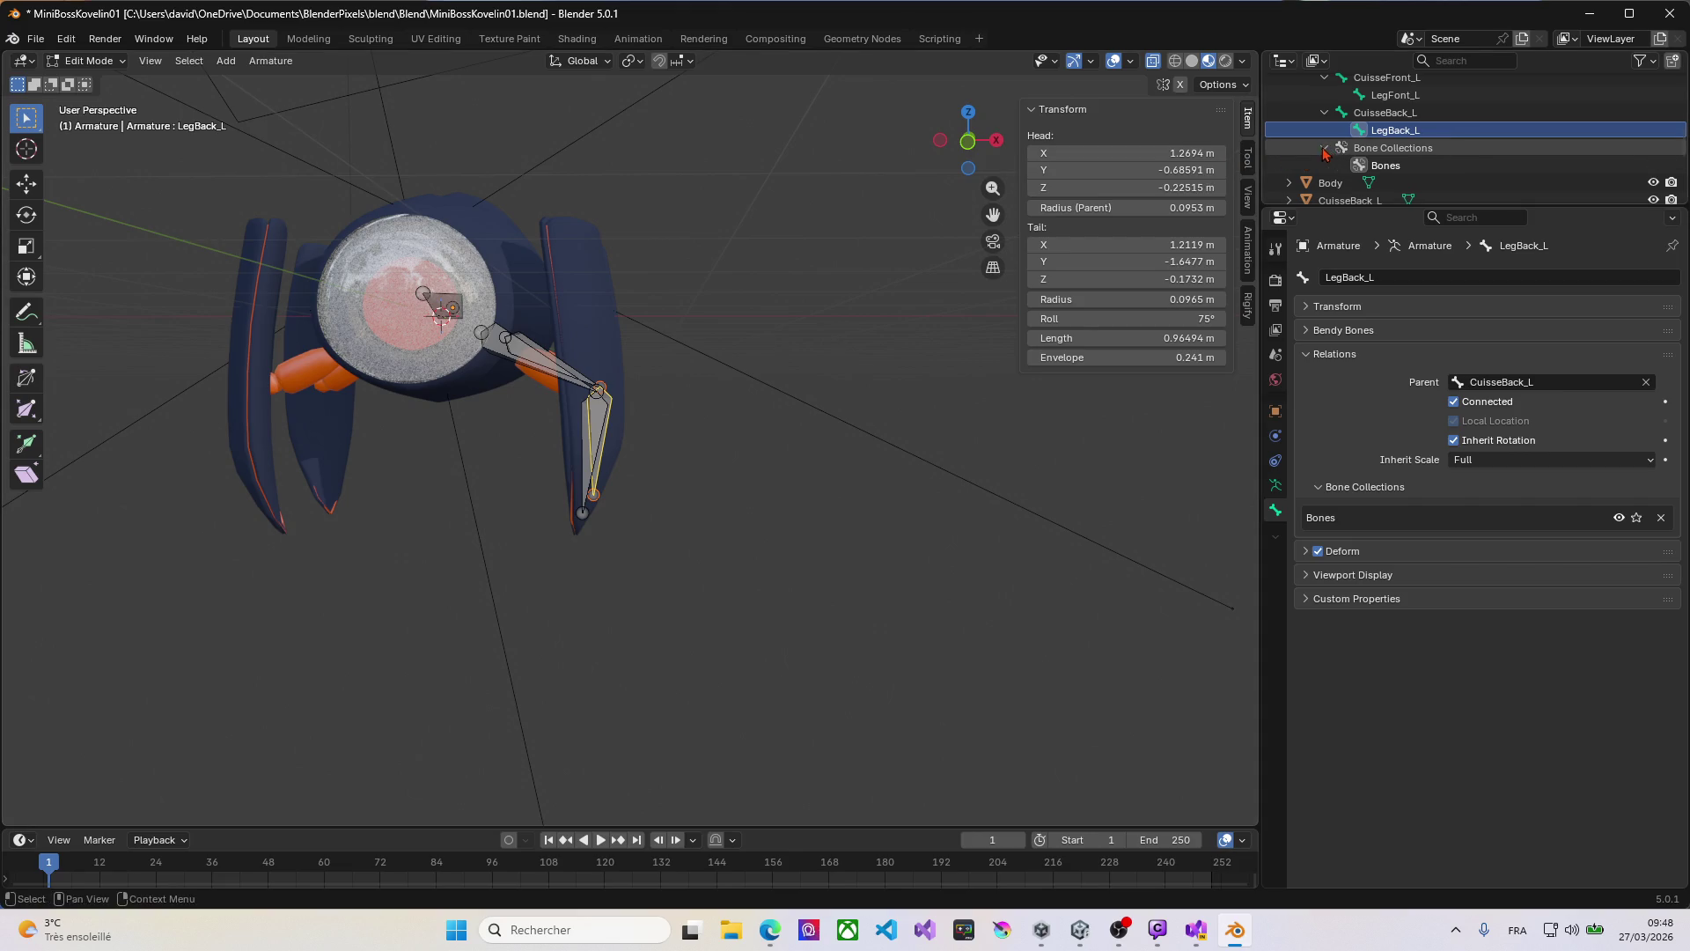
{"action": "left_click", "coordinate": [1323, 148]}
{"action": "middle_click_drag", "start_coordinate": [705, 297], "coordinate": [634, 373]}
Step: Select all bones, Symmetrize them into mirrored _R leg bones, and return to Object Mode
{"action": "key", "text": "a"}
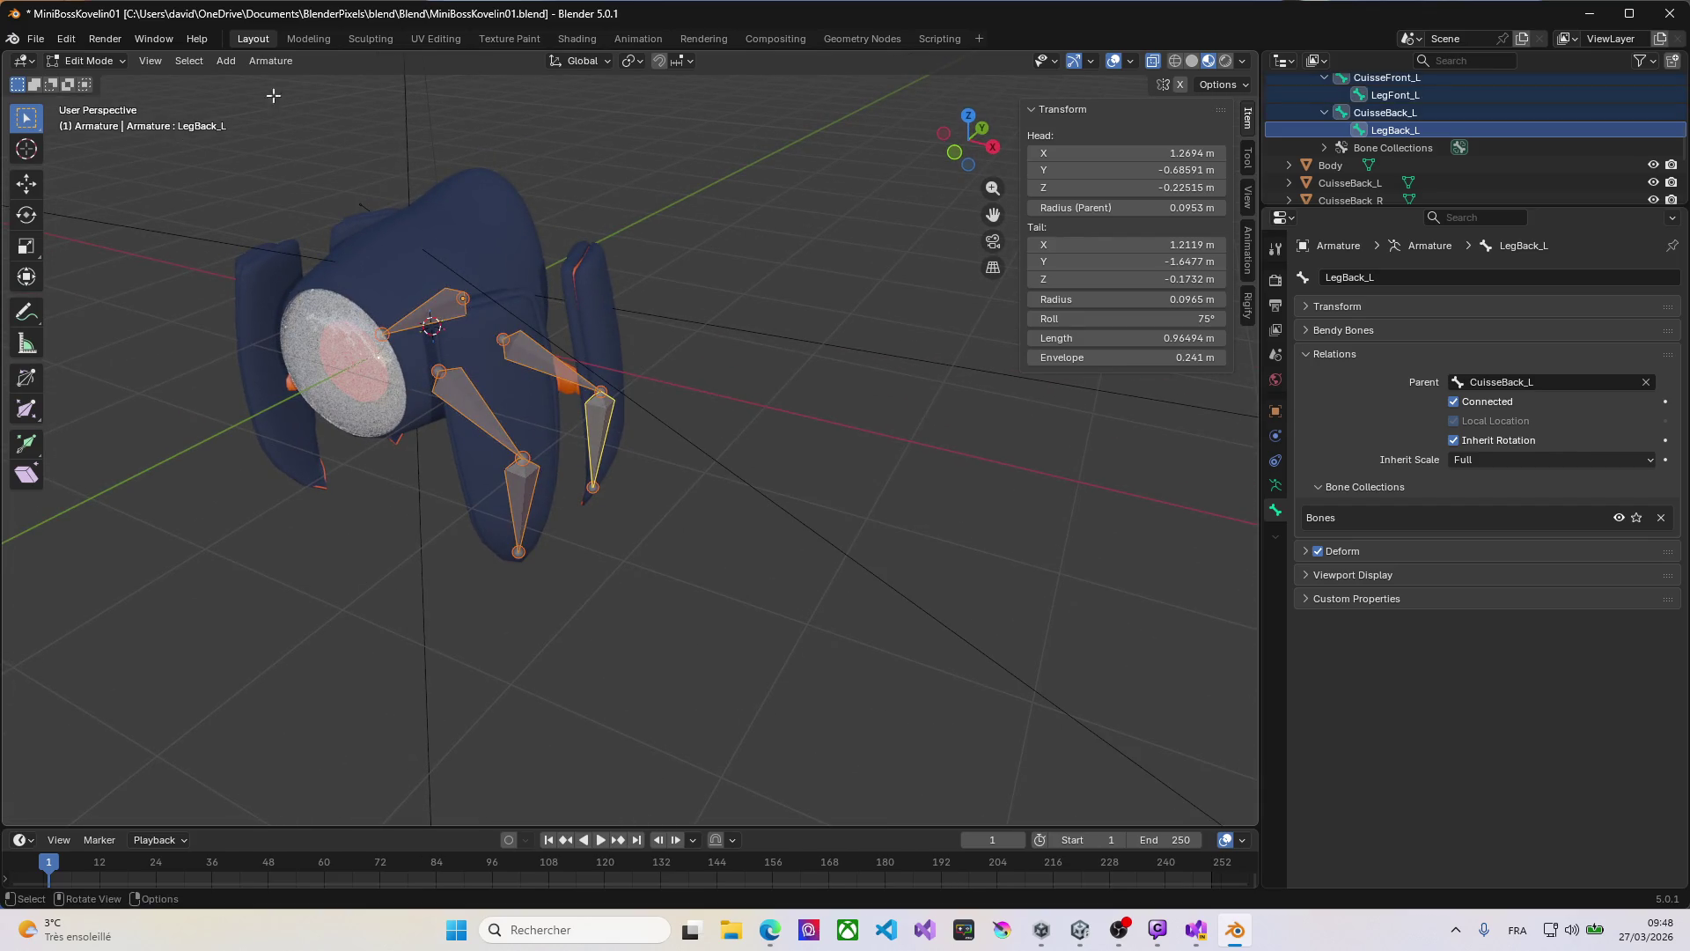
{"action": "left_click", "coordinate": [266, 63]}
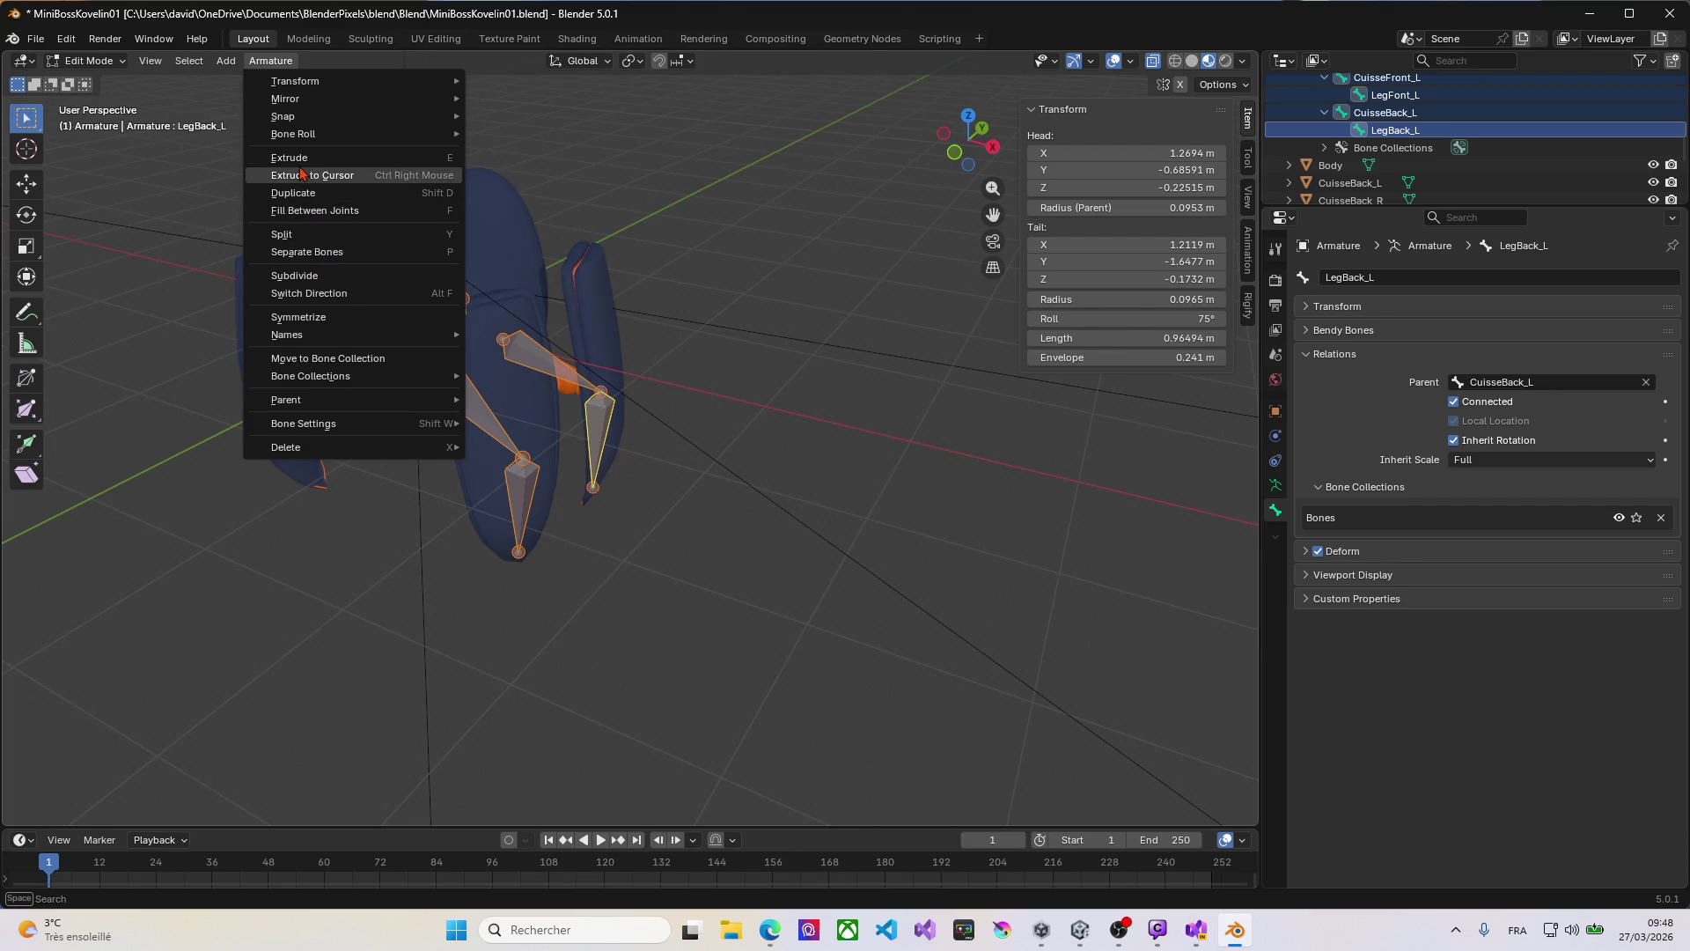
{"action": "mouse_move", "coordinate": [301, 133]}
{"action": "mouse_move", "coordinate": [301, 94]}
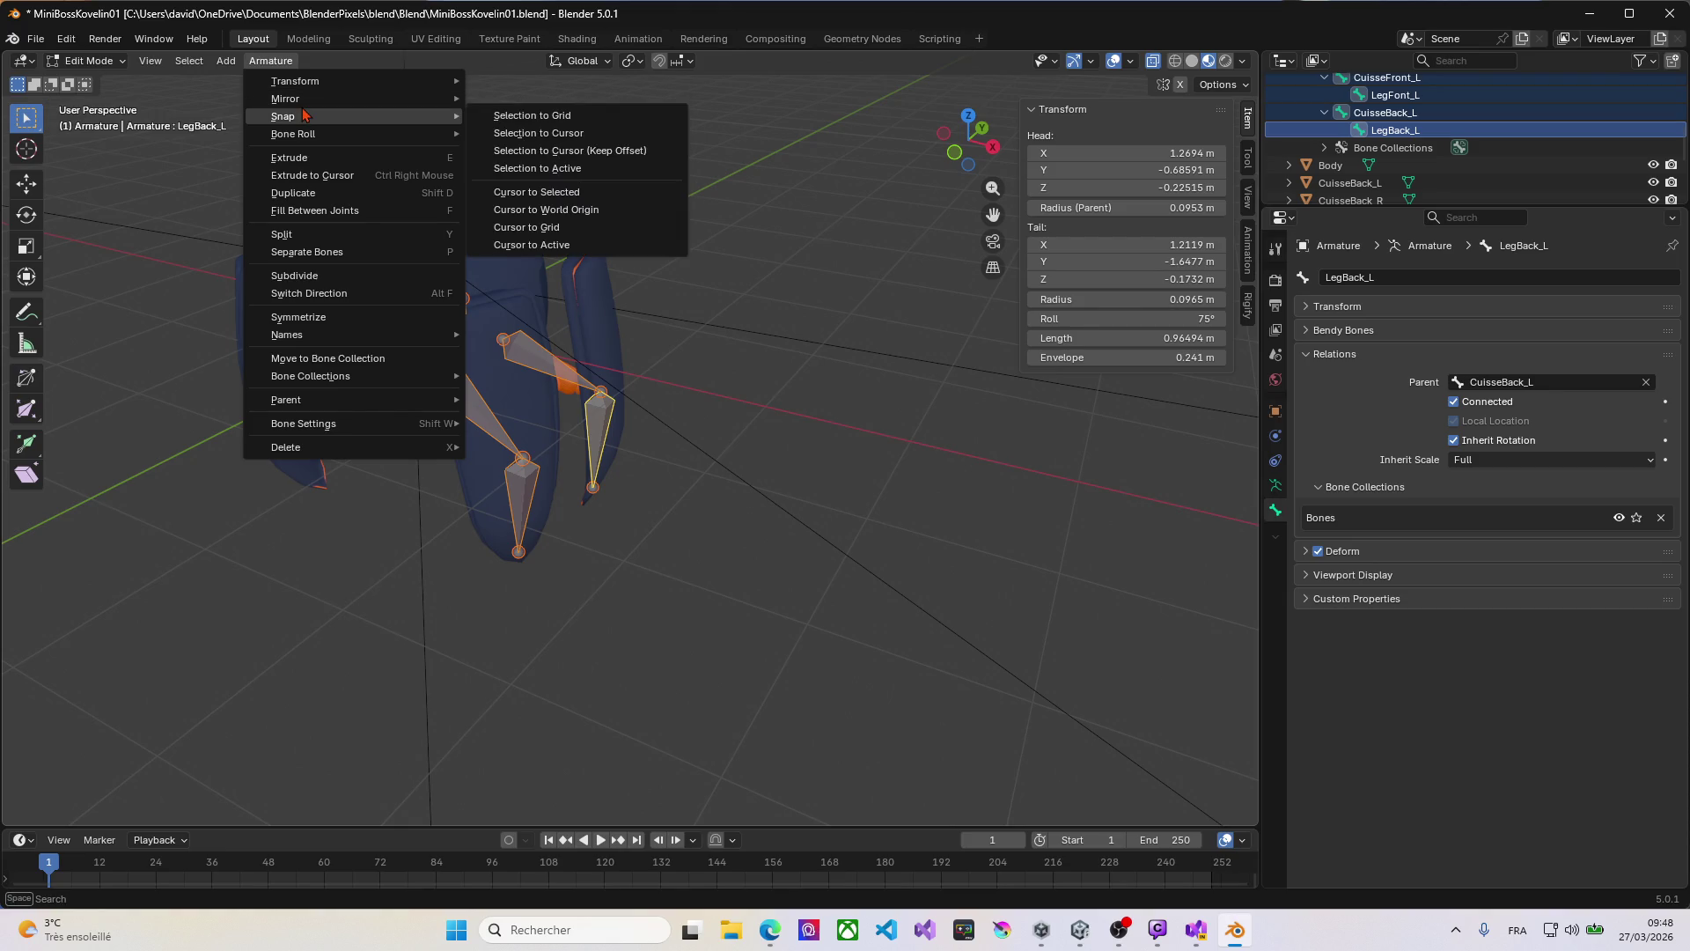
{"action": "left_click", "coordinate": [299, 317]}
{"action": "mouse_move", "coordinate": [300, 314]}
{"action": "middle_mouse_down"}
{"action": "mouse_move", "coordinate": [318, 323]}
{"action": "mouse_move", "coordinate": [269, 310]}
{"action": "mouse_move", "coordinate": [328, 302]}
{"action": "mouse_move", "coordinate": [247, 290]}
{"action": "mouse_move", "coordinate": [500, 346]}
{"action": "middle_mouse_up"}
{"action": "scroll", "coordinate": [687, 405], "scroll_direction": "up", "scroll_amount": 2}
{"action": "key", "text": "KP_1"}
{"action": "scroll", "coordinate": [703, 357], "scroll_direction": "down", "scroll_amount": 8}
{"action": "middle_click_drag", "start_coordinate": [493, 228], "coordinate": [532, 313]}
{"action": "key", "text": "Tab"}
{"action": "scroll", "coordinate": [547, 312], "scroll_direction": "up", "scroll_amount": 3}
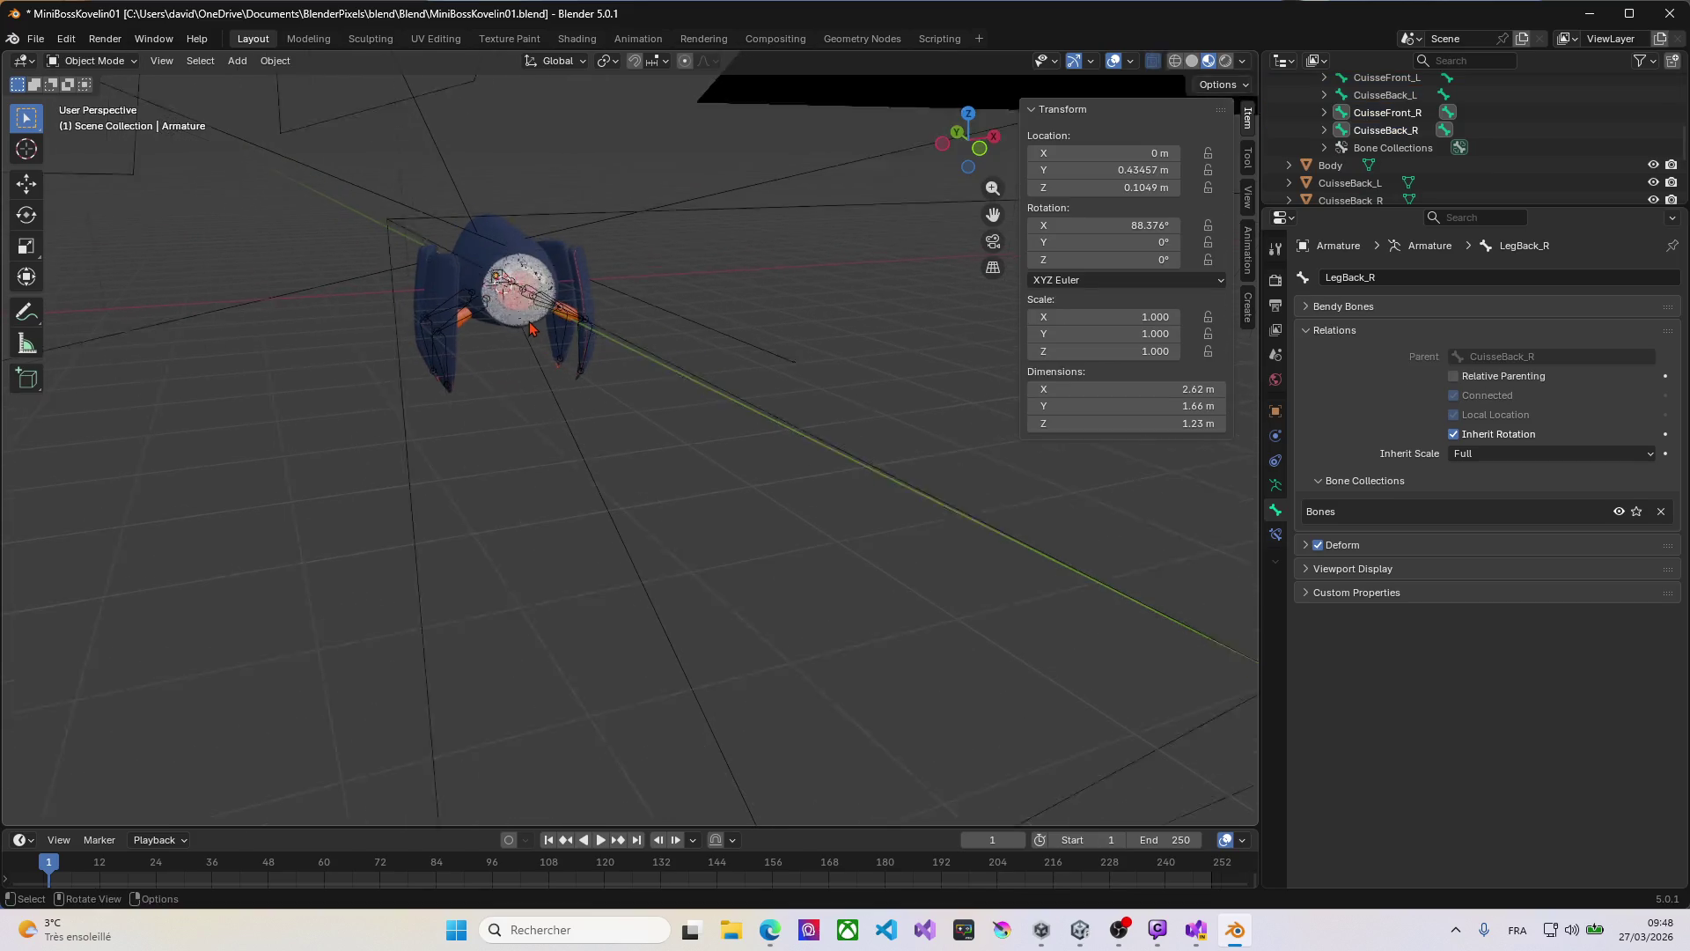
Step: Select the armature and Body, then save MiniBossKovelin01.blend
{"action": "scroll", "coordinate": [547, 312], "scroll_direction": "up", "scroll_amount": 2}
{"action": "left_click", "coordinate": [546, 293]}
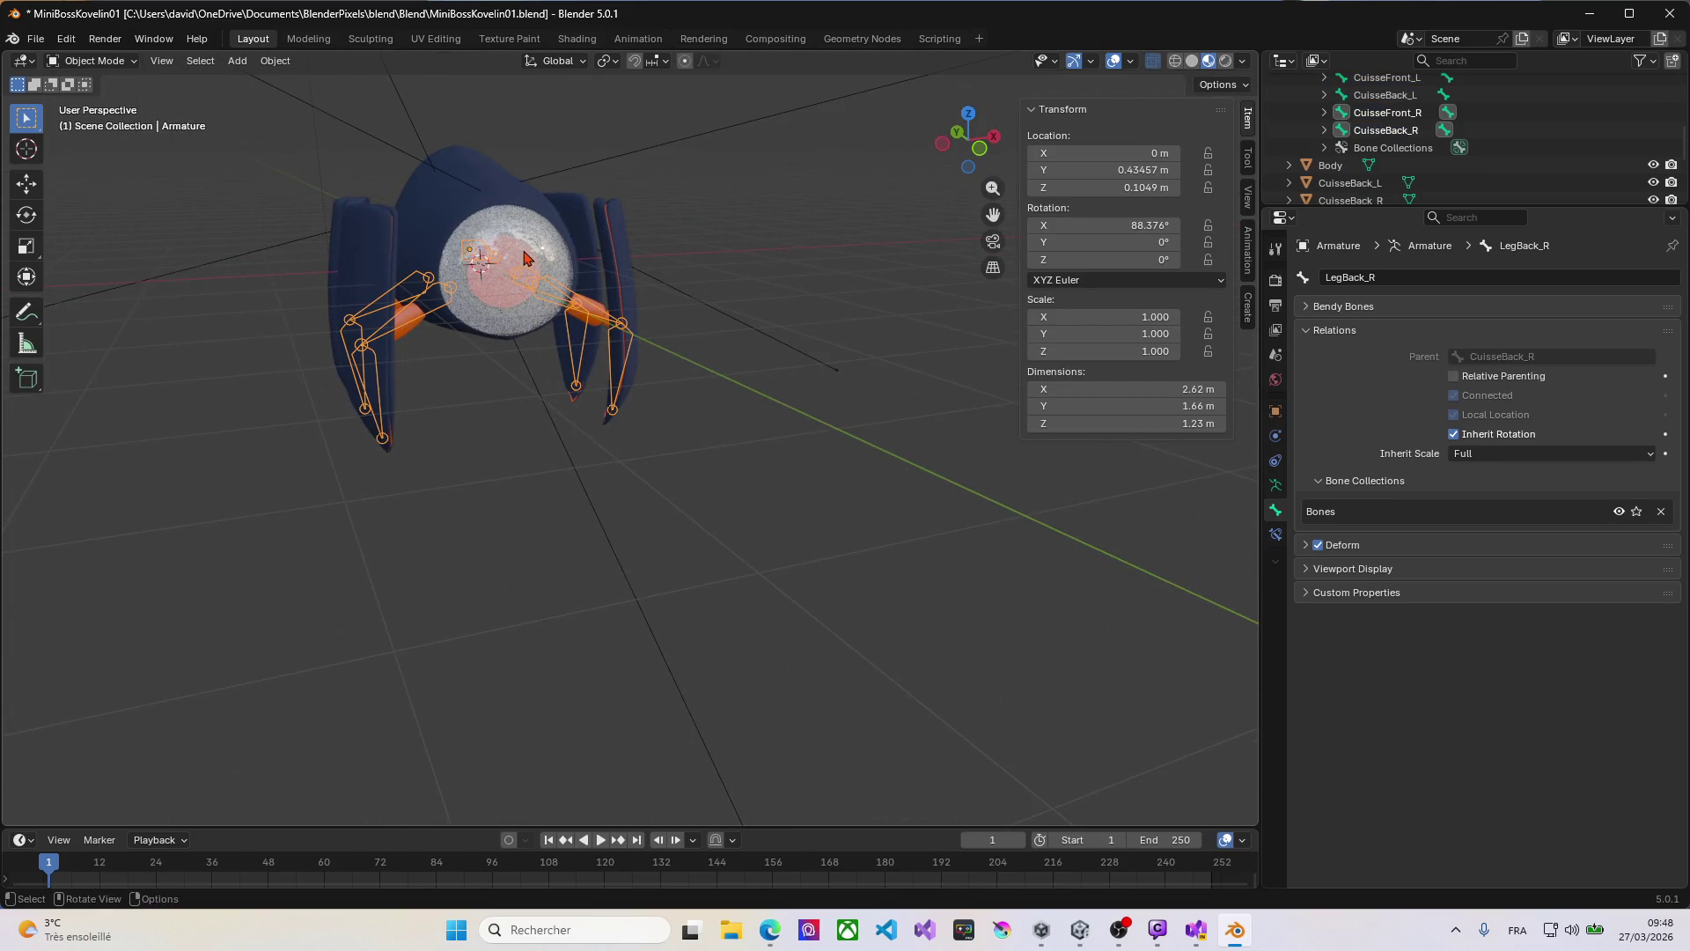
{"action": "left_click", "coordinate": [538, 253], "text": "shift"}
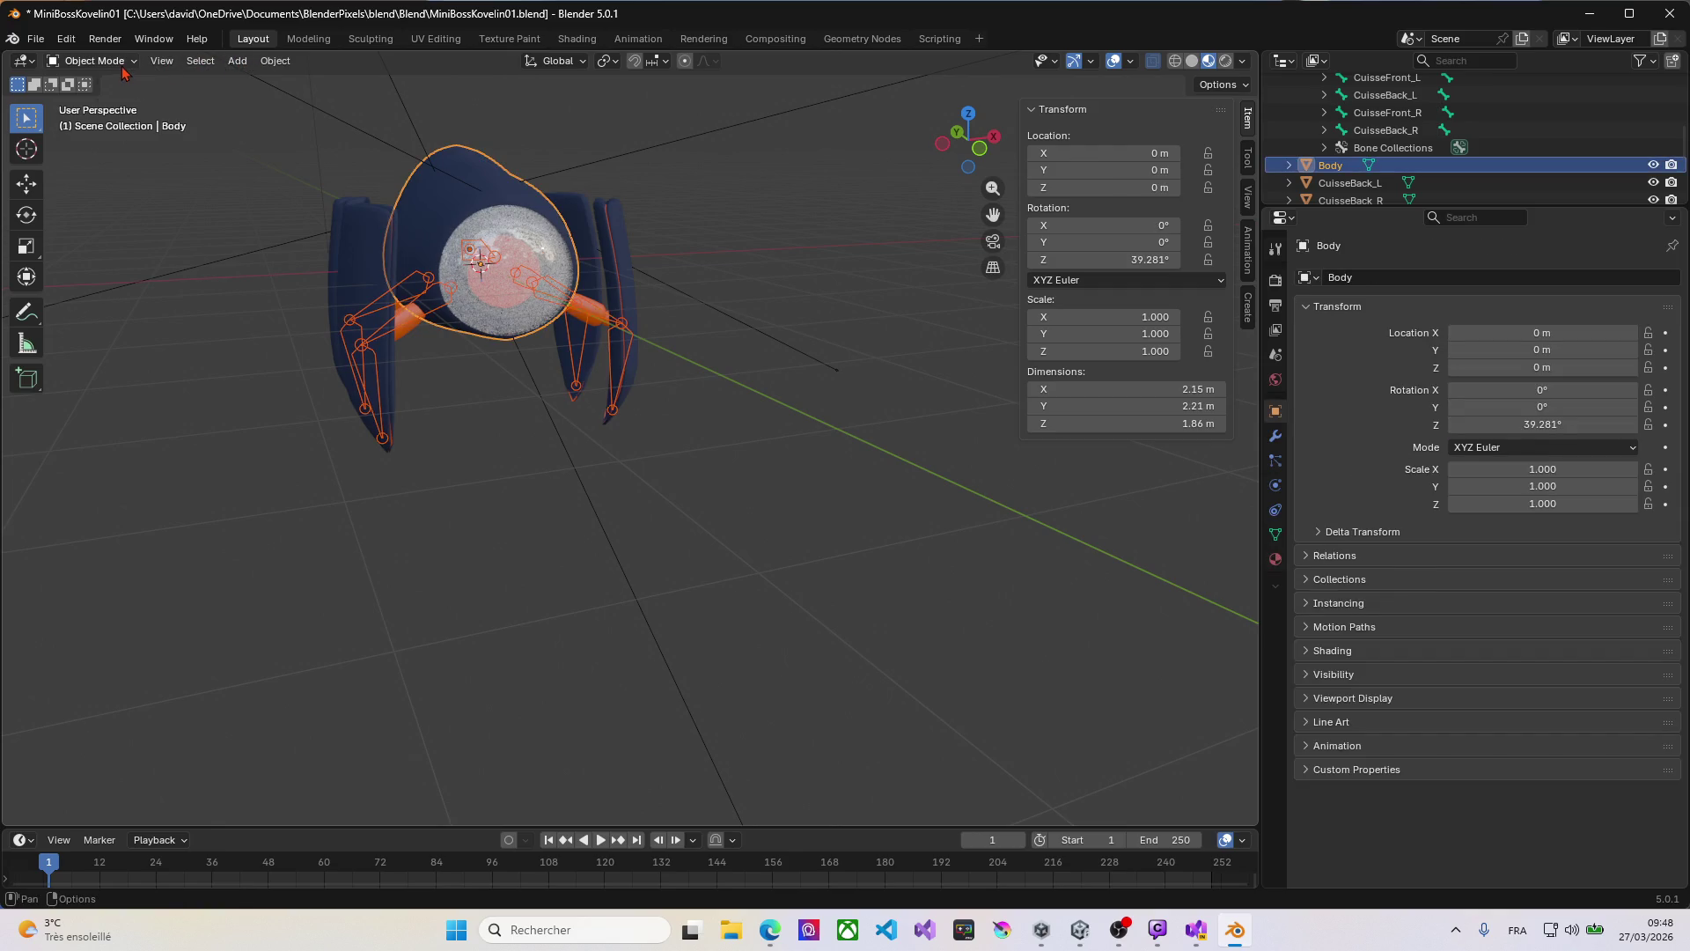
{"action": "key", "text": "ctrl+s"}
Step: Switch the armature into Pose Mode and select the Spine bone
{"action": "left_click", "coordinate": [92, 61]}
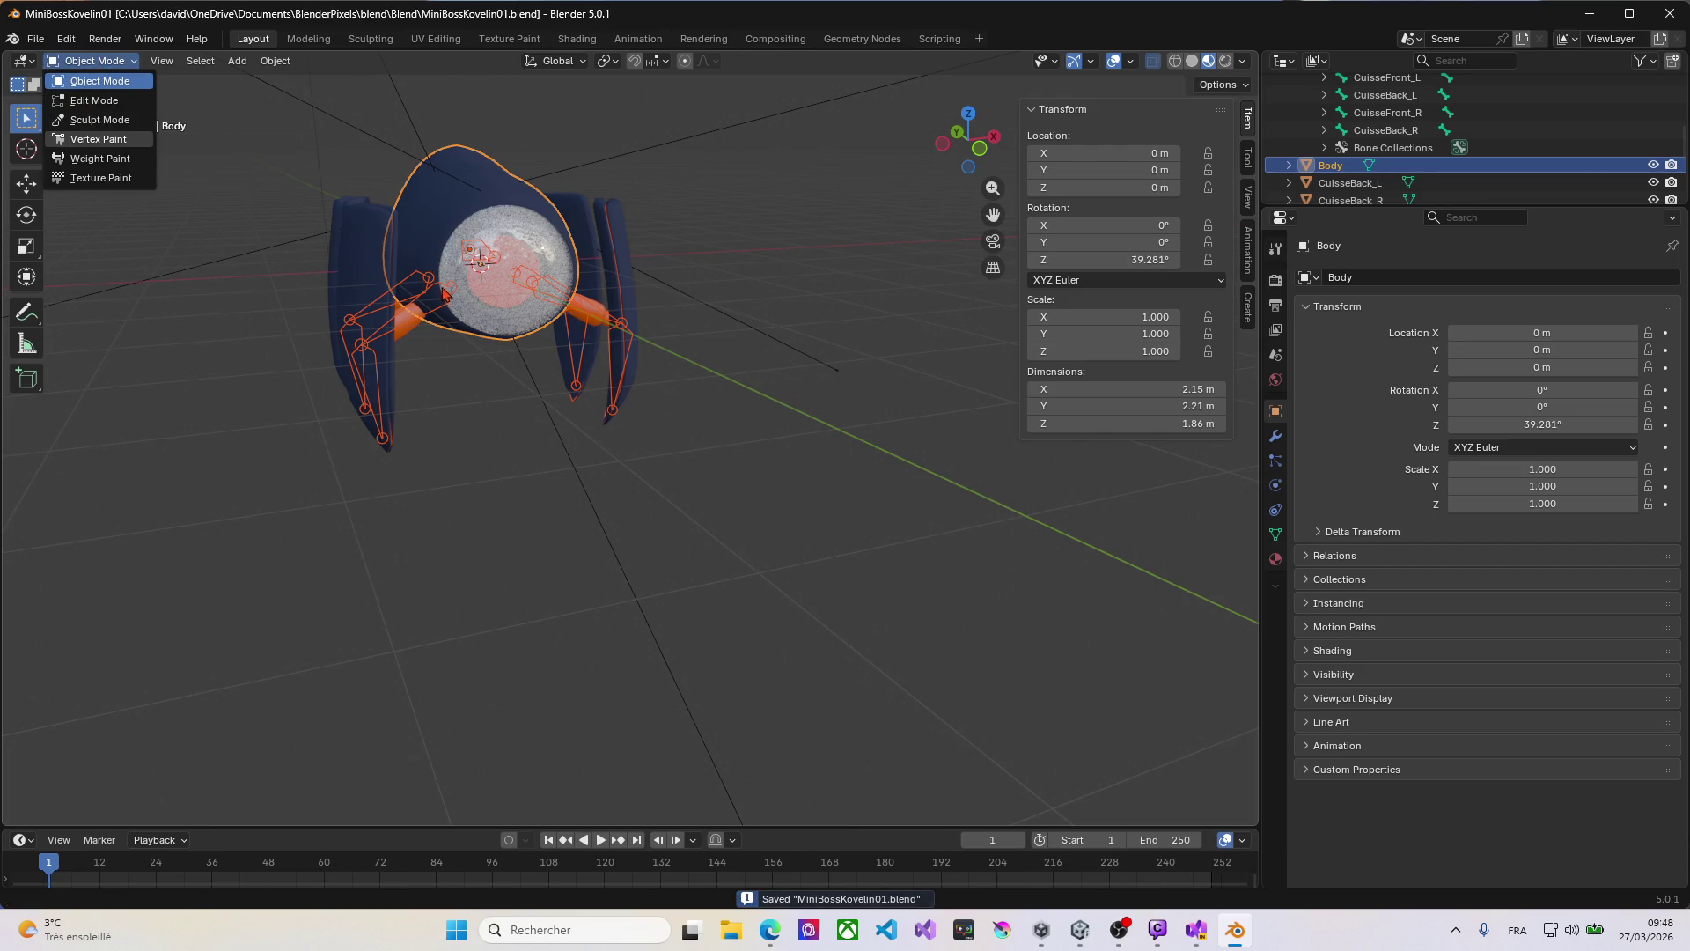
{"action": "left_click", "coordinate": [443, 237]}
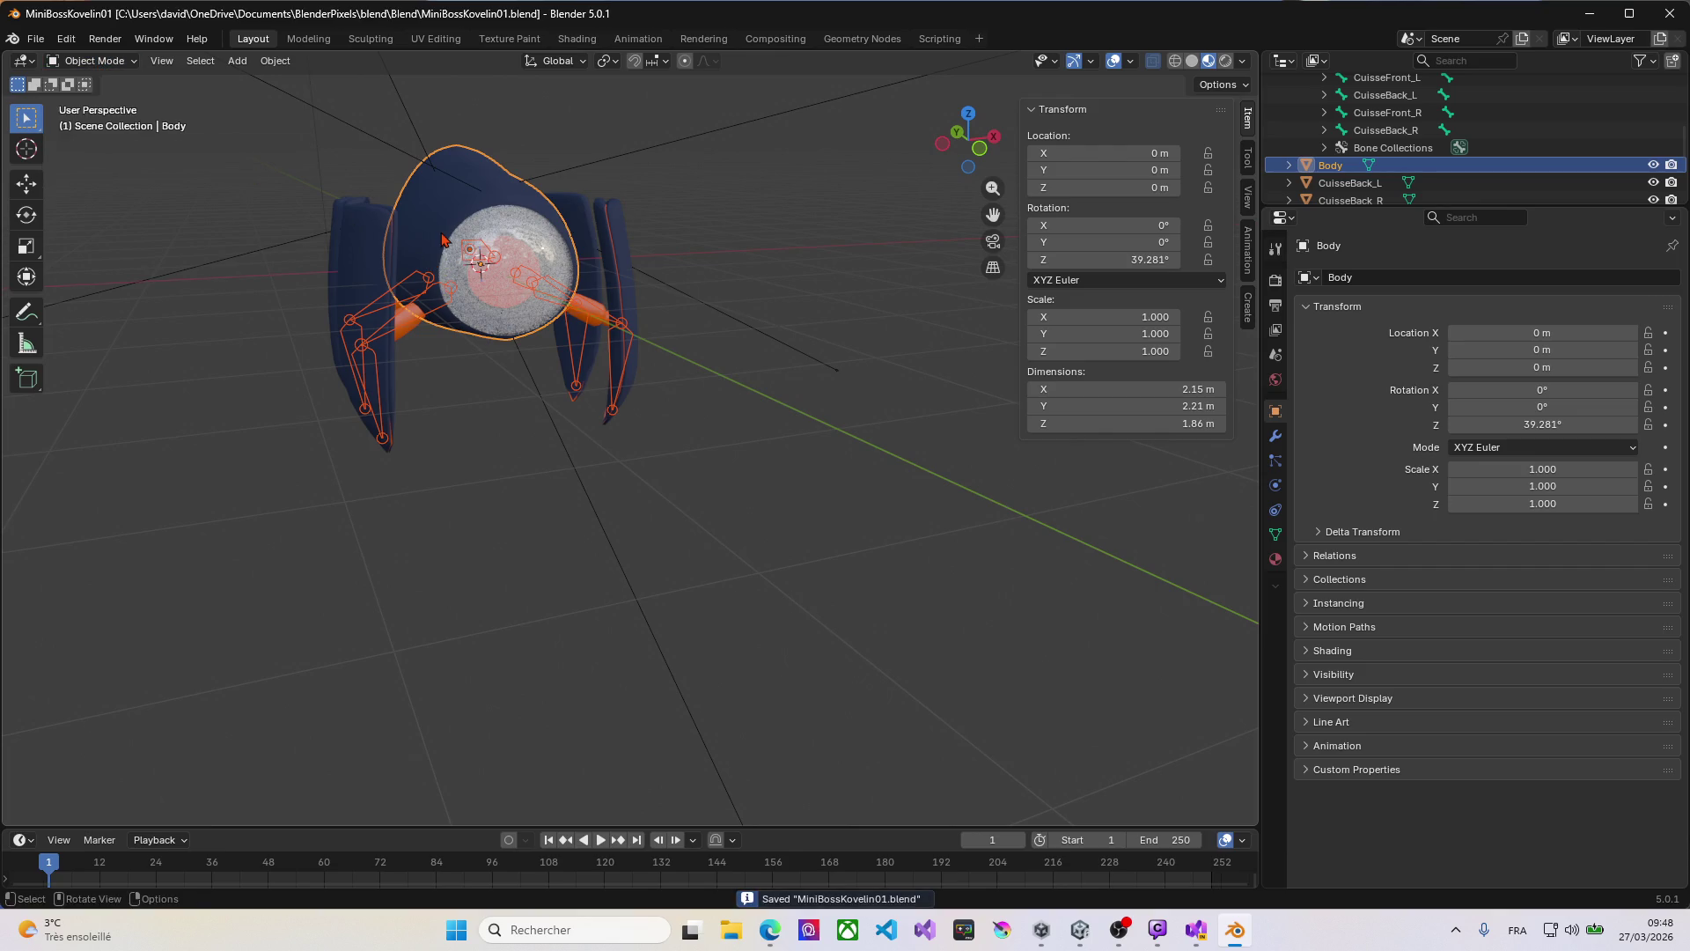
{"action": "left_click", "coordinate": [405, 323], "text": "shift"}
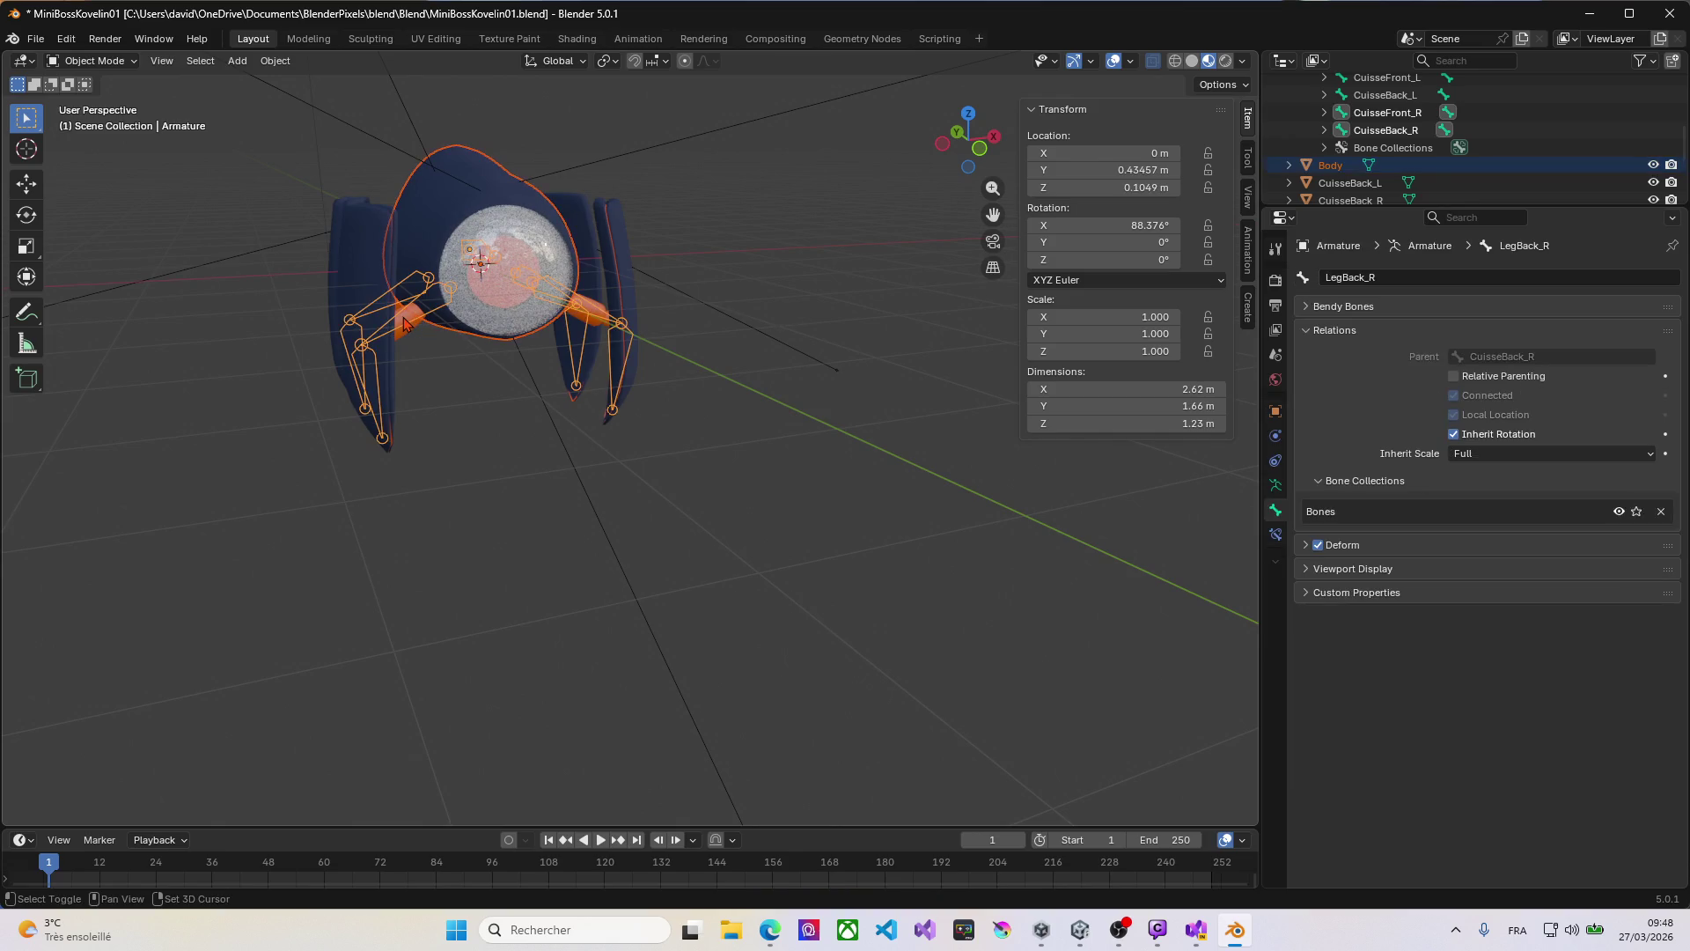
{"action": "left_click", "coordinate": [92, 60]}
{"action": "left_click", "coordinate": [113, 120]}
{"action": "mouse_move", "coordinate": [367, 246]}
{"action": "middle_mouse_down"}
{"action": "mouse_move", "coordinate": [487, 244]}
{"action": "mouse_move", "coordinate": [450, 239]}
{"action": "middle_mouse_up"}
{"action": "left_click", "coordinate": [506, 255]}
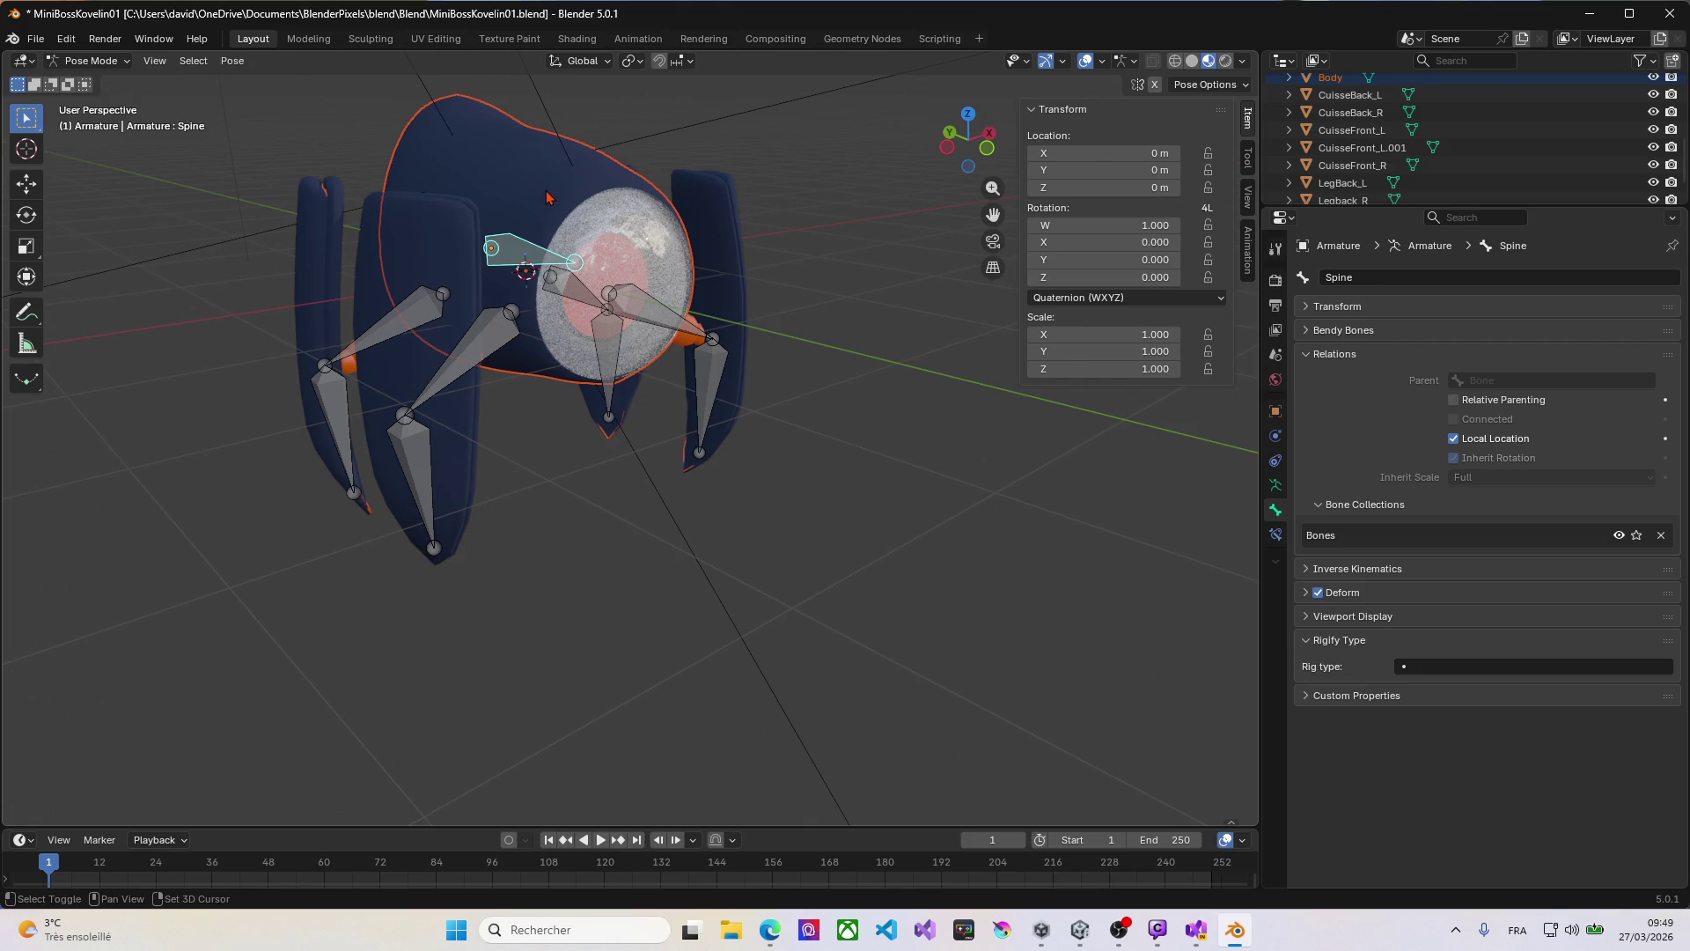
Step: Parent the Body mesh to the Spine bone with Ctrl+P > Bone, then enter Edit Mode
{"action": "key", "text": "ctrl+p"}
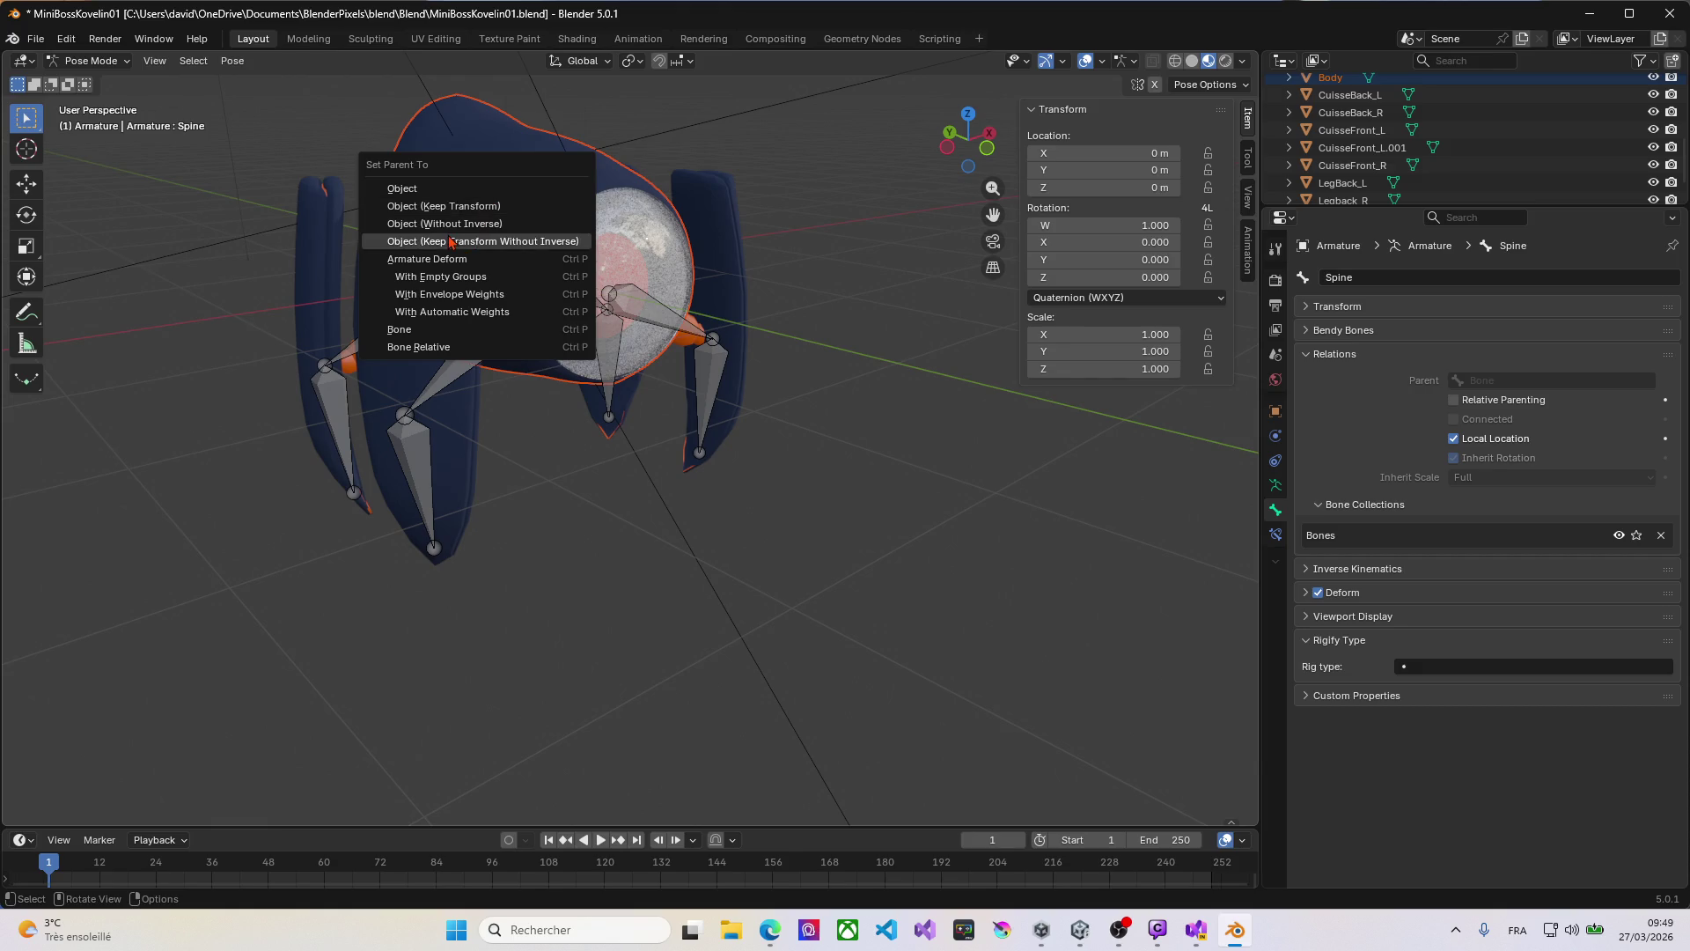
{"action": "left_click", "coordinate": [436, 333]}
{"action": "mouse_move", "coordinate": [436, 334]}
{"action": "middle_mouse_down"}
{"action": "mouse_move", "coordinate": [505, 398]}
{"action": "mouse_move", "coordinate": [539, 392]}
{"action": "mouse_move", "coordinate": [524, 422]}
{"action": "mouse_move", "coordinate": [542, 412]}
{"action": "middle_mouse_up"}
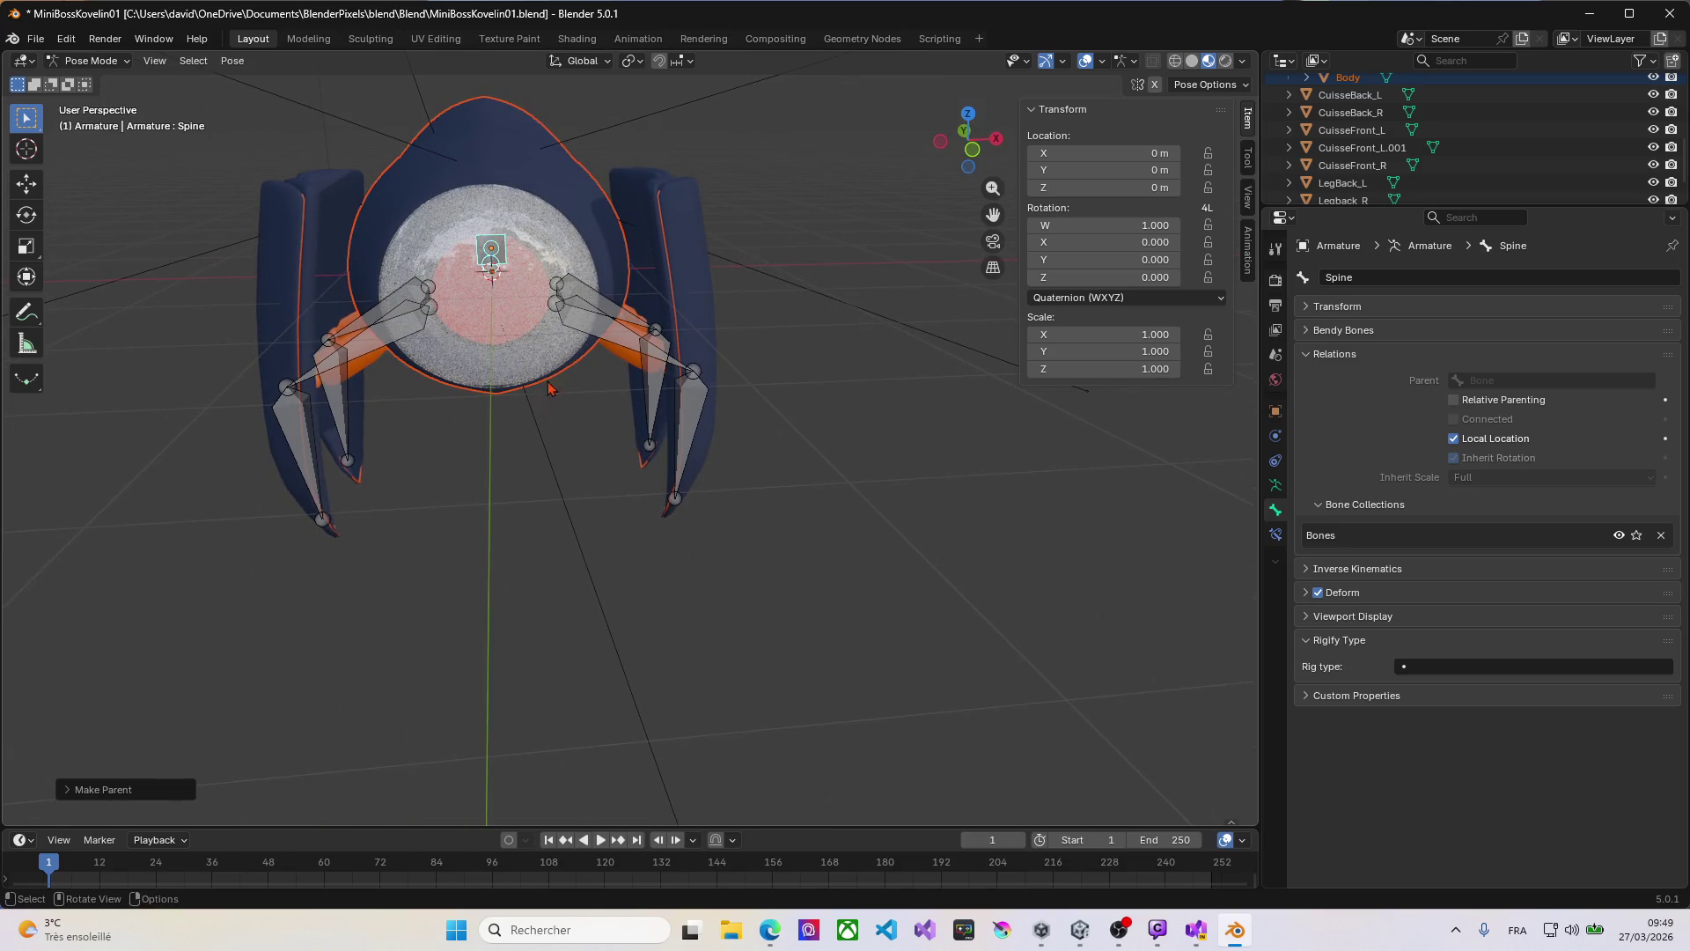
{"action": "left_click", "coordinate": [503, 257]}
{"action": "key", "text": "Tab"}
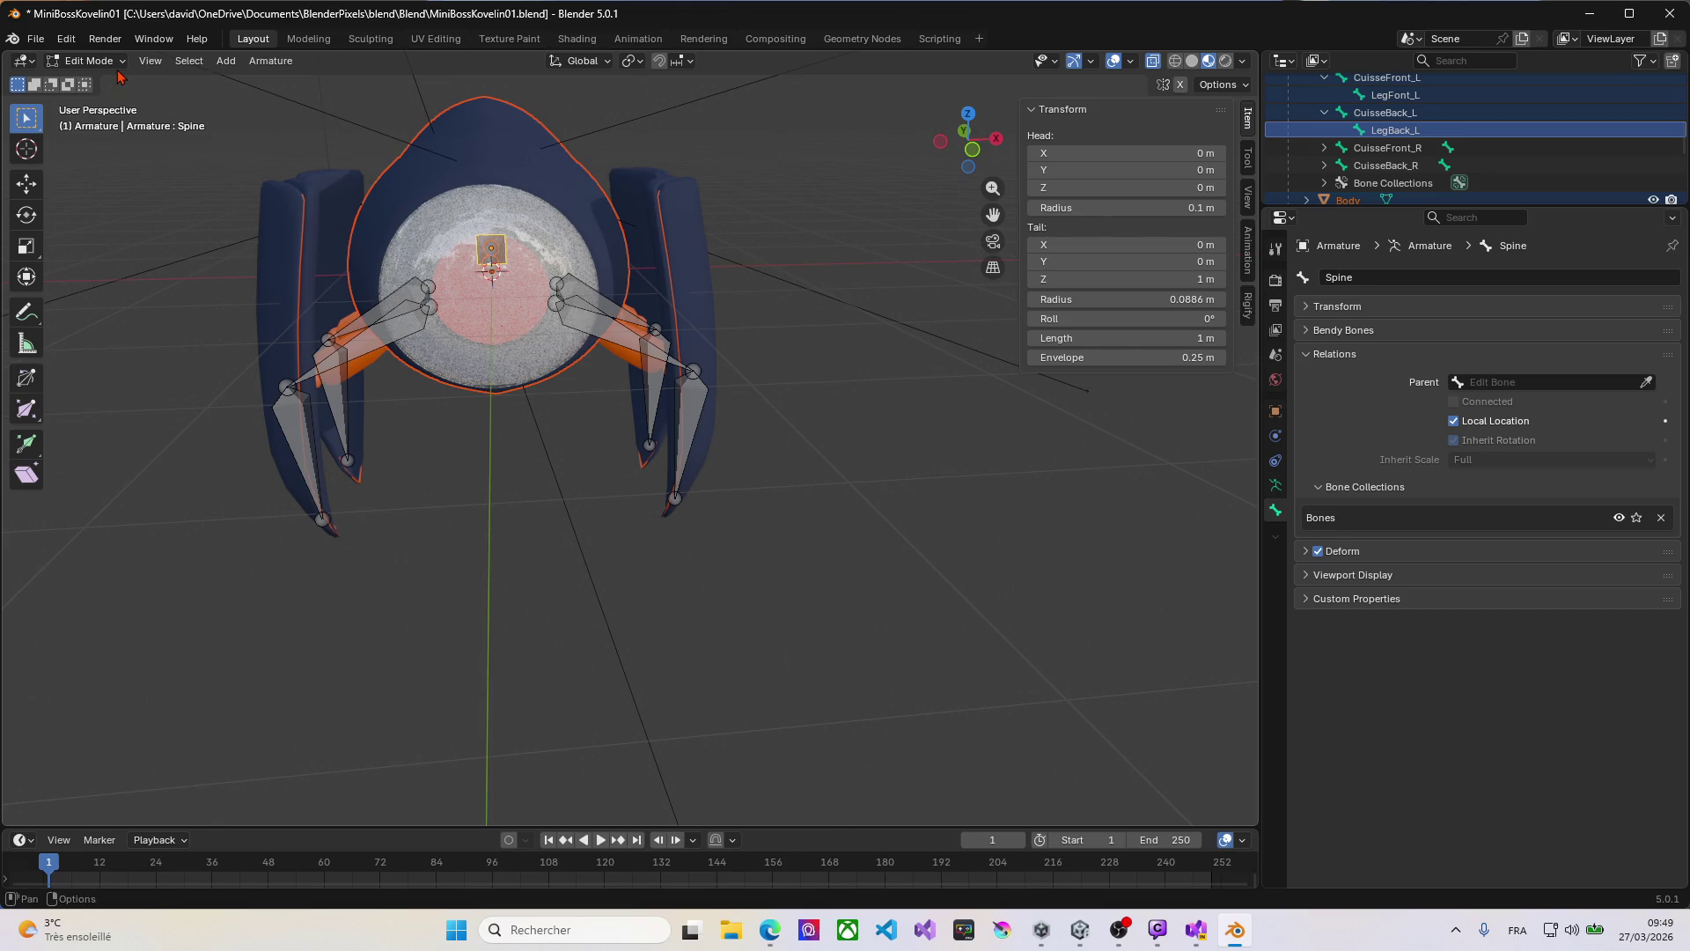
Step: Parent the orange thigh piece CuisseFront_L.001 to the CuisseFront_L bone
{"action": "left_click", "coordinate": [88, 59]}
{"action": "left_click", "coordinate": [85, 78]}
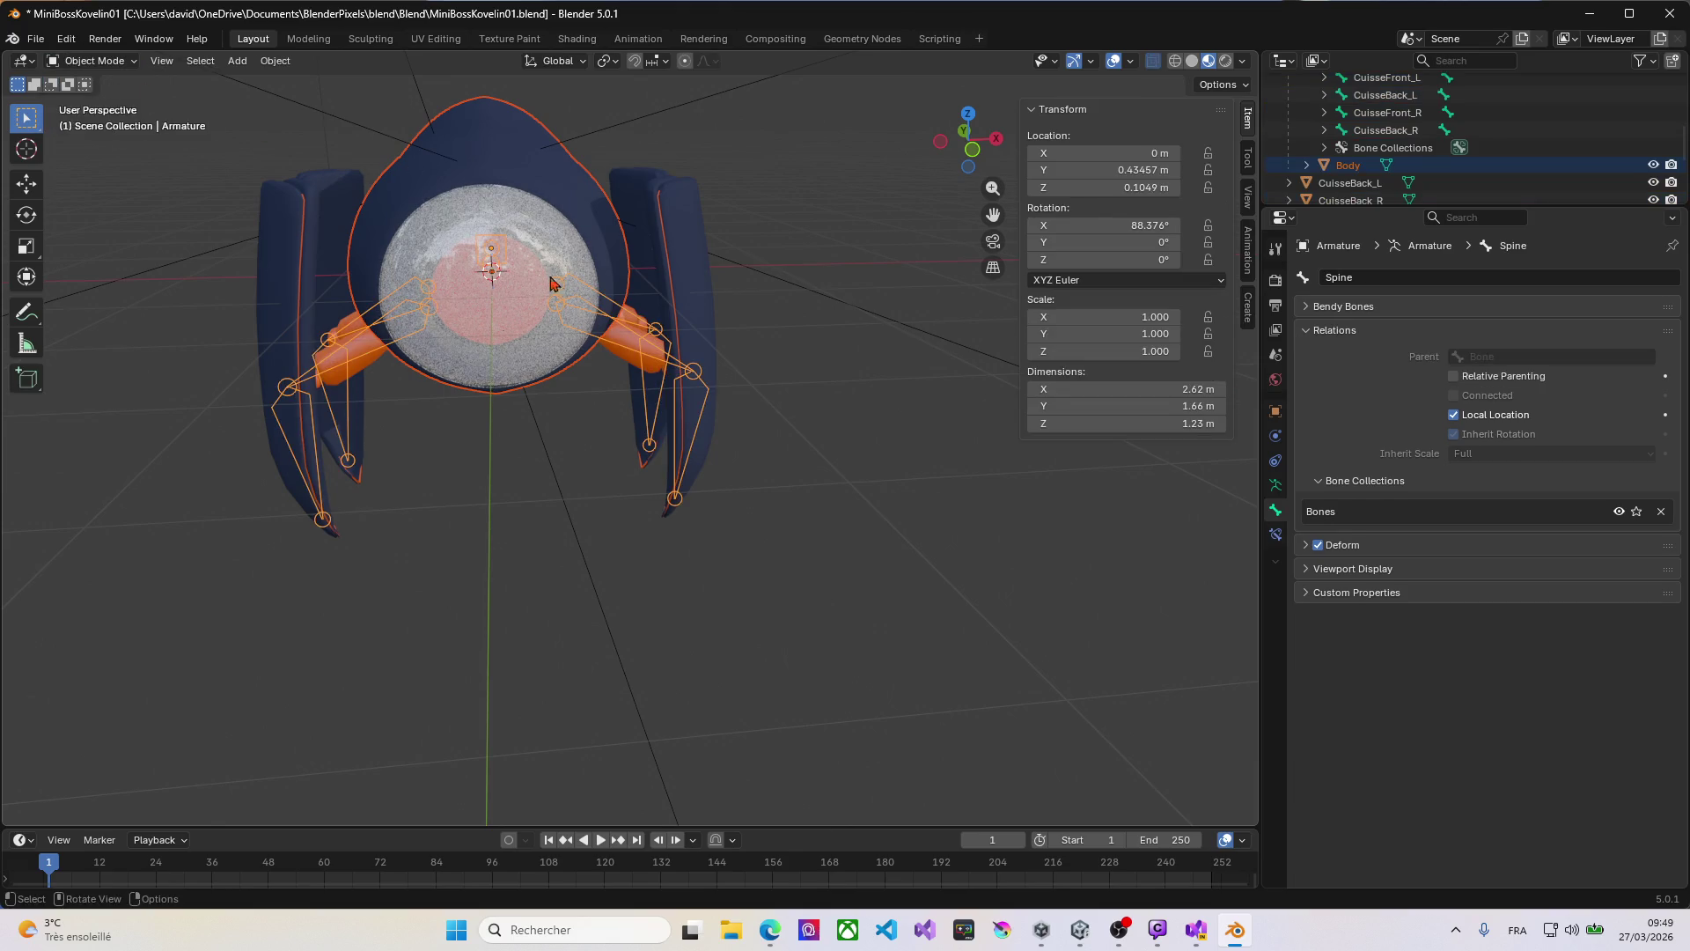
{"action": "left_click", "coordinate": [627, 363]}
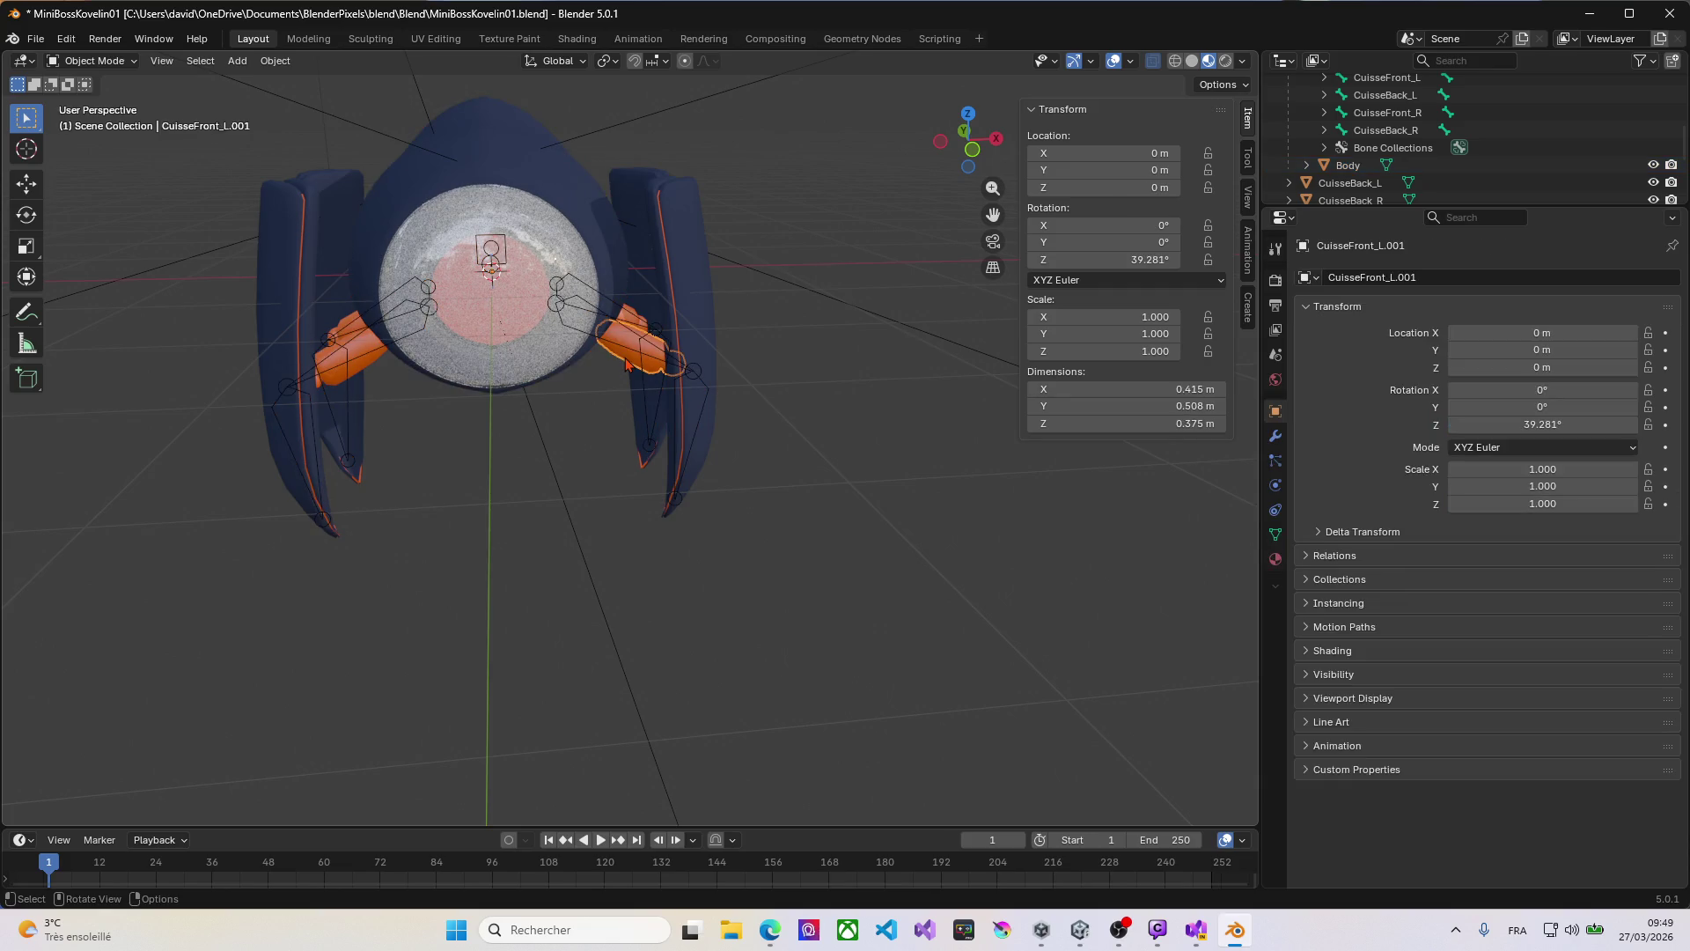
{"action": "left_click", "coordinate": [585, 334]}
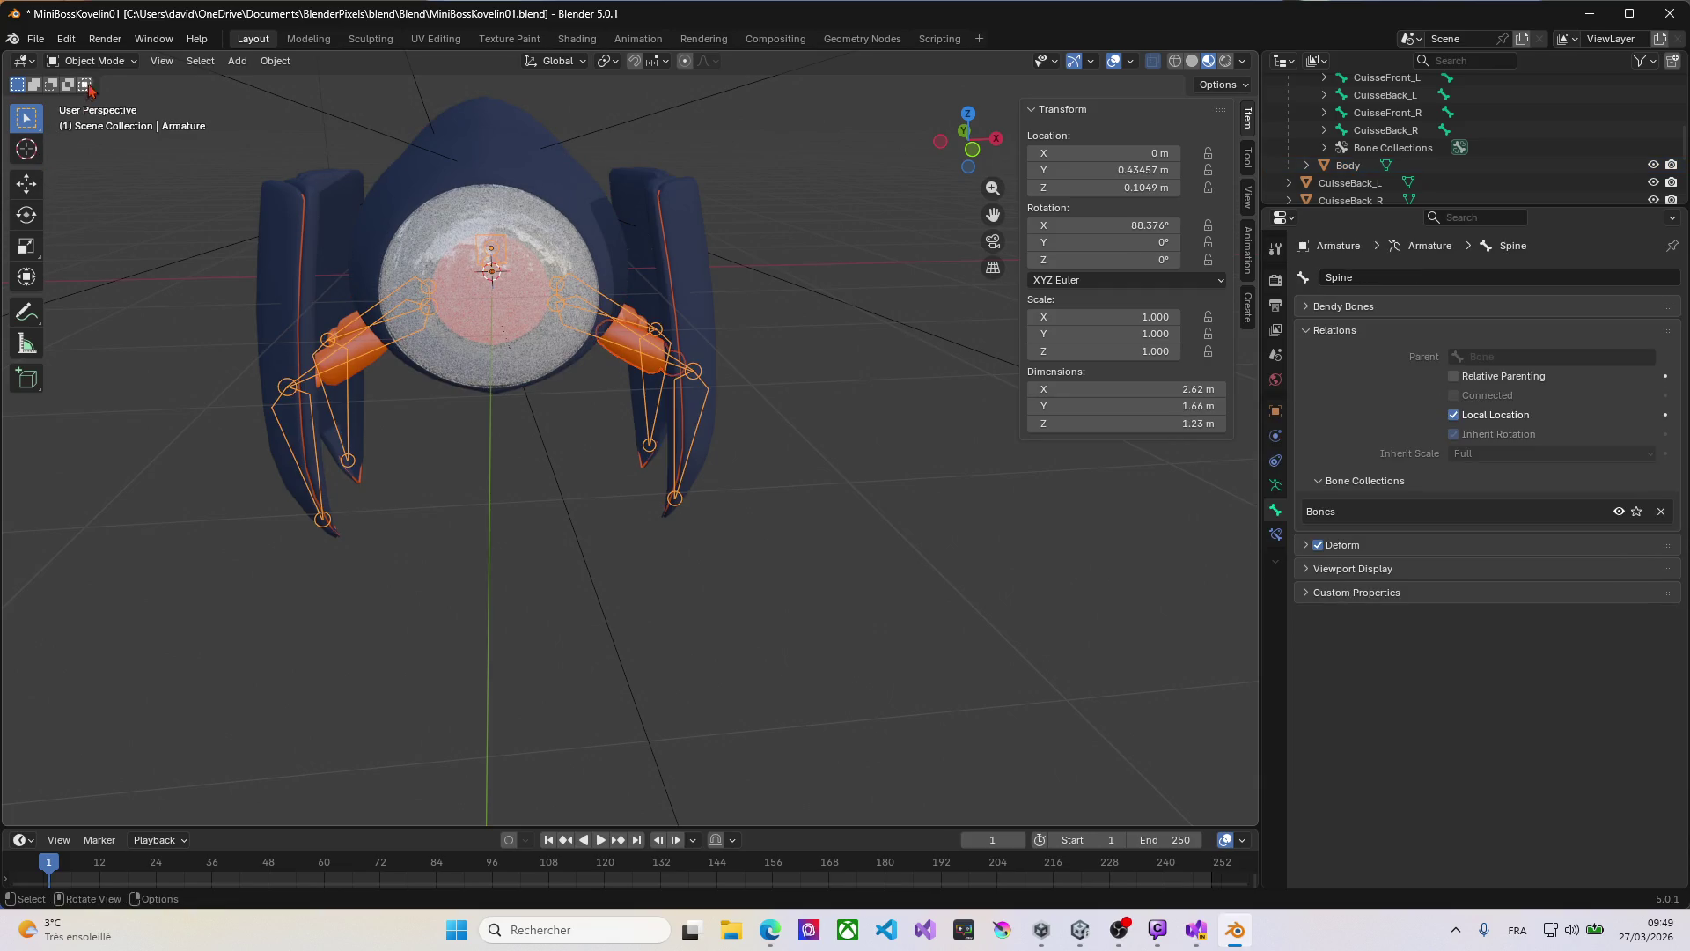
{"action": "left_click", "coordinate": [102, 61]}
{"action": "left_click", "coordinate": [115, 120]}
{"action": "middle_click_drag", "start_coordinate": [590, 359], "coordinate": [588, 328]}
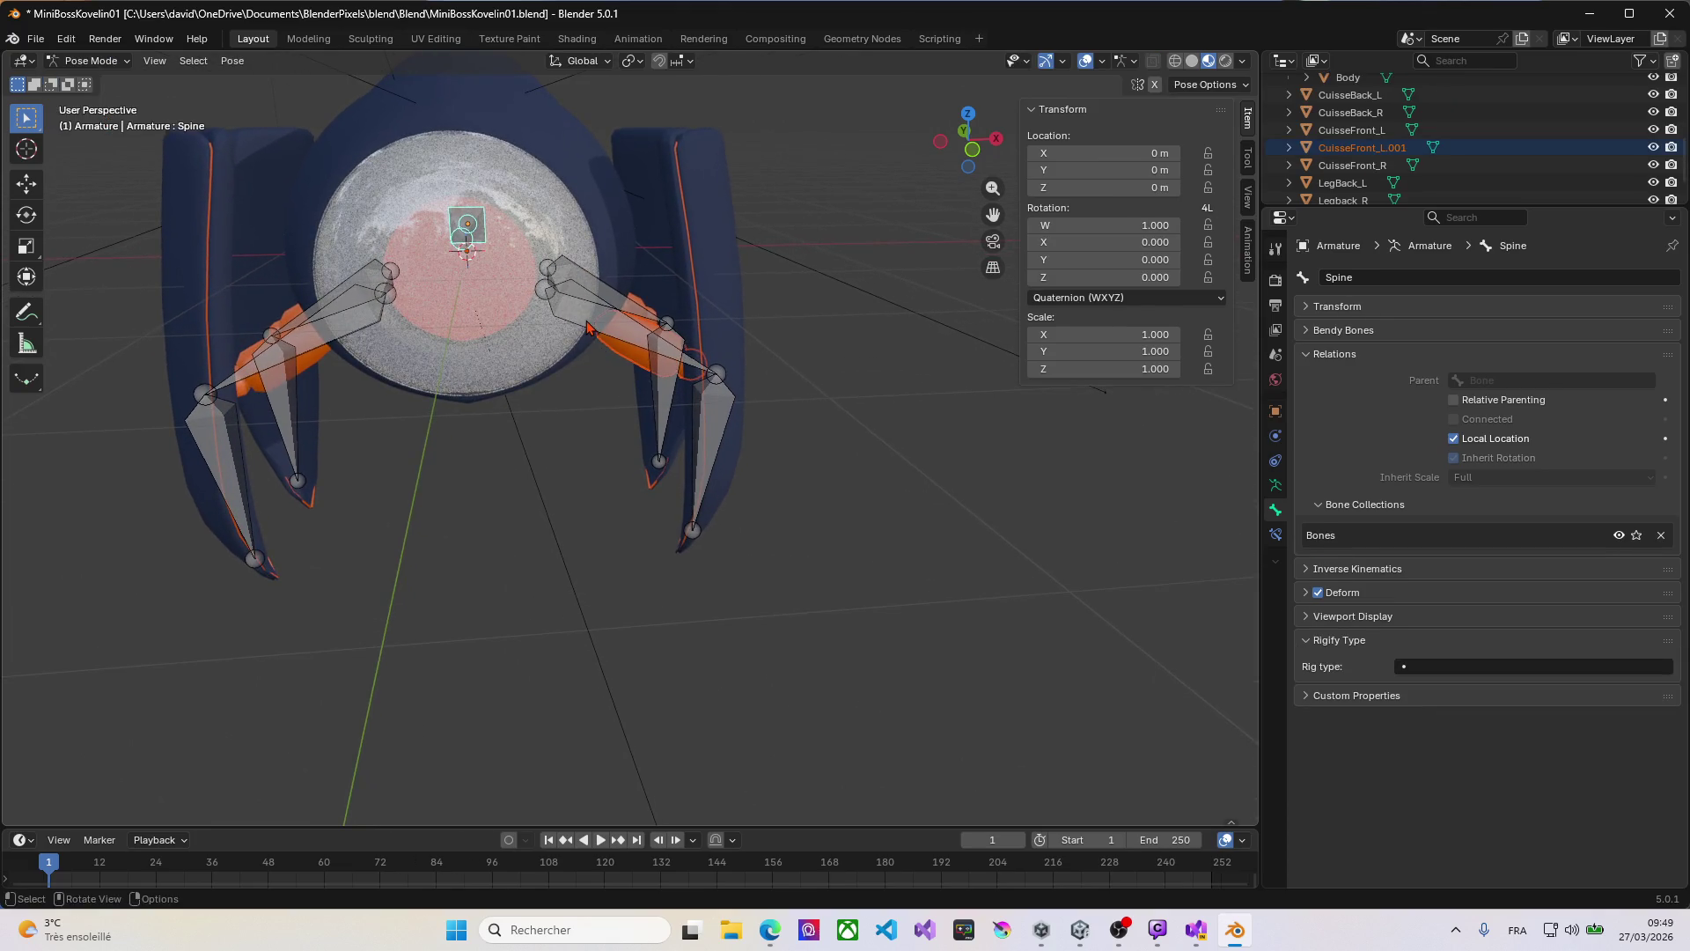
{"action": "left_click", "coordinate": [588, 328]}
{"action": "key", "text": "ctrl"}
{"action": "key", "text": "ctrl+p"}
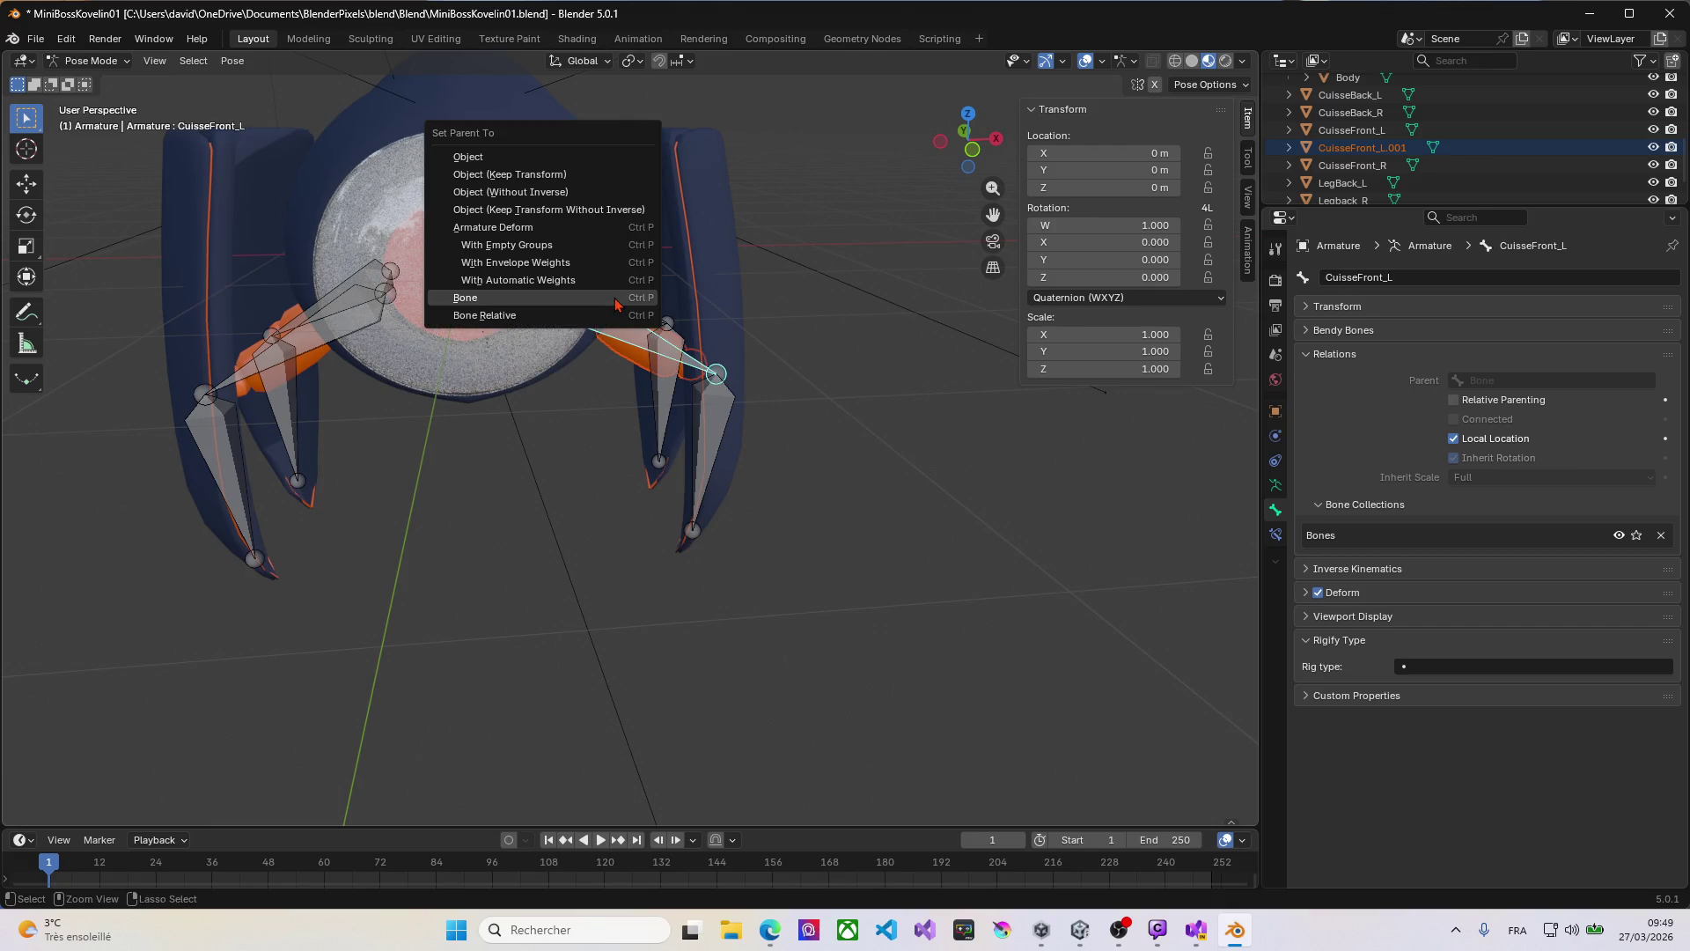
{"action": "left_click", "coordinate": [615, 299]}
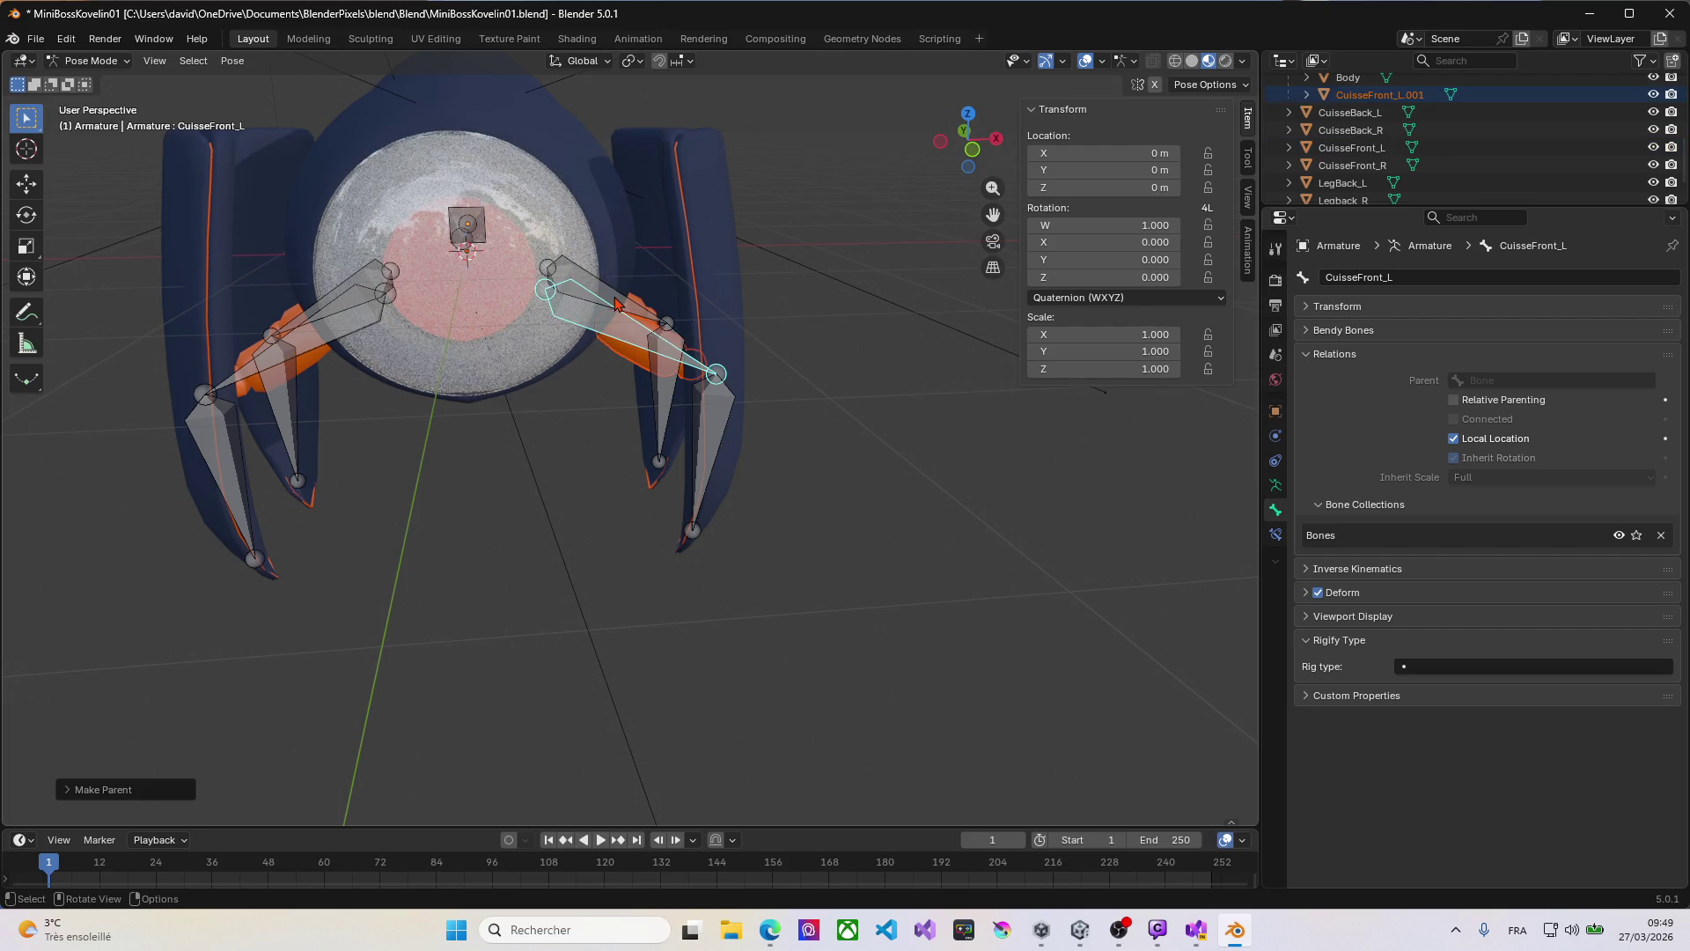
Step: Parent the long front leg mesh to the LegFont_L bone and save MiniBossKovelin01.blend
{"action": "left_click", "coordinate": [88, 60]}
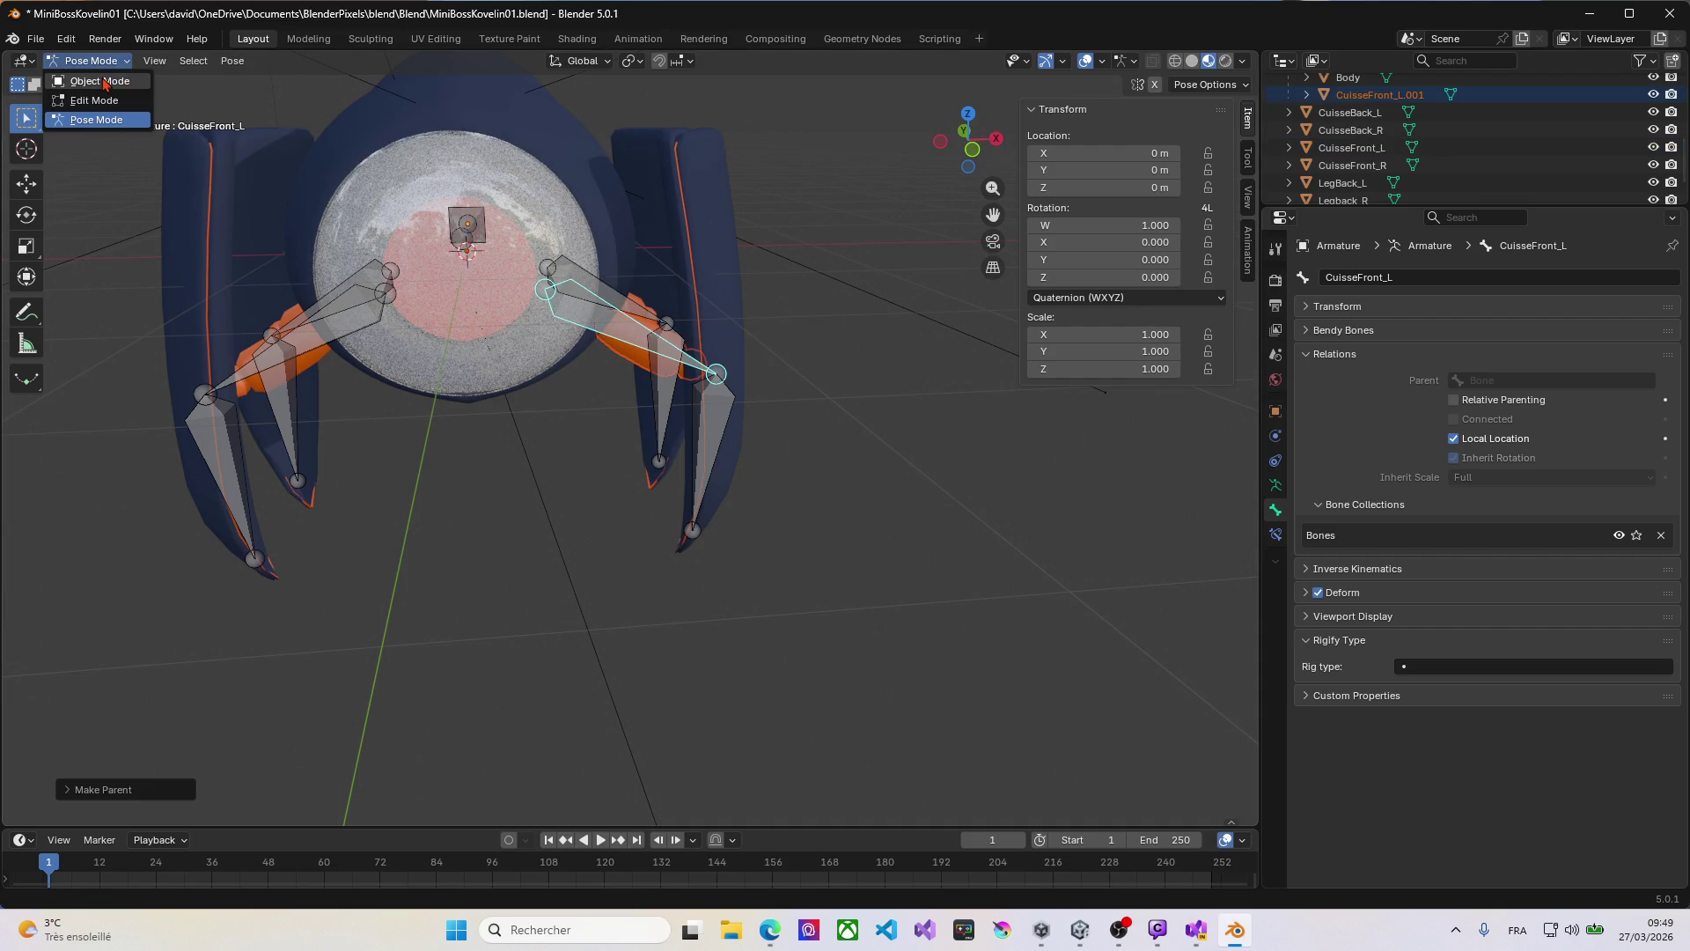
{"action": "left_click", "coordinate": [92, 81]}
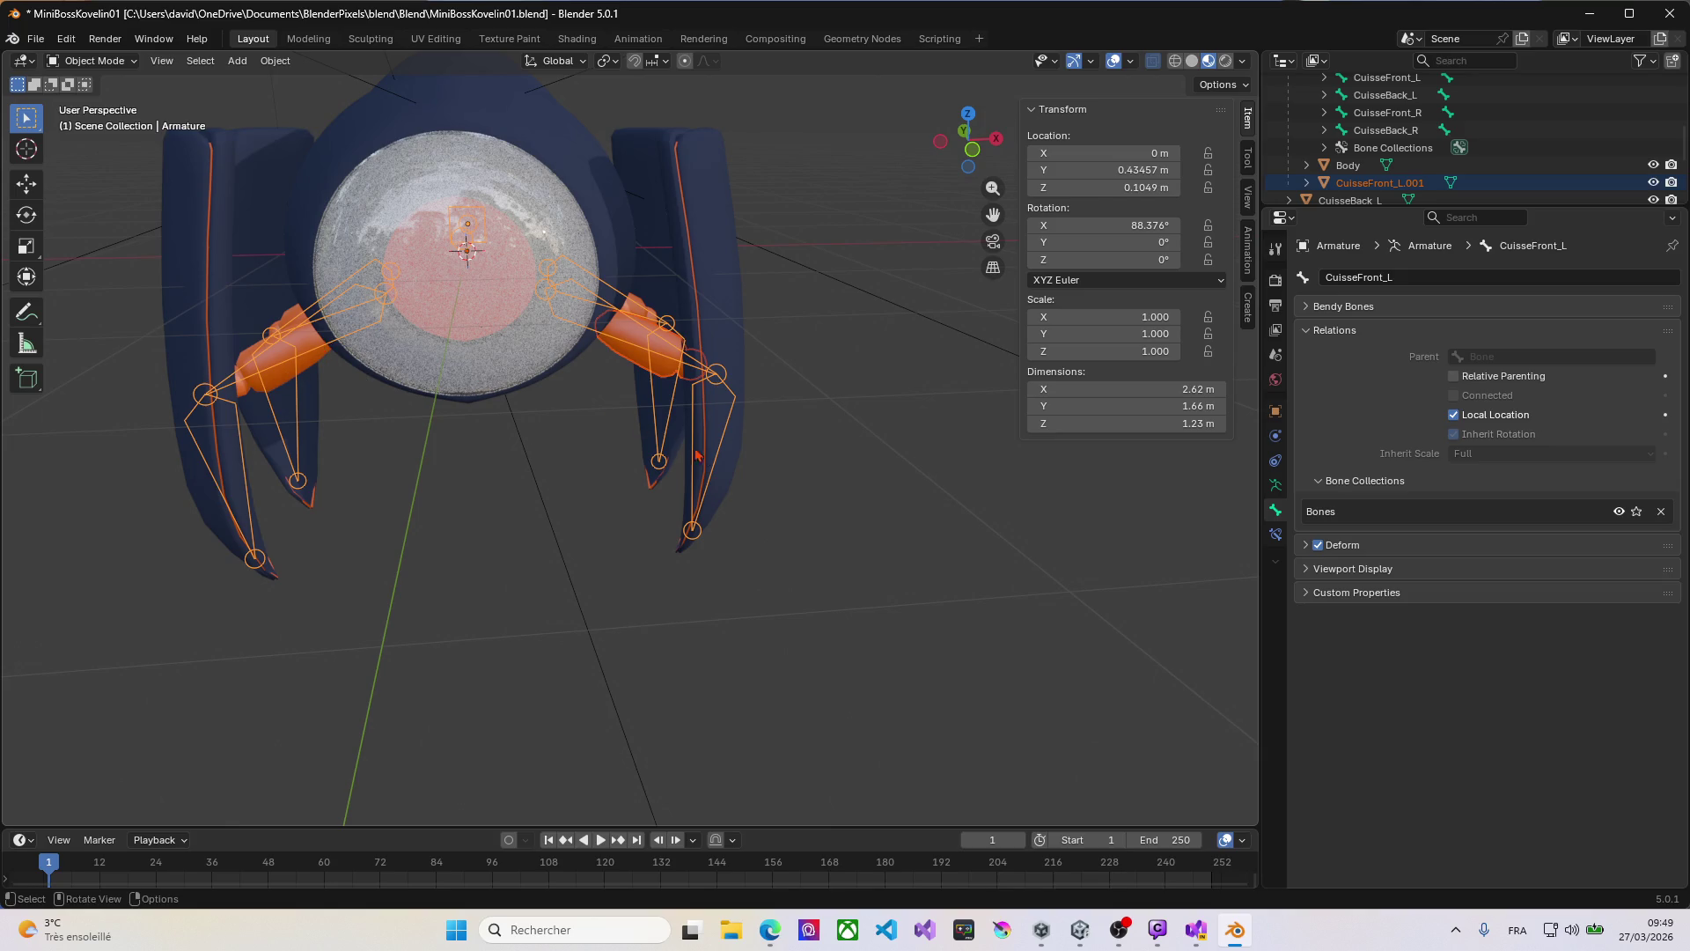
{"action": "left_click", "coordinate": [730, 342]}
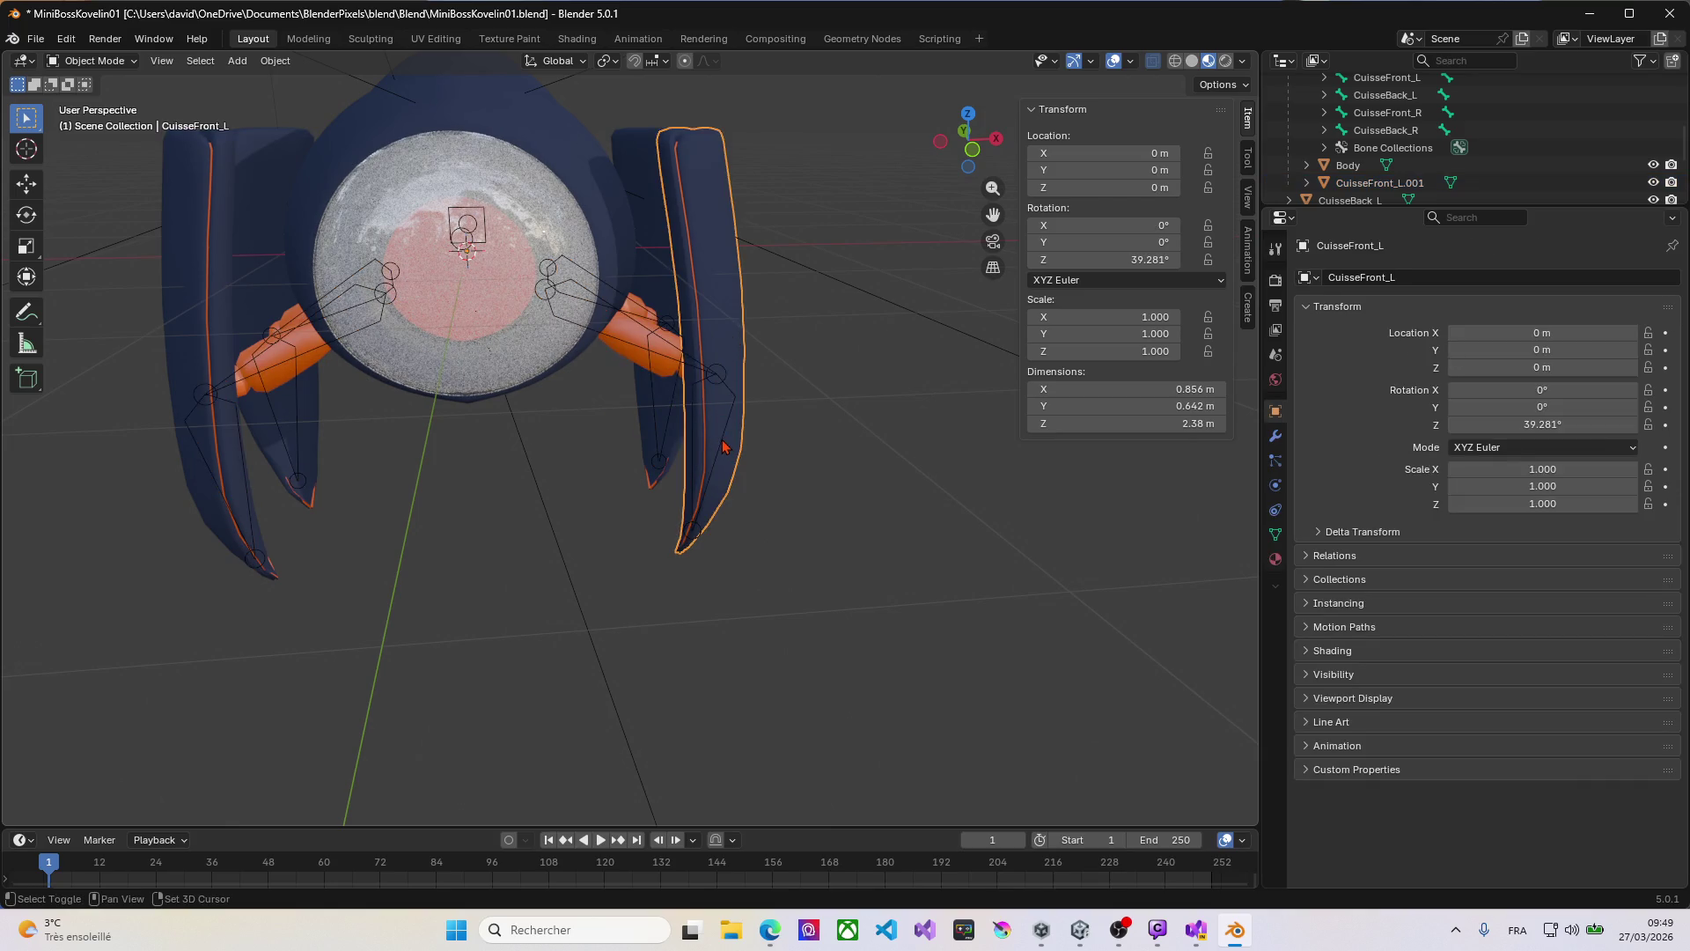
{"action": "left_click", "coordinate": [725, 444], "text": "shift"}
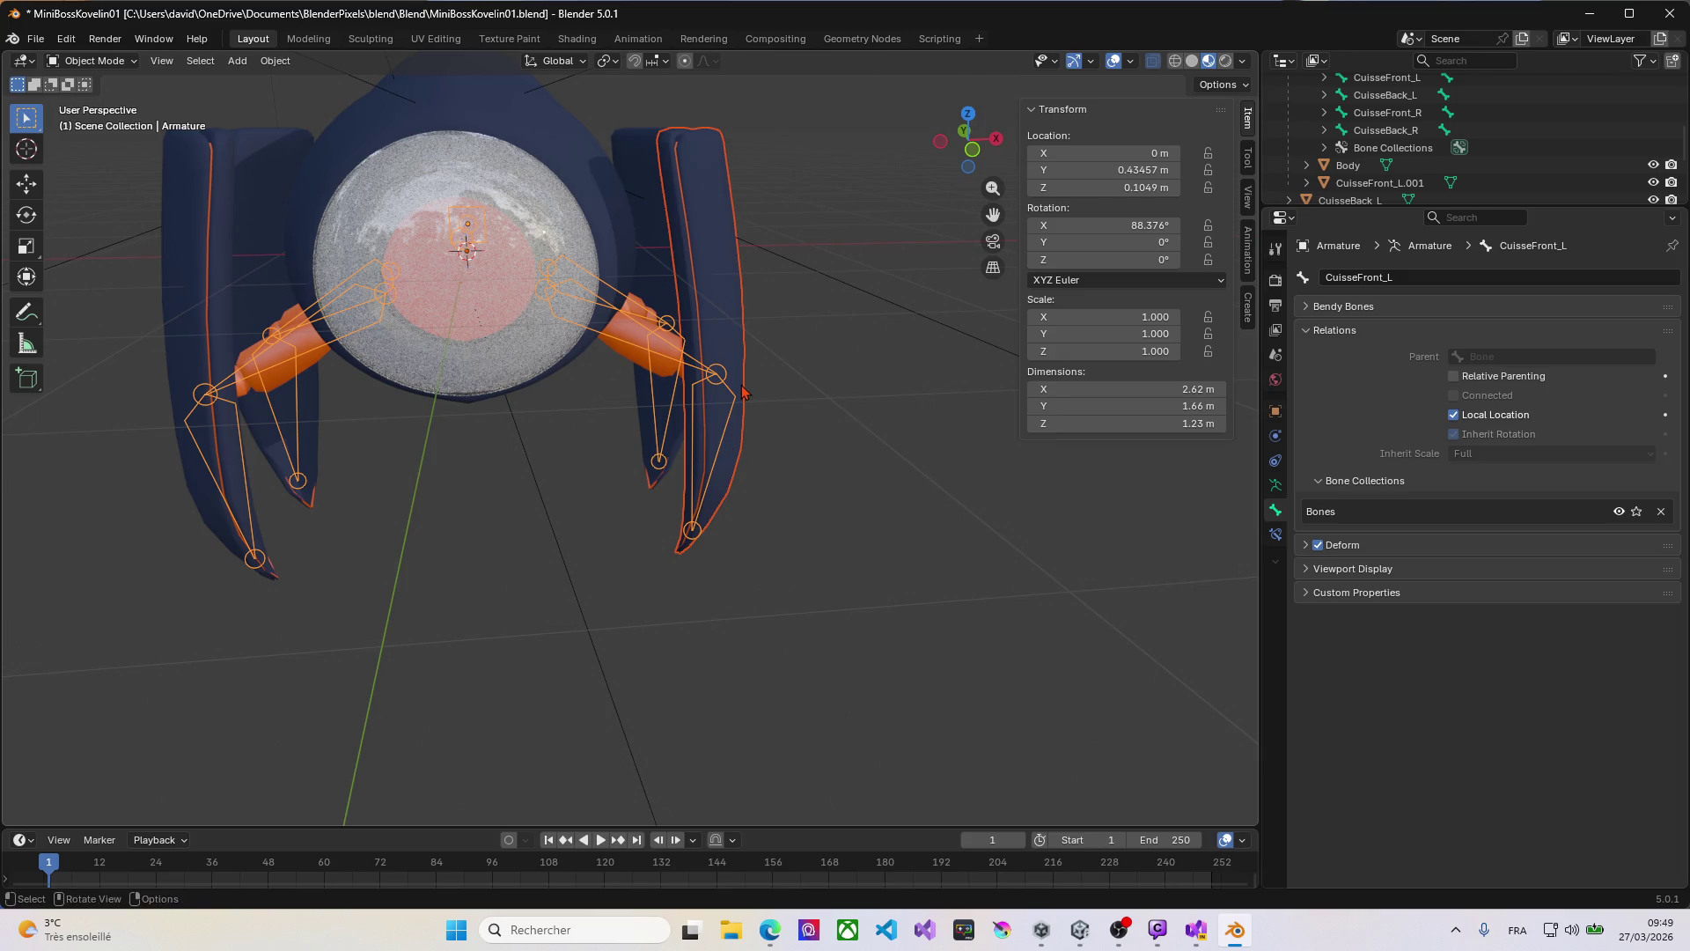
{"action": "left_click", "coordinate": [88, 60]}
{"action": "left_click", "coordinate": [120, 122]}
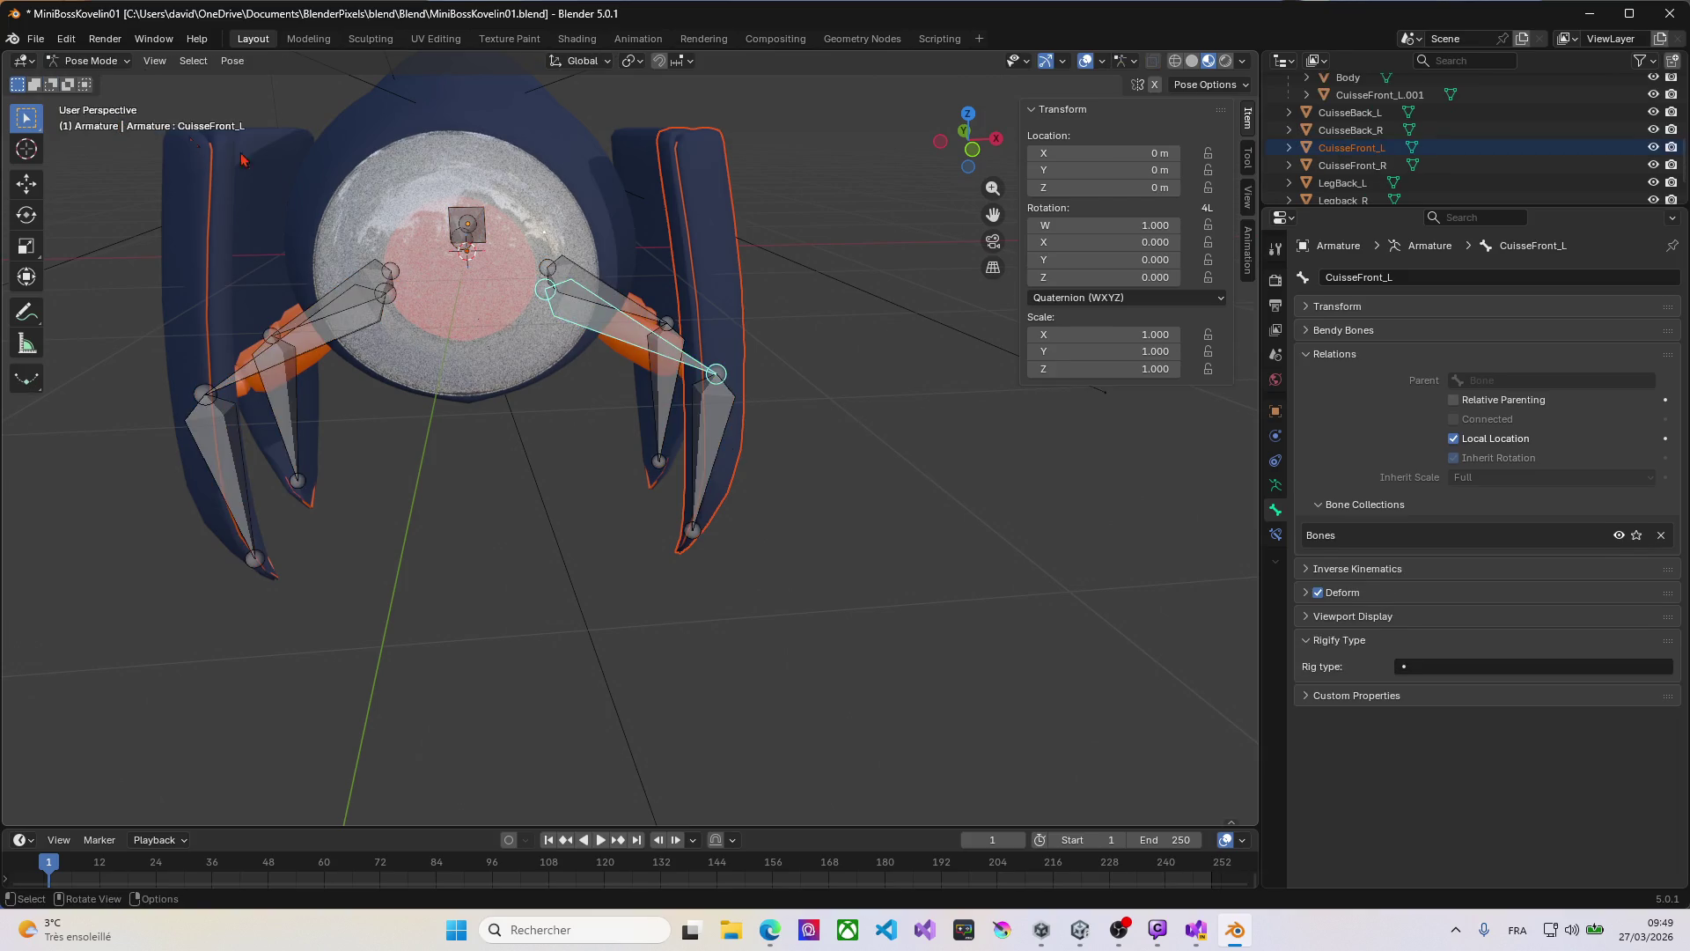
{"action": "left_click", "coordinate": [715, 431]}
{"action": "key", "text": "ctrl+p"}
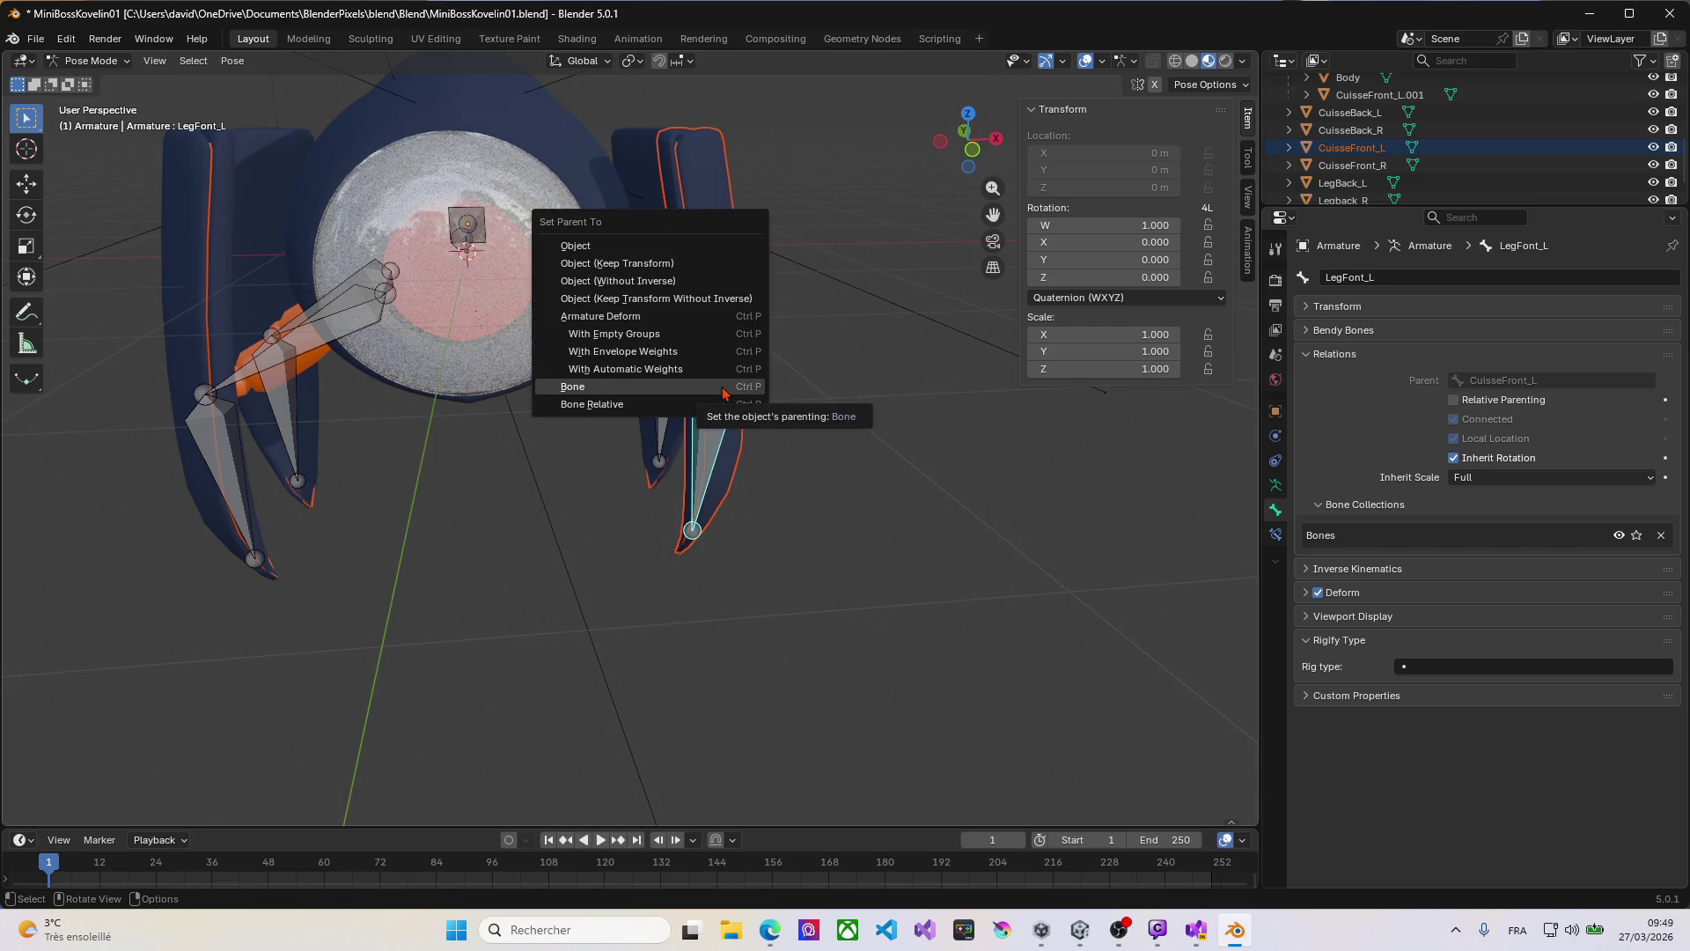
{"action": "left_click", "coordinate": [722, 388]}
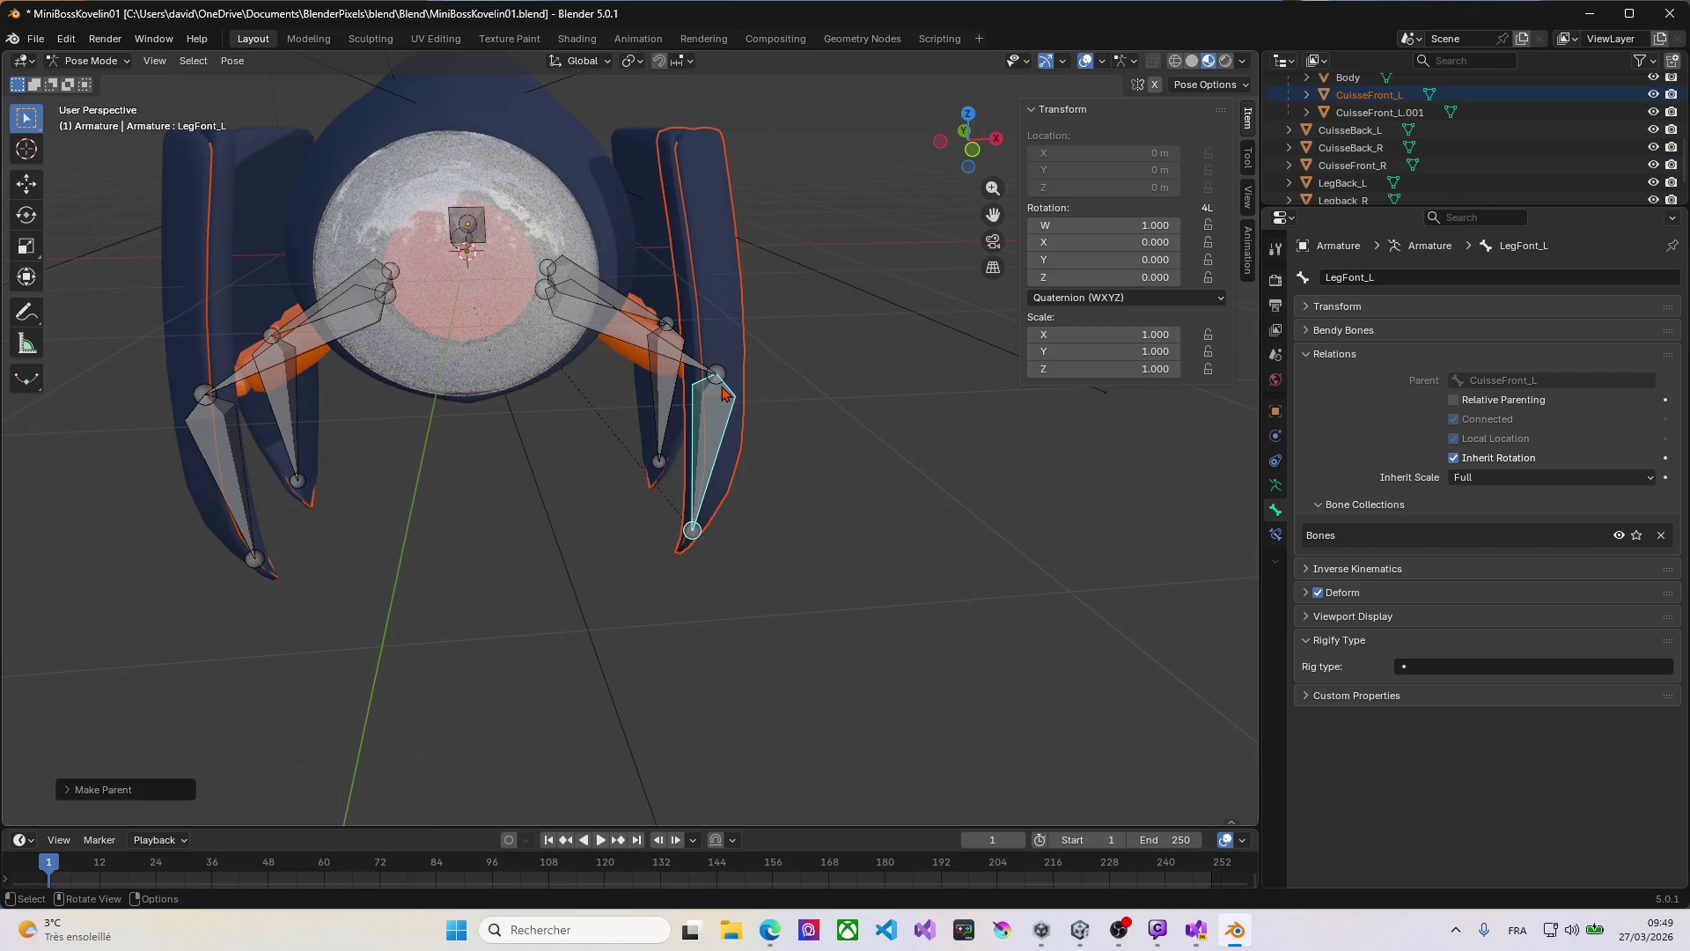
{"action": "key", "text": "ctrl+s"}
{"action": "mouse_move", "coordinate": [653, 356]}
{"action": "middle_mouse_down"}
{"action": "mouse_move", "coordinate": [613, 348]}
{"action": "mouse_move", "coordinate": [688, 331]}
{"action": "middle_mouse_up"}
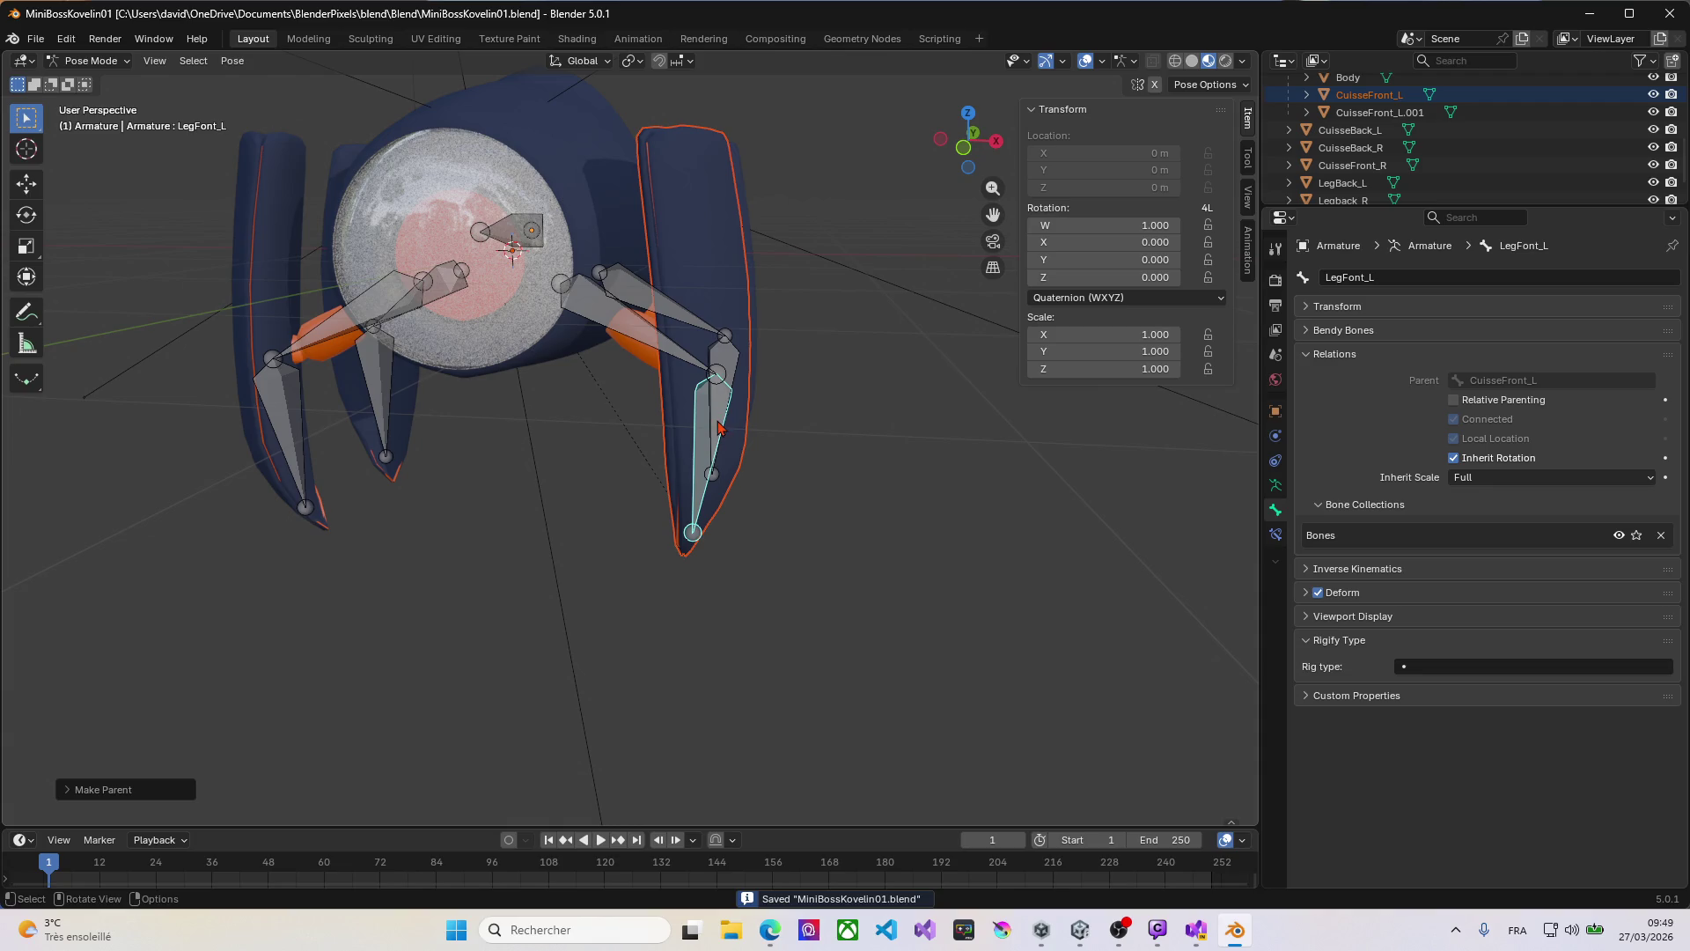
{"action": "left_click", "coordinate": [640, 353]}
{"action": "key", "text": "g"}
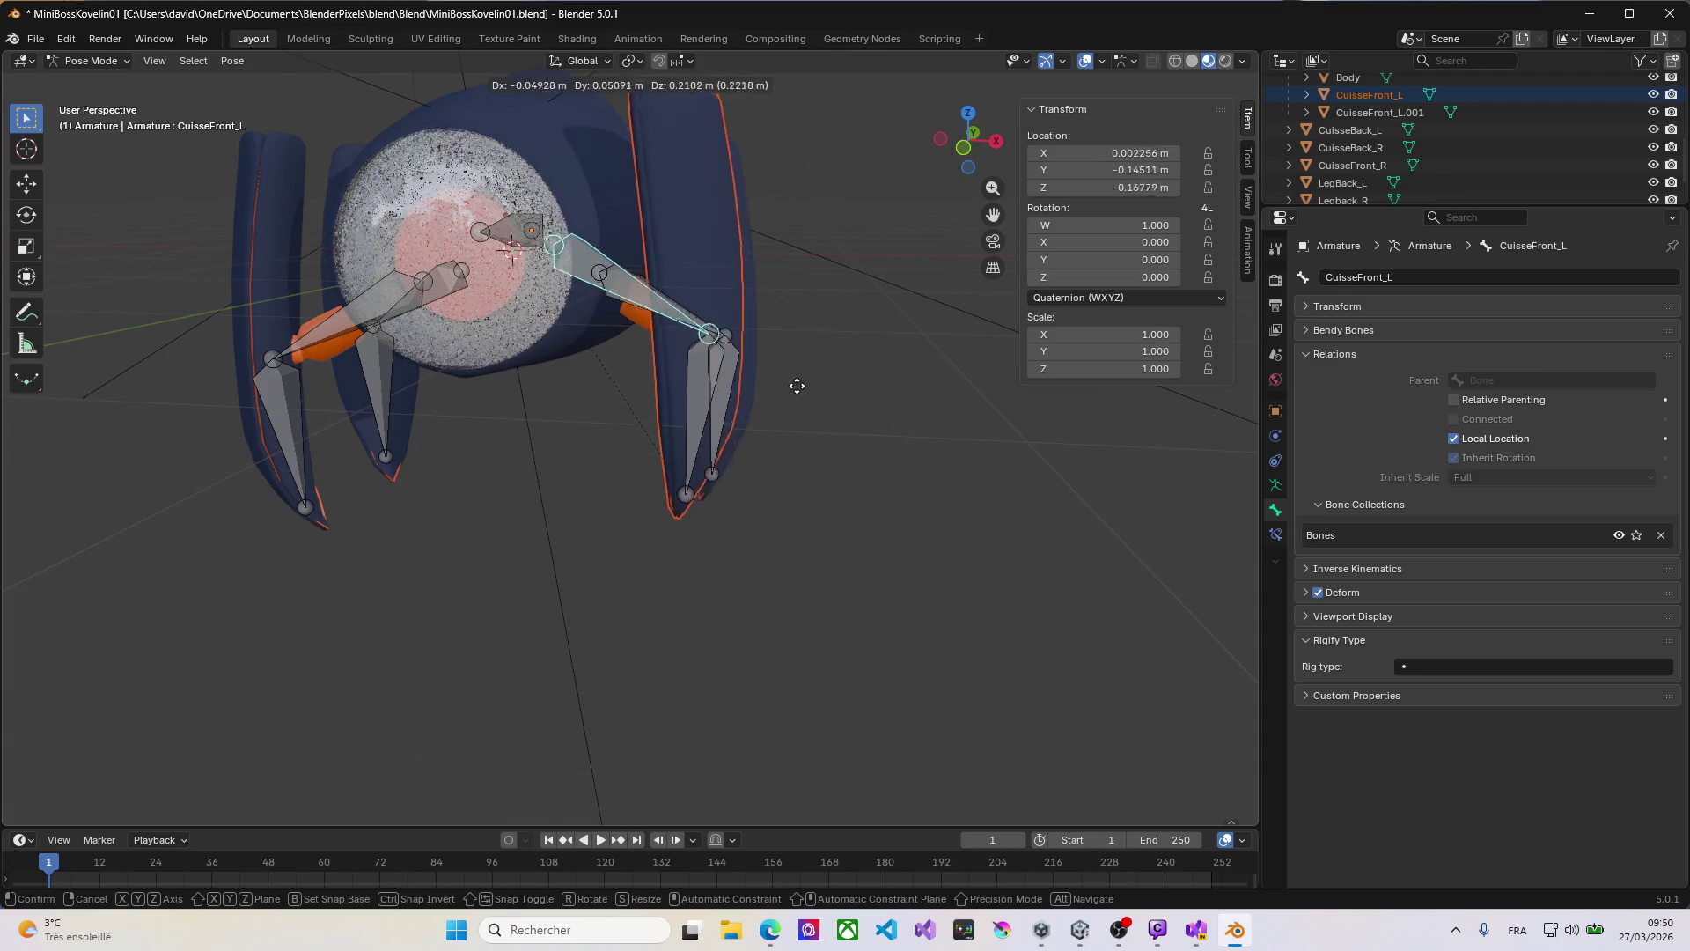
{"action": "key", "text": "Escape"}
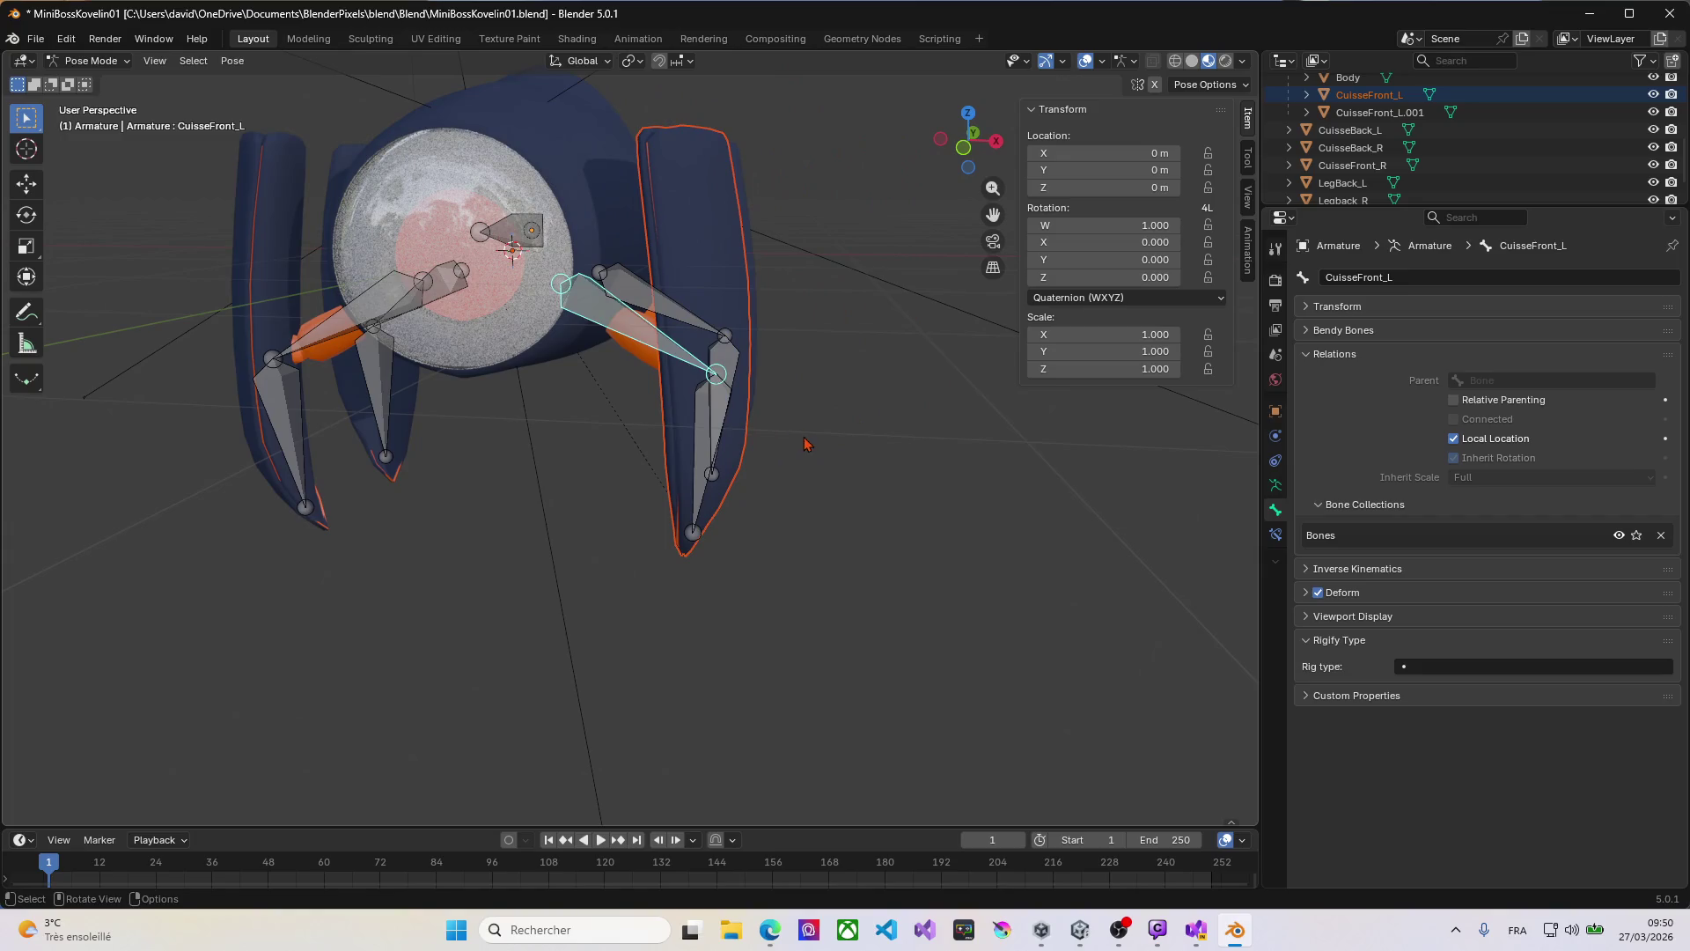
{"action": "key", "text": "r"}
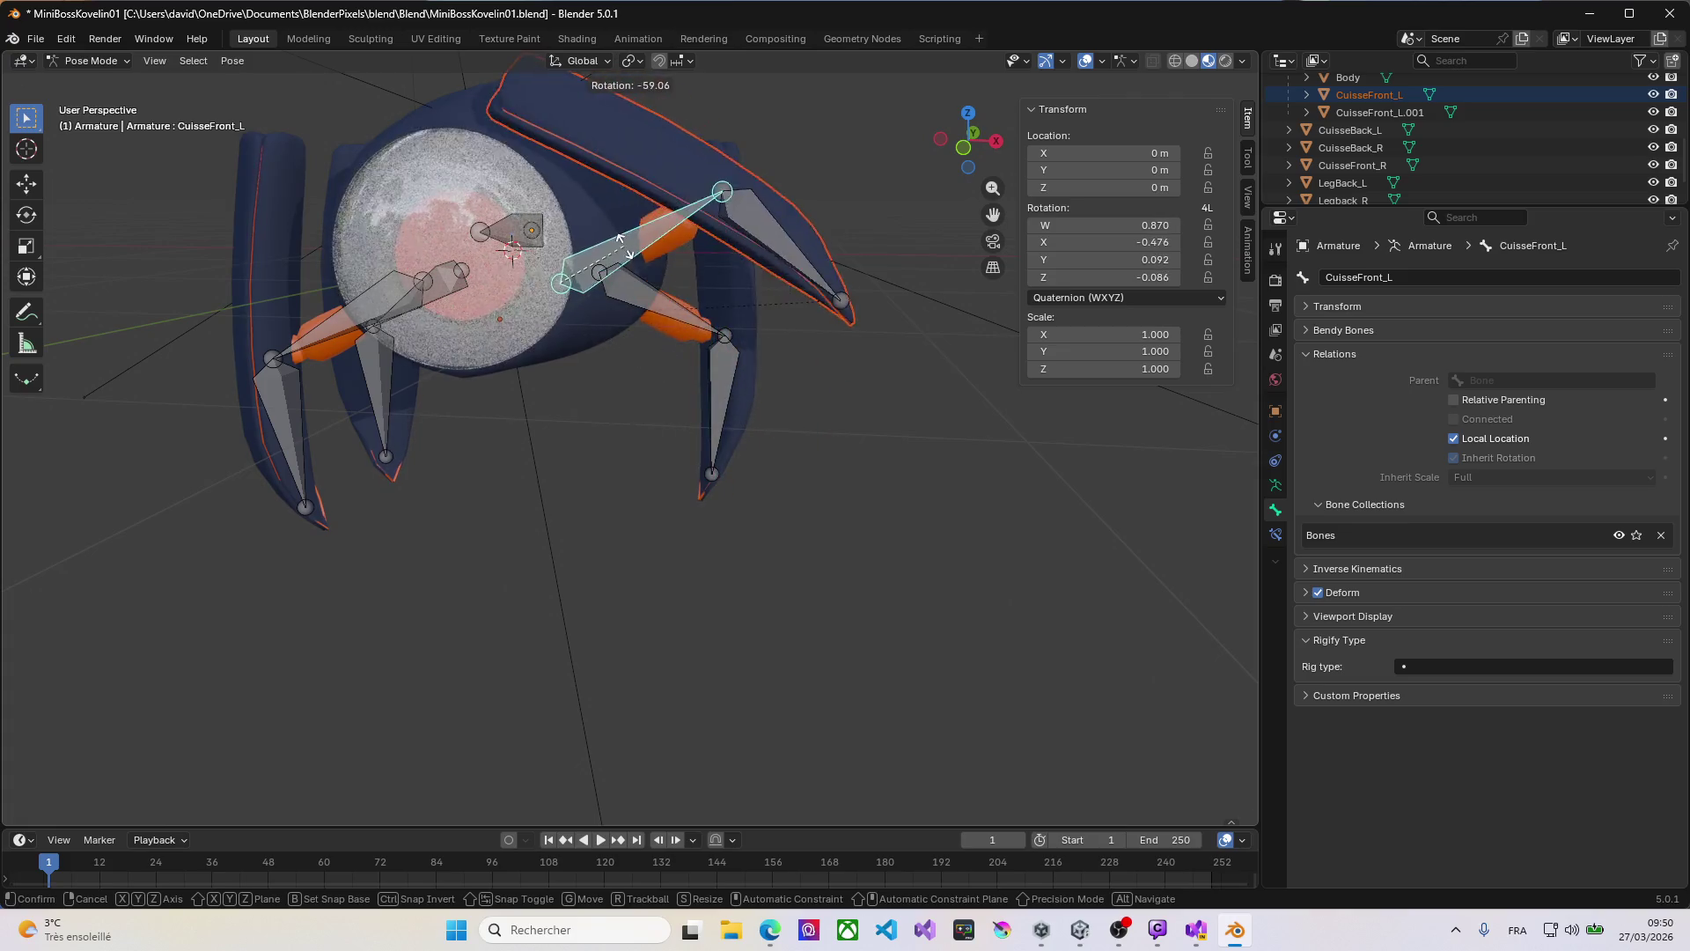
{"action": "right_click", "coordinate": [620, 238]}
{"action": "middle_click_drag", "start_coordinate": [634, 264], "coordinate": [772, 433]}
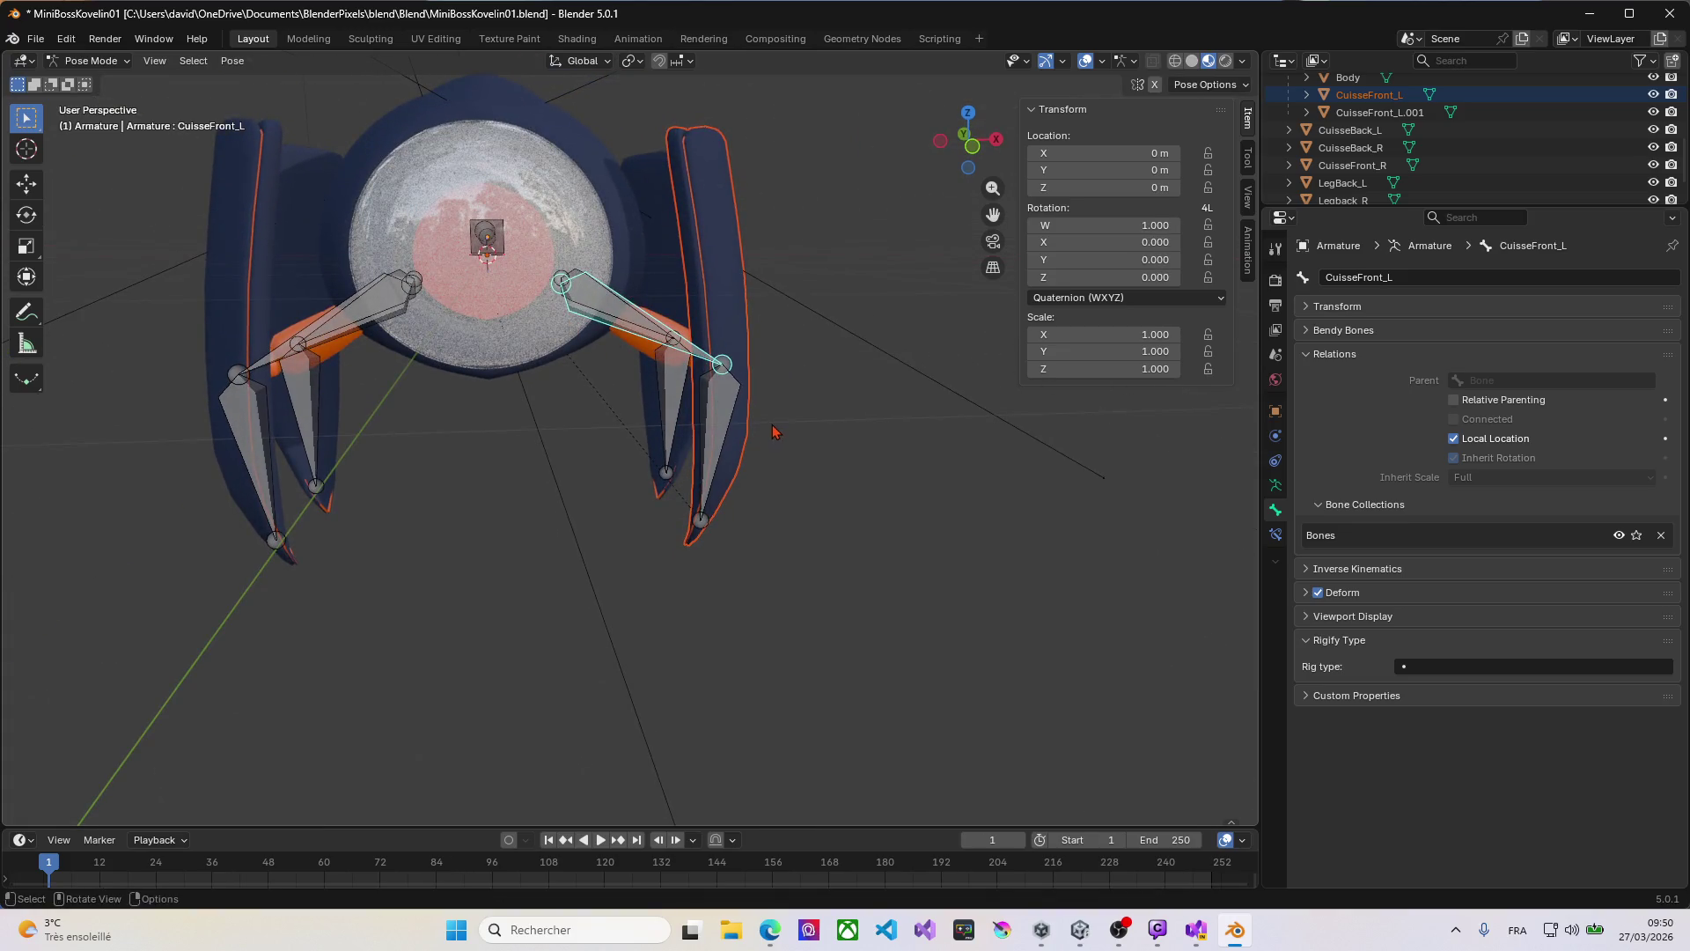
{"action": "key", "text": "r"}
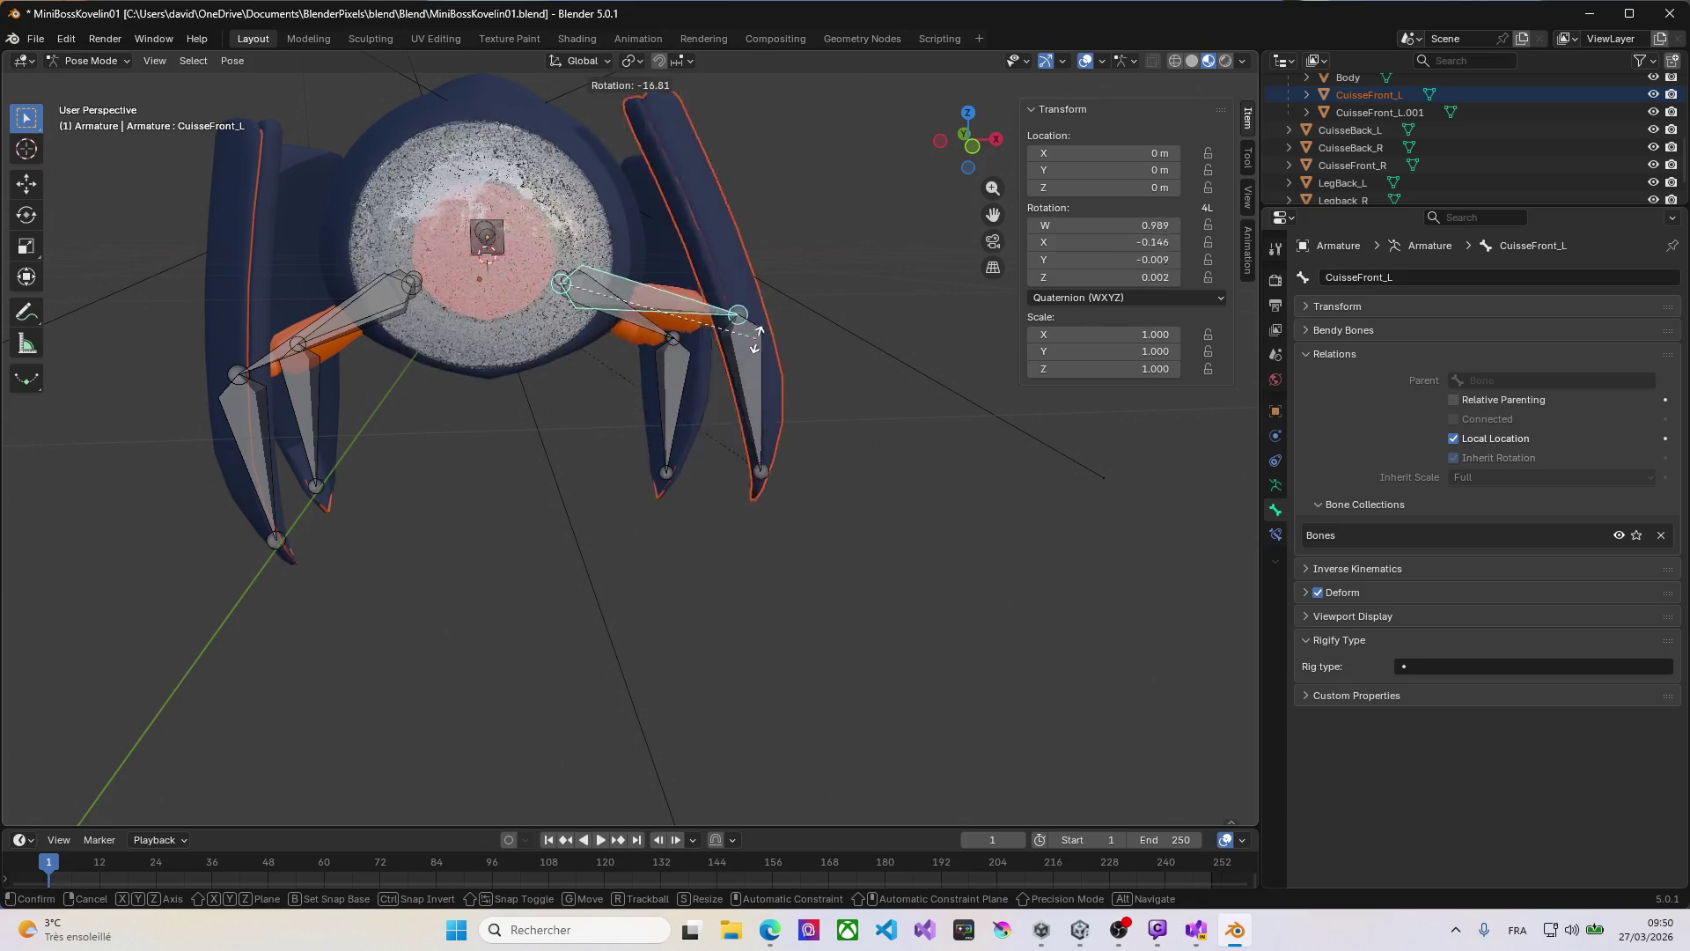
{"action": "right_click", "coordinate": [742, 409]}
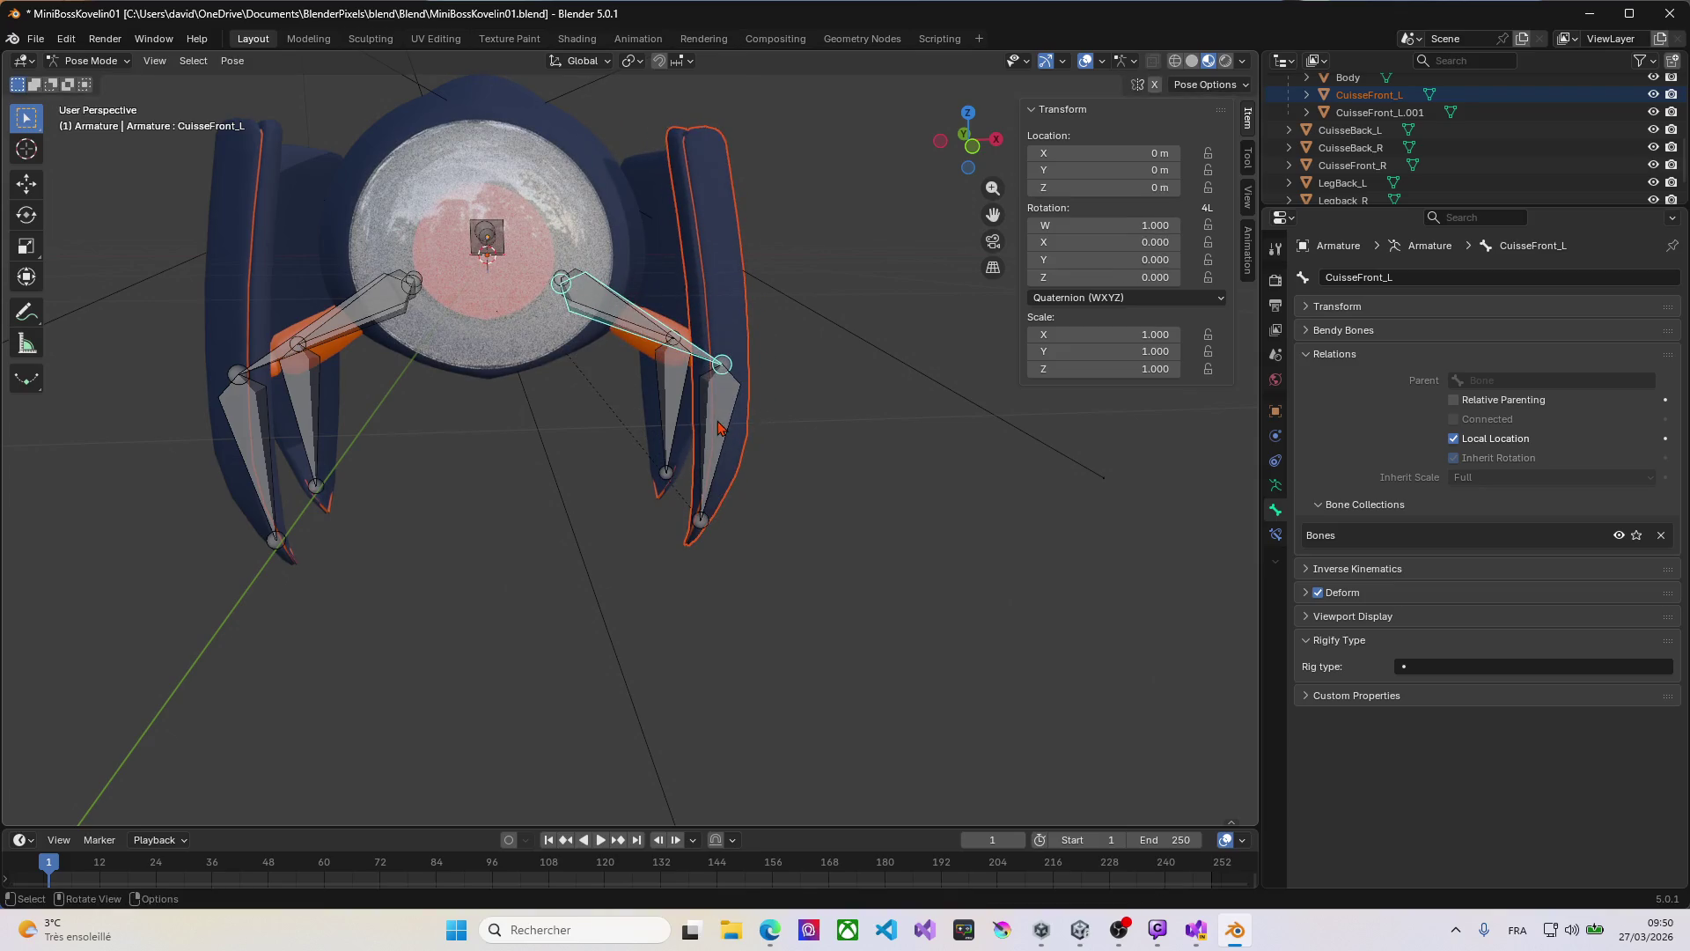